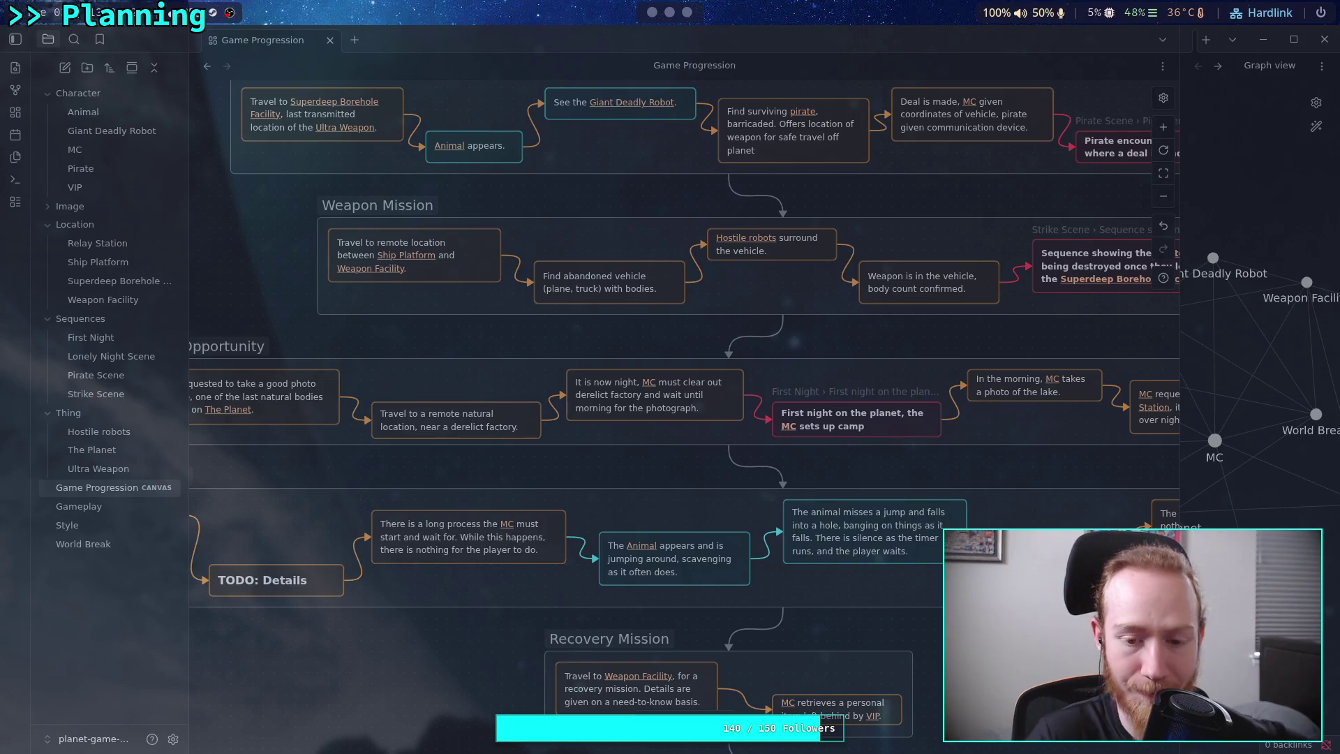
Pan around the canvas to view the Relay Station and Final Mission groups.
mouse_move(359, 706)
mouse_down()
mouse_move(342, 655)
mouse_move(563, 492)
mouse_move(500, 575)
mouse_up()
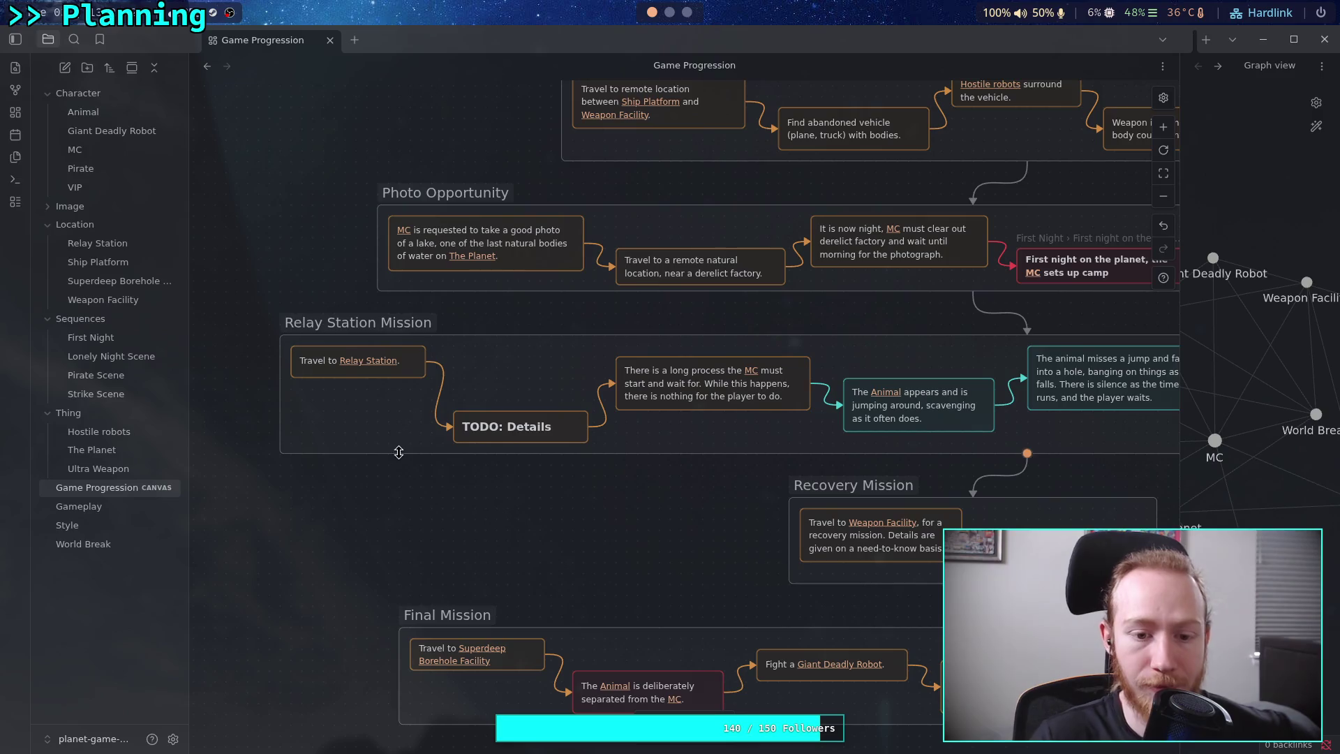
scroll(449, 496, down, 1)
scroll(449, 496, down, 3)
scroll(448, 496, right, 5)
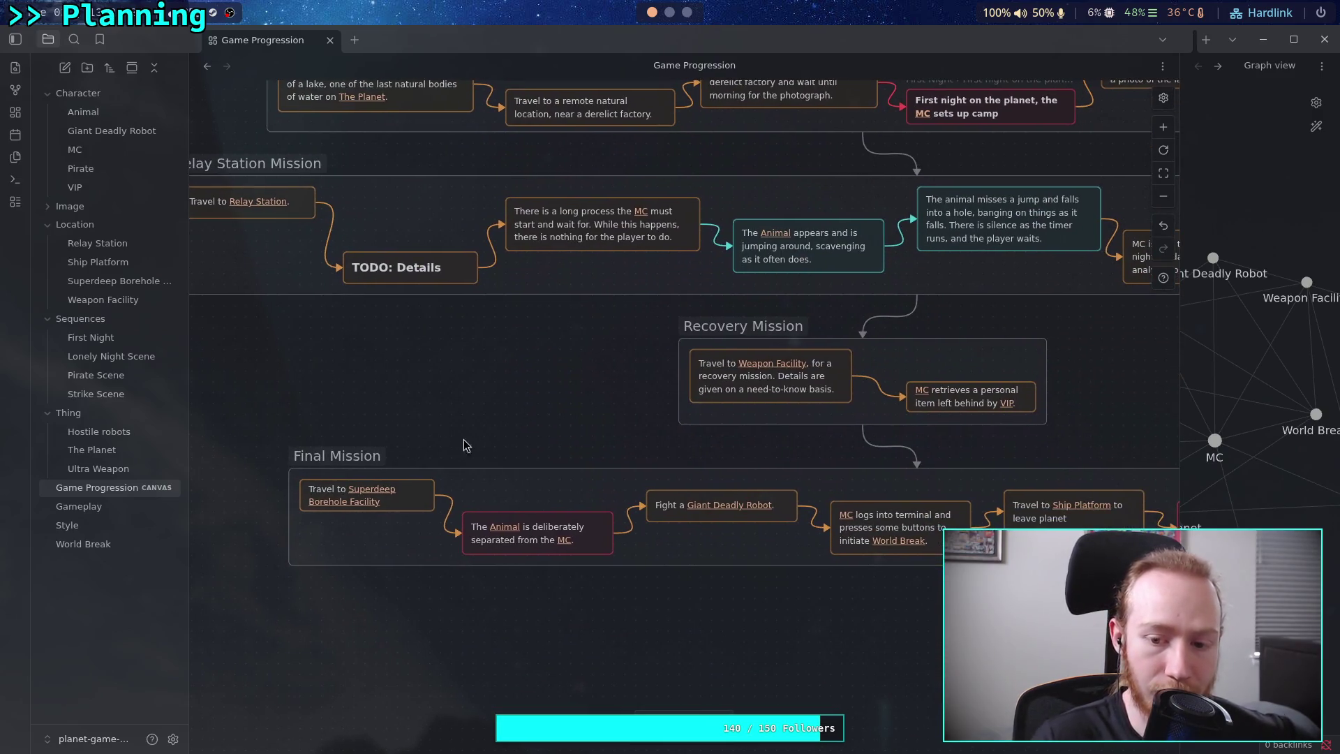
scroll(273, 419, right, 5)
scroll(530, 601, right, 2)
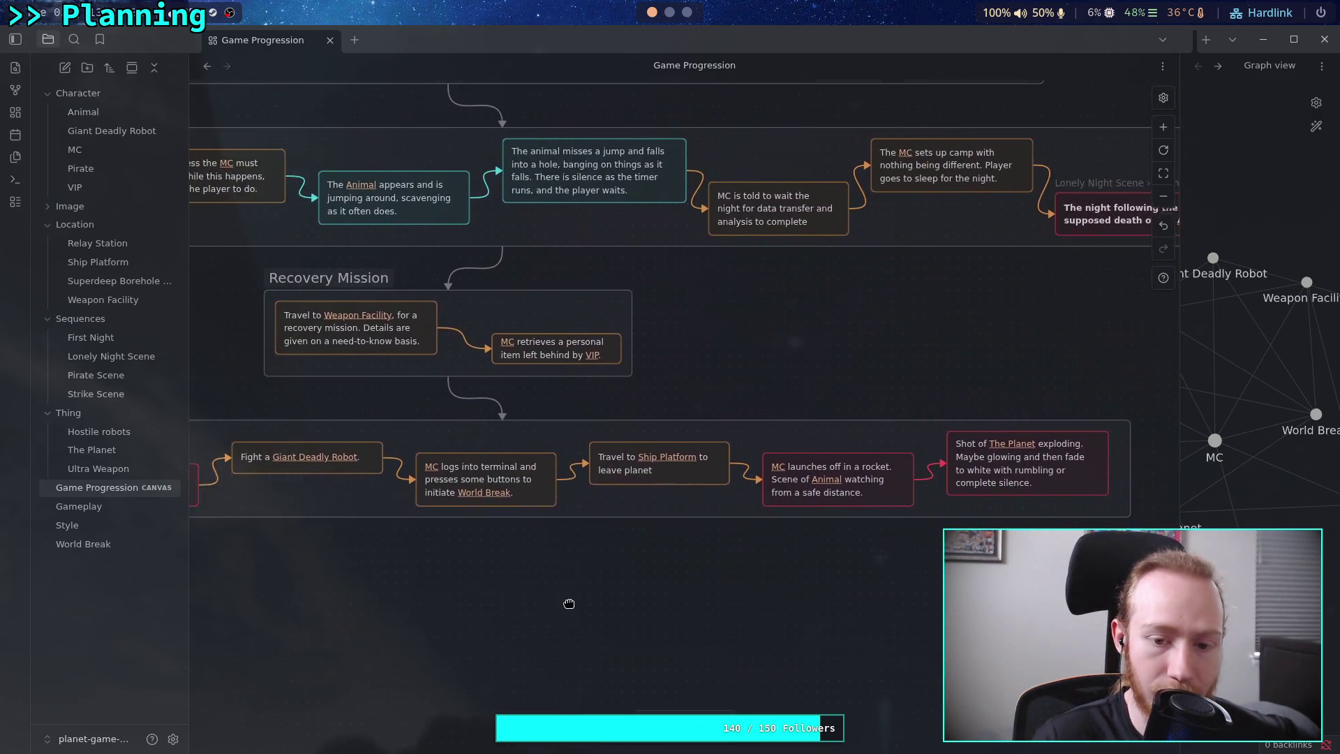
scroll(602, 601, left, 3)
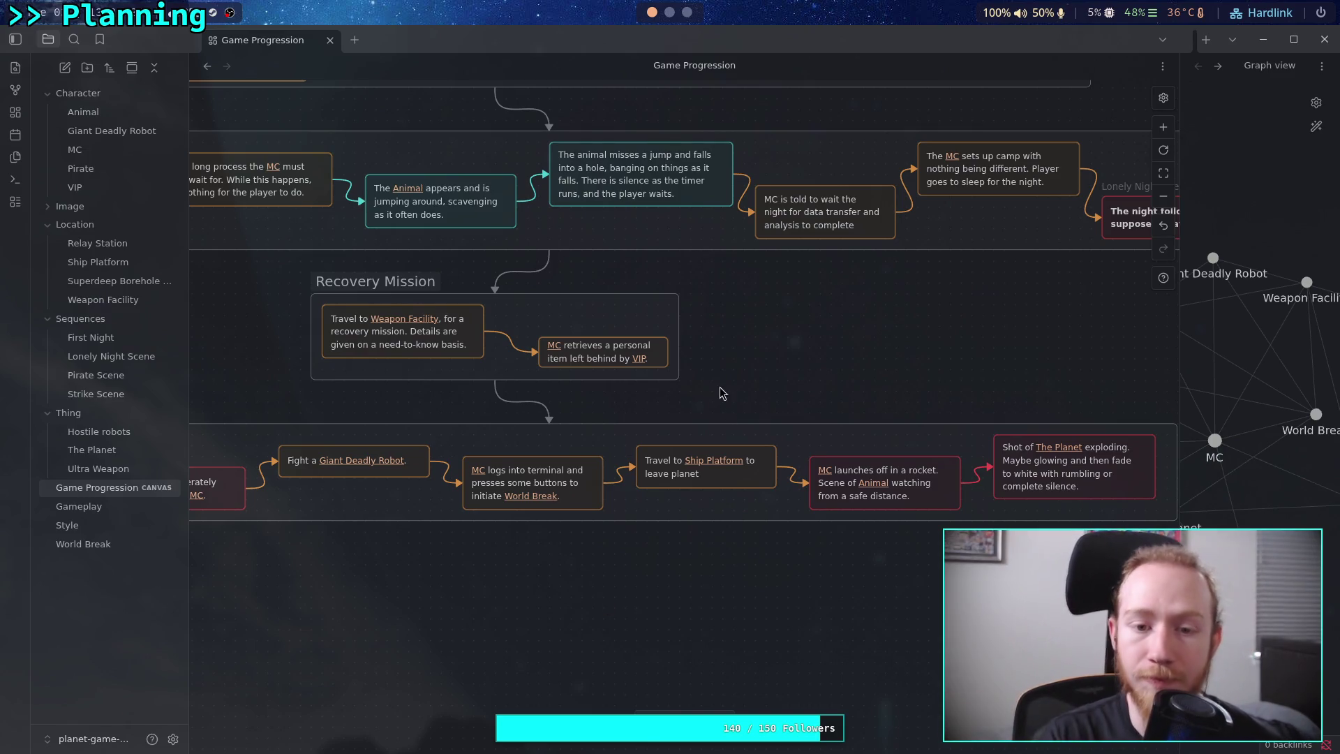
scroll(554, 555, up, 5)
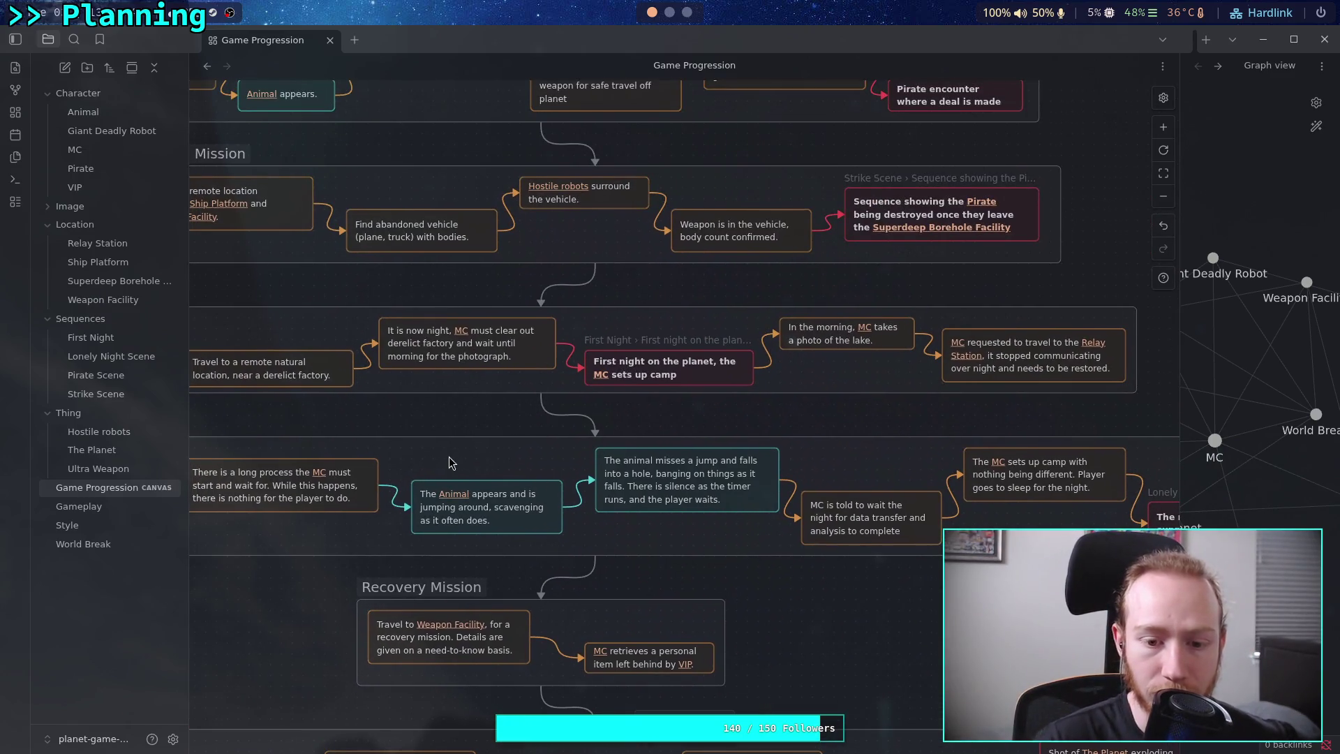
scroll(449, 462, up, 5)
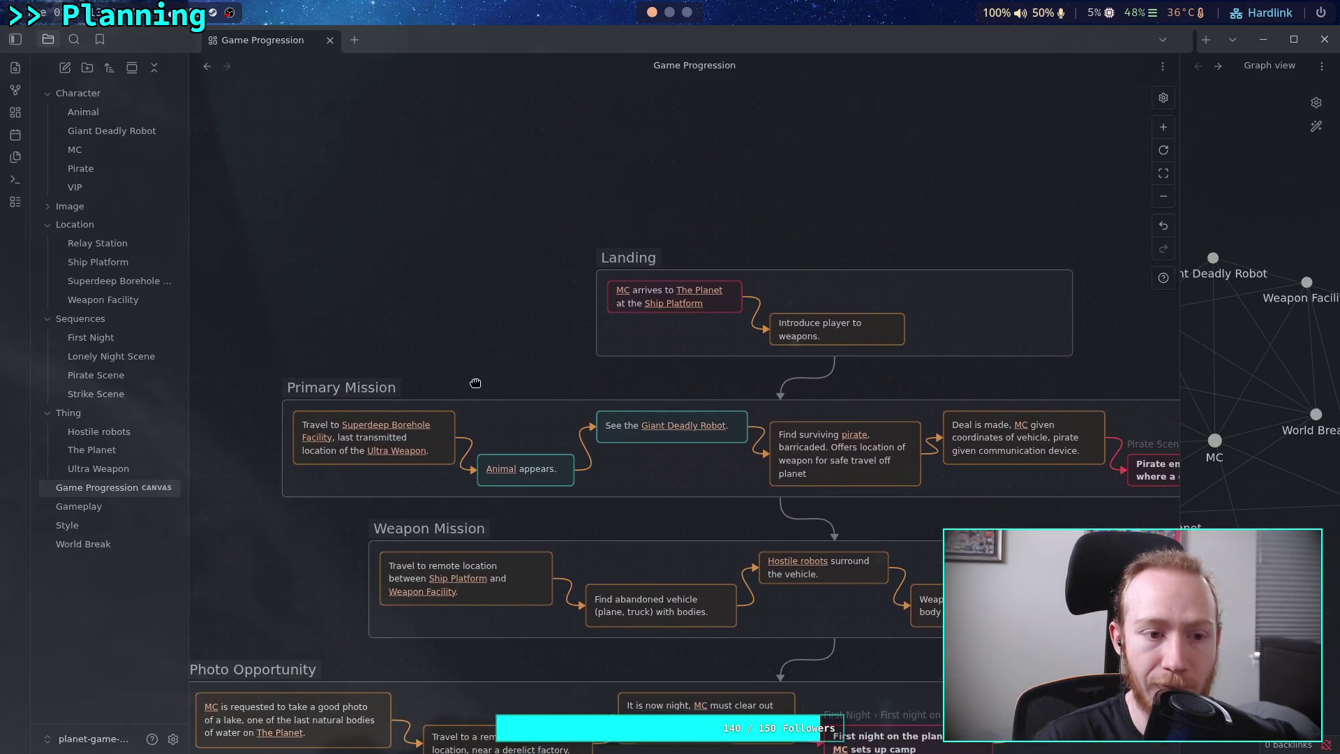
Select the 'MC arrives at The Planet' card and briefly edit it, leaving it unchanged.
right_click(115, 415)
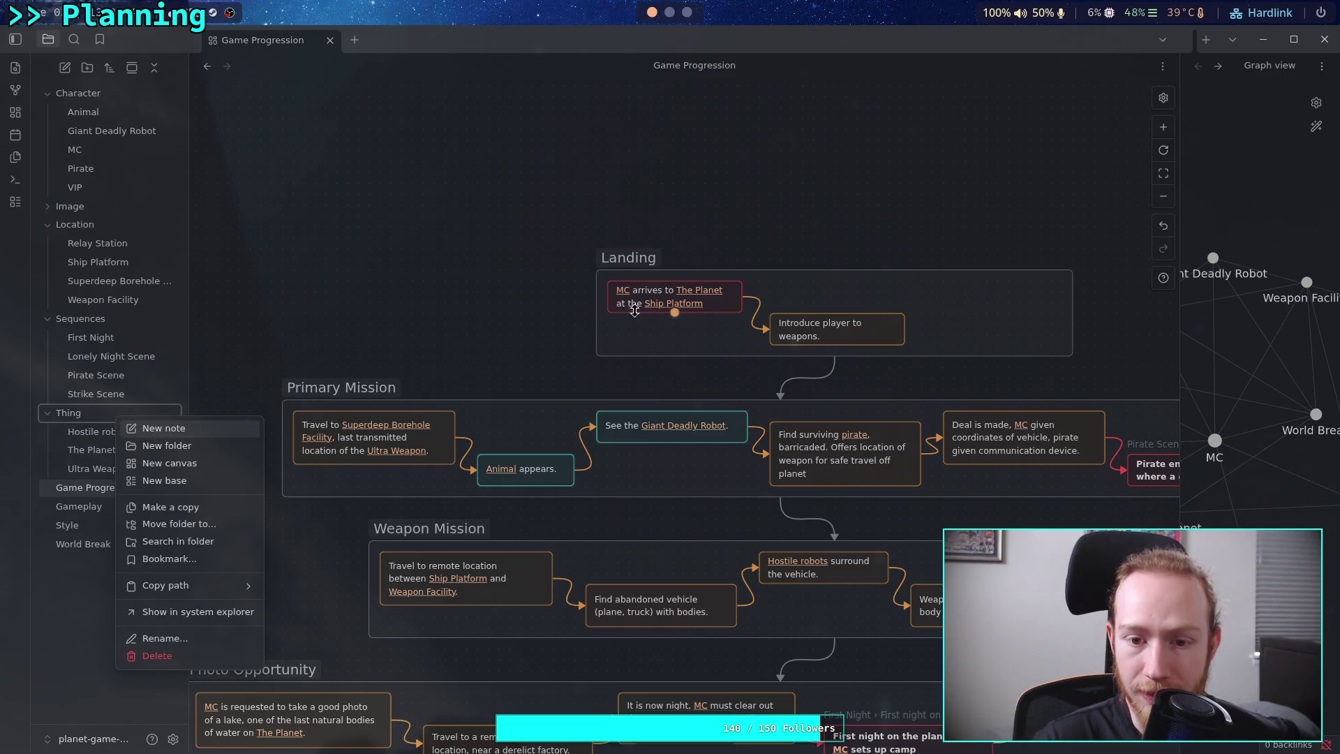
click(706, 305)
click(706, 305)
click(714, 301)
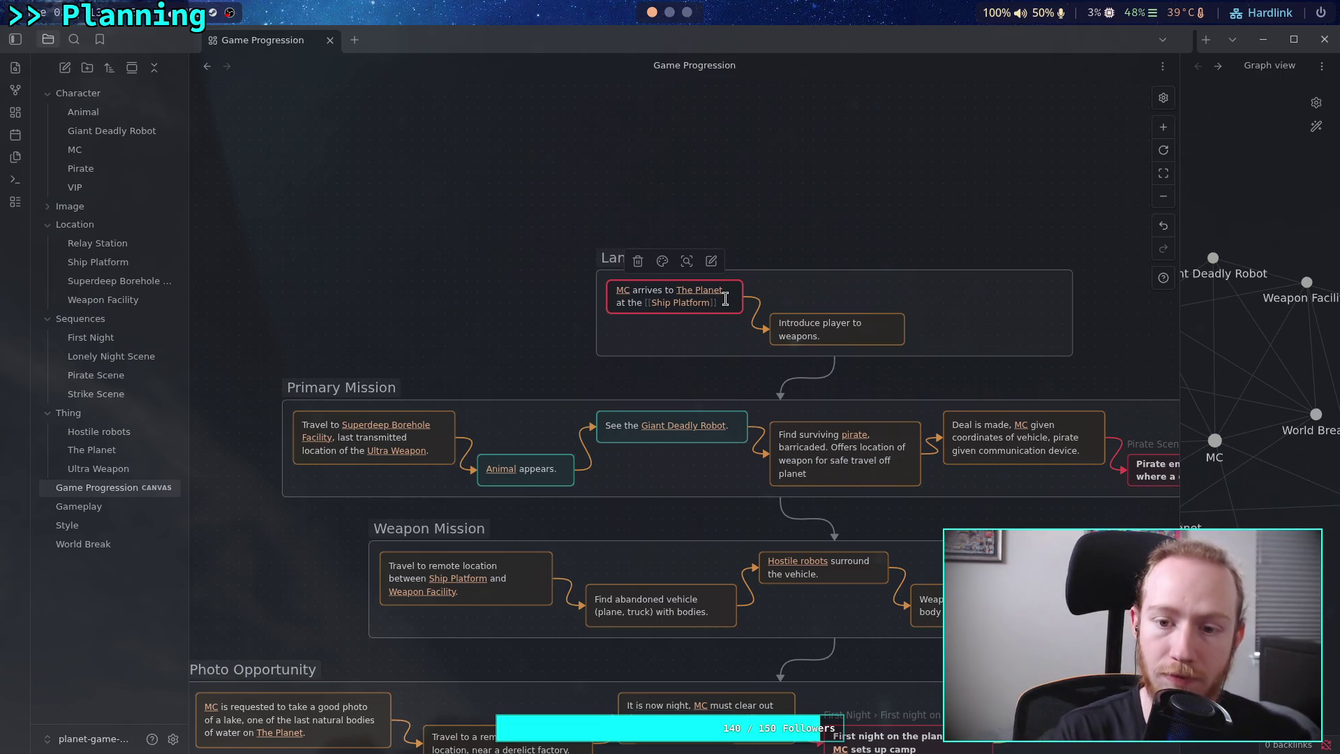
scroll(465, 329, right, 2)
click(497, 349)
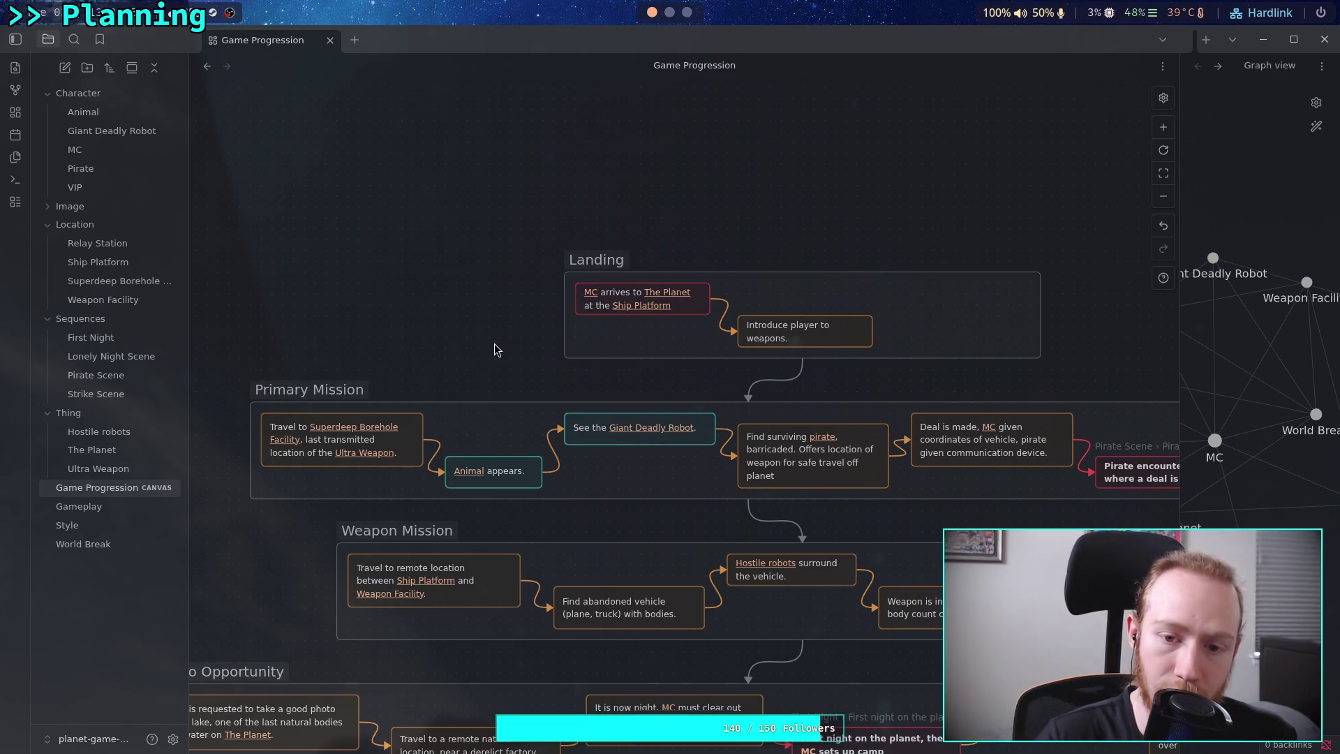
scroll(606, 412, right, 5)
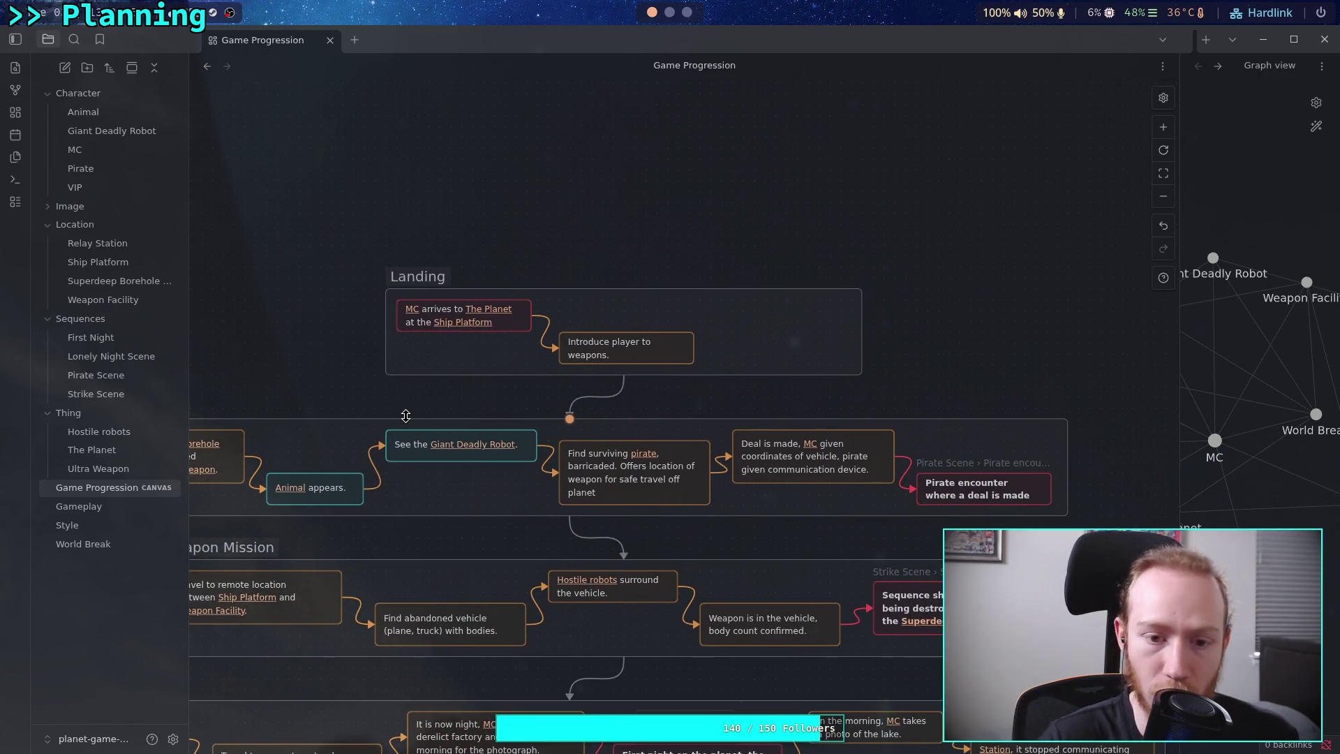
Create a new note named Rocket in the Thing folder.
right_click(69, 414)
click(122, 431)
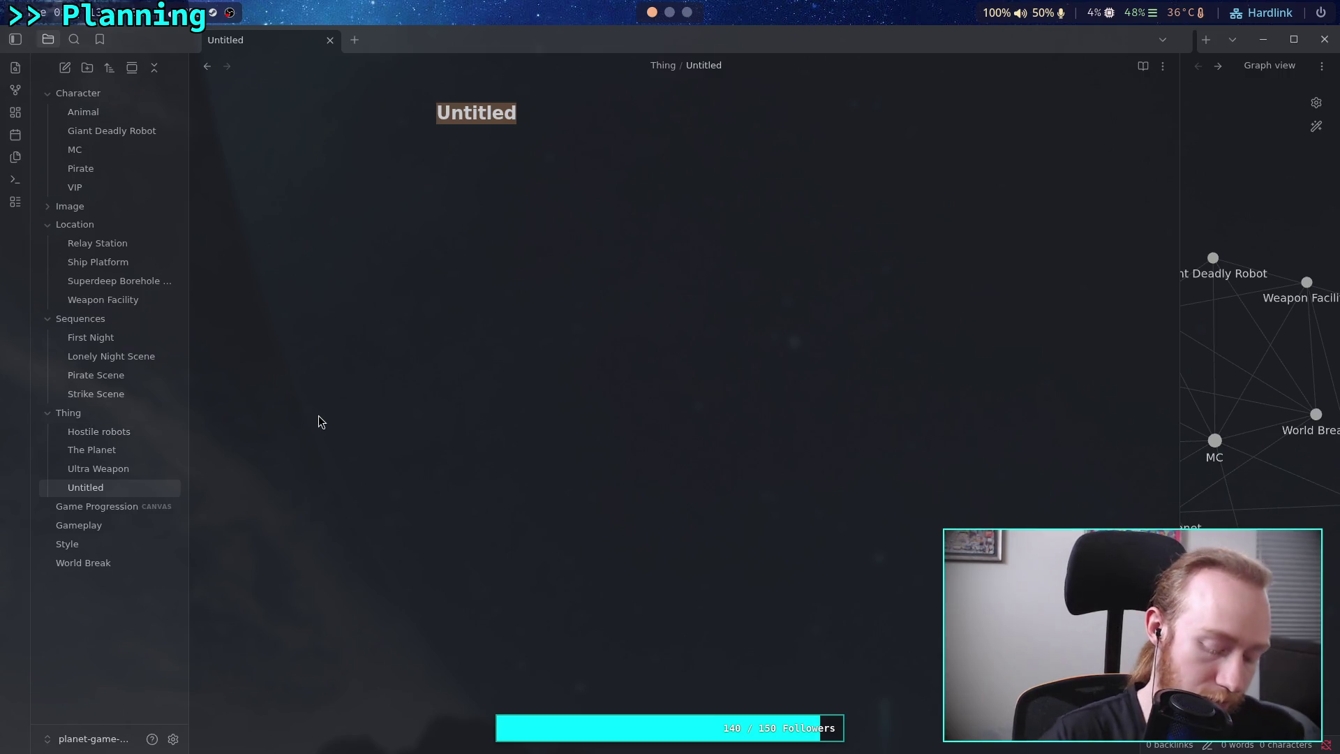
text(Rocket)
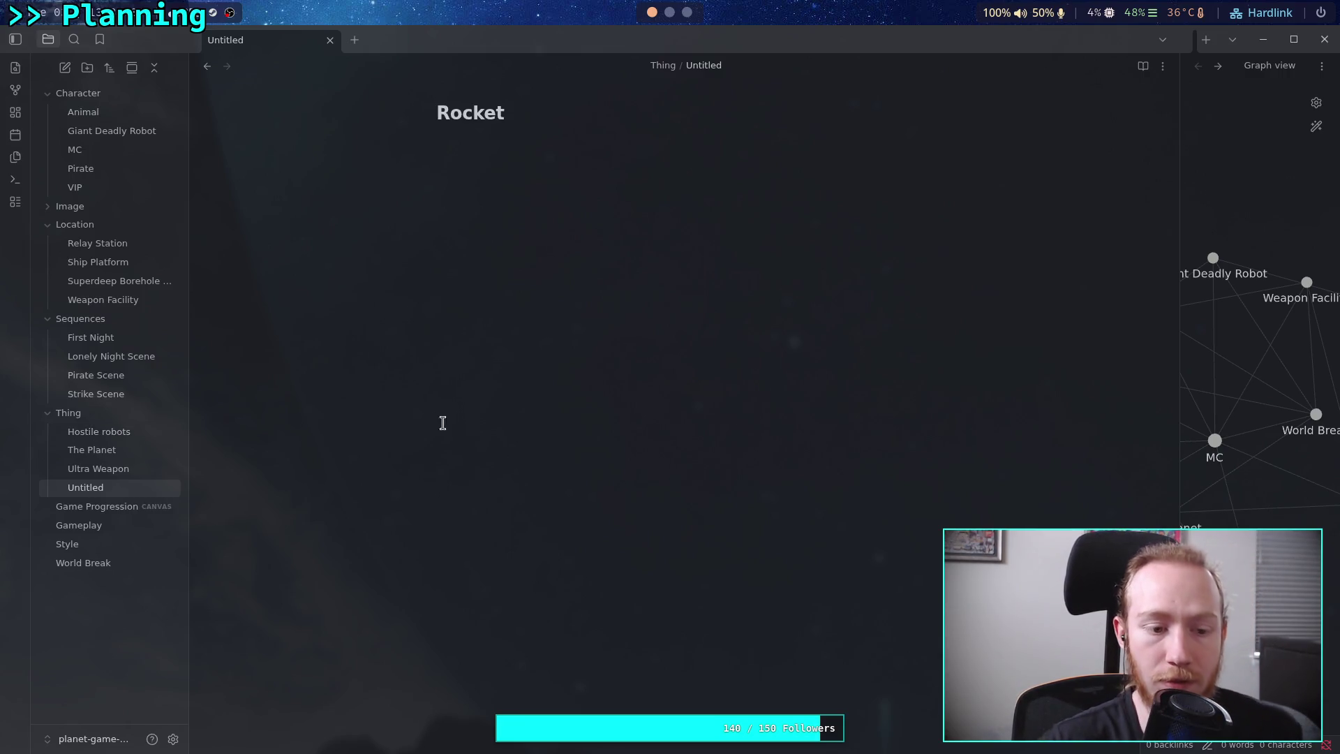
key(Return)
Write the Rocket vehicle description with links to MC, Ship Platform and World Break.
text(Th)
text(hicle used by)
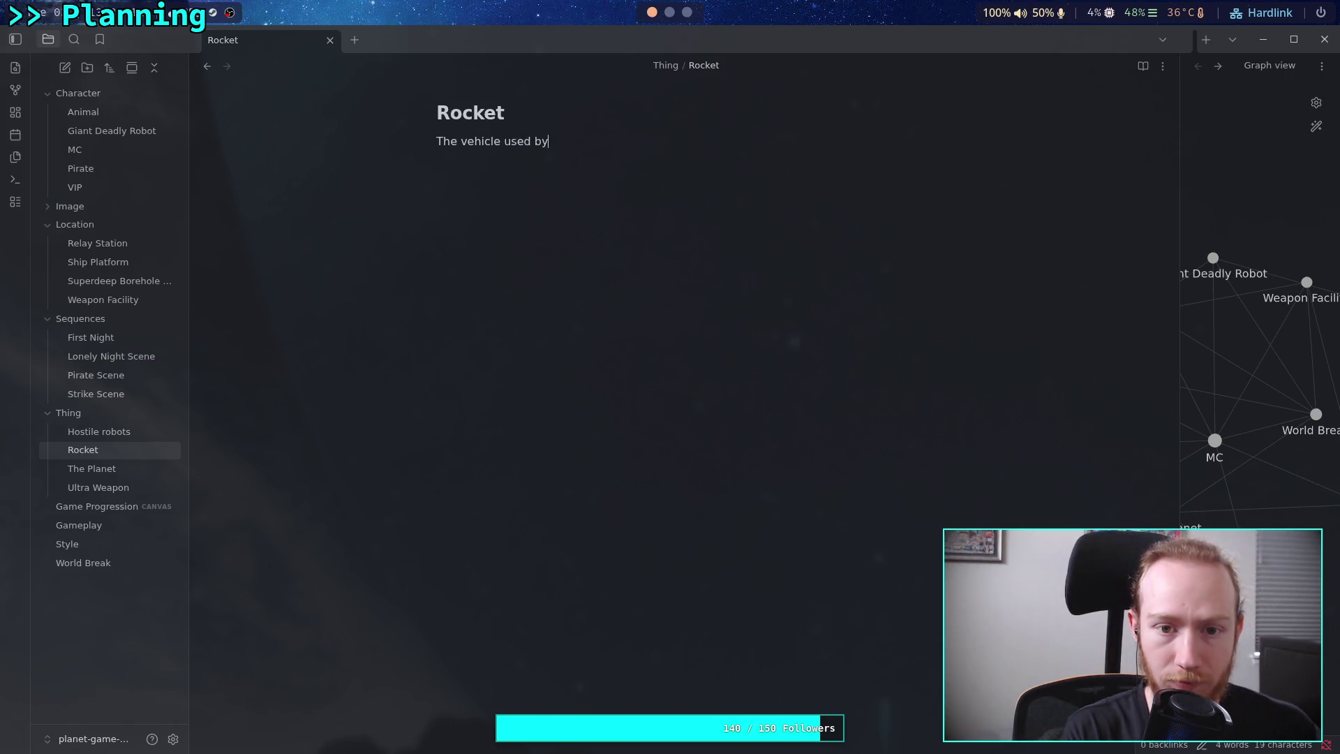
text( [[MC)
key(Return)
text(the MC to arrive)
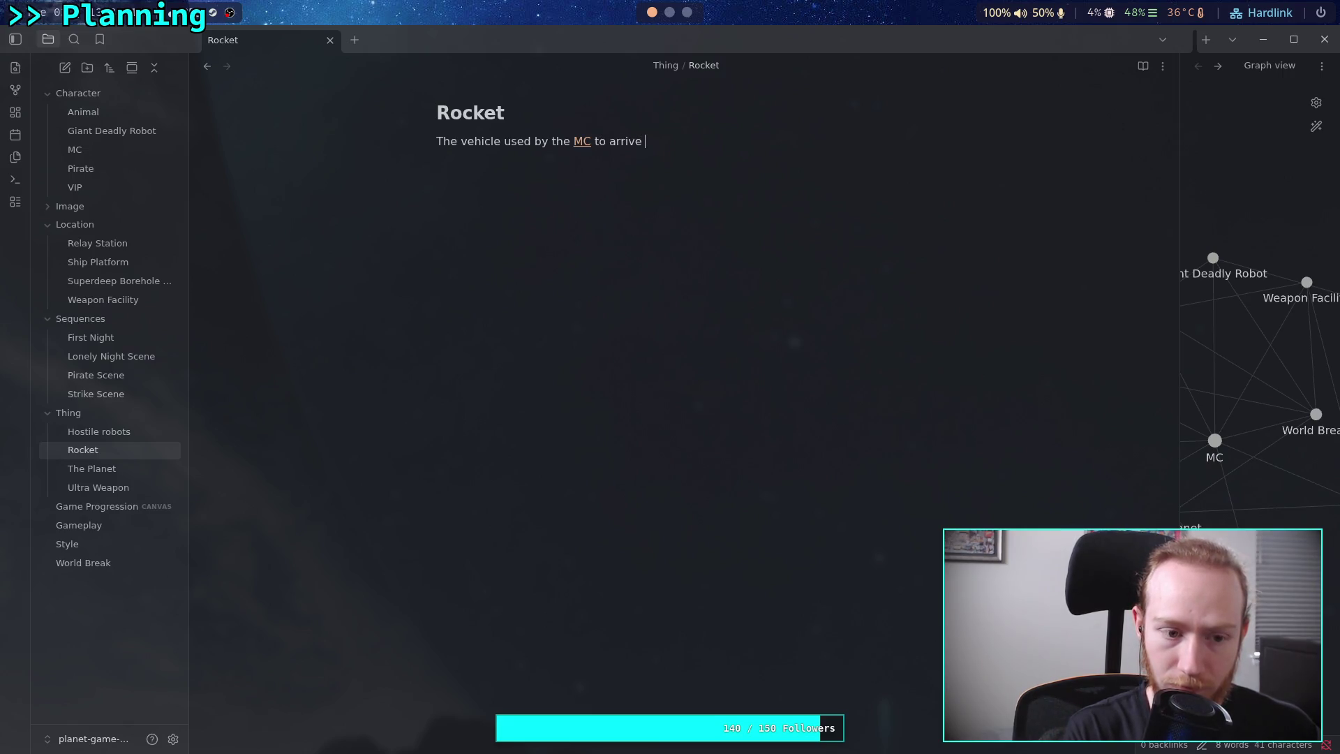
text([[sh)
key(Return)
text(, and used to leave the plate)
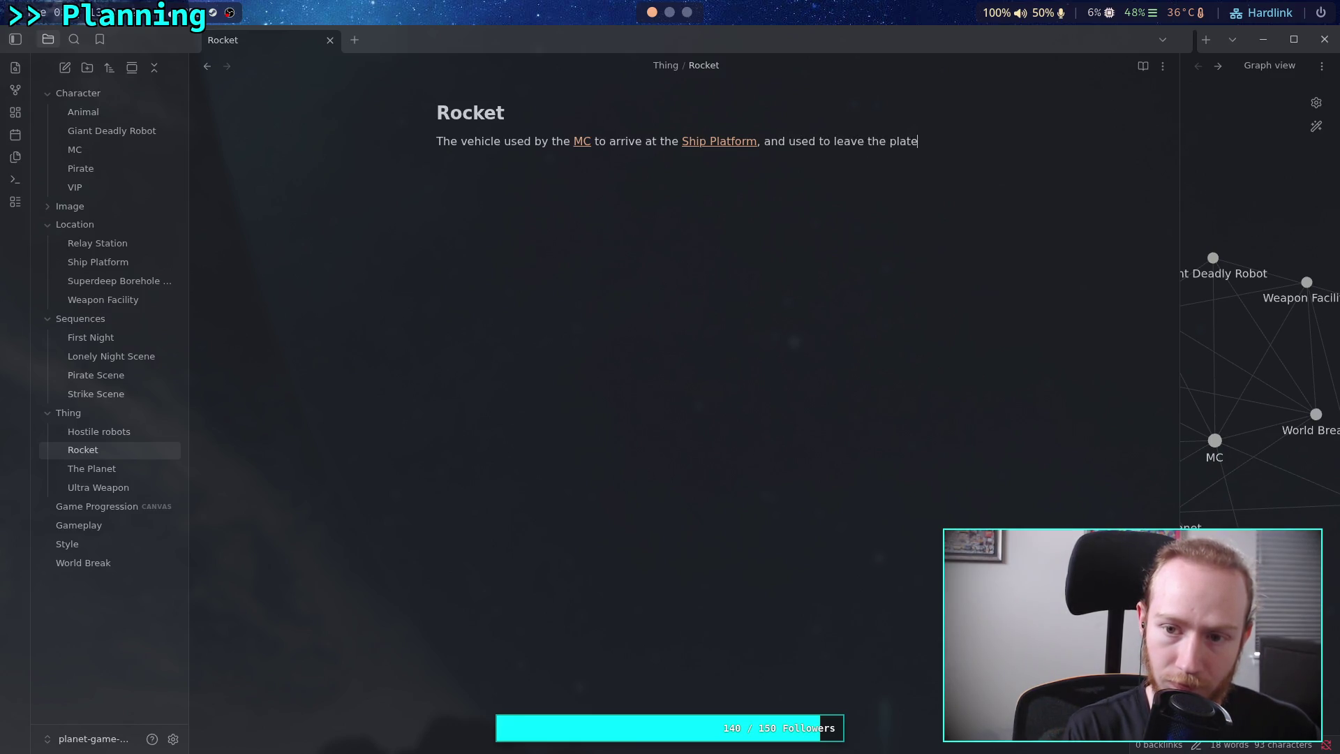
text(t pr)
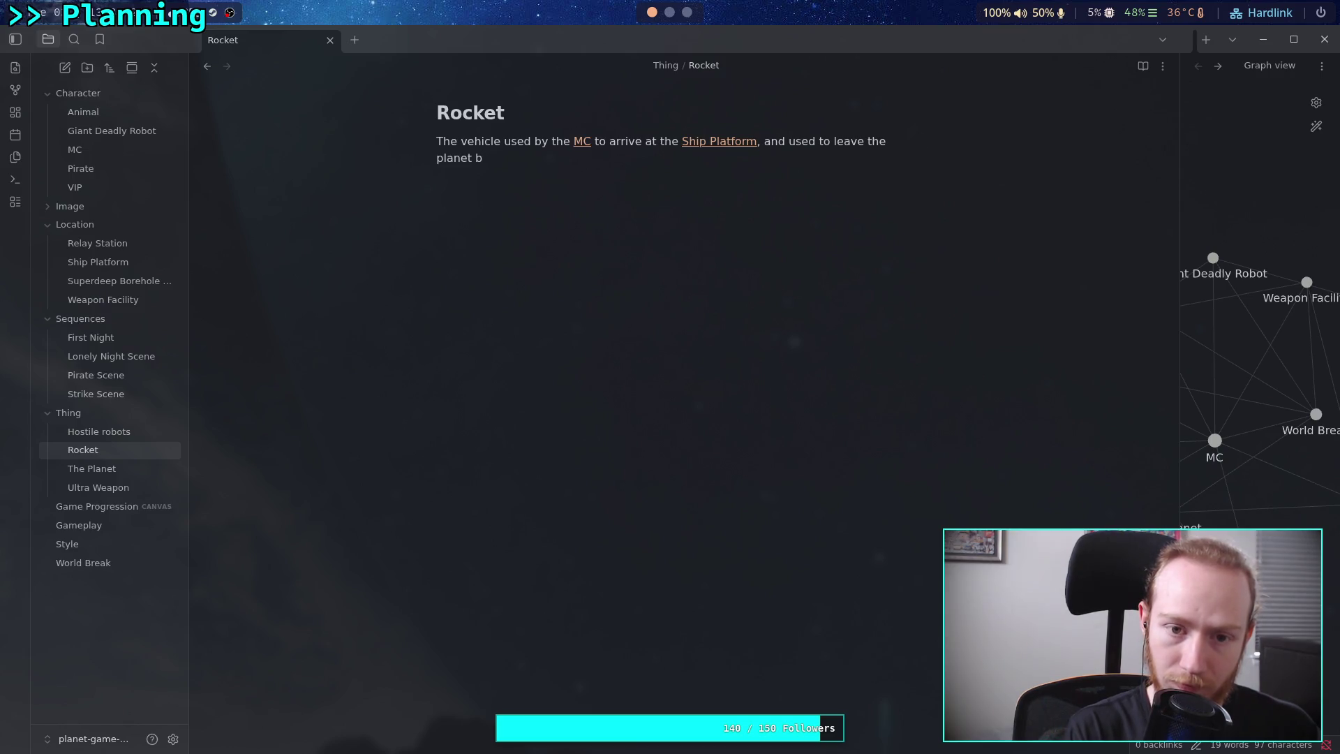
text(ior to [[)
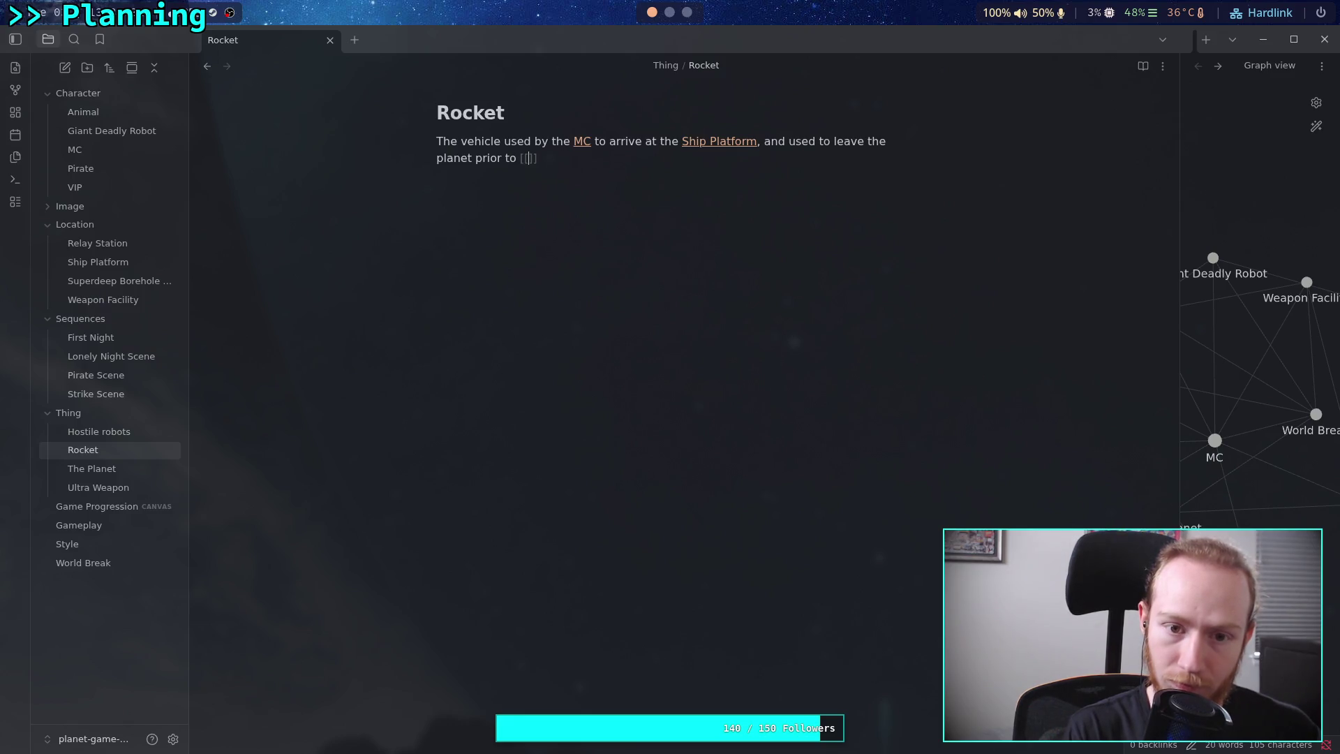
text(World Break)
key(Return)
key(Return)
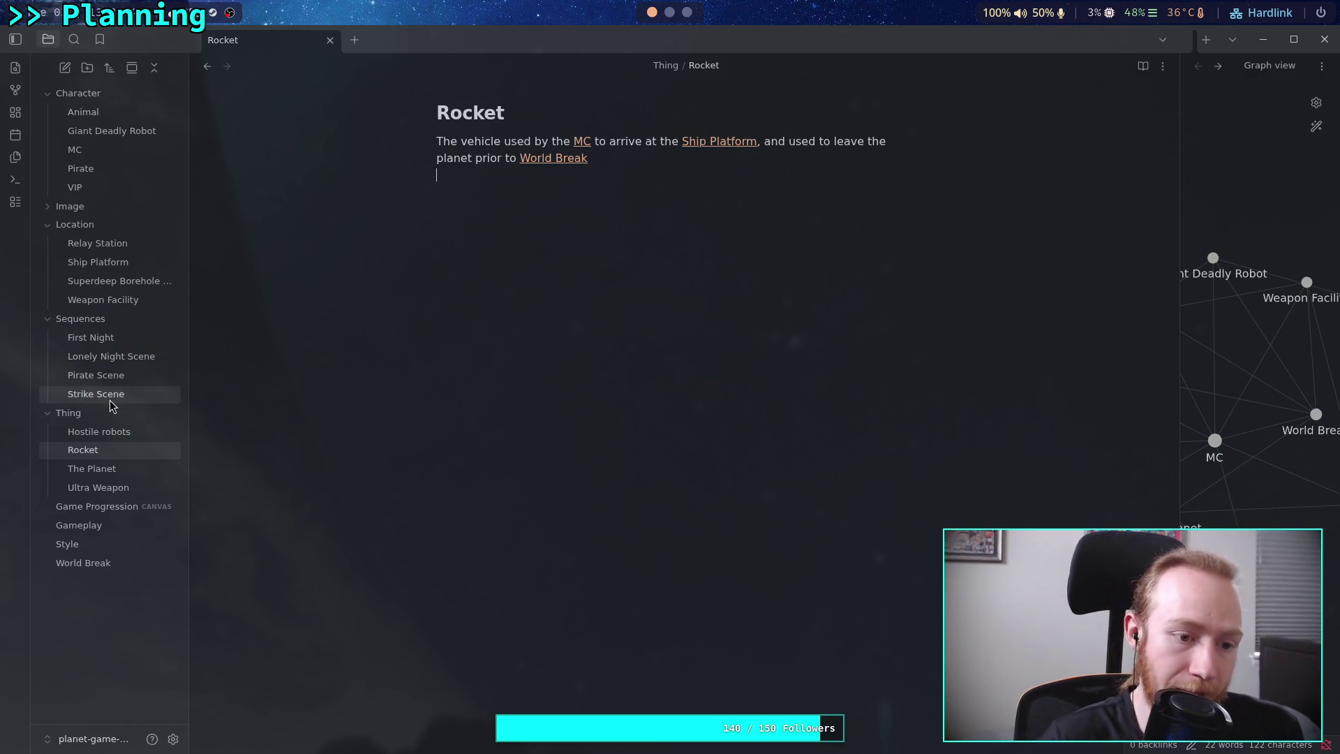
click(70, 73)
Name the new folder Weapons and expand it.
text(Weapon)
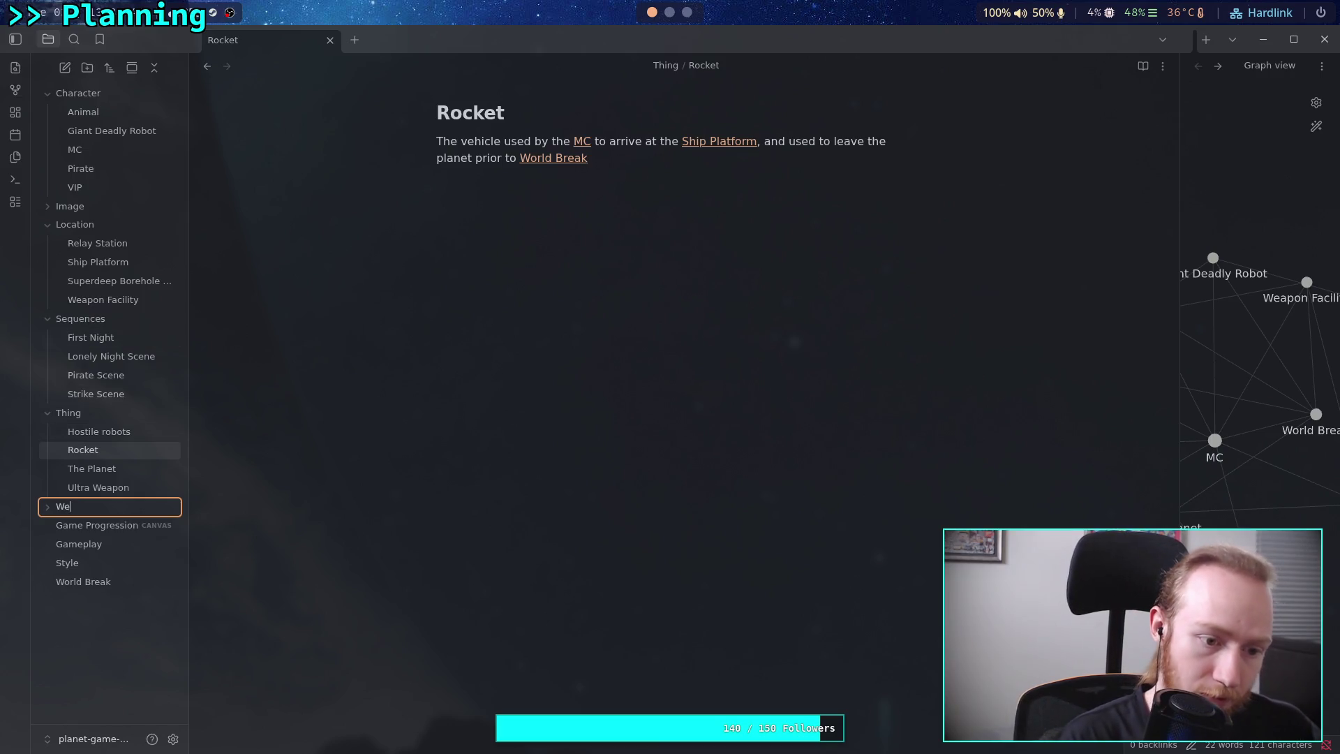
text(s)
key(Return)
click(125, 510)
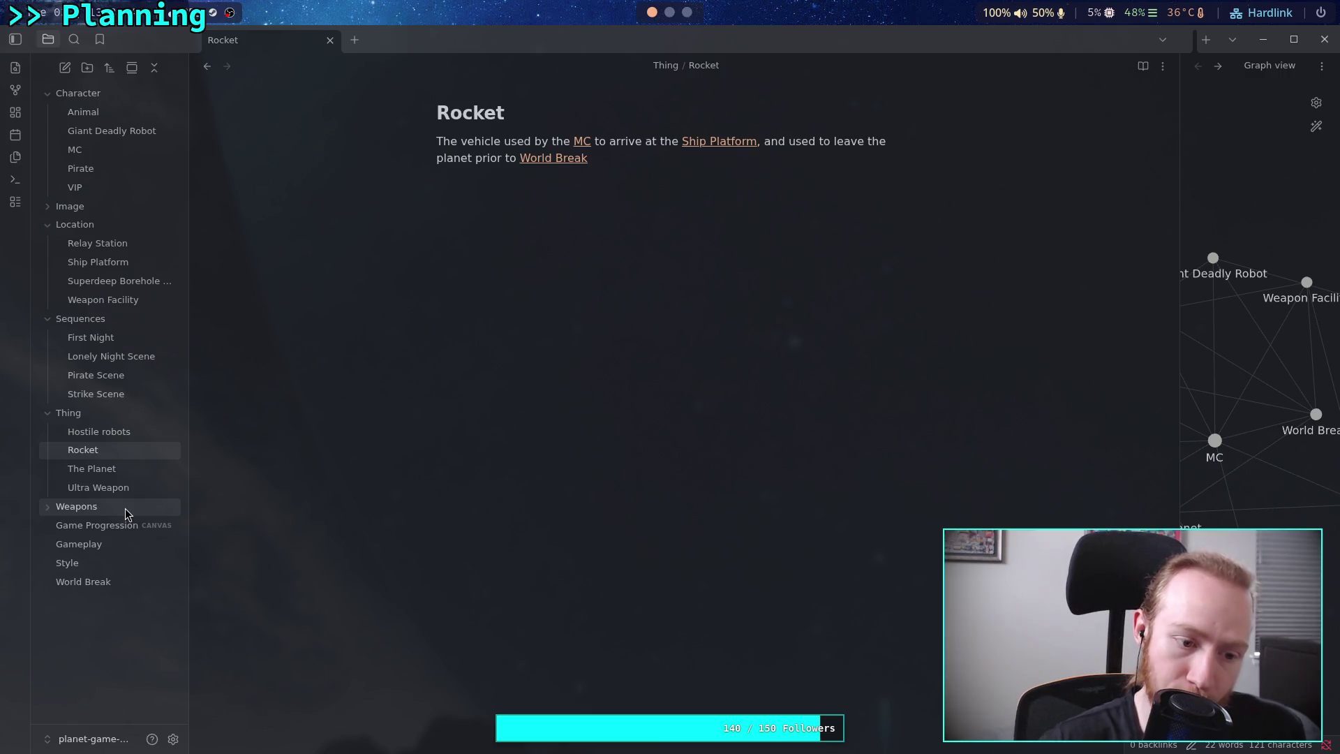
Add an untitled note to the Weapons folder and place the cursor in its body.
right_click(124, 508)
click(204, 269)
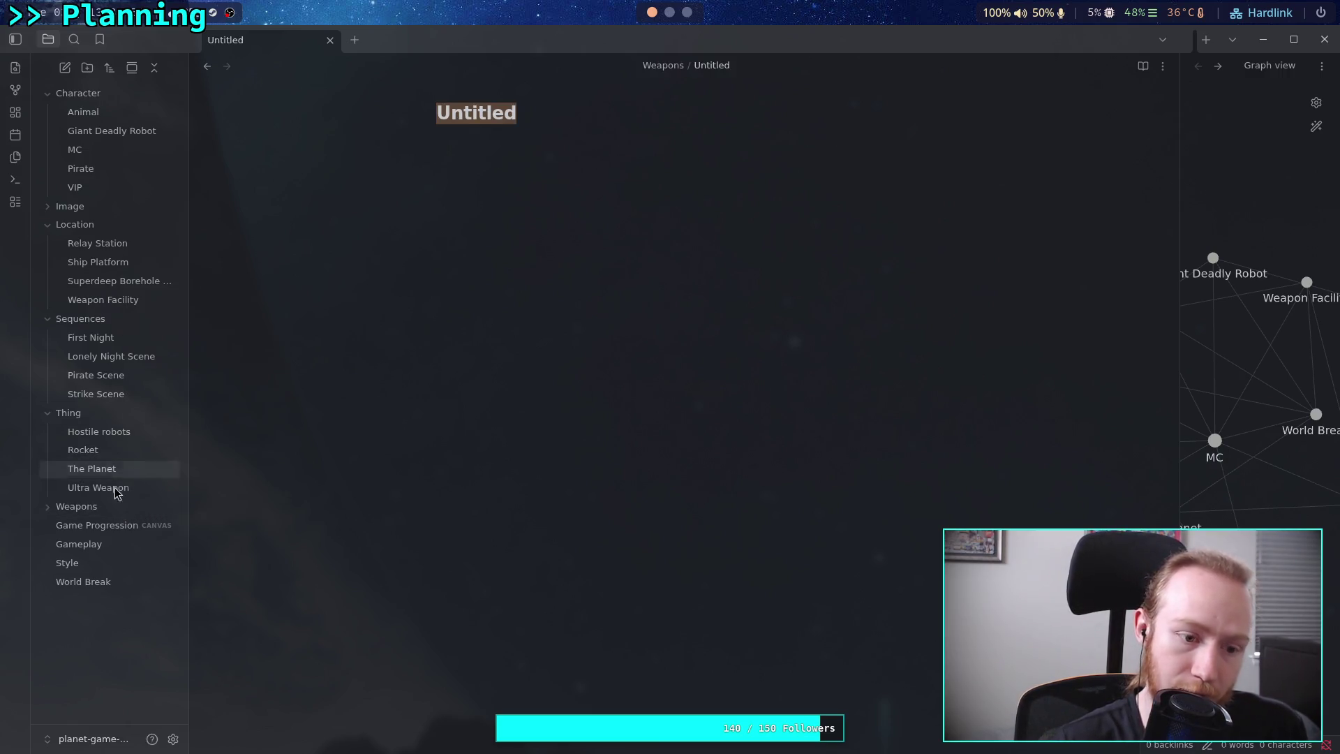
click(45, 508)
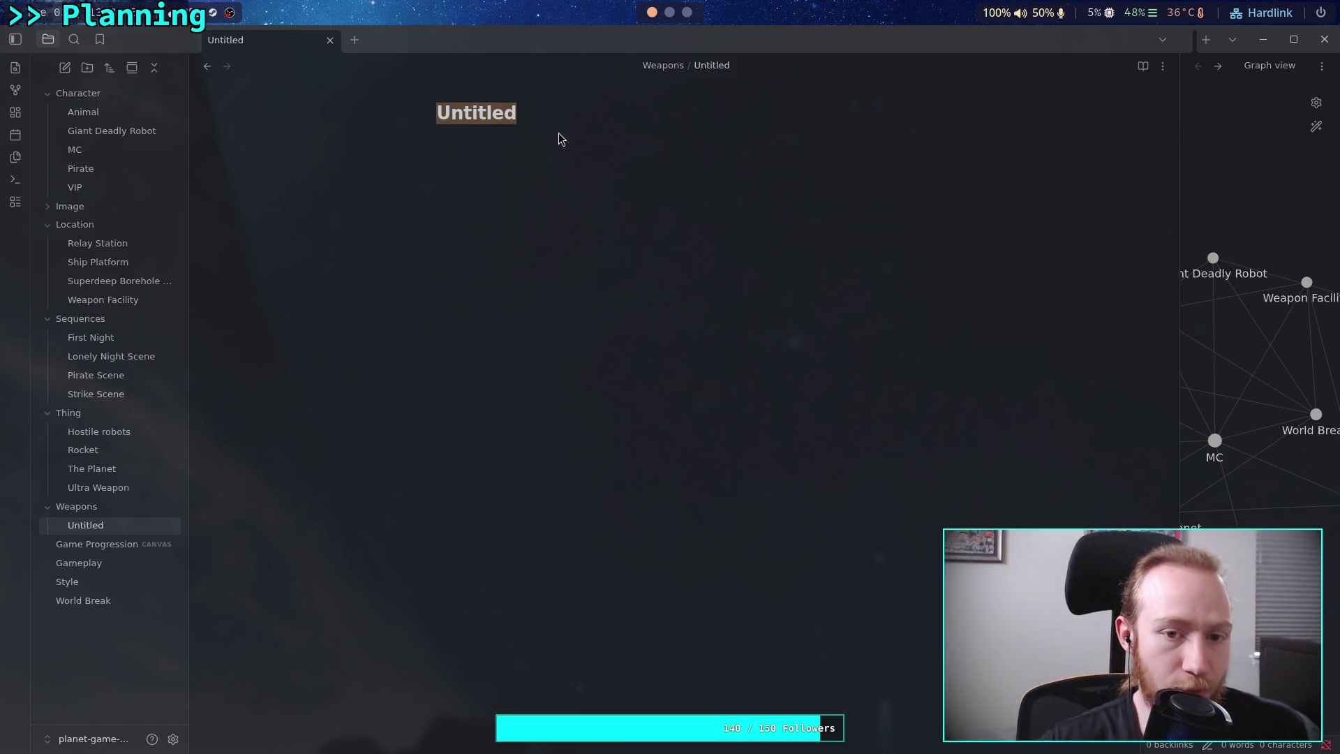
click(576, 185)
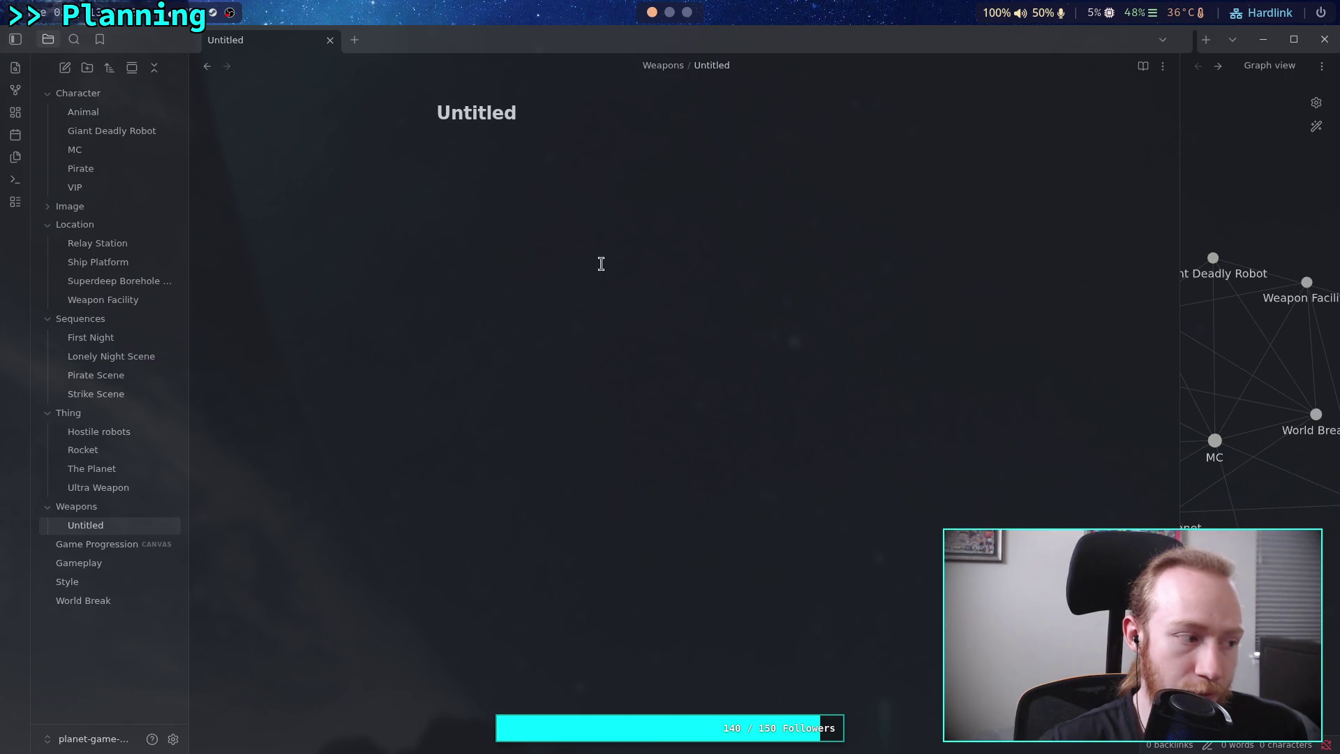
key(super+3)
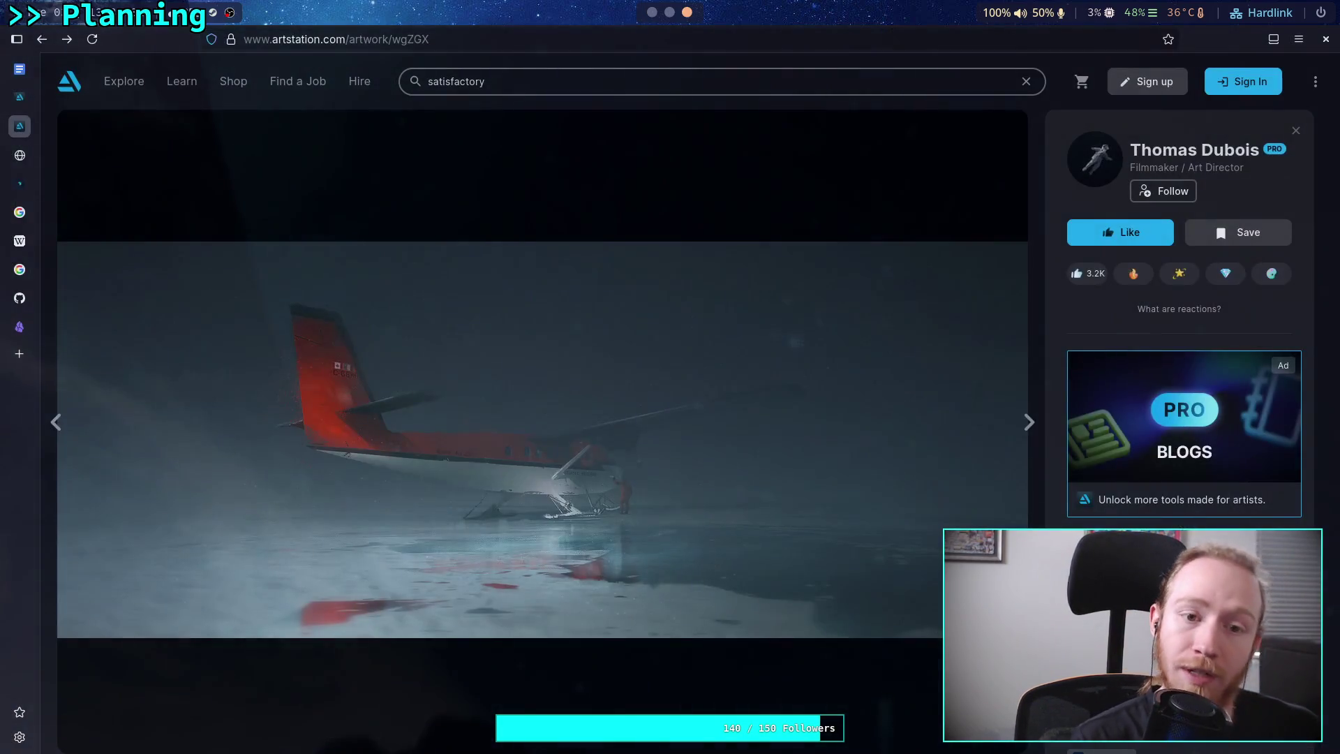
Replace the Creatures and Animals & Wildlife subject filters with Weapons in the ArtStation search.
click(25, 98)
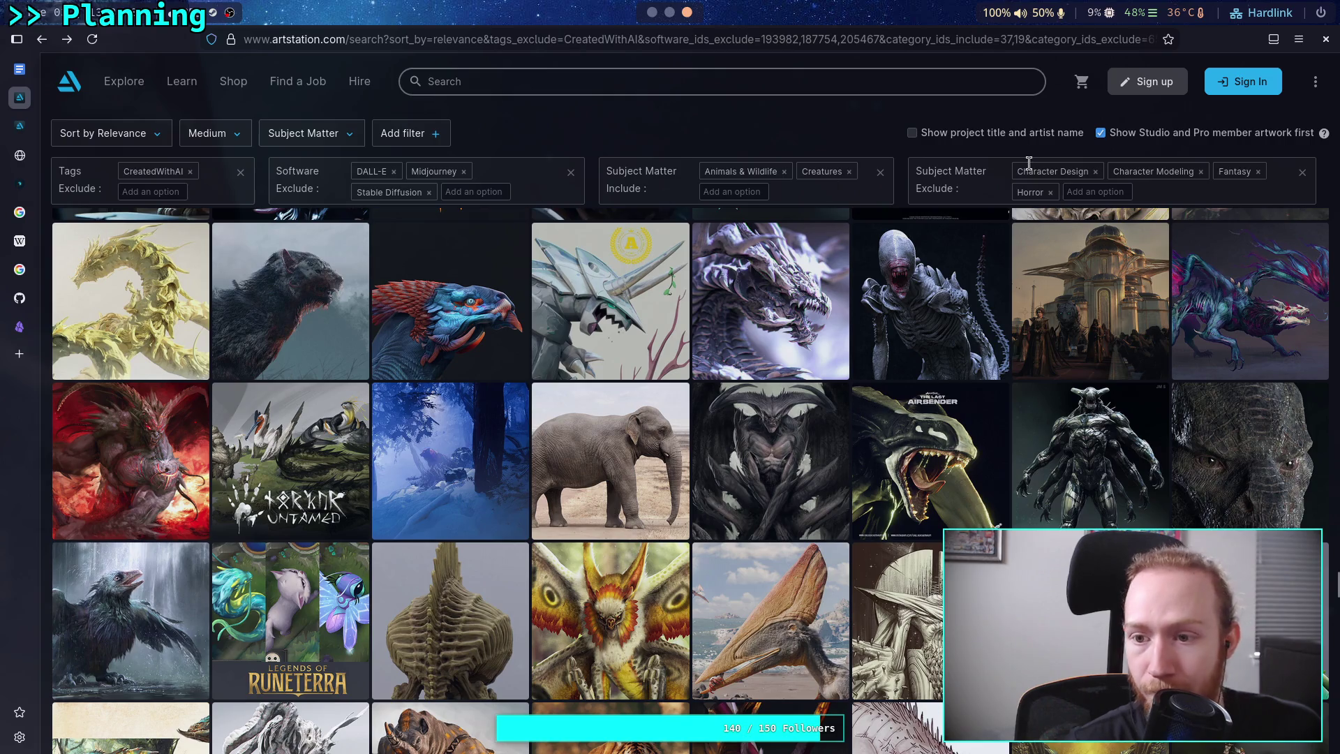
click(850, 172)
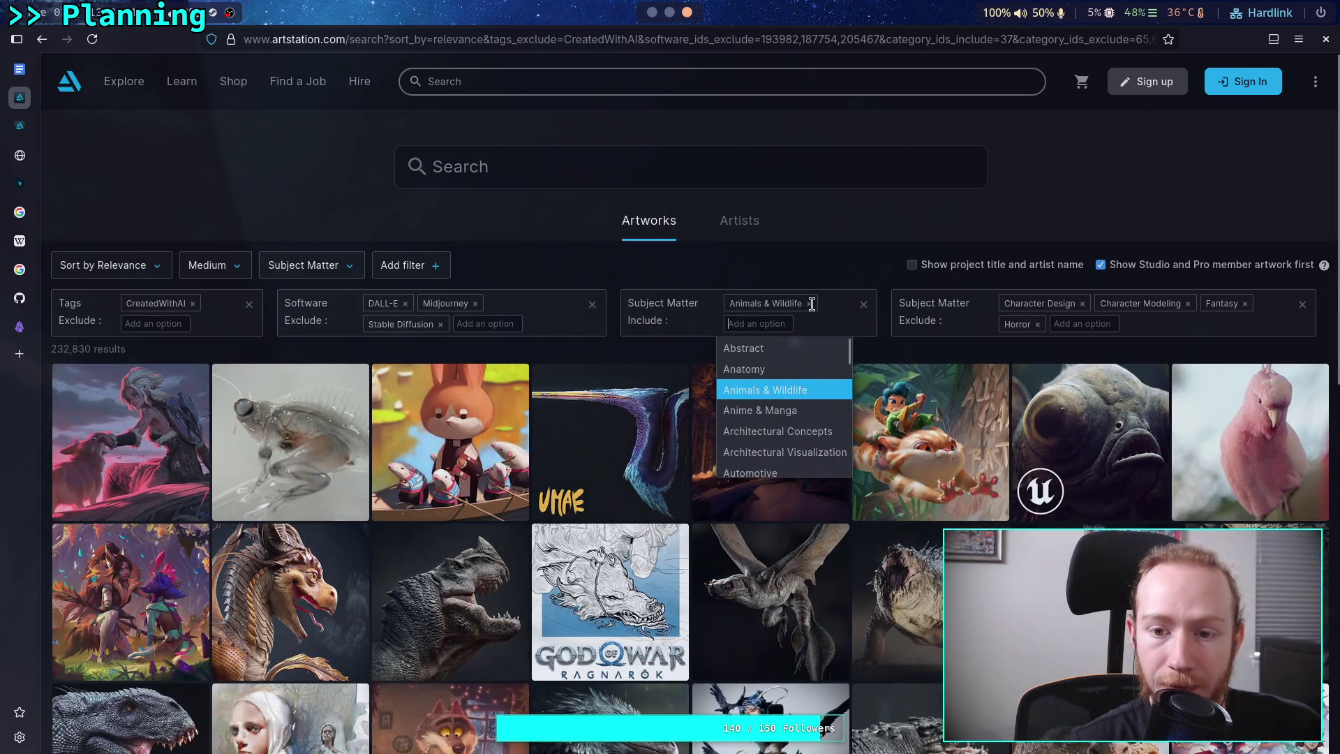
key(BackSpace)
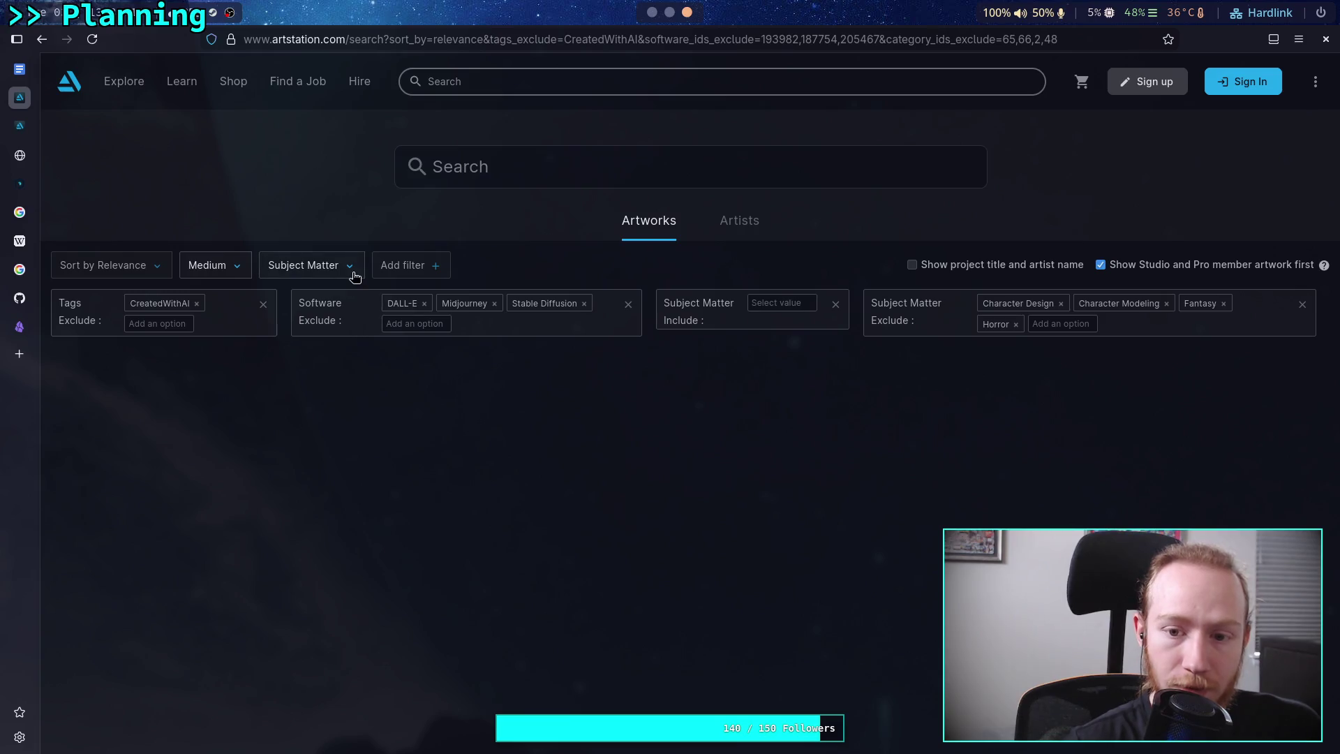
click(326, 269)
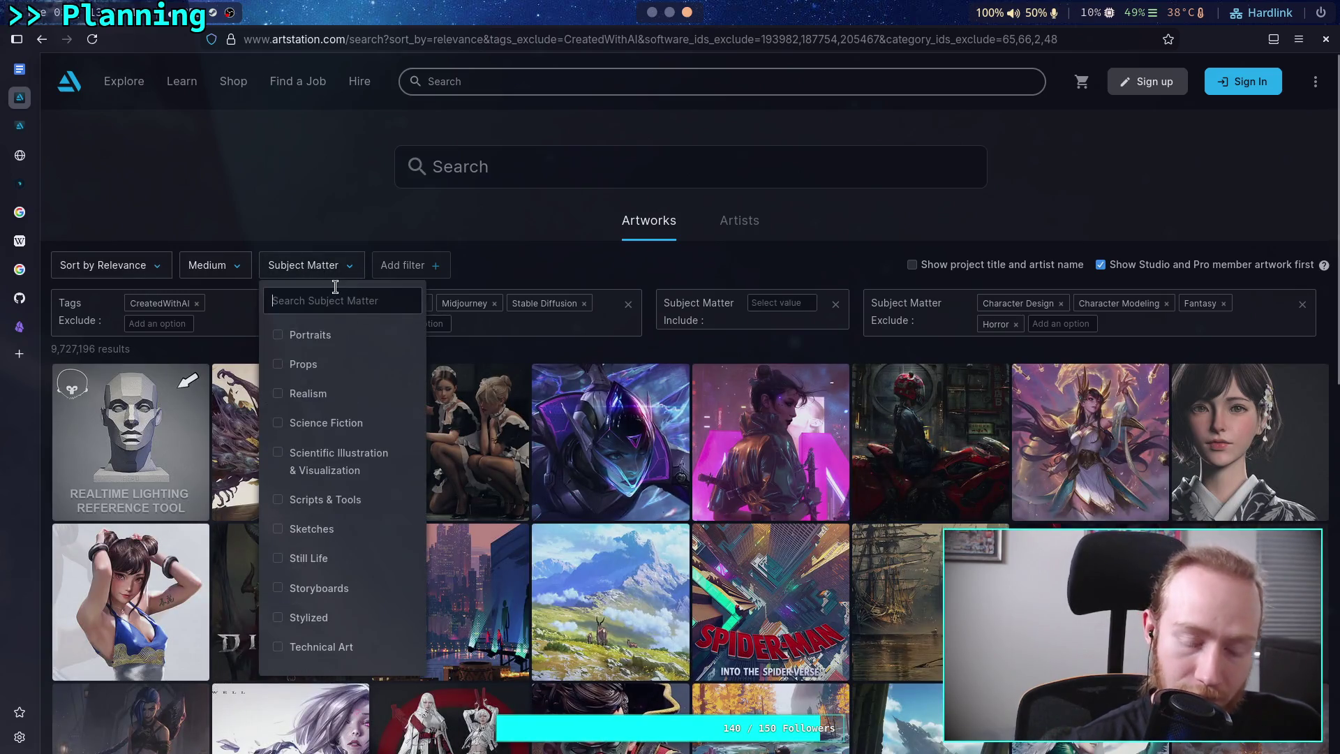
scroll(354, 496, down, 9)
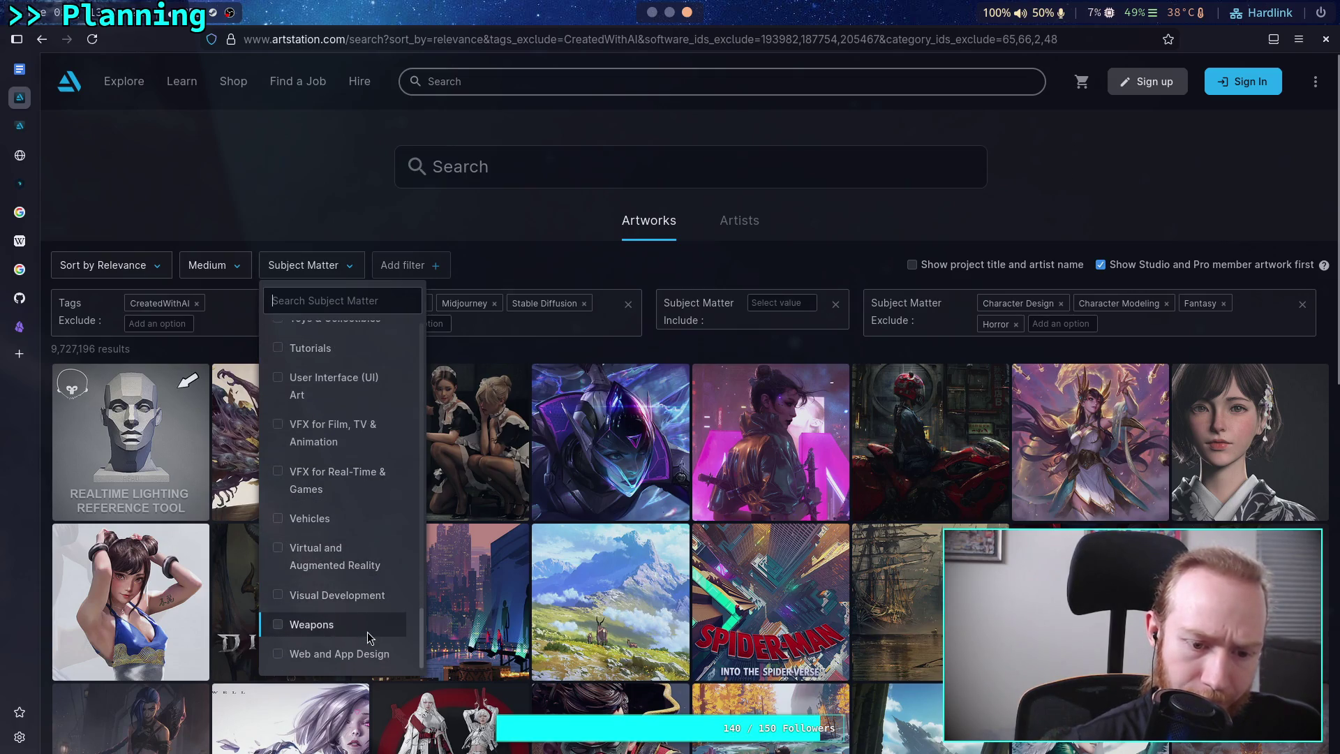
click(370, 628)
click(482, 233)
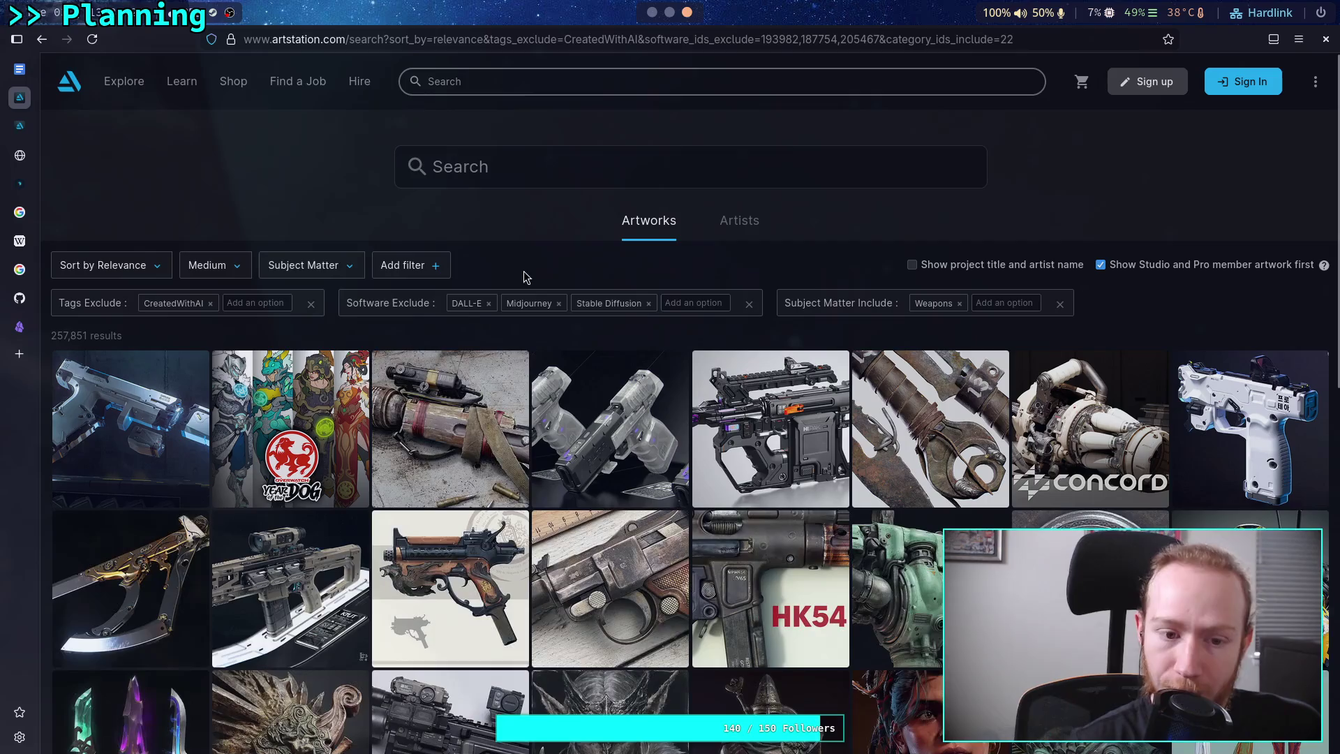
Browse the Weapons results and review the Subject Matter choices.
scroll(412, 247, down, 2)
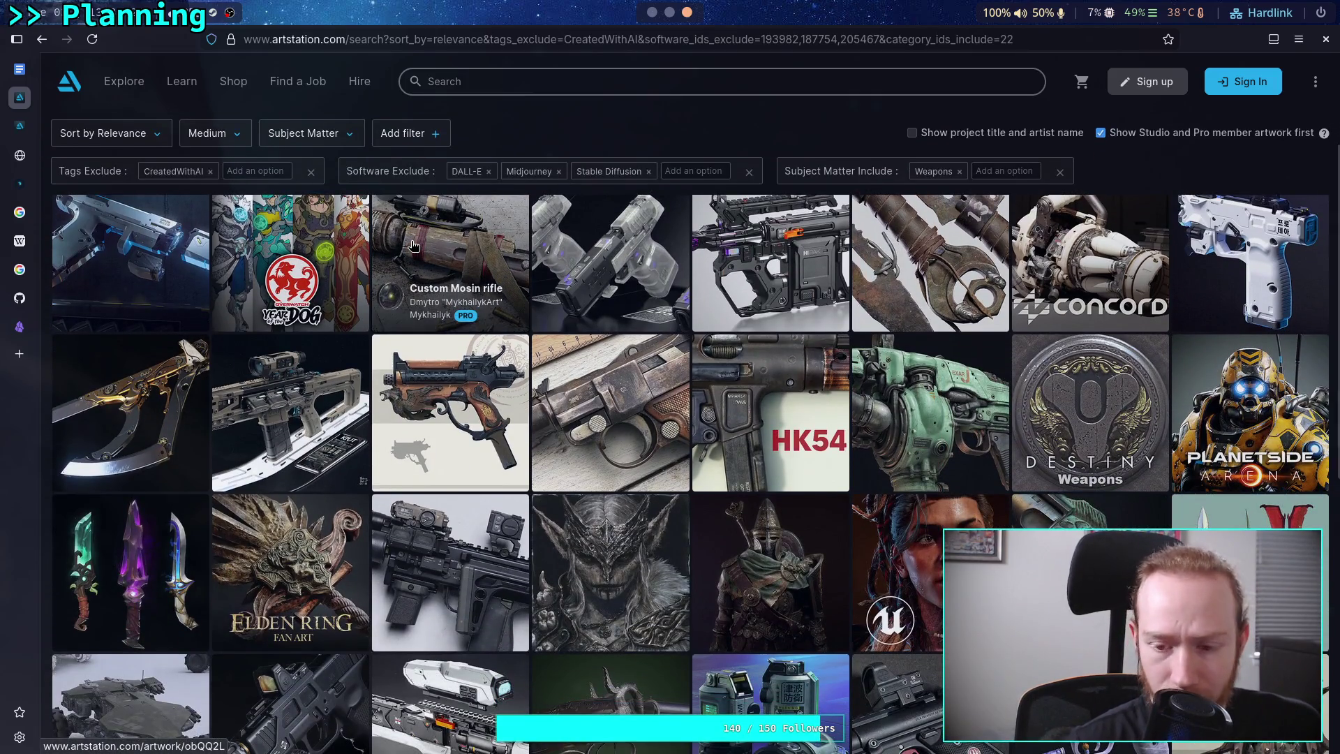
scroll(550, 370, up, 2)
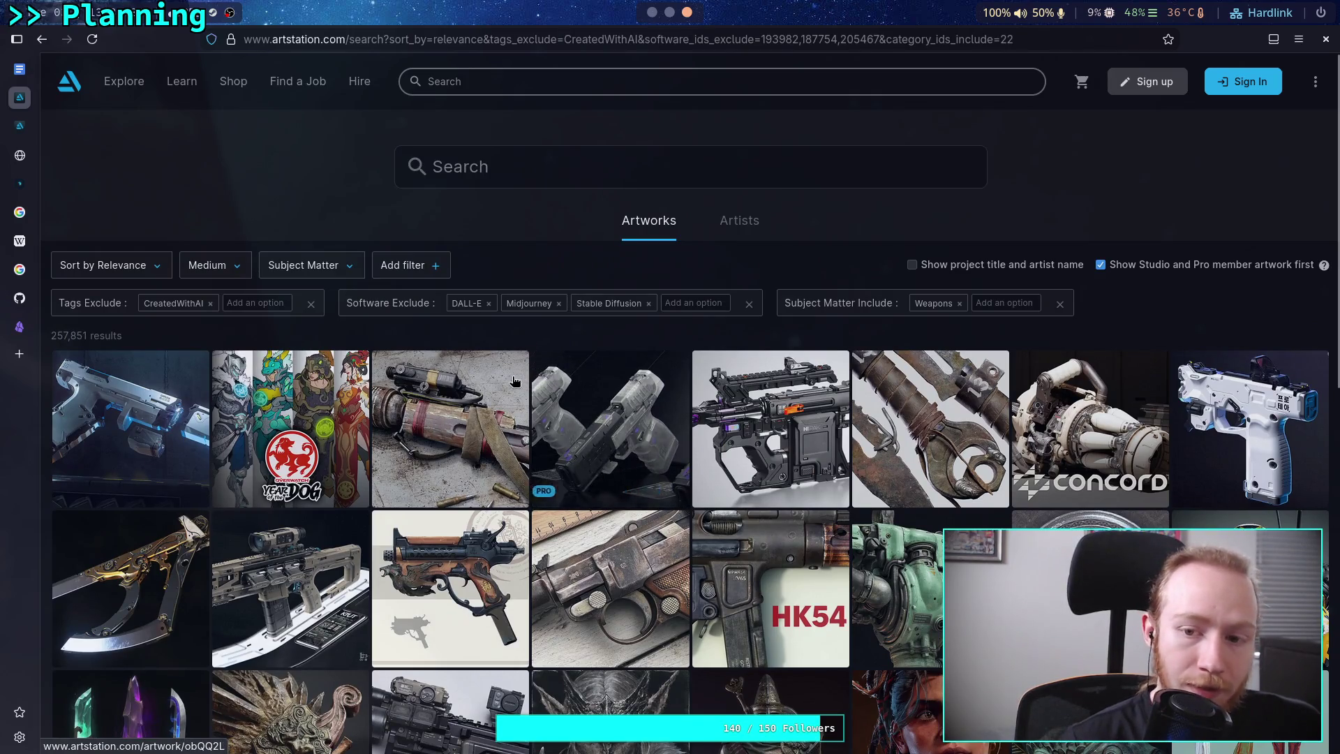
scroll(515, 378, down, 2)
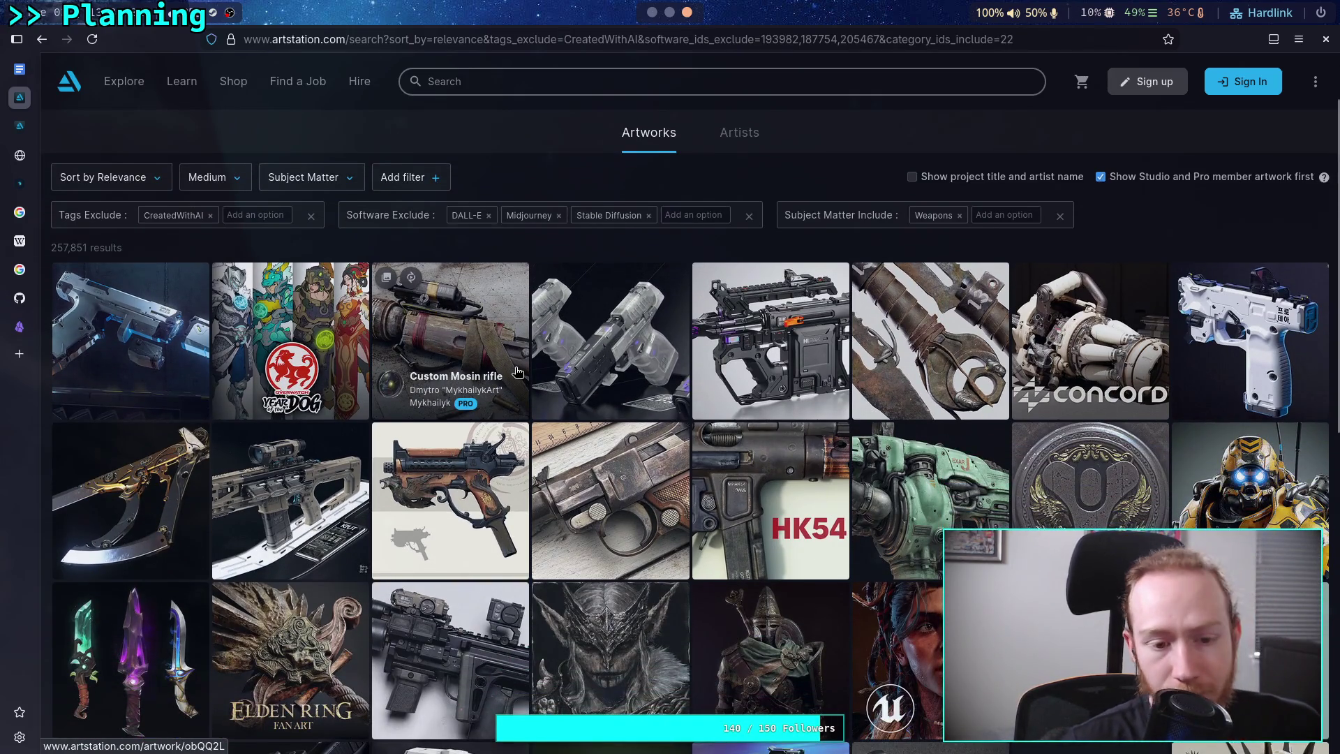
scroll(519, 368, down, 1)
scroll(519, 367, up, 1)
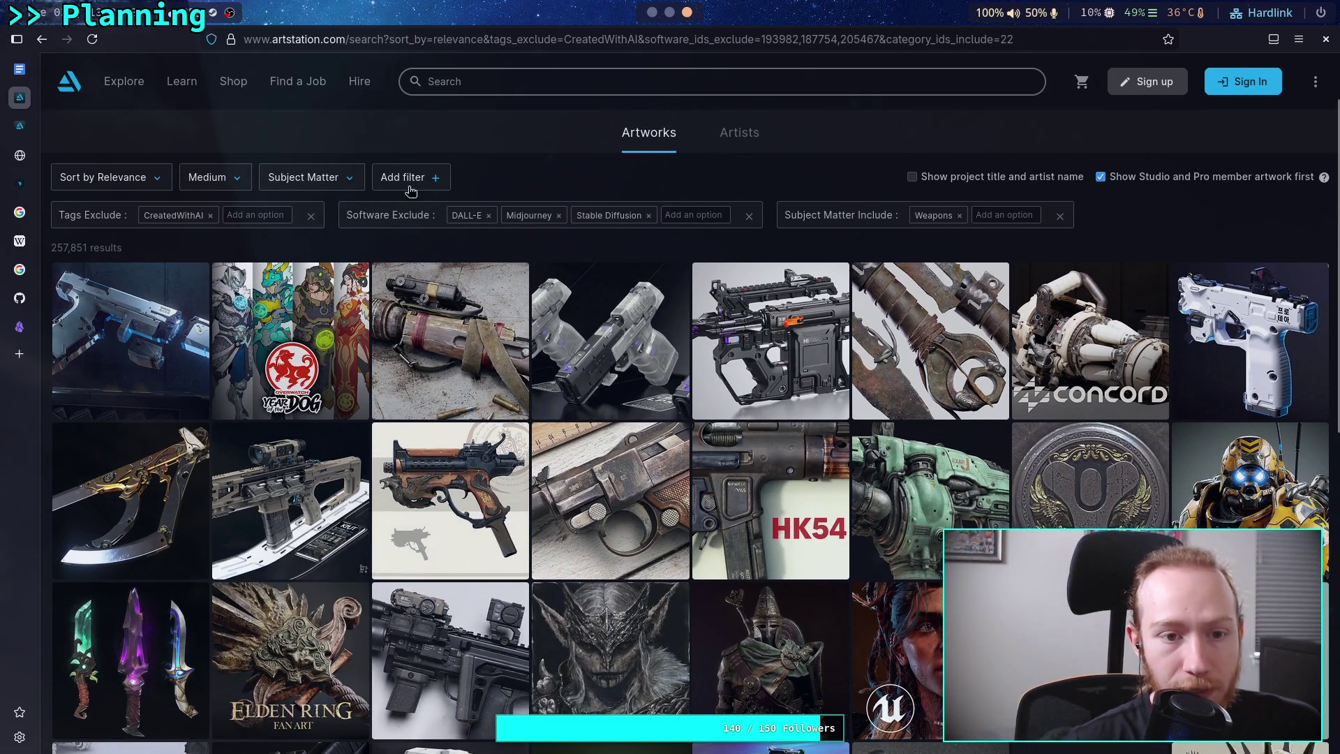
click(337, 180)
scroll(349, 318, up, 2)
scroll(349, 318, down, 2)
click(520, 187)
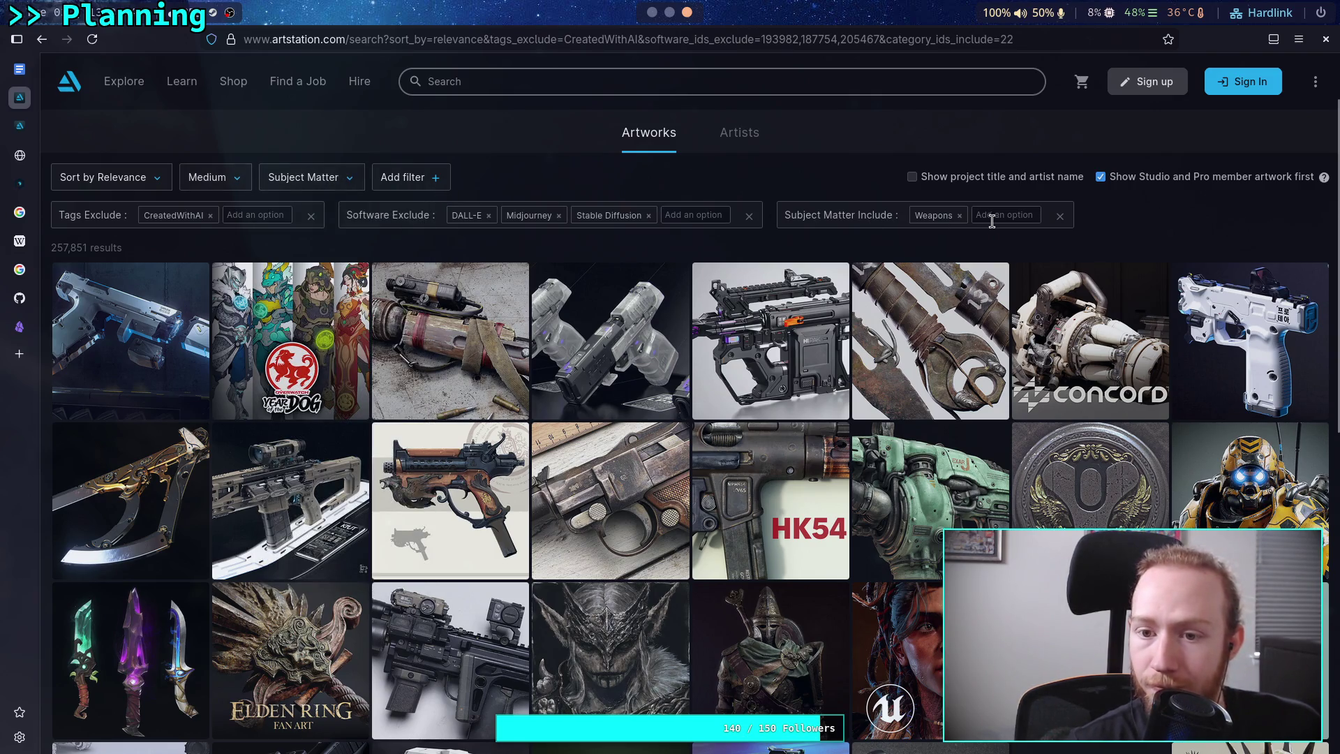
Discard an unused empty filter and open the Planetside Arena assault rifle artwork.
click(412, 177)
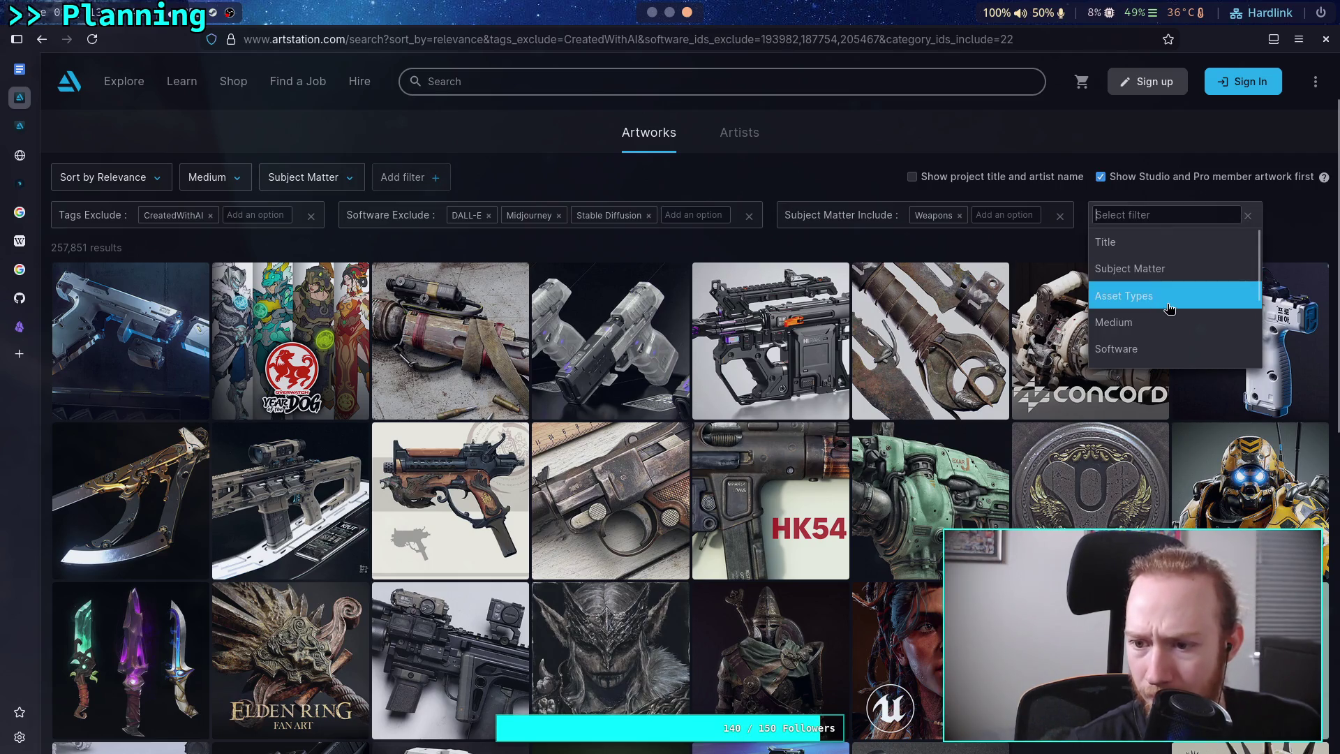
scroll(1165, 327, down, 4)
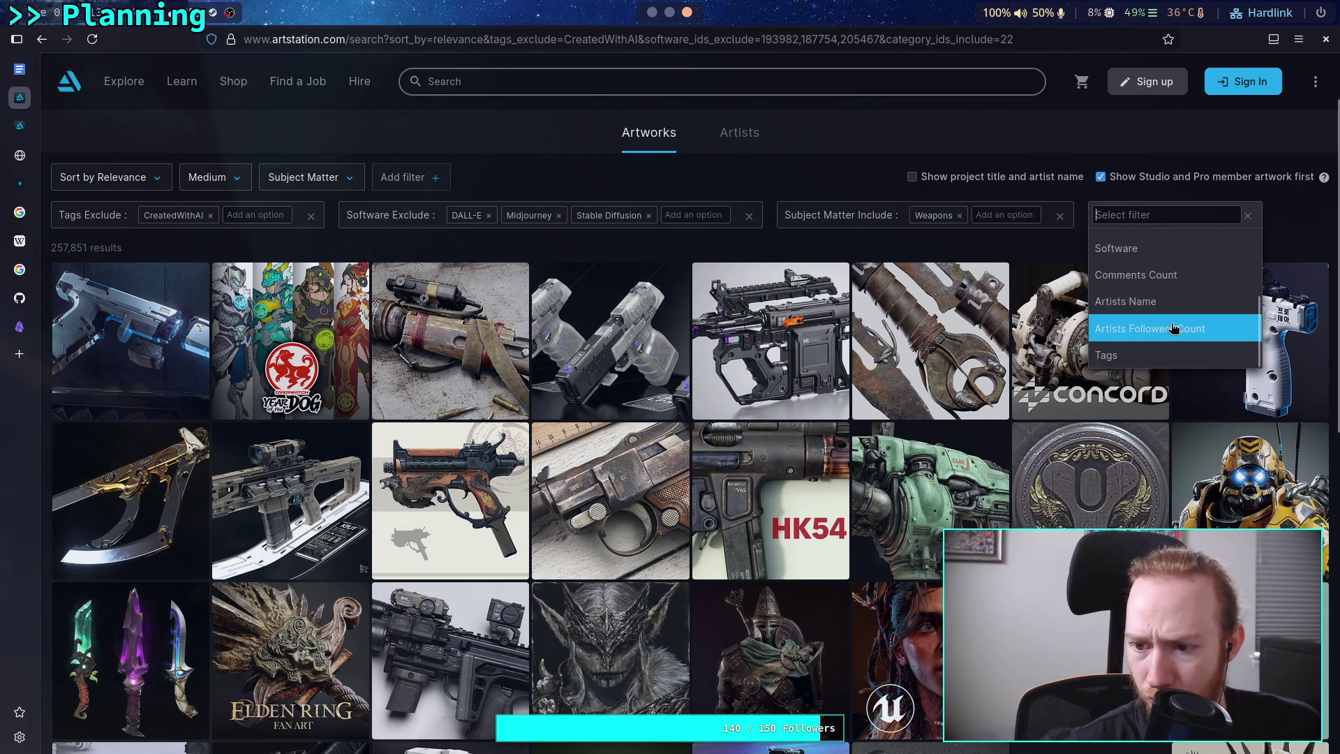
click(875, 199)
click(1251, 217)
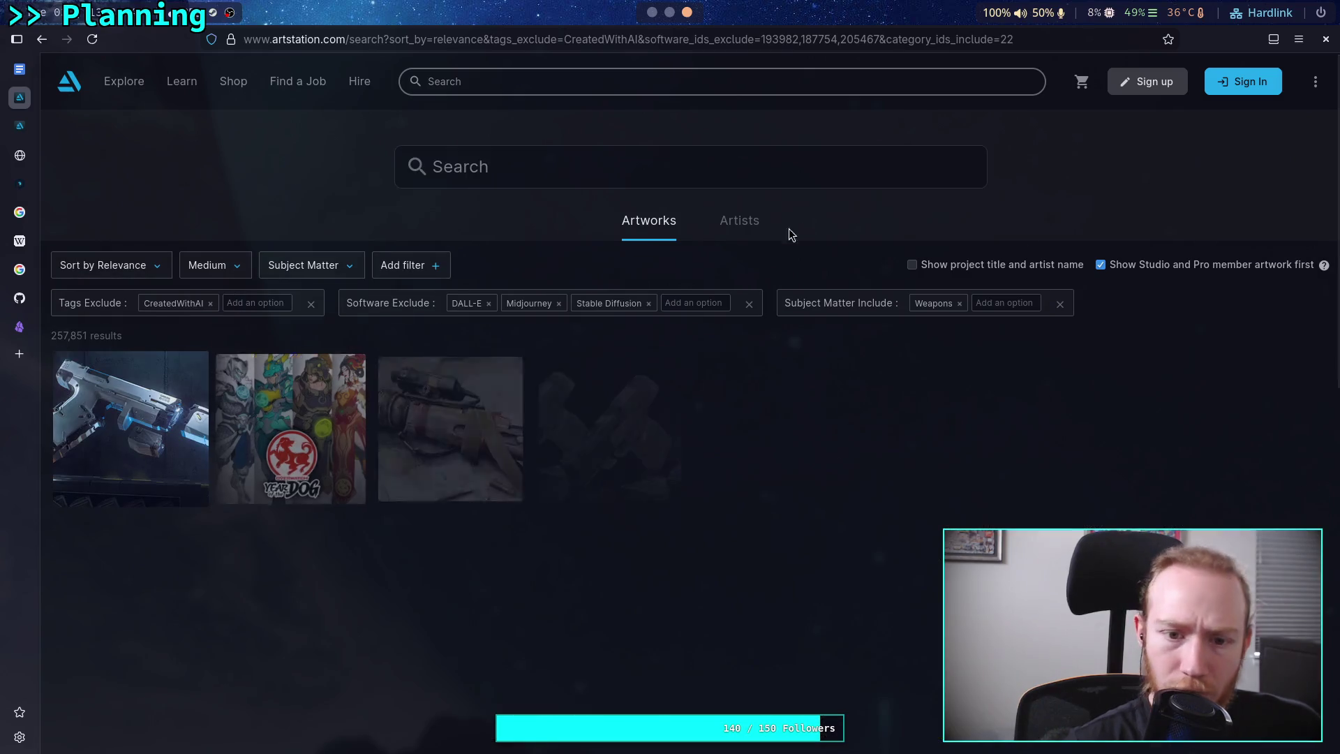
scroll(436, 377, down, 10)
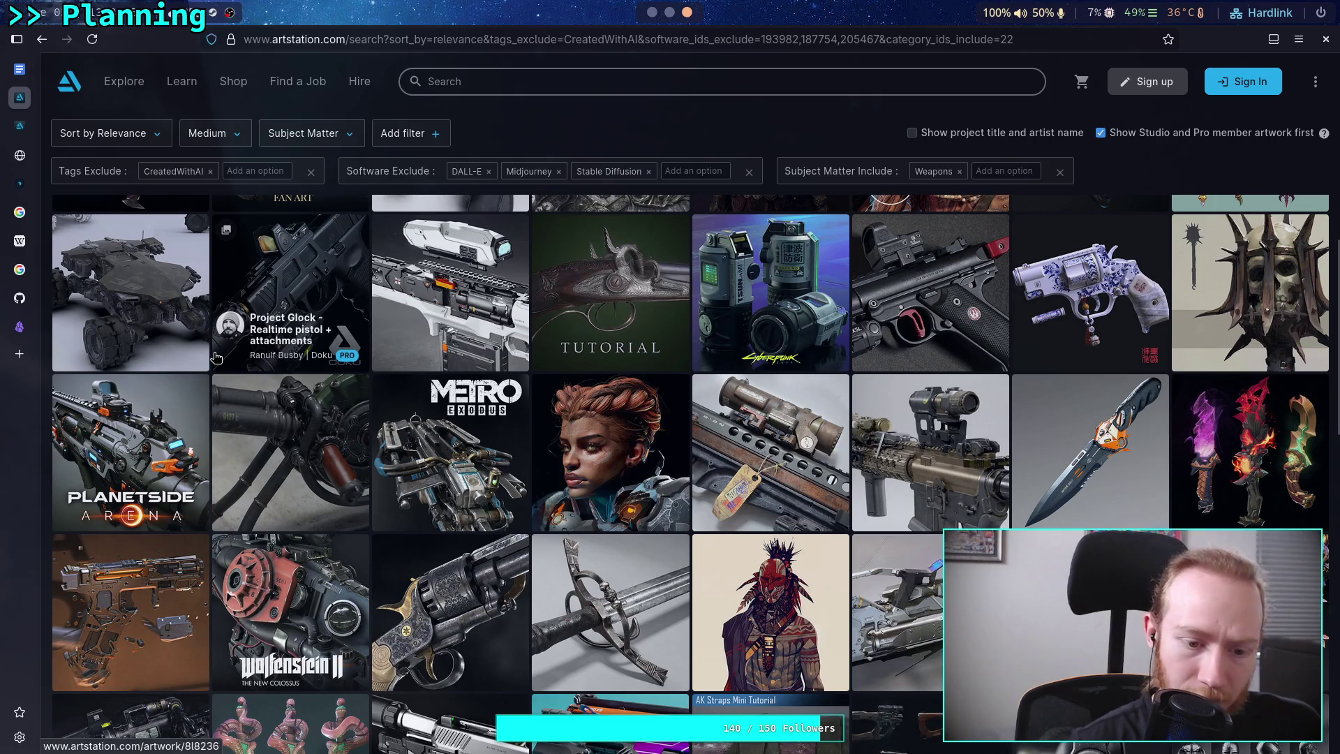
click(169, 421)
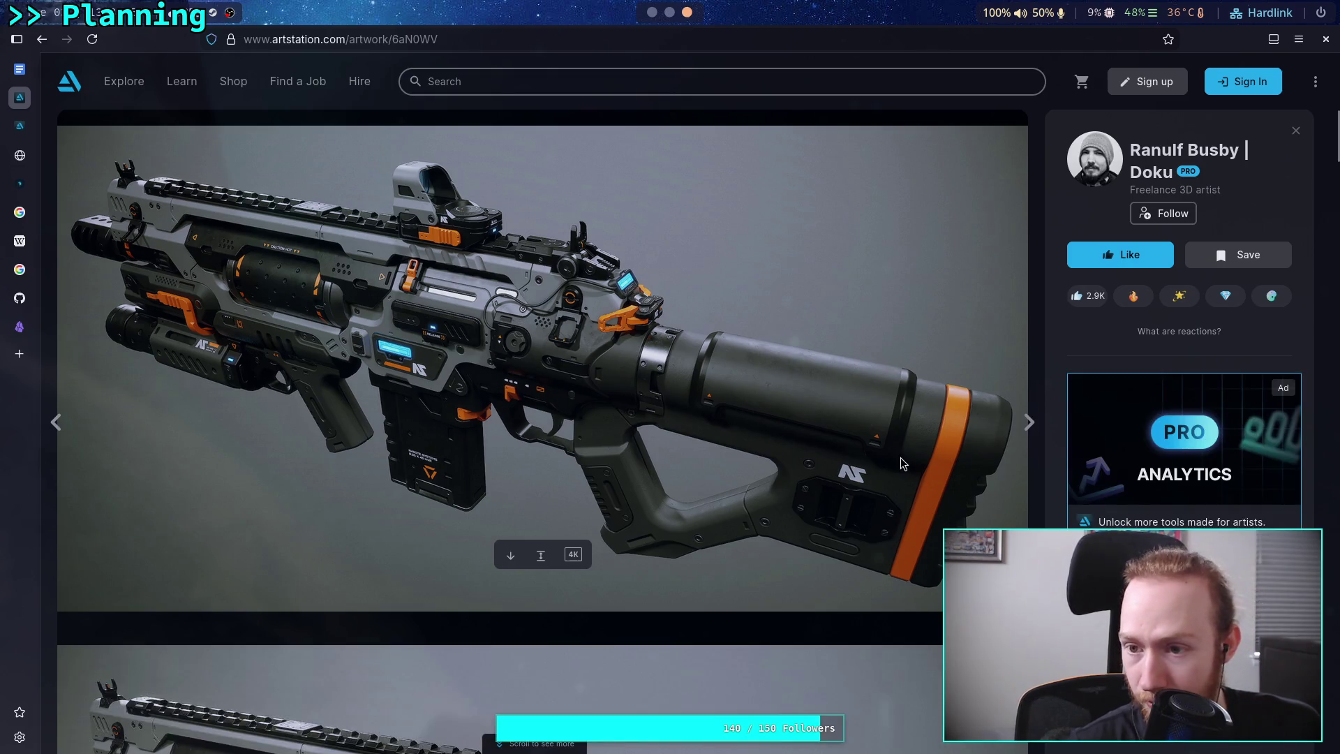
Check the rifle artwork's tags, peek at the Science Fiction tag search, then return to results.
scroll(775, 436, down, 6)
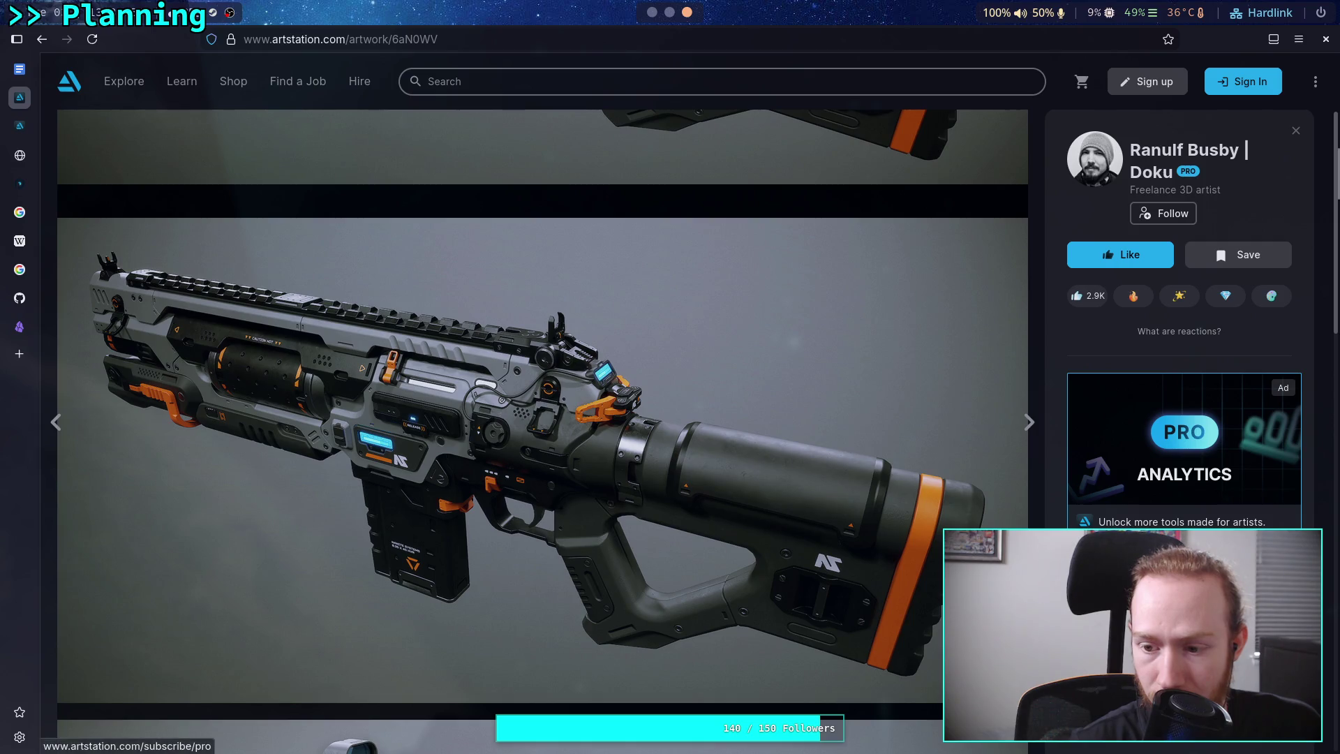
scroll(1184, 321, down, 3)
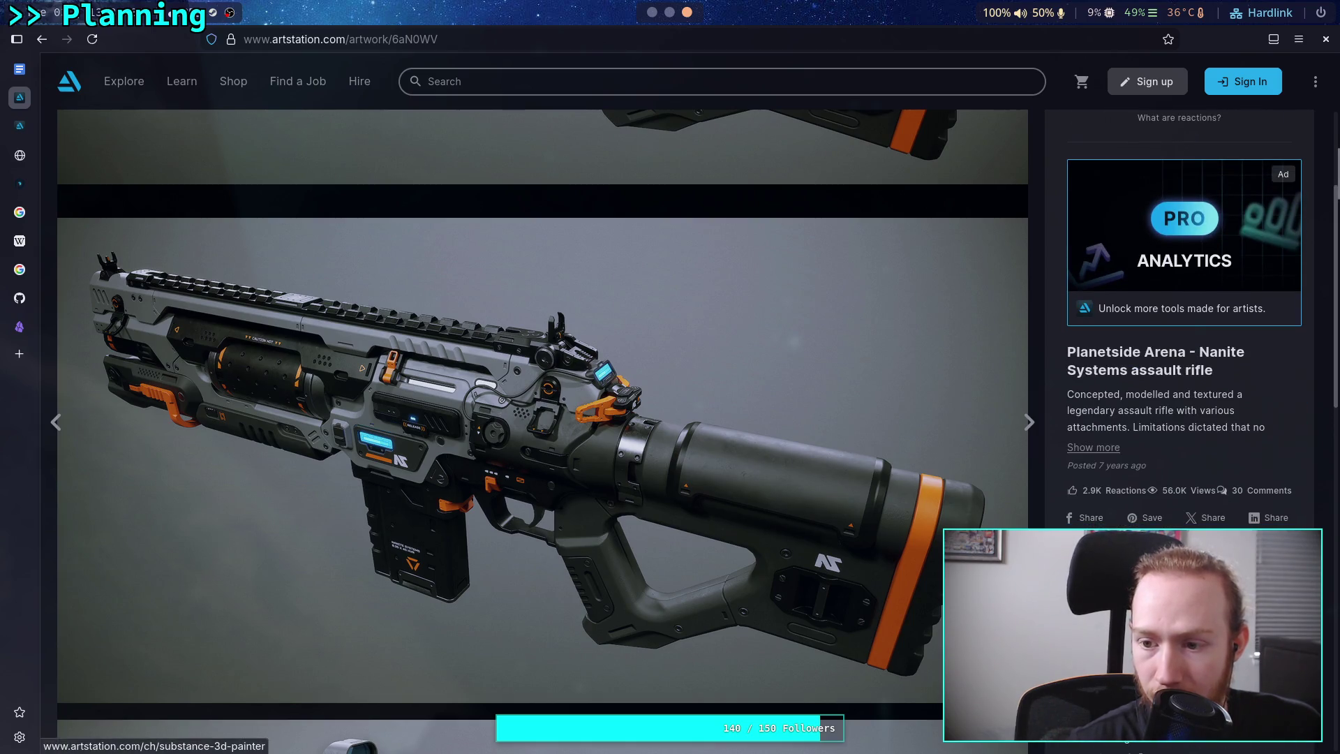
scroll(1156, 457, down, 15)
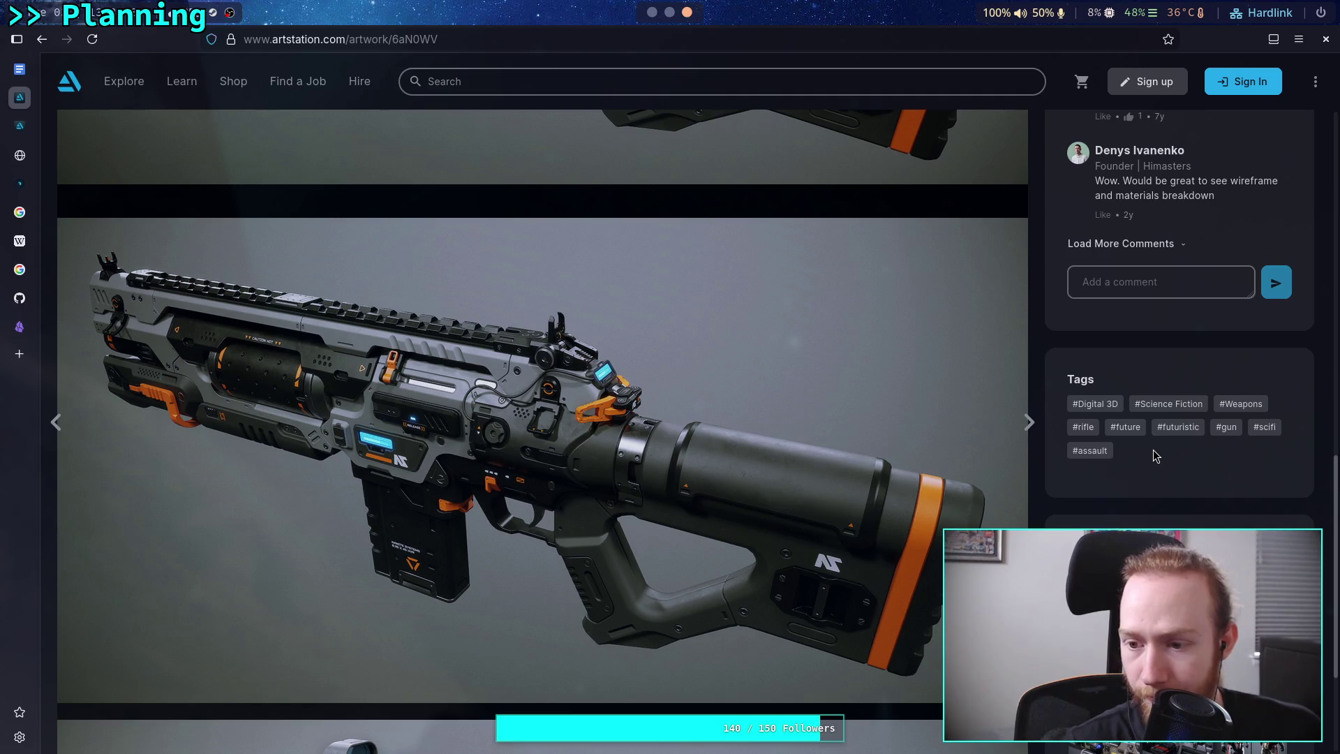
click(1152, 405)
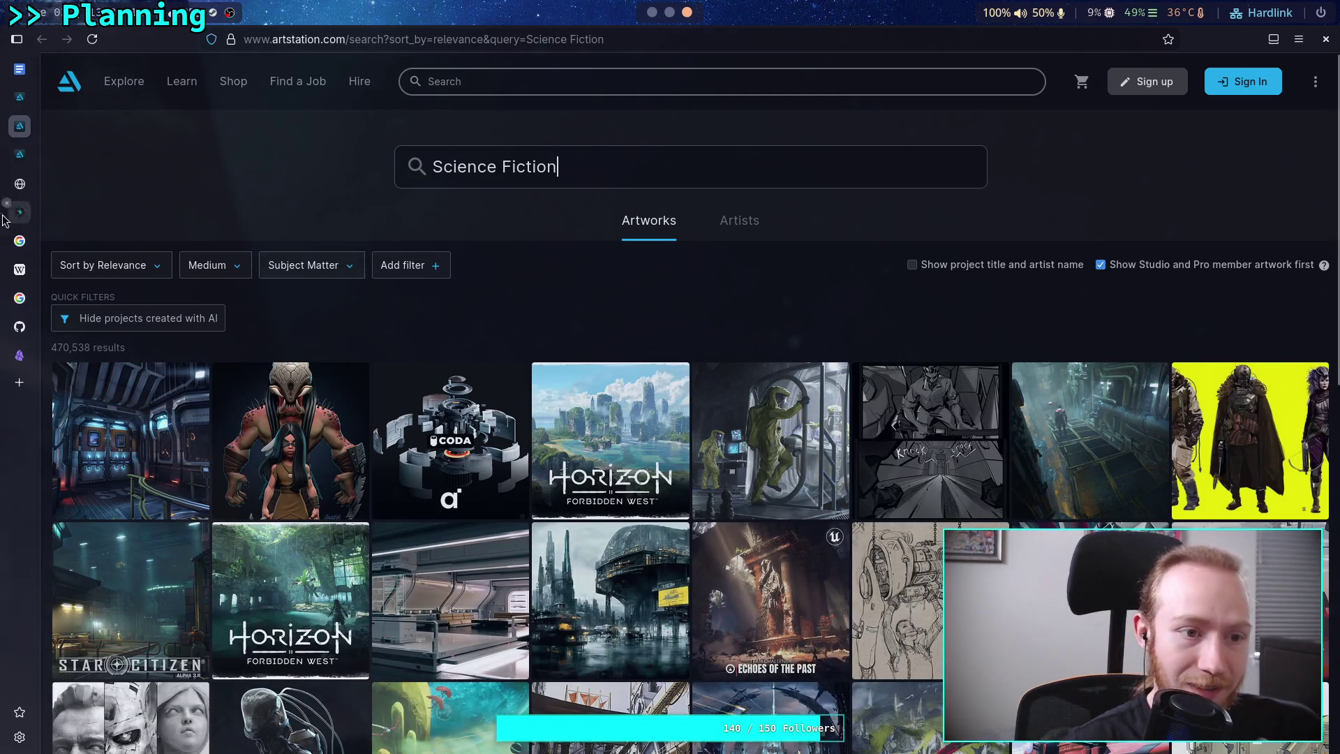
middle_click(8, 121)
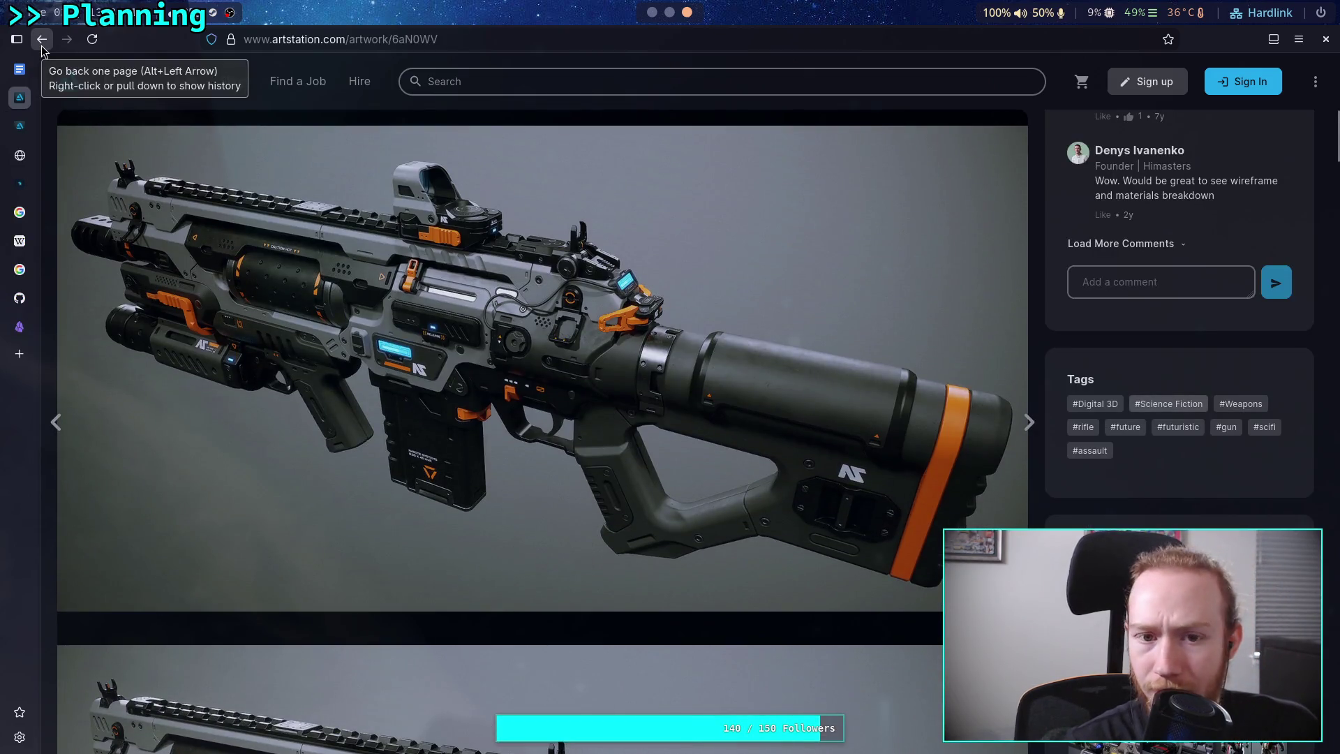
click(40, 45)
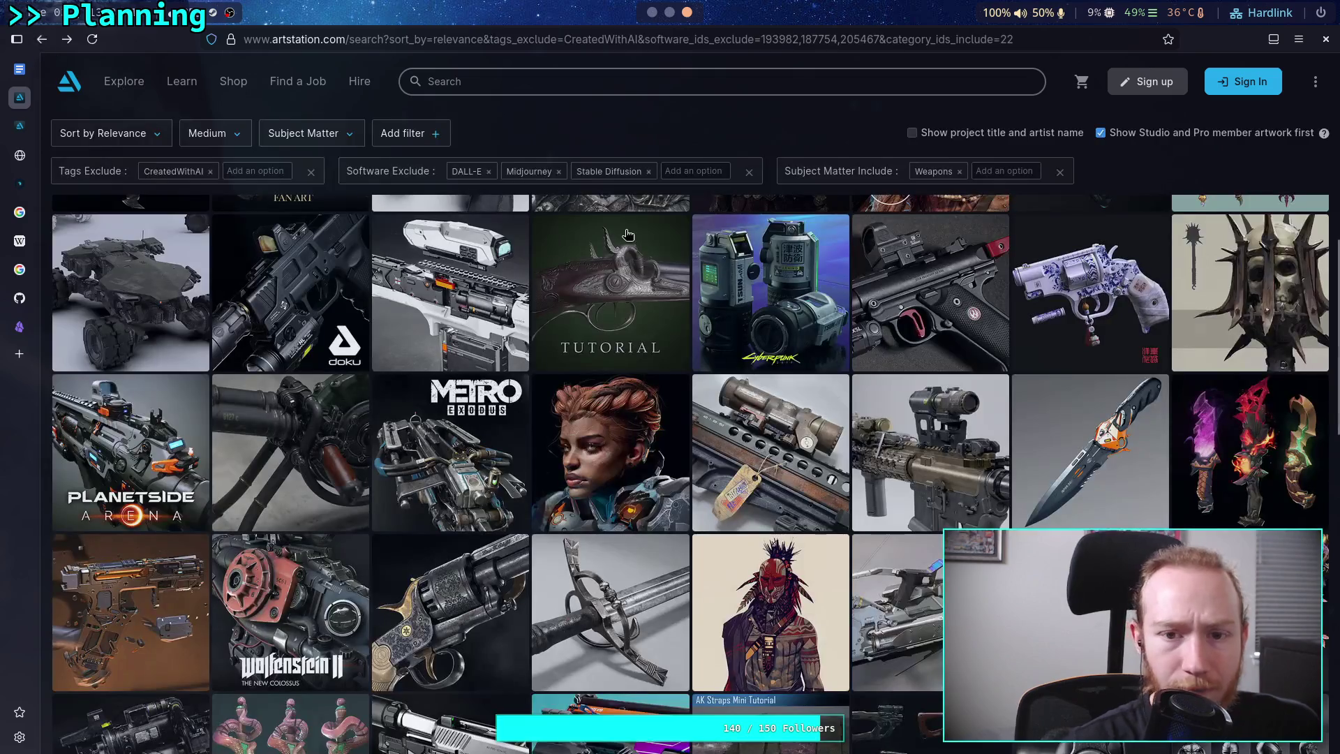
Add a Tags filter that includes Science Fiction to the weapon search.
click(402, 139)
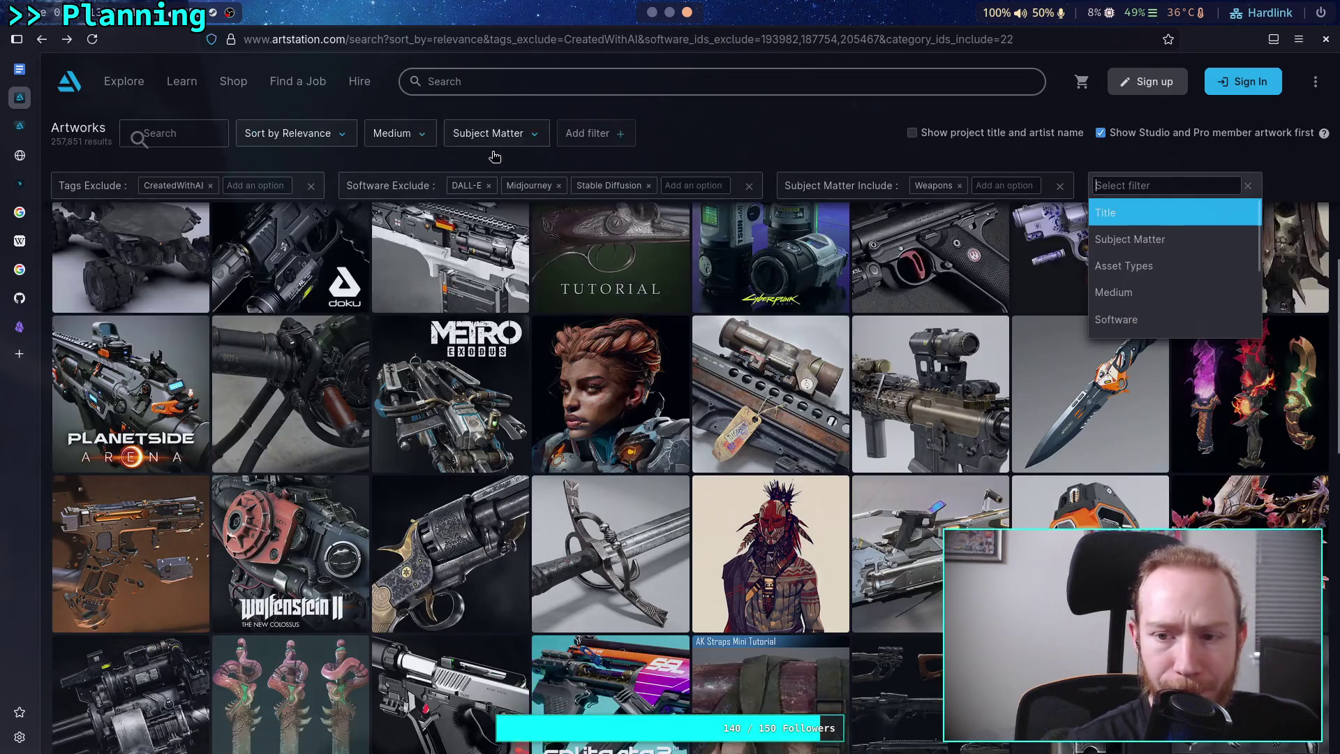
click(1137, 212)
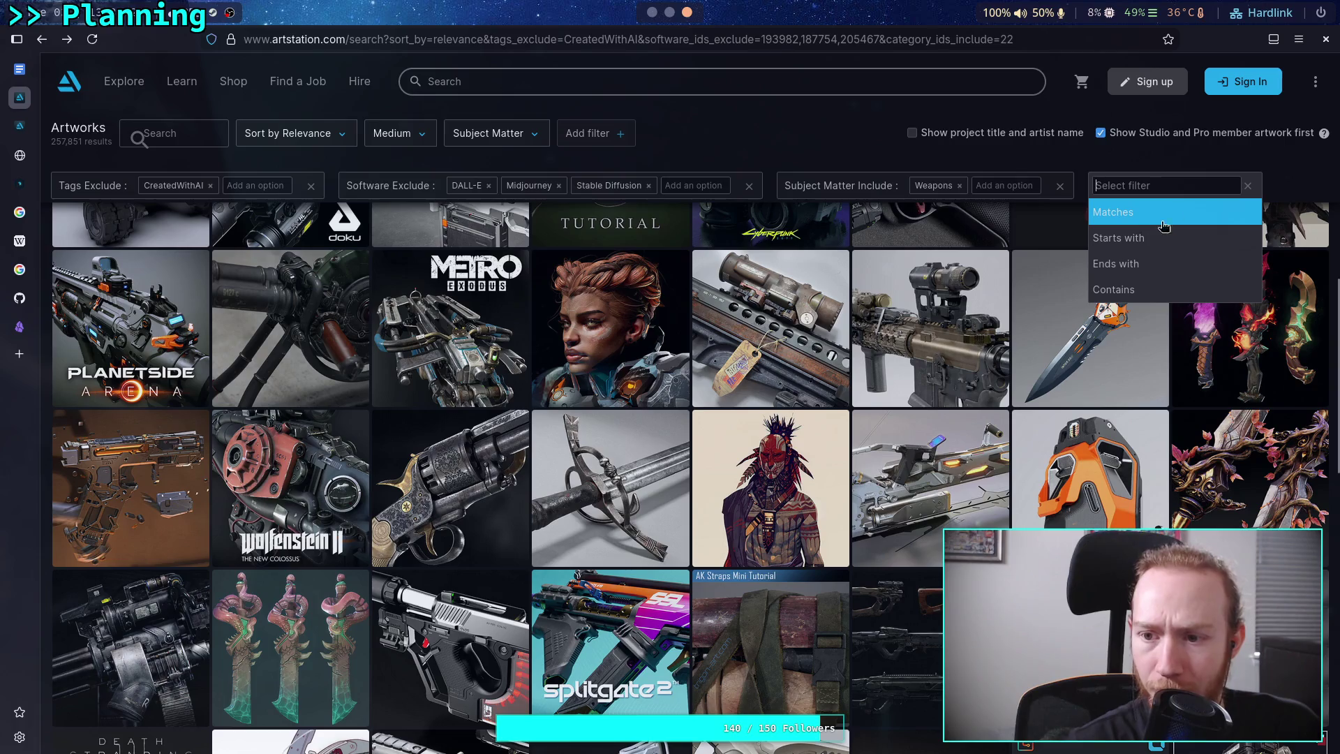
click(1249, 186)
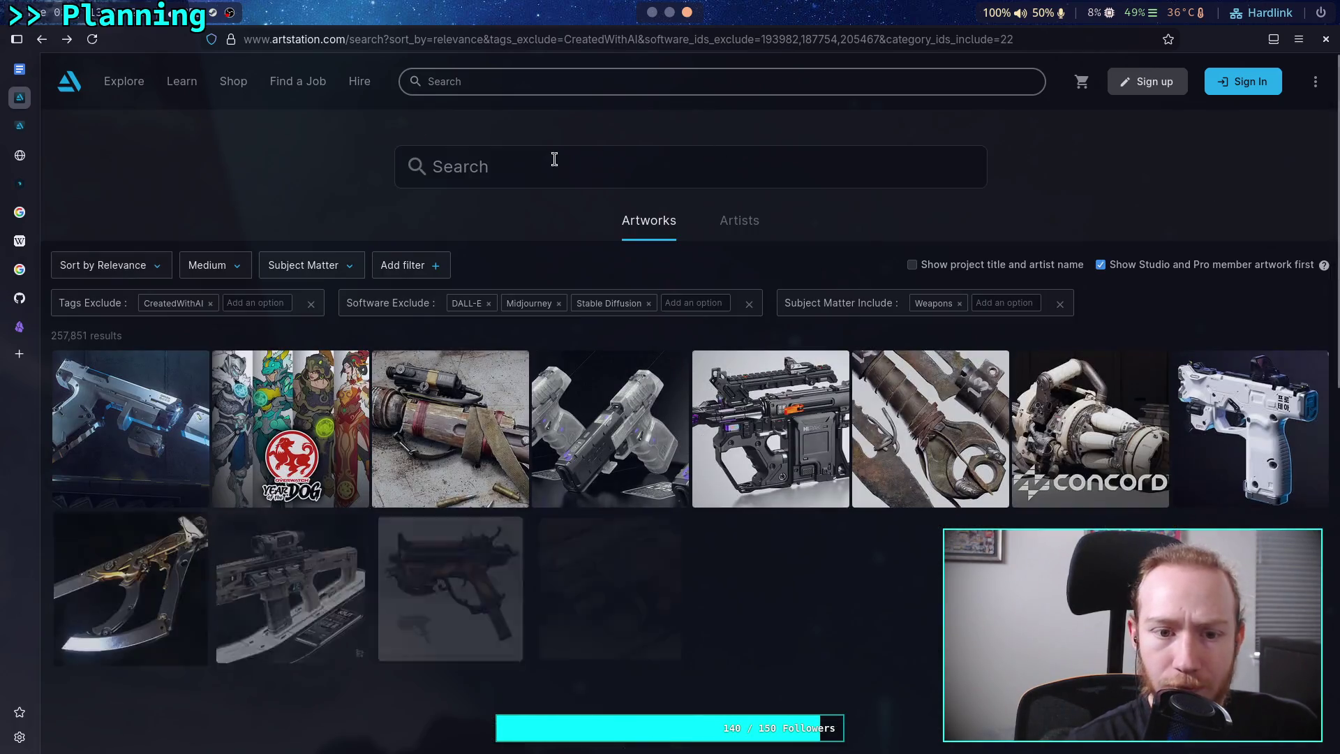
click(419, 265)
scroll(1145, 410, down, 3)
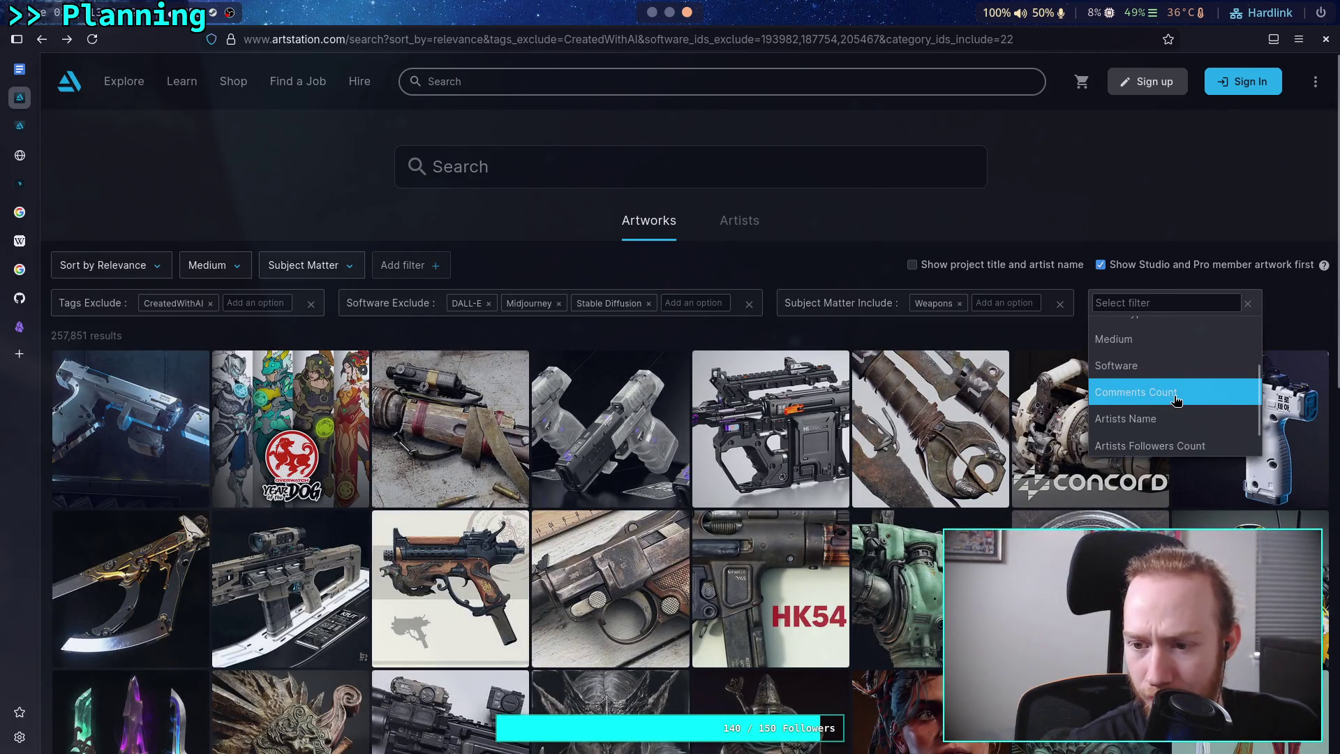
click(1129, 438)
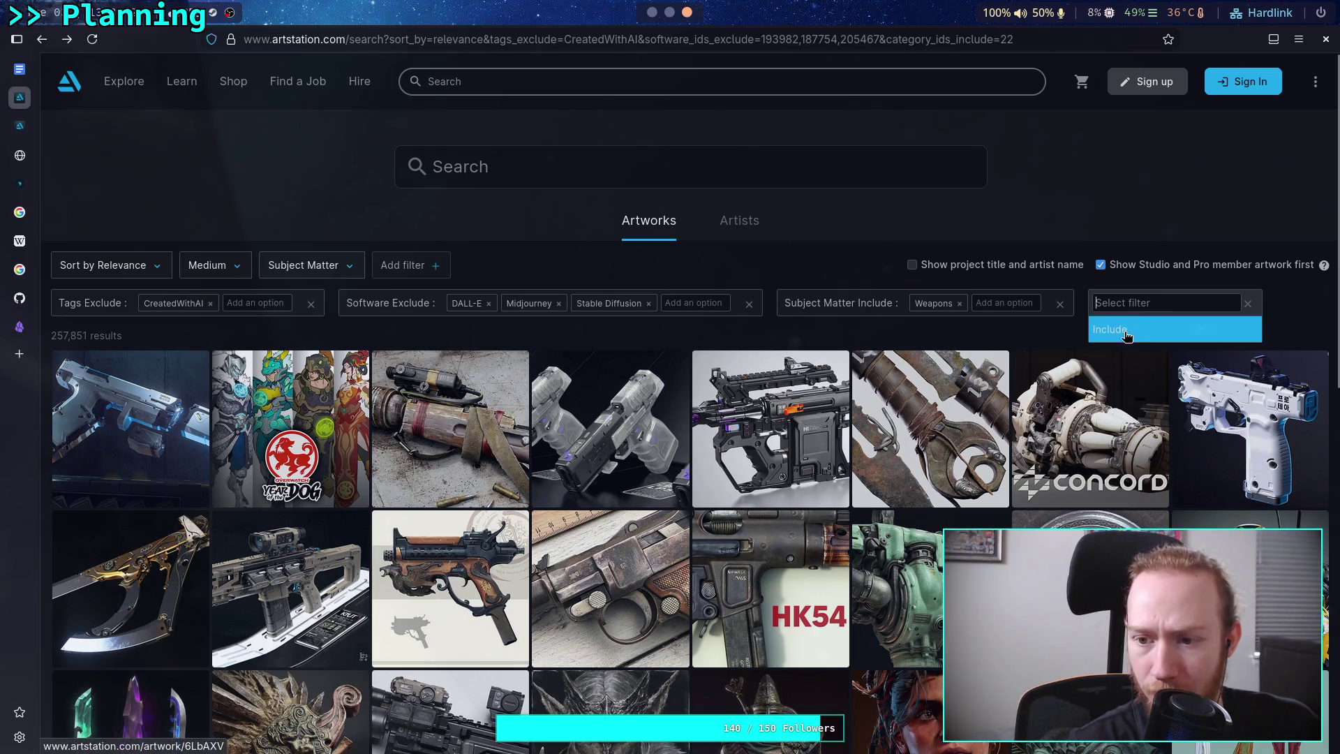
click(1145, 330)
click(1202, 301)
text(Science Fici)
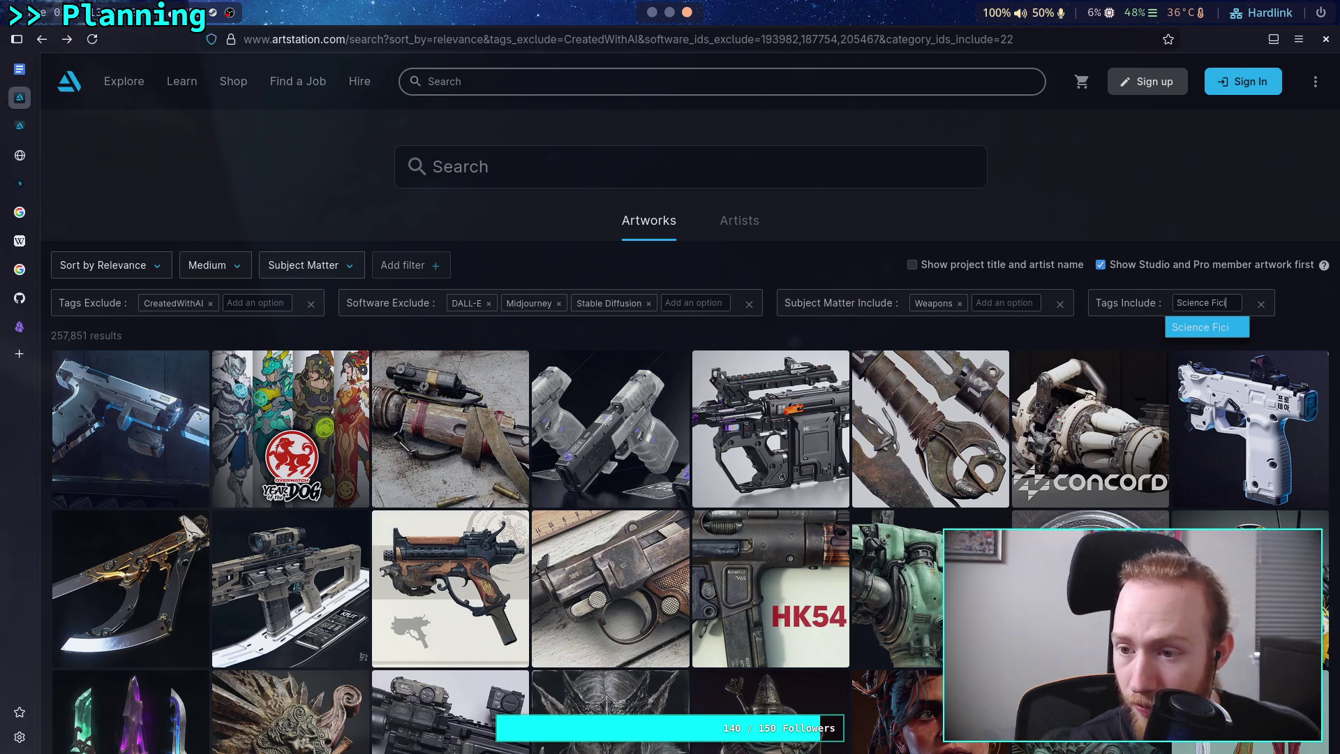
text(tion)
key(Return)
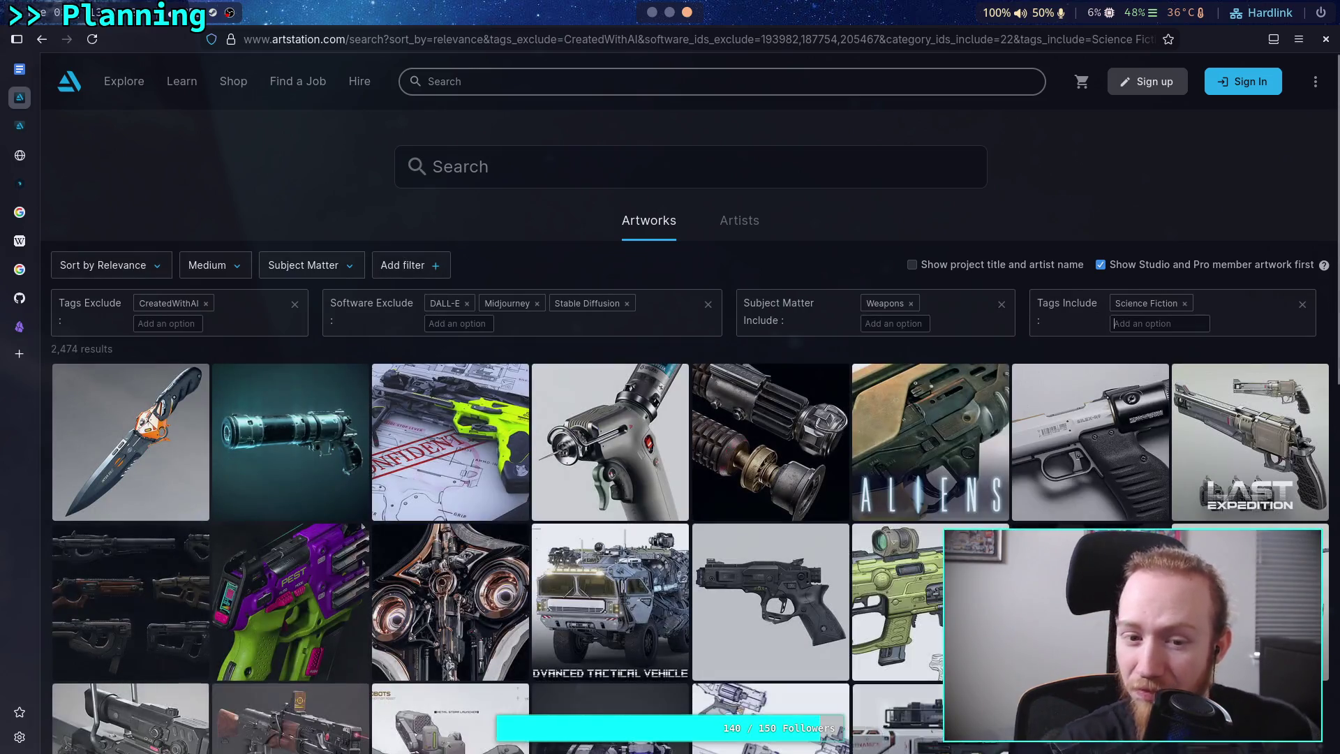
scroll(754, 411, down, 2)
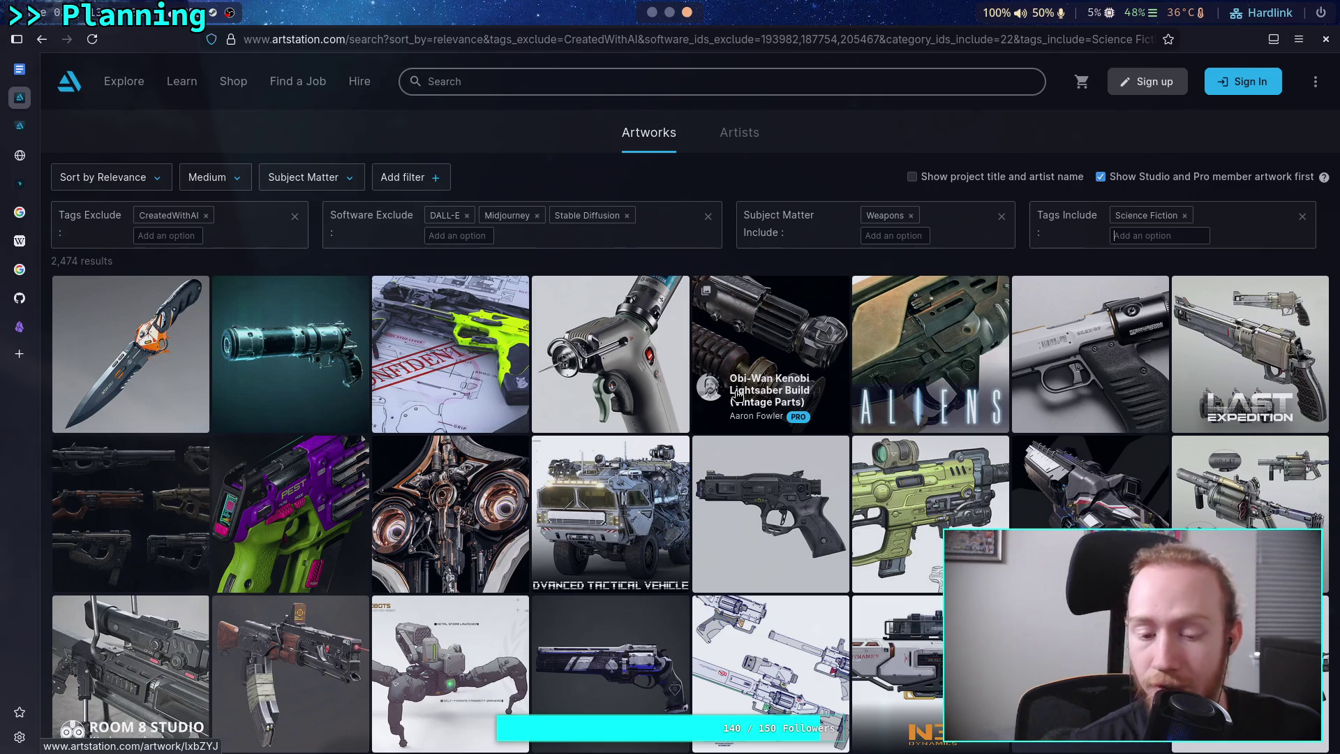
scroll(738, 396, down, 3)
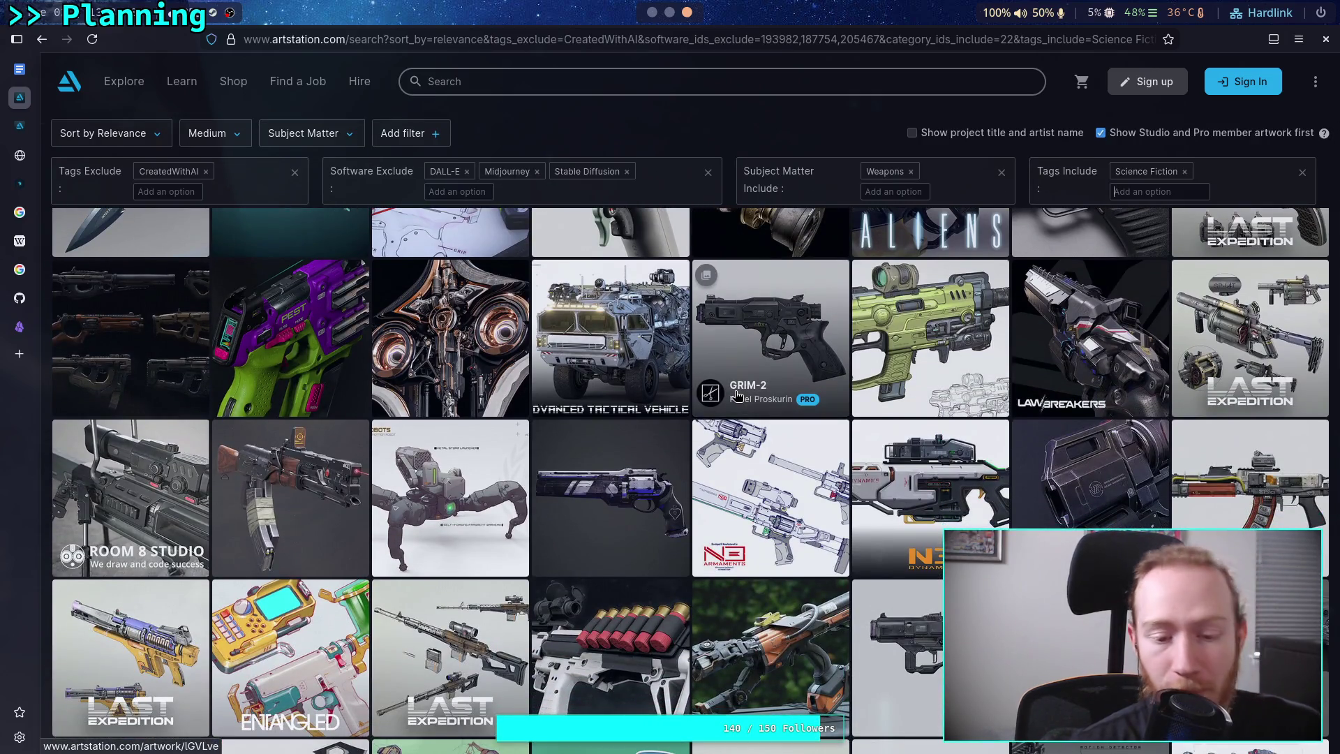
scroll(738, 396, down, 2)
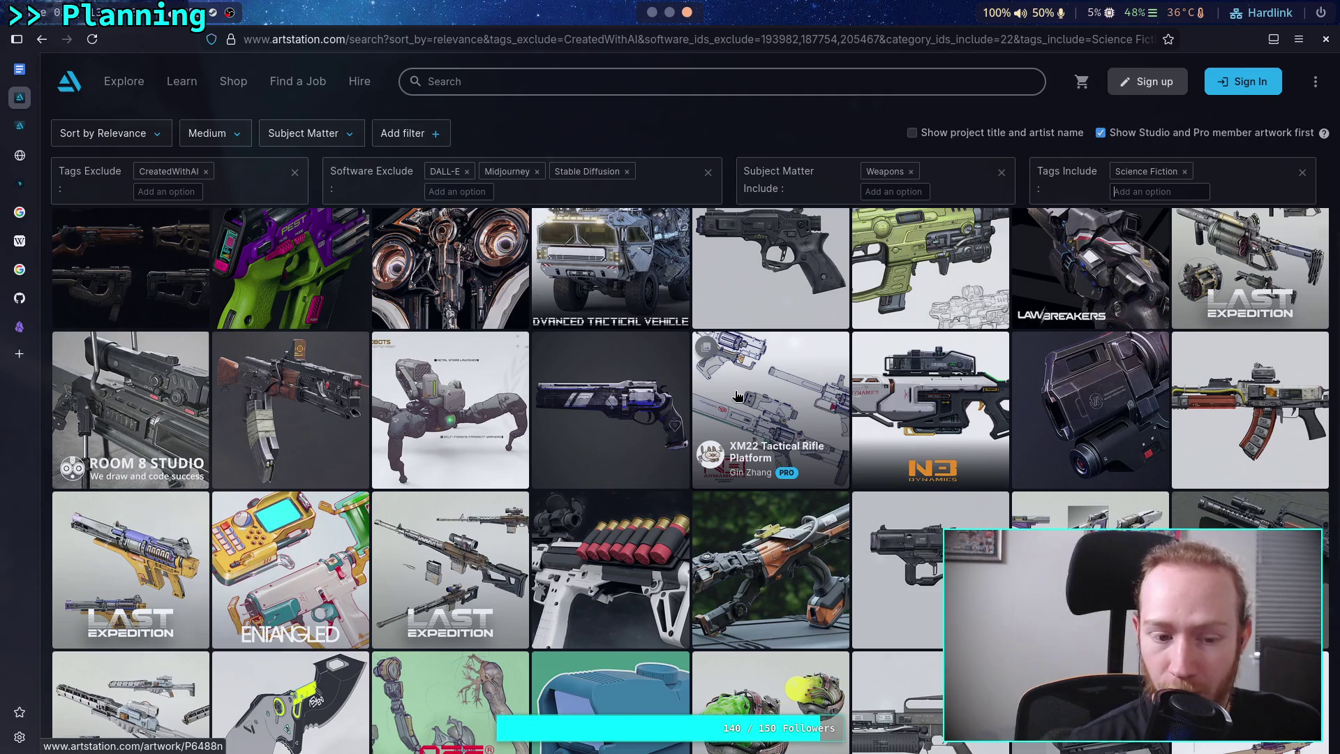
scroll(738, 396, up, 5)
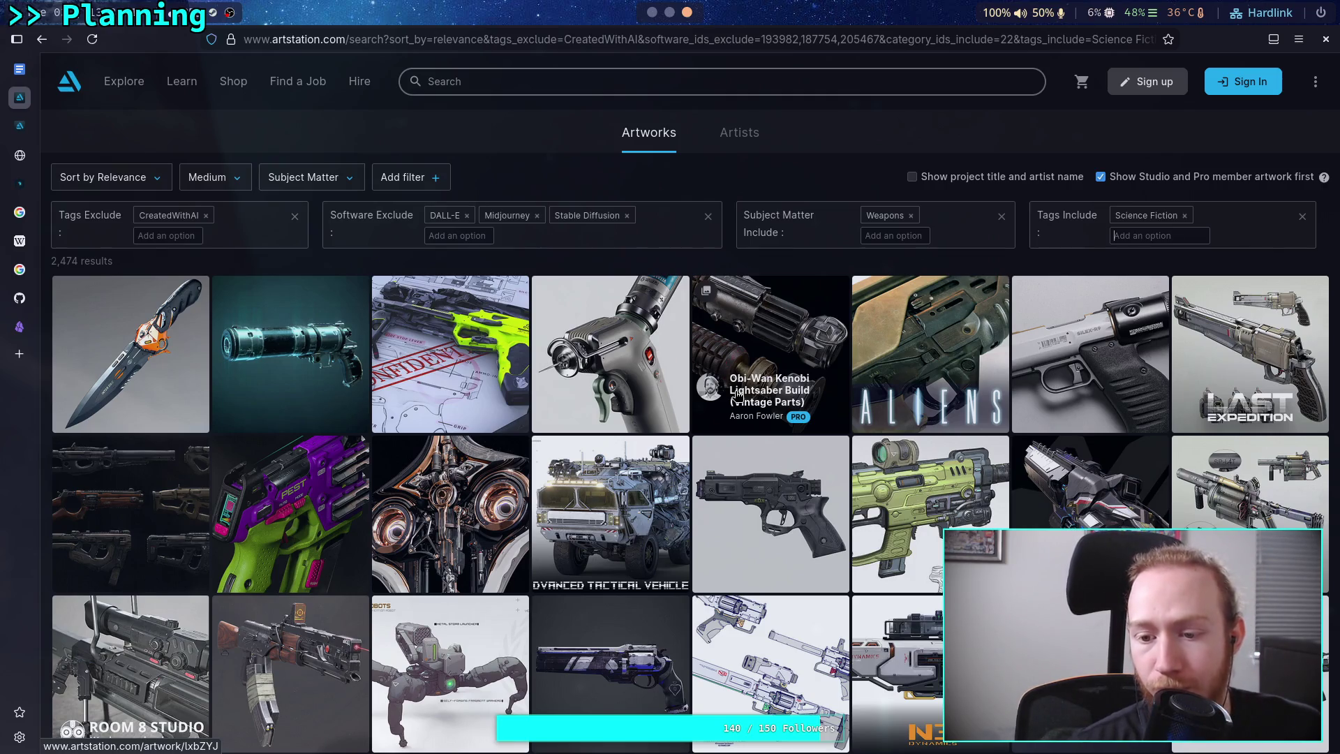
scroll(738, 395, down, 8)
scroll(738, 396, down, 5)
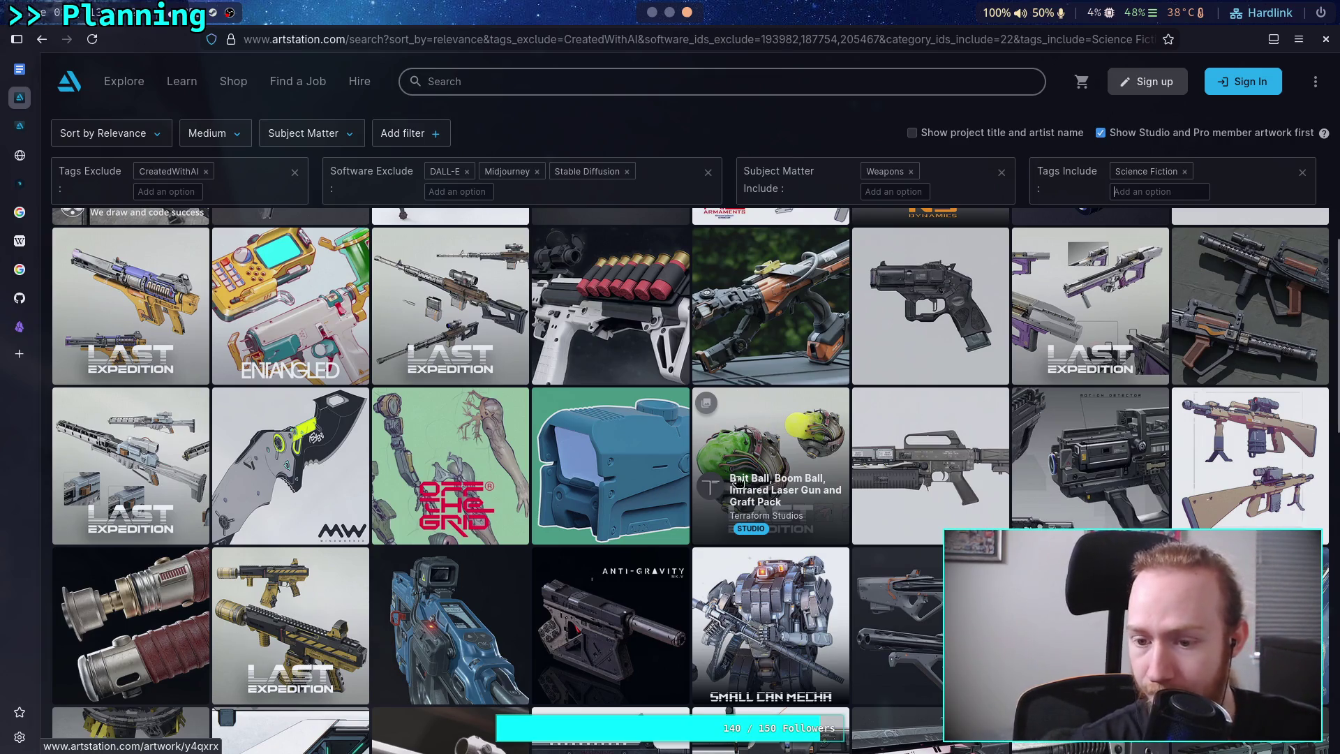
scroll(768, 515, down, 2)
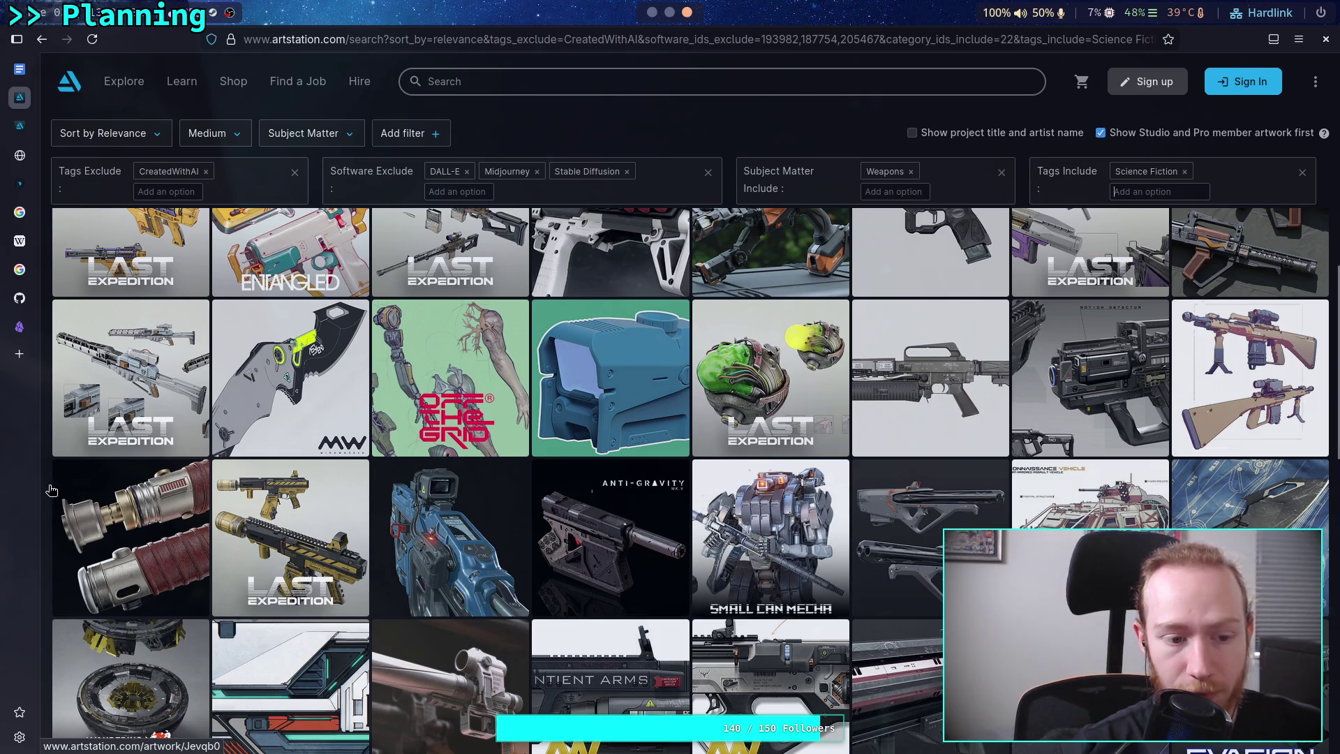
scroll(47, 490, down, 3)
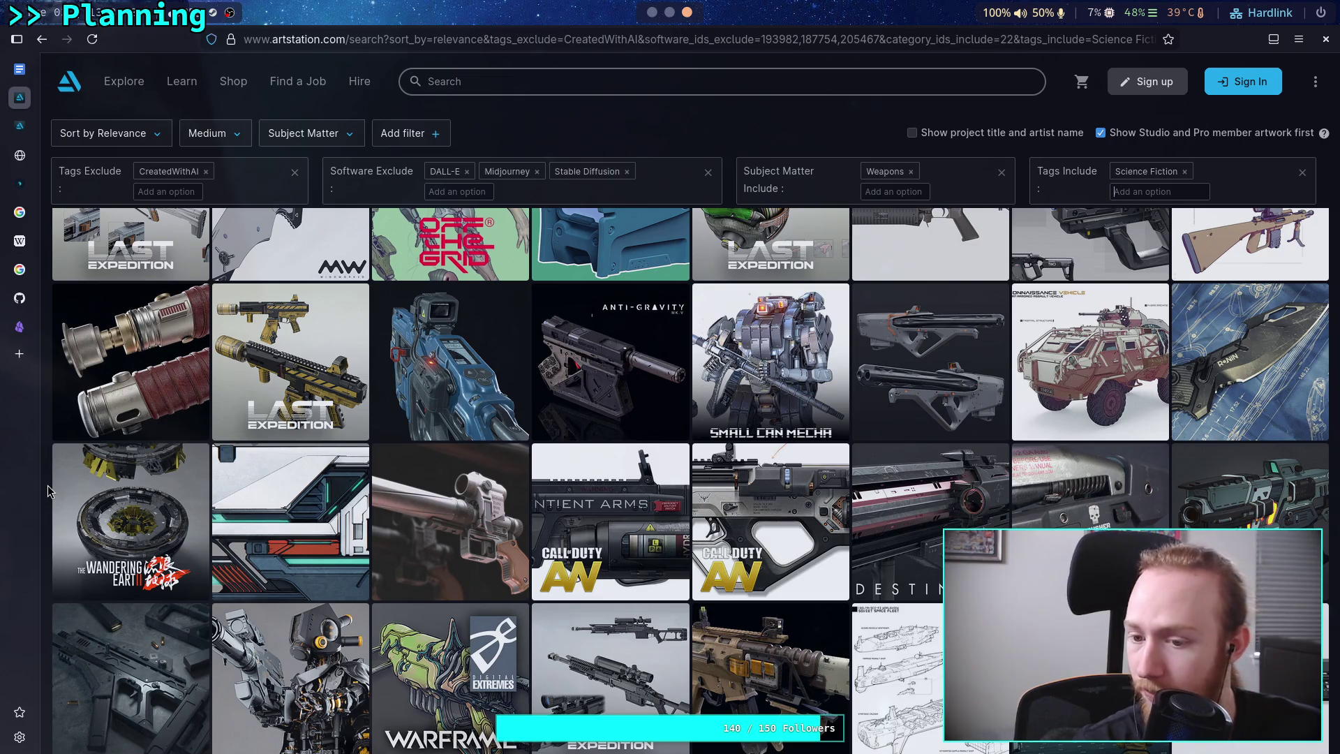
scroll(47, 490, down, 4)
scroll(48, 491, down, 2)
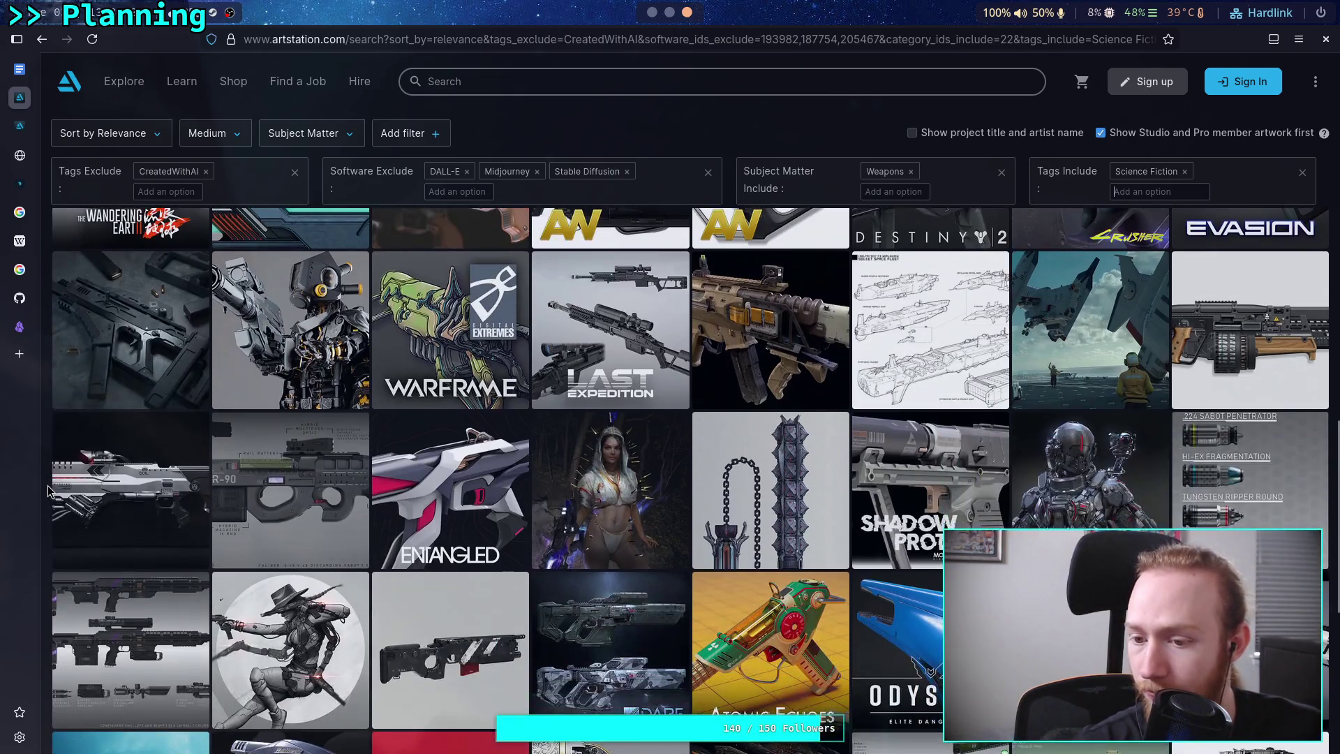
scroll(48, 490, down, 7)
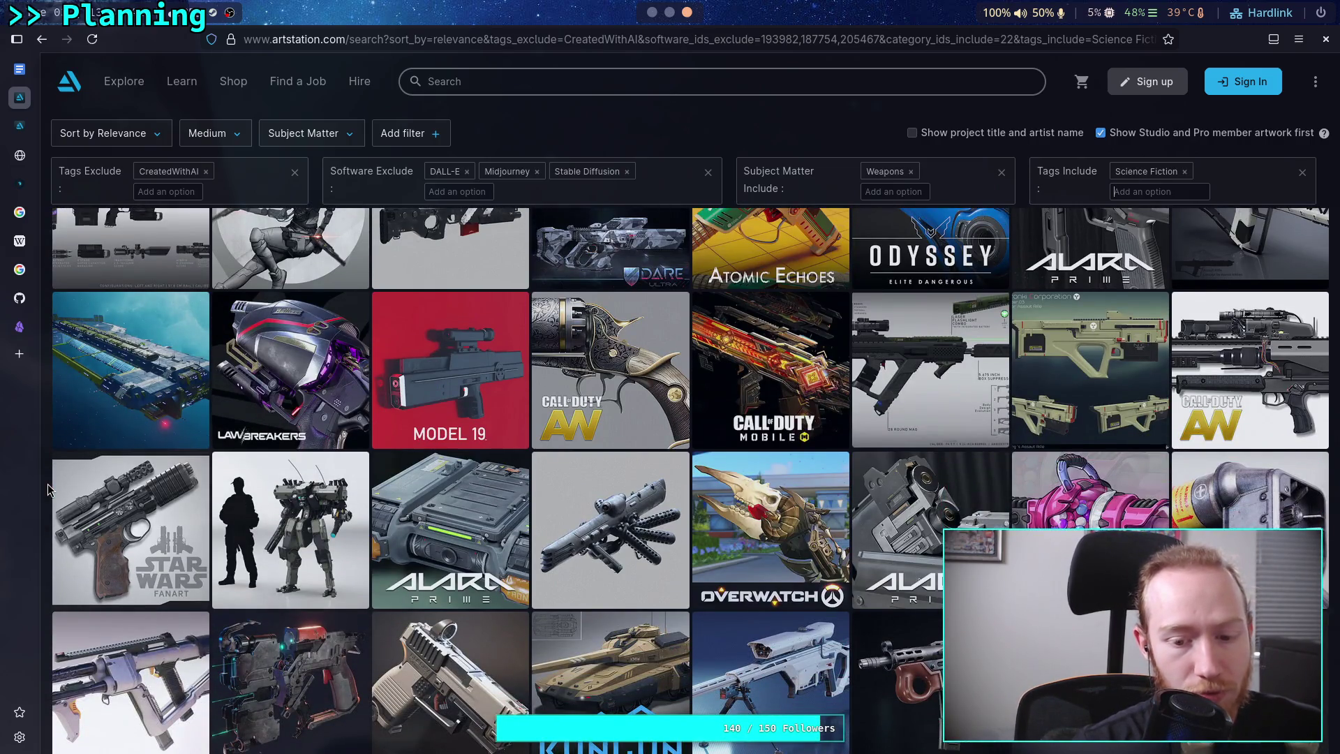
scroll(48, 491, down, 1)
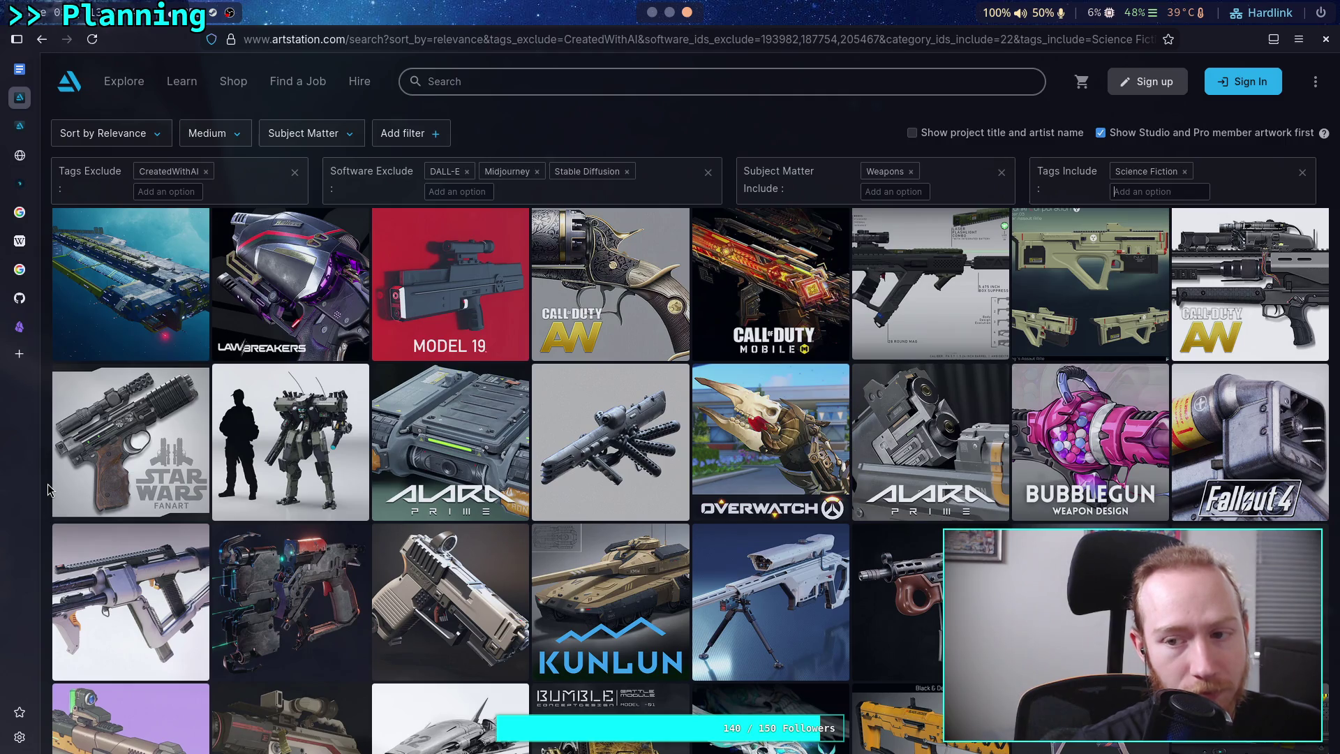
scroll(47, 490, down, 1)
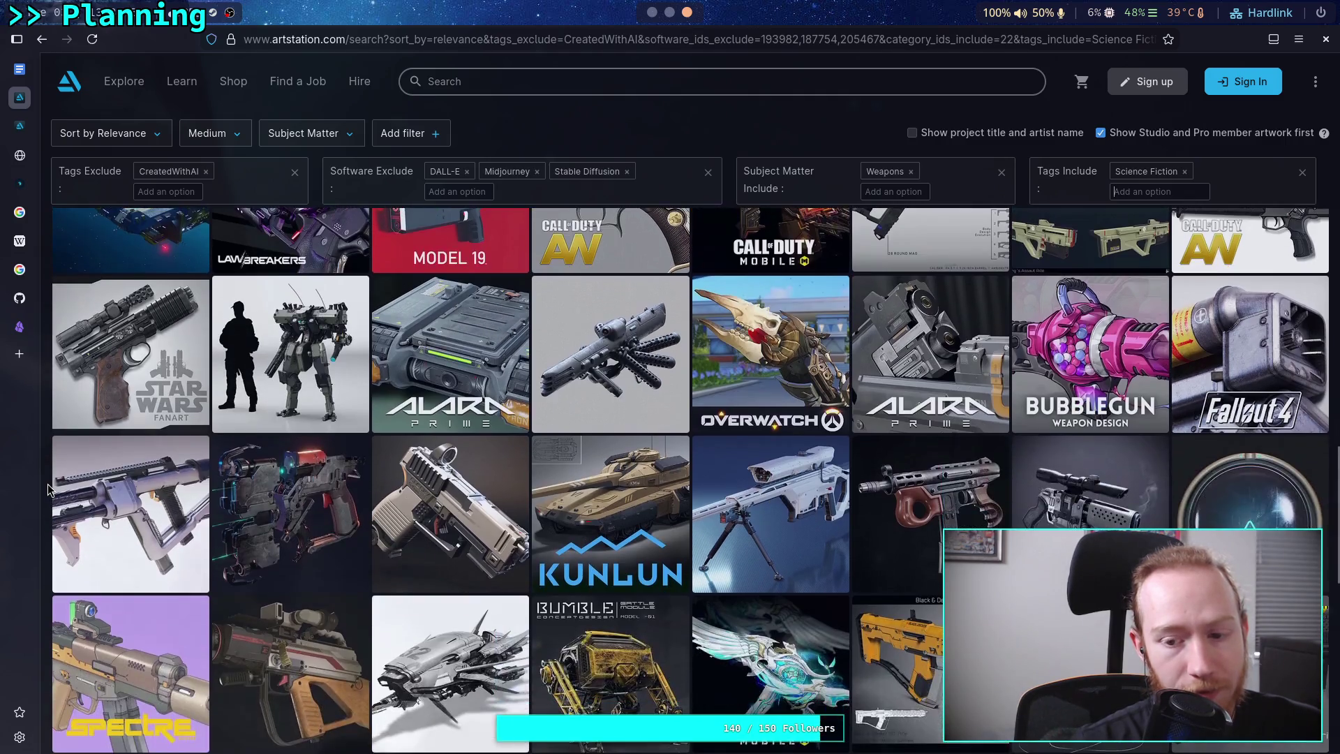
scroll(47, 491, down, 1)
scroll(48, 491, down, 1)
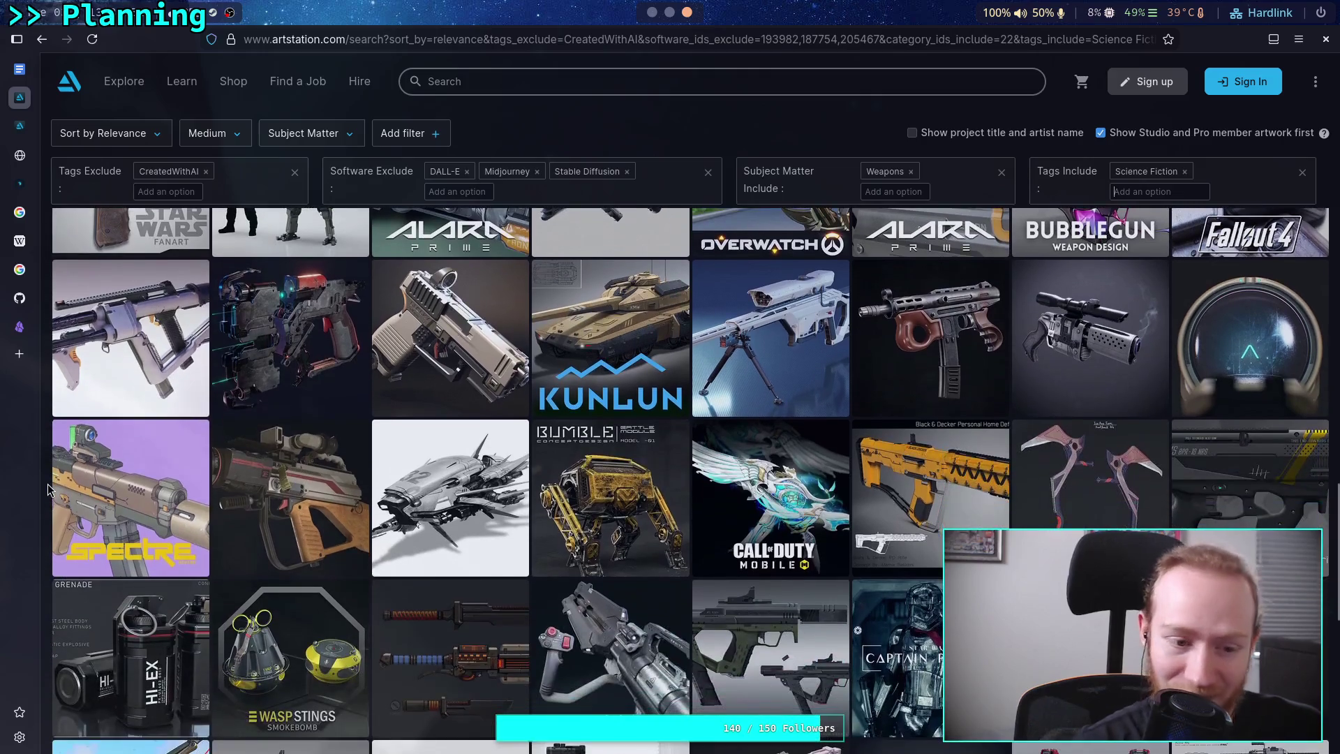
scroll(48, 491, down, 1)
scroll(47, 491, down, 1)
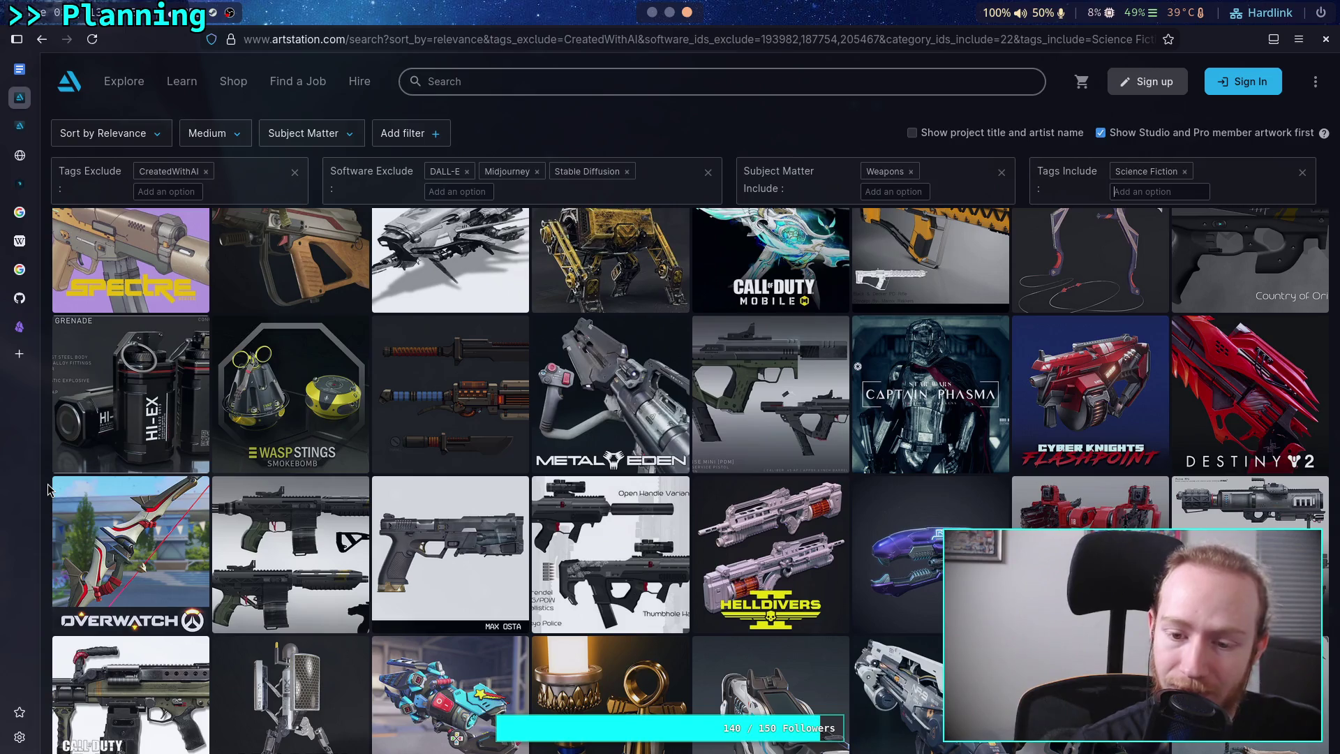
scroll(47, 490, down, 1)
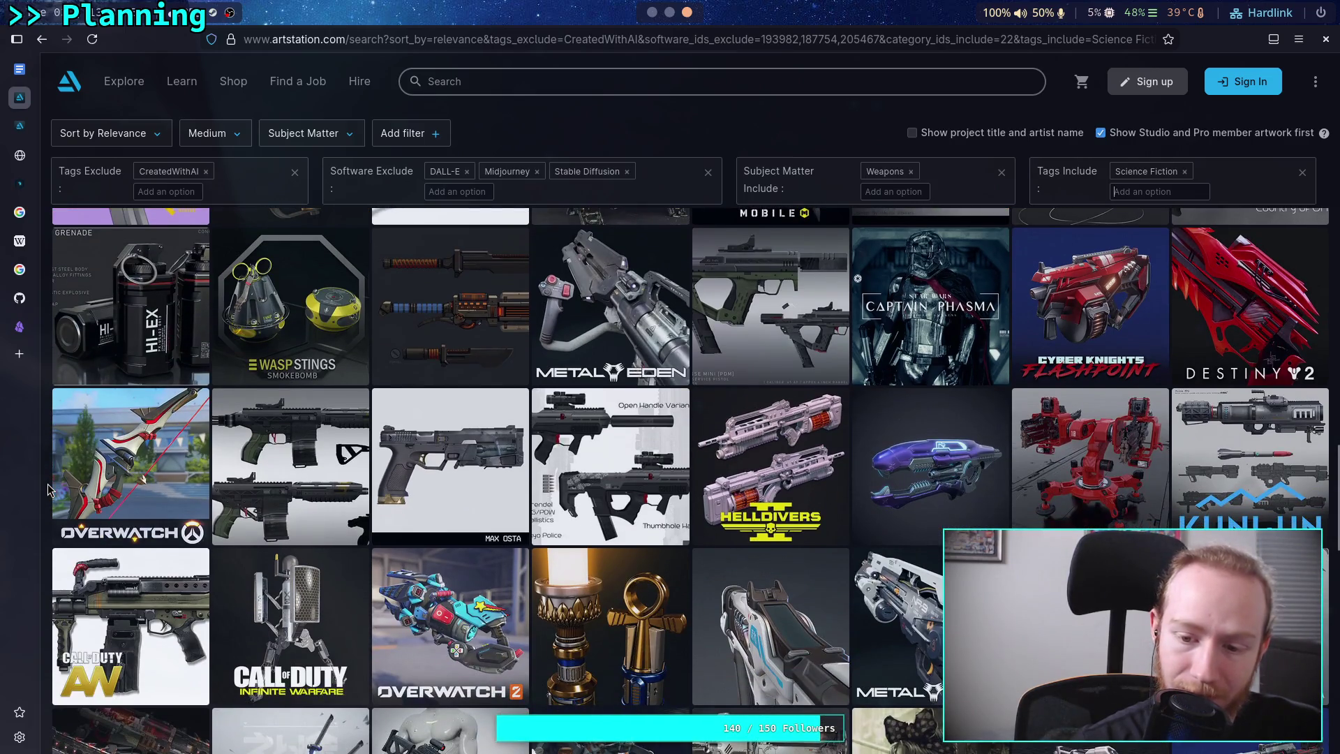
scroll(47, 491, down, 1)
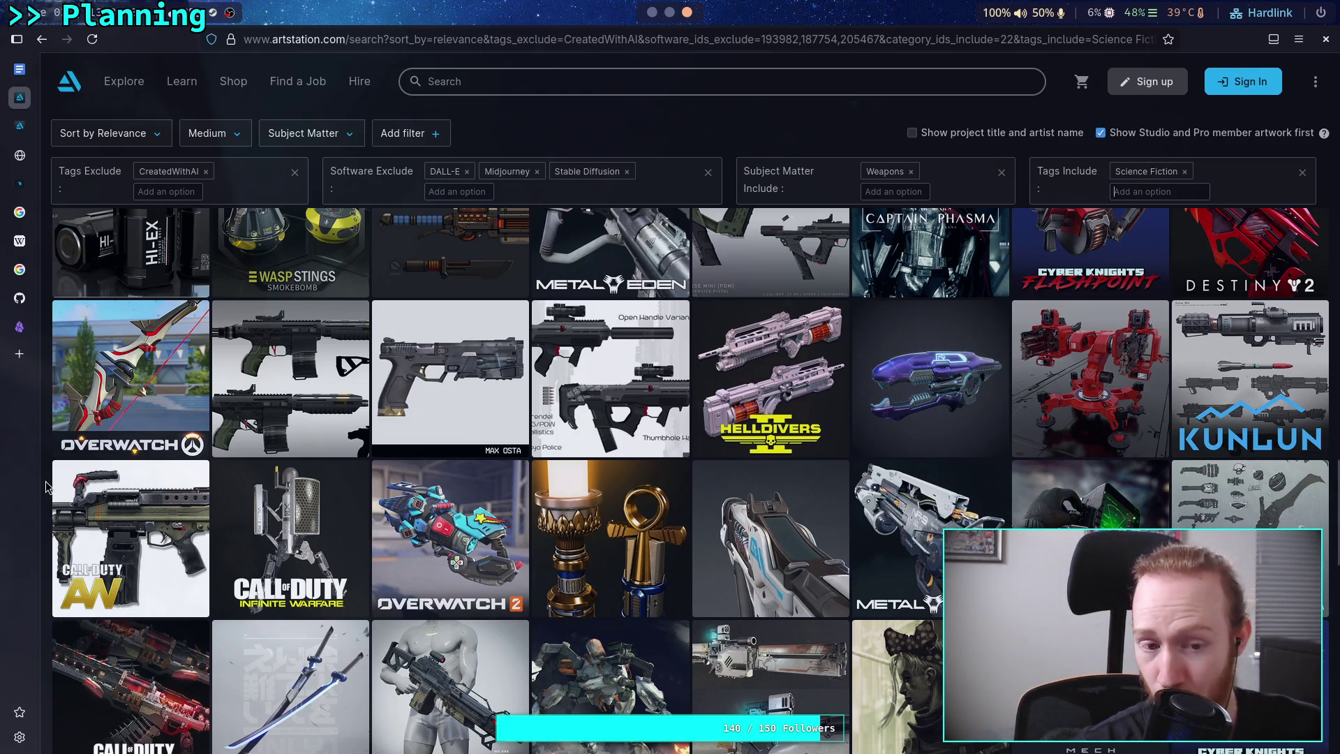
scroll(46, 487, down, 2)
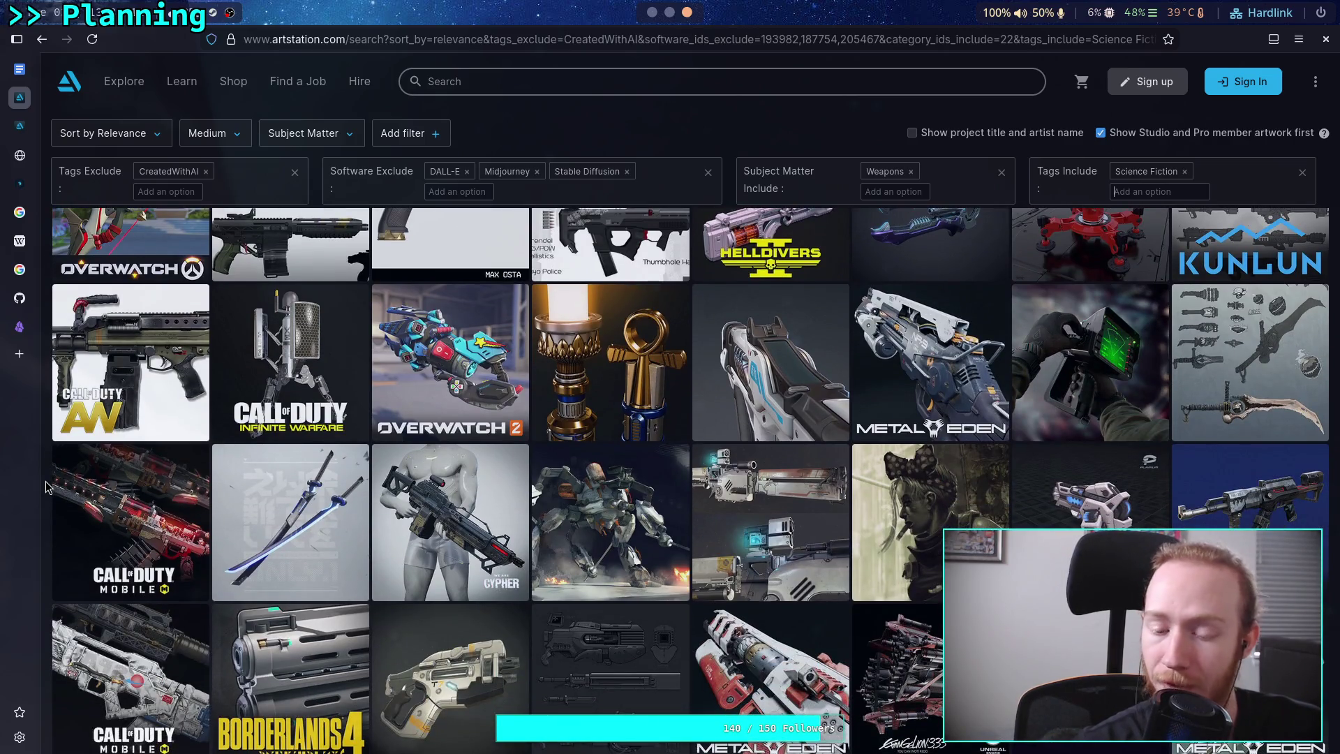
scroll(46, 487, down, 2)
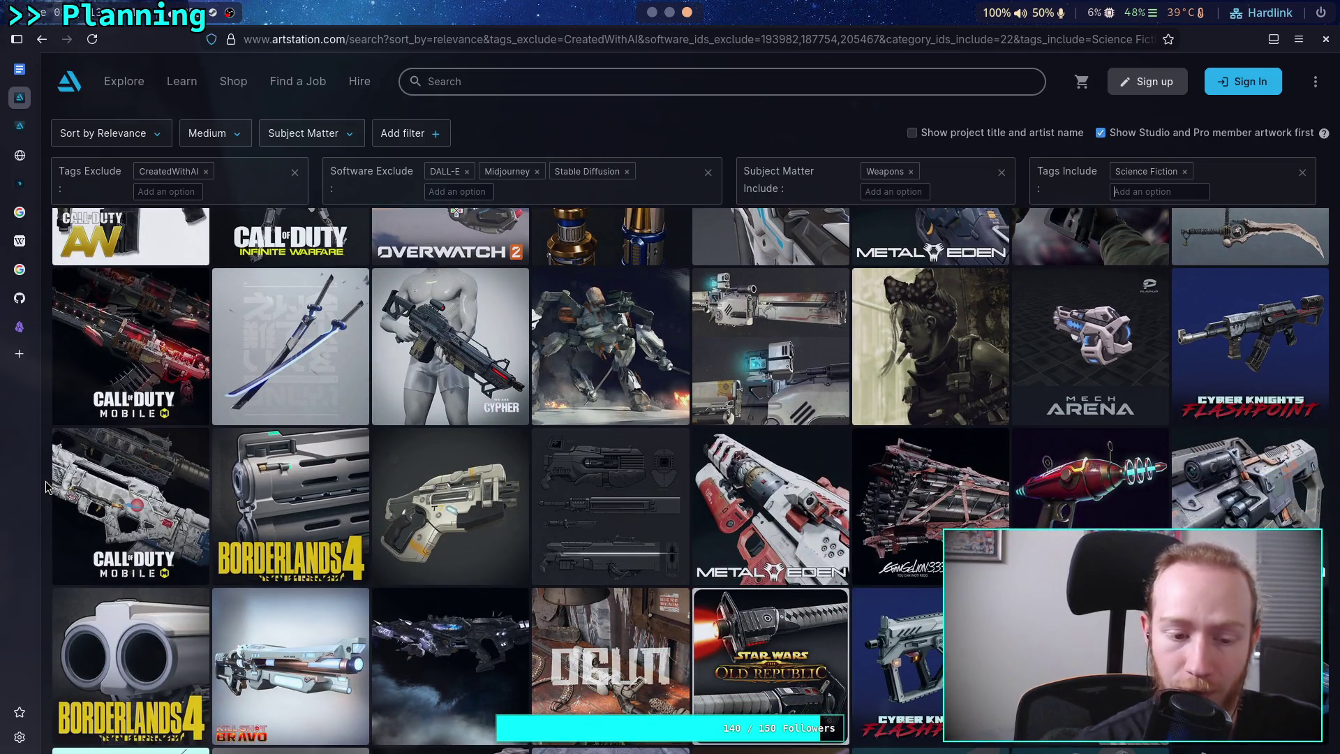
scroll(46, 487, down, 2)
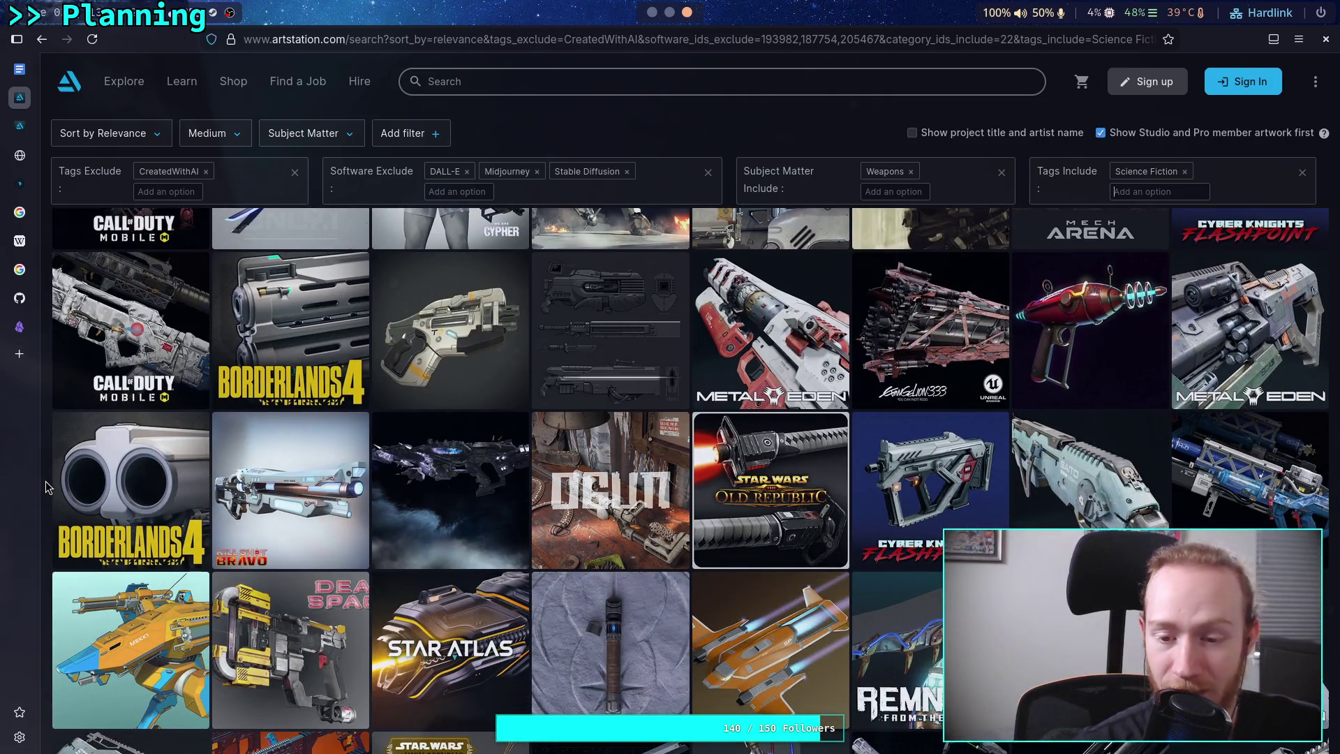
scroll(46, 486, down, 2)
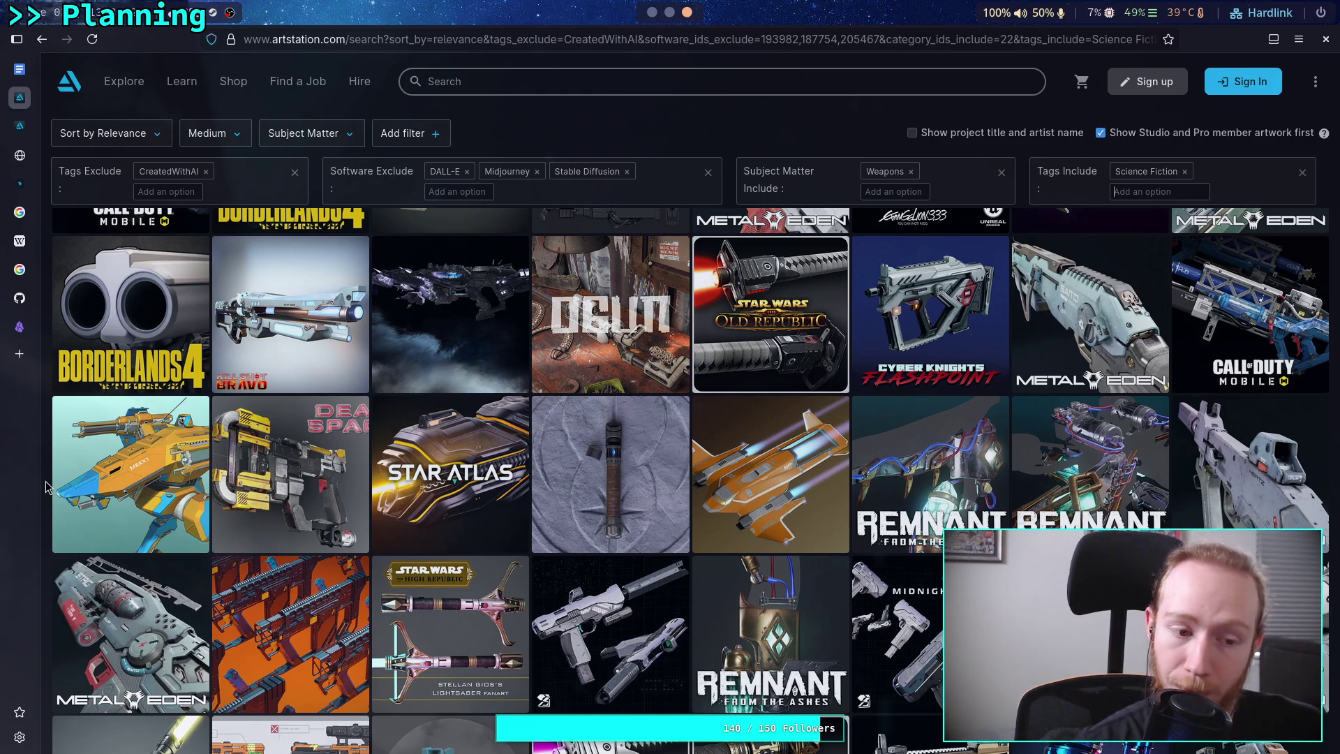
scroll(47, 487, down, 1)
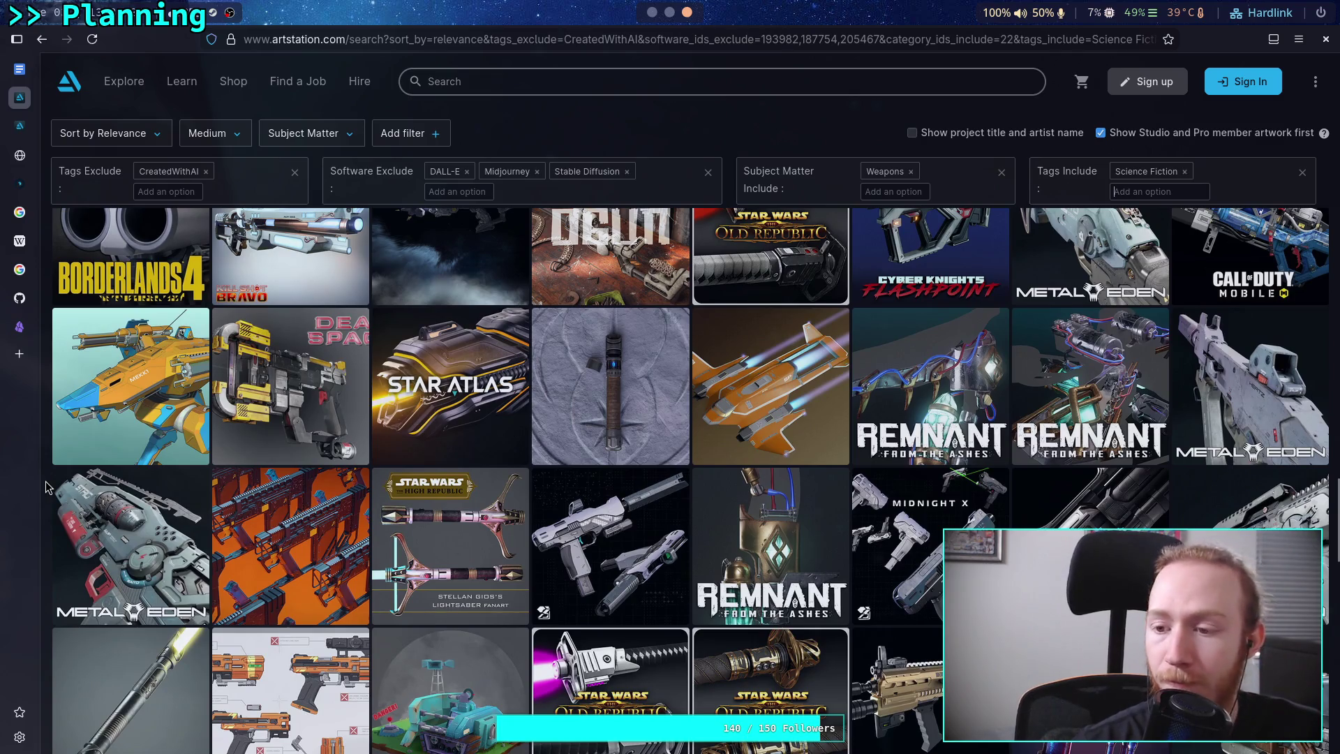
scroll(48, 487, down, 1)
scroll(48, 487, down, 1)
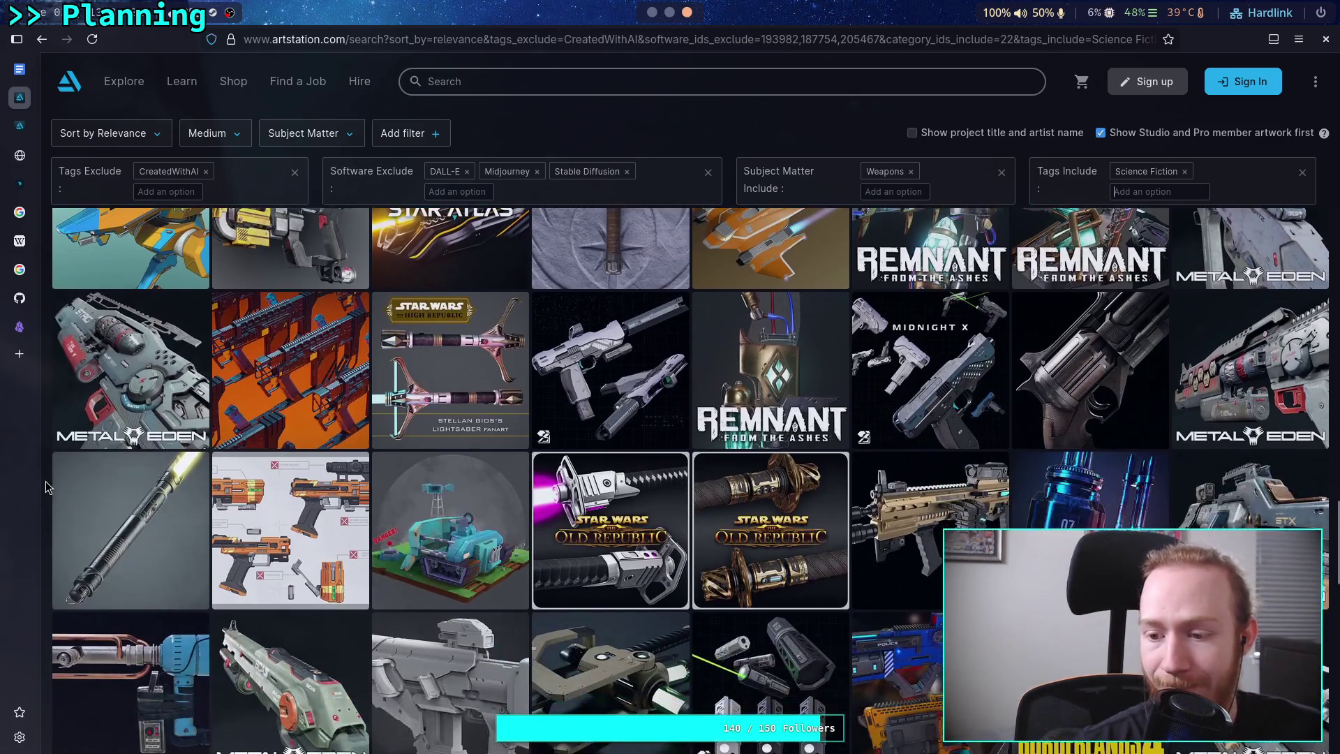
scroll(47, 487, down, 1)
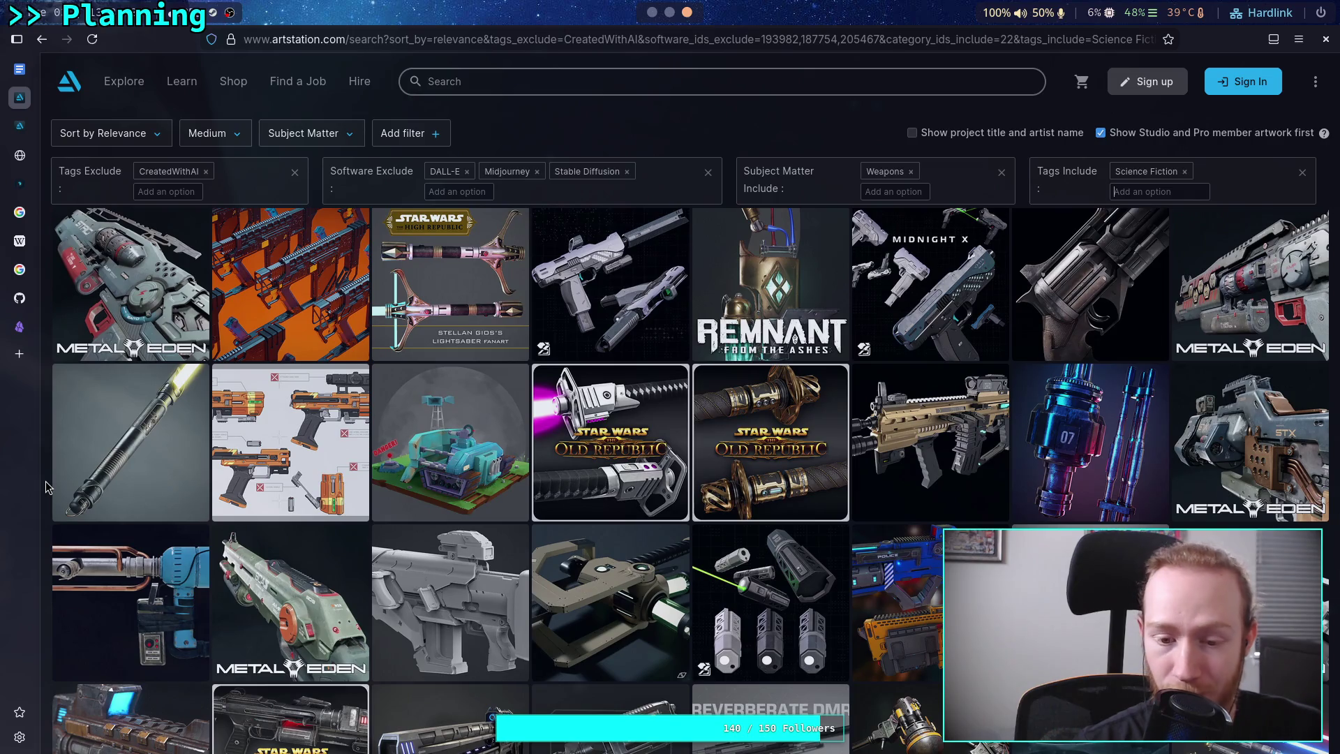
scroll(48, 486, down, 1)
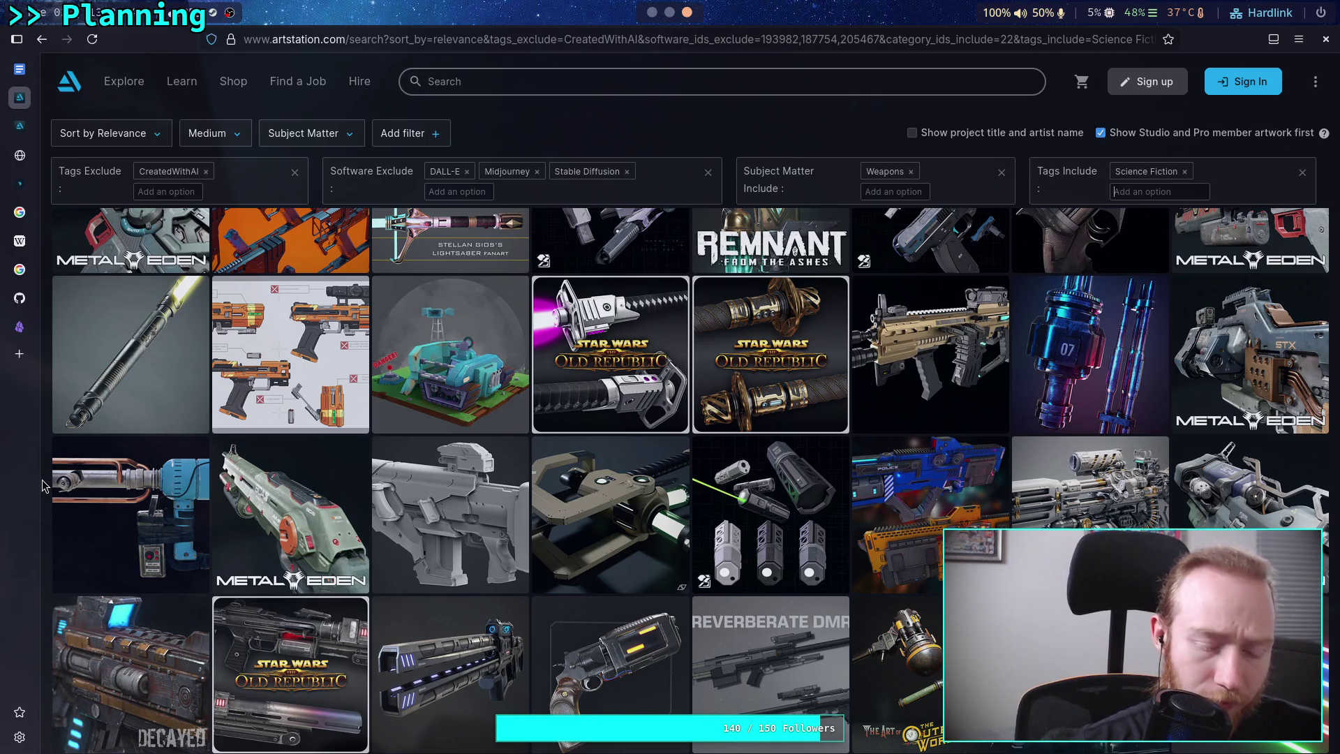
click(228, 514)
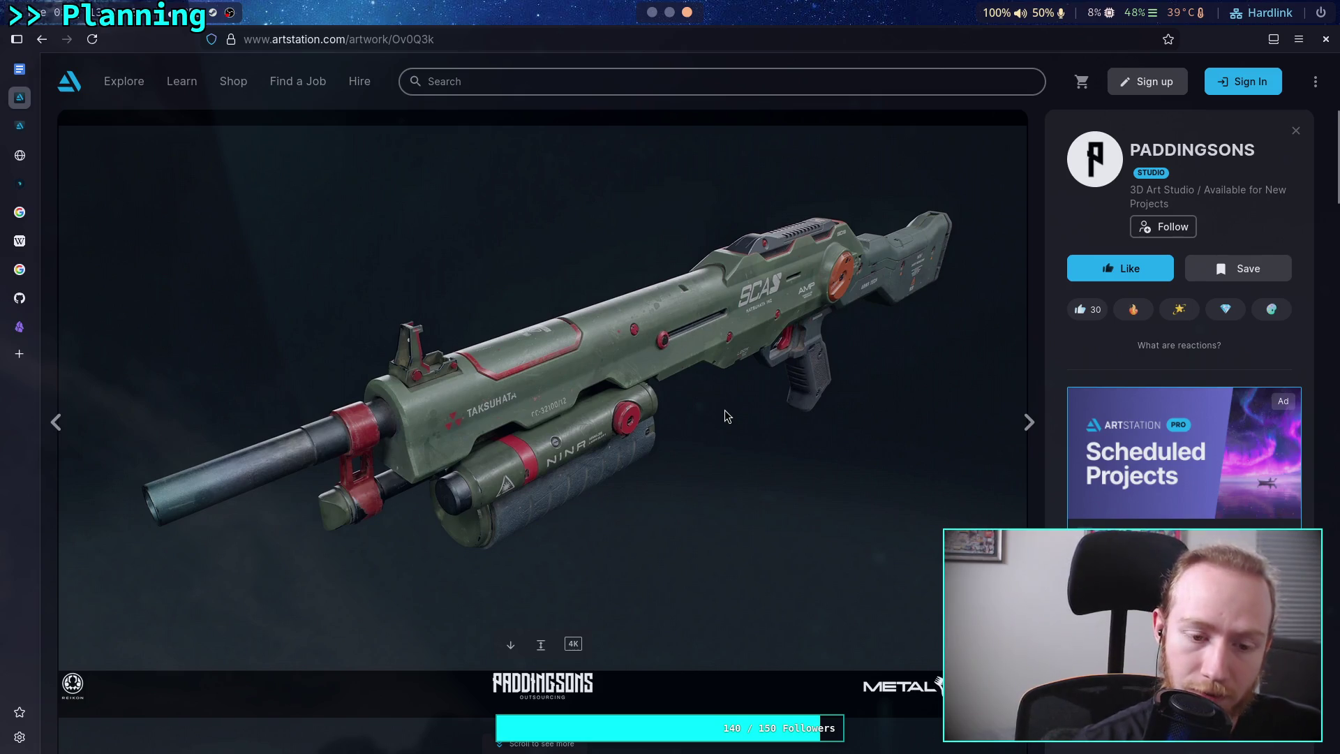
Scroll through the Metal Eden shotgun renders, including the barrel close-up marked NINA.
scroll(726, 412, down, 5)
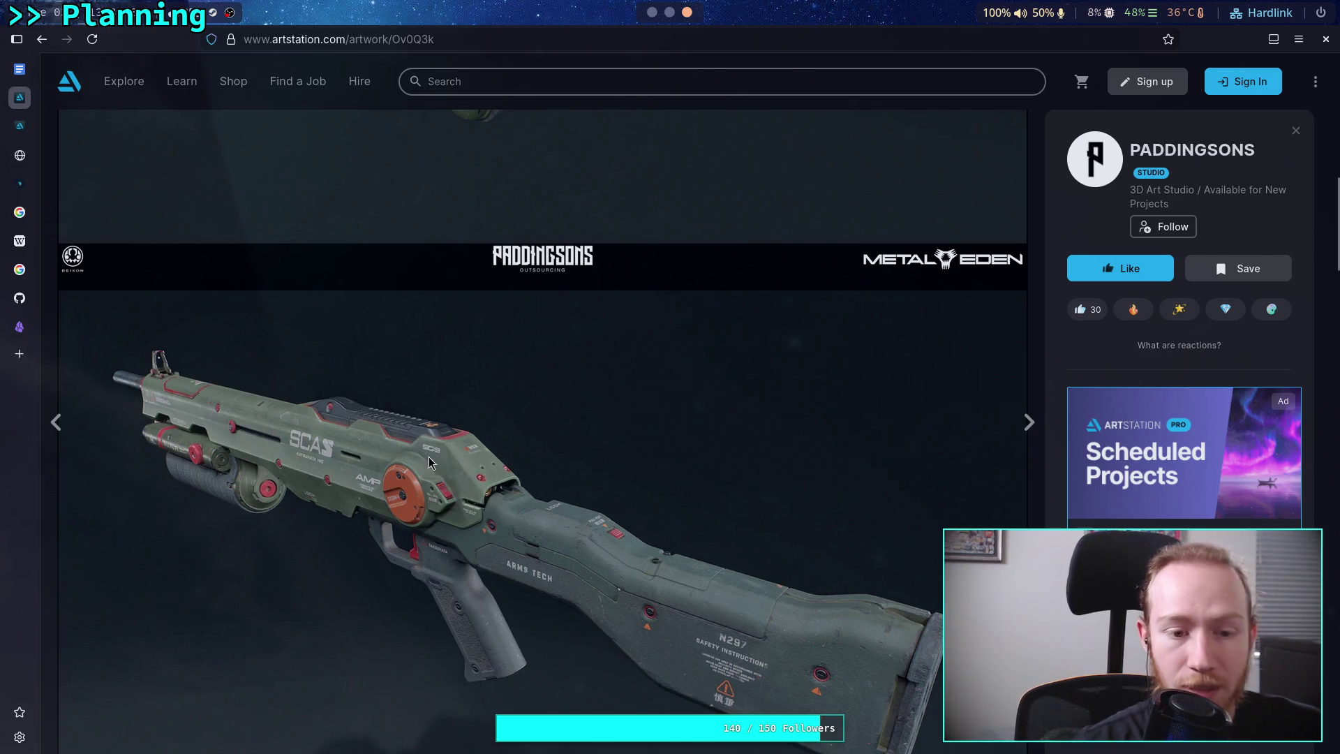
scroll(536, 459, down, 1)
scroll(536, 458, down, 4)
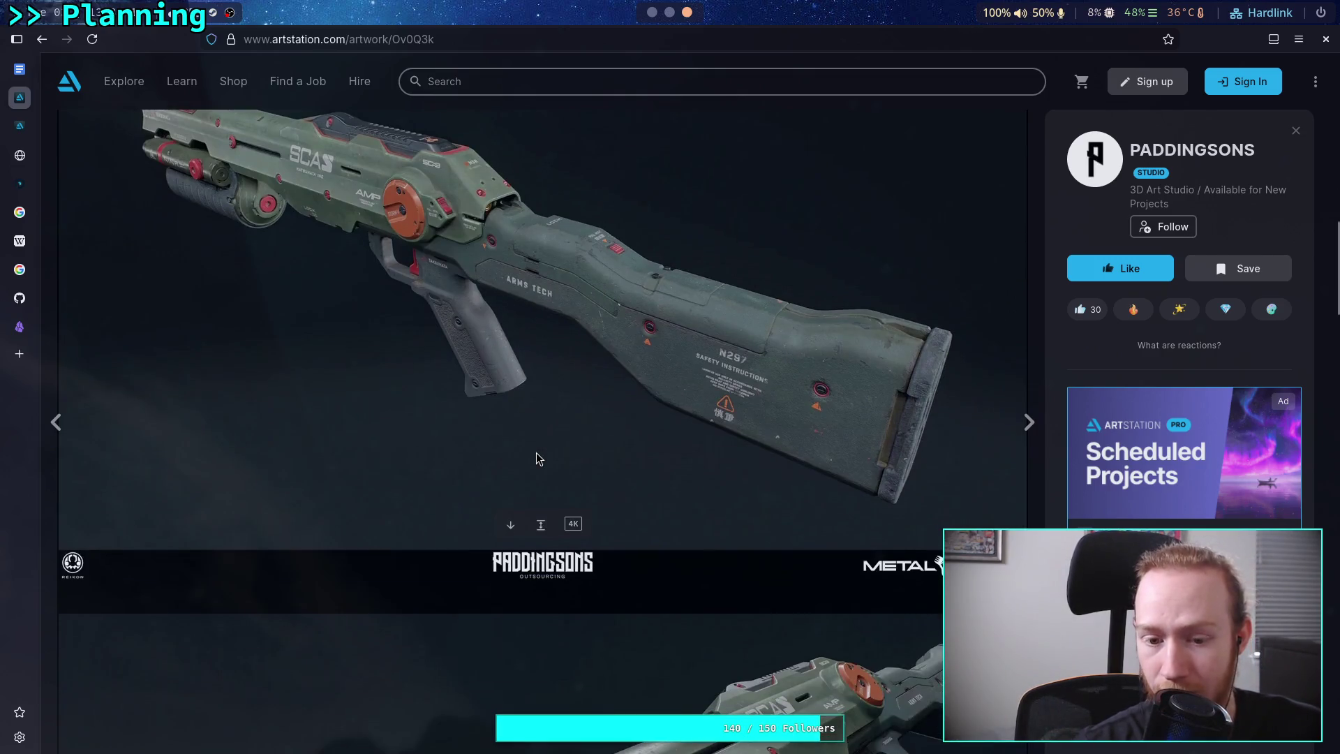
scroll(538, 457, up, 1)
scroll(454, 458, down, 4)
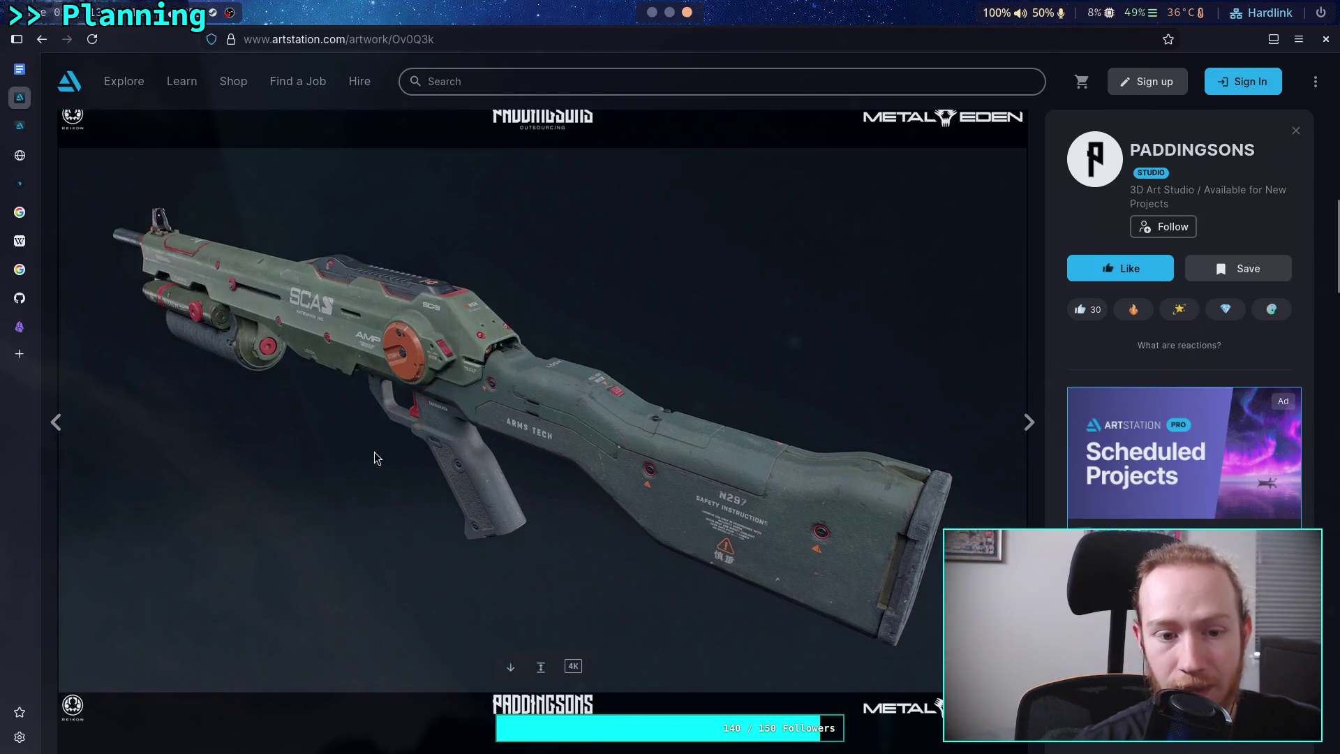
scroll(419, 446, up, 5)
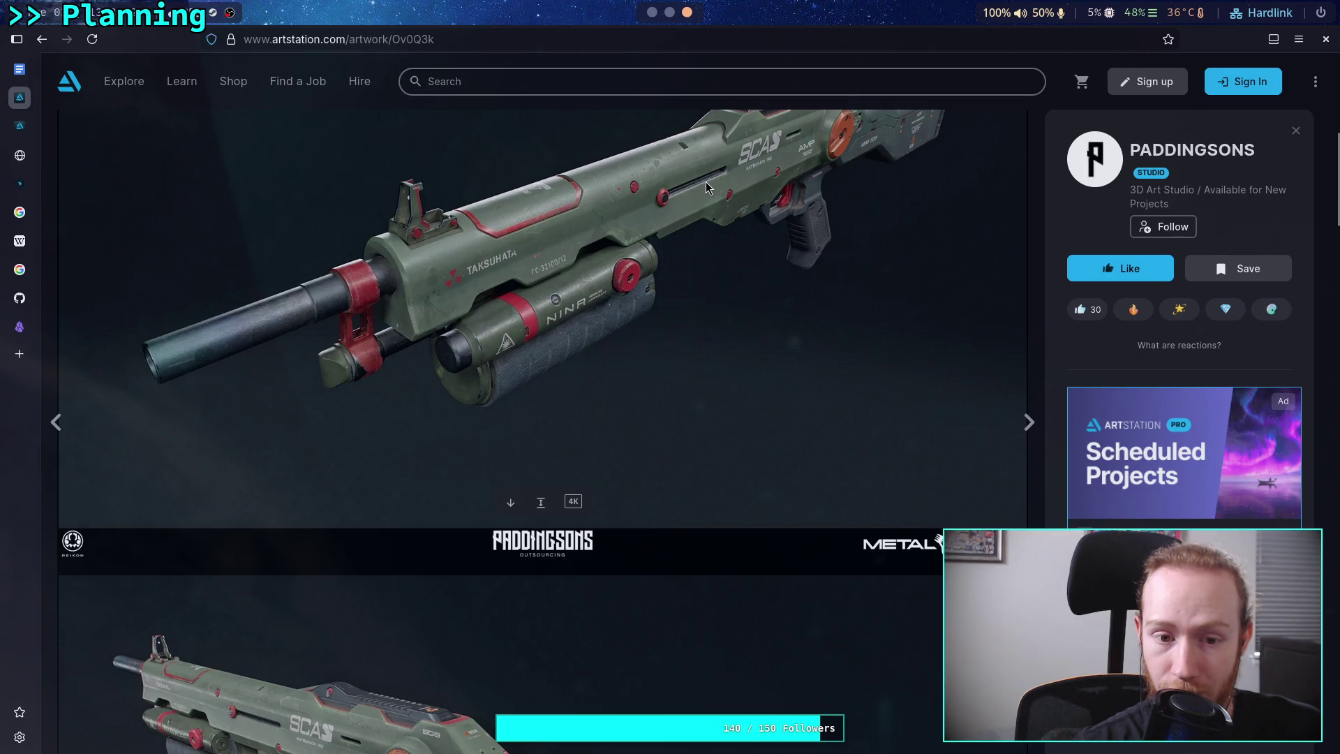
scroll(694, 223, down, 5)
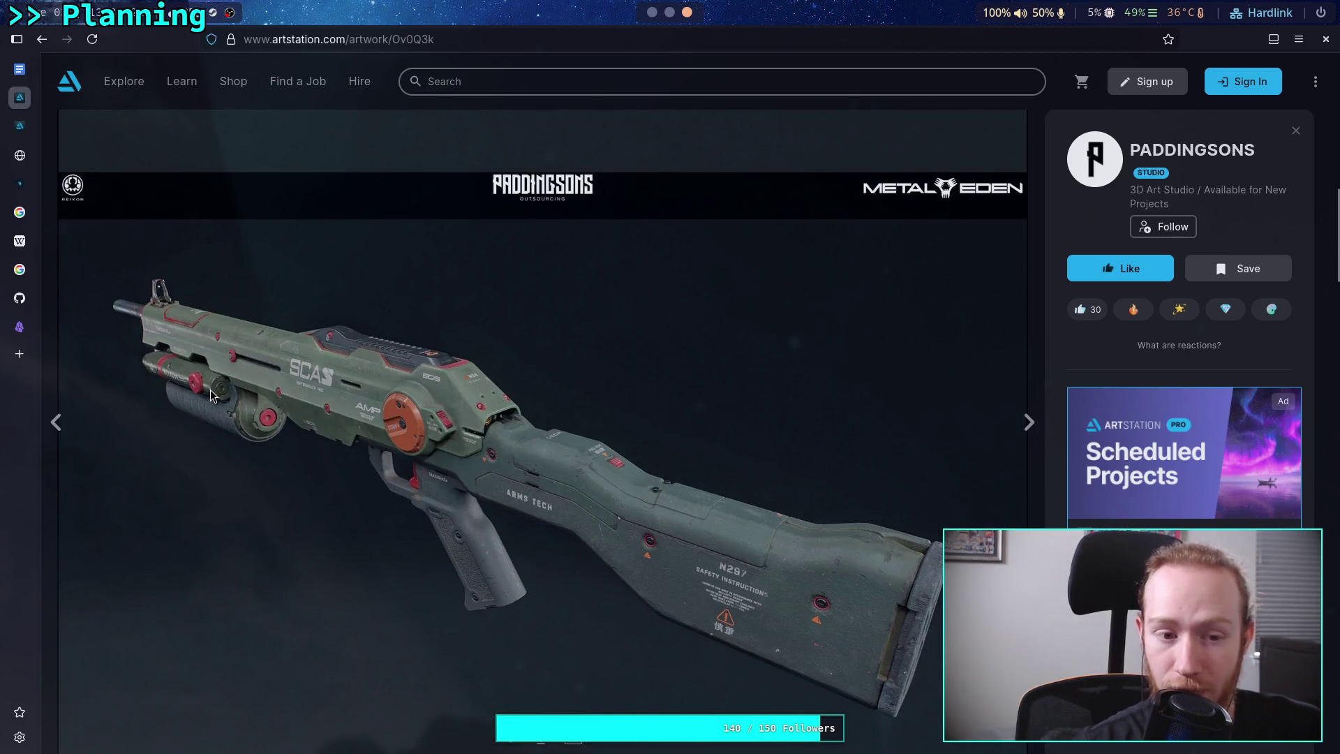
scroll(253, 406, up, 2)
scroll(253, 406, up, 2)
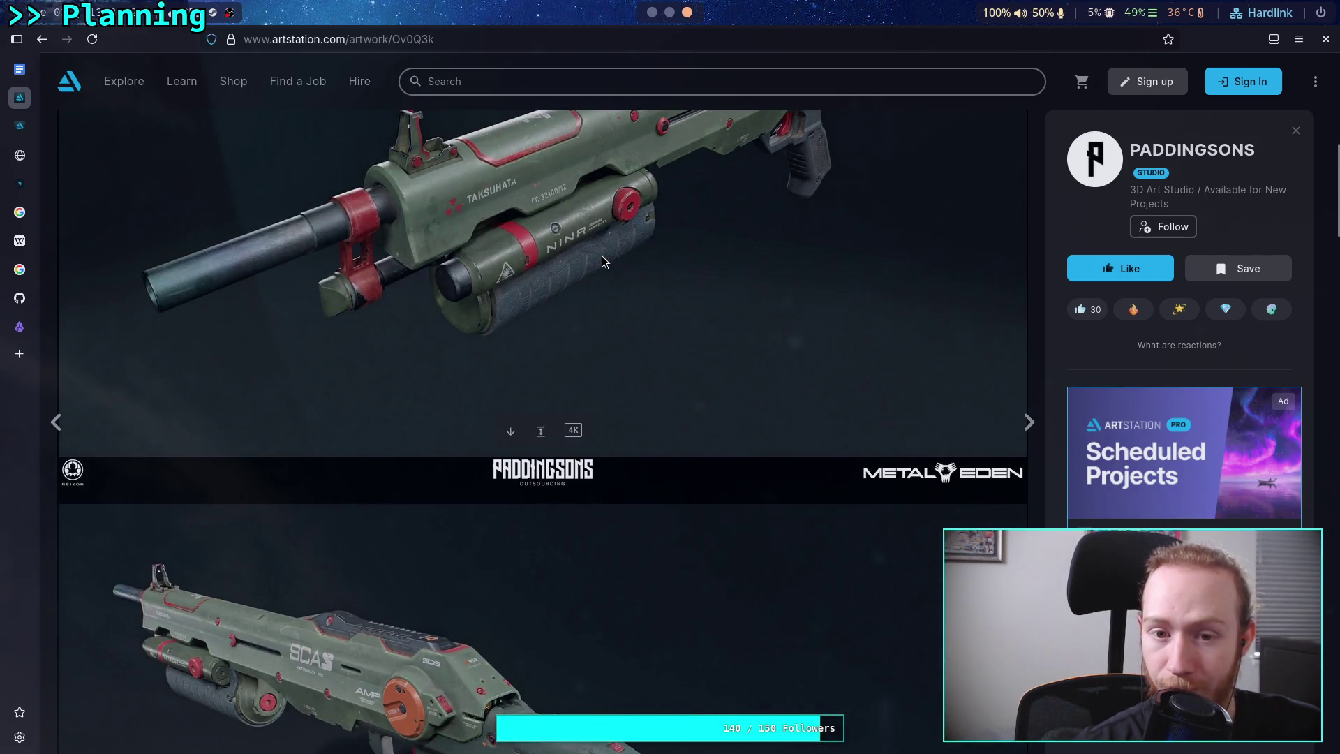
scroll(602, 255, up, 2)
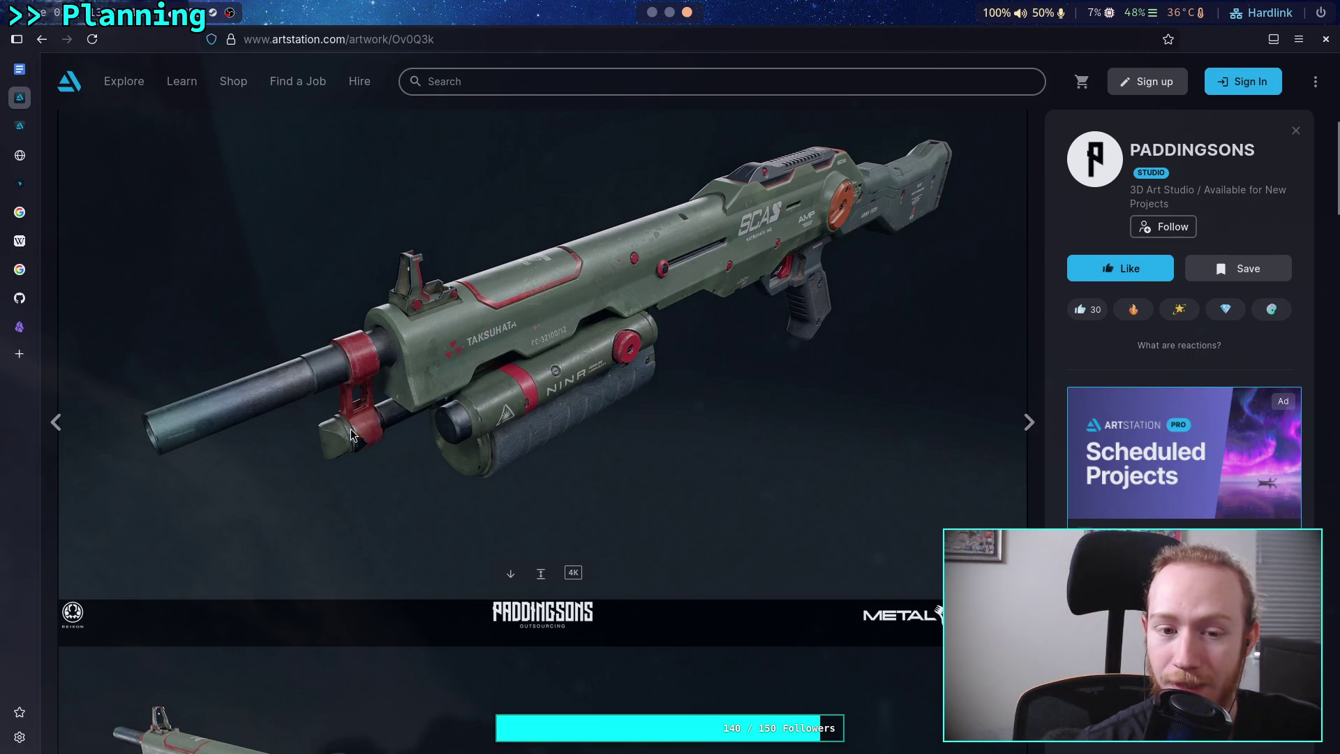
scroll(211, 471, down, 5)
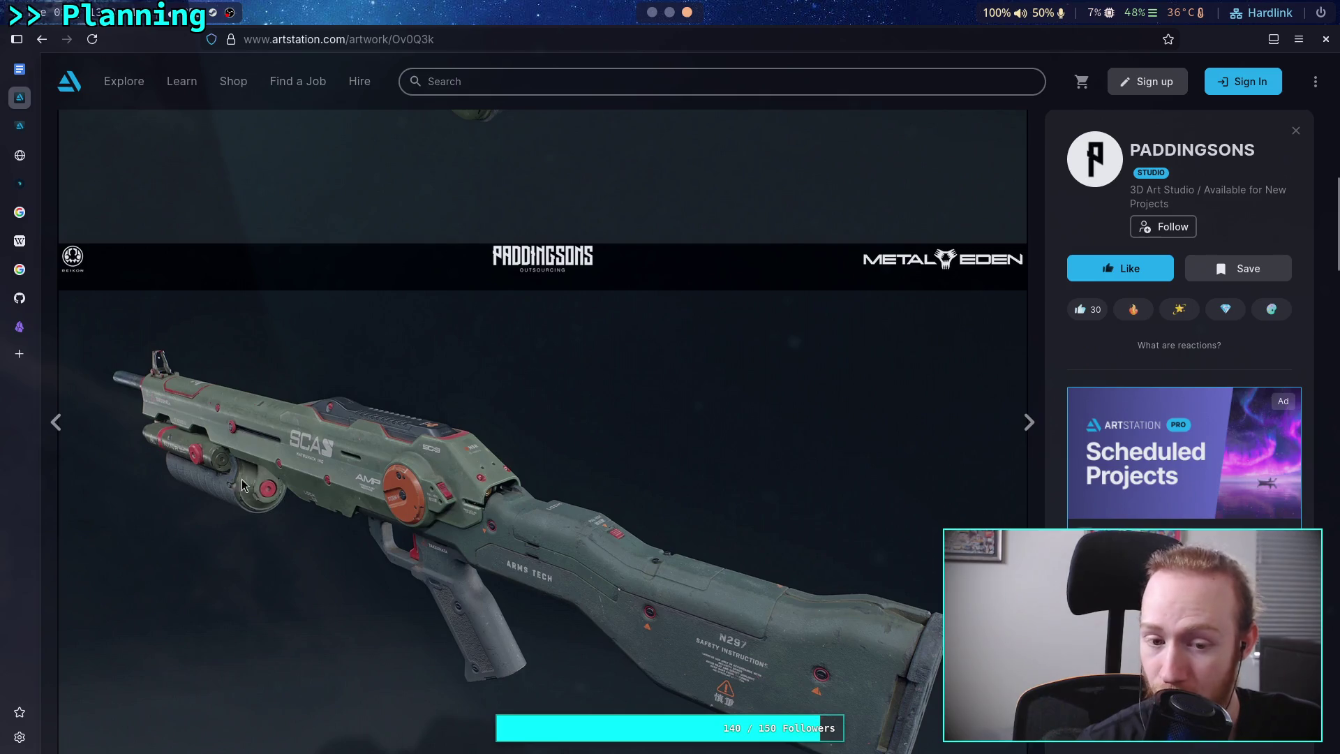
scroll(219, 493, down, 13)
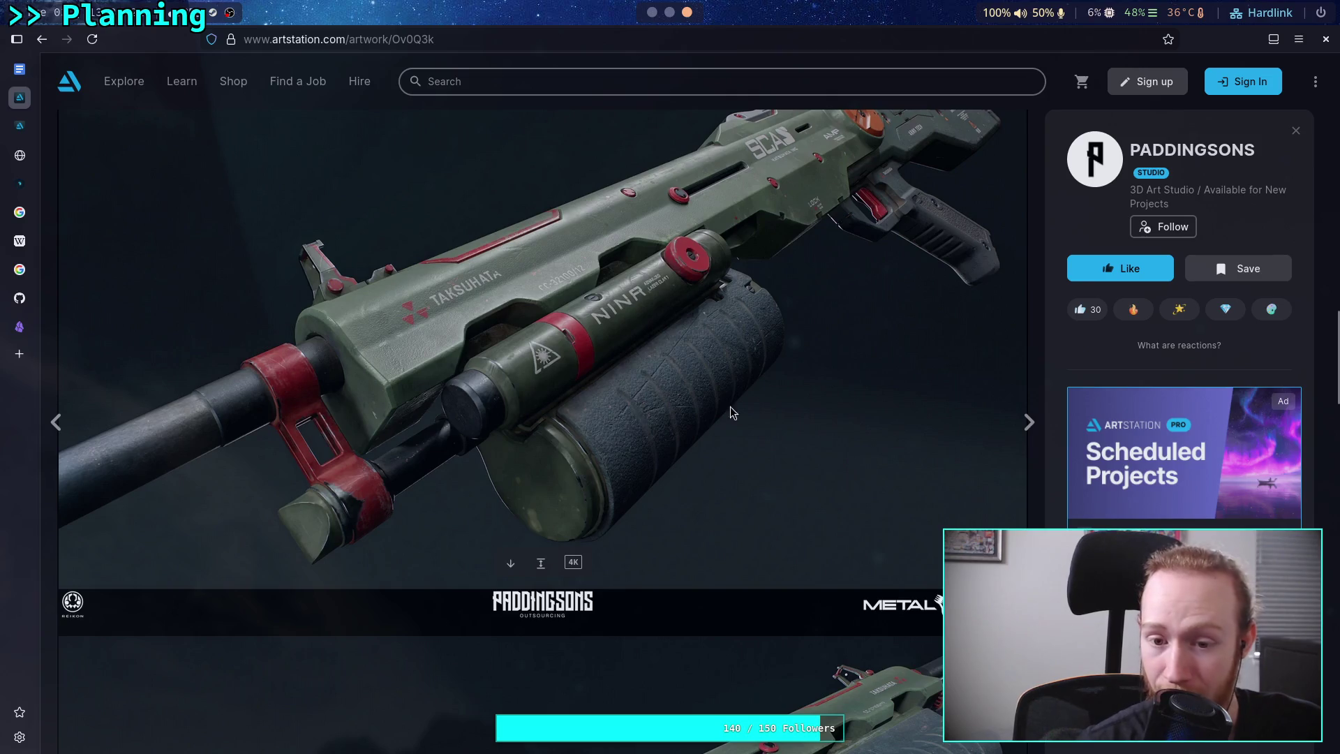
scroll(663, 410, down, 4)
scroll(612, 335, down, 3)
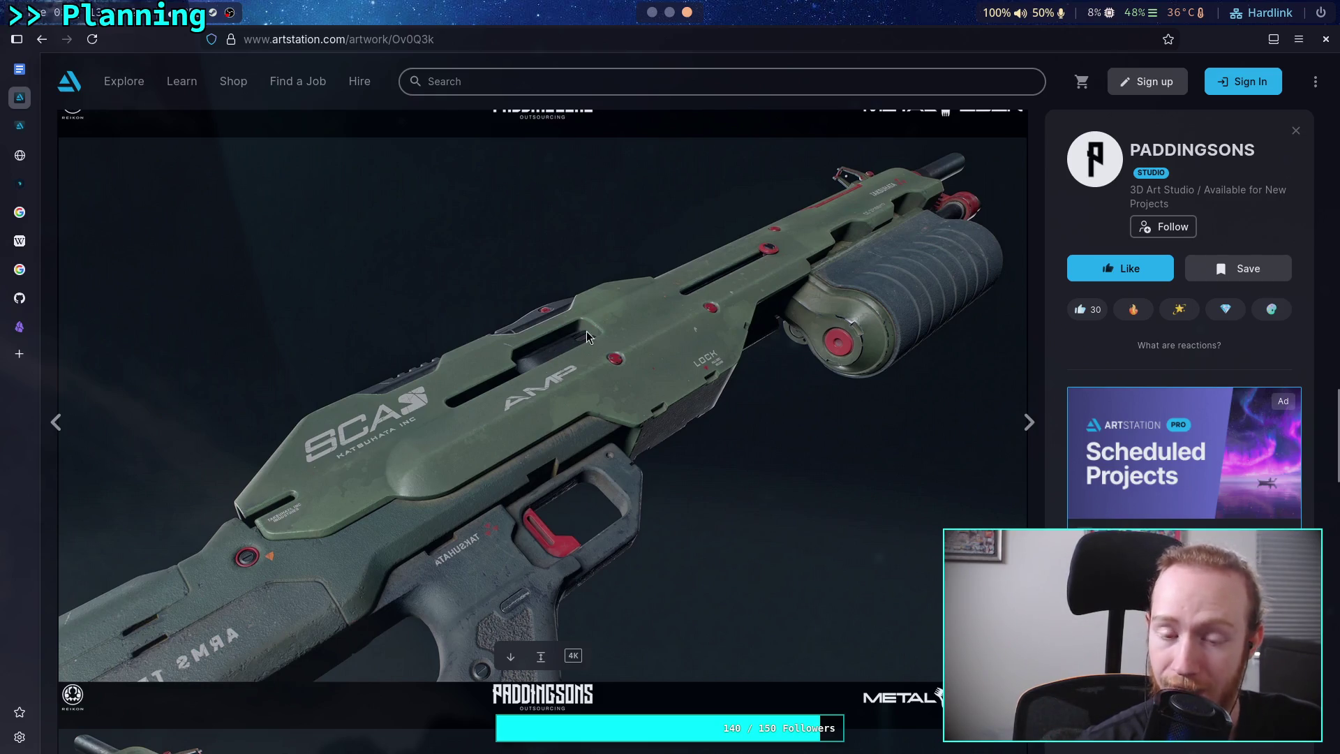
scroll(584, 339, down, 15)
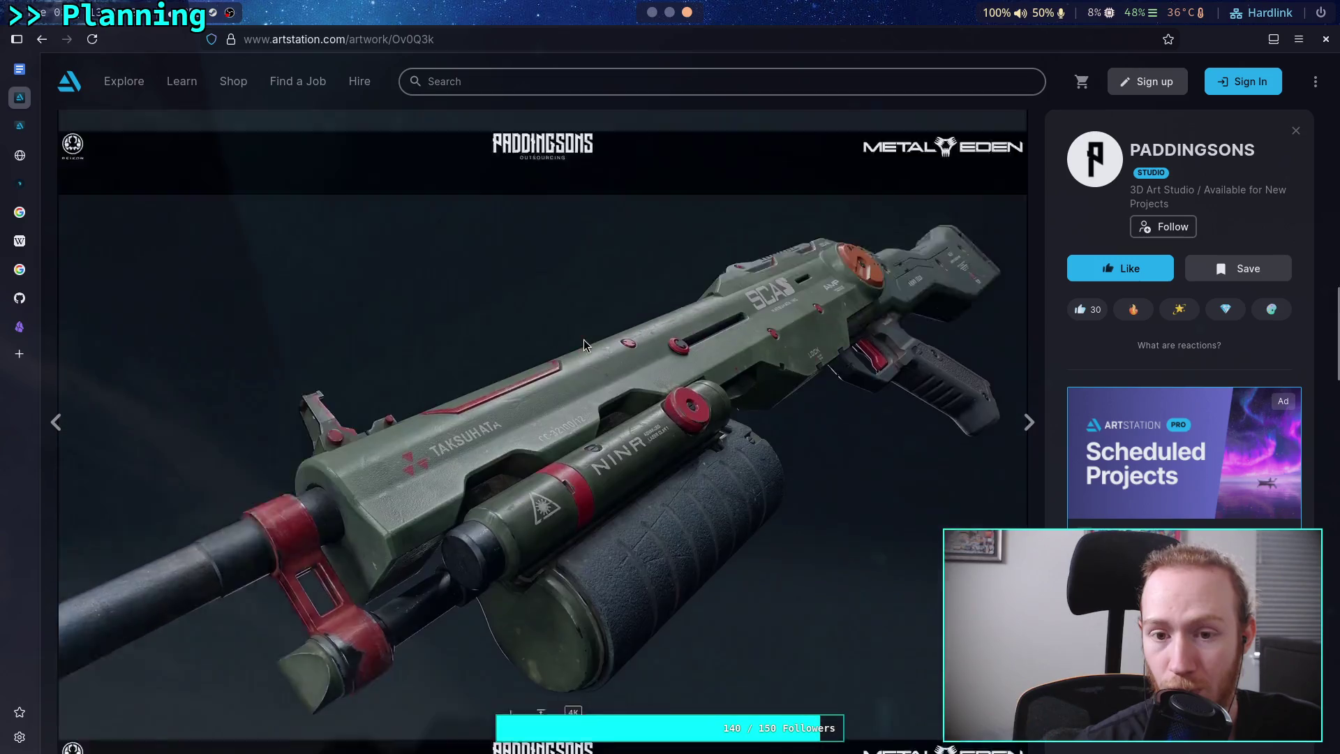
scroll(492, 345, up, 3)
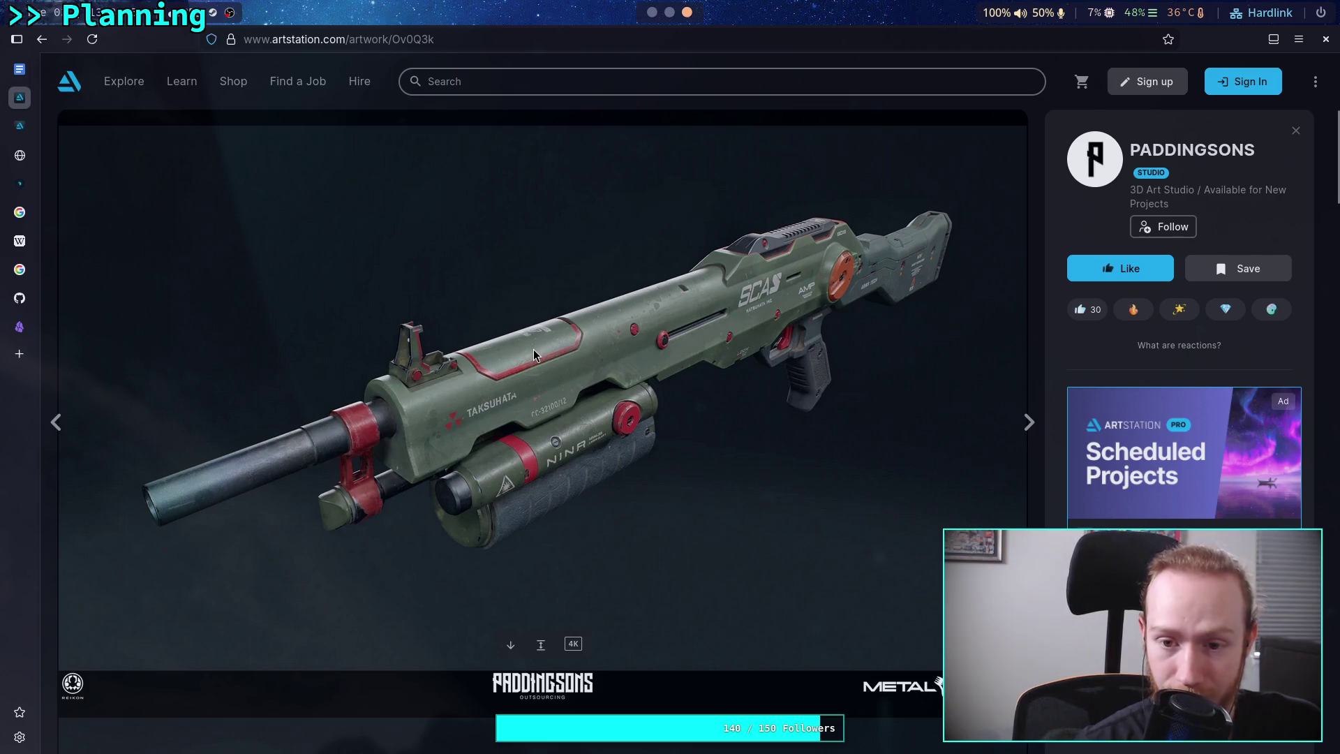
scroll(535, 354, down, 5)
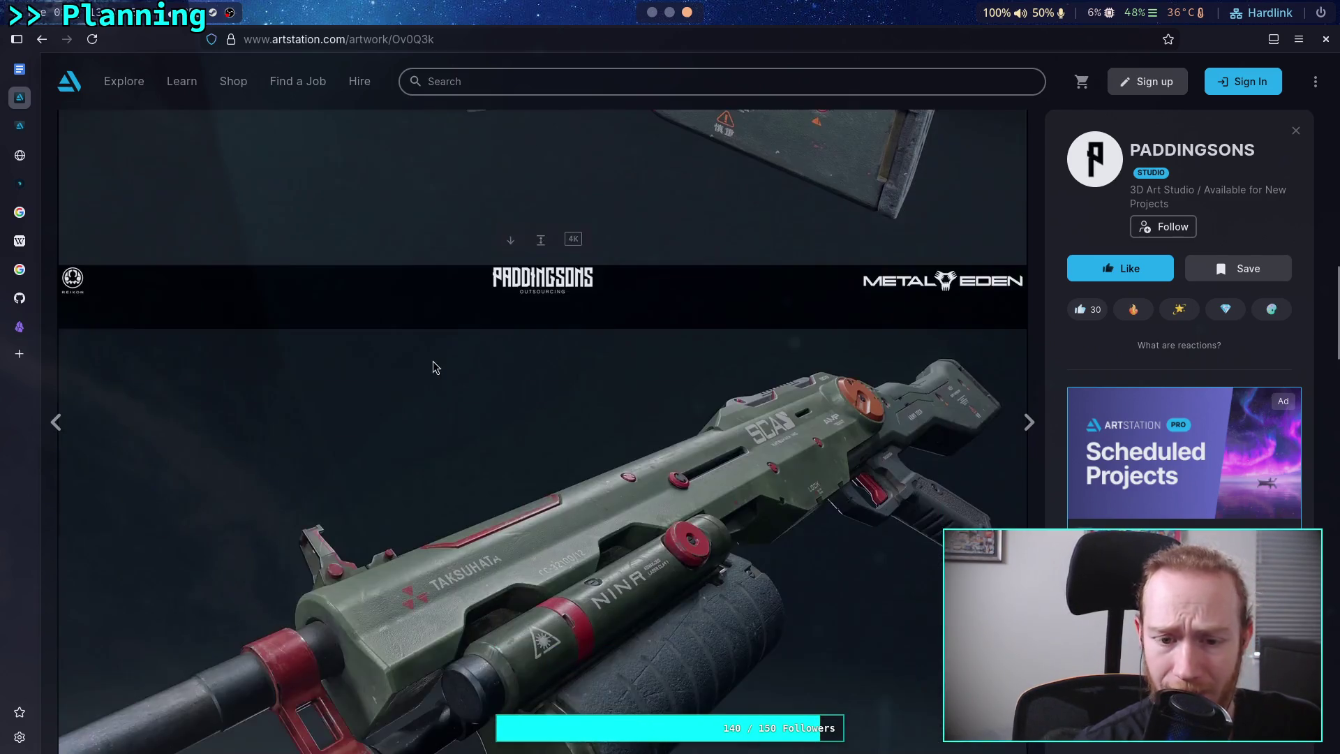
scroll(447, 363, down, 10)
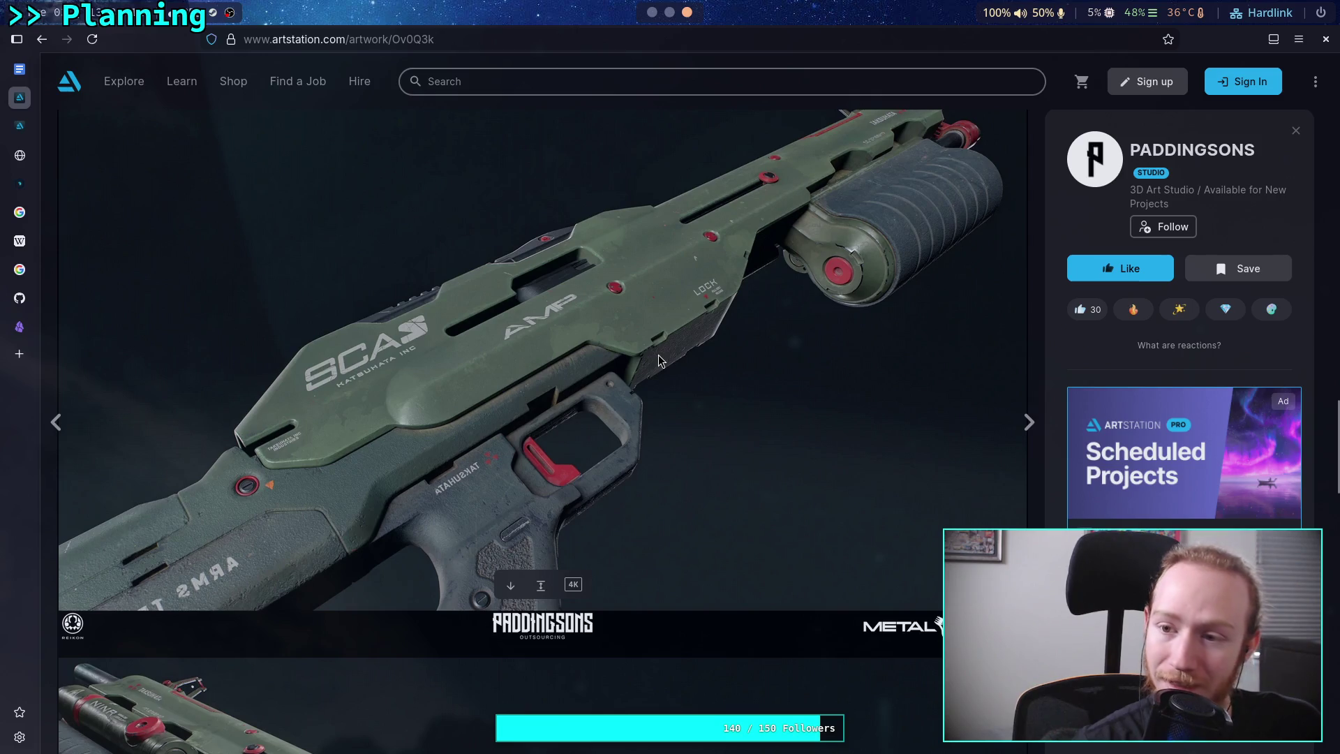
scroll(659, 353, down, 4)
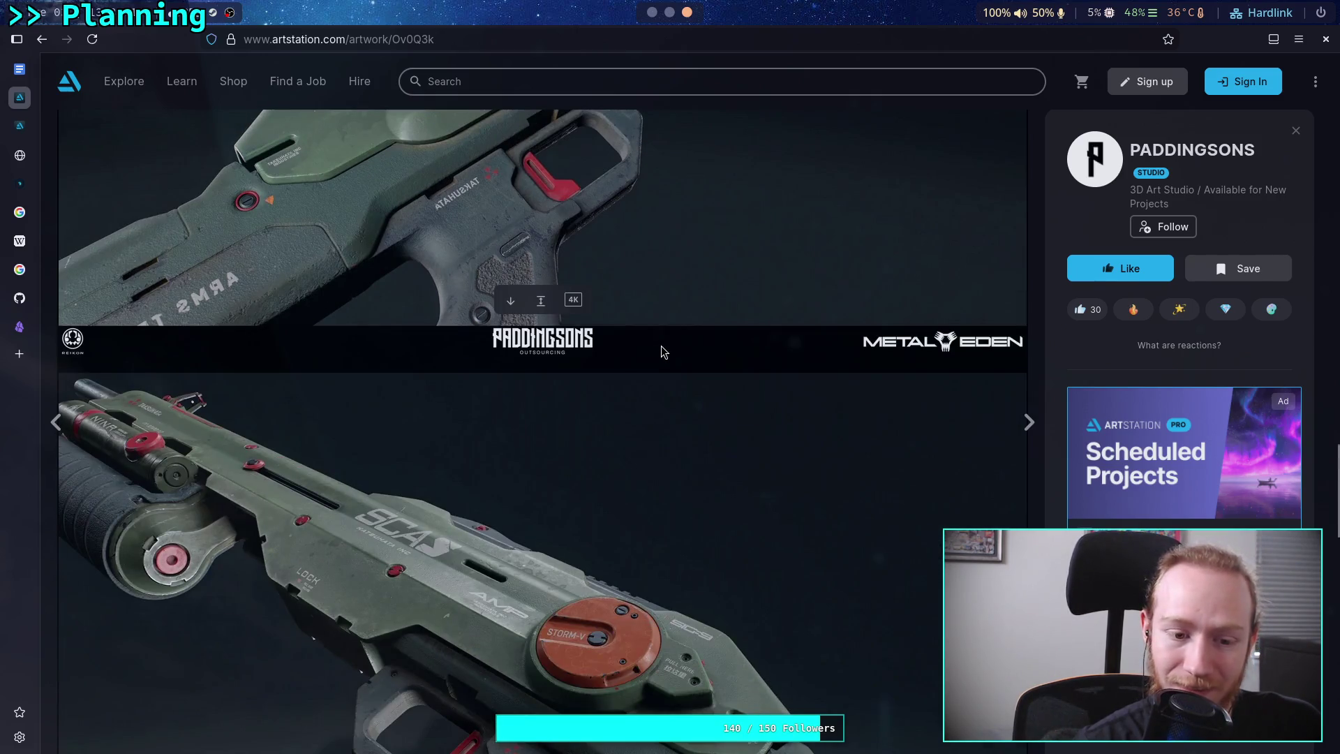
scroll(661, 345, up, 4)
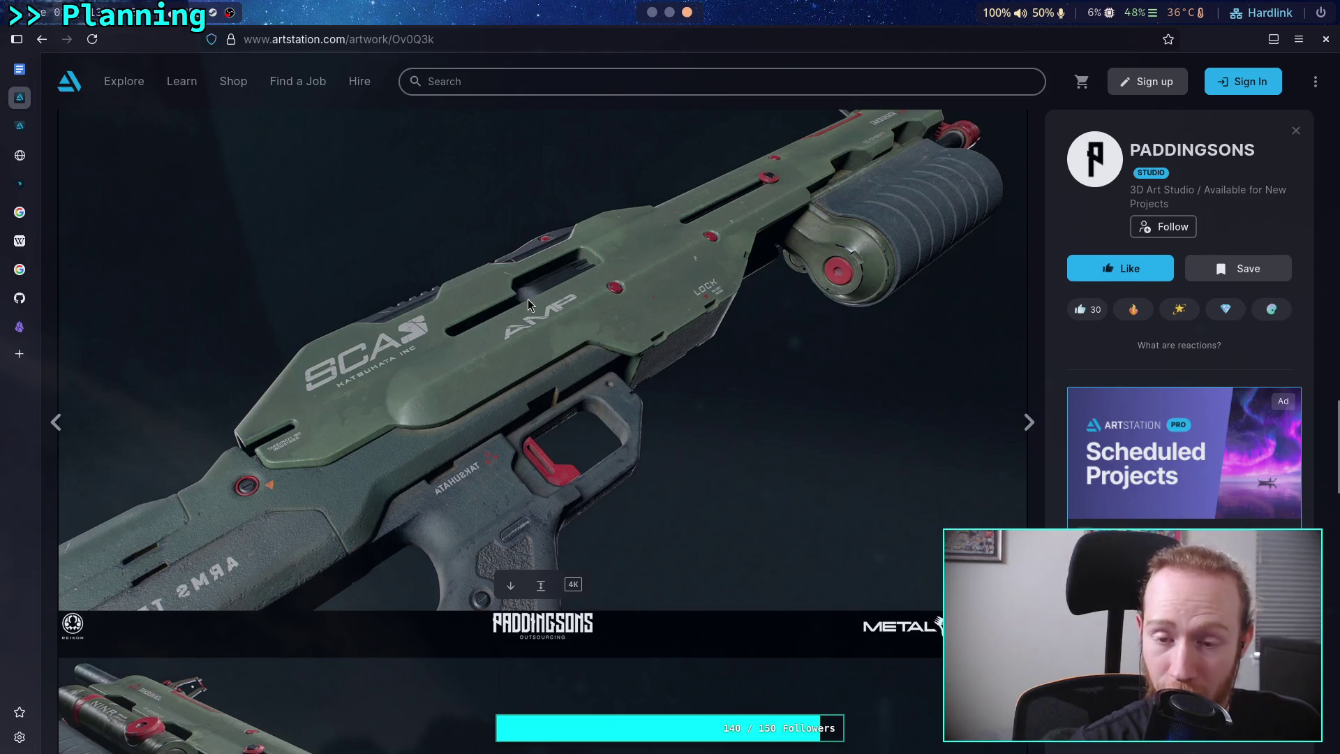
scroll(740, 279, up, 2)
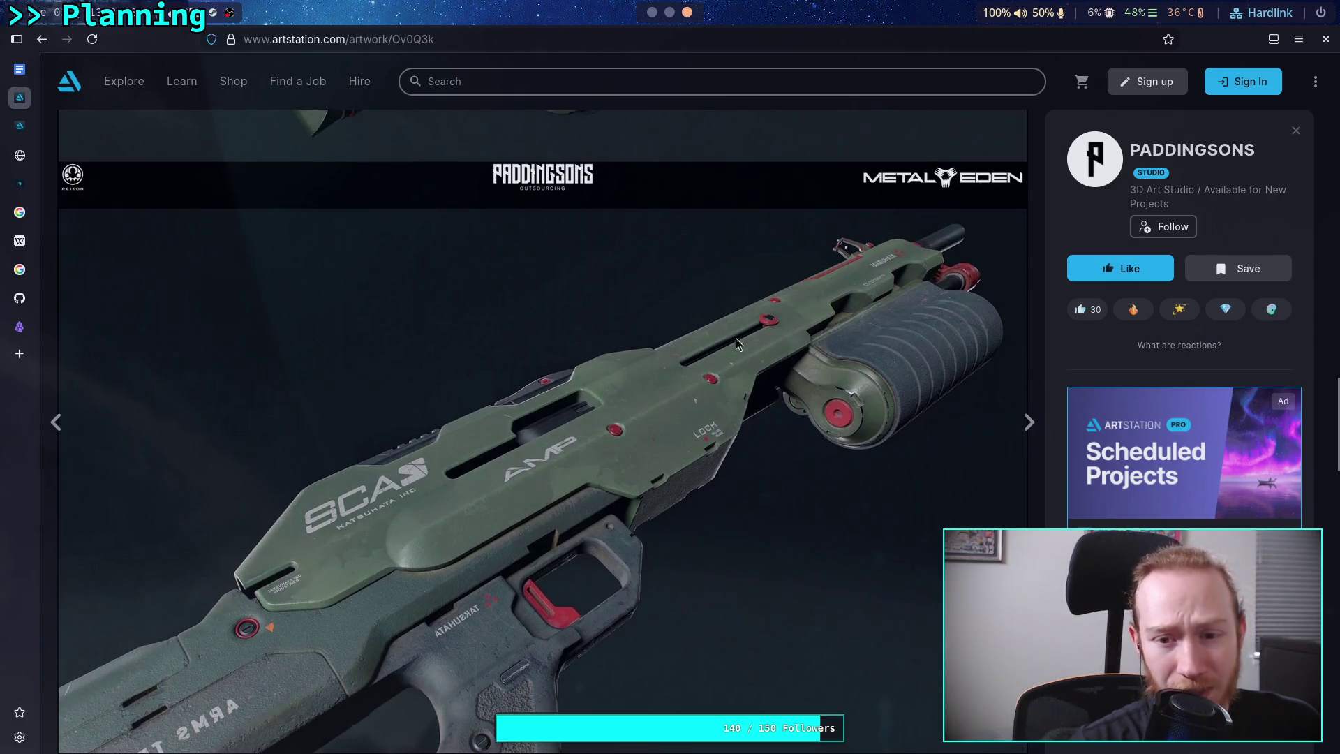
scroll(764, 329, up, 5)
scroll(760, 336, down, 3)
scroll(698, 488, up, 3)
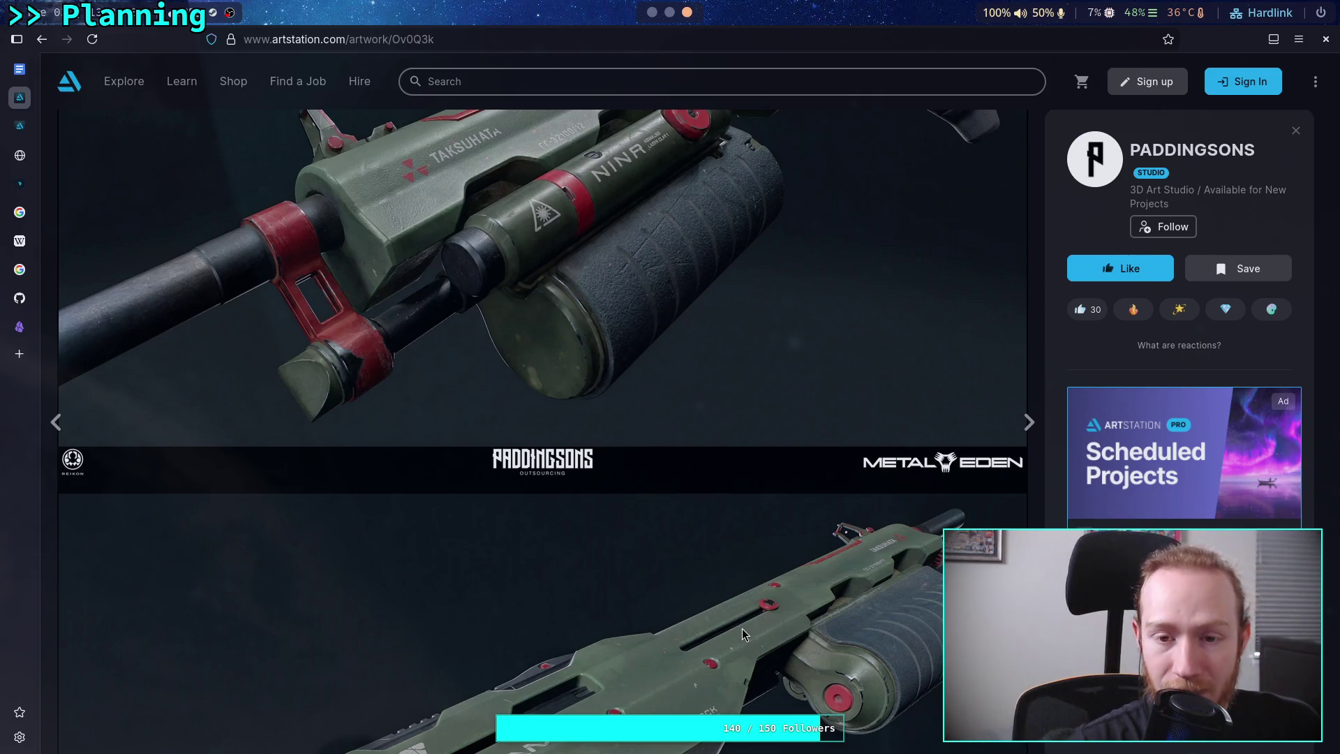
scroll(769, 599, up, 2)
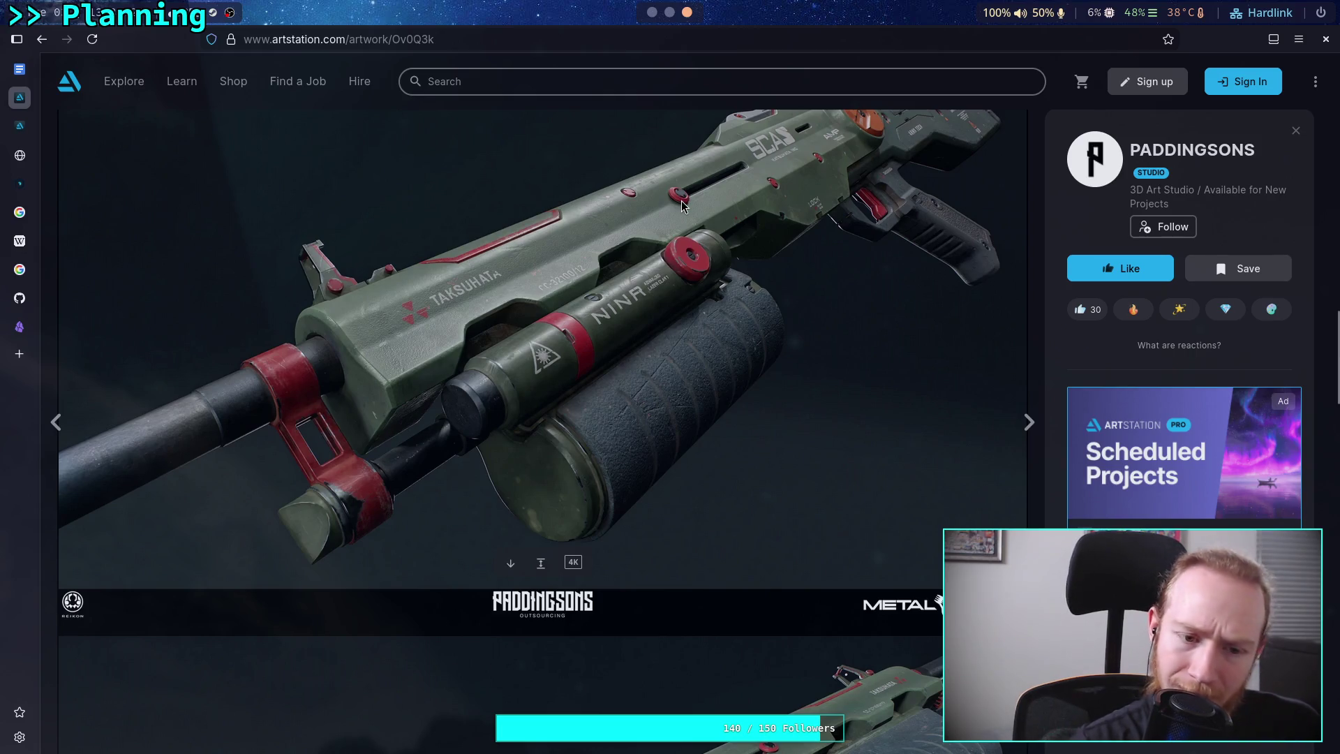
scroll(681, 199, down, 5)
scroll(677, 208, up, 2)
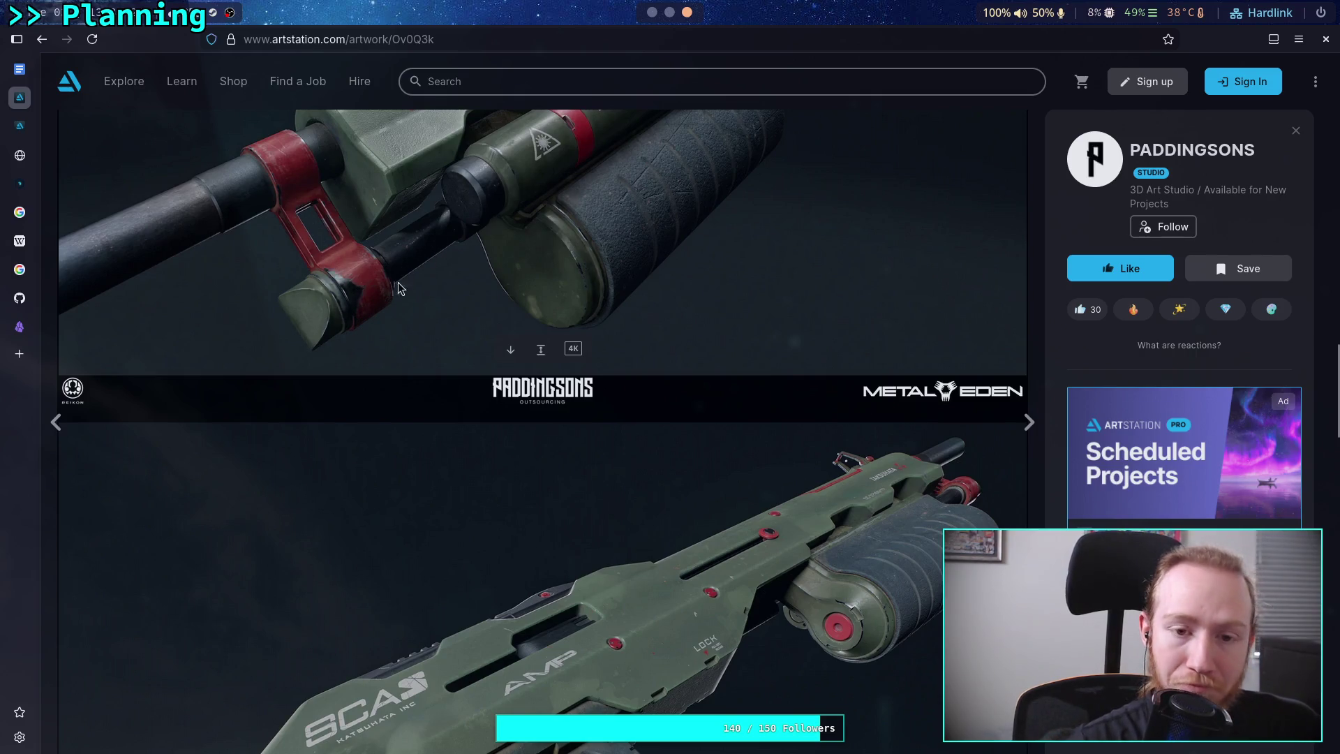
scroll(370, 279, down, 2)
scroll(489, 230, up, 3)
scroll(600, 206, up, 1)
scroll(628, 251, up, 1)
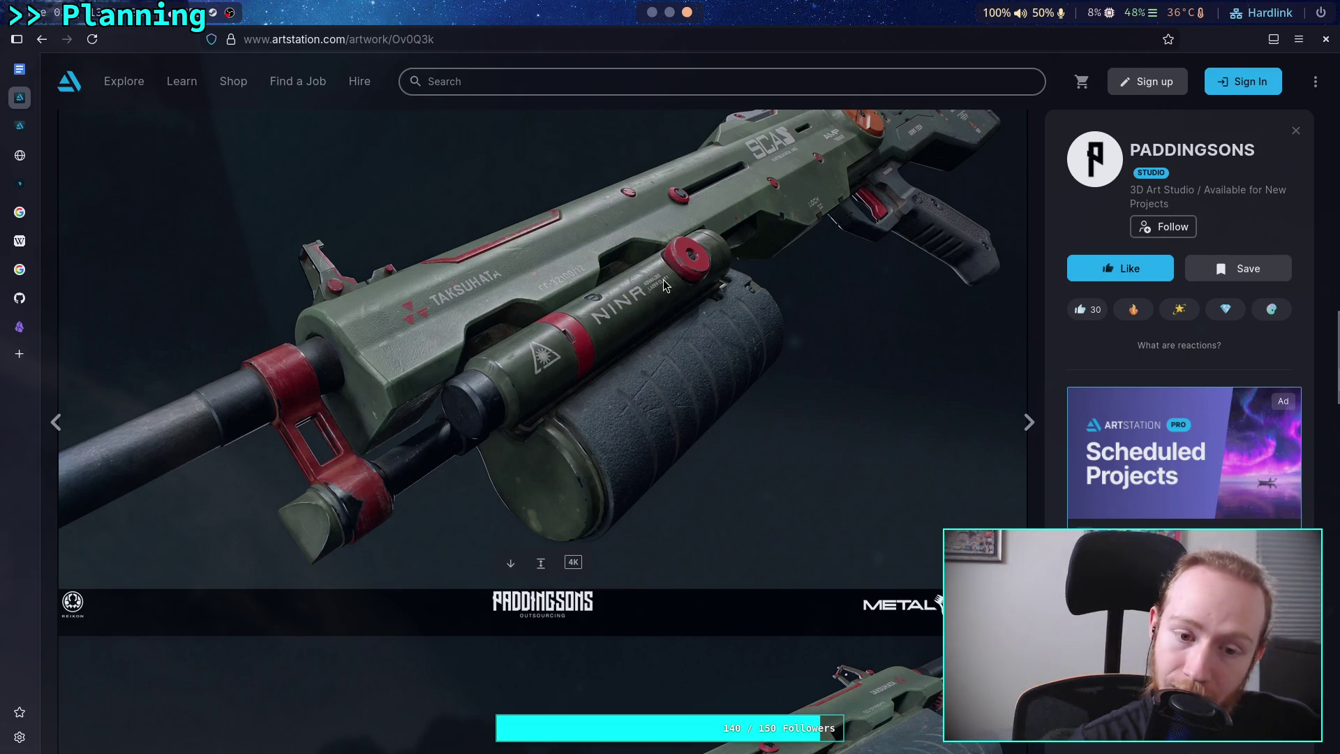
scroll(664, 293, down, 6)
scroll(691, 368, down, 3)
scroll(551, 412, down, 2)
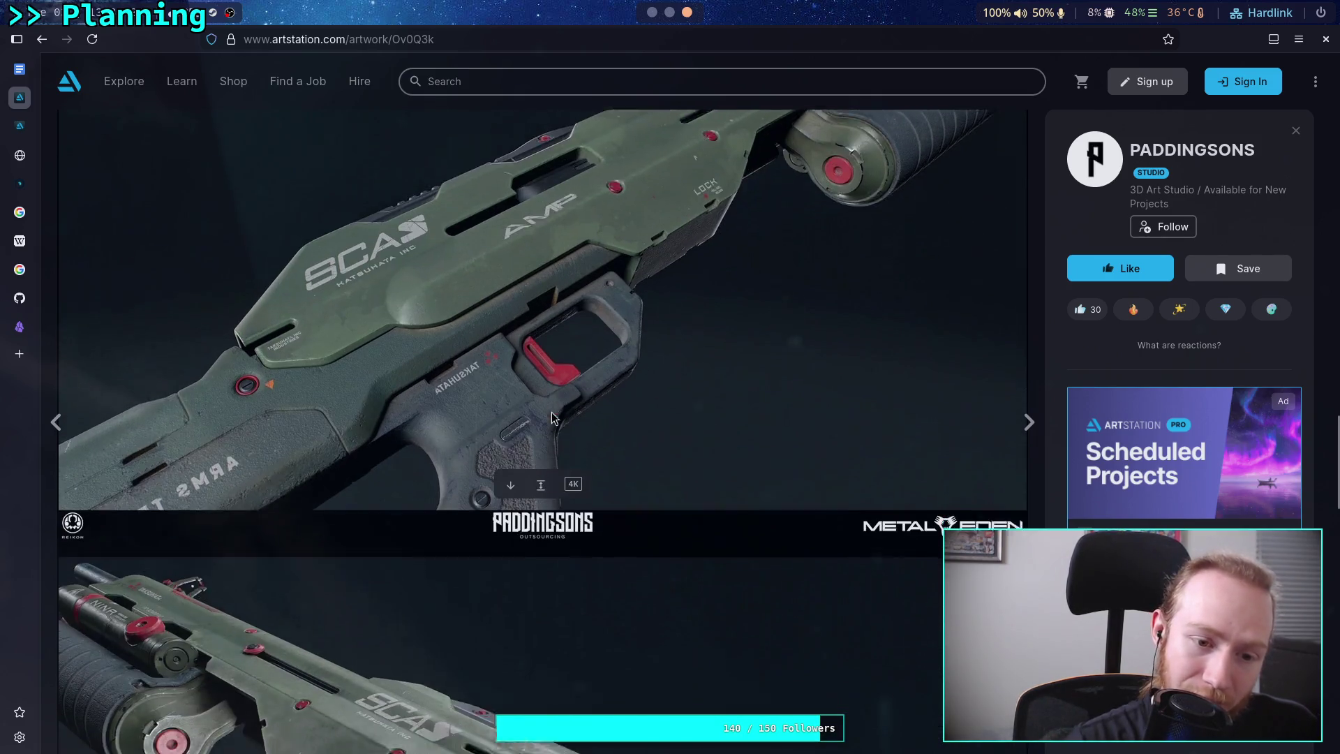
scroll(552, 409, down, 5)
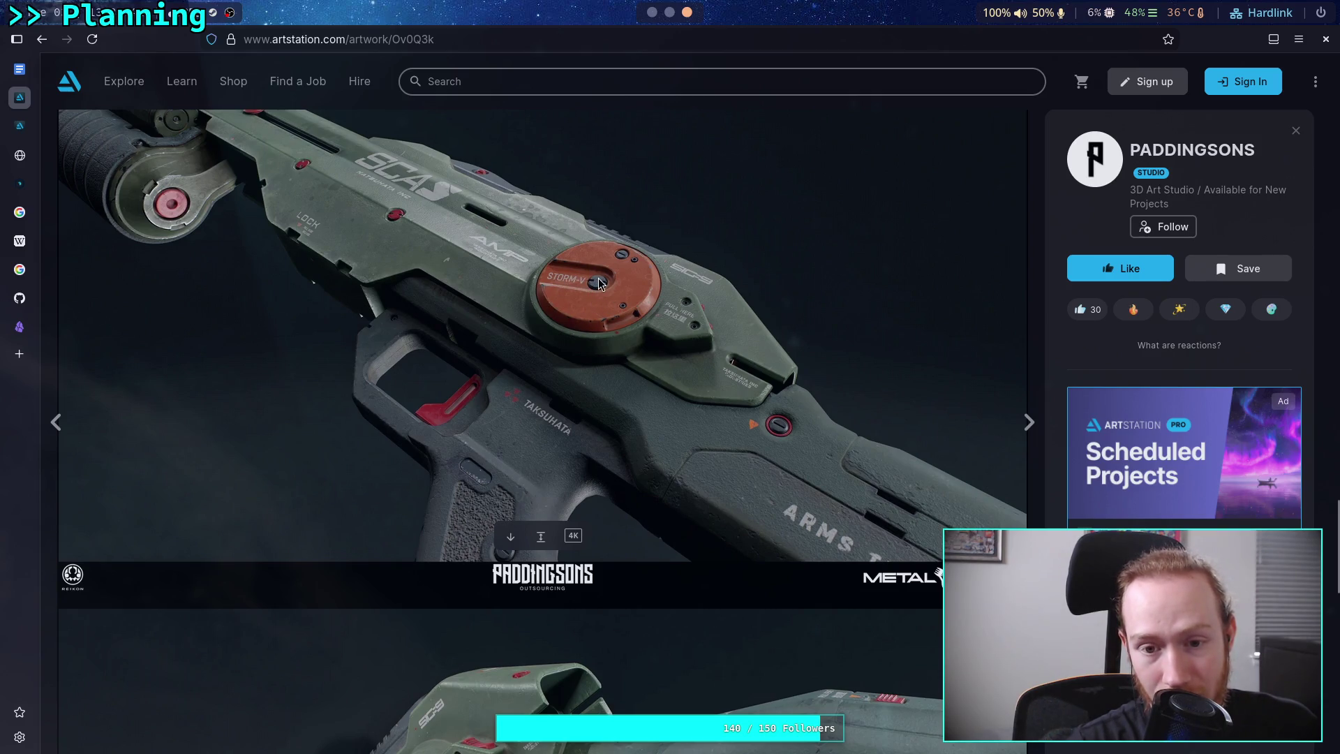
scroll(640, 287, down, 5)
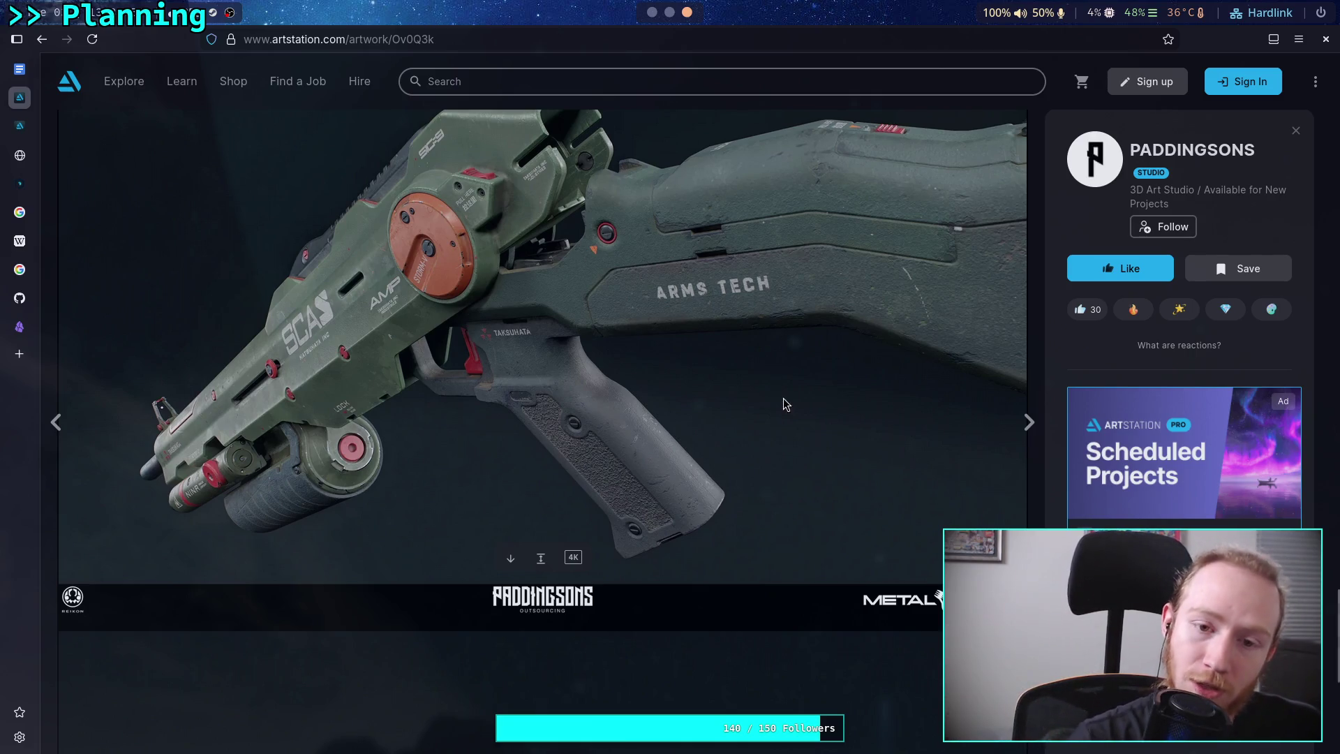
scroll(548, 356, up, 2)
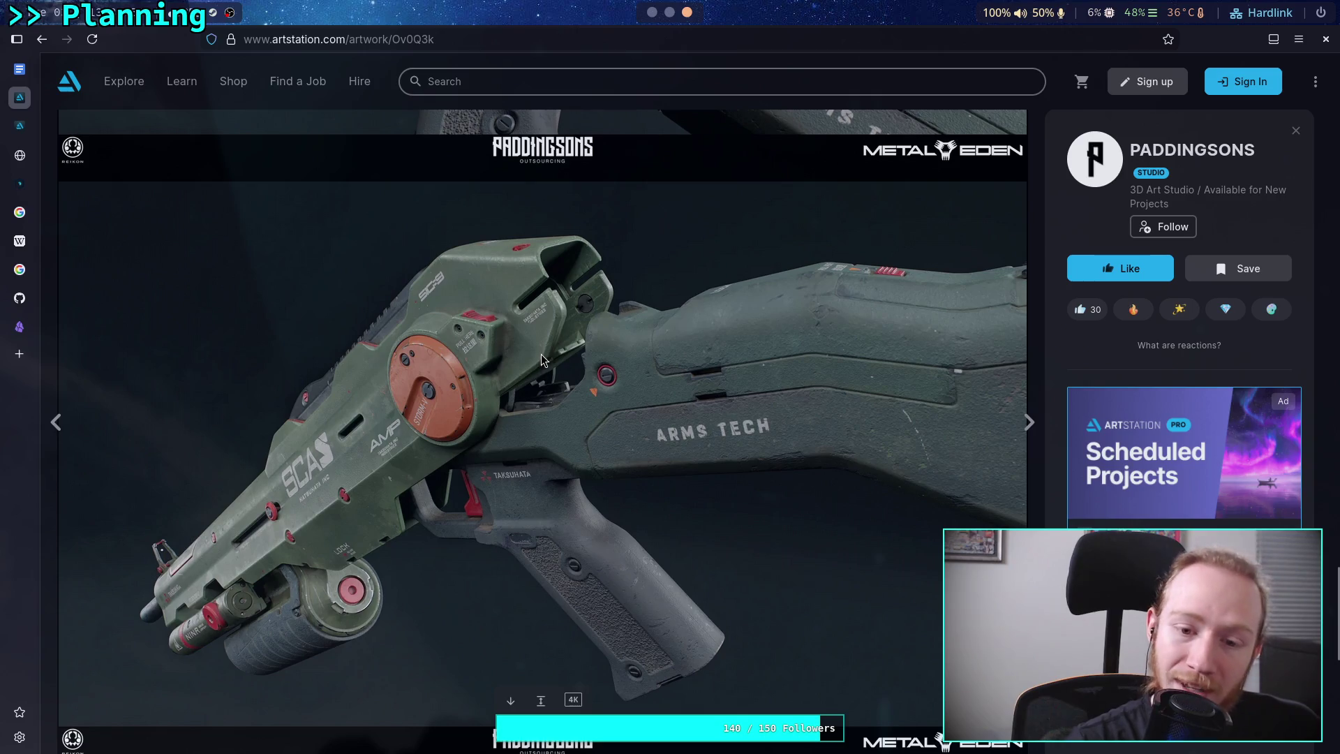
scroll(542, 356, up, 5)
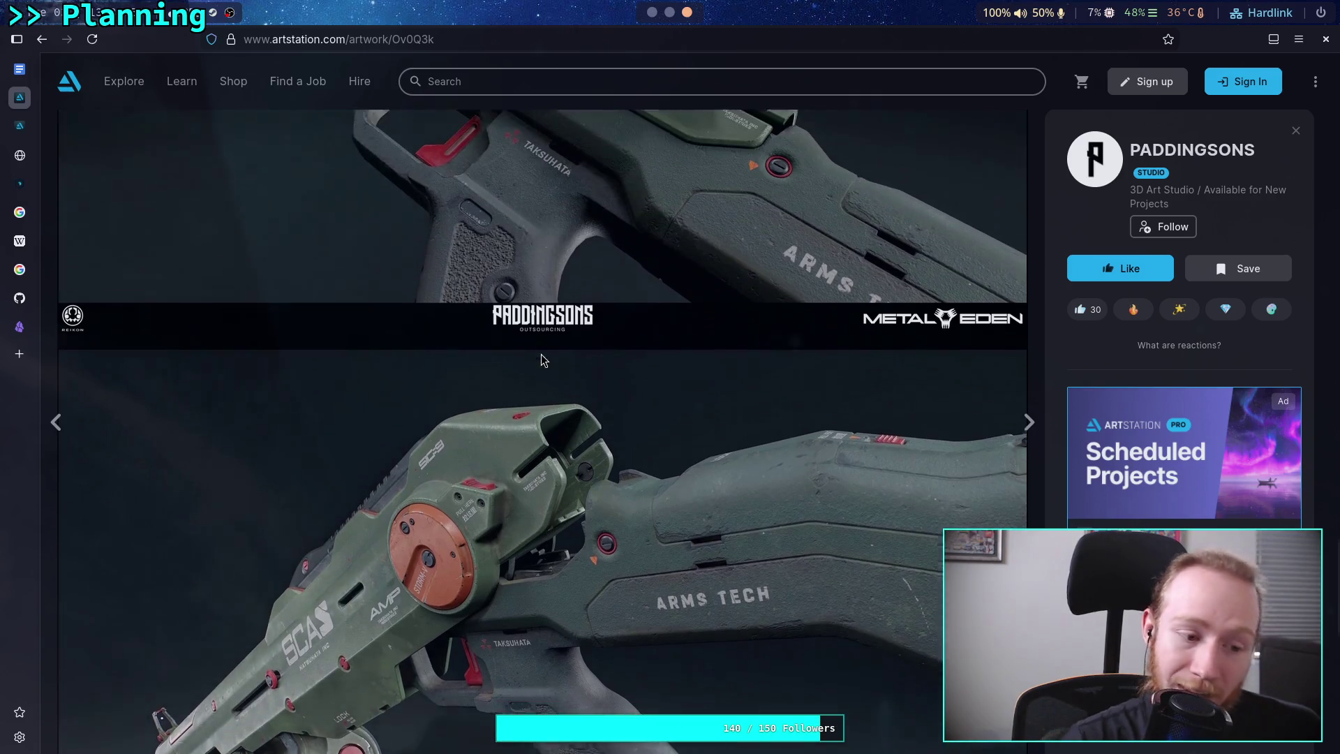
scroll(542, 354, down, 5)
scroll(672, 414, up, 1)
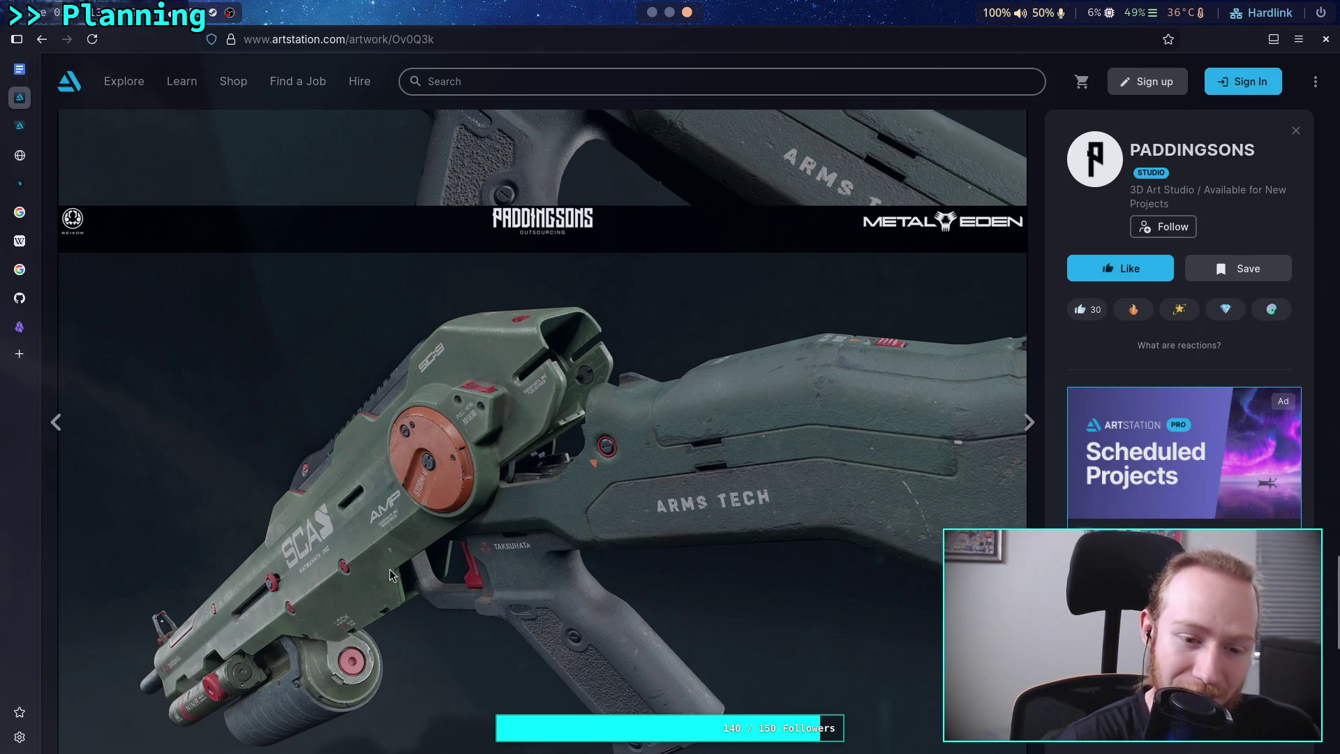
scroll(402, 544, down, 10)
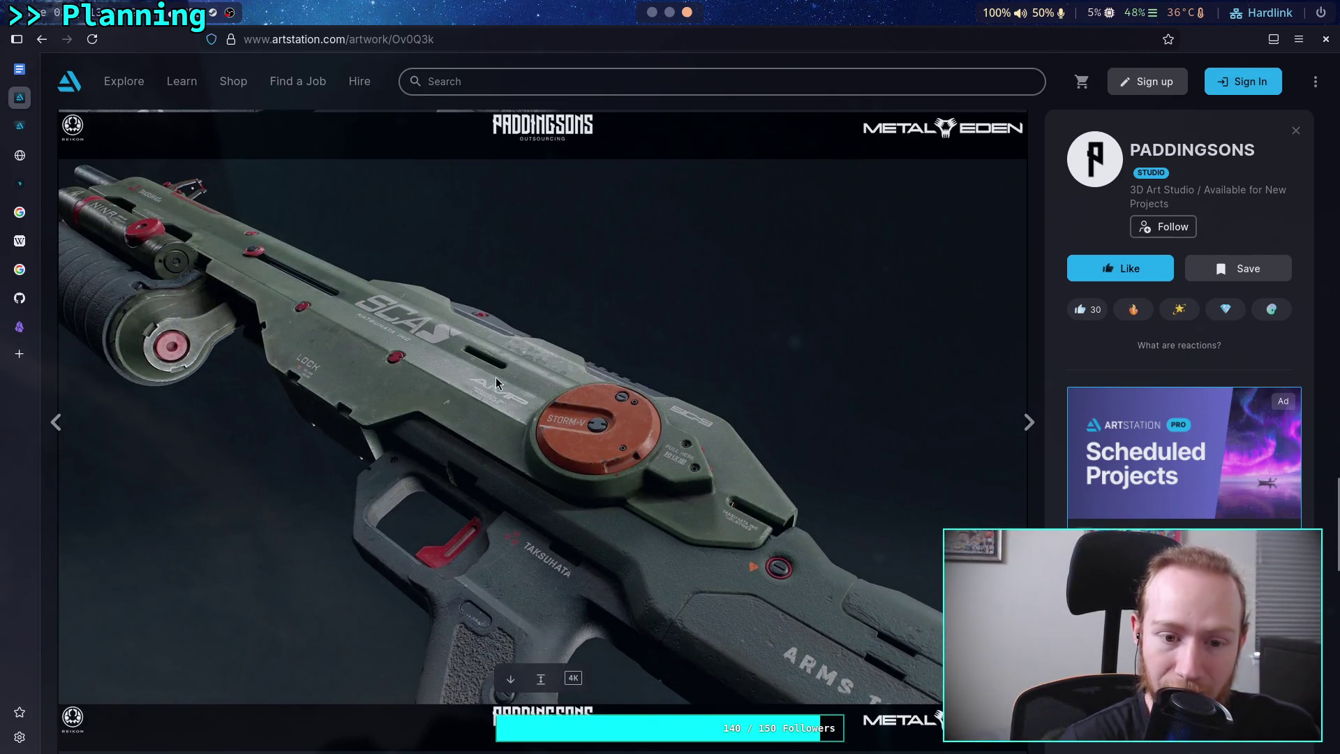
scroll(450, 439, down, 5)
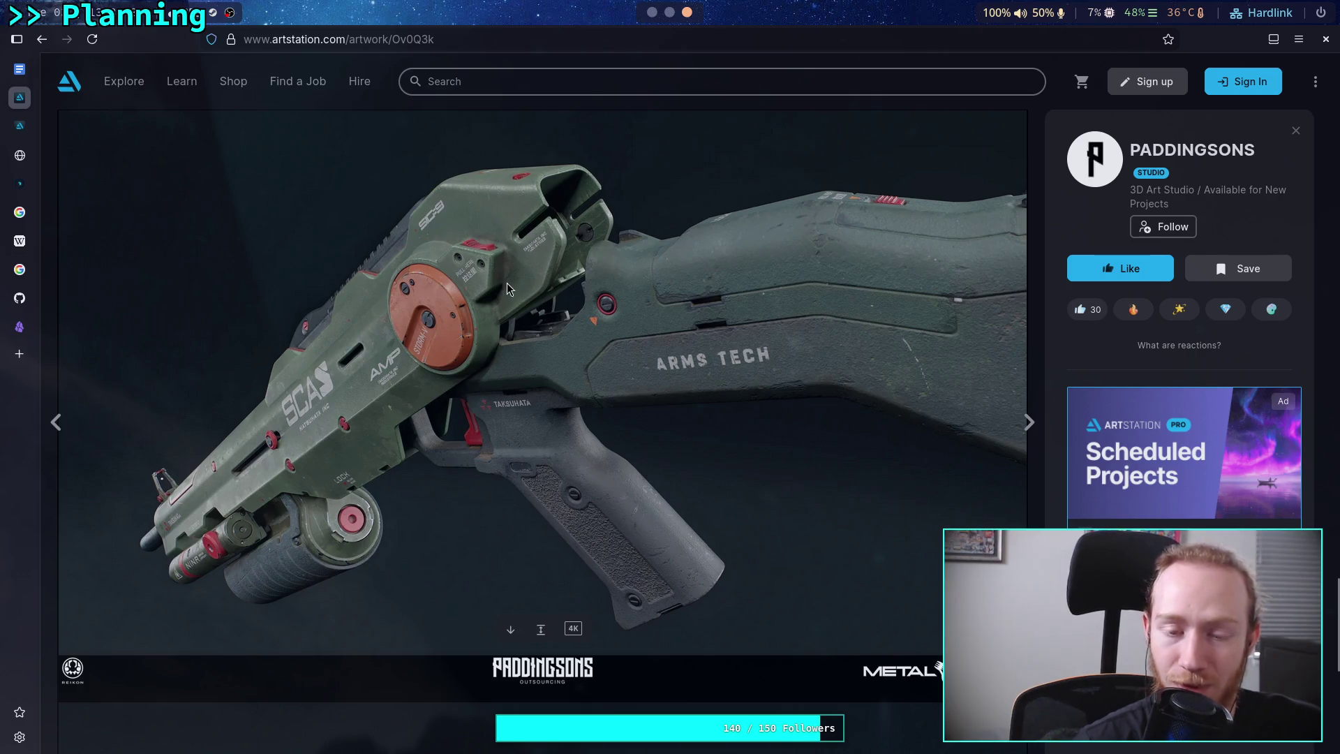
scroll(516, 286, down, 6)
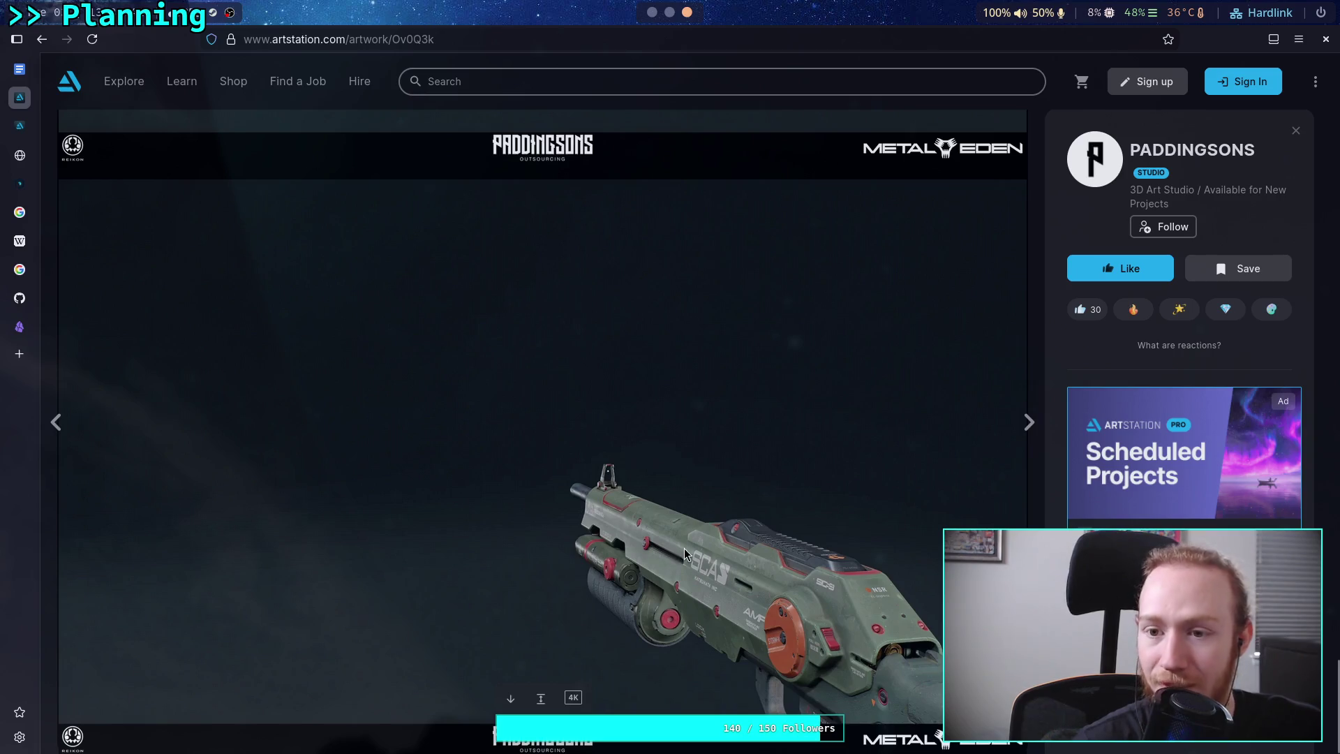
scroll(684, 556, down, 10)
Return to the weapon results, reopen the green Metal Eden gun, and select its page address.
click(49, 50)
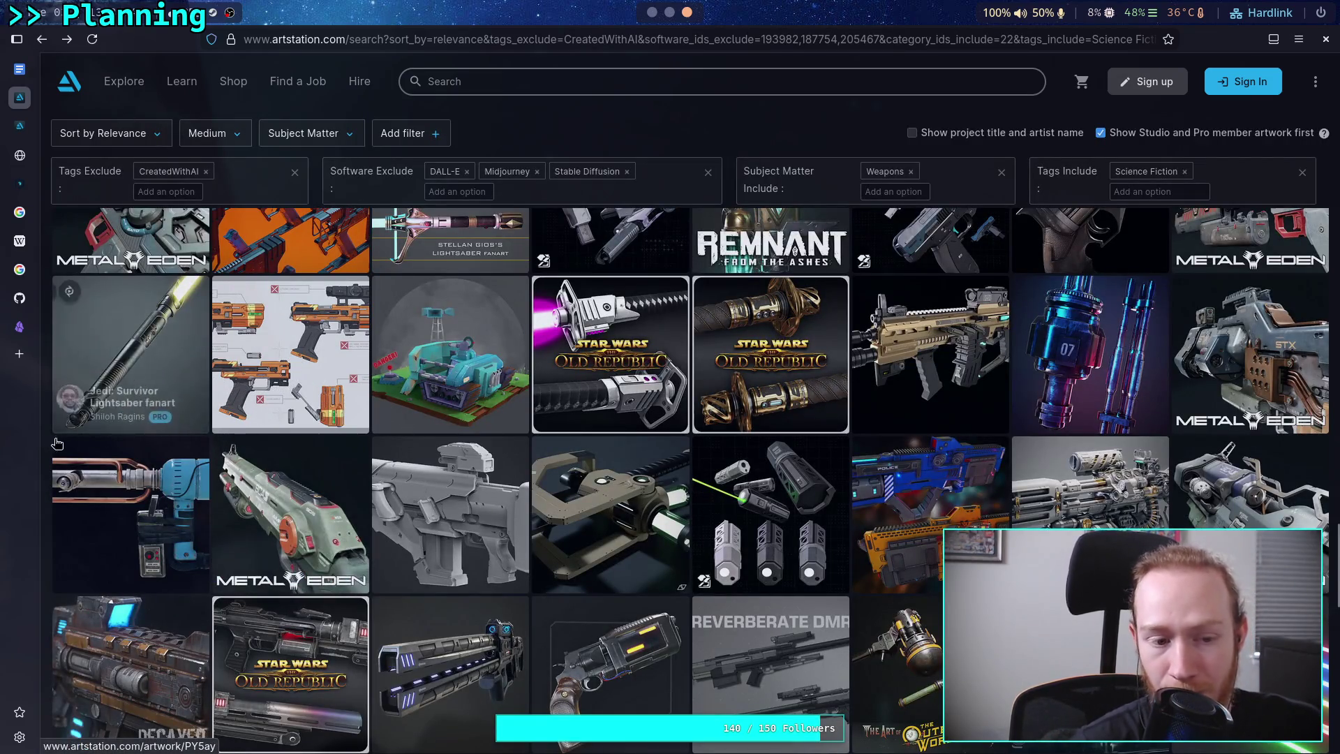
scroll(45, 440, down, 2)
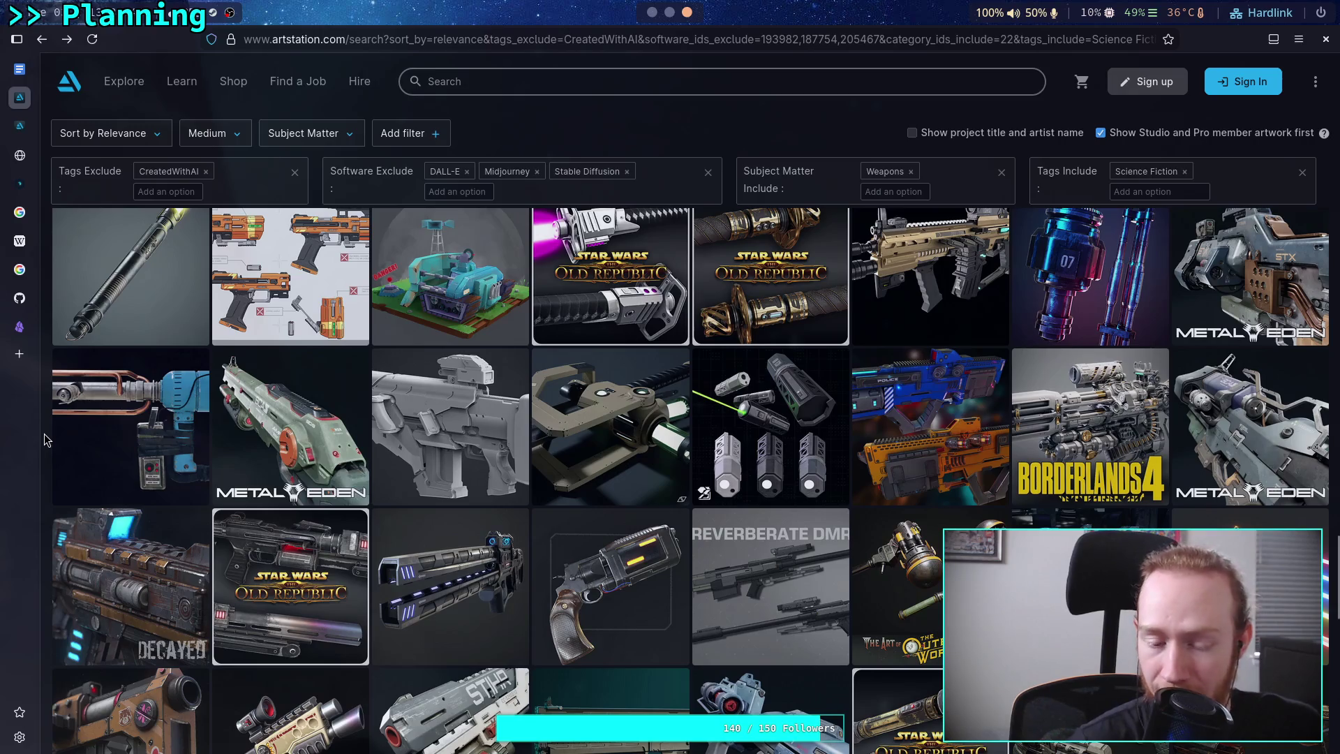
scroll(46, 440, down, 5)
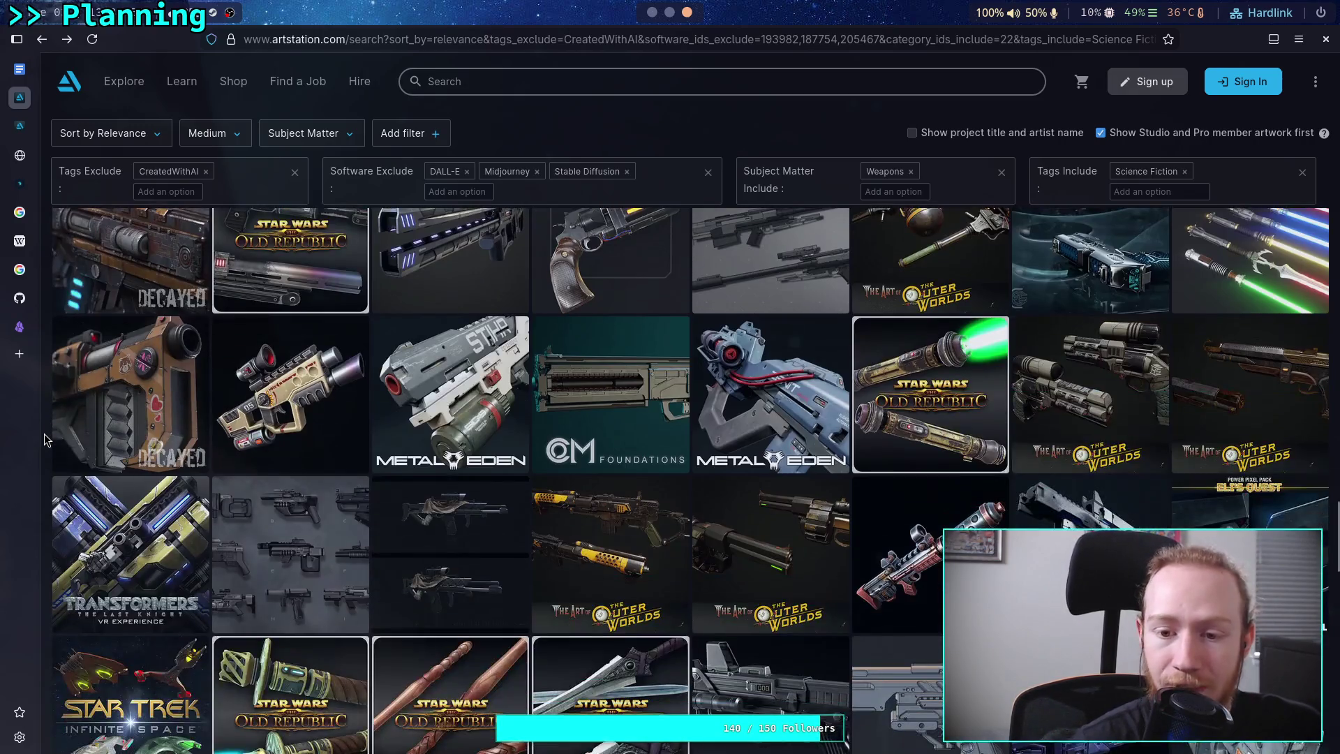
scroll(46, 440, down, 10)
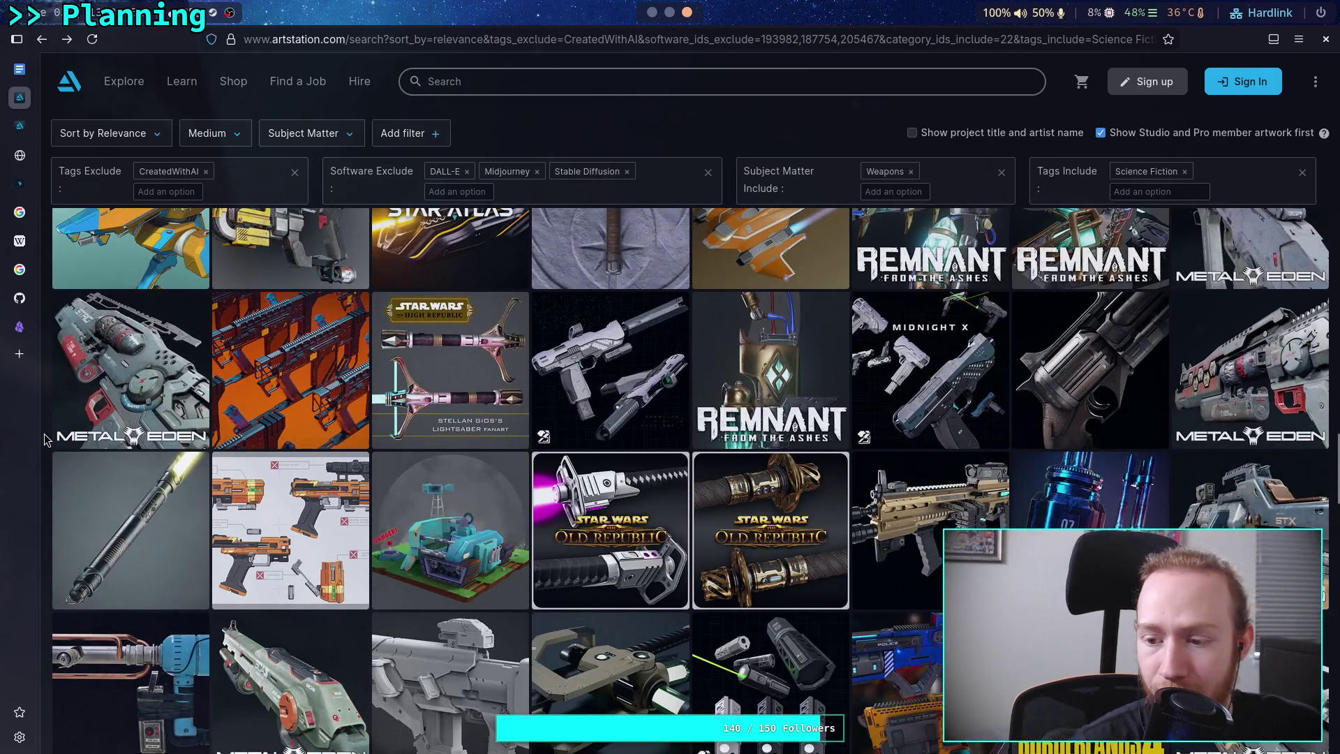
scroll(45, 440, down, 1)
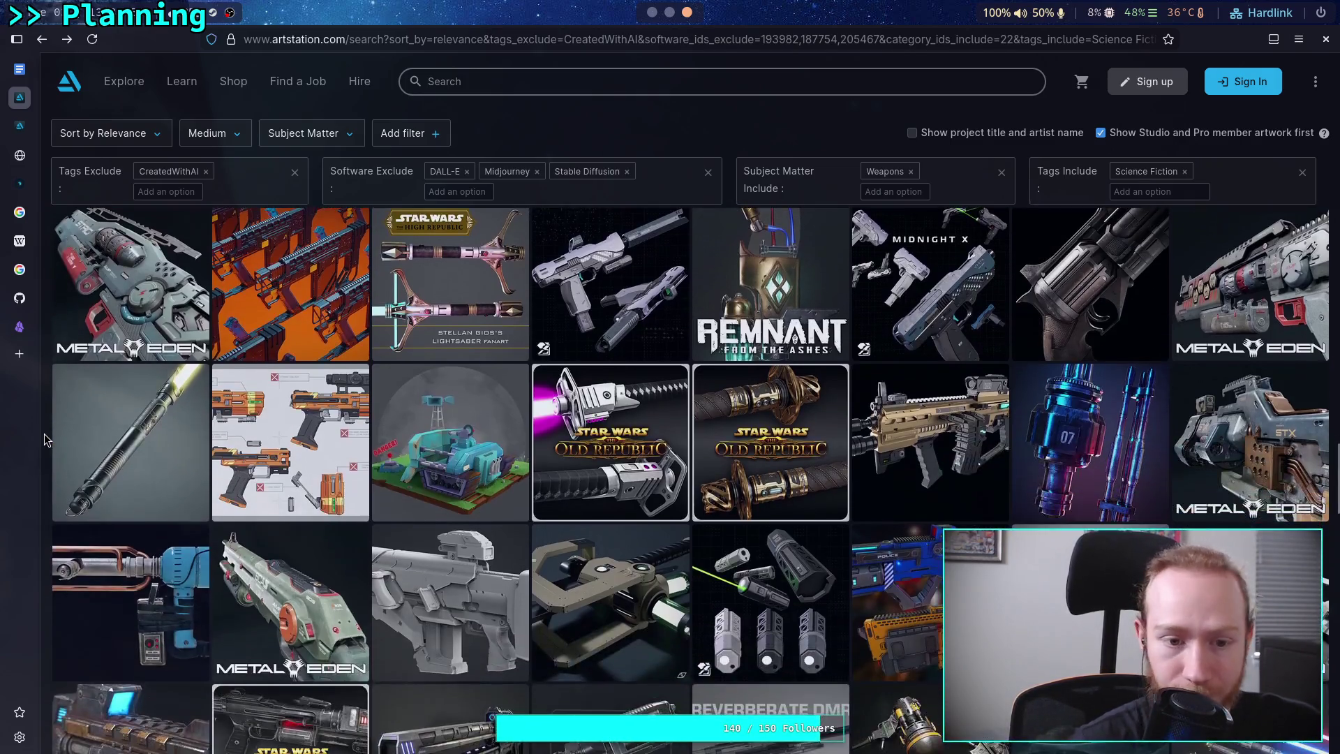
scroll(46, 440, up, 5)
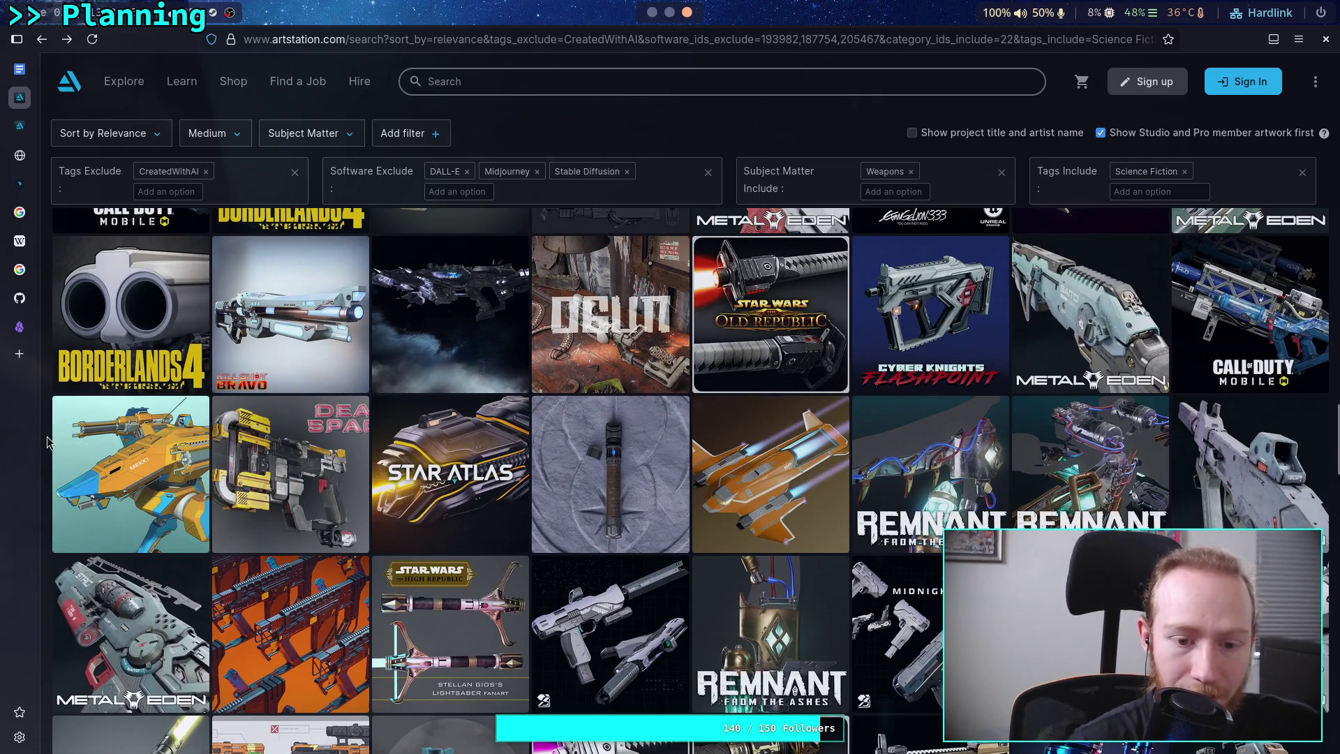
scroll(47, 441, up, 5)
scroll(46, 441, down, 15)
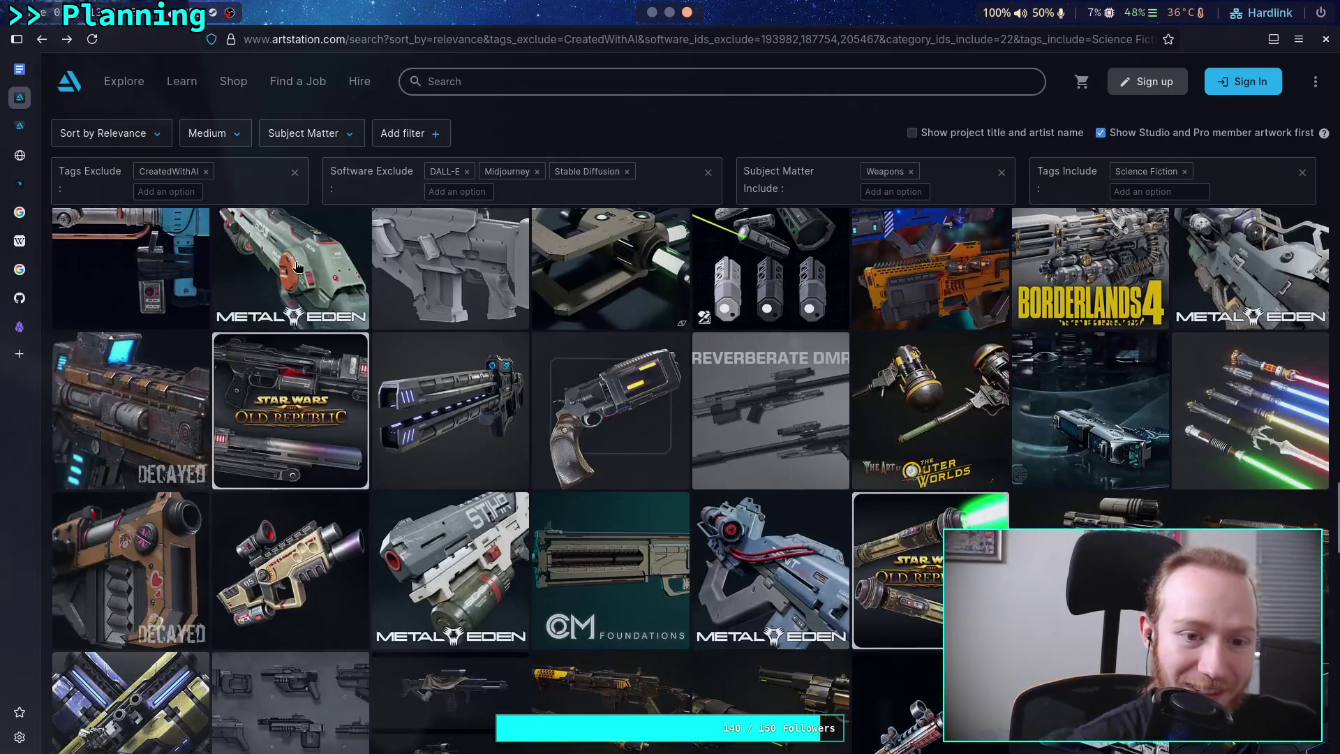
click(295, 268)
click(465, 38)
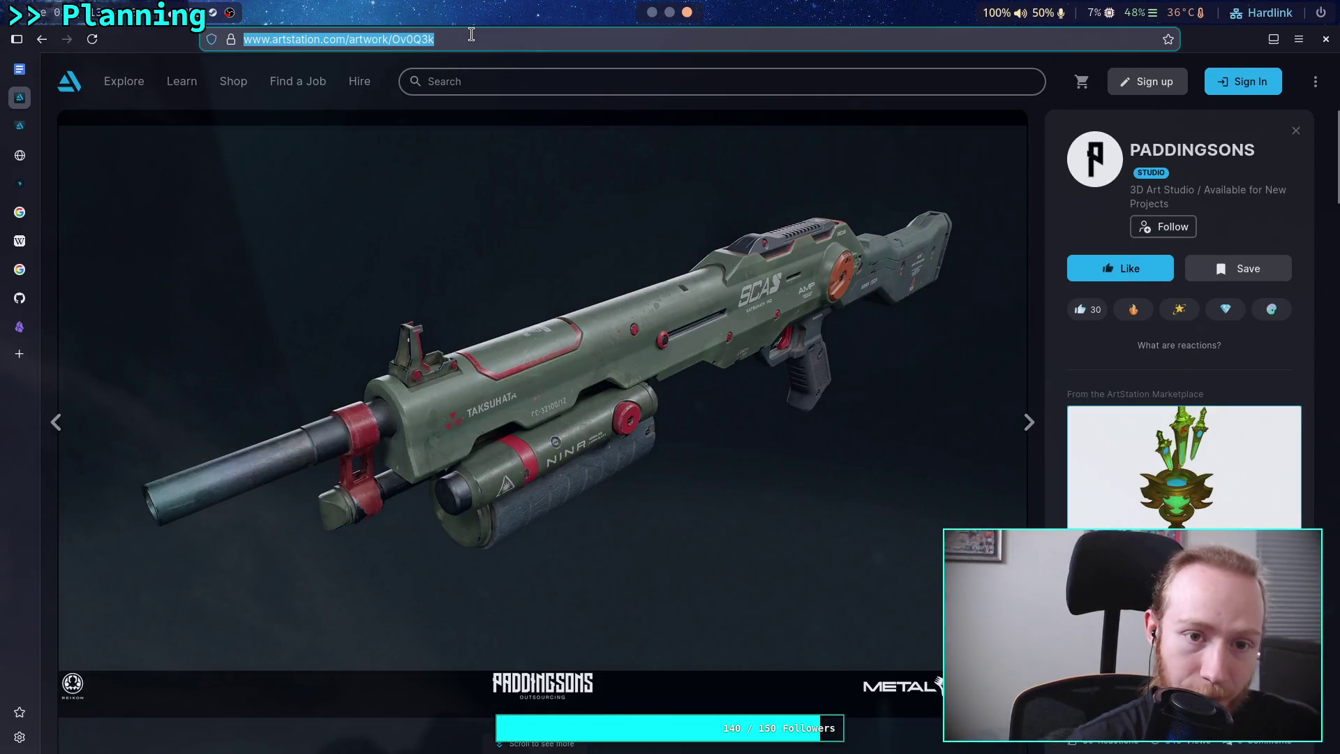
key(super+1)
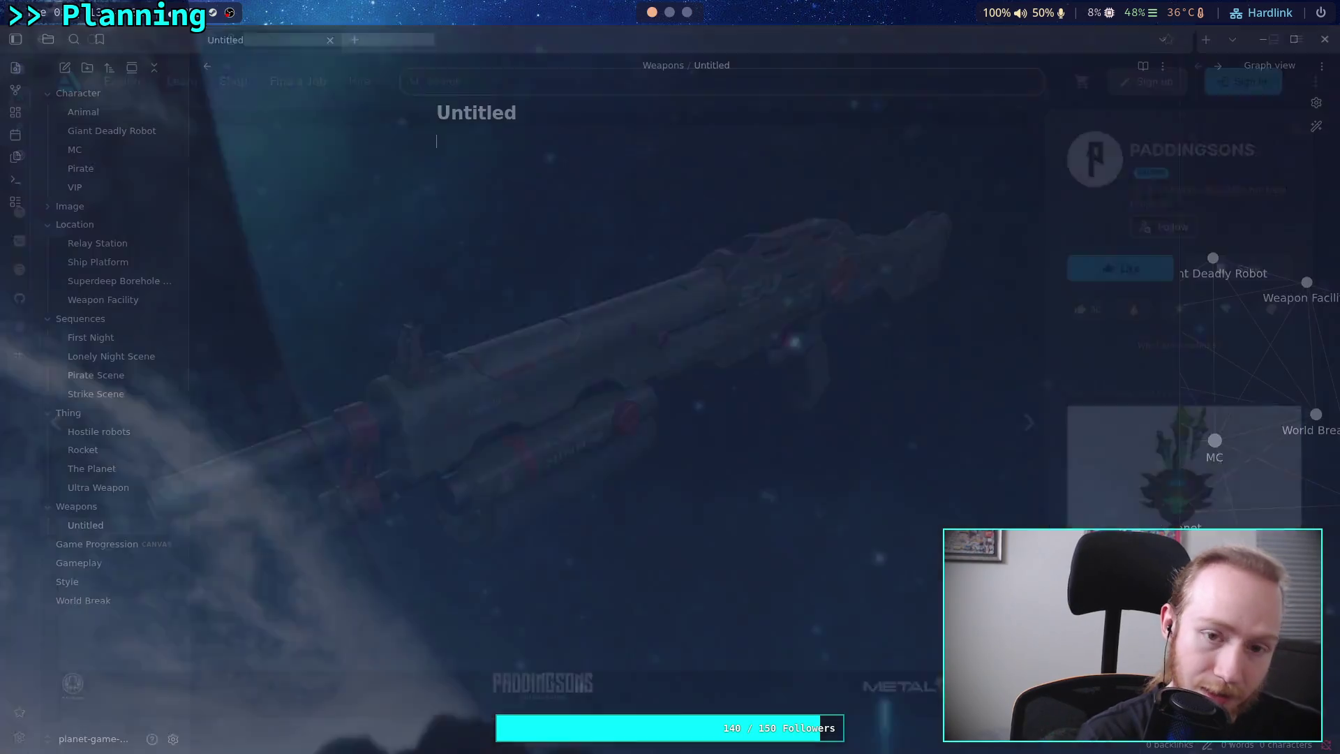
Rename the untitled note to 'Weapon Concepts'.
double_click(499, 113)
text(Weapon)
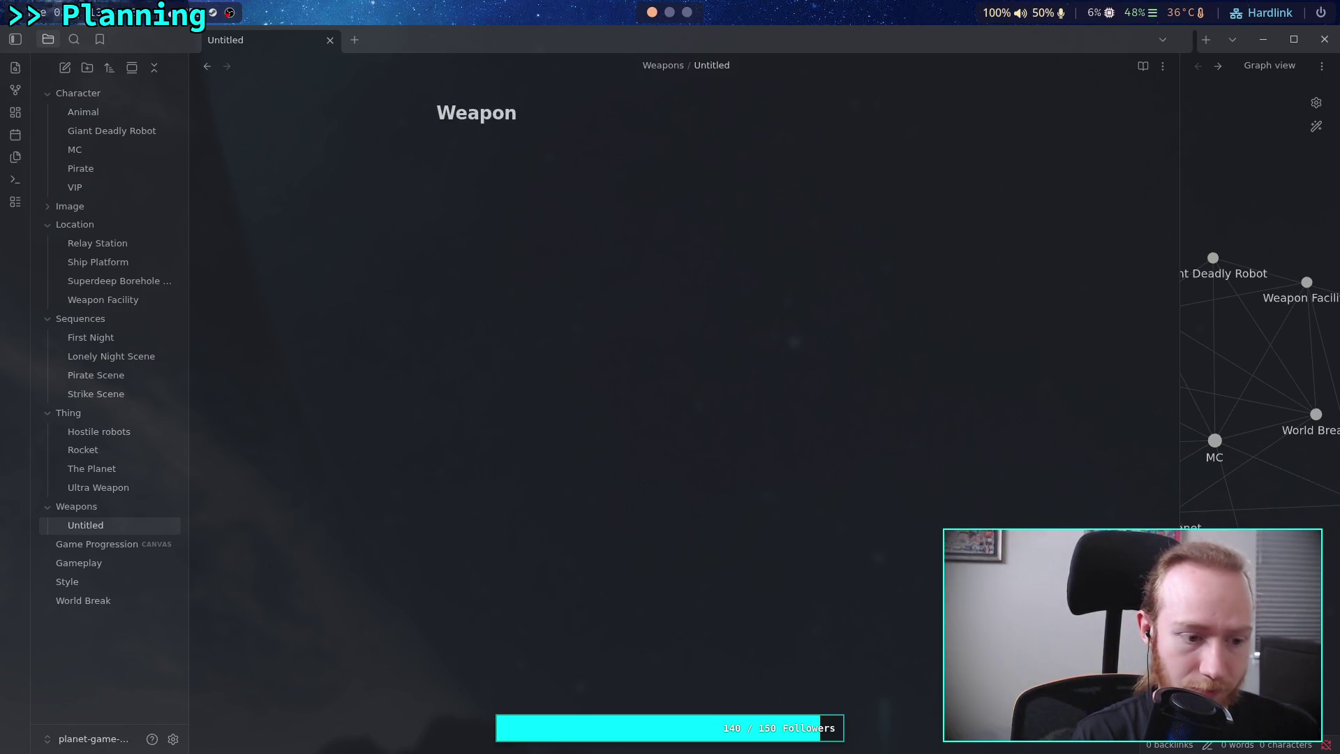
key(BackSpace)
key(BackSpace)
key(BackSpace)
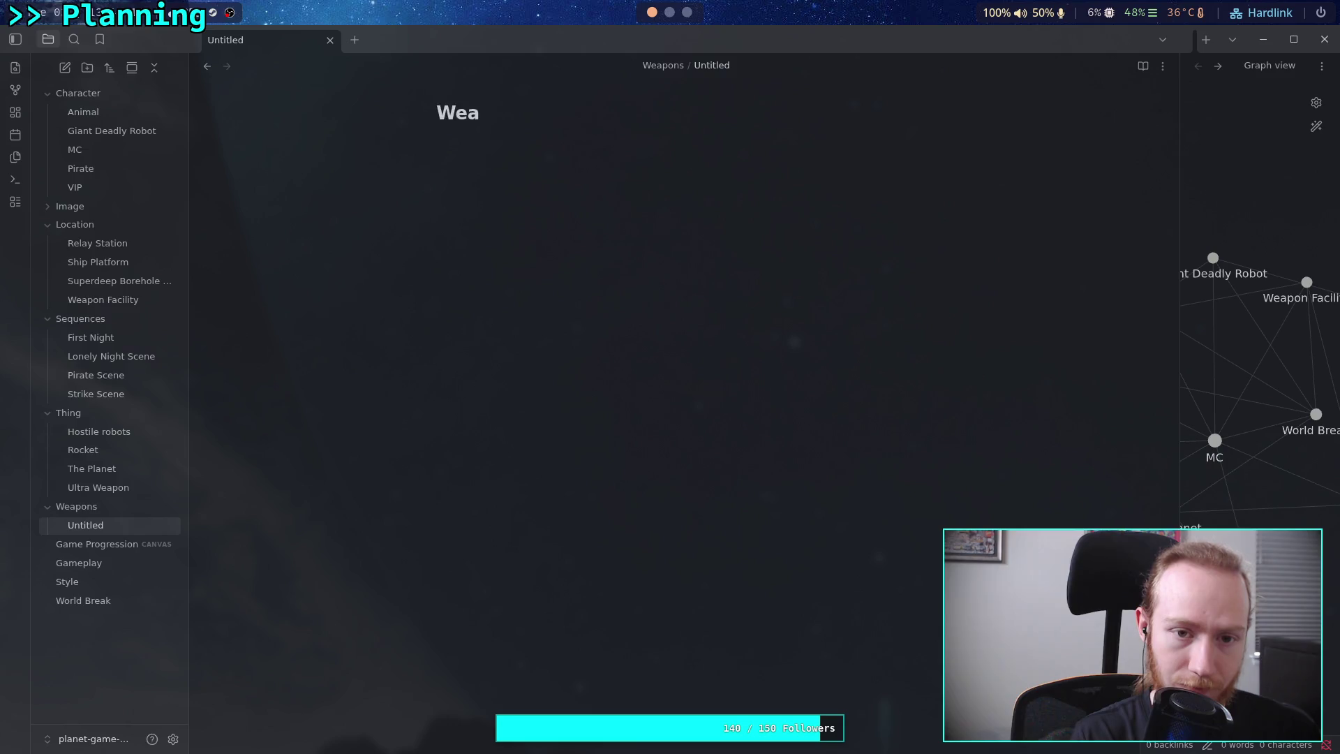
text(Weapon Concet)
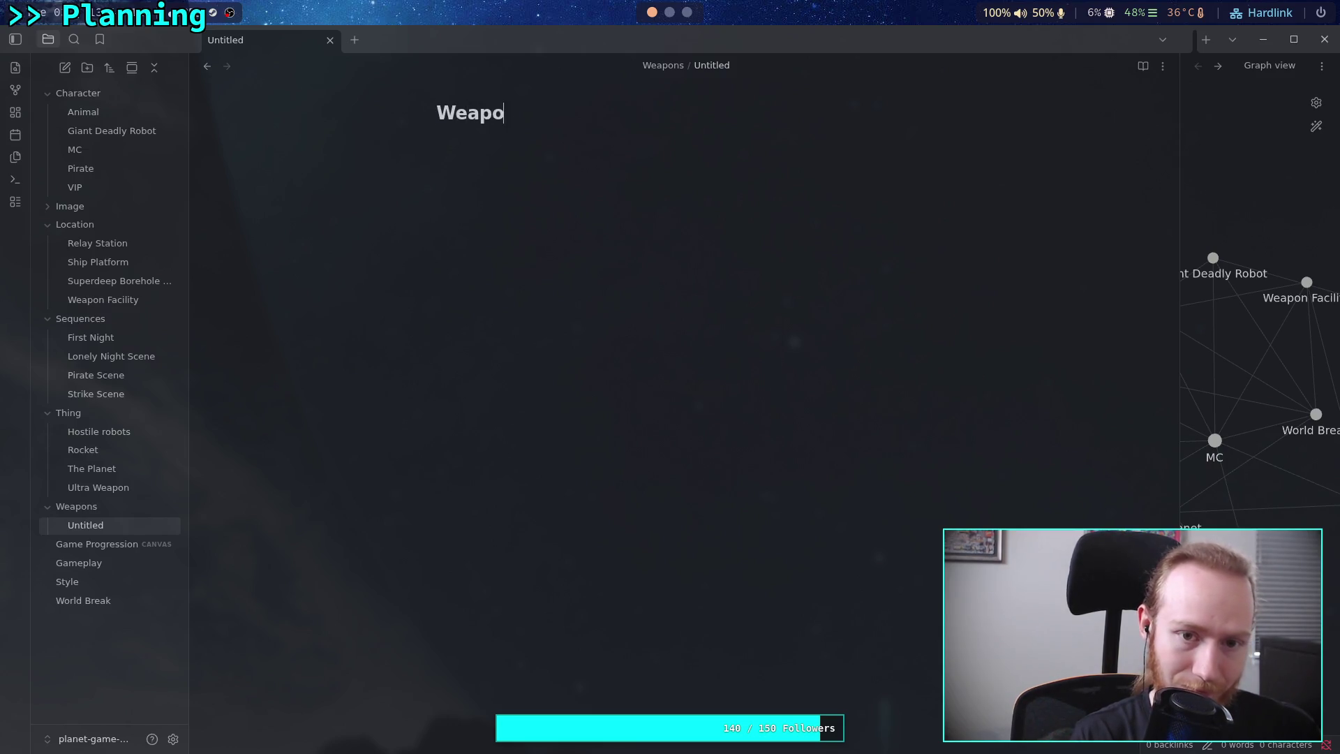
key(BackSpace)
text(pts)
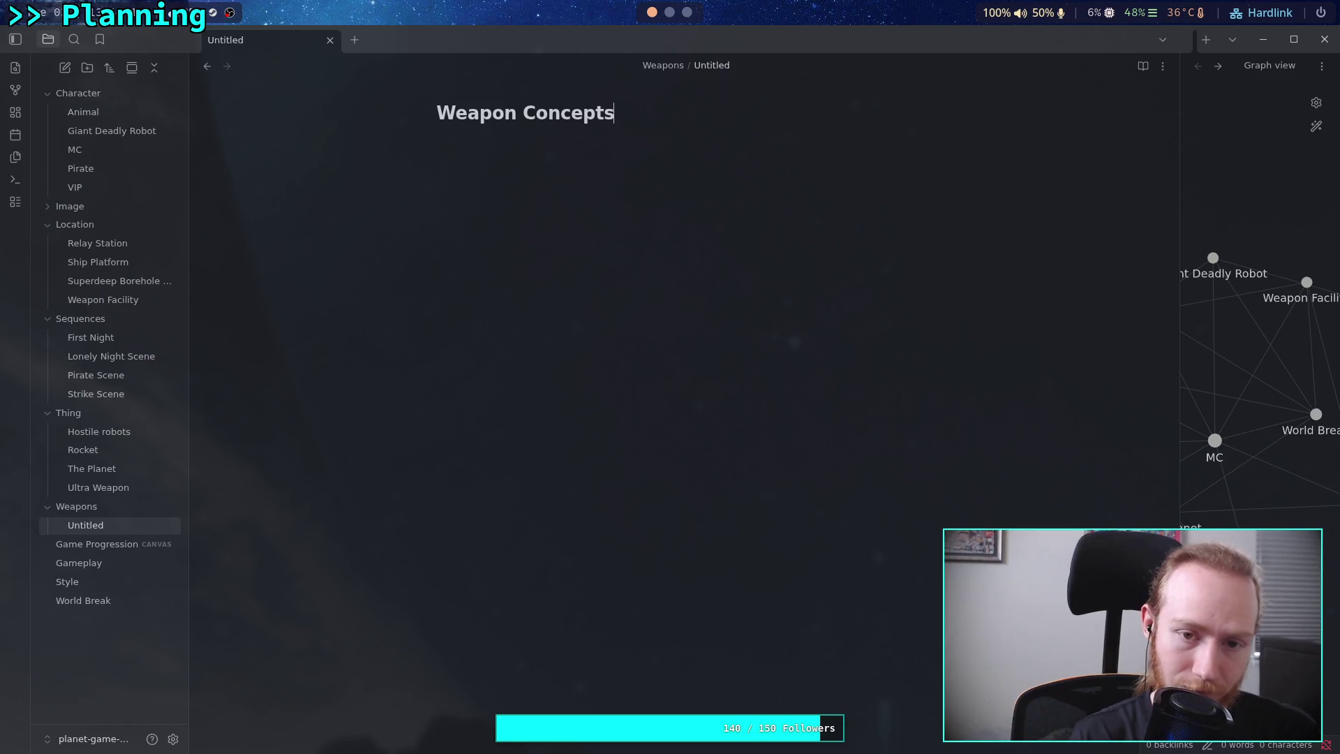
key(Return)
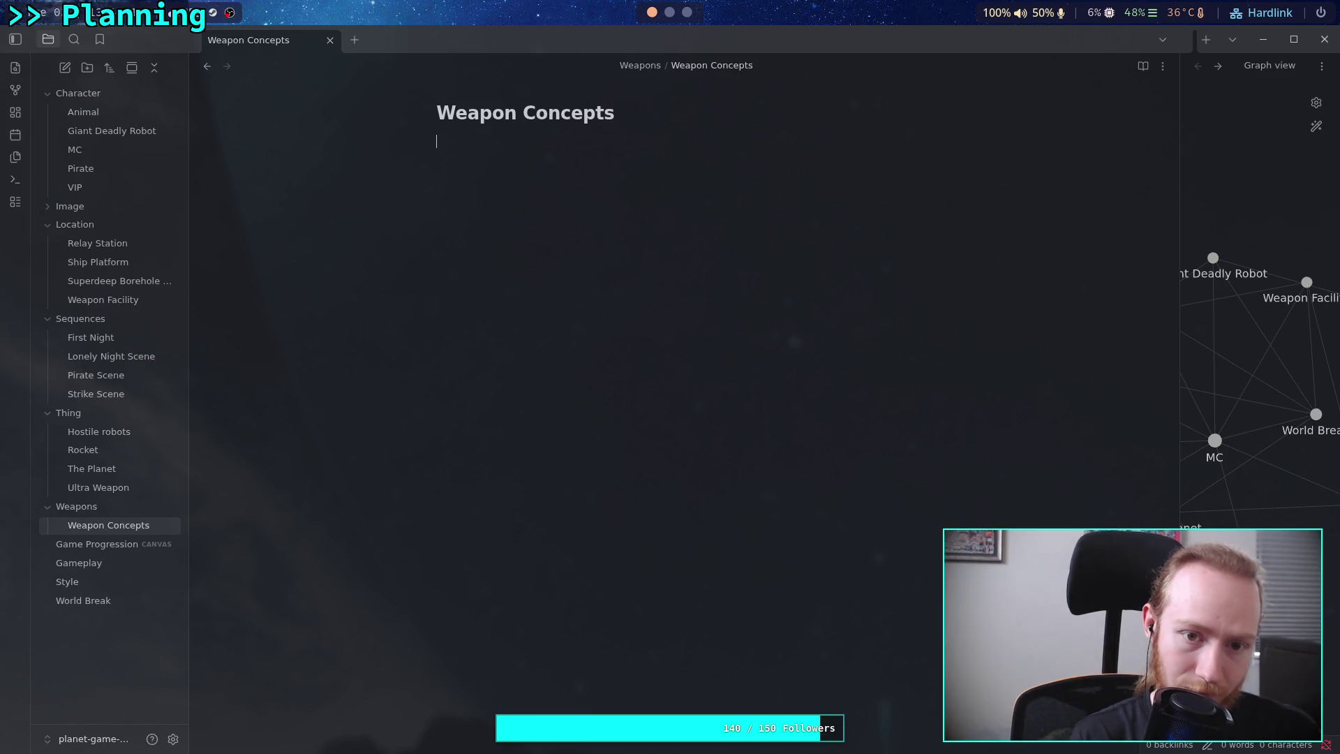
Write the critique favouring silhouettes over the gun's mechanisms, correcting the spelling of 'silhouettes'.
text(Please... )
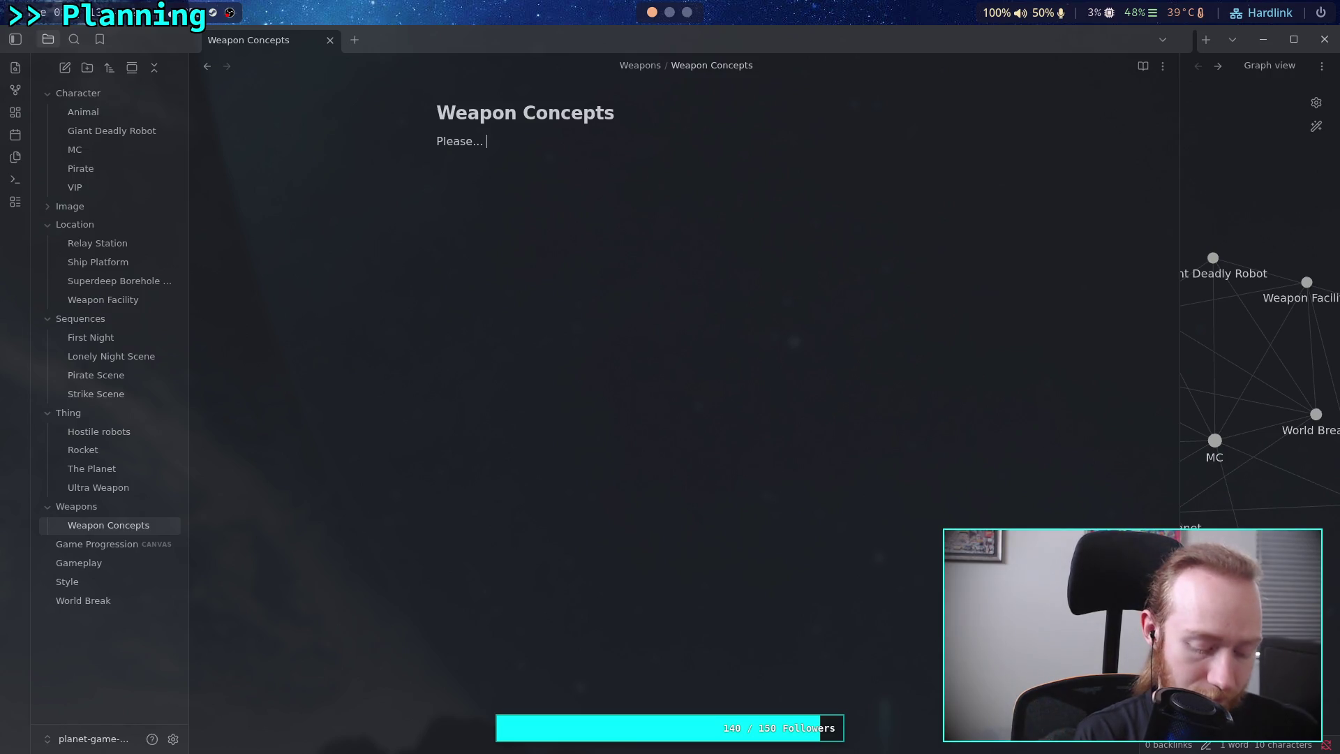
text(don't)
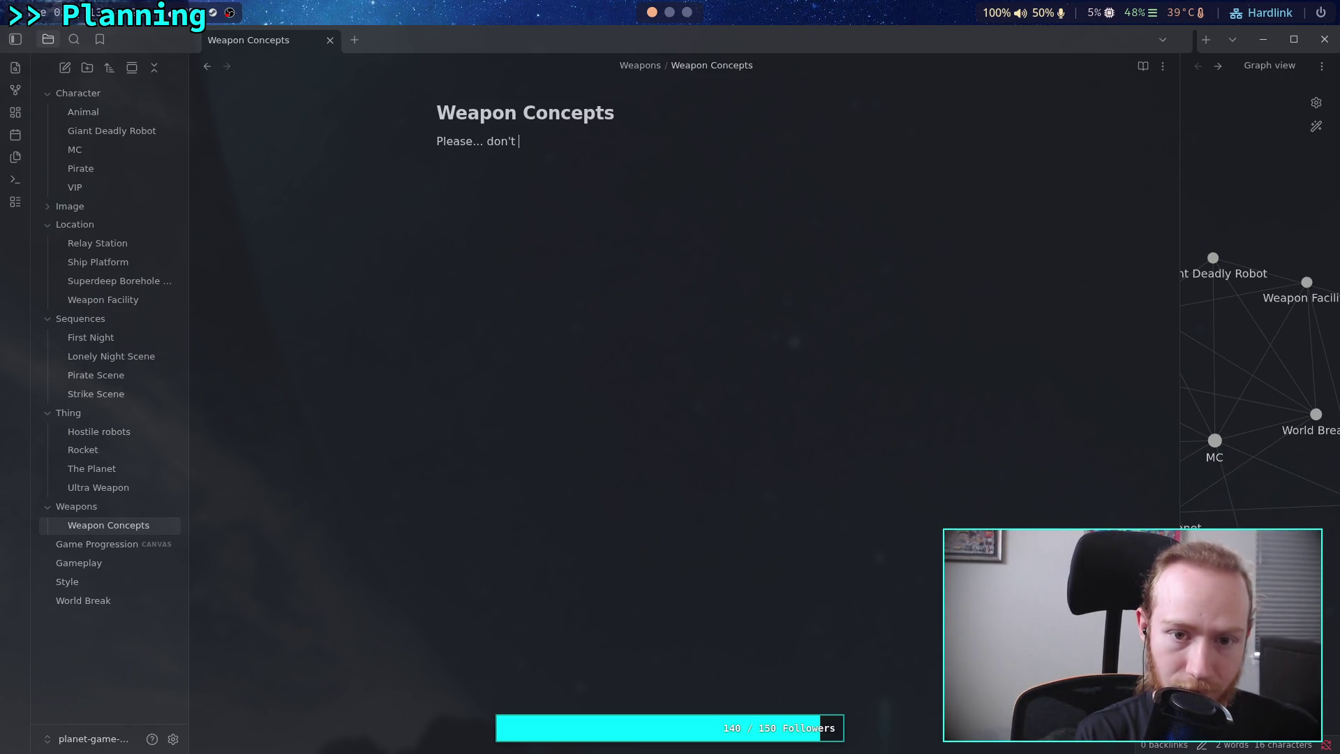
key(BackSpace)
key(BackSpace)
key(BackSpace)
text(look at the sillouettes)
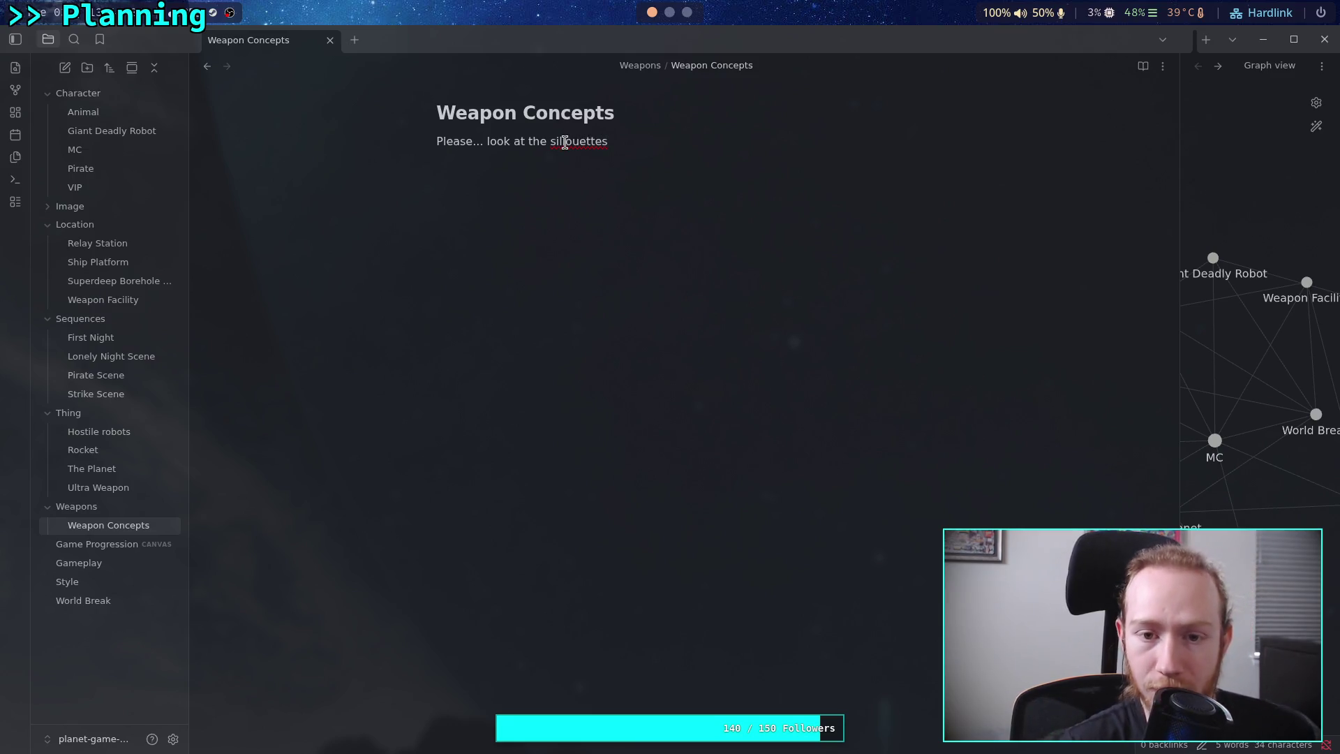
right_click(565, 142)
click(697, 160)
text(and don't pay)
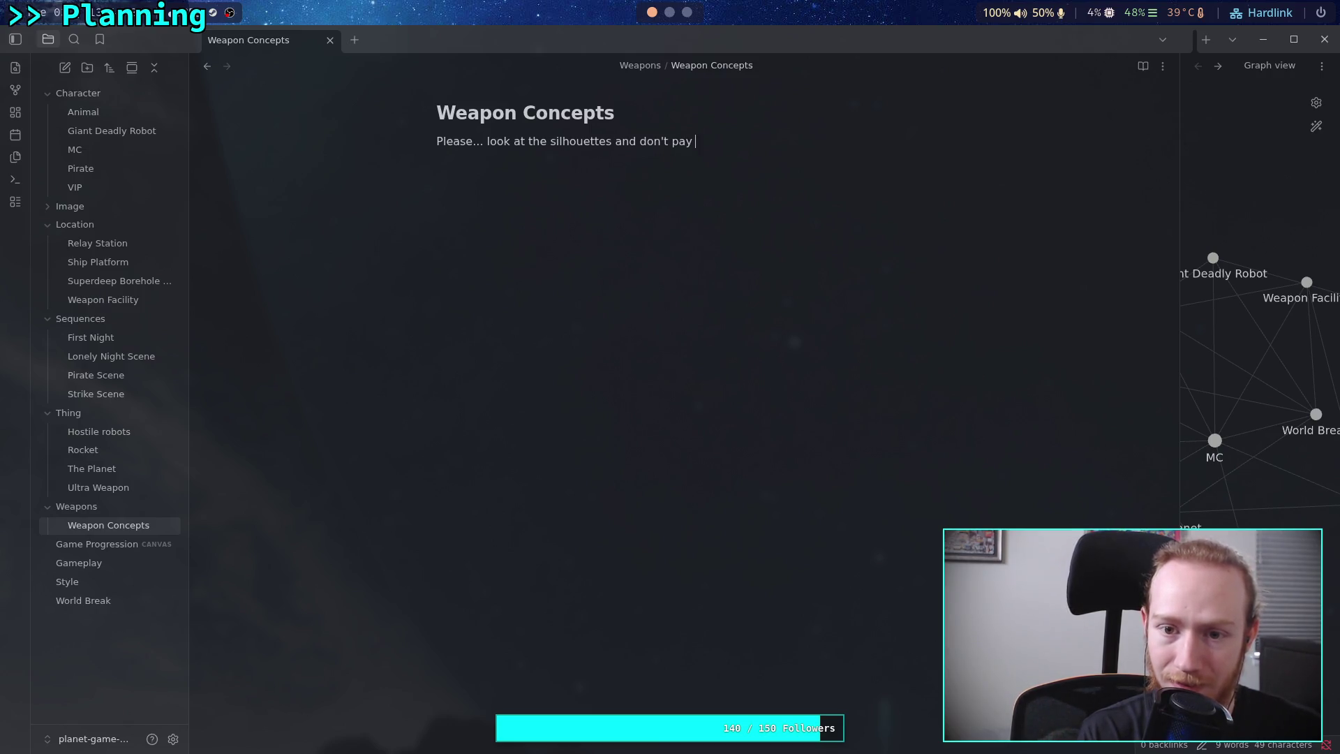
text(to the )
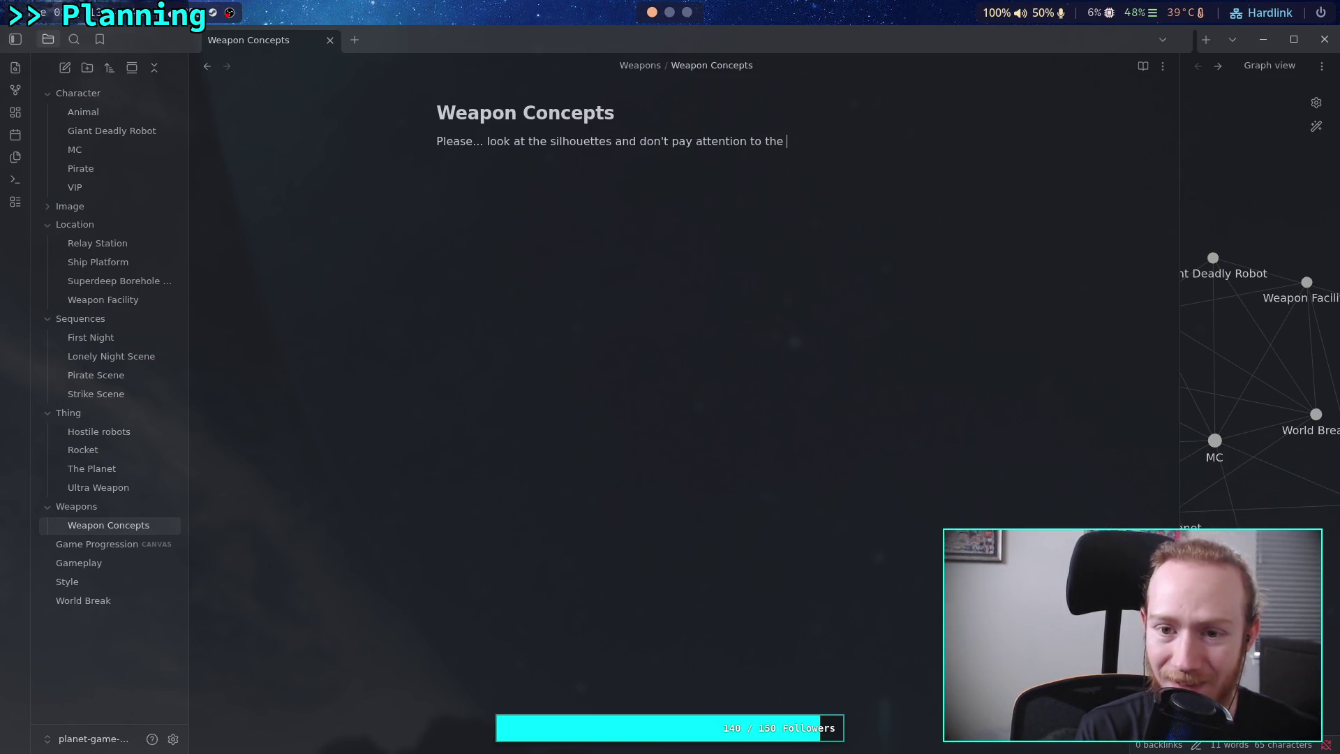
text("mecha)
text(nisms" a)
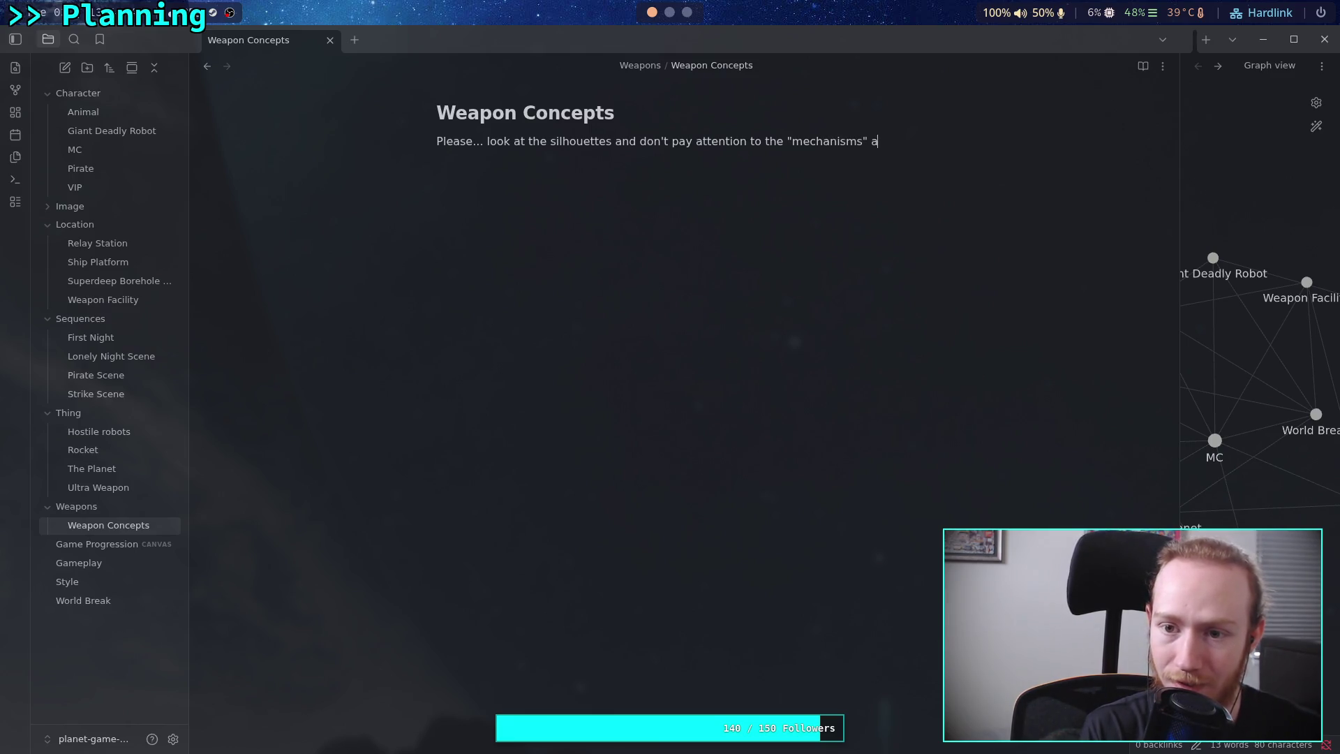
key(BackSpace)
text(of the "gun".  )
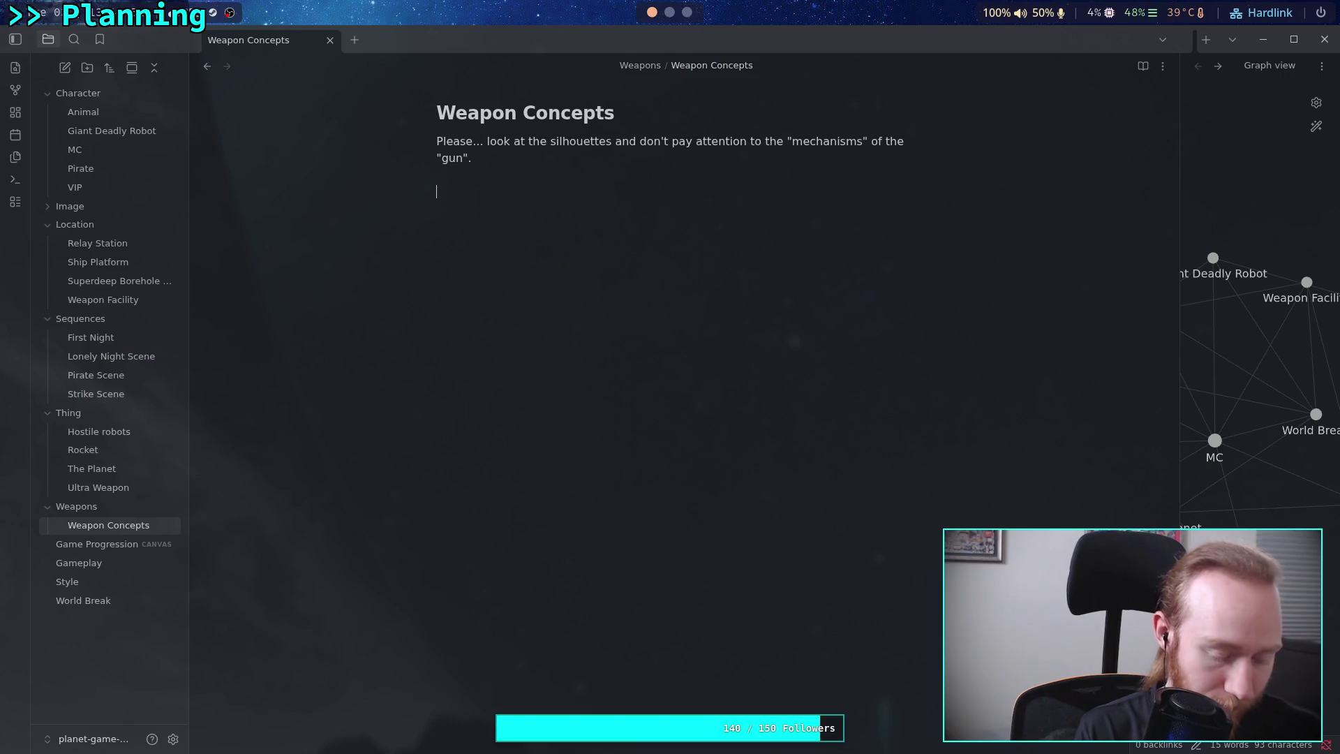
text(##)
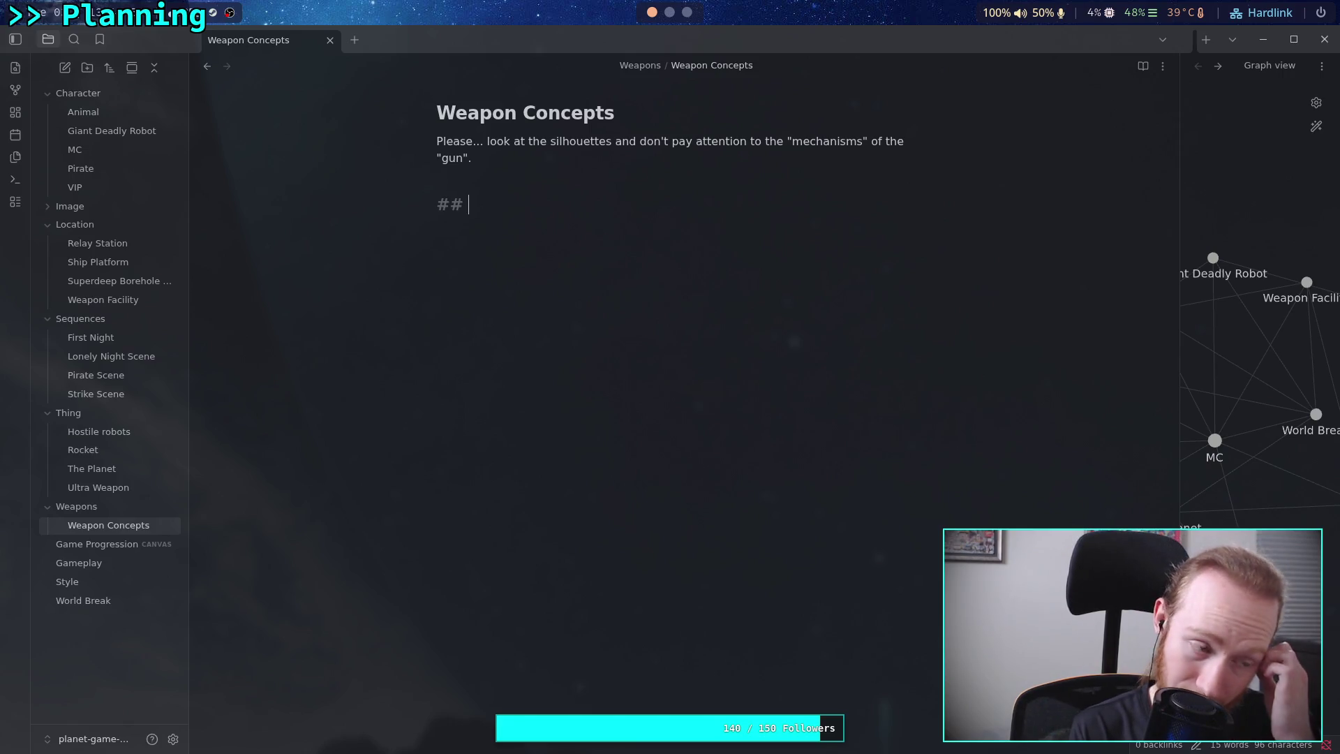
Paste the ArtStation artwork link below the critique.
key(BackSpace)
key(BackSpace)
key(BackSpace)
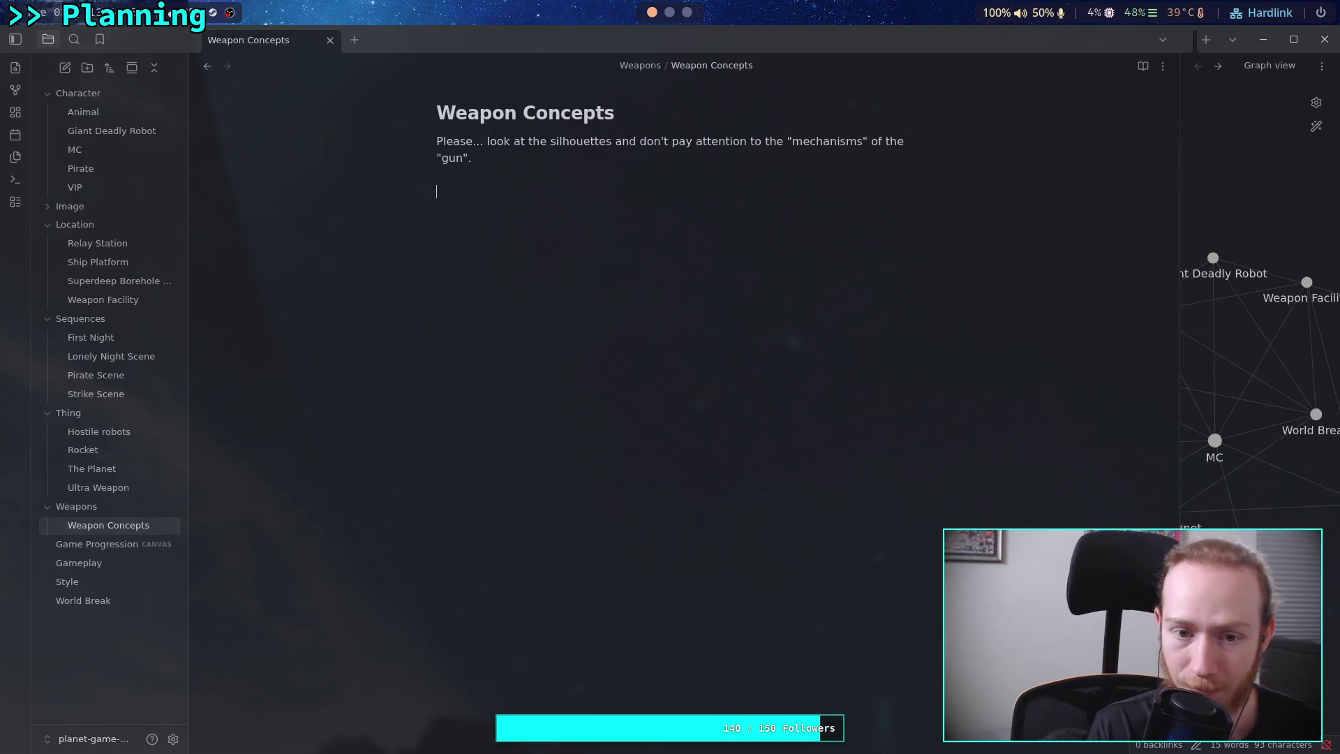
text(https://www.artstation.com/artwork/Ov0Q3k)
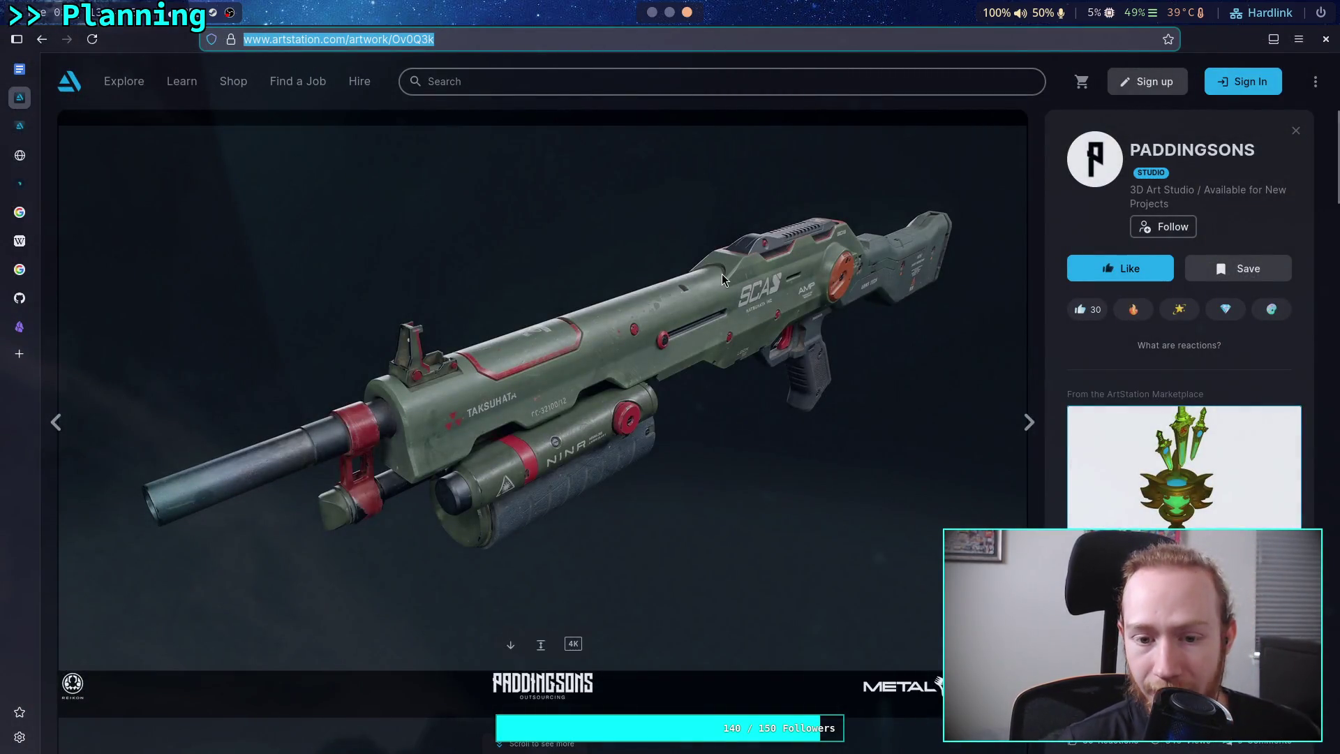
right_click(725, 276)
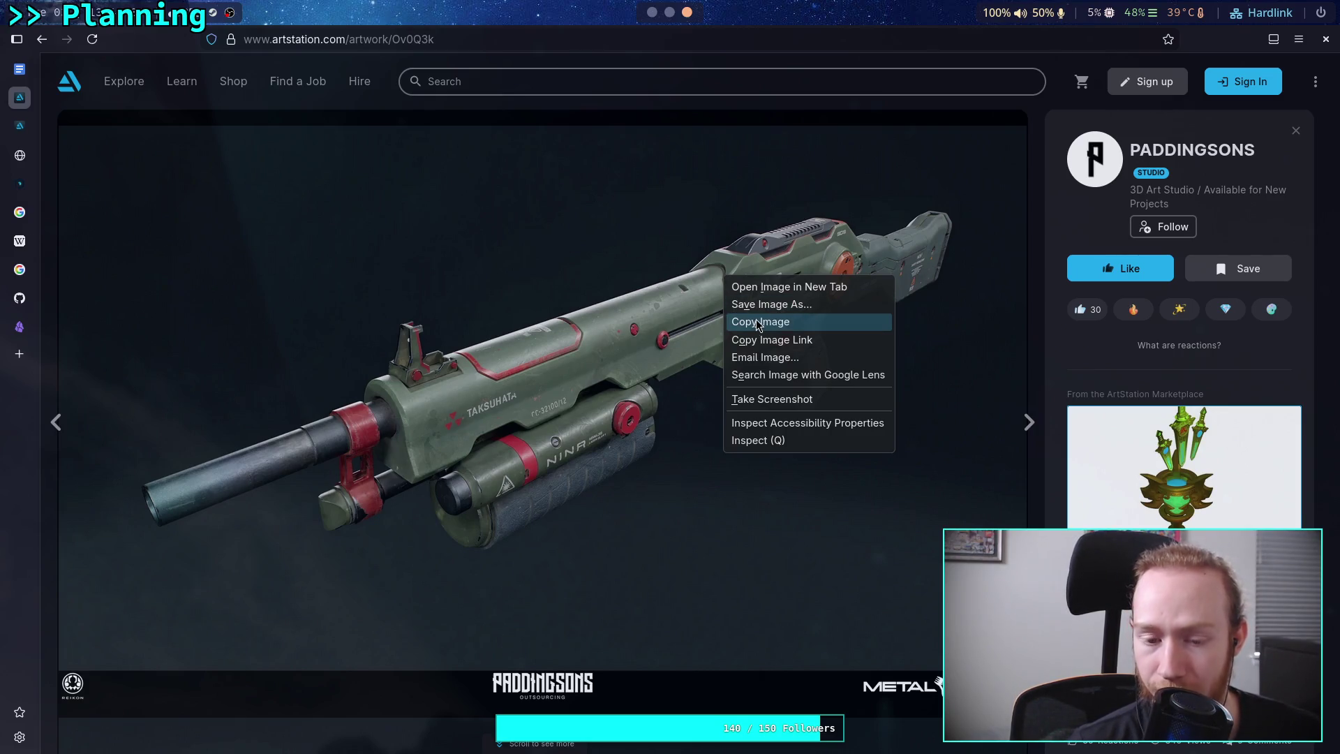
Dismiss the image menu and scroll the shotgun page down to the SCA close-up render.
click(497, 511)
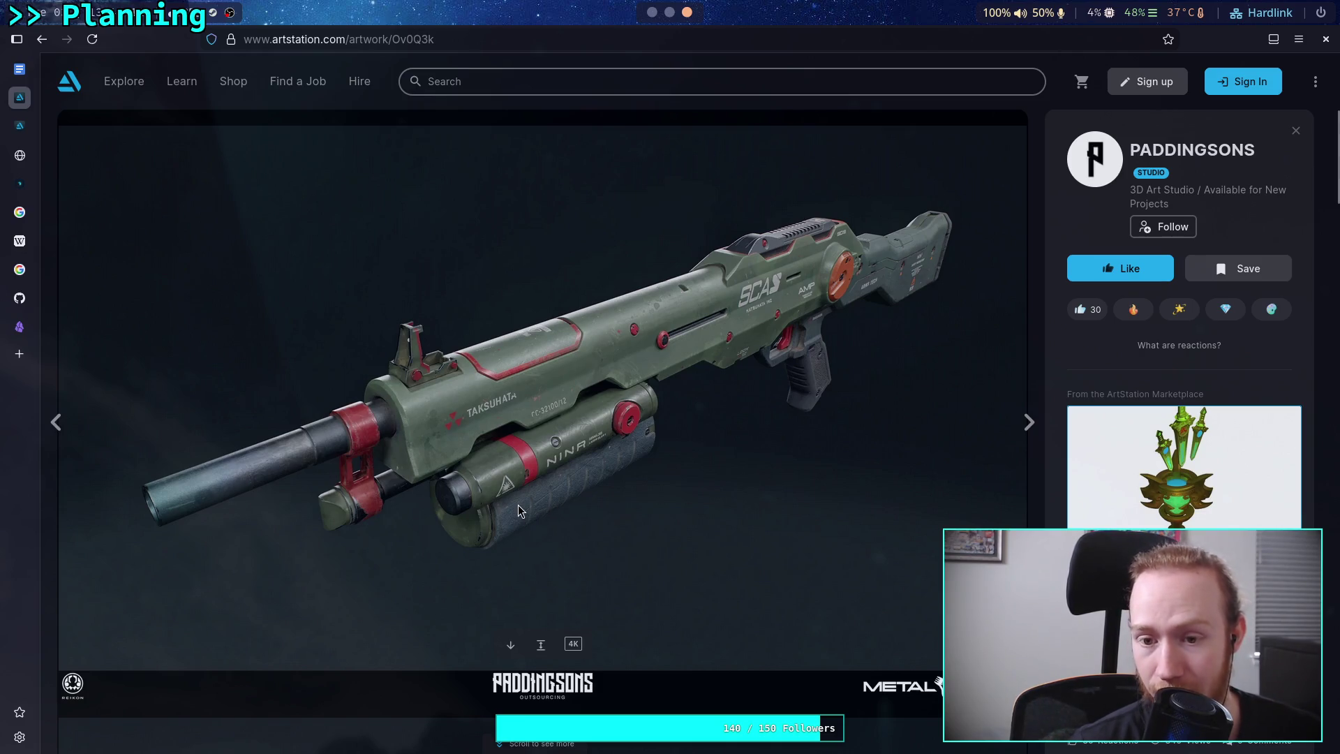
scroll(722, 362, down, 8)
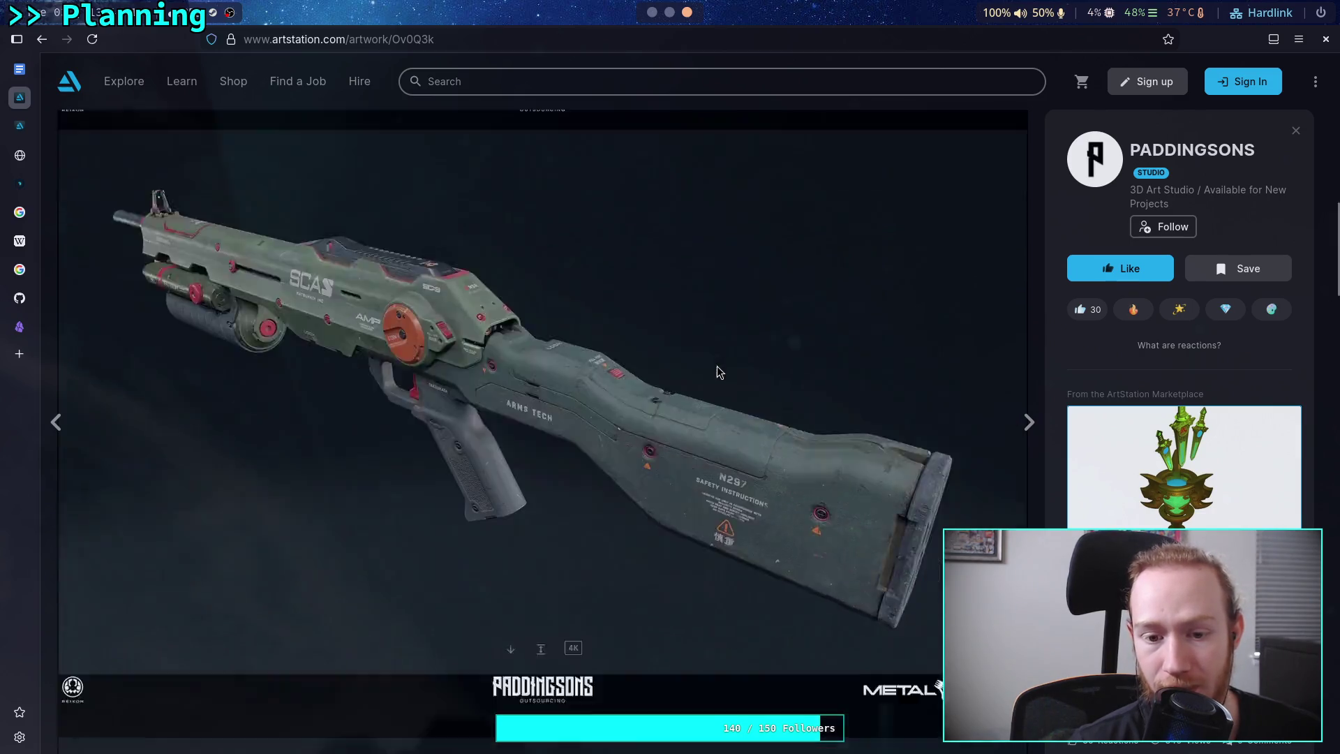
scroll(768, 314, down, 5)
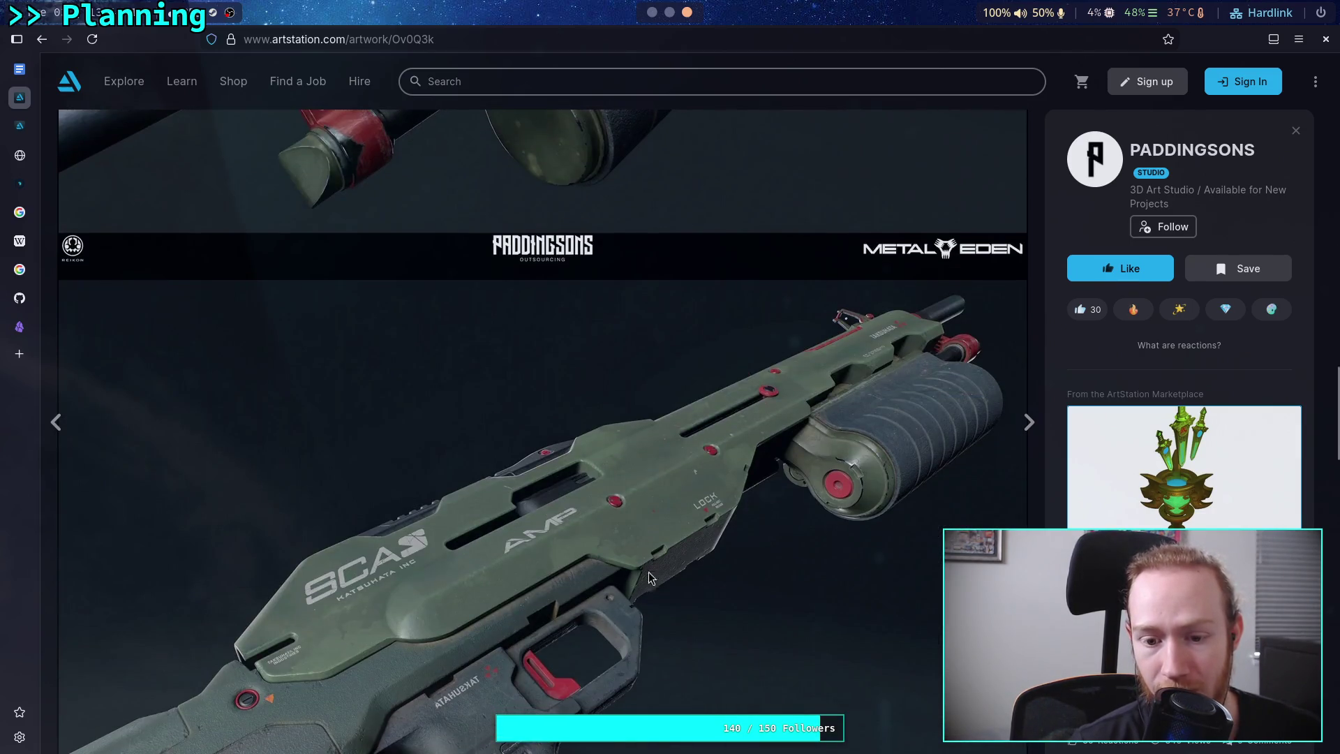
scroll(663, 509, down, 2)
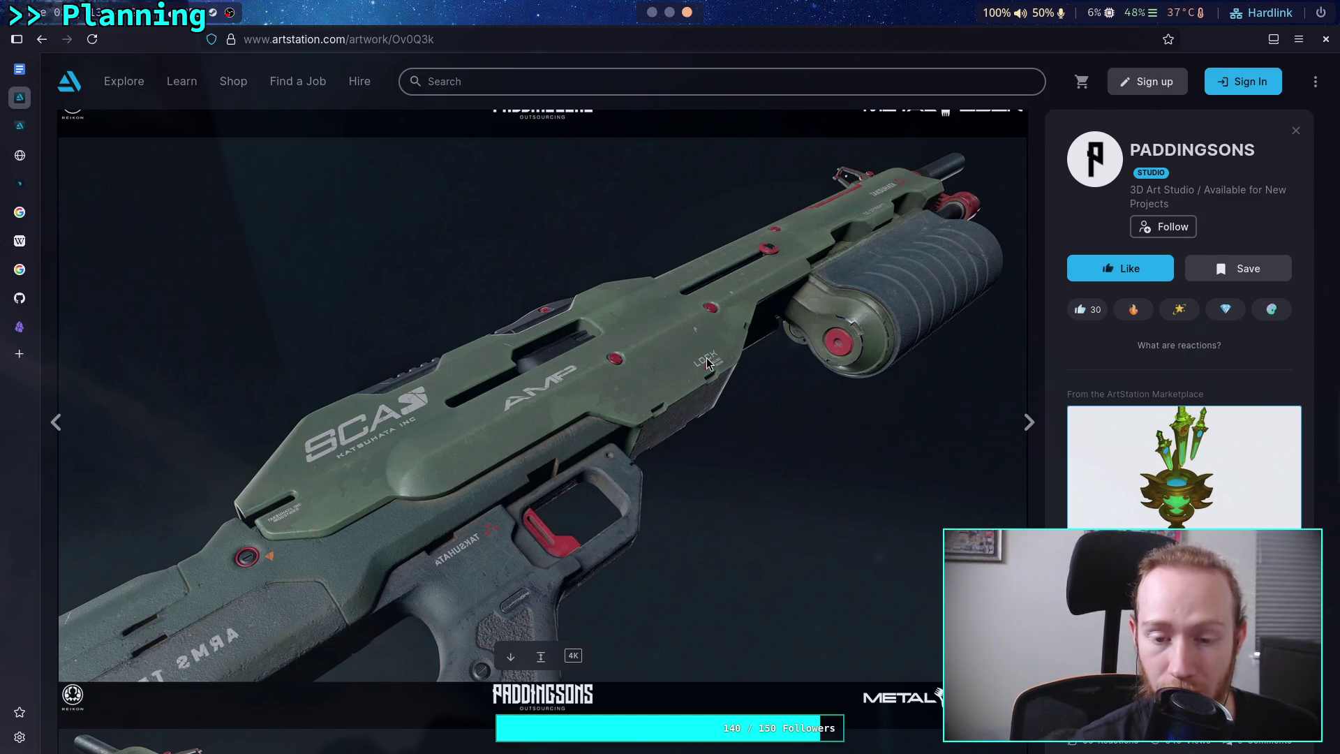
scroll(705, 440, down, 7)
scroll(700, 417, up, 4)
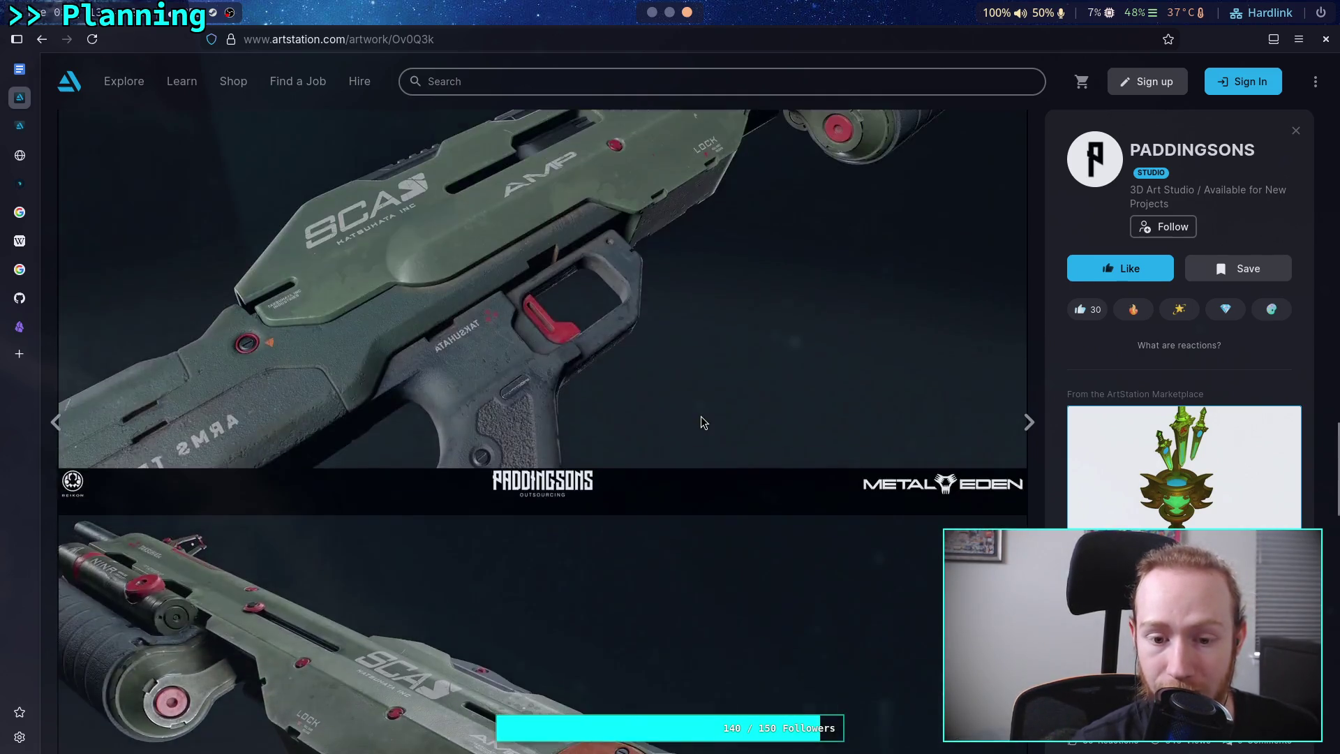
scroll(701, 416, down, 4)
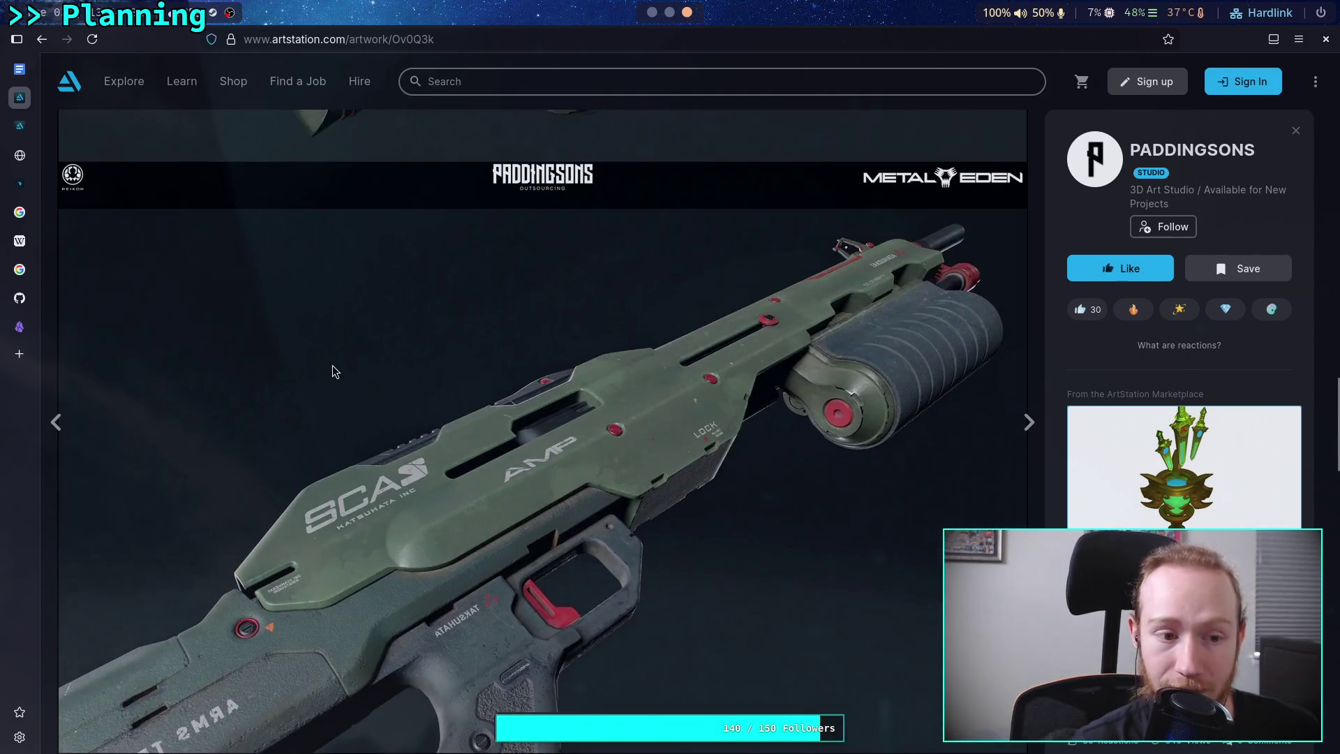
click(669, 13)
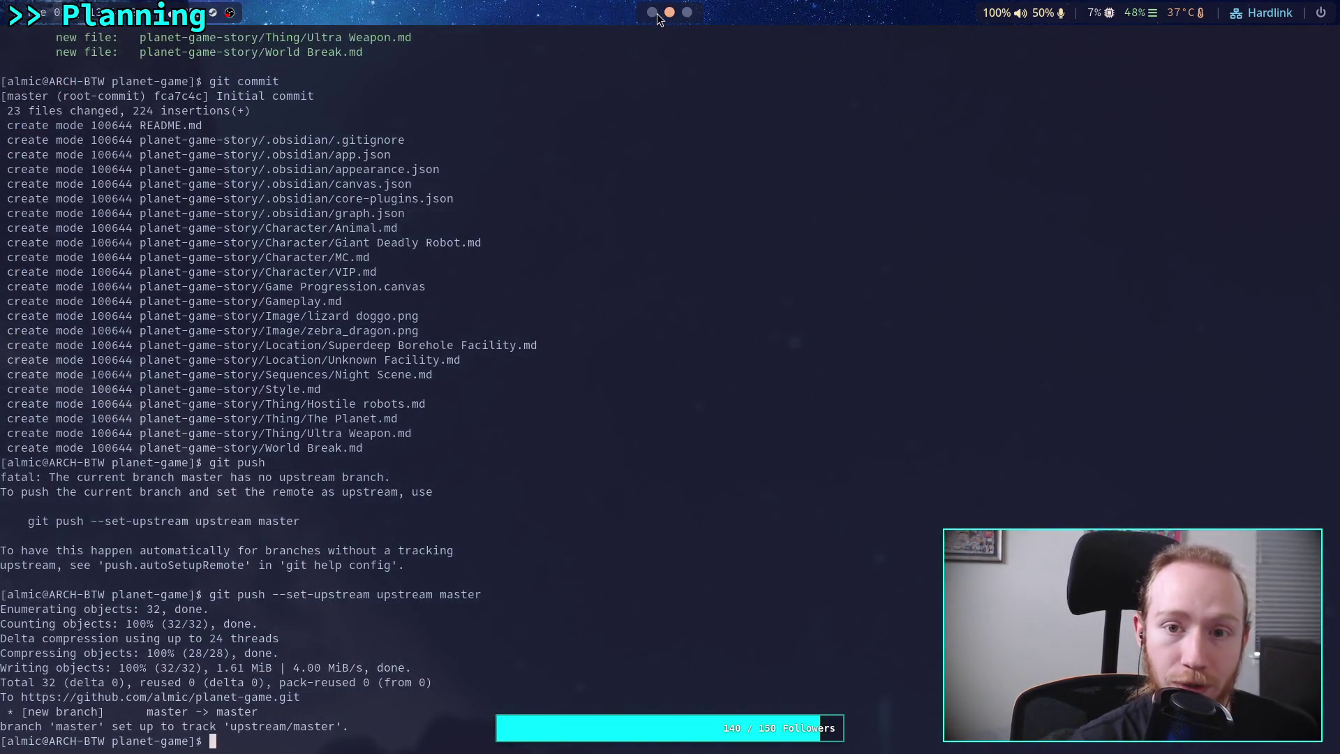
click(652, 13)
click(687, 12)
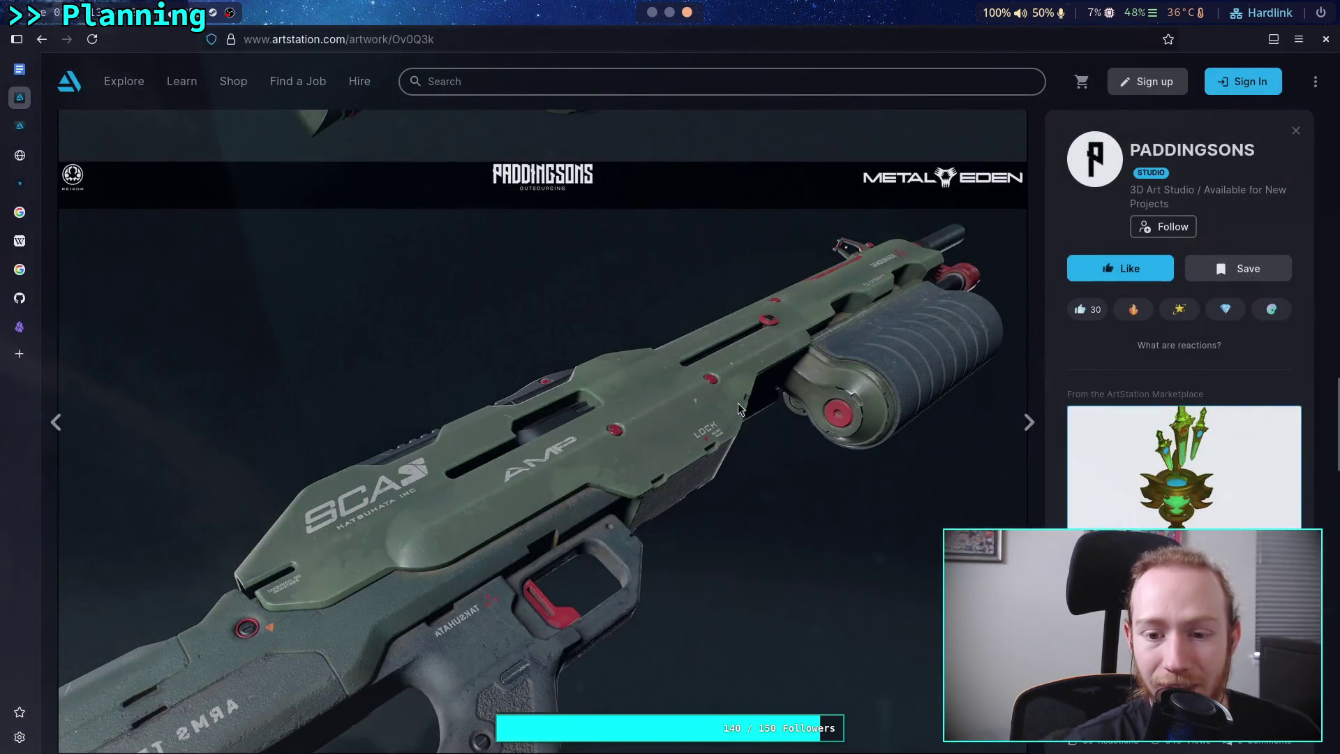
Open the SCA close-up render in a new tab and view it.
scroll(728, 439, up, 6)
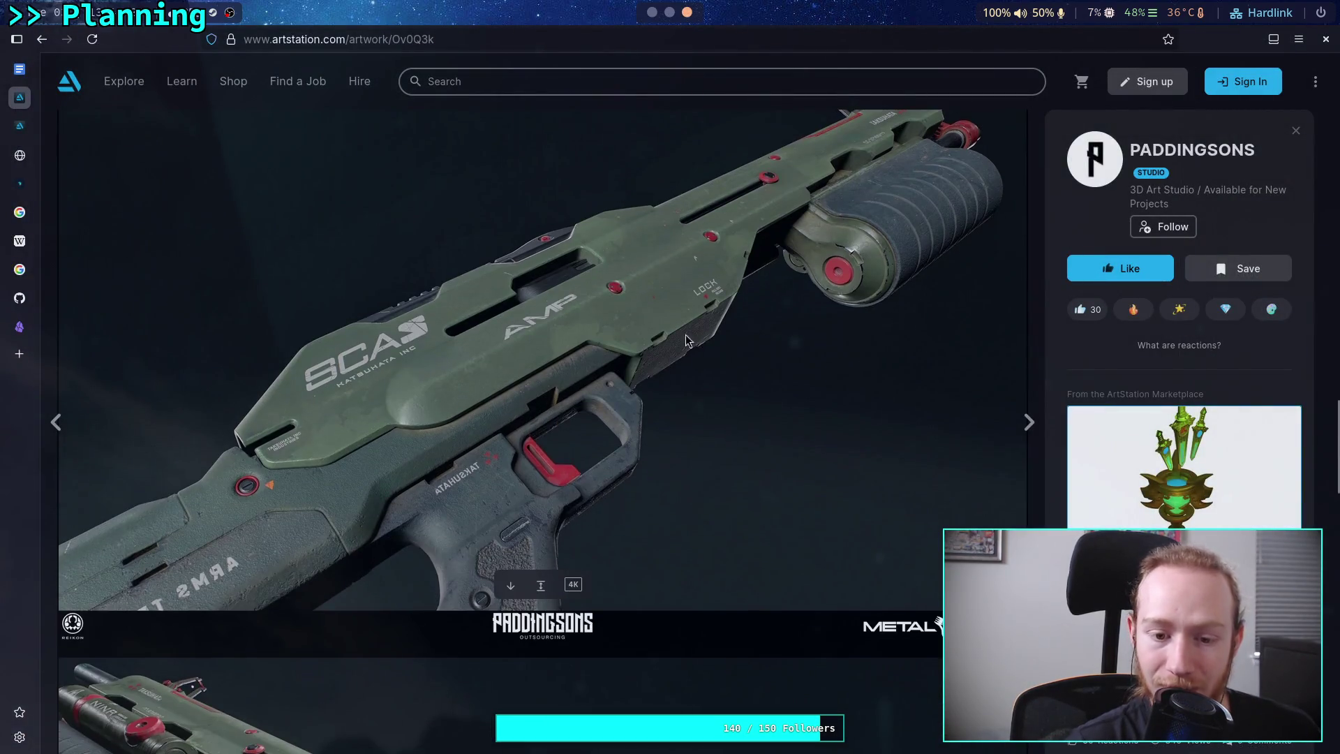
right_click(635, 375)
click(698, 386)
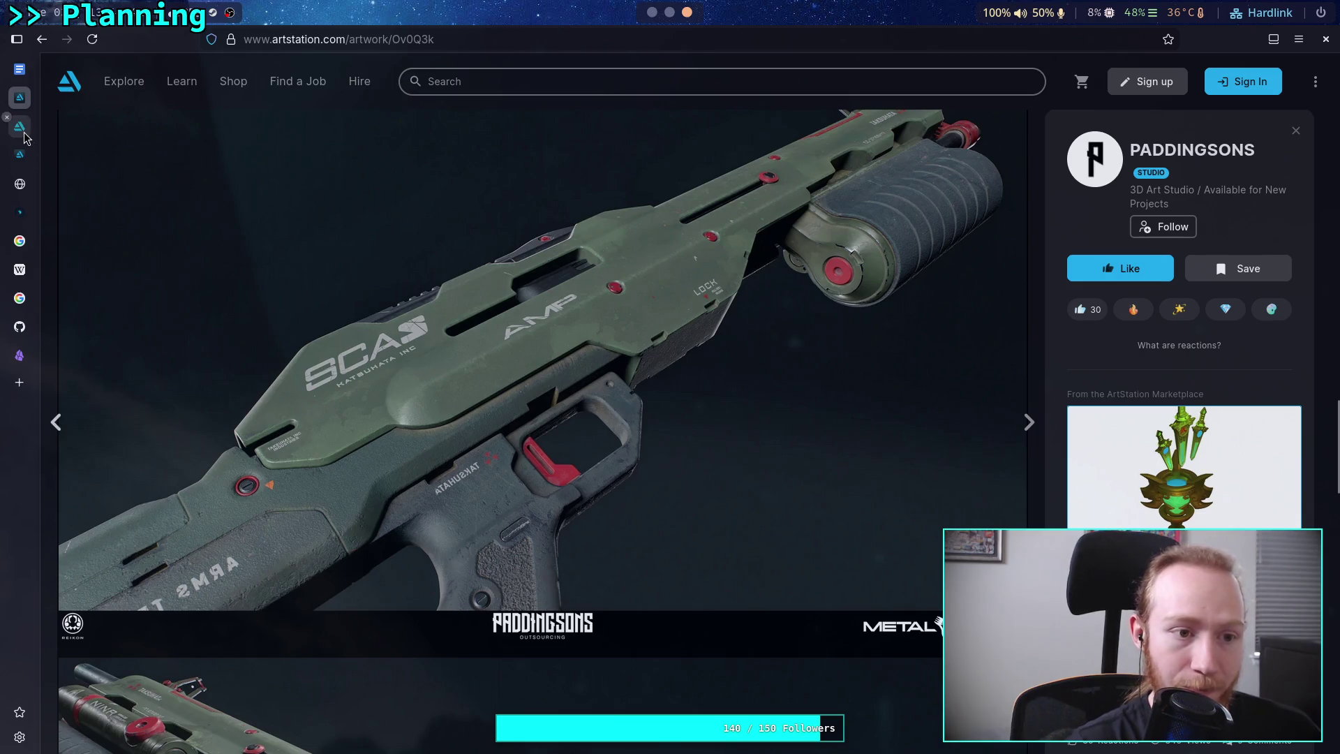
click(25, 137)
Open the green shotgun render at full size and zoom in to inspect its surface details.
click(867, 390)
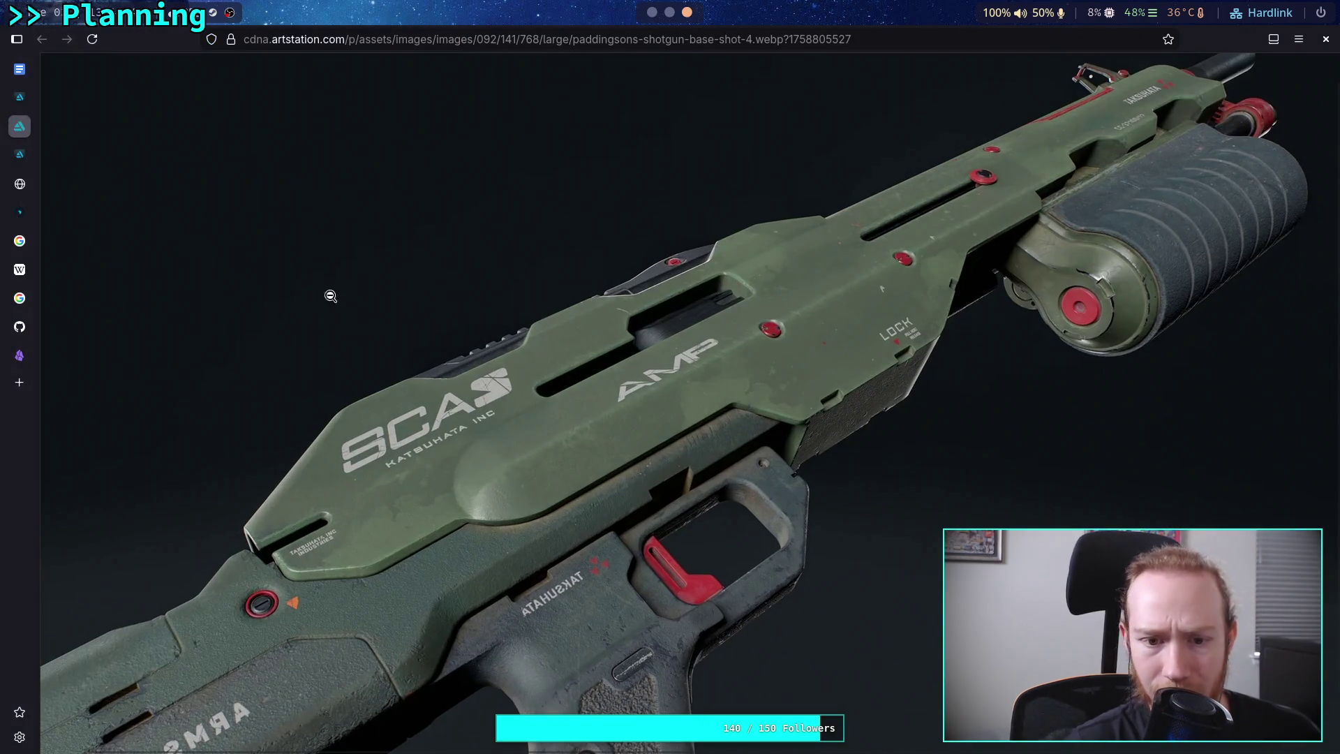
key(ctrl+plus)
key(ctrl+plus)
key(ctrl+plus)
key(ctrl+plus)
key(ctrl+plus)
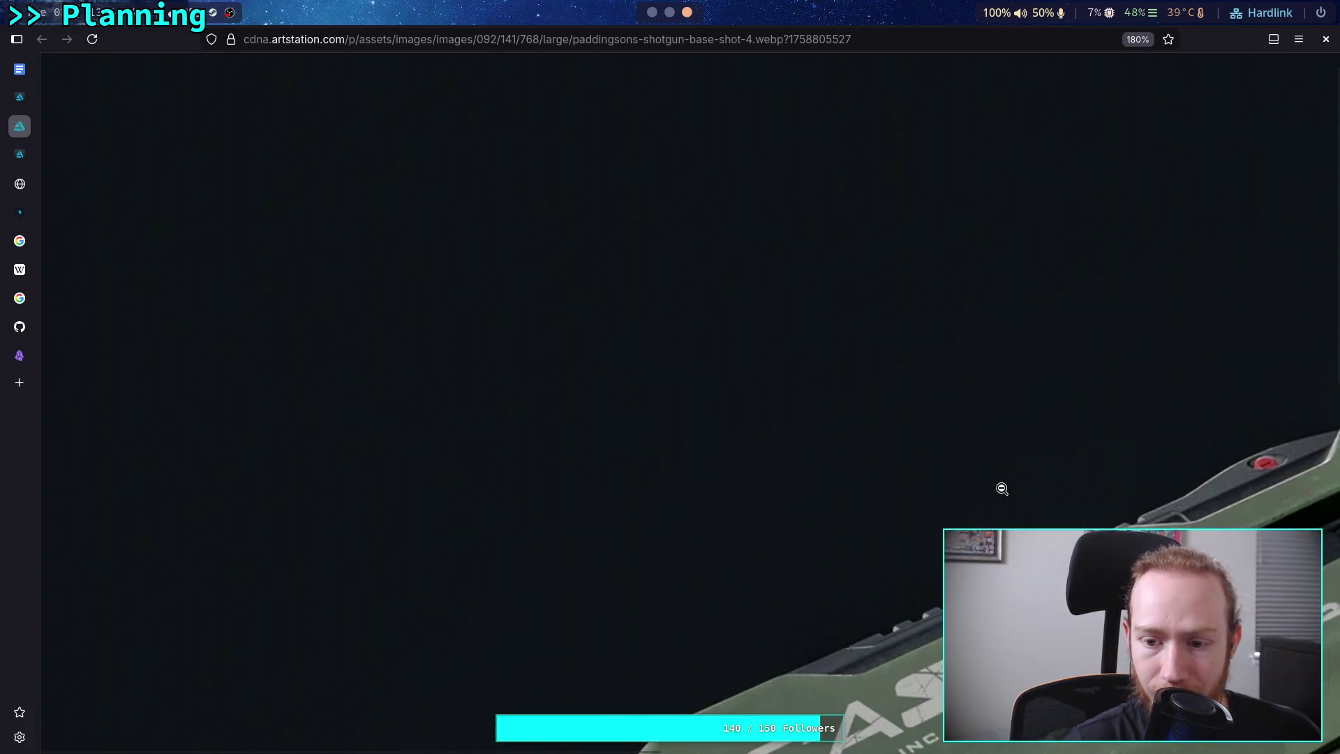
scroll(1069, 511, right, 10)
scroll(1068, 512, down, 2)
scroll(983, 502, up, 2)
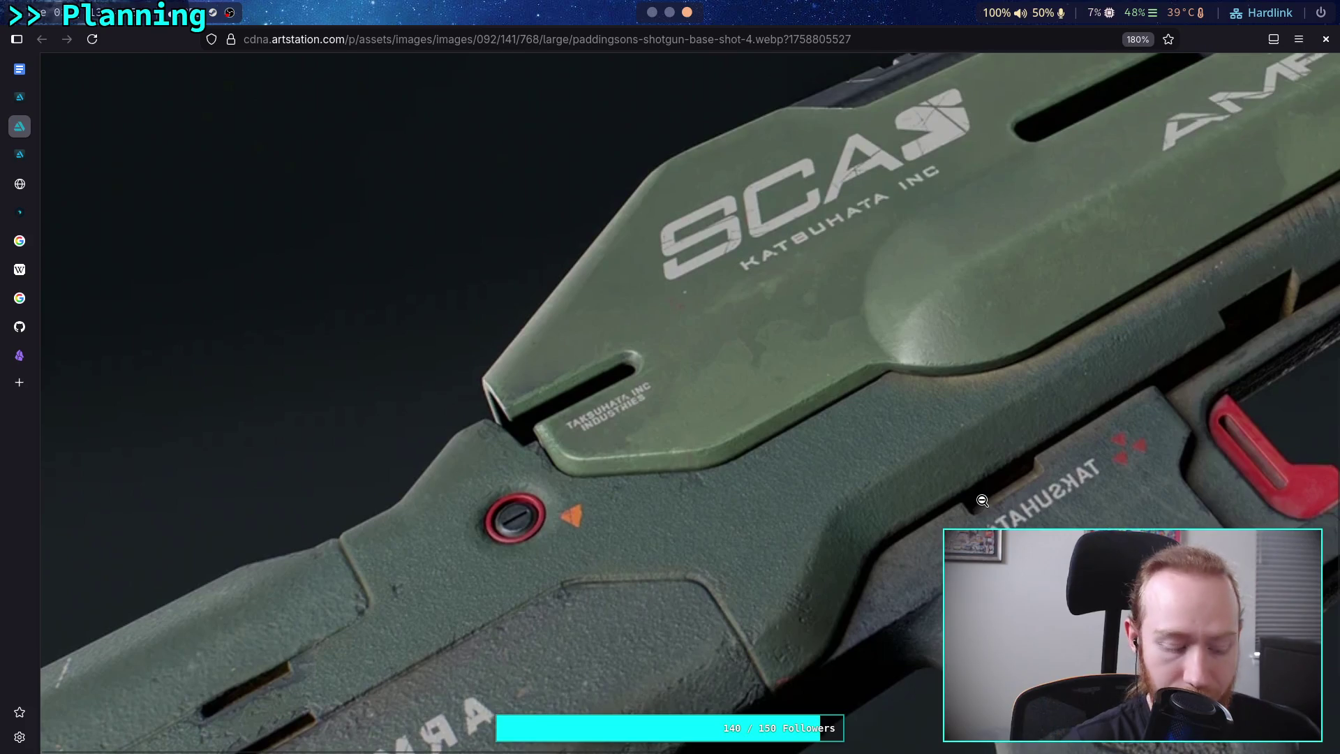
scroll(837, 486, down, 1)
scroll(768, 594, up, 5)
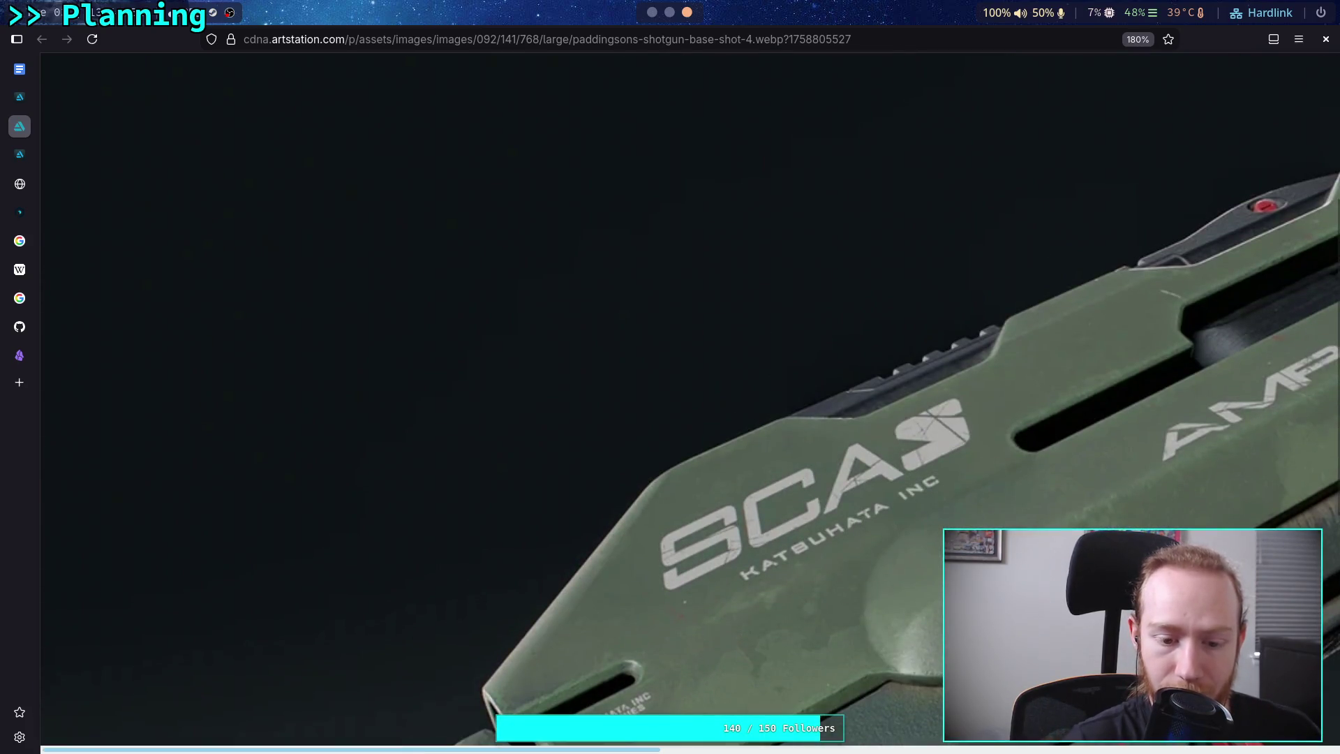
scroll(599, 747, right, 3)
scroll(599, 747, right, 10)
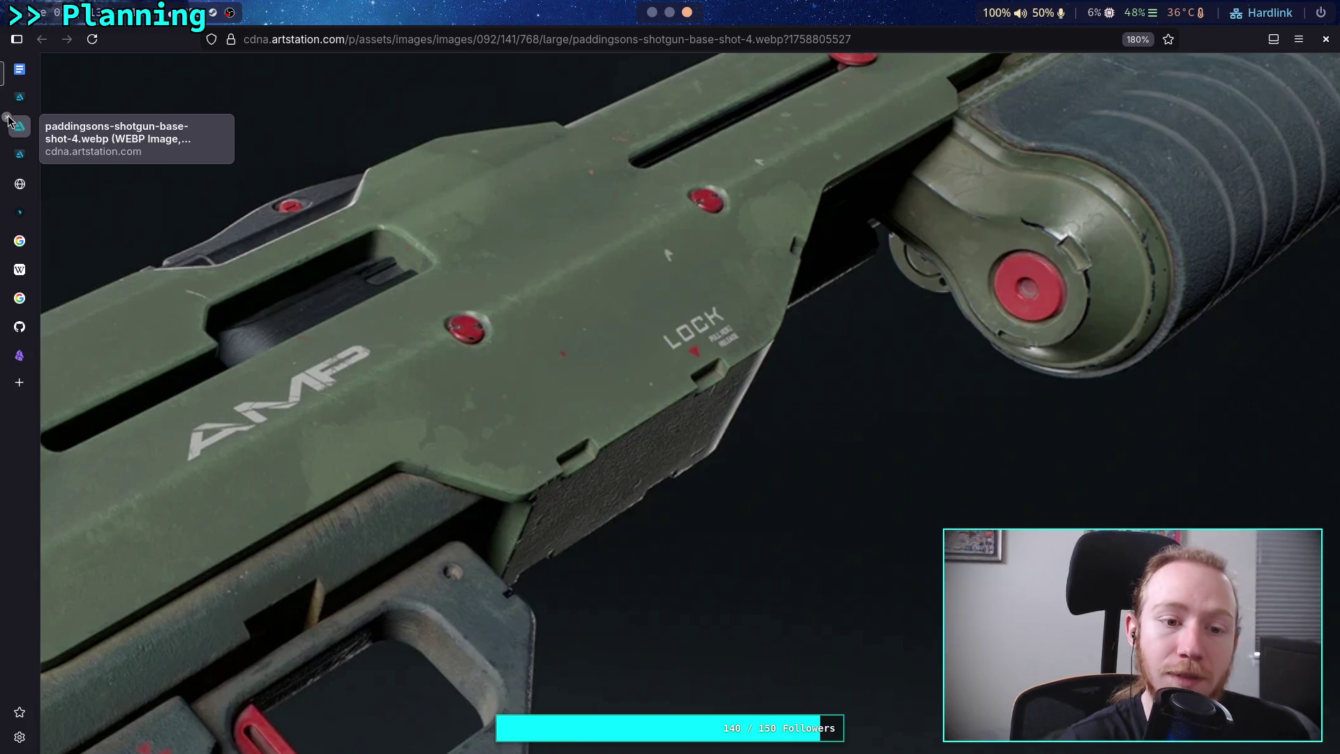
Back on the artwork page, copy the gun render image and return to the Weapon Concepts note.
click(7, 119)
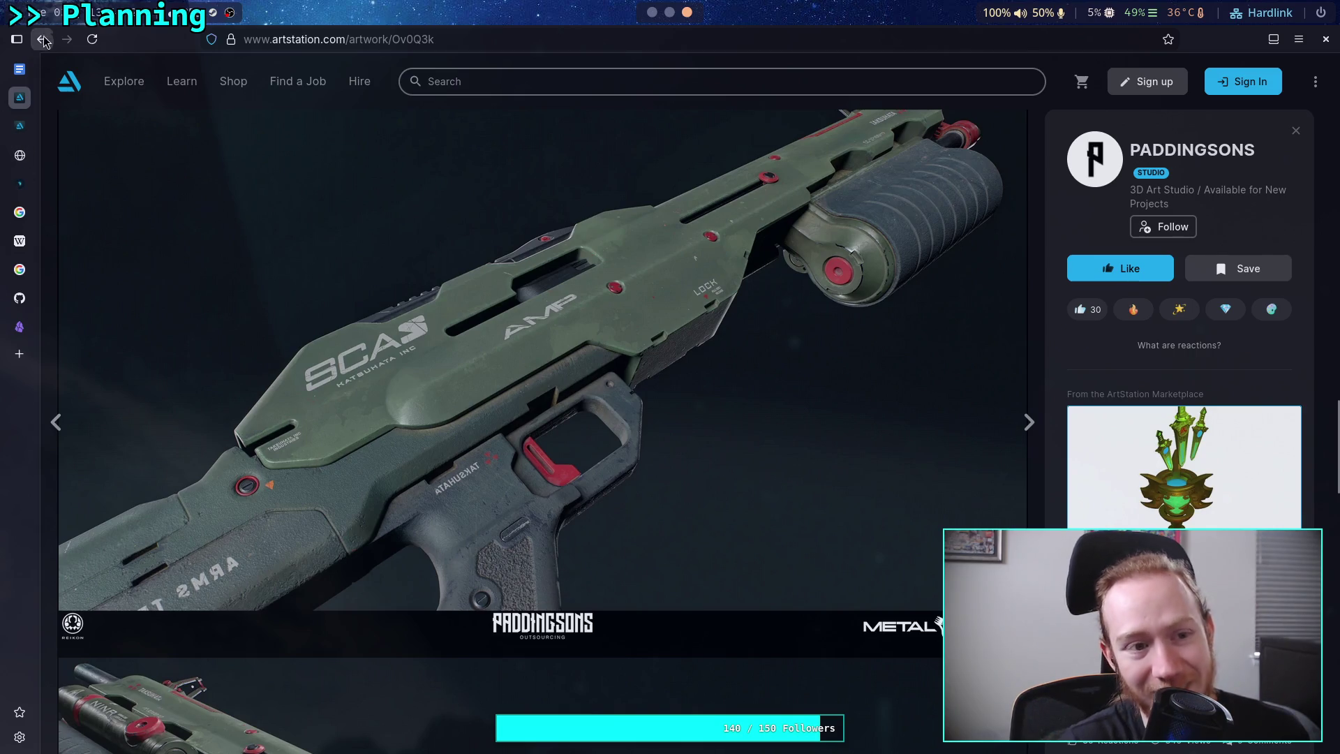
scroll(450, 282, down, 10)
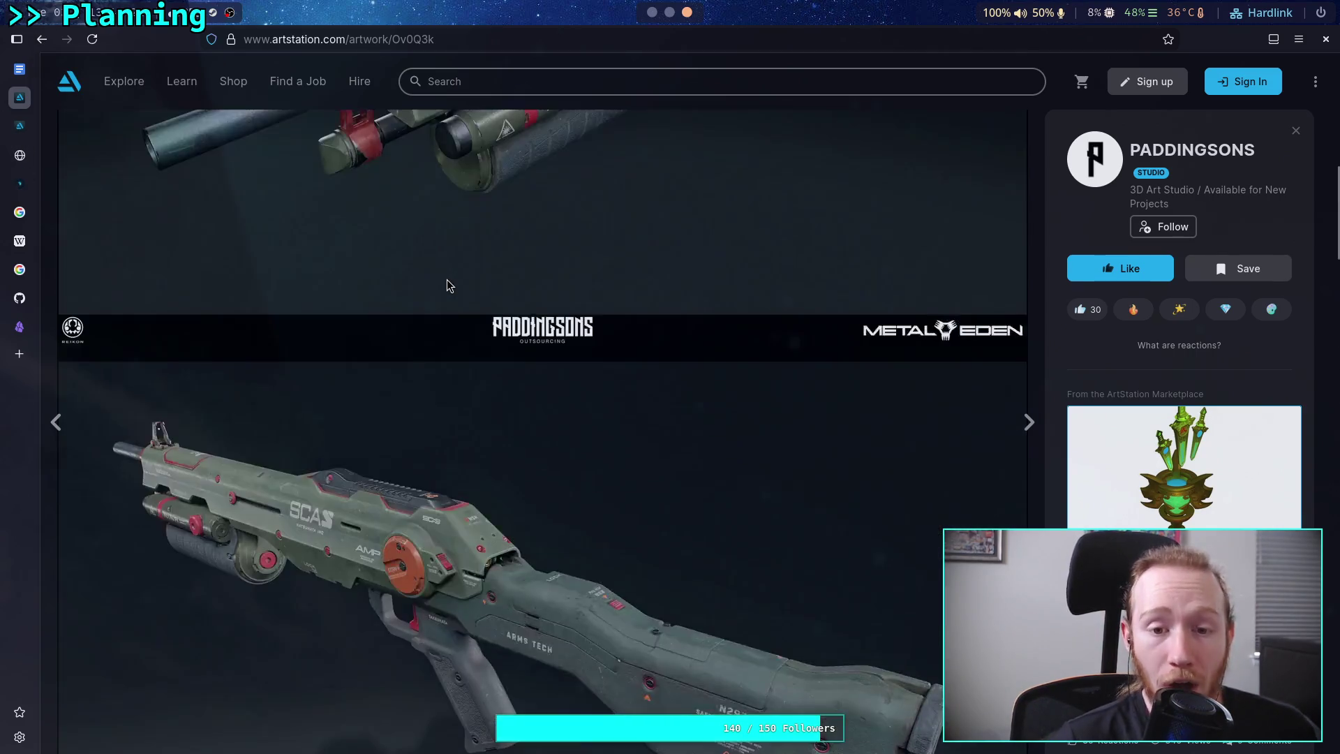
scroll(446, 283, down, 10)
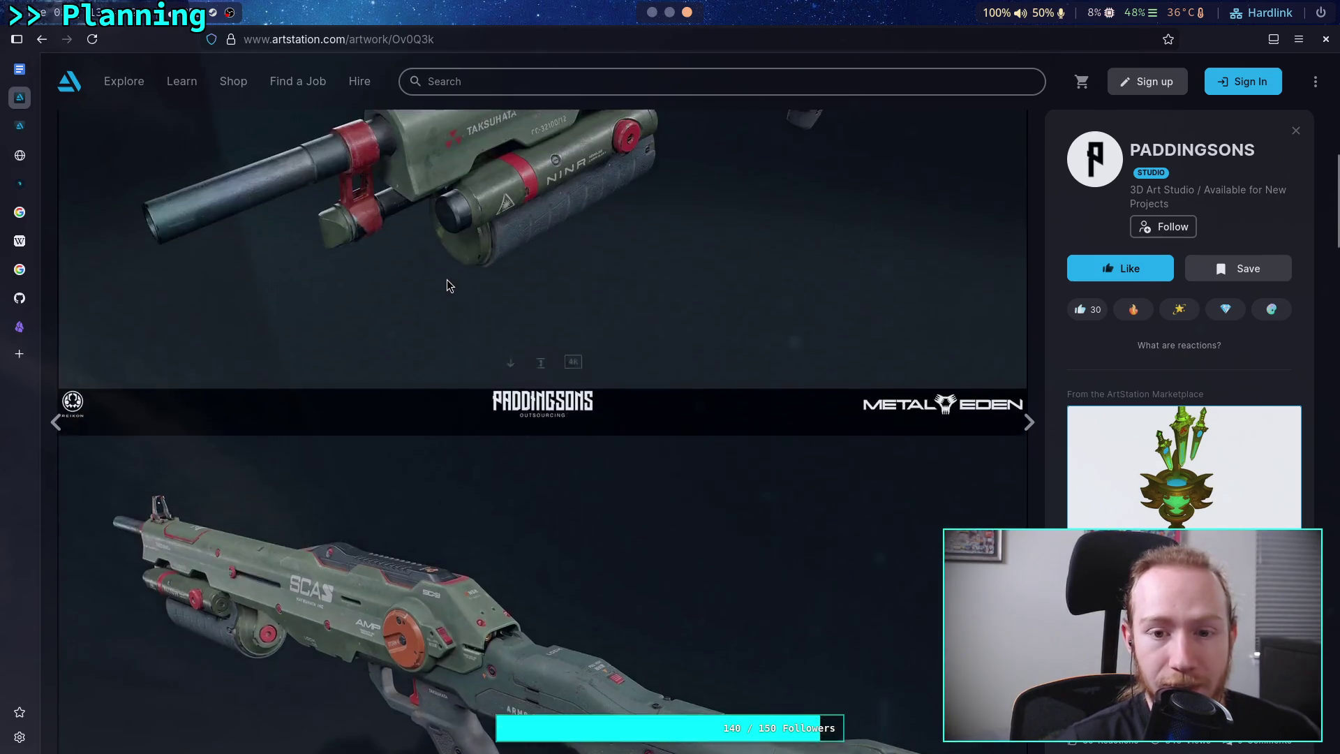
scroll(447, 283, up, 10)
right_click(550, 327)
click(606, 372)
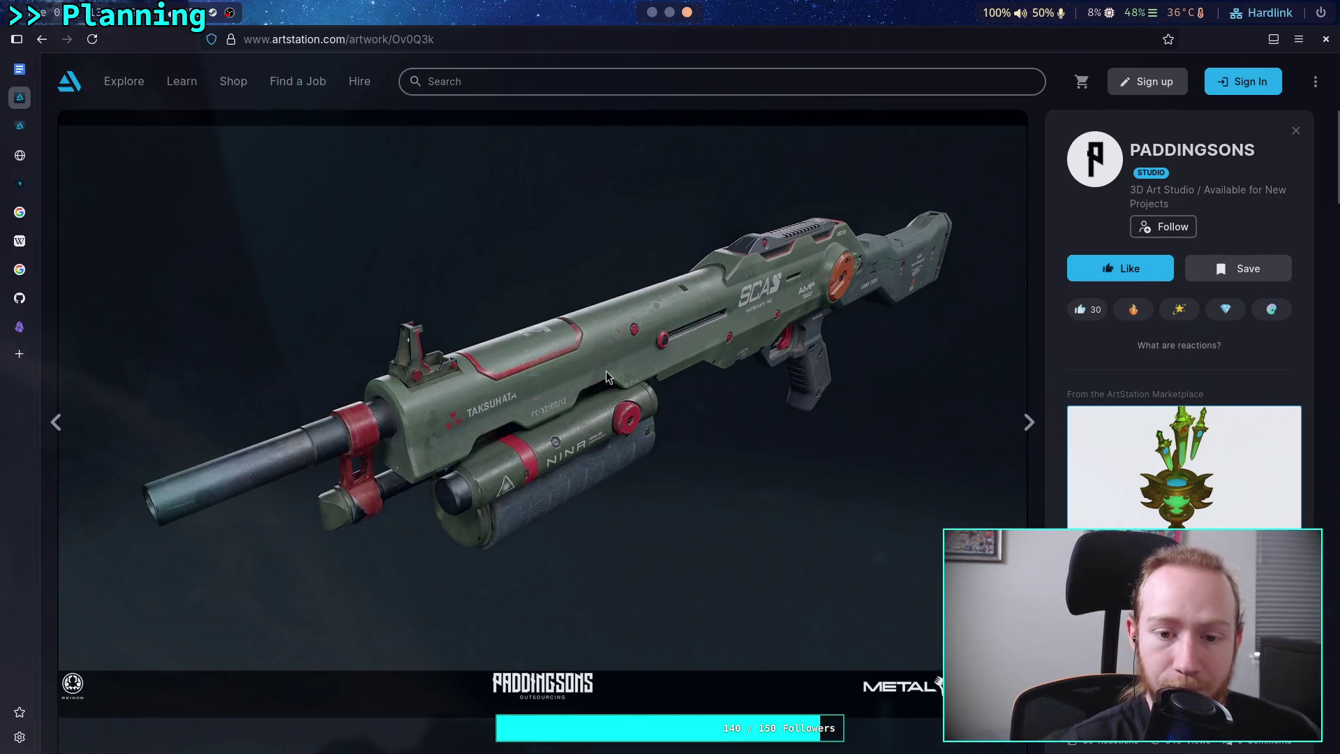
click(666, 14)
click(652, 12)
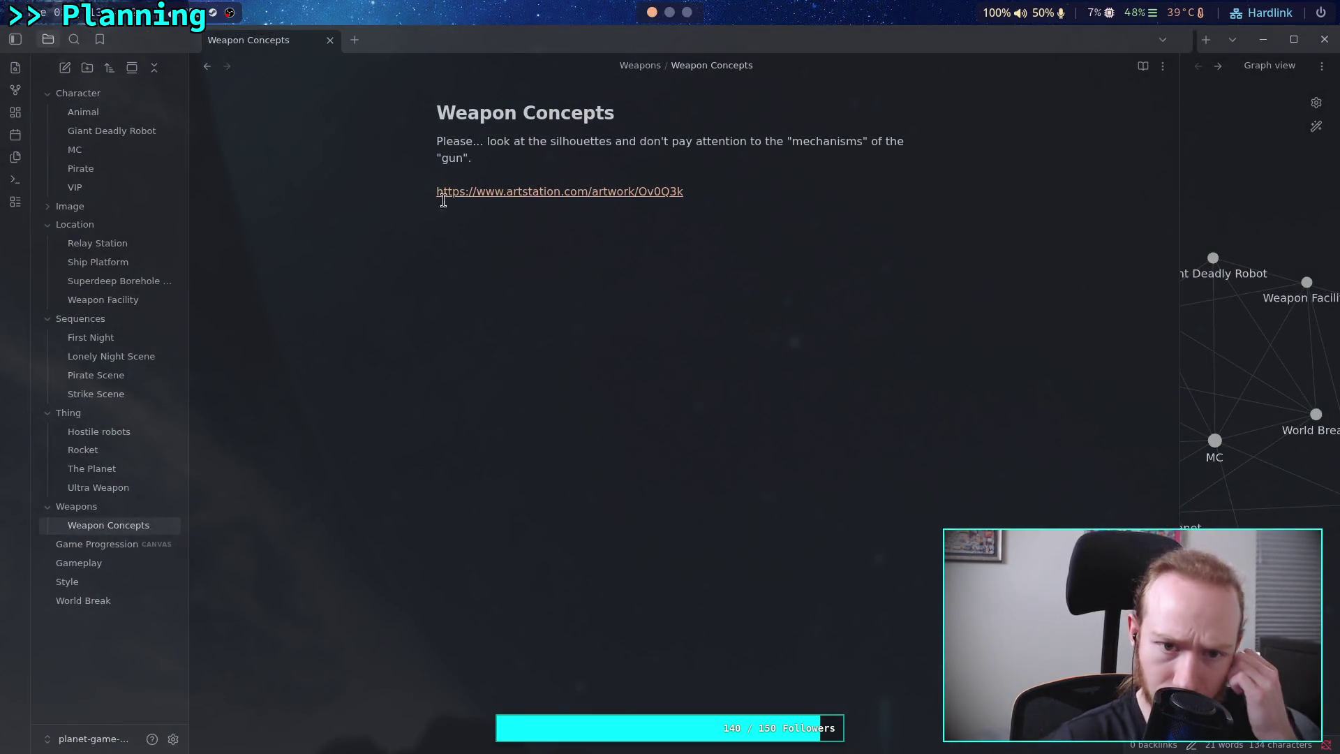
Paste the copied shotgun render on a new line directly above the ArtStation link.
click(437, 190)
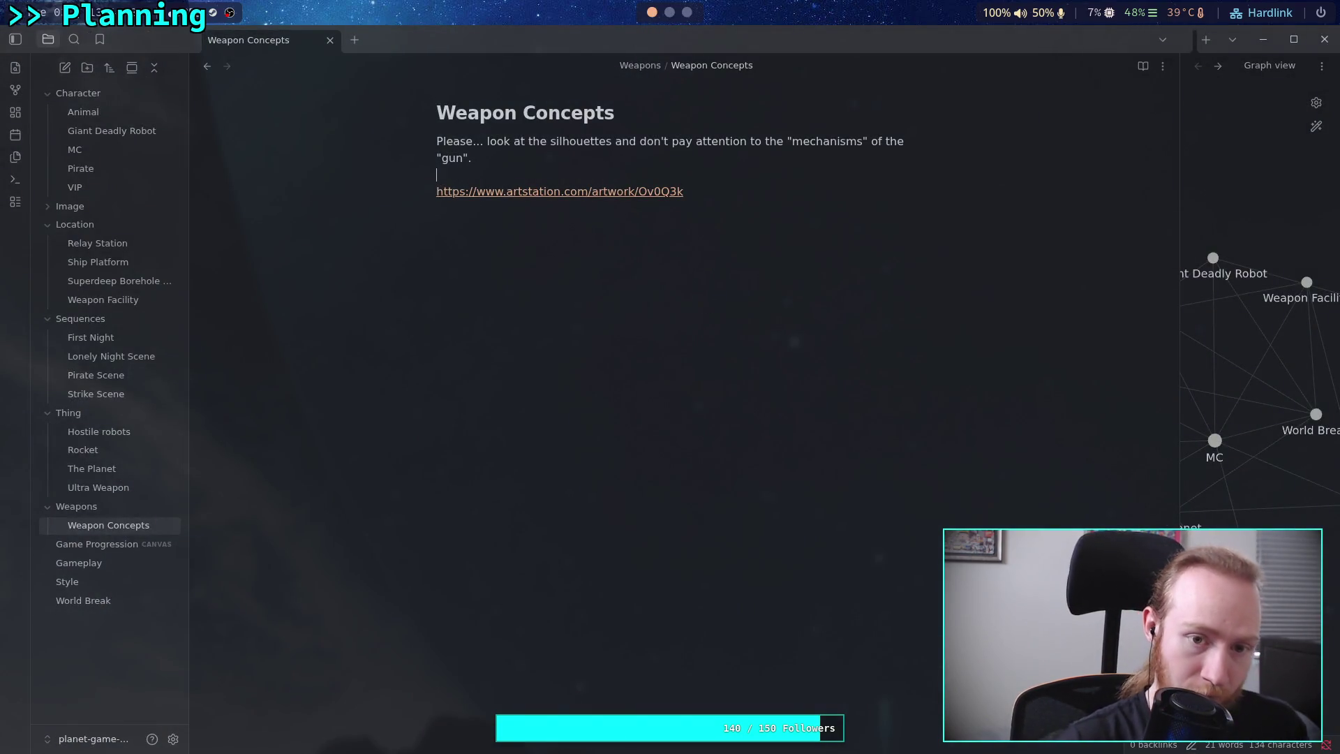
key(Return)
key(ctrl+v)
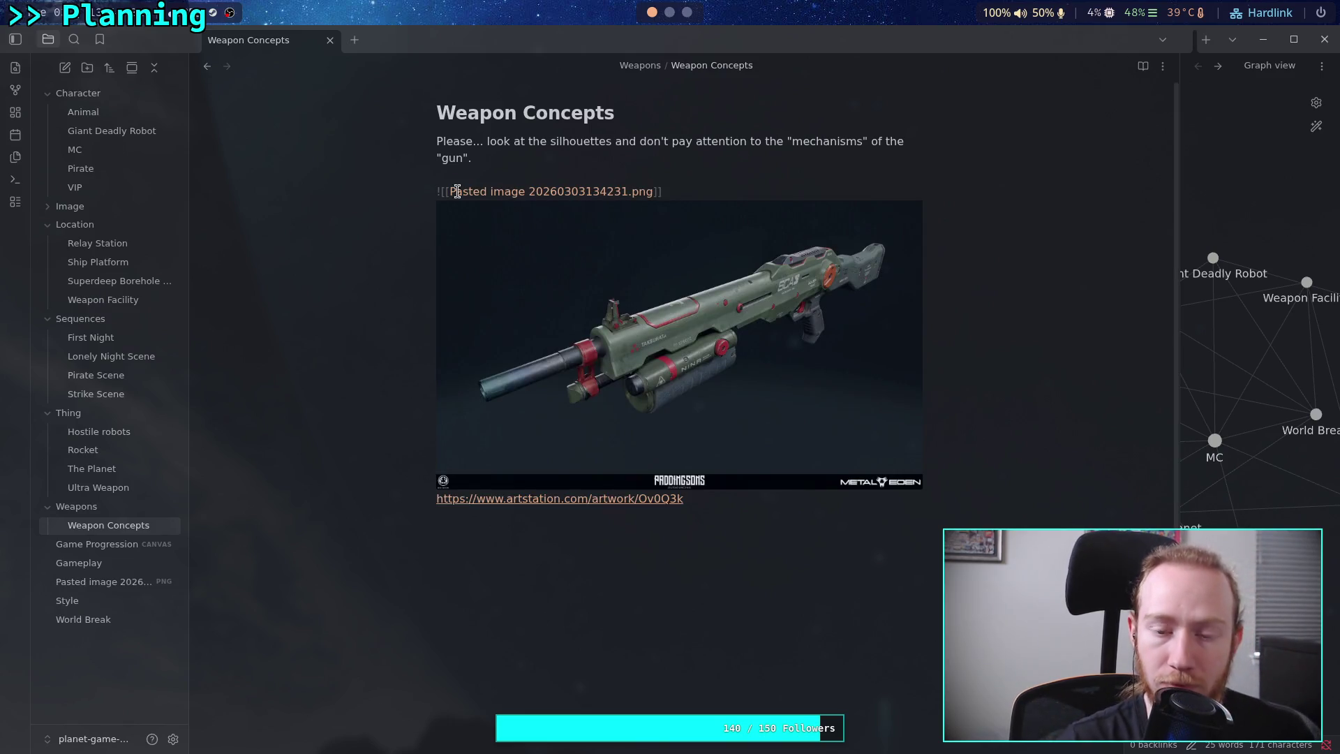
click(770, 514)
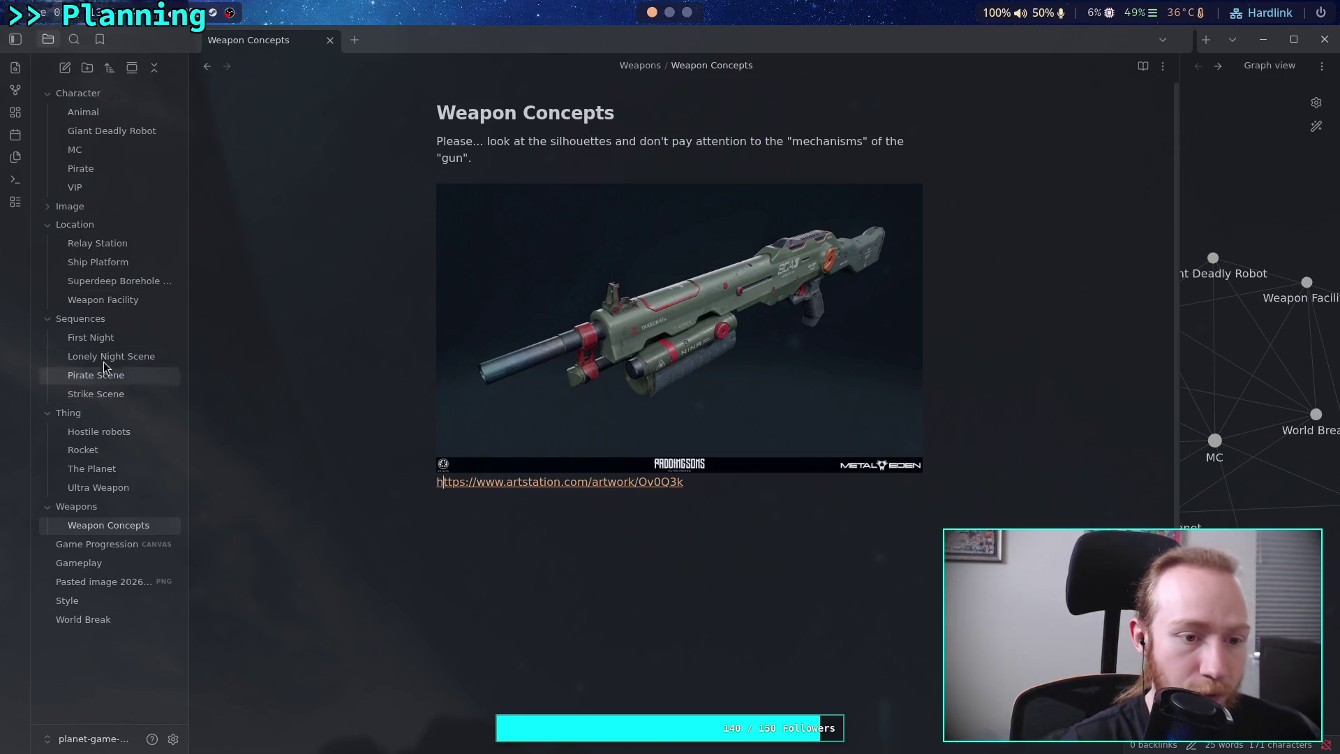
Compare with the Animal note's layout, then place the cursor before the shotgun link for a caption.
click(83, 111)
scroll(596, 484, down, 5)
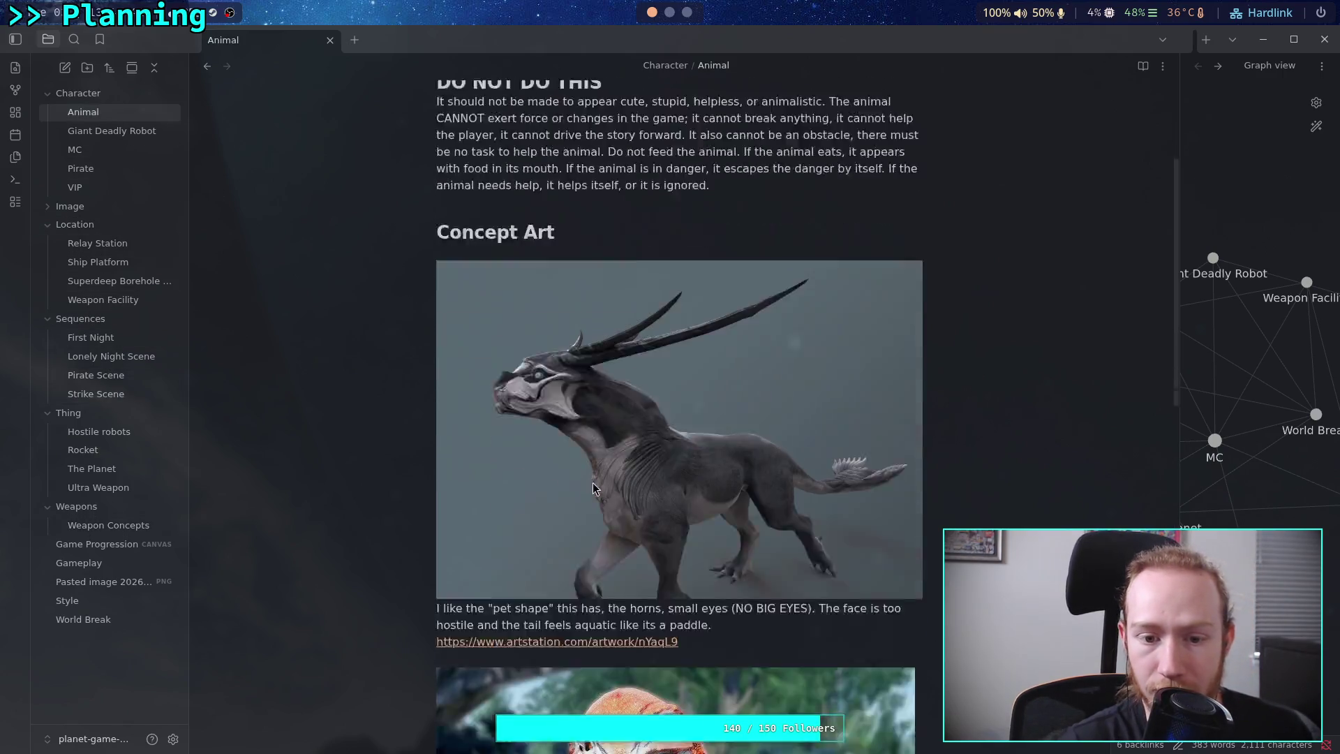
click(95, 525)
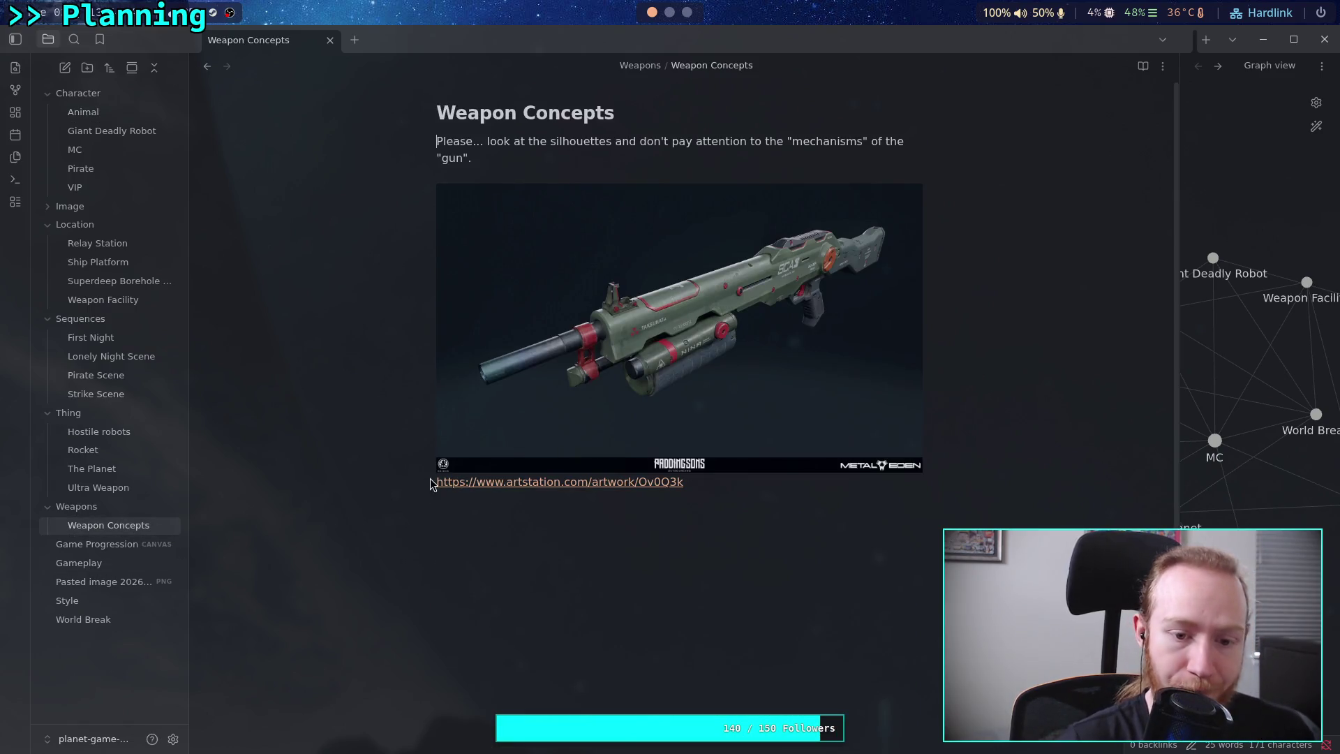
click(570, 483)
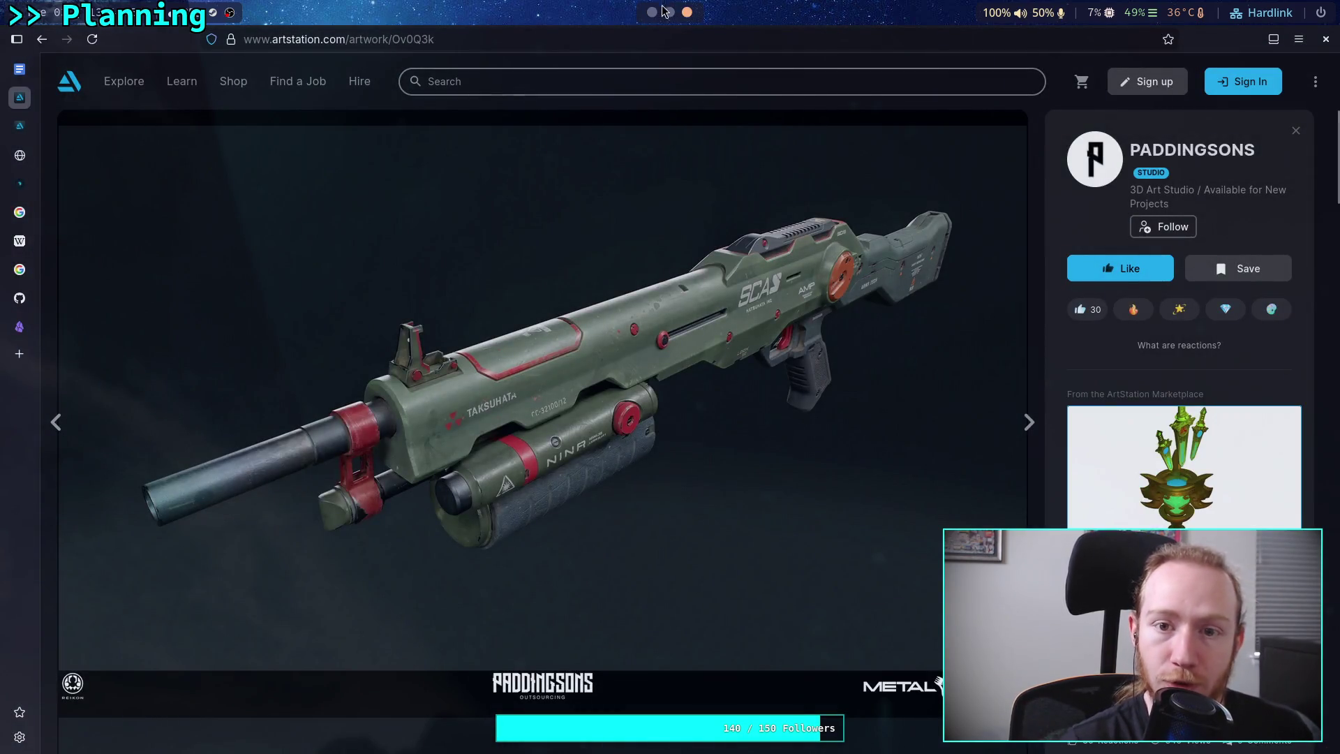
scroll(650, 20, up, 1)
scroll(650, 20, up, 1)
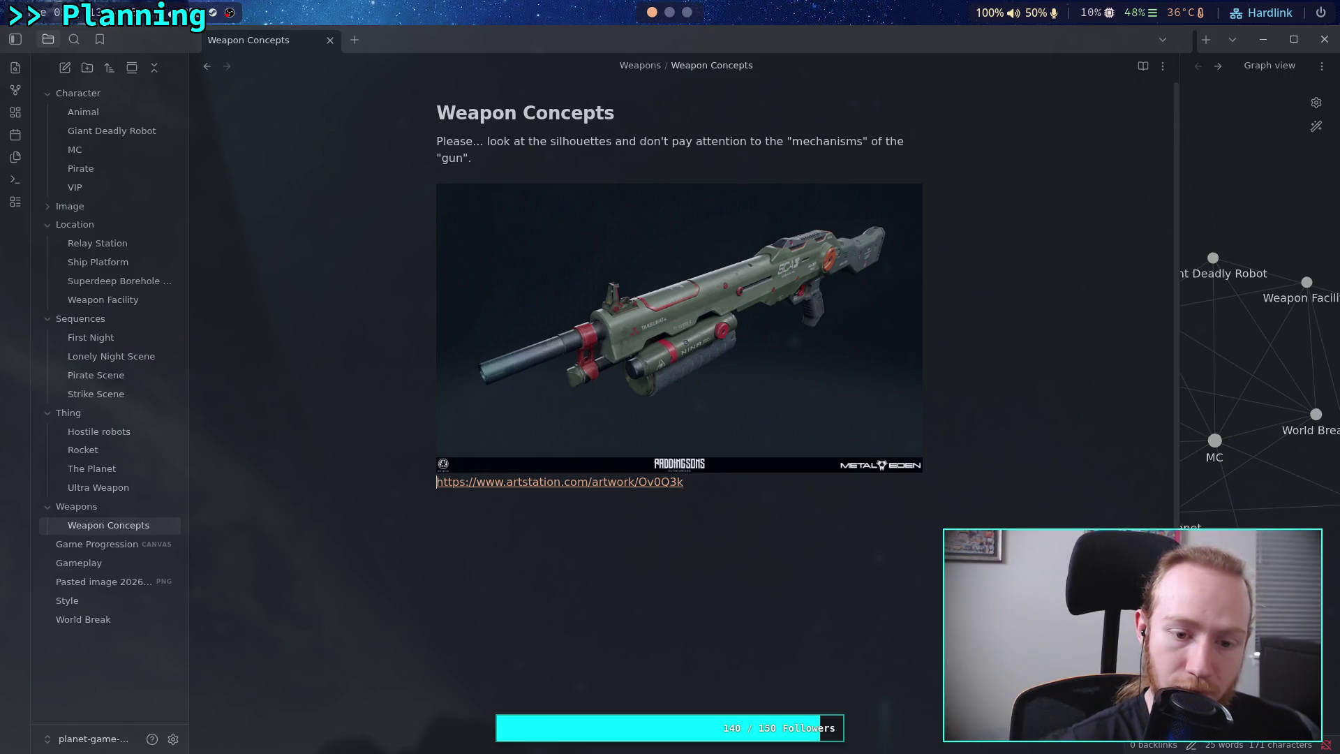
click(661, 191)
click(437, 498)
Start the caption 'Nice outline for a shotgun. Holy moly this is a monstrosity'.
key(Return)
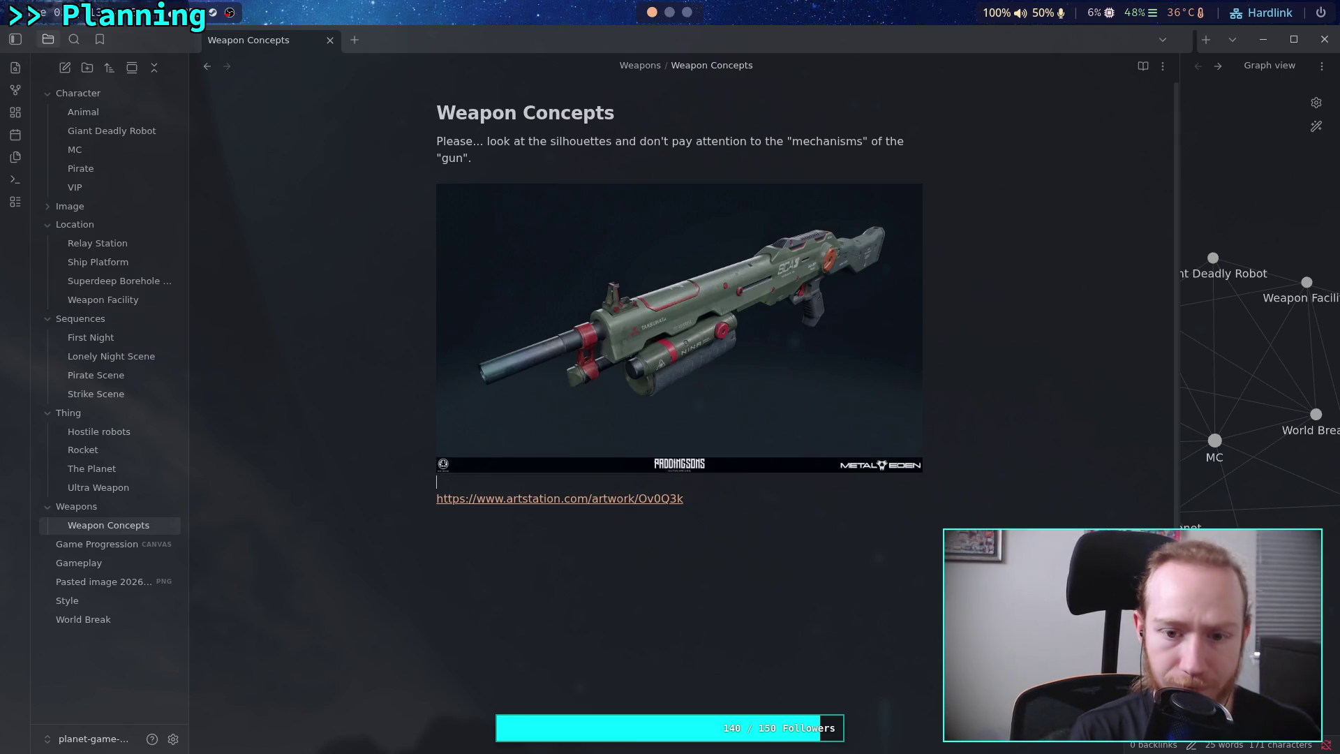
text(Ni)
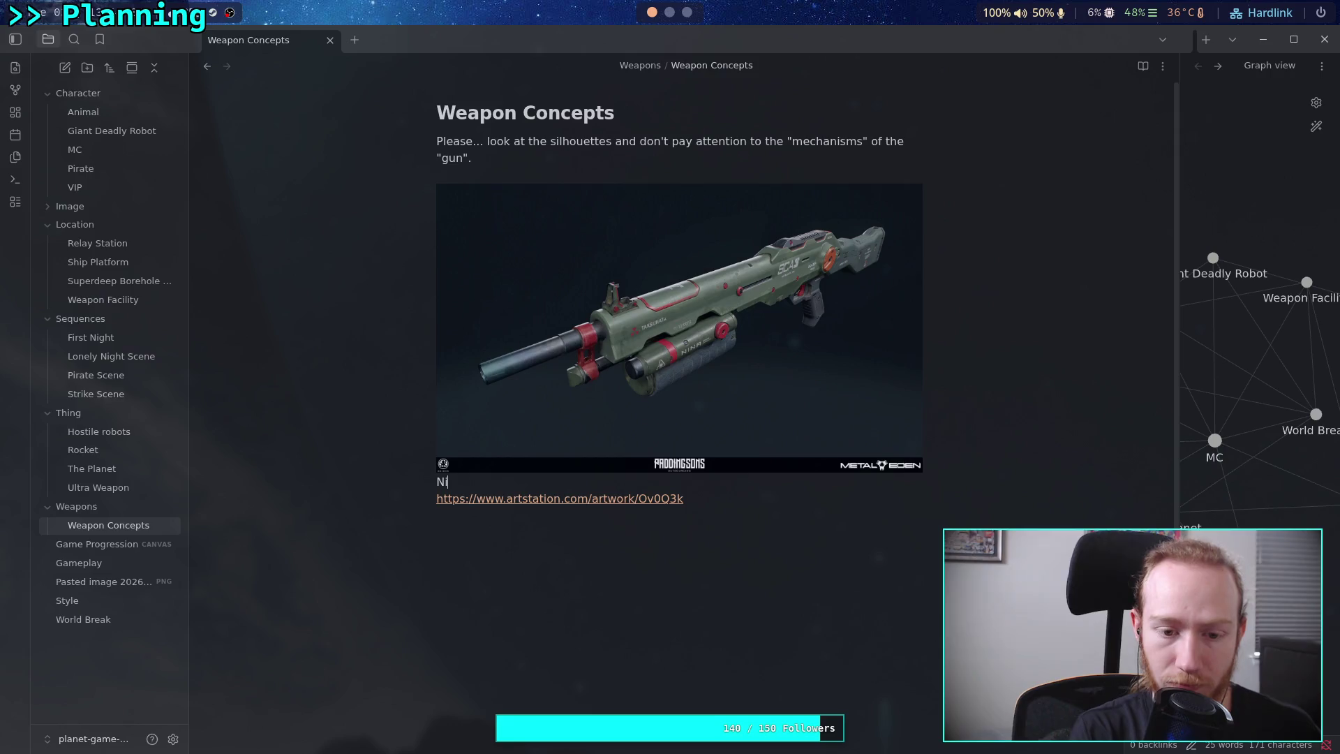
text(ce out)
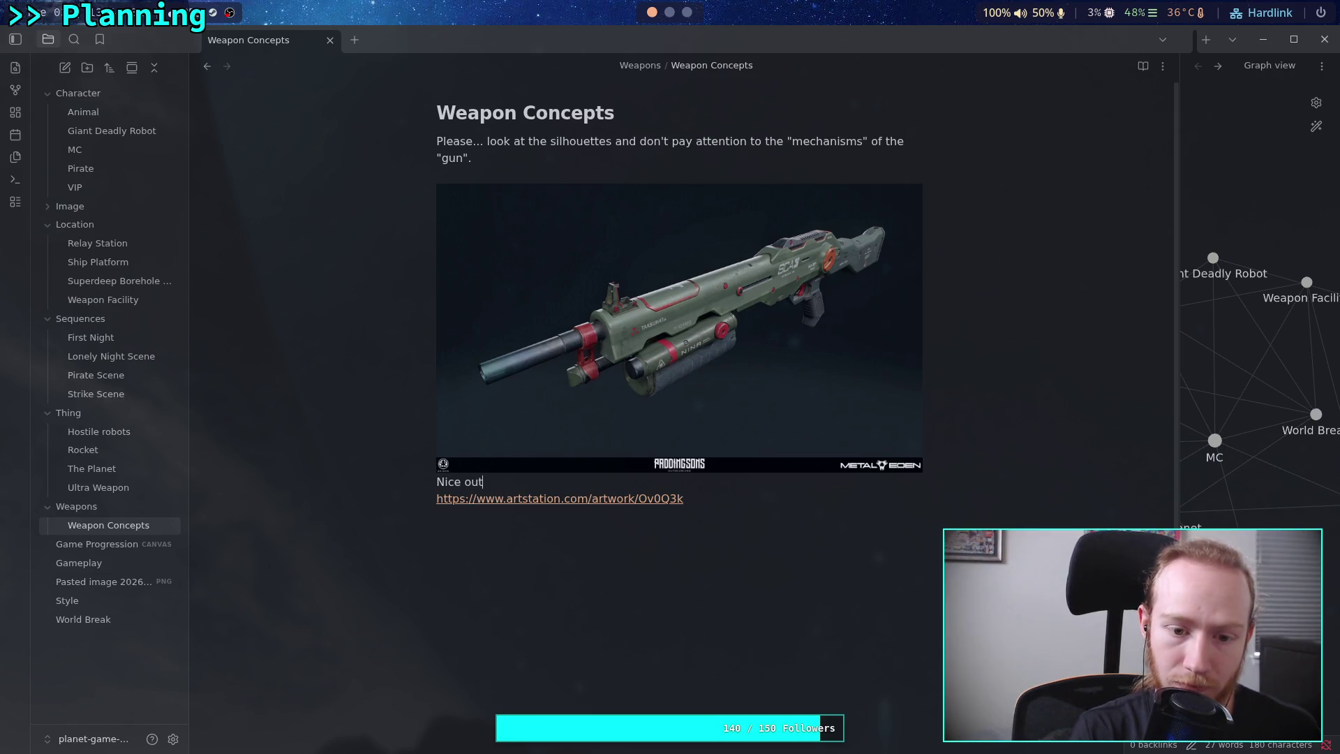
text(line for a sho)
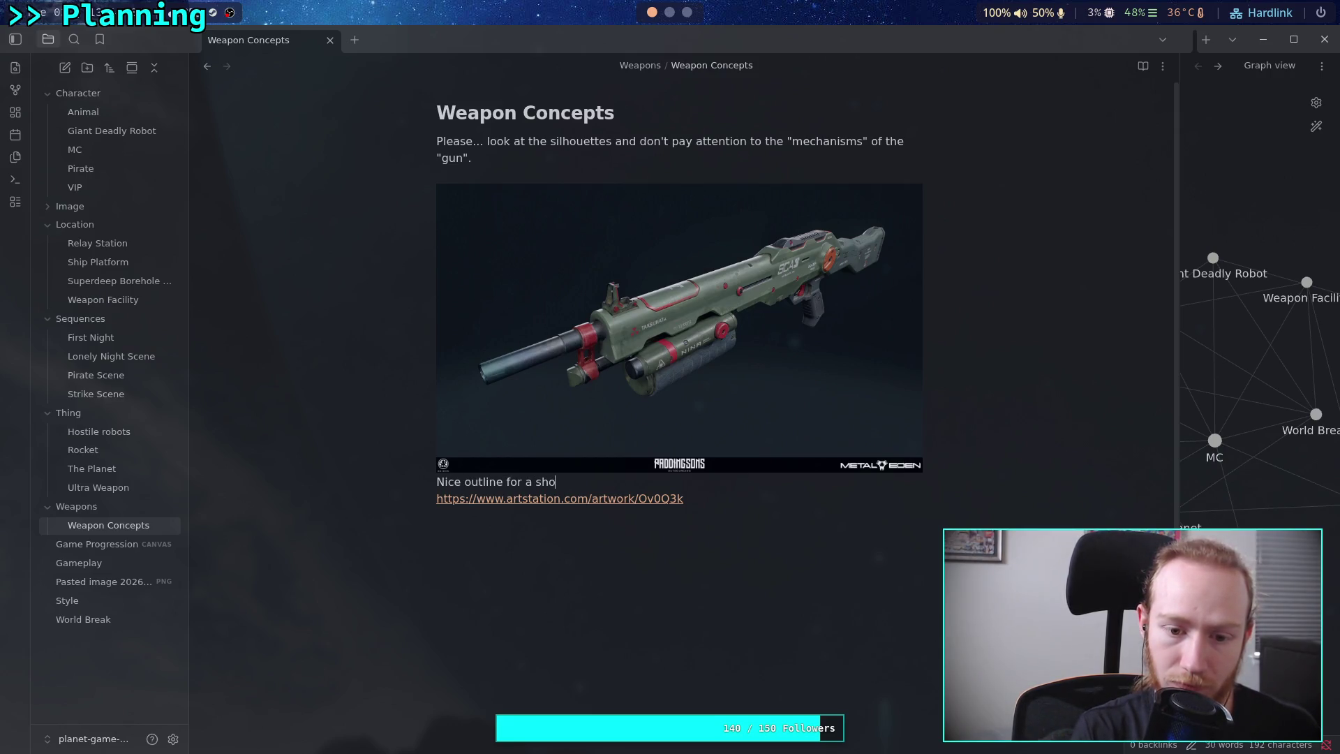
text(t)
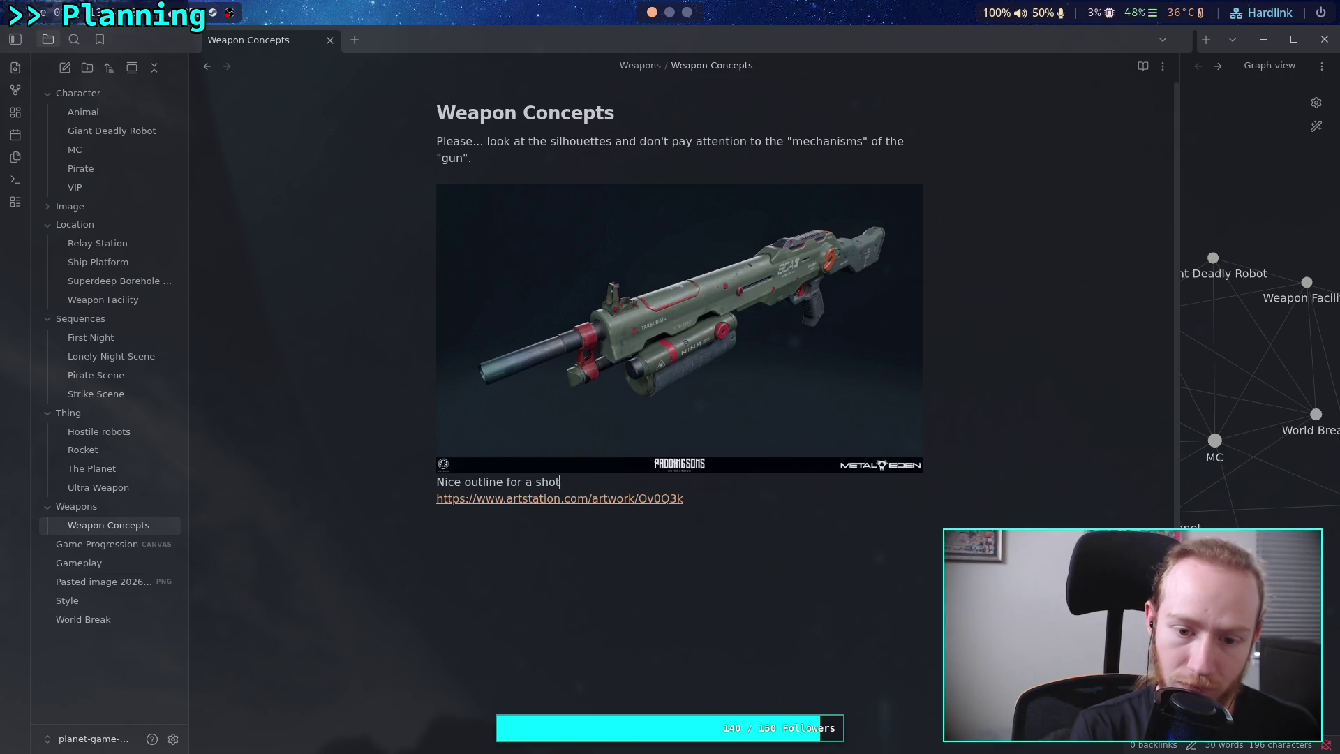
text(gun. )
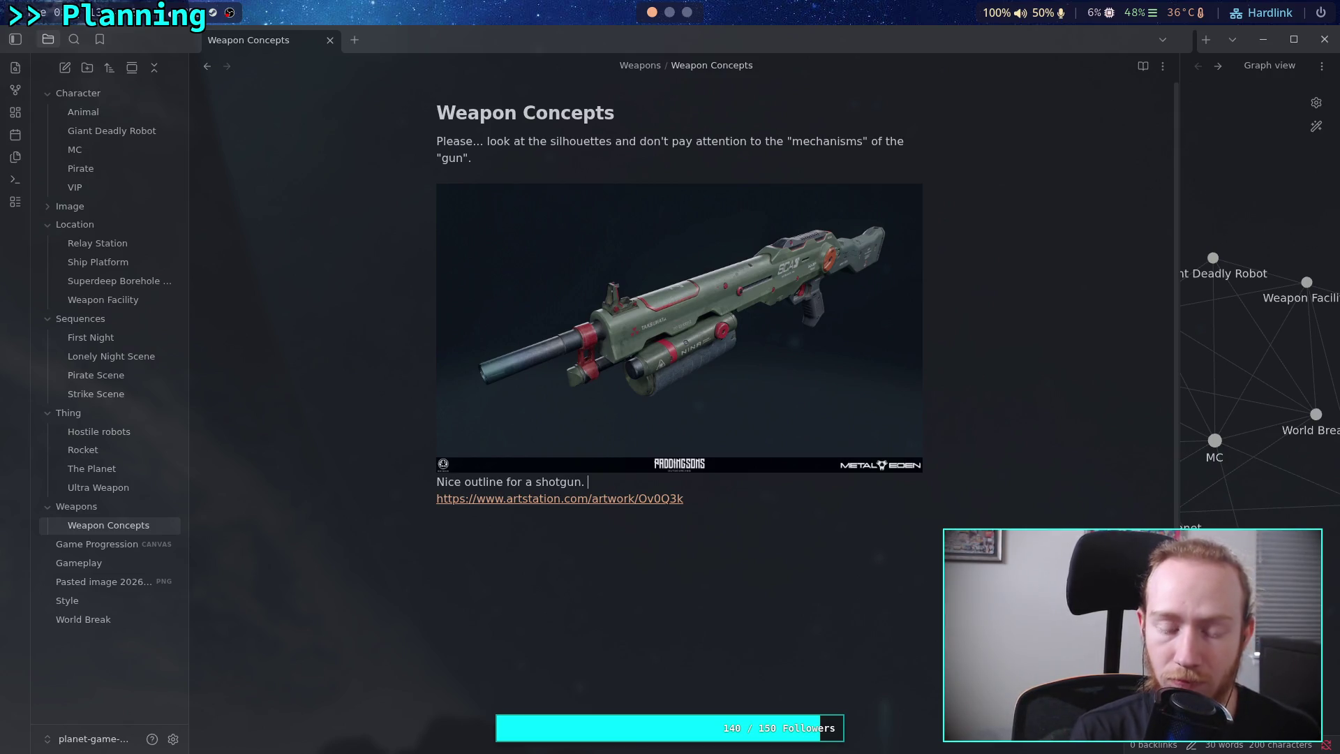
text(Holy moly this )
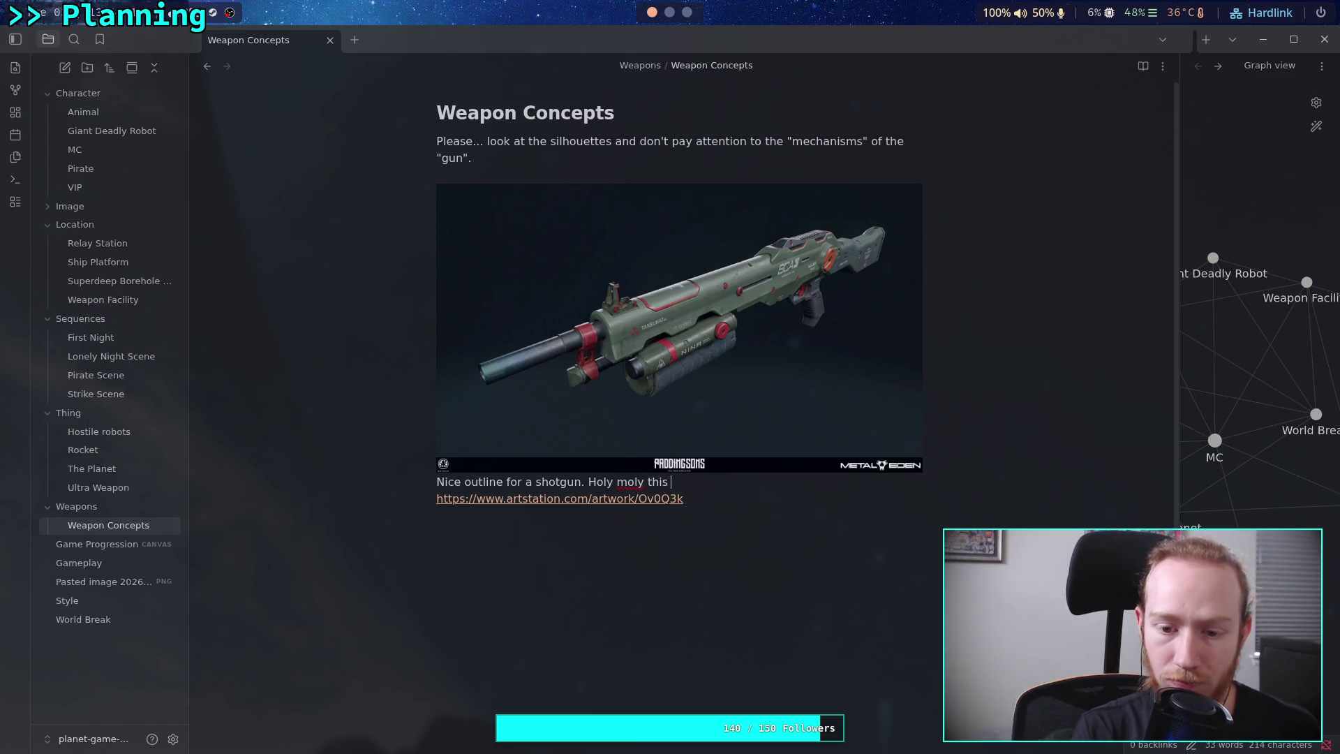
text(is a mostron)
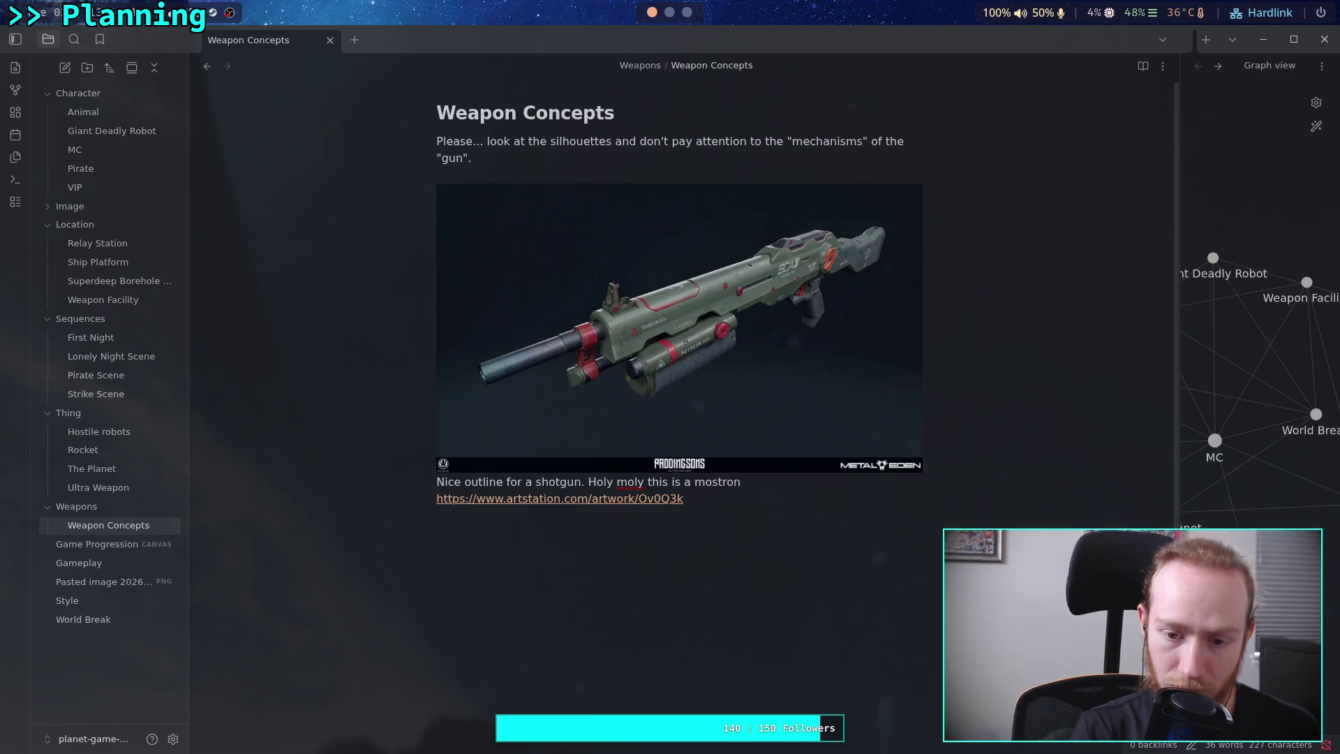
key(BackSpace)
text(sity o)
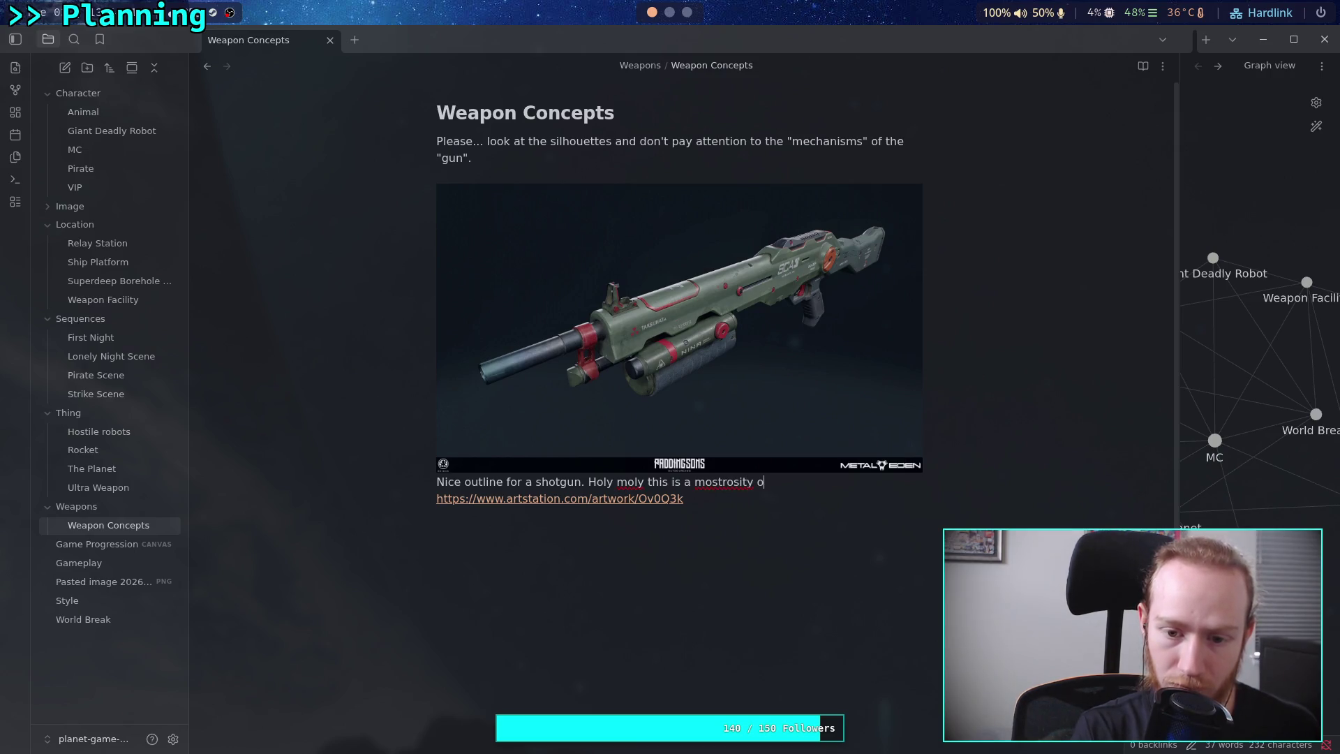
click(712, 481)
text(n)
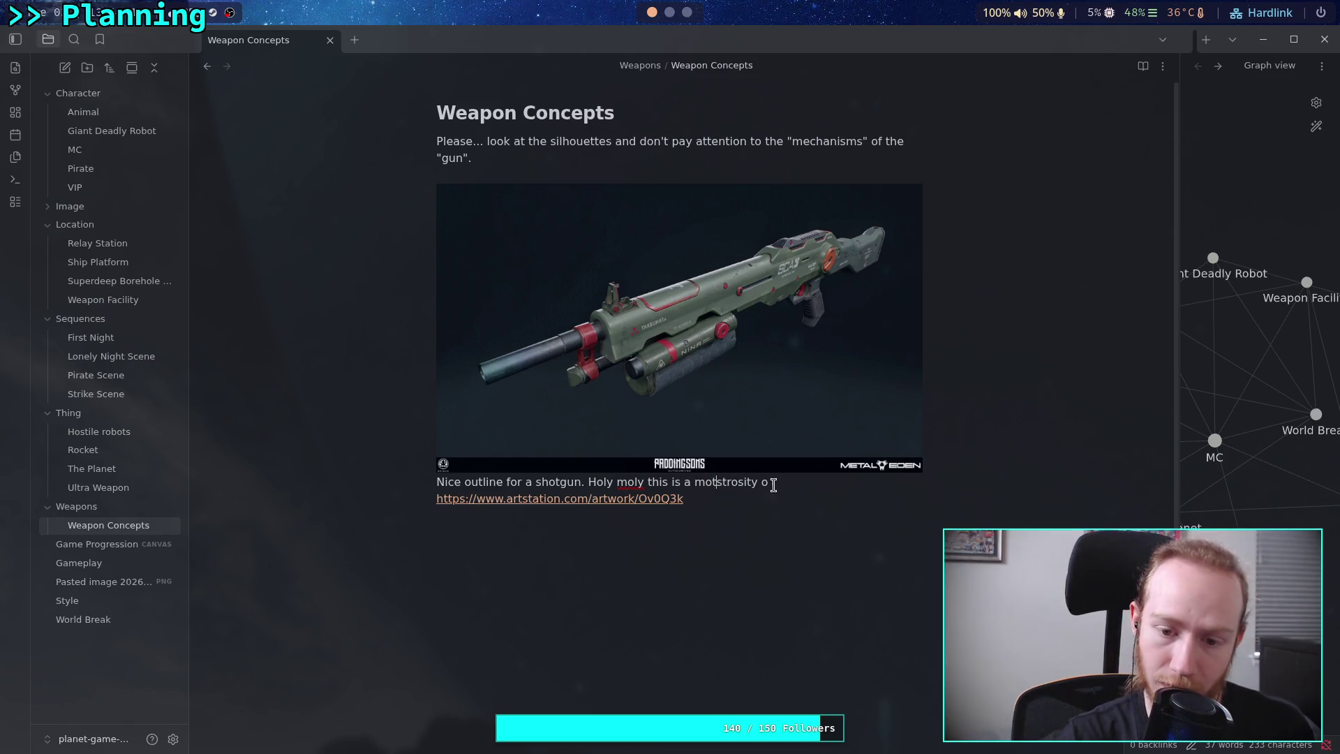
Finish the caption warning not to take ANY of the technical details seriously, then open the ArtStation link.
click(775, 482)
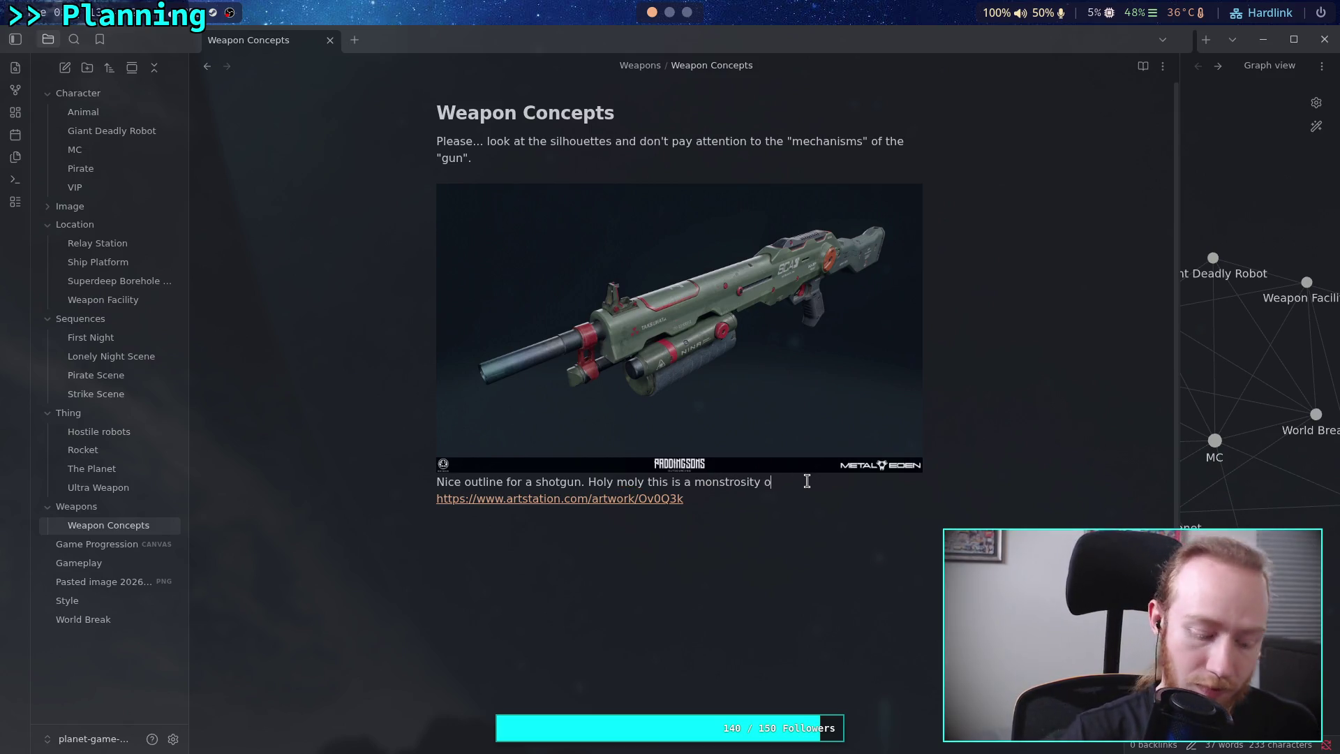
text(f a mecha)
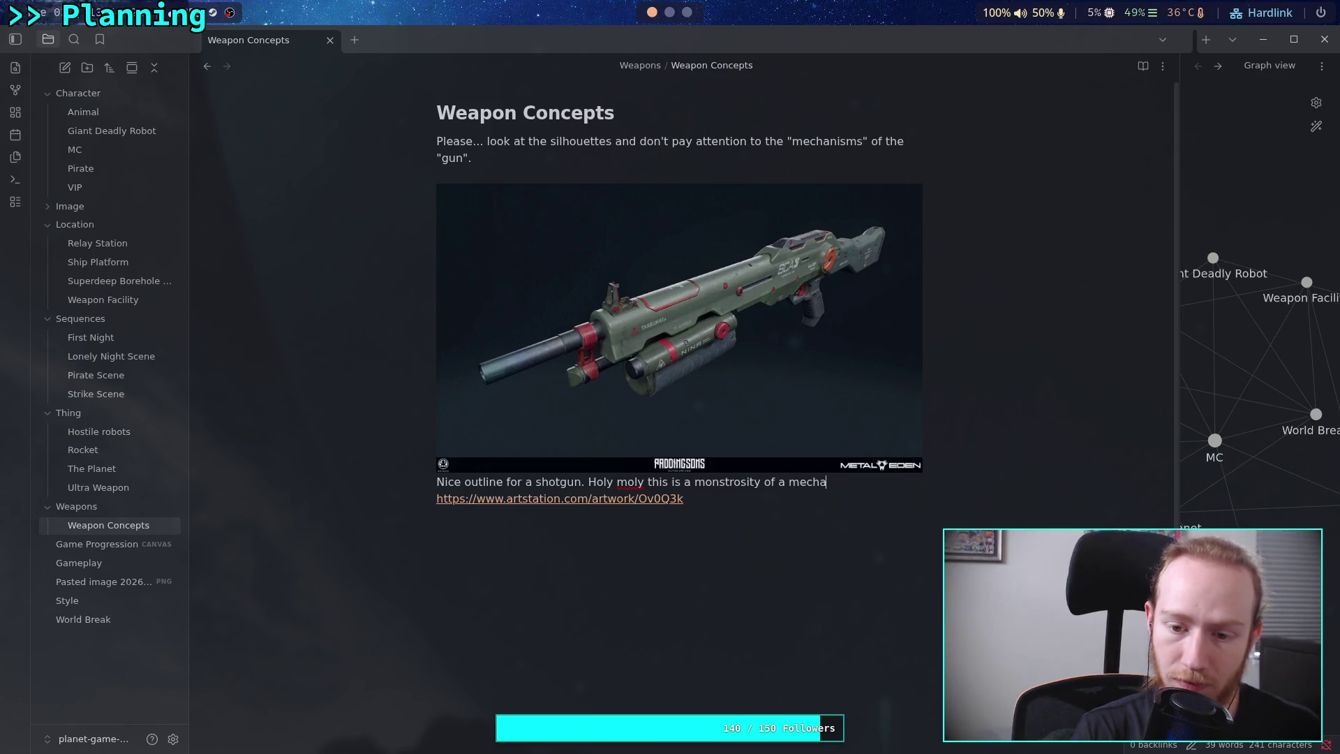
key(BackSpace)
key(BackSpace)
key(BackSpace)
key(BackSpace)
key(BackSpace)
text(tec)
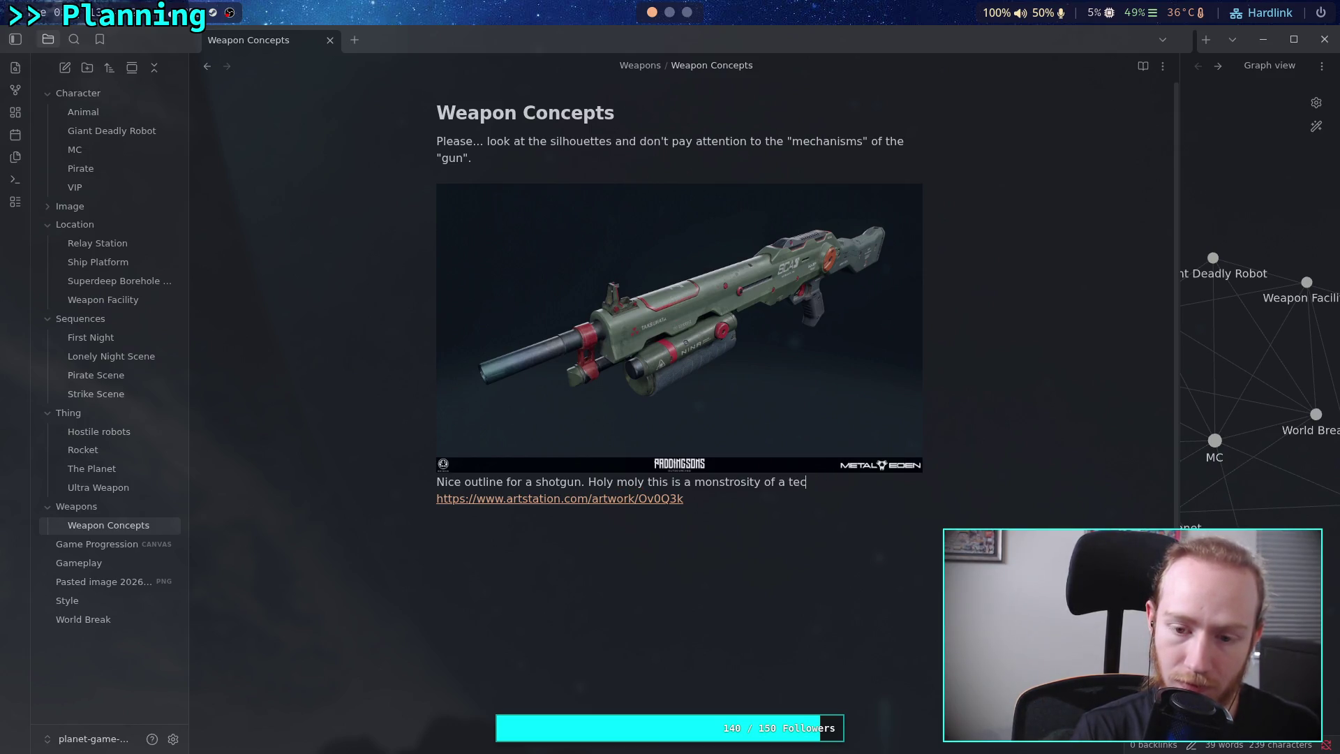
text(hnial desig)
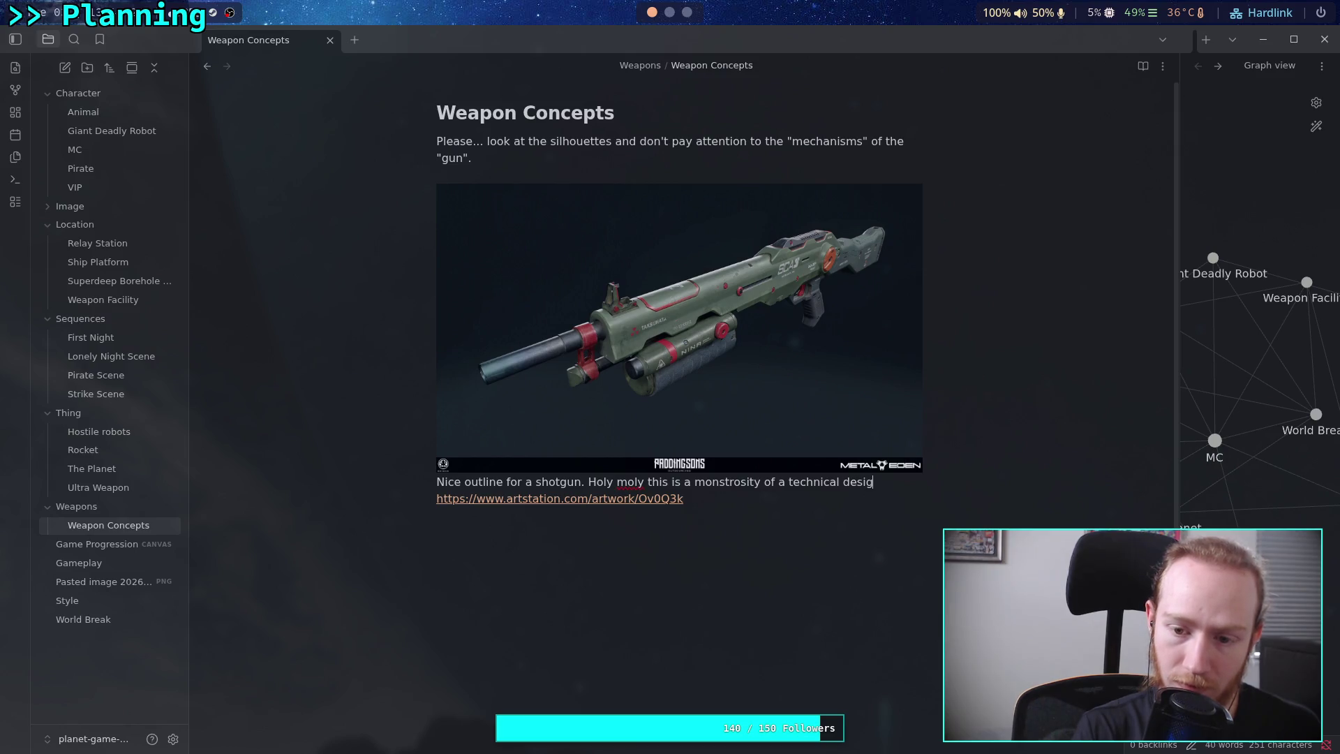
text(n thoug)
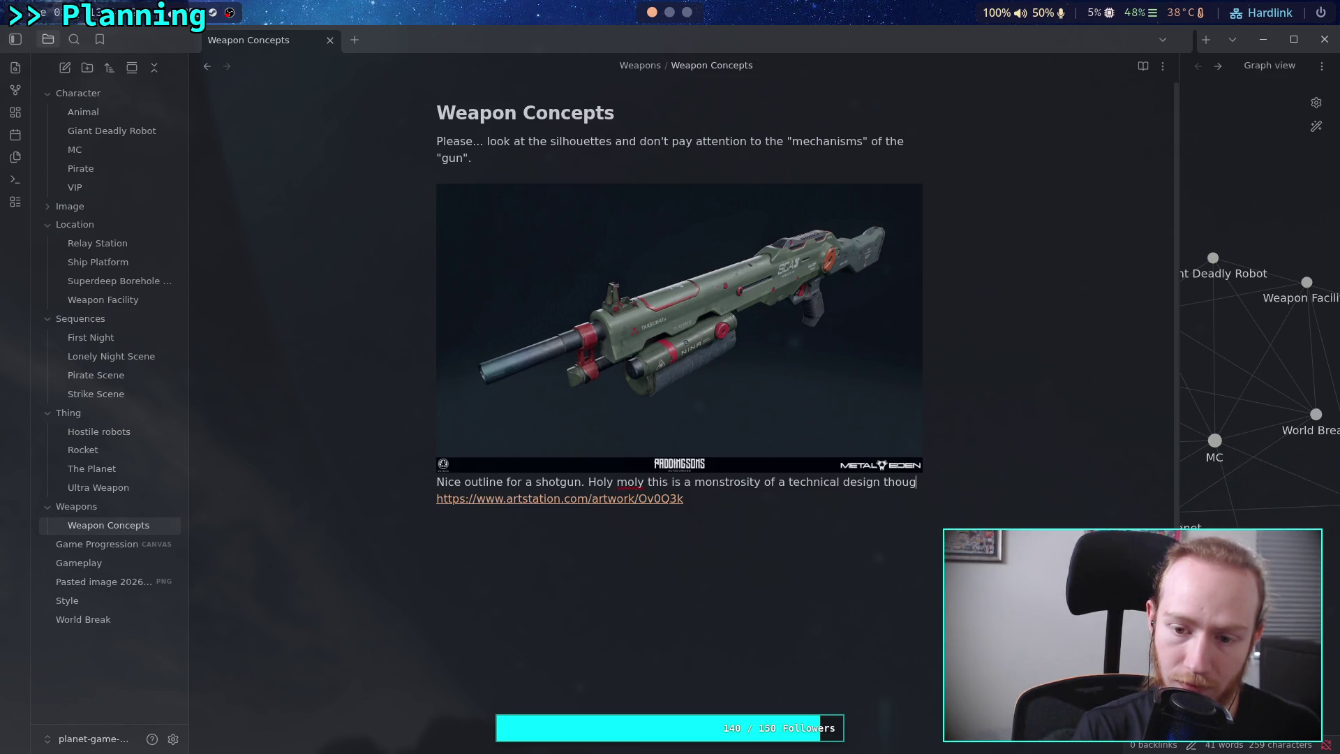
text(h, )
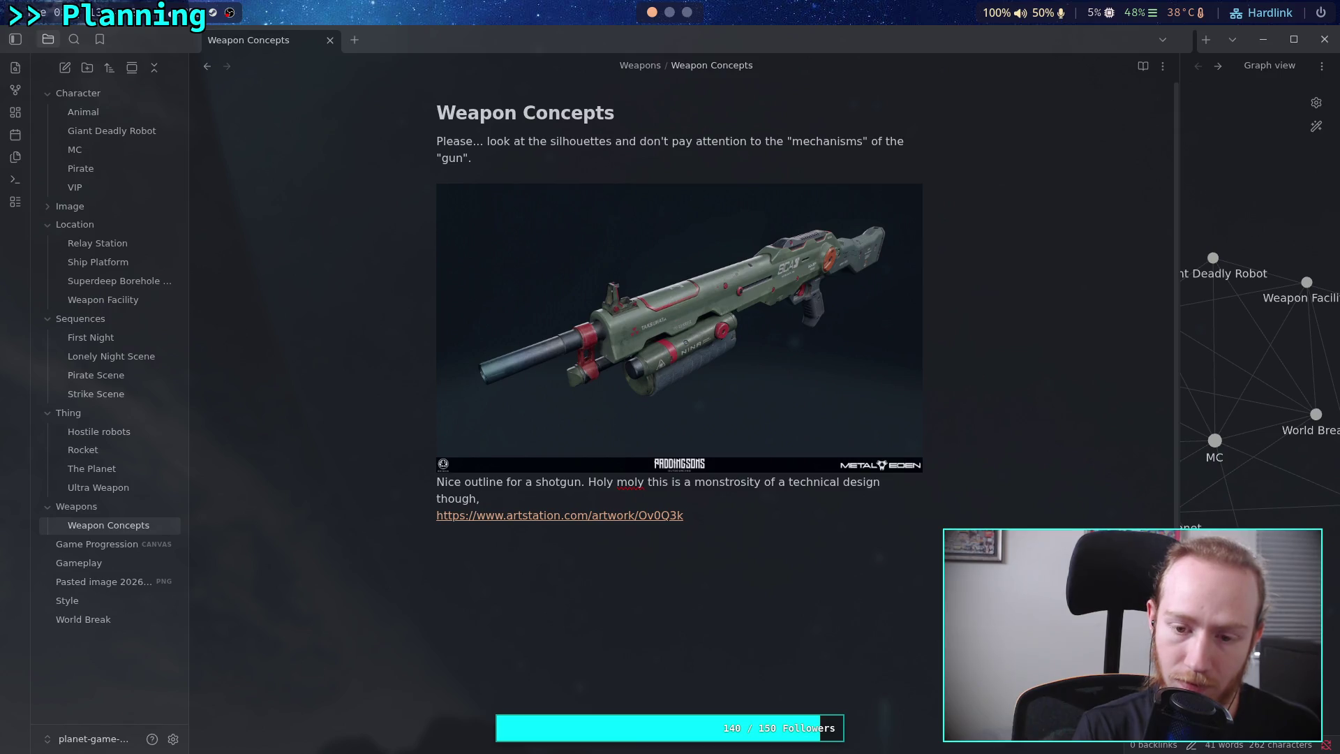
text(DO NOT)
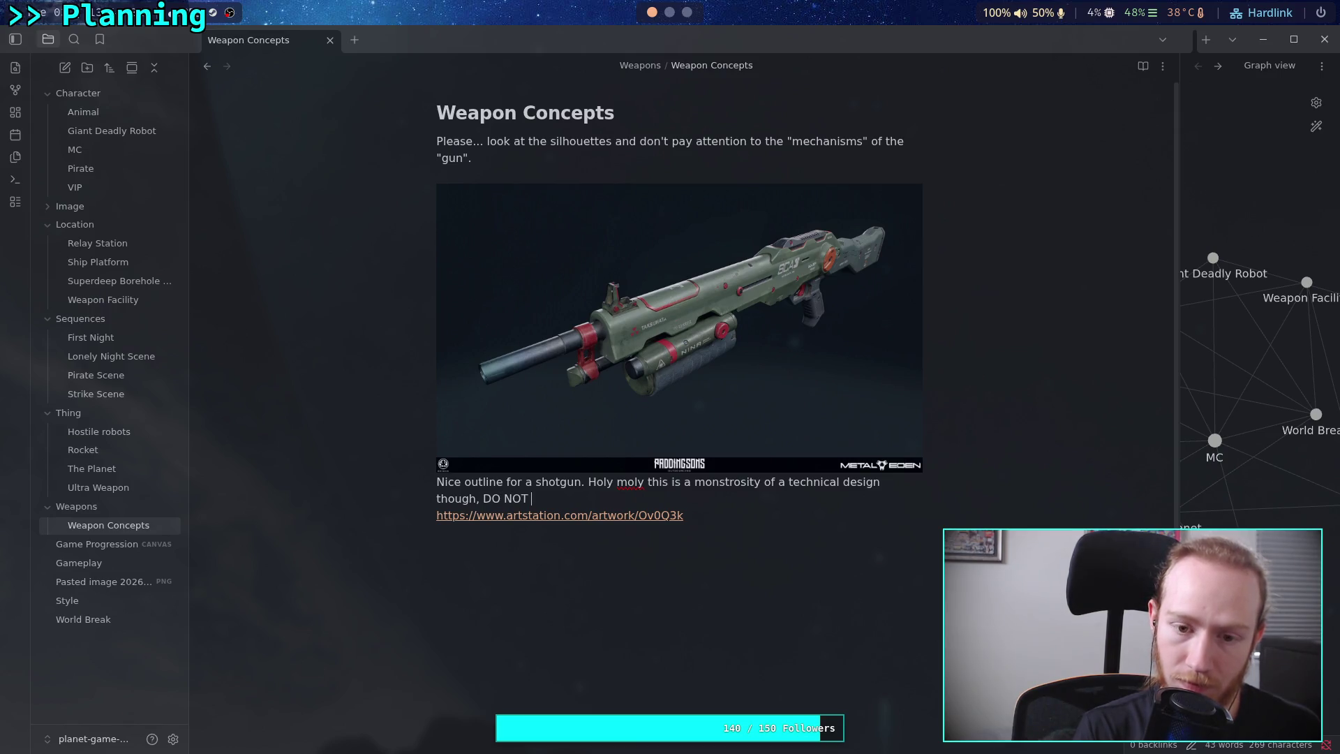
text( co)
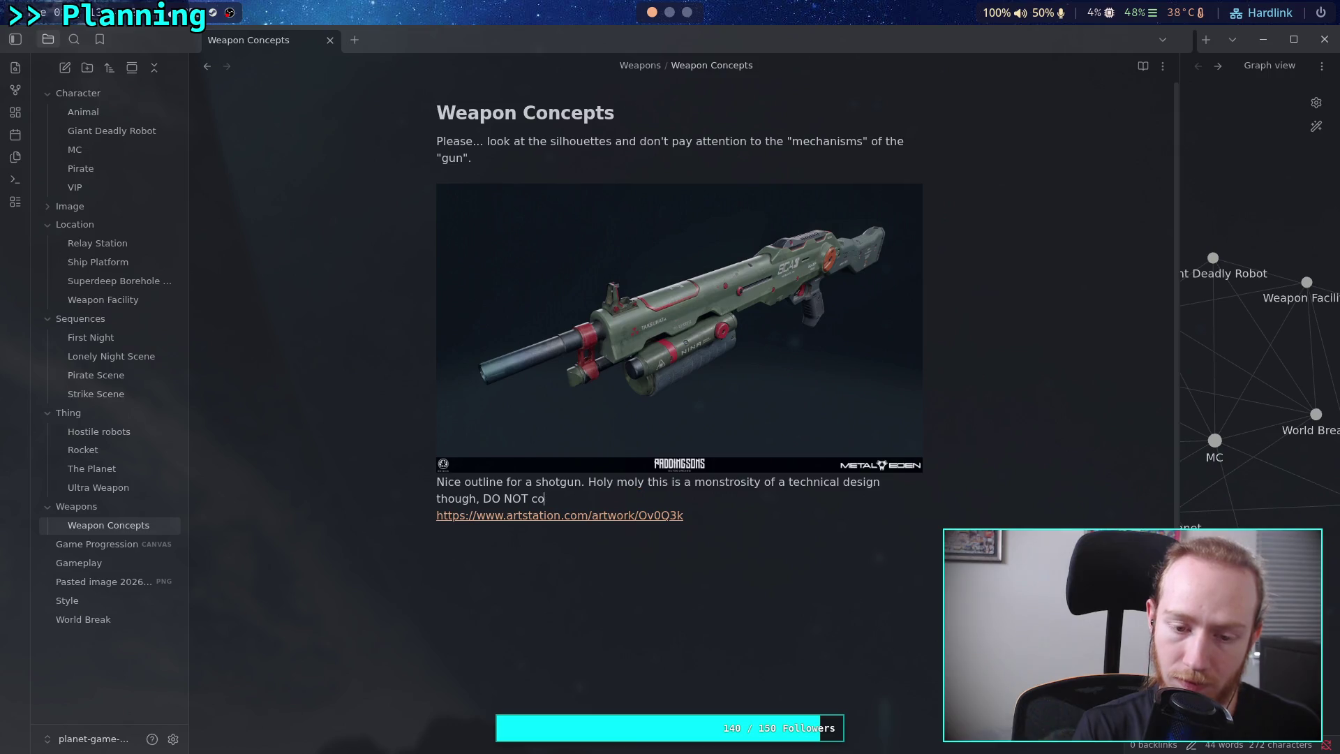
text(ytake an)
key(BackSpace)
key(BackSpace)
text(ANY re)
key(BackSpace)
key(BackSpace)
key(BackSpace)
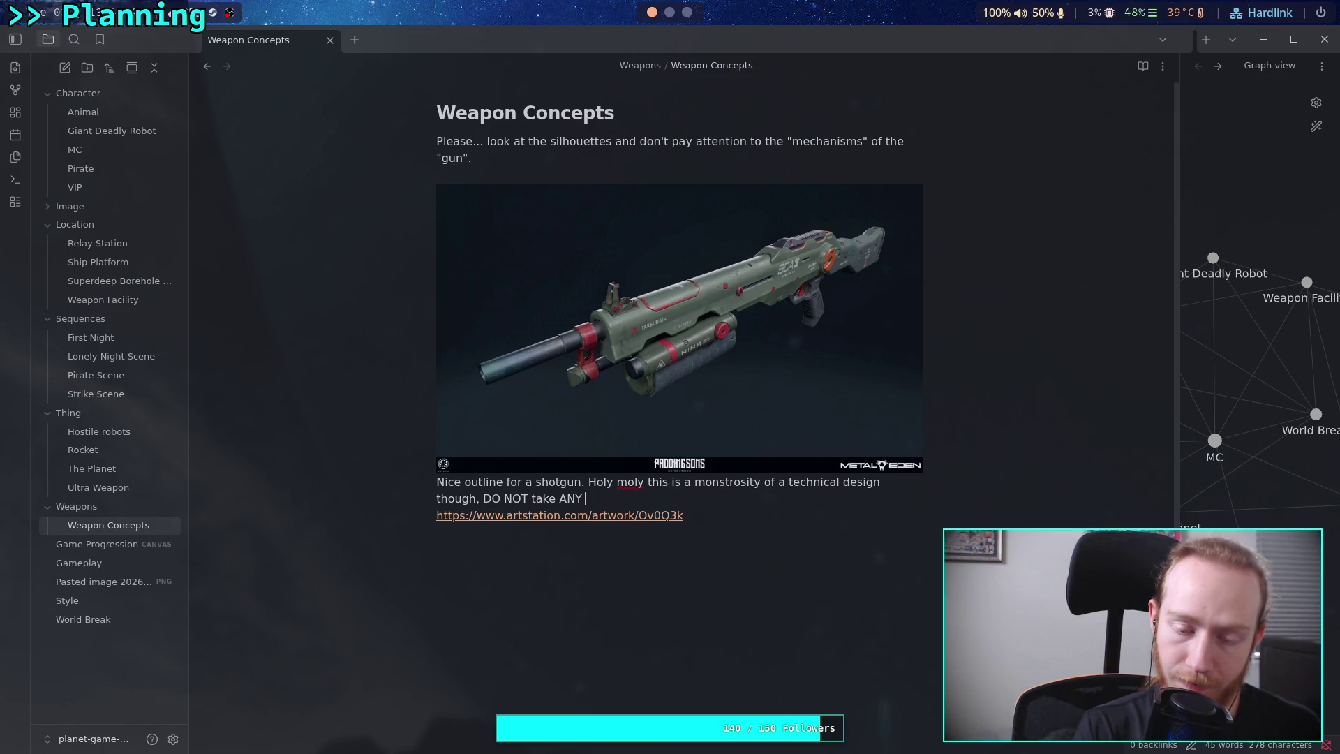
text(the )
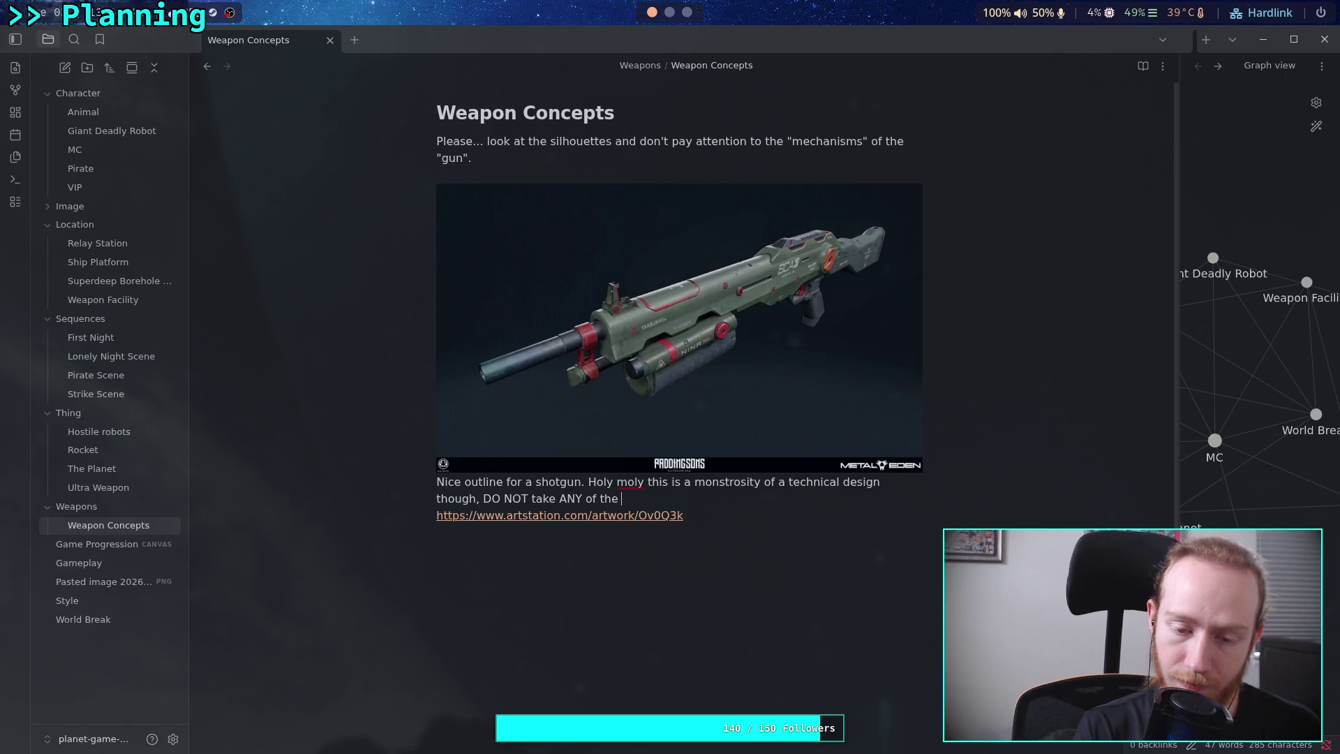
text(techi)
key(BackSpace)
key(BackSpace)
text(nic)
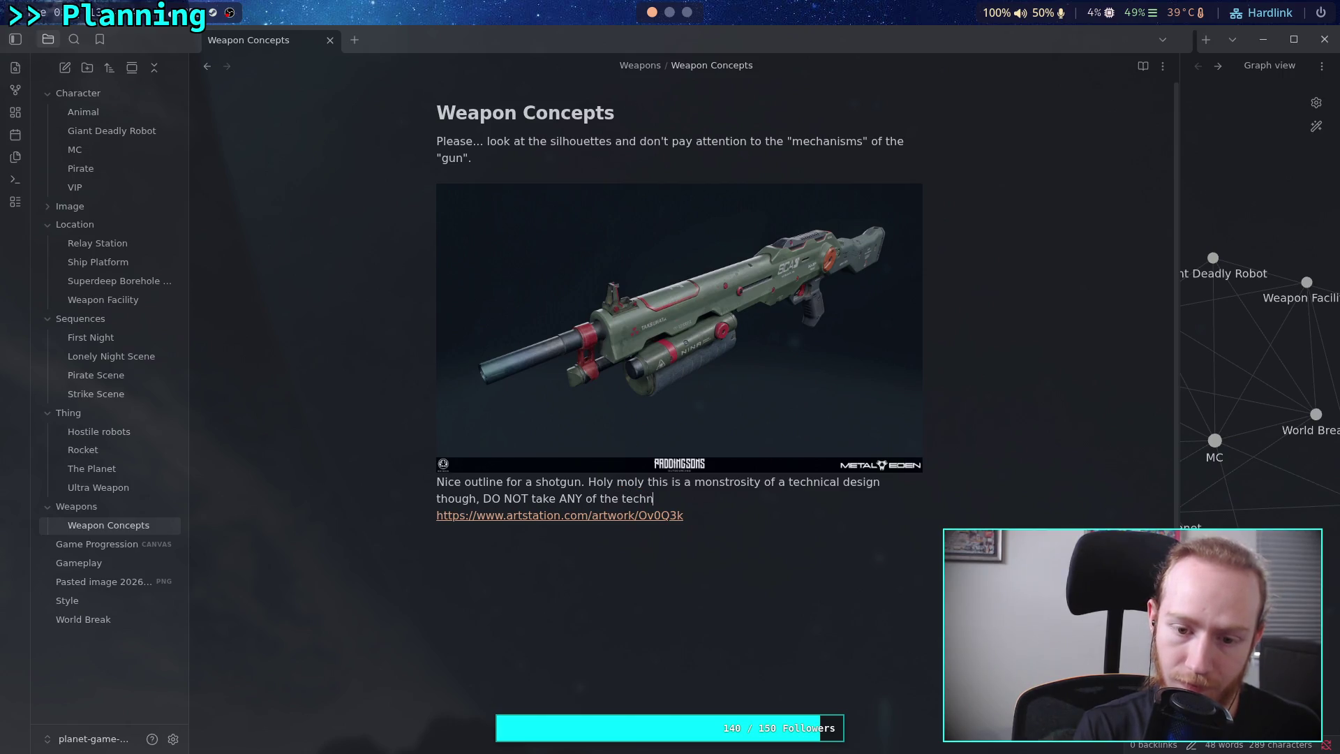
text(al details)
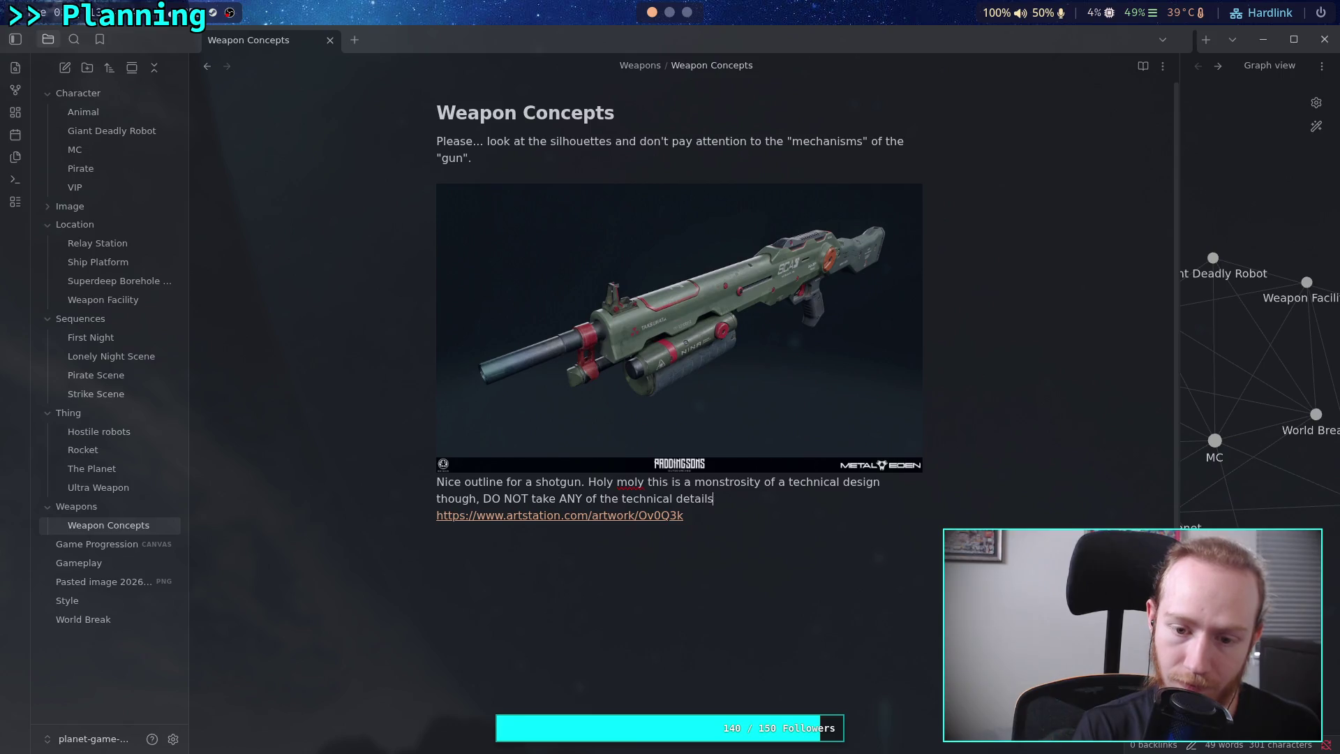
text( sero)
key(BackSpace)
key(BackSpace)
text(iously.)
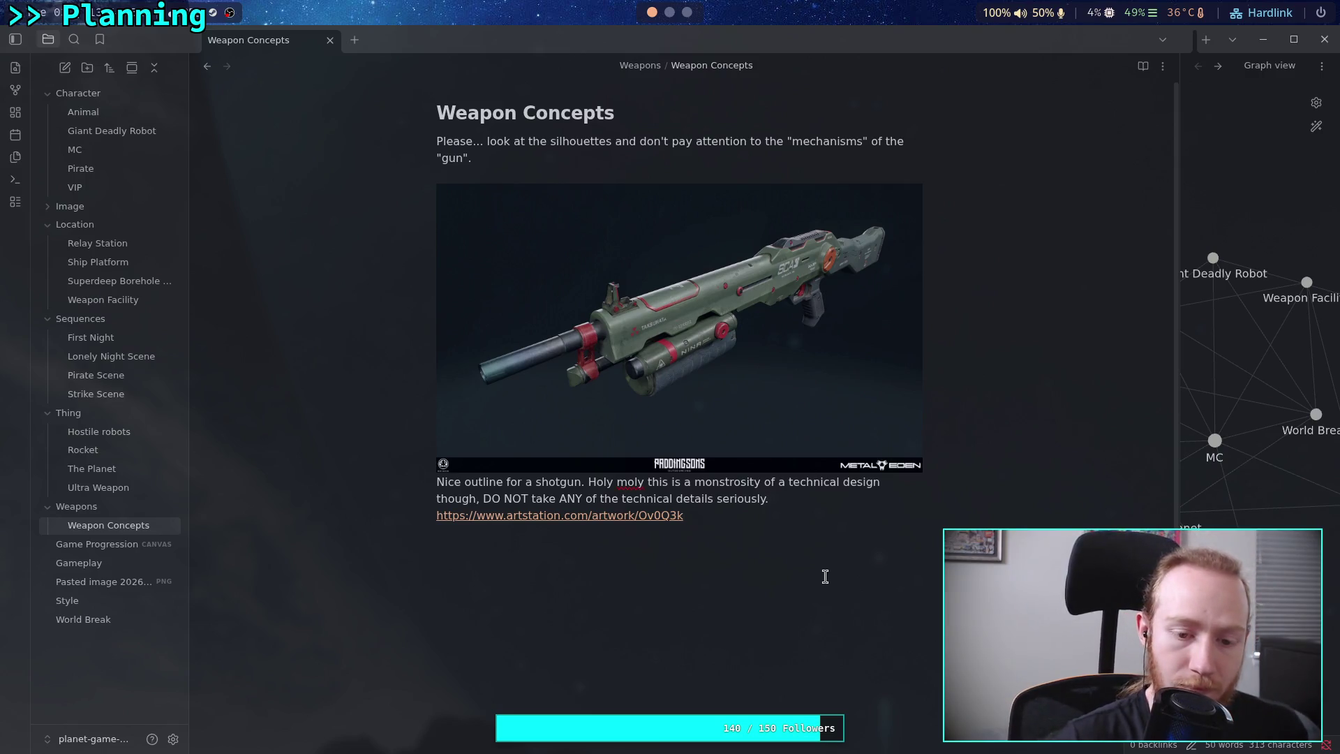
click(558, 515)
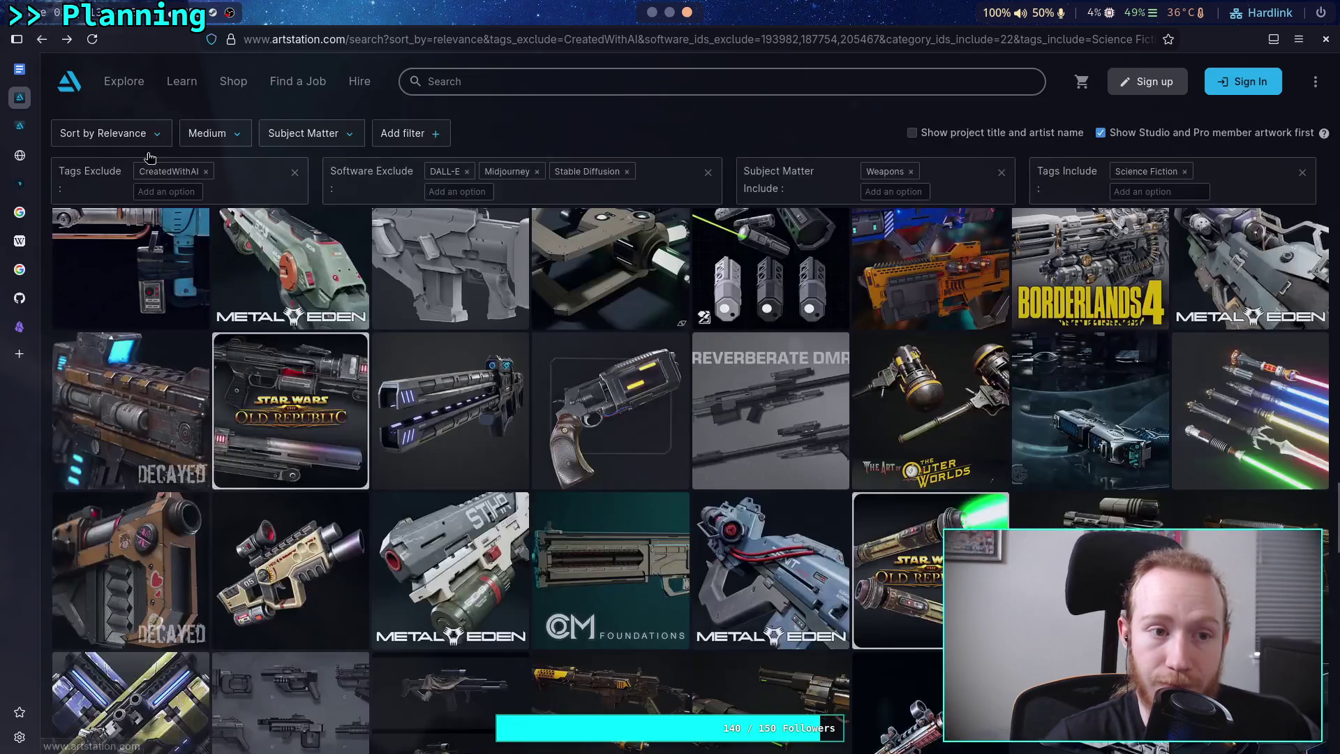
Return to the sci-fi weapons results, browse the grid, and open the Metal Eden Gun #14 artwork.
click(41, 39)
scroll(45, 484, down, 2)
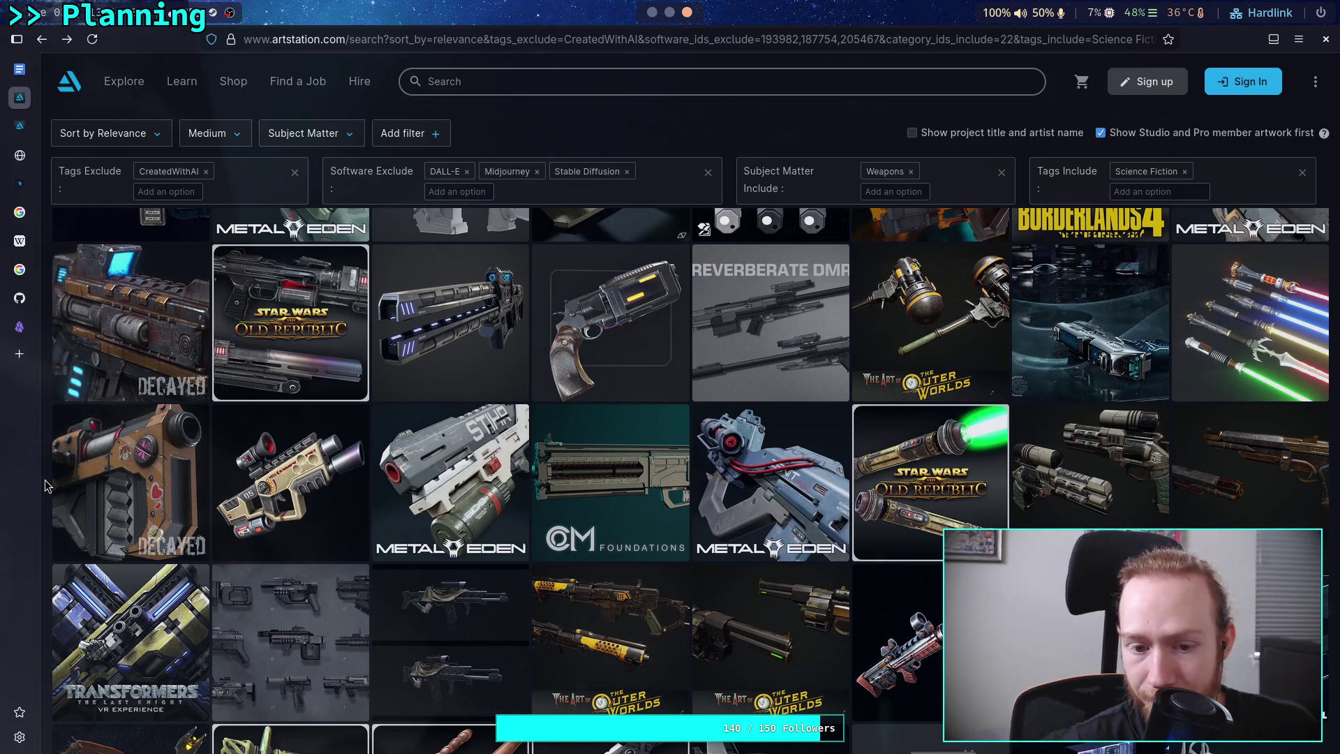
scroll(45, 480, down, 2)
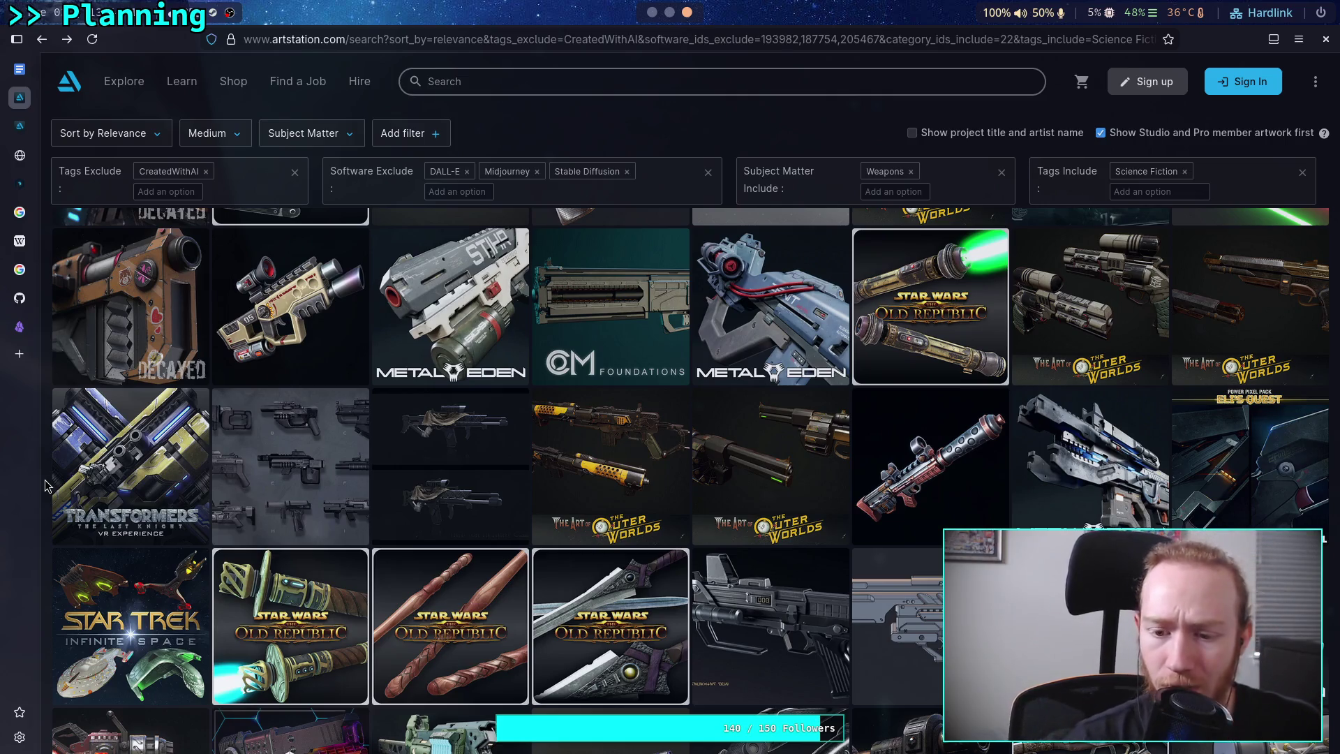
scroll(45, 485, down, 3)
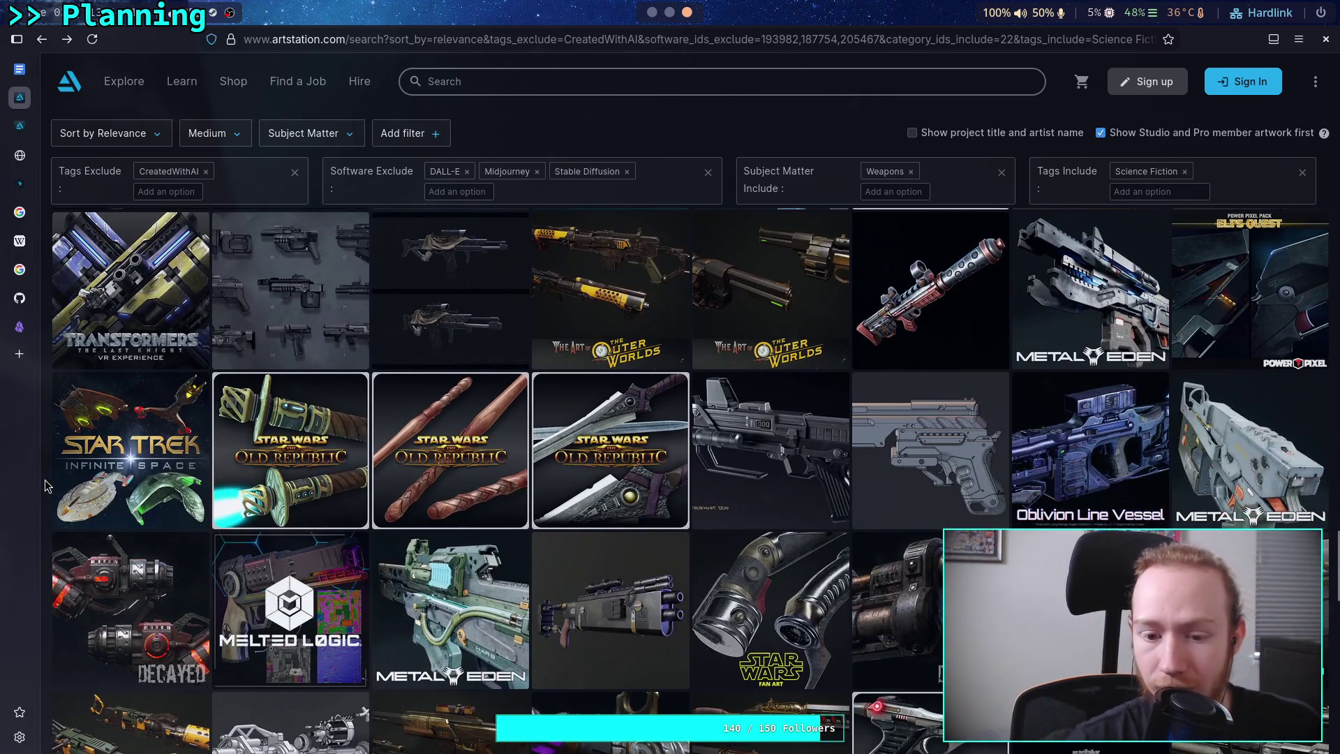
scroll(46, 485, down, 2)
scroll(45, 485, down, 2)
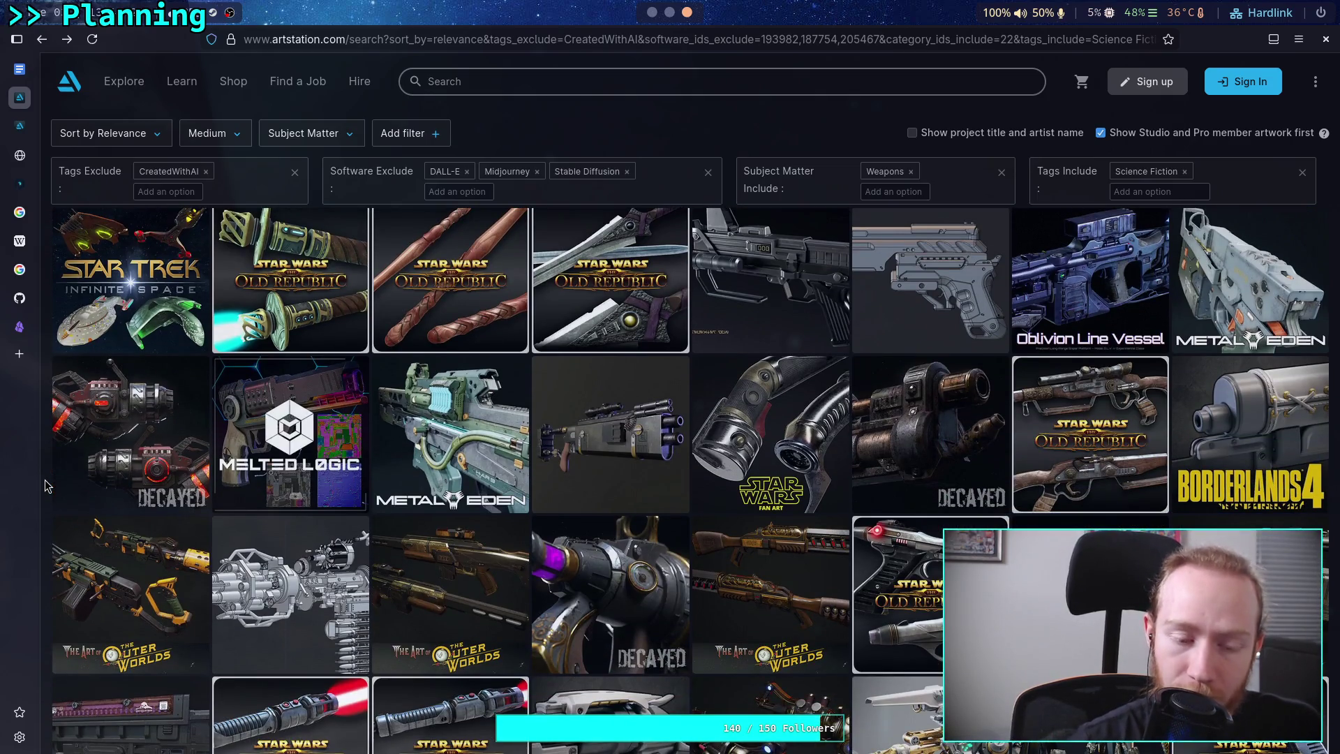
scroll(45, 479, down, 4)
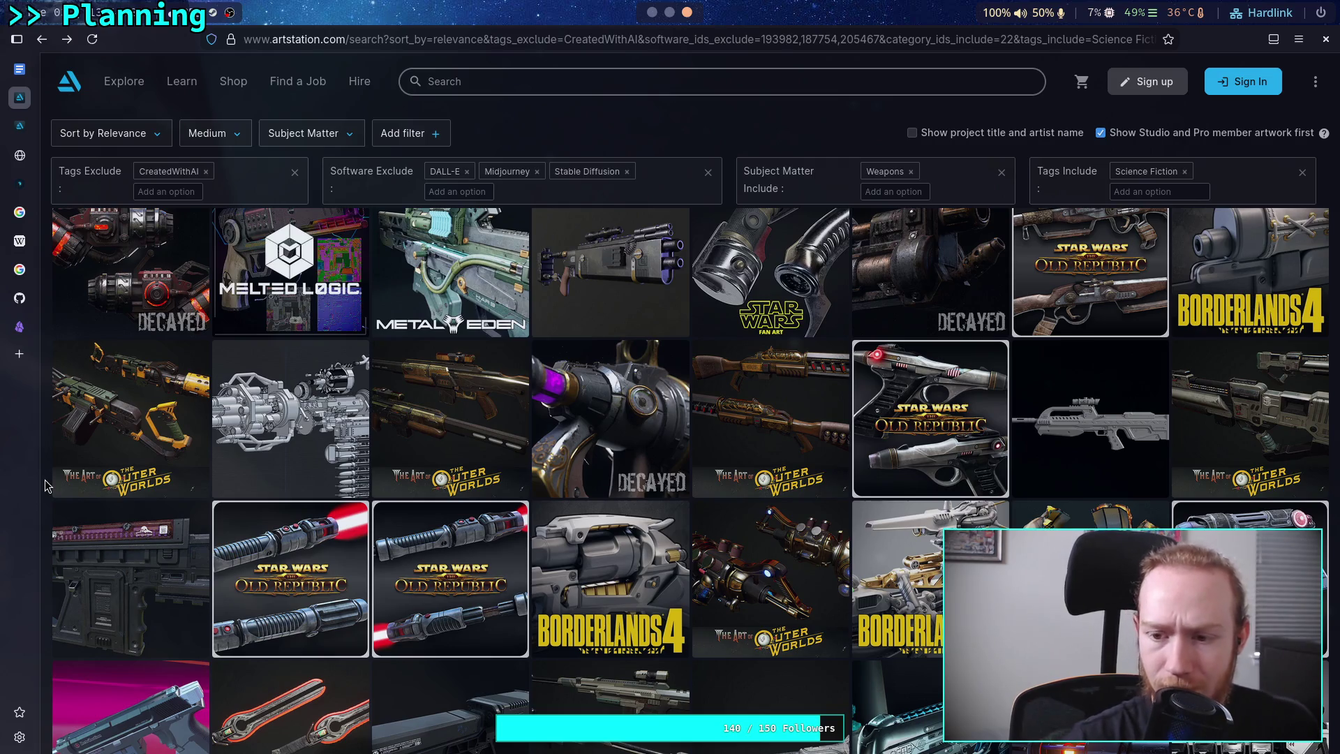
scroll(44, 487, down, 3)
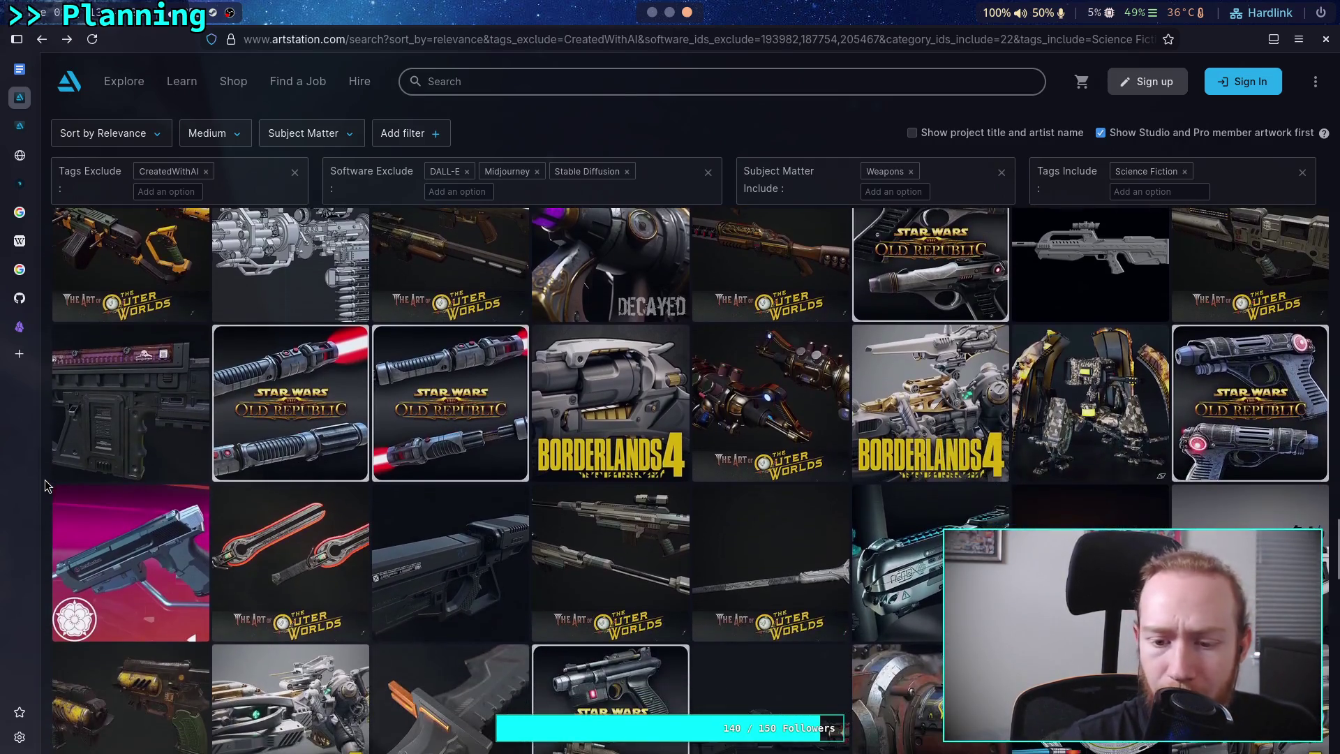
scroll(45, 487, down, 2)
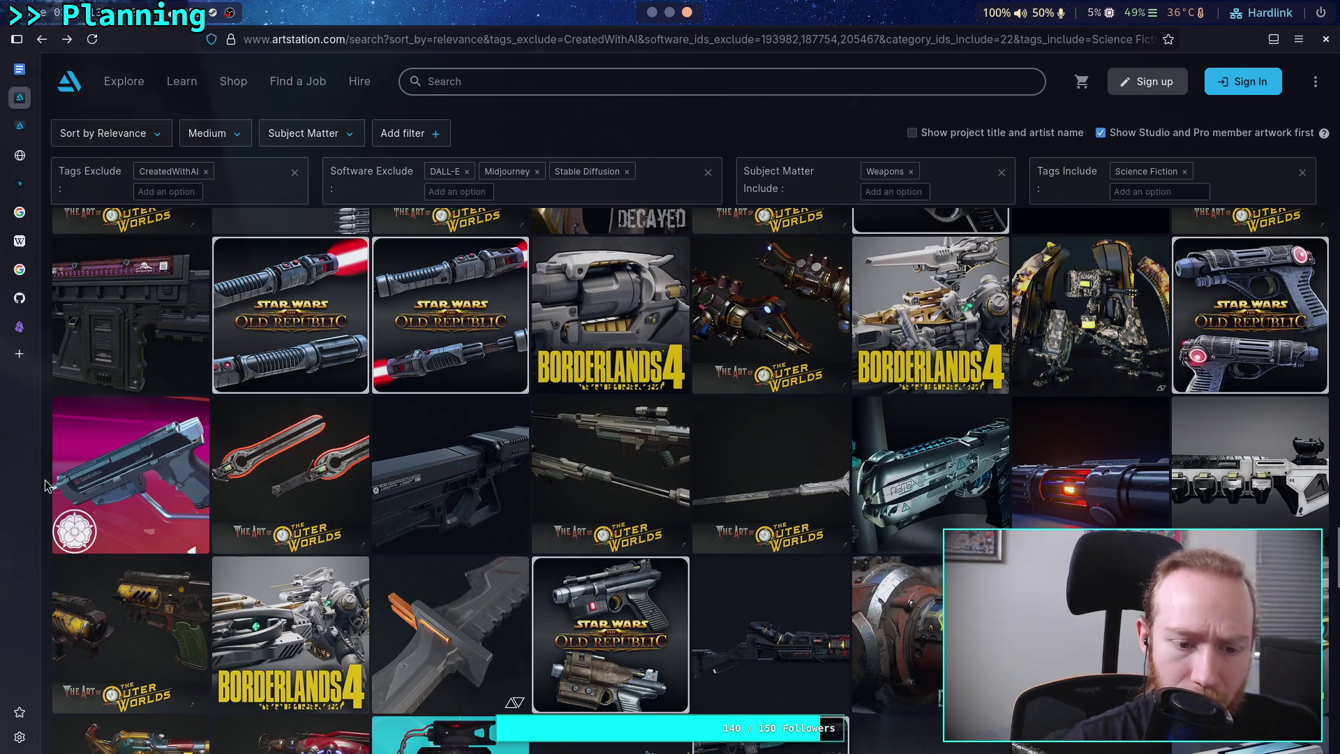
scroll(44, 486, down, 3)
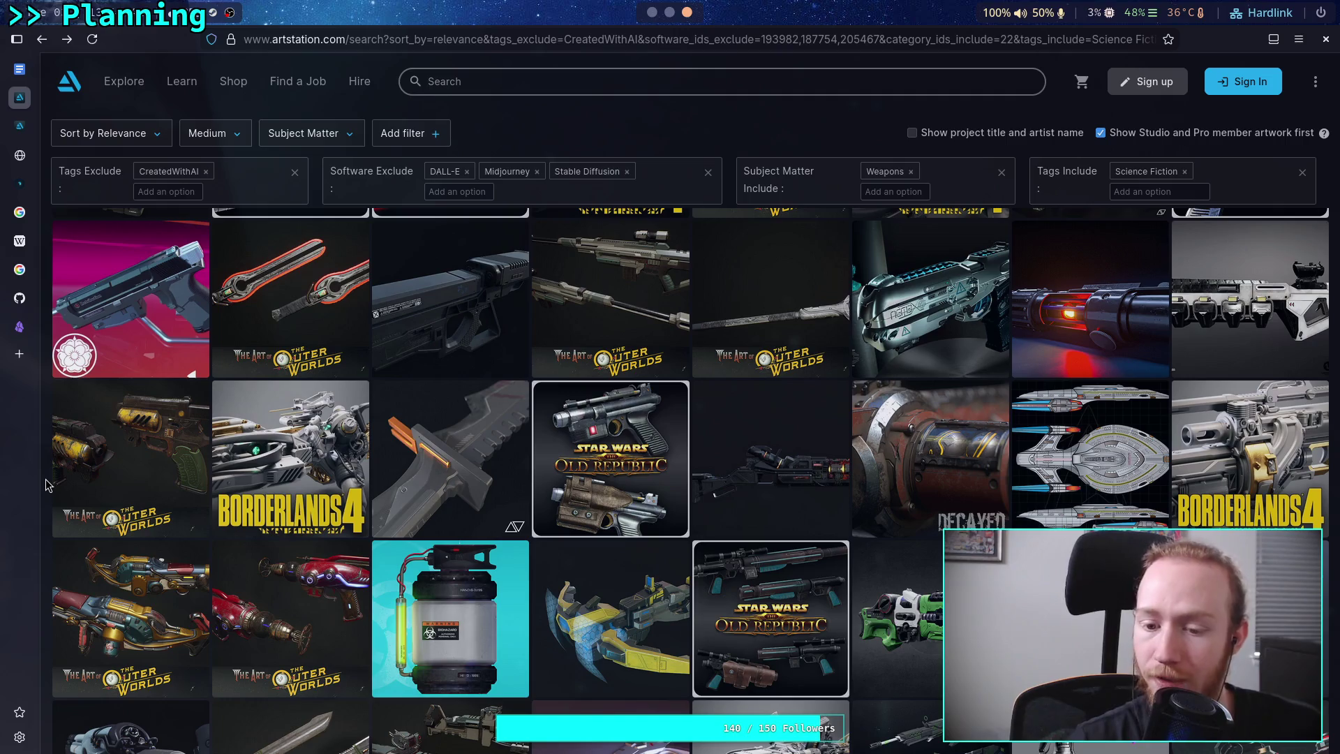
scroll(47, 485, down, 1)
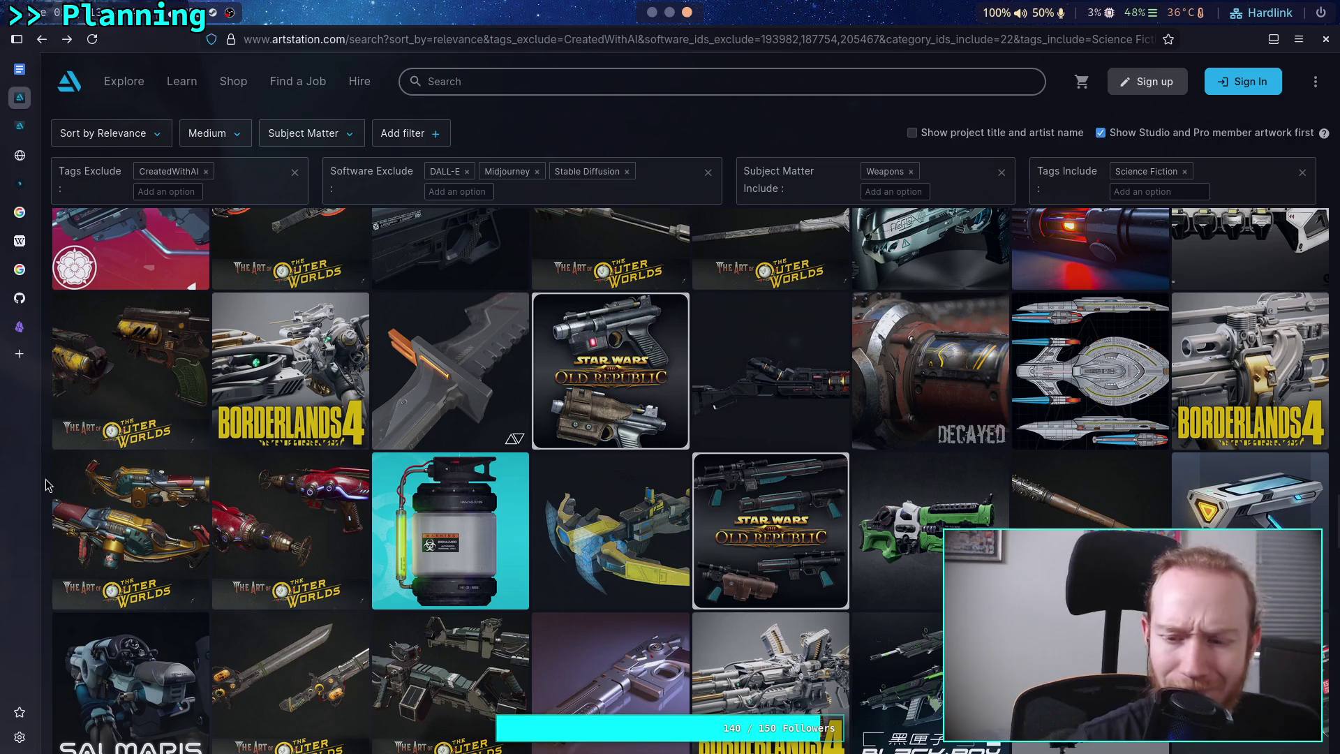
scroll(46, 484, down, 1)
scroll(47, 484, down, 1)
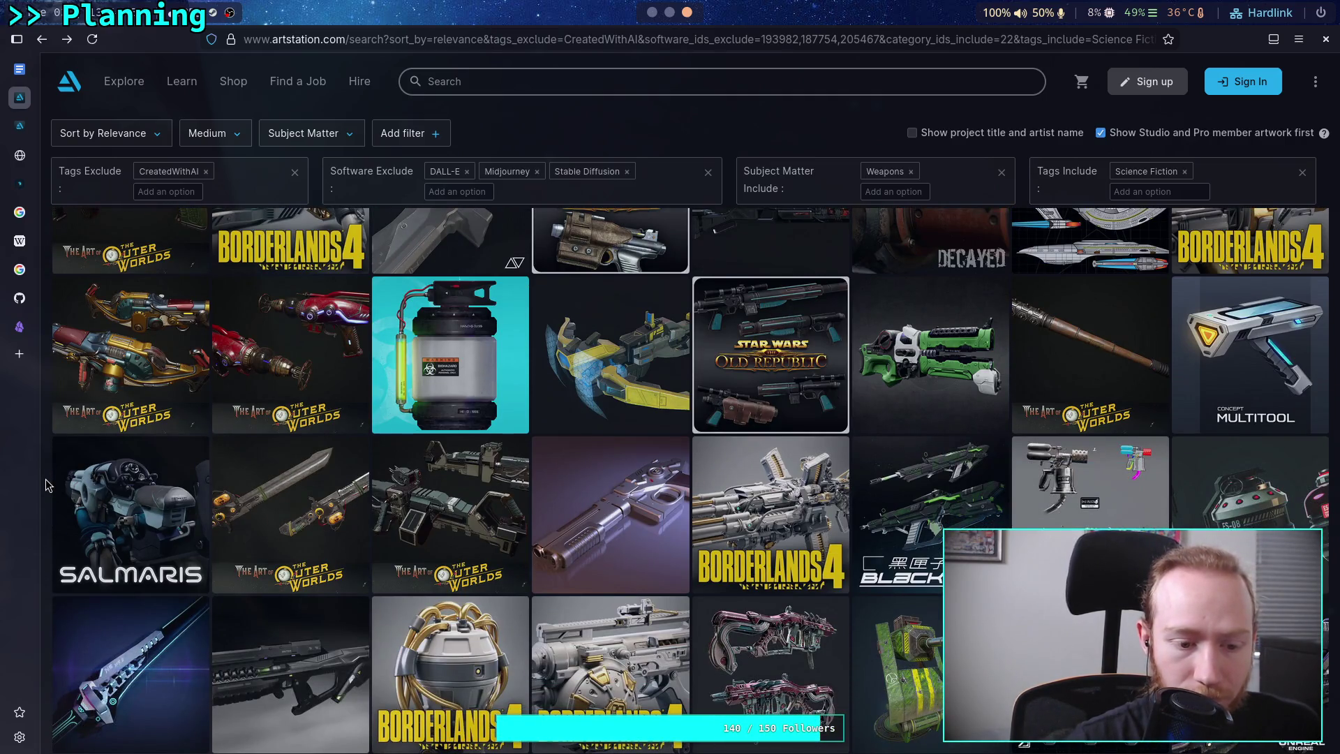
scroll(47, 484, down, 1)
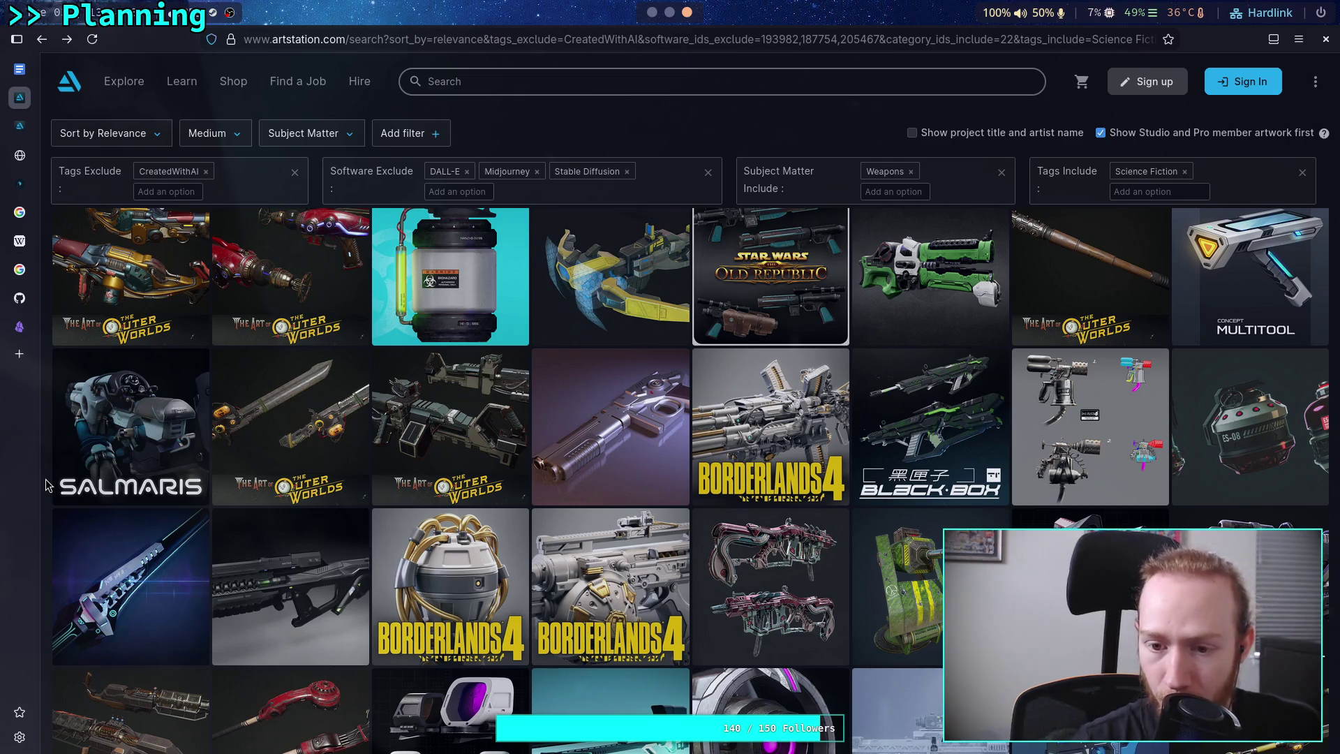
scroll(46, 485, up, 5)
scroll(46, 485, up, 10)
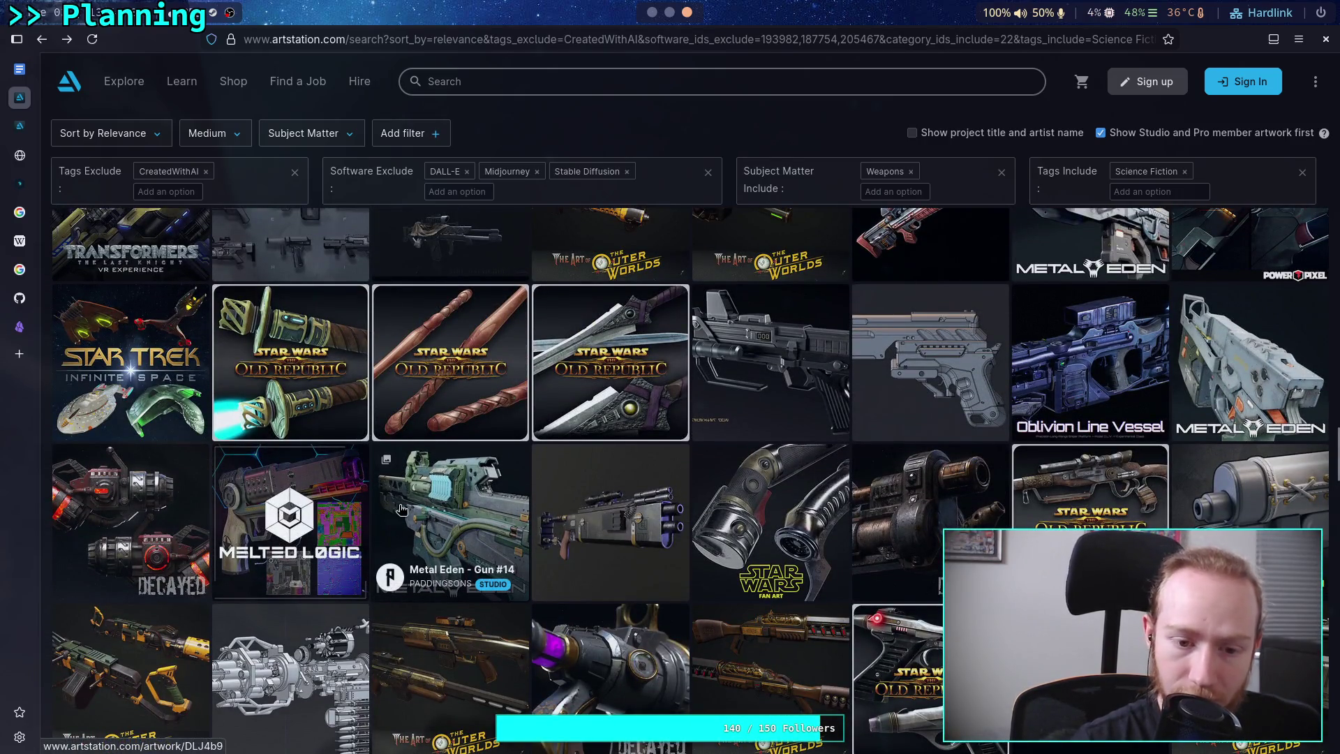
click(429, 505)
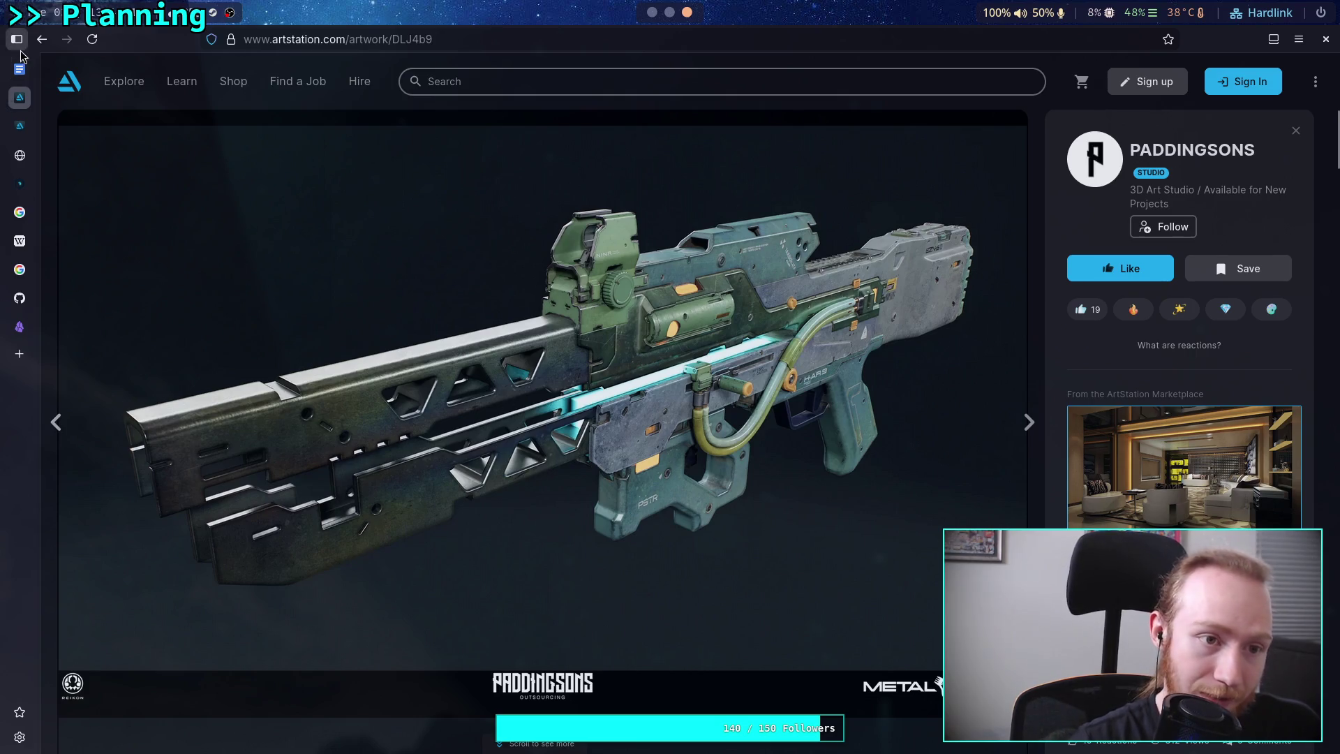
click(41, 39)
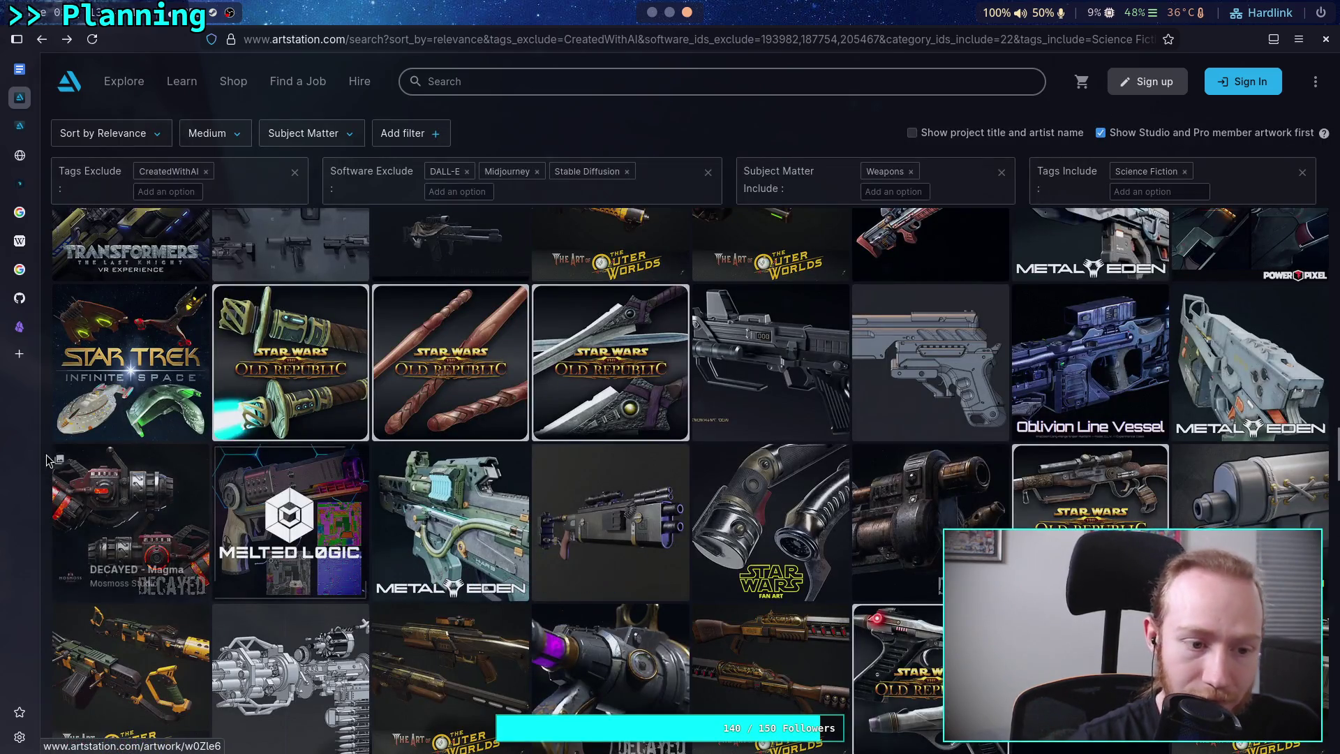
scroll(49, 459, down, 3)
scroll(49, 459, down, 1)
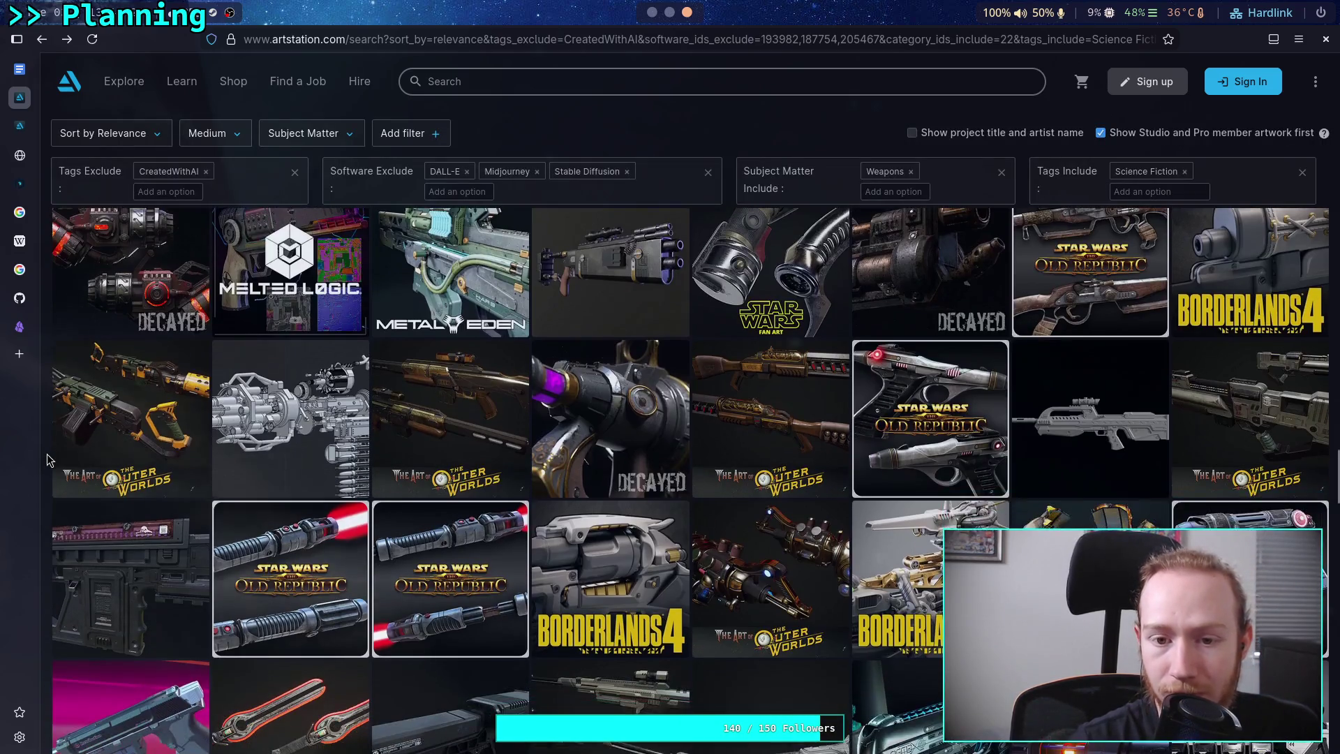
scroll(49, 459, up, 1)
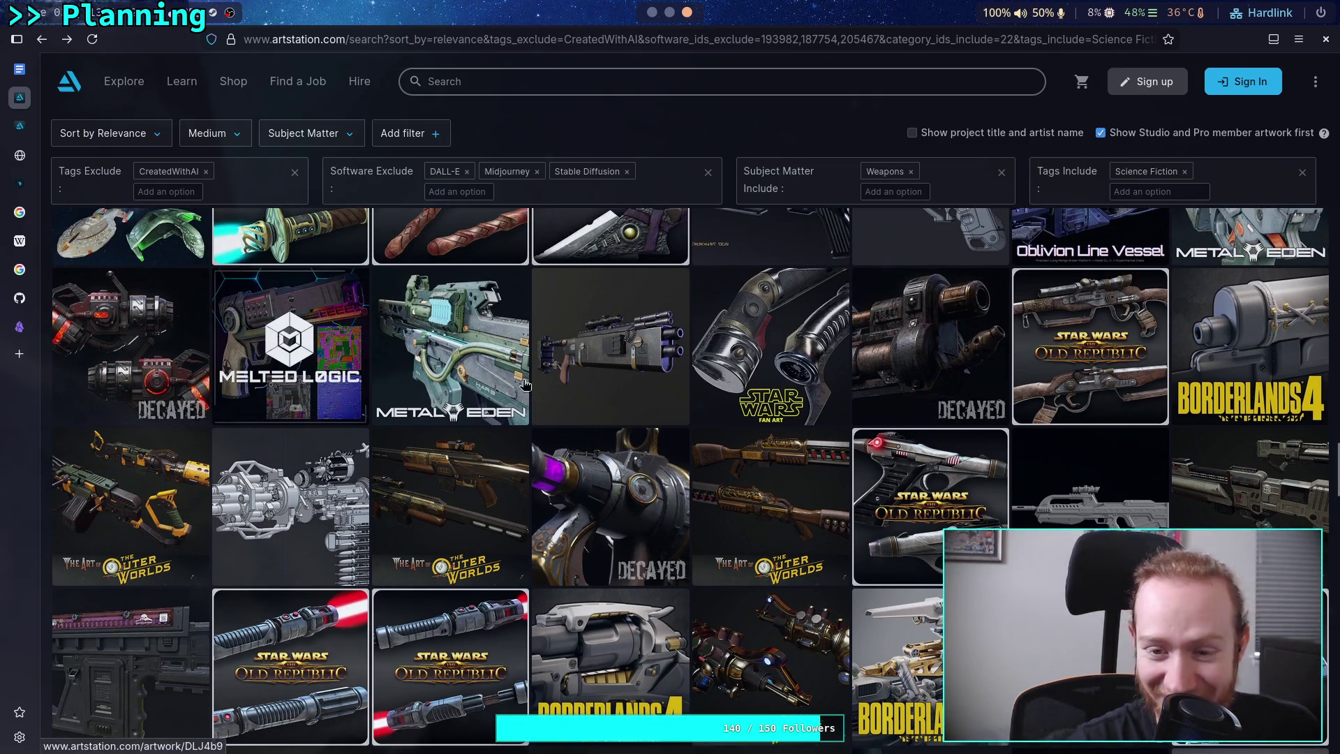
click(562, 374)
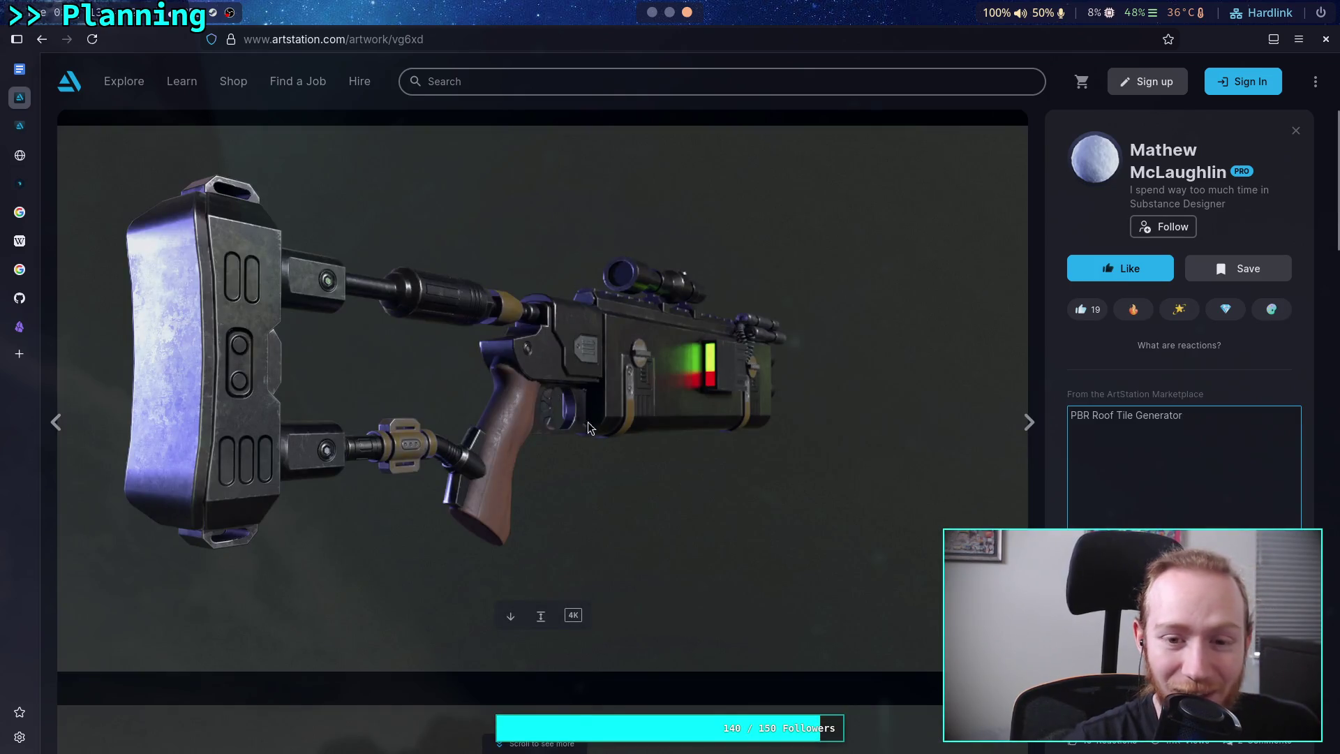
scroll(606, 464, down, 5)
scroll(641, 483, down, 7)
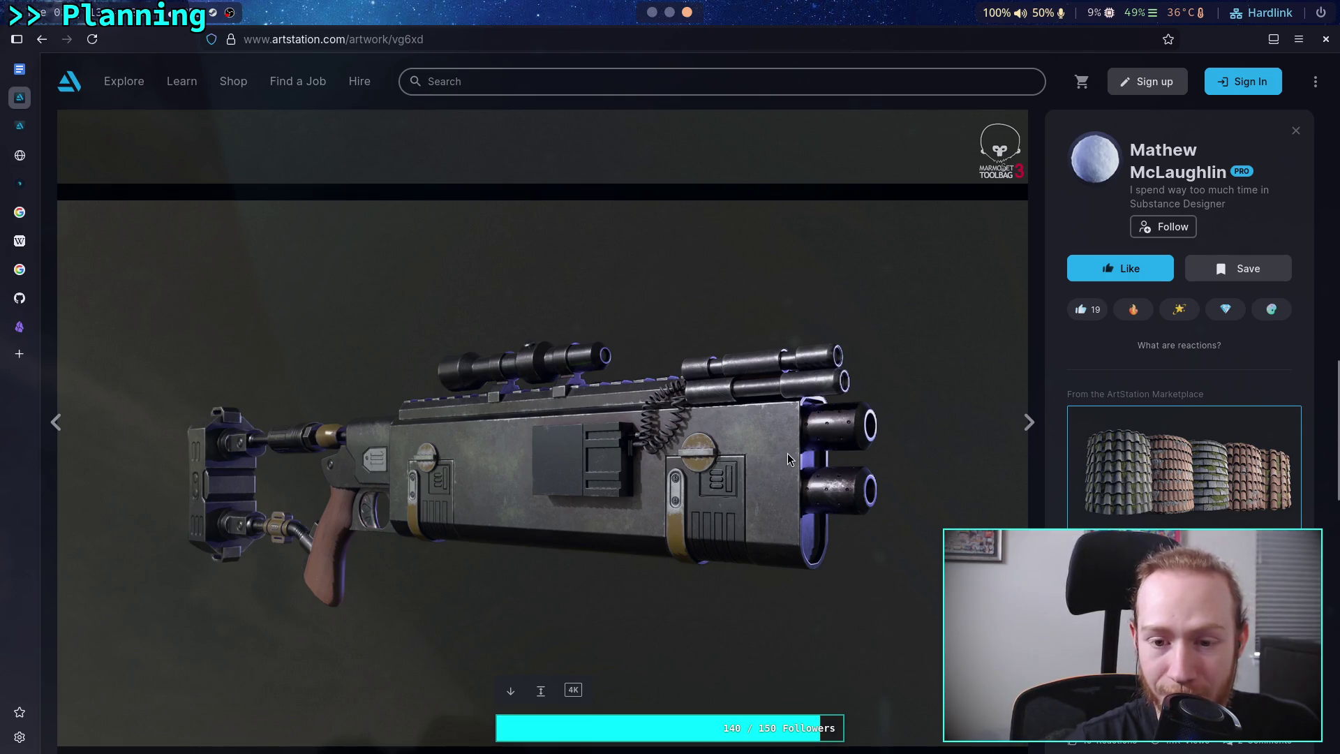
scroll(787, 452, down, 10)
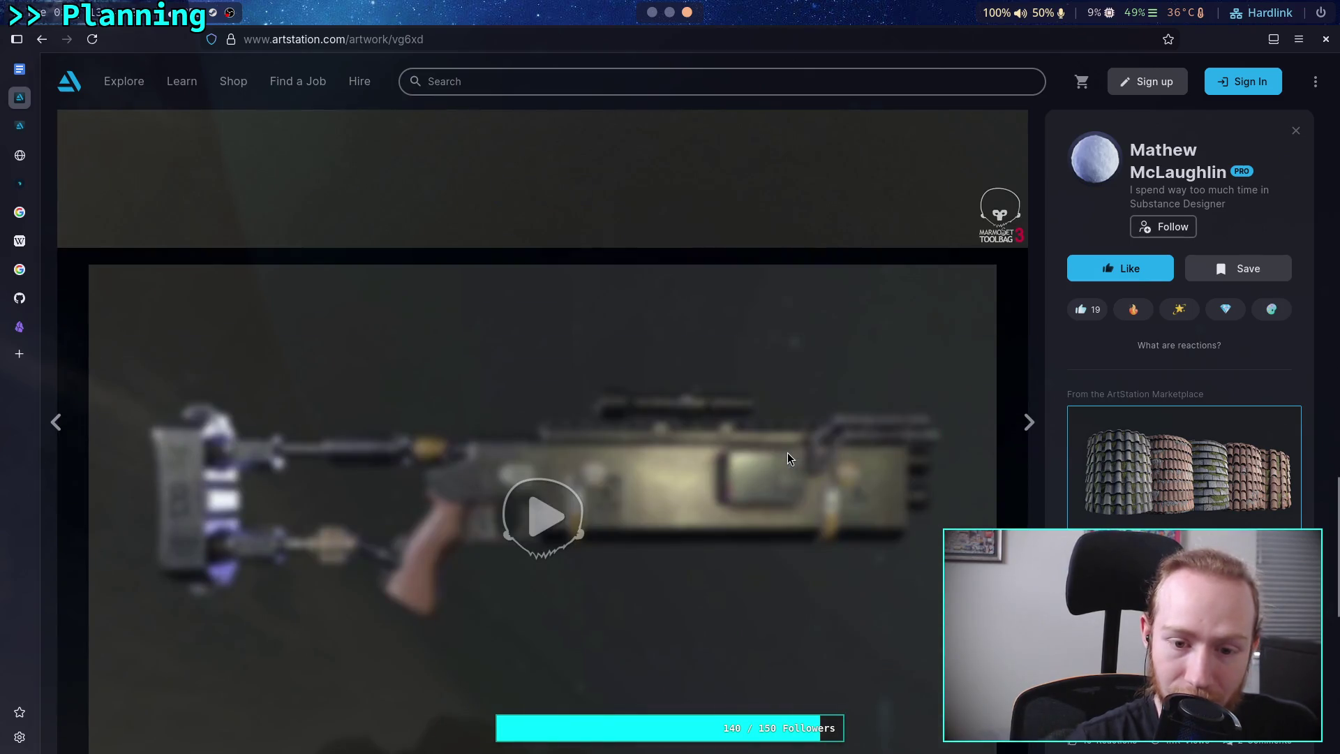
scroll(789, 450, down, 10)
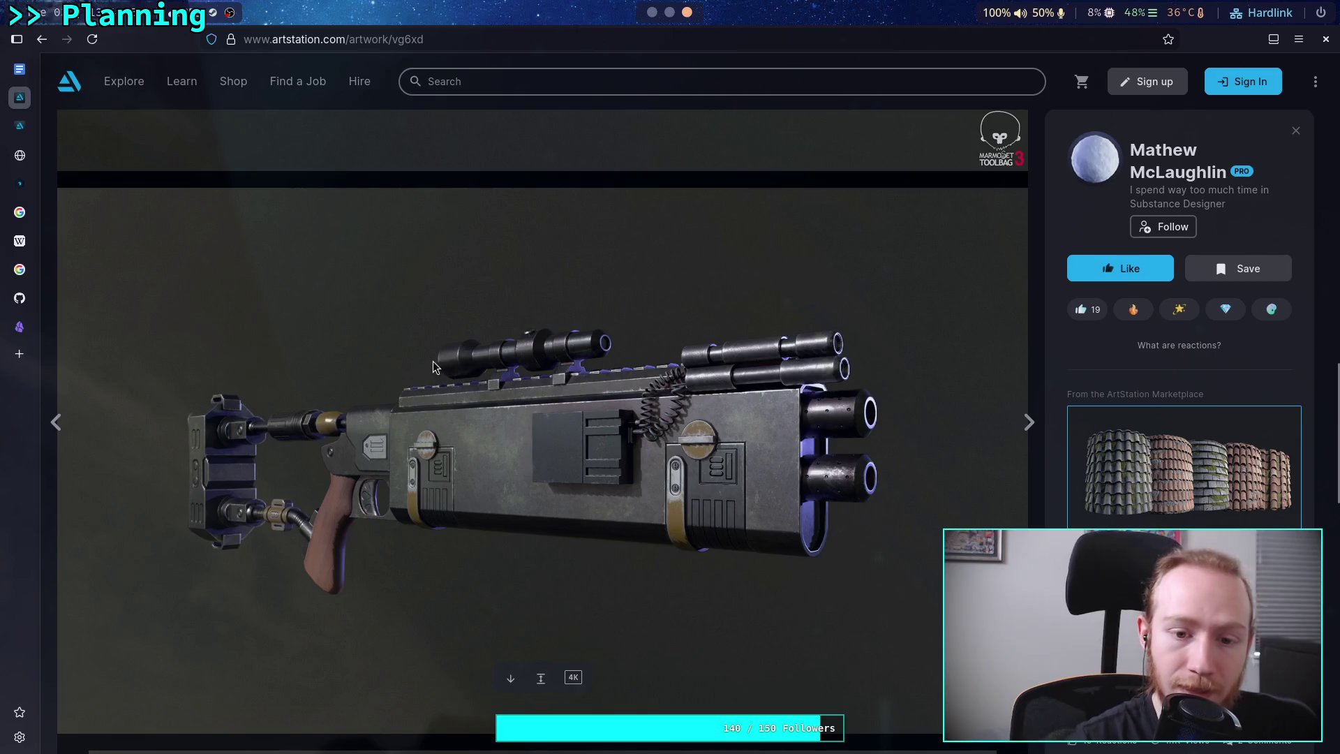
scroll(609, 372, down, 10)
scroll(609, 372, up, 2)
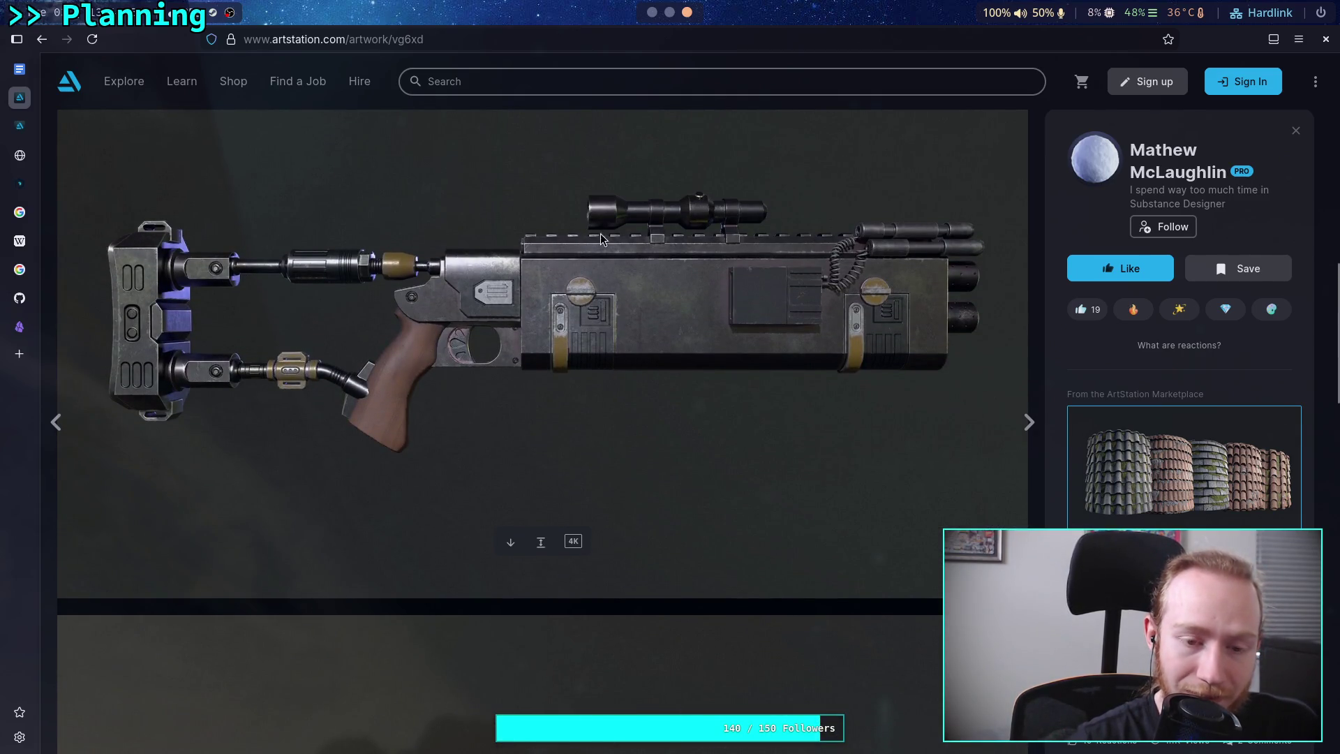
click(42, 39)
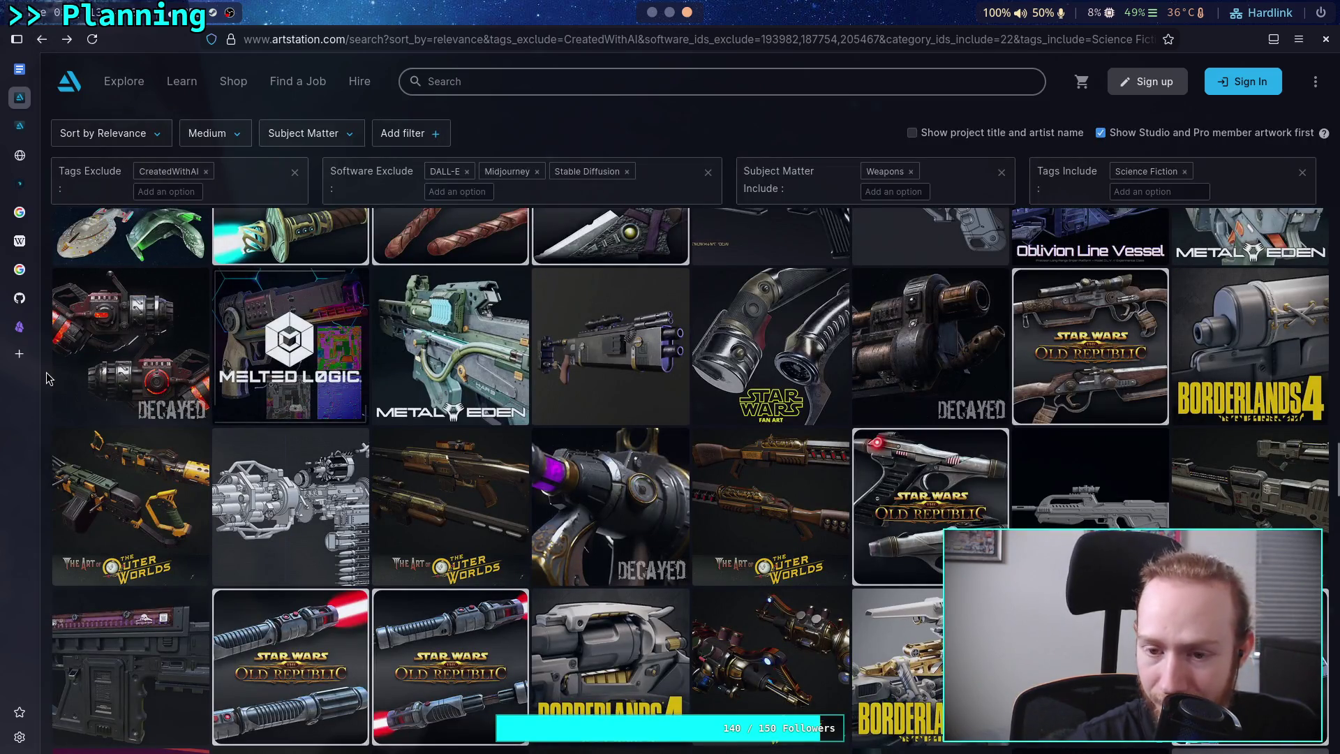
scroll(46, 378, down, 2)
scroll(46, 378, down, 2)
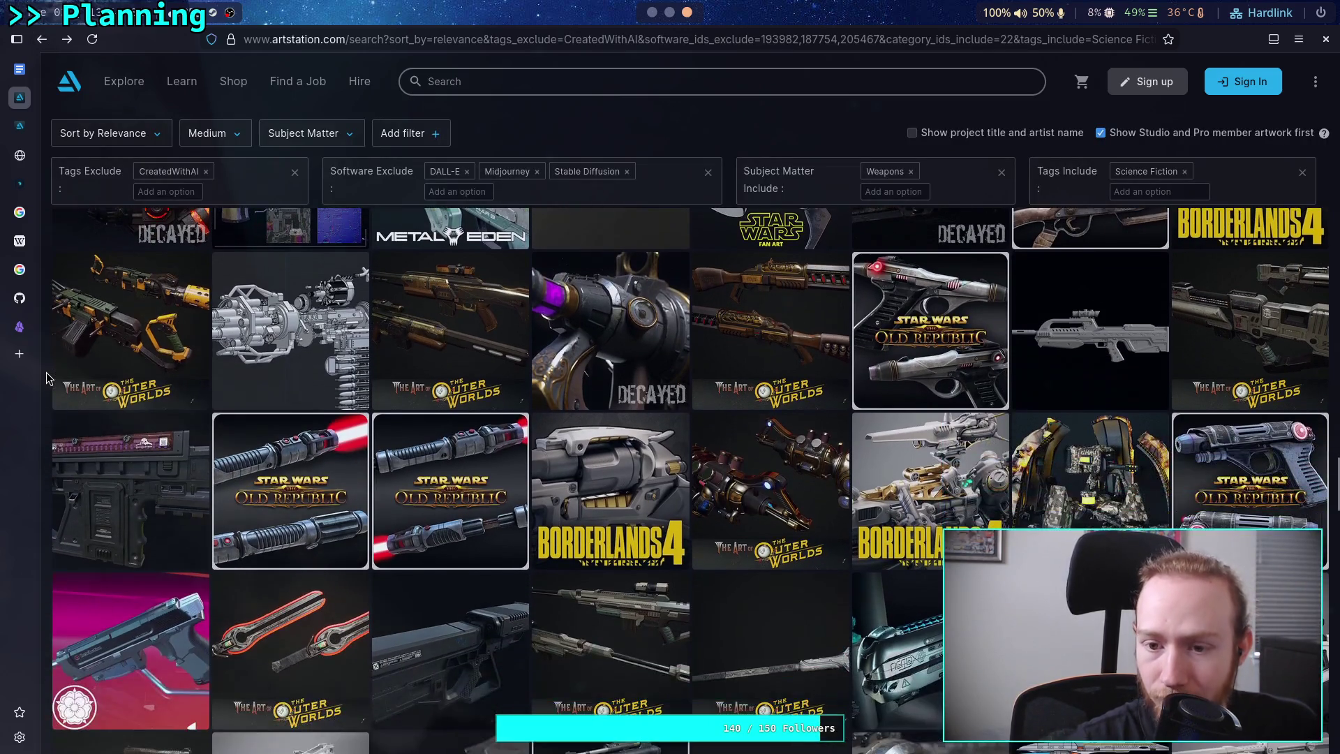
View the Halo Infinite Battle Rifle artwork, then go back to the weapons results.
click(1048, 329)
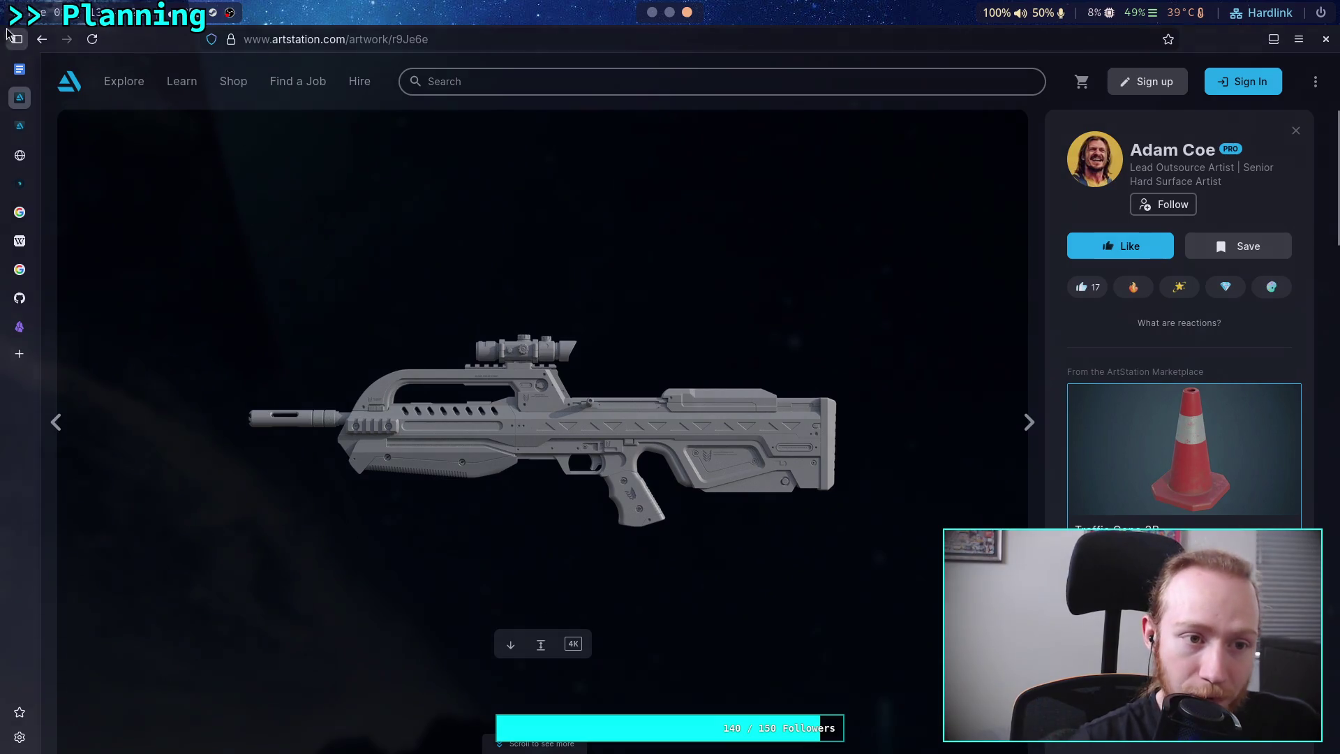
click(42, 39)
Scroll down the filtered sci-fi weapons grid and open the Arasaka gun concept artwork.
scroll(253, 375, down, 3)
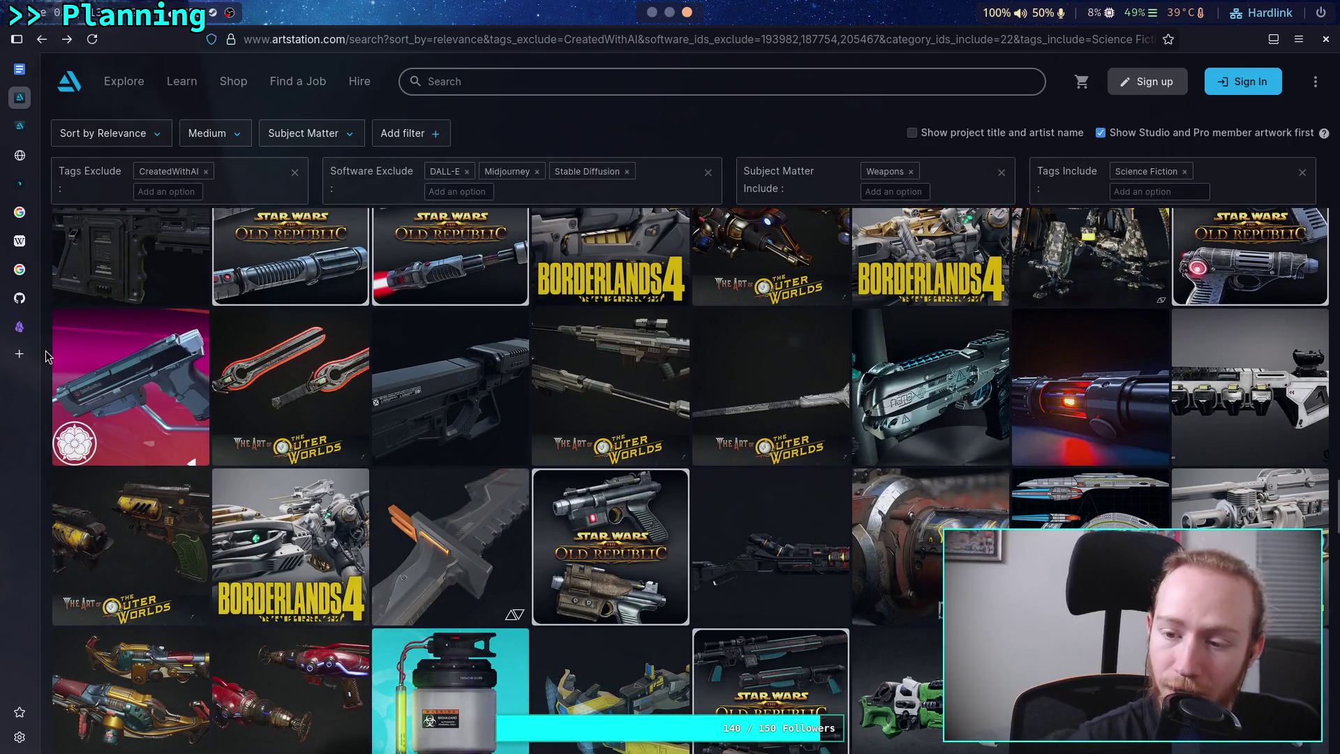
scroll(47, 356, down, 1)
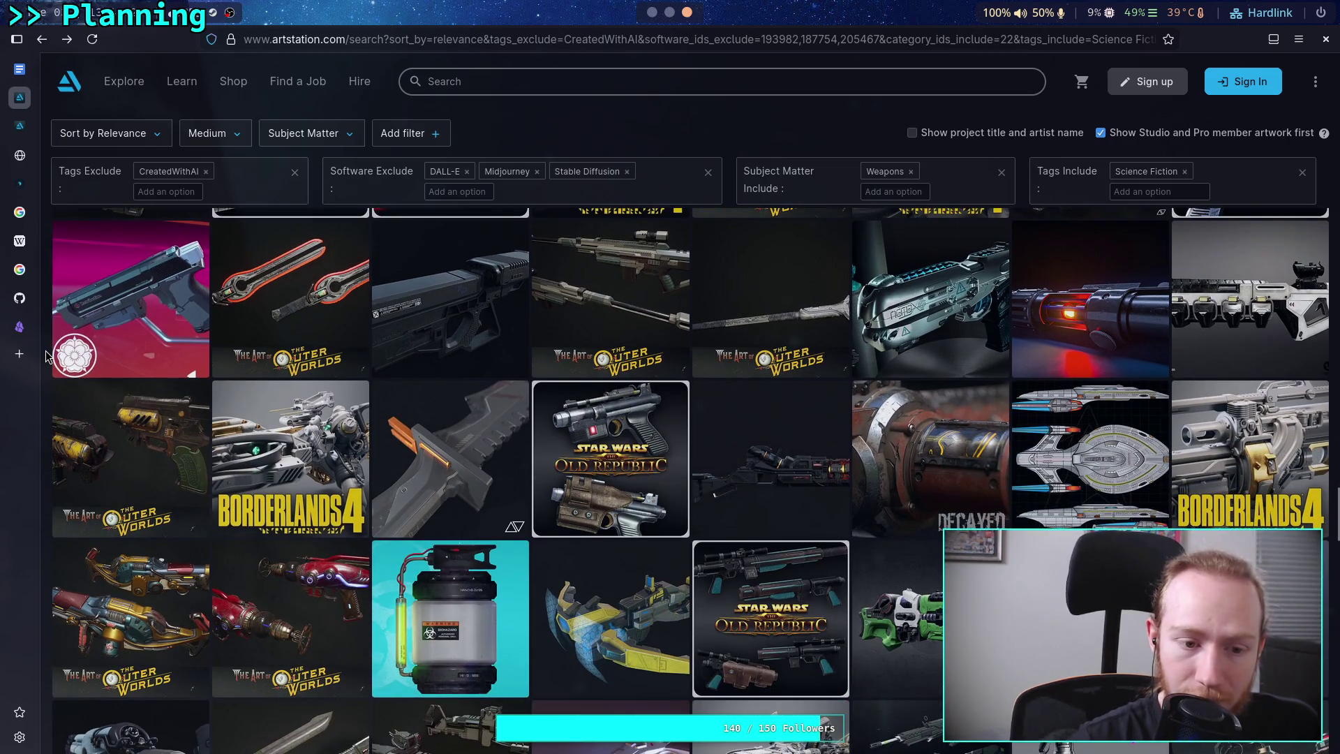
scroll(46, 356, down, 2)
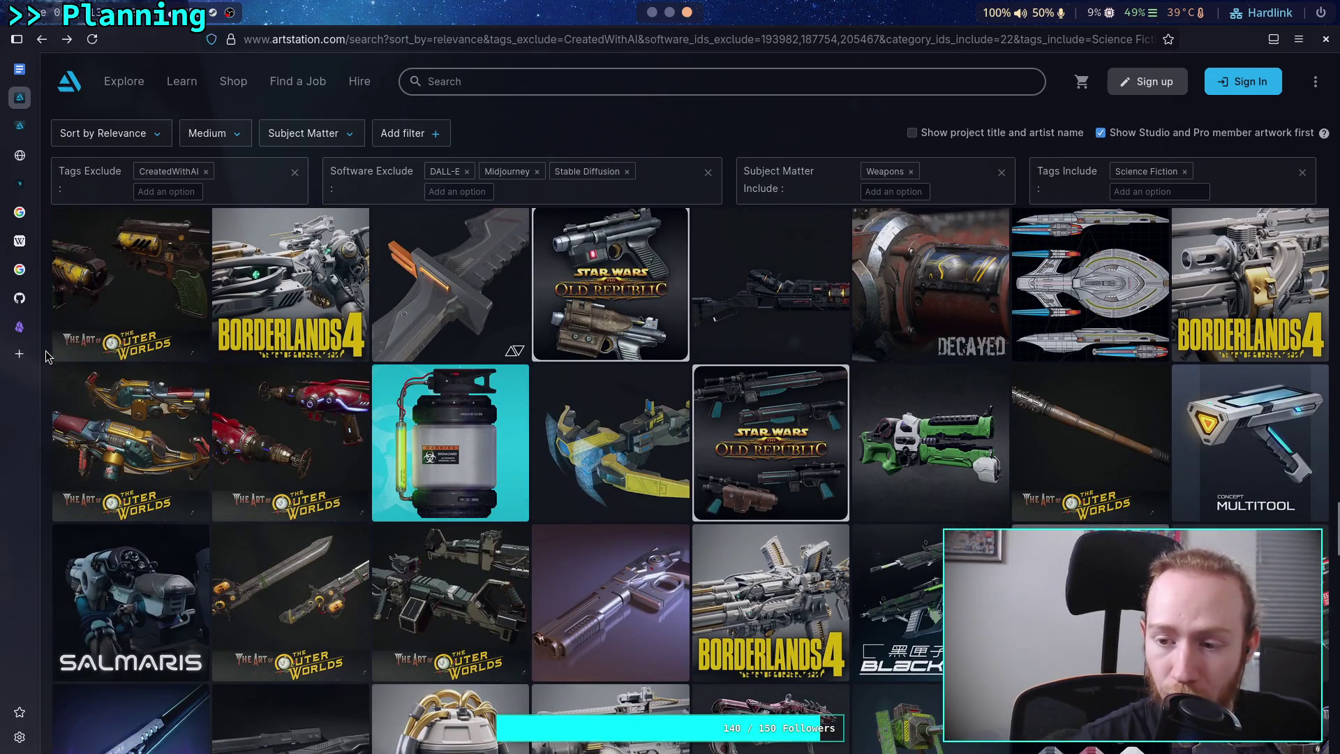
scroll(46, 358, down, 2)
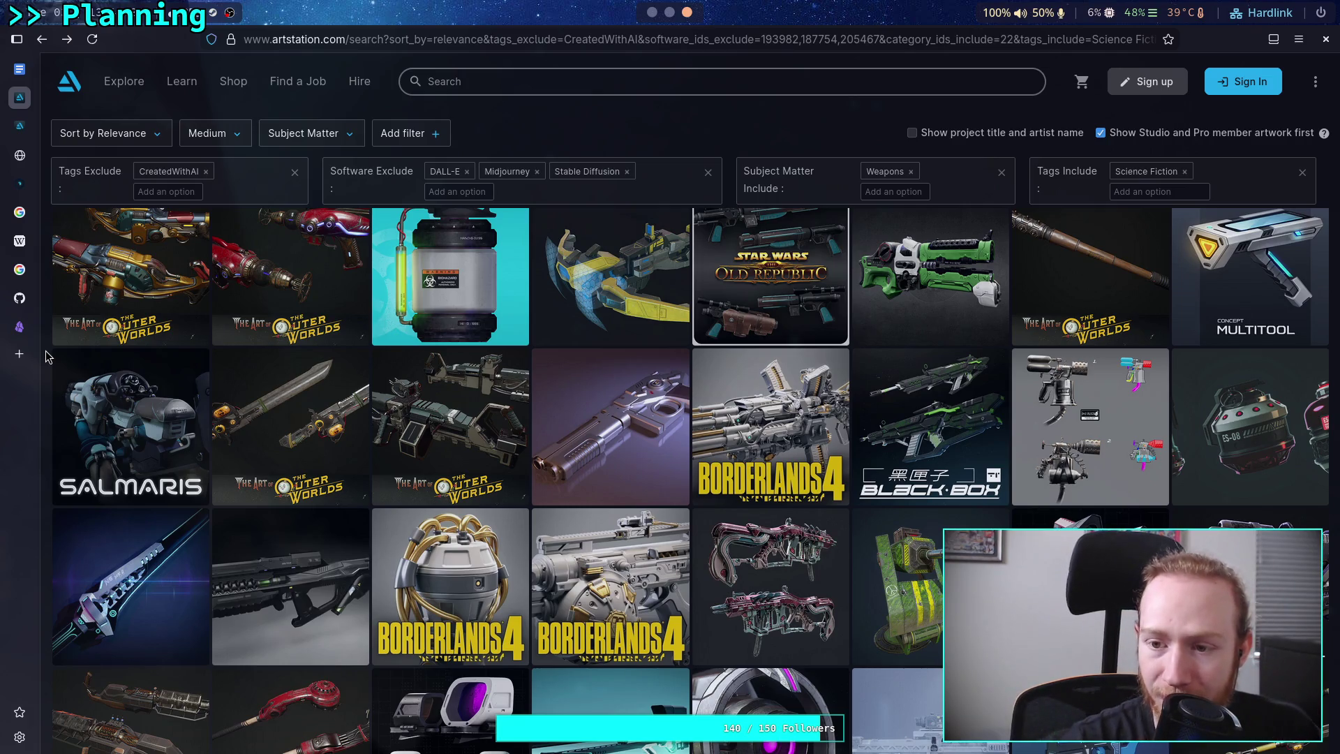
scroll(46, 357, down, 1)
scroll(46, 357, down, 1)
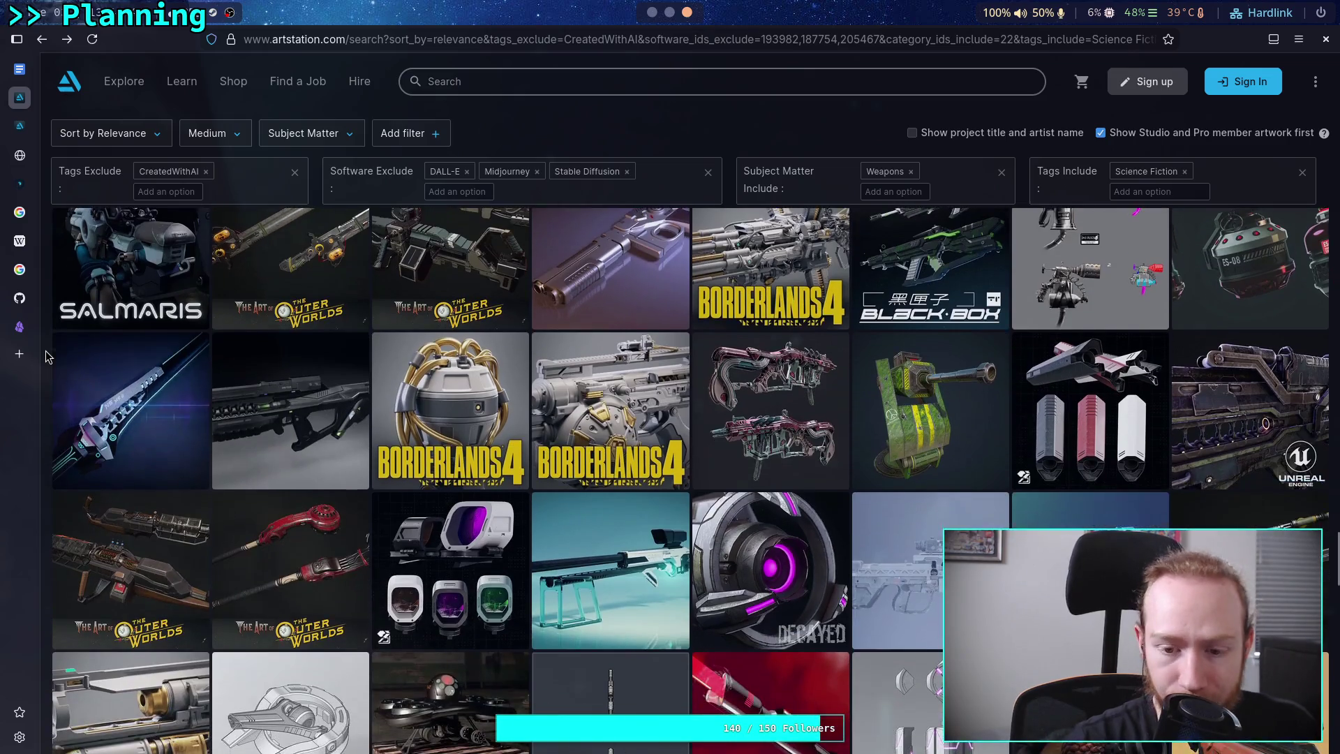
scroll(46, 357, down, 2)
scroll(46, 358, down, 2)
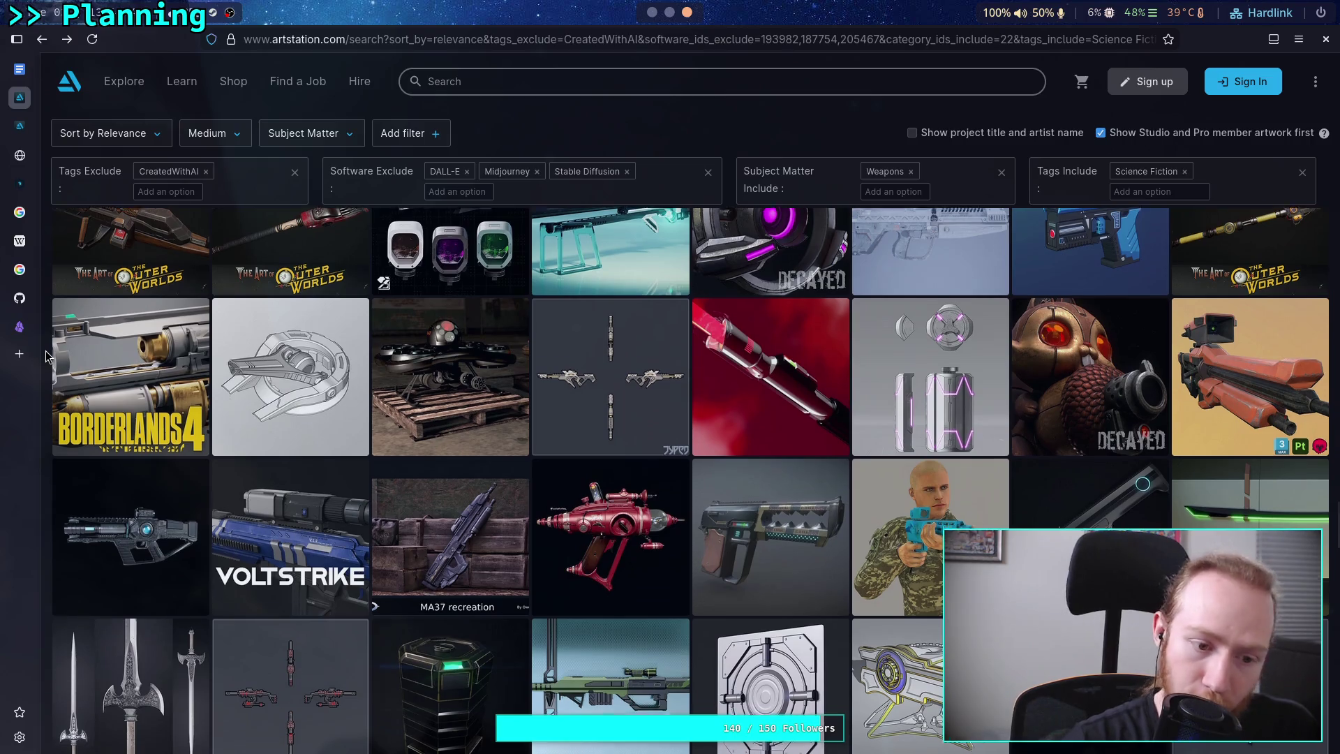
scroll(46, 357, down, 2)
scroll(46, 357, down, 2)
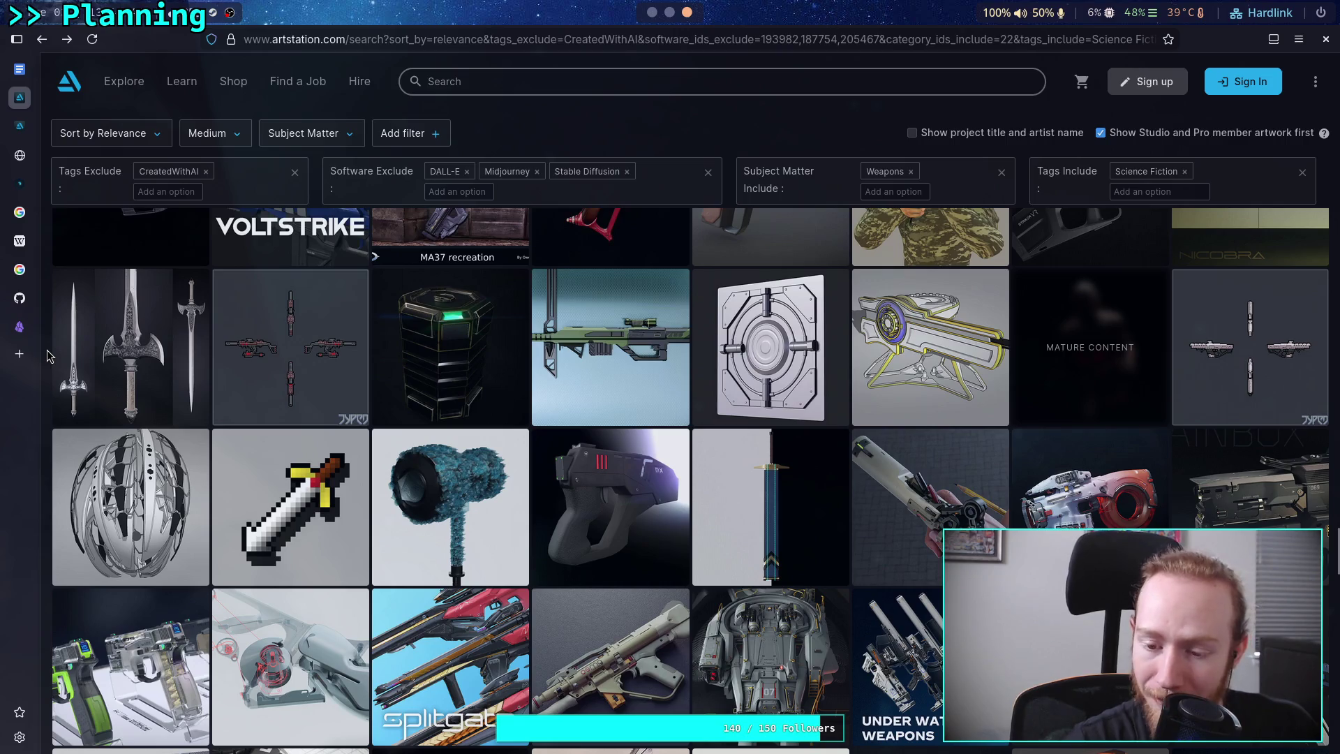
scroll(47, 356, down, 10)
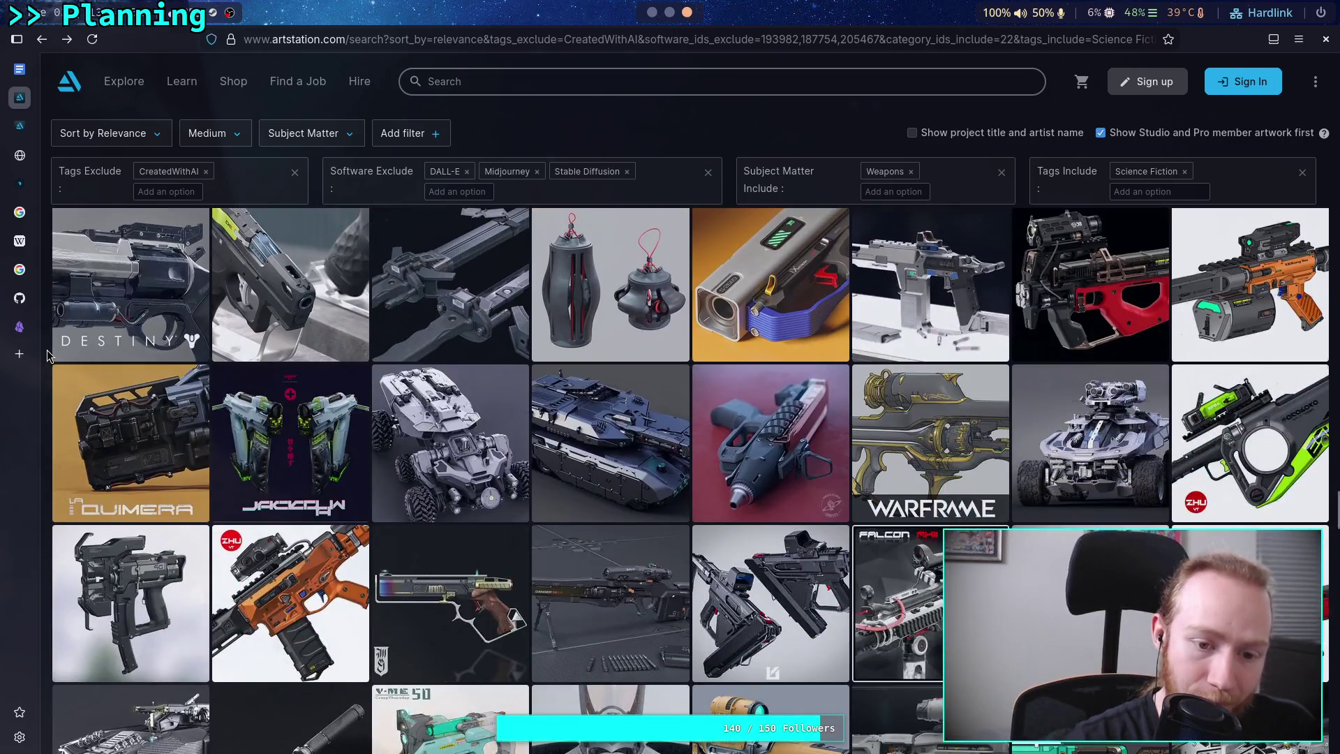
click(282, 295)
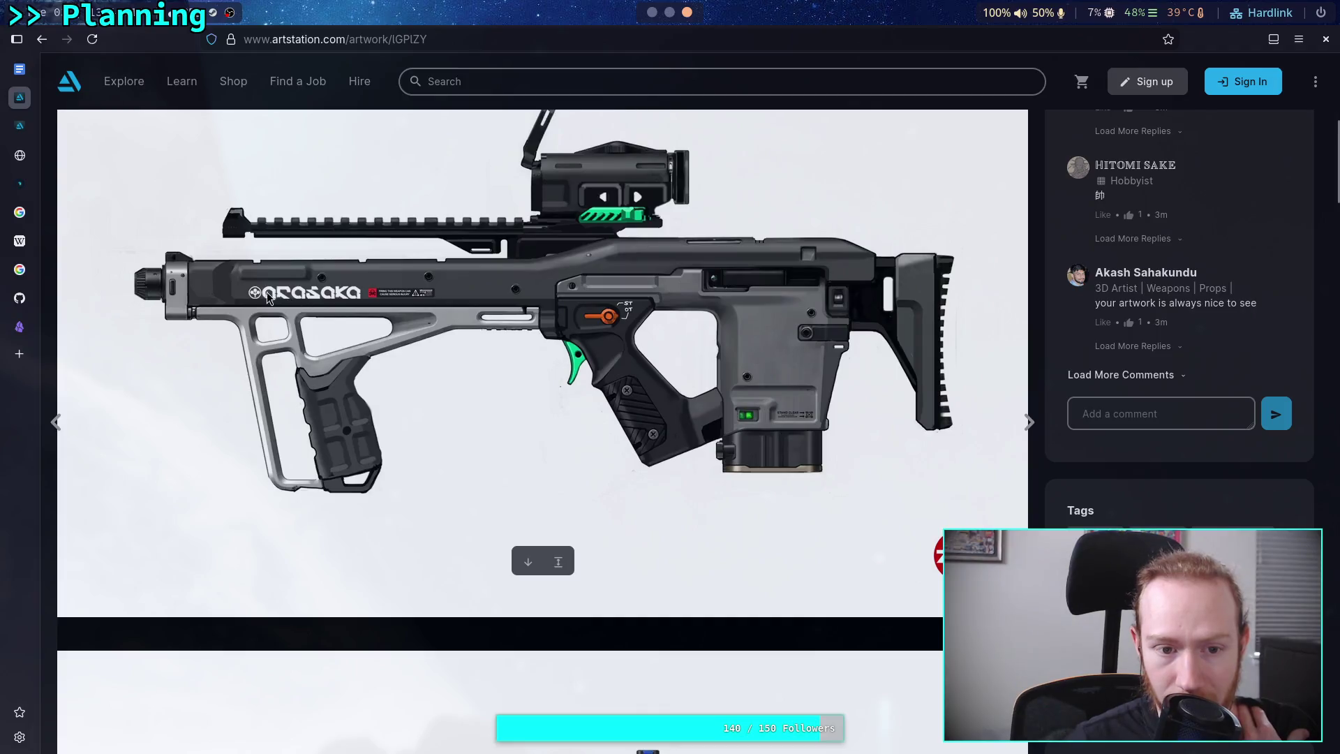
Browse the Arasaka weapon sheets and bring up the context menu on the compact scoped SMG image.
scroll(285, 265, down, 4)
scroll(314, 271, down, 3)
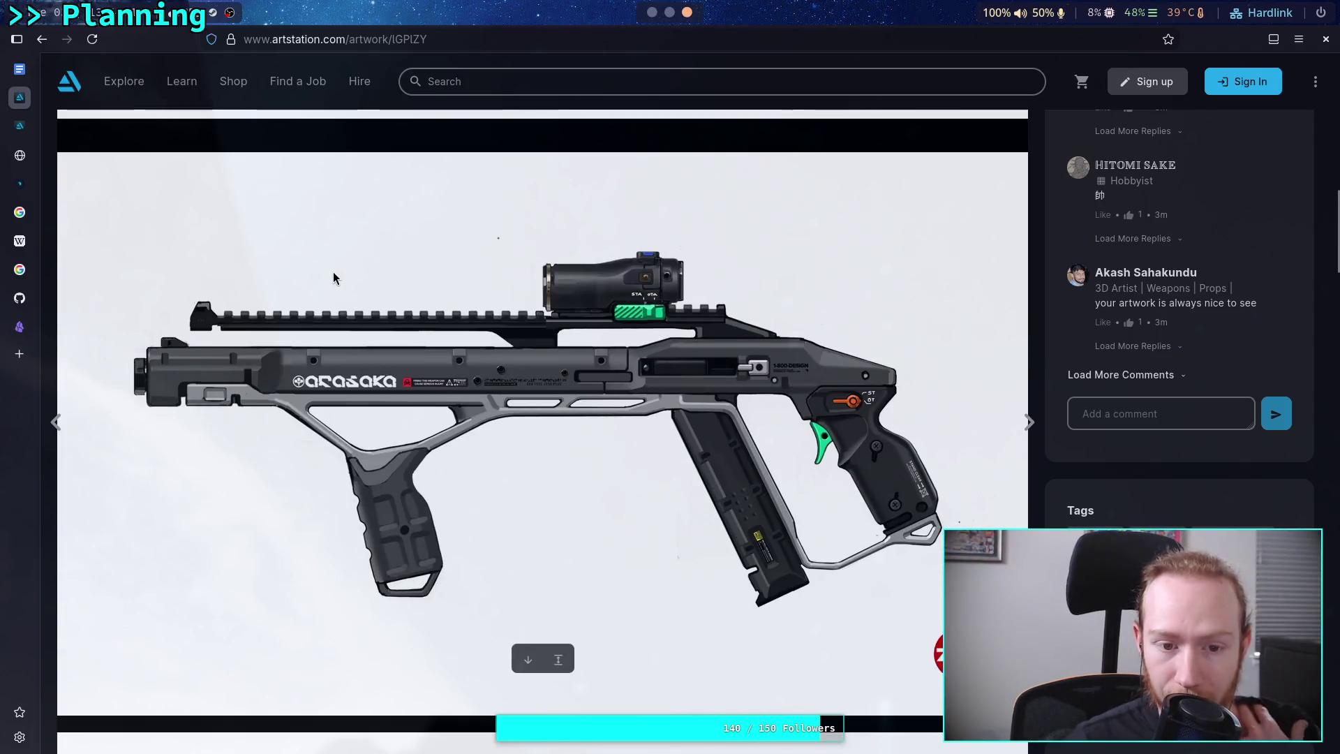
scroll(326, 287, down, 4)
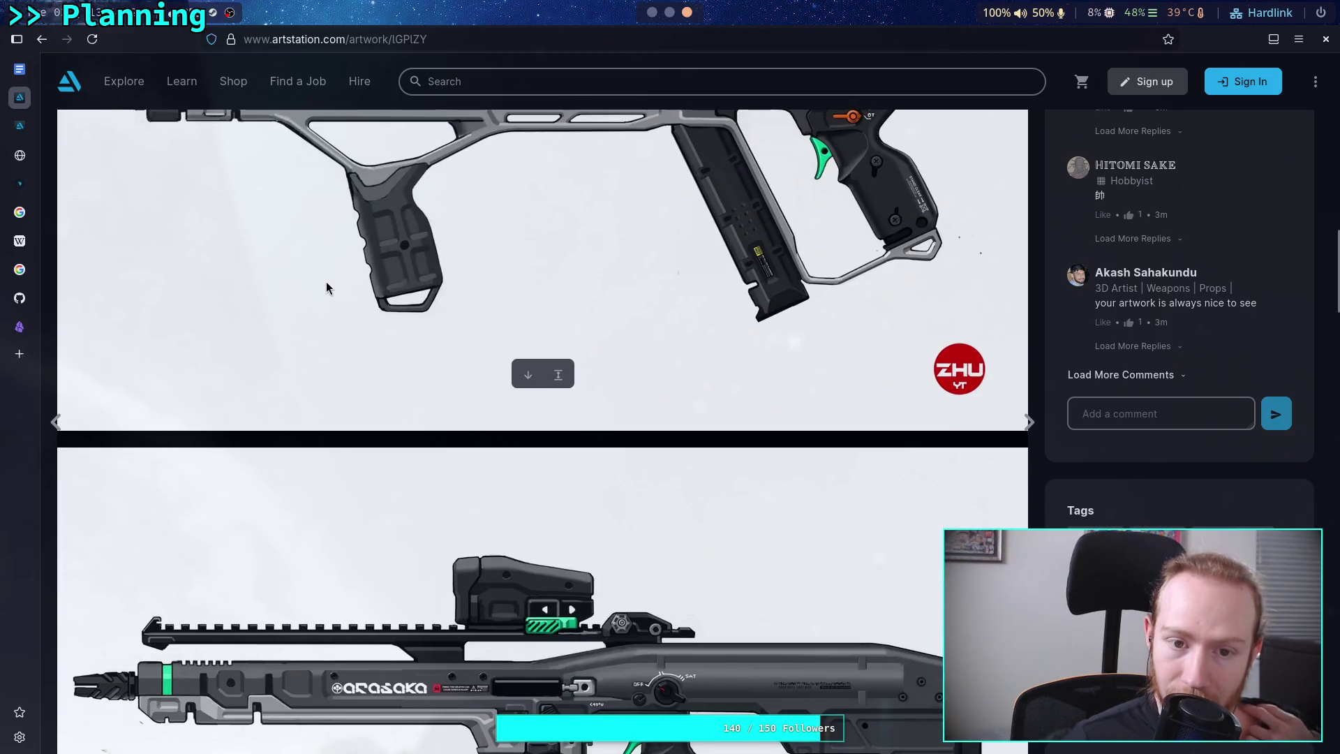
scroll(326, 288, down, 3)
scroll(326, 282, down, 10)
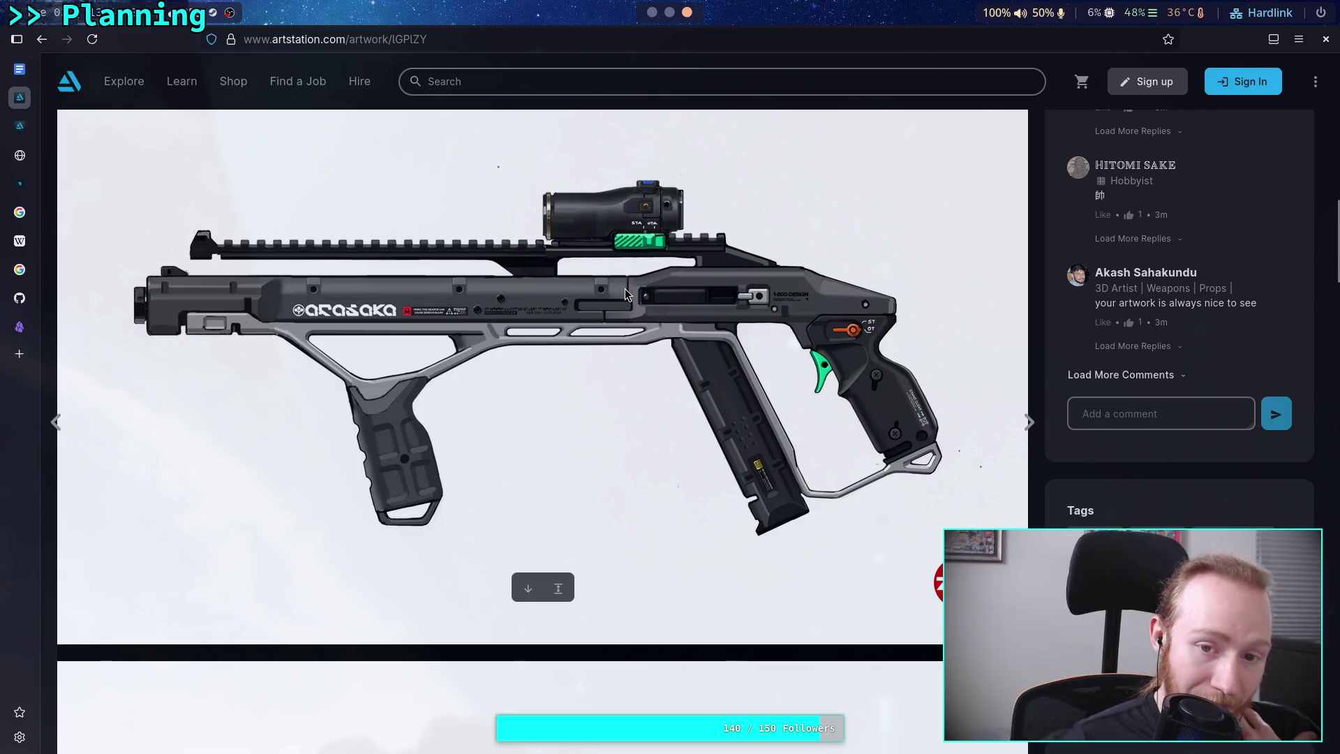
scroll(614, 293, down, 8)
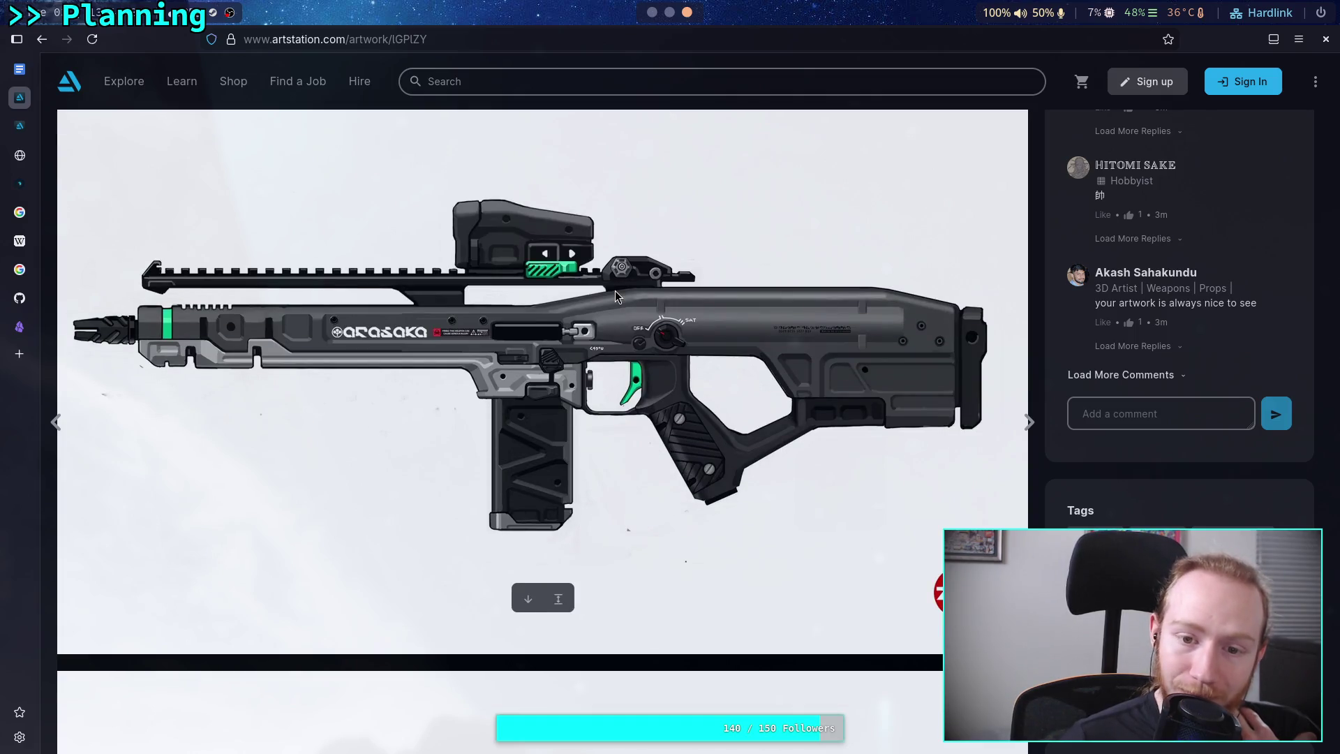
scroll(614, 290, up, 7)
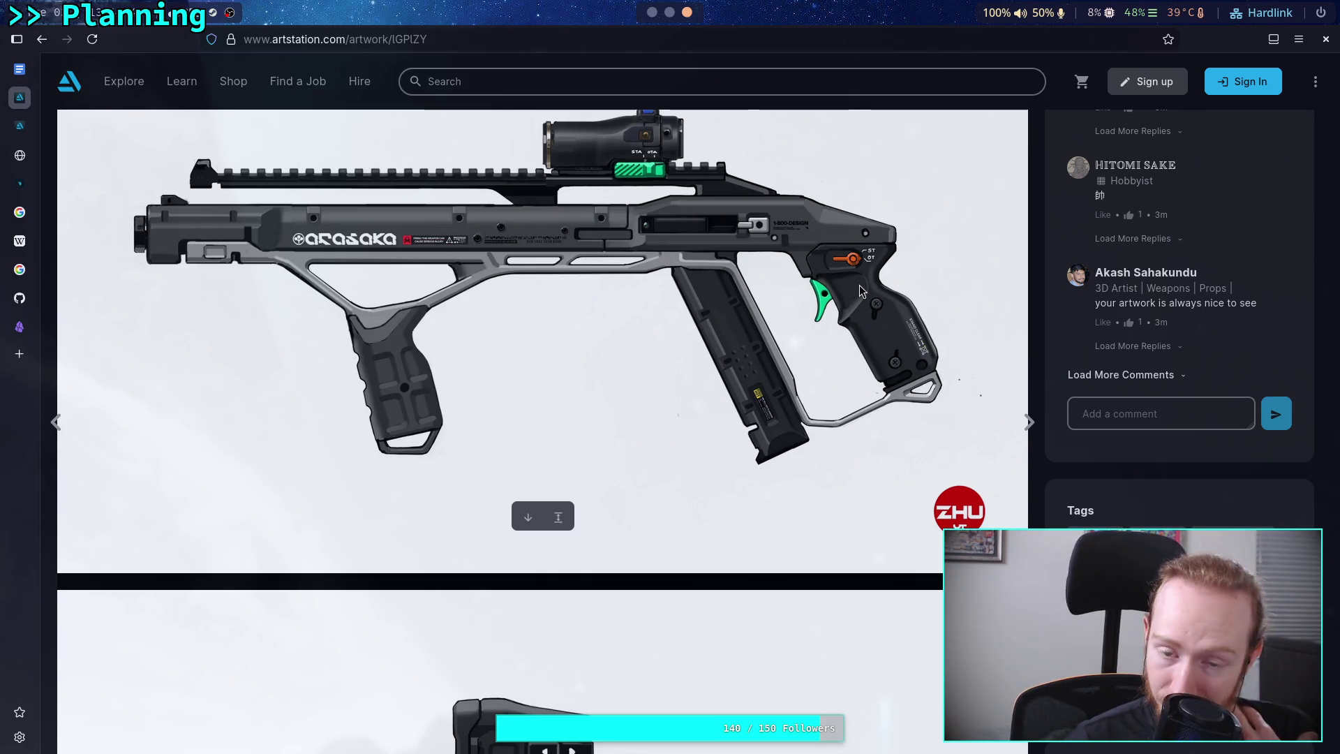
scroll(860, 286, down, 7)
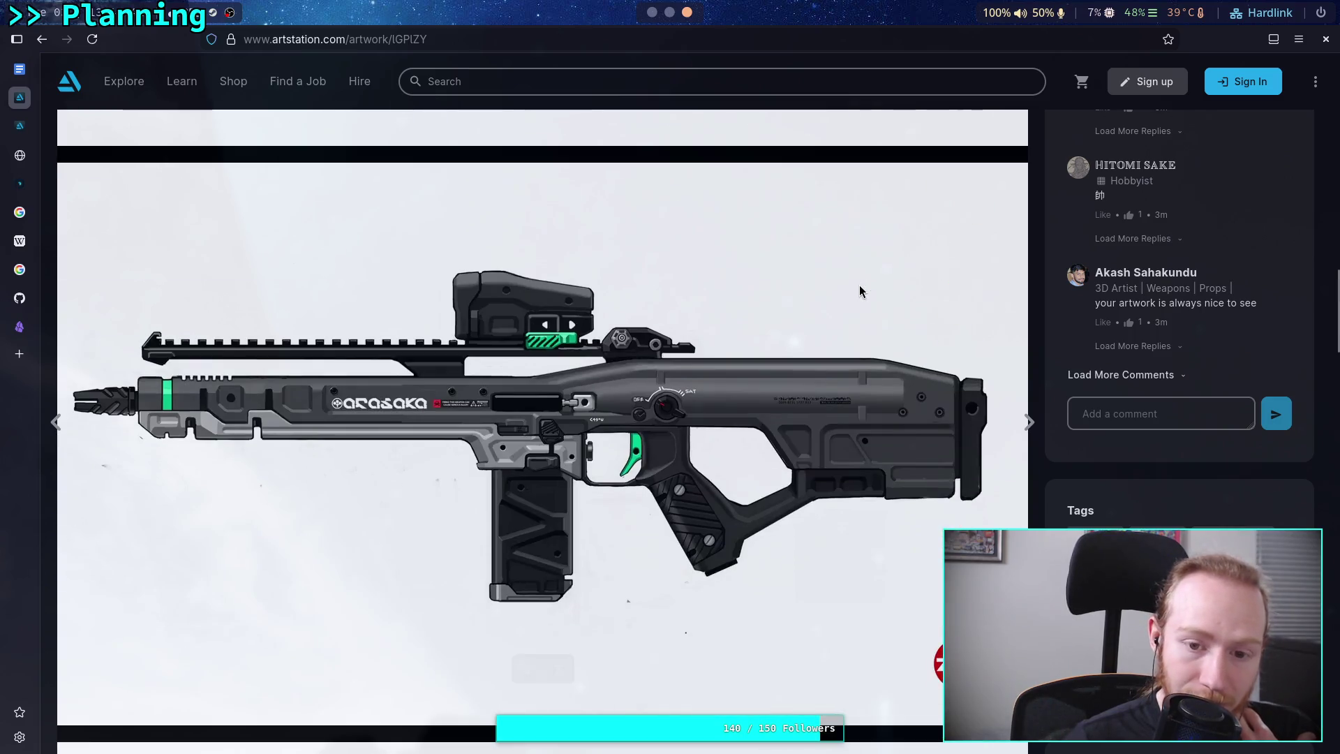
scroll(860, 286, up, 4)
scroll(860, 292, down, 4)
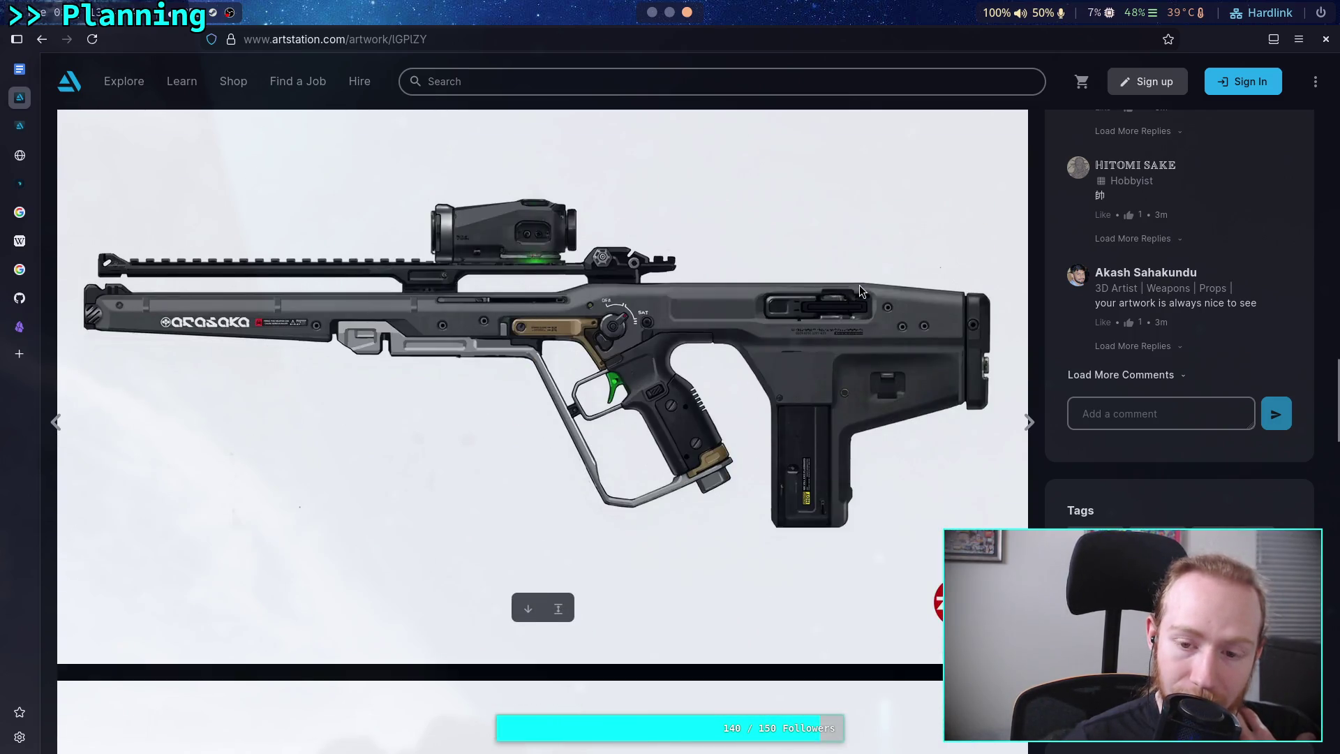
scroll(861, 292, down, 1)
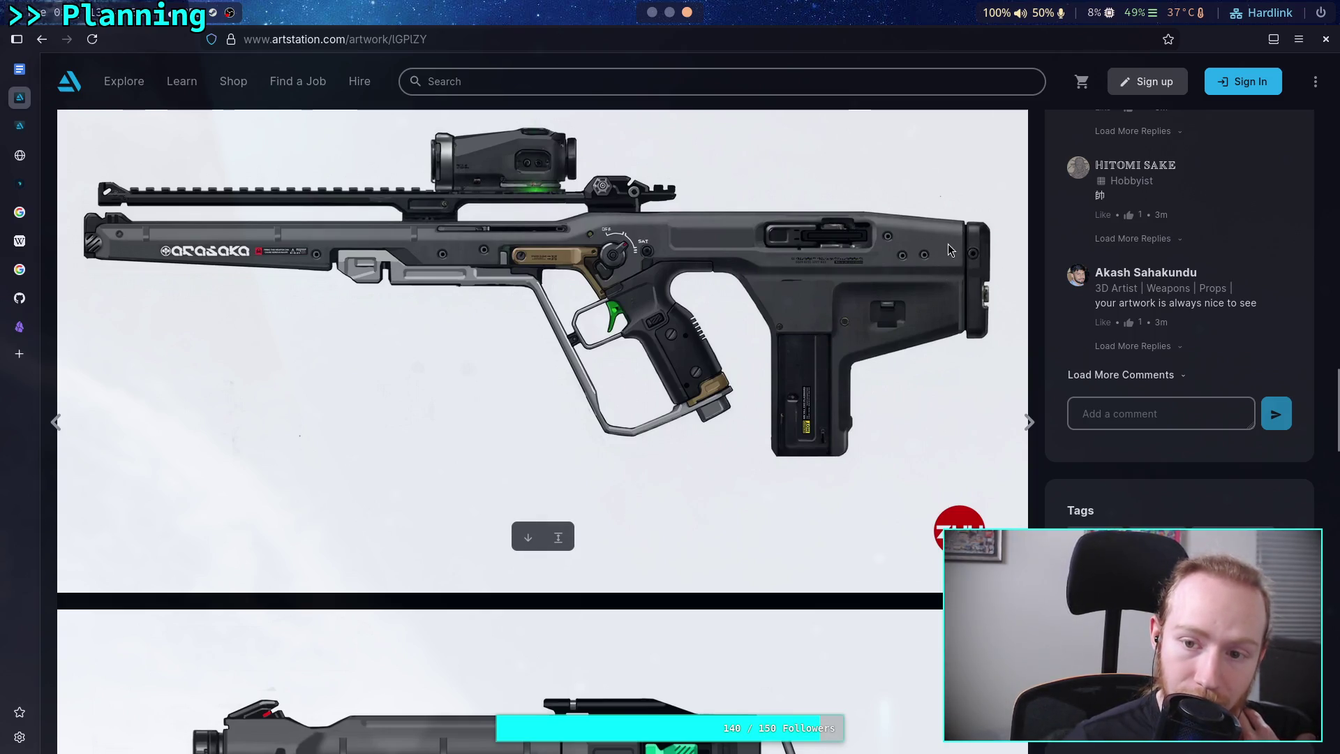
scroll(945, 246, down, 5)
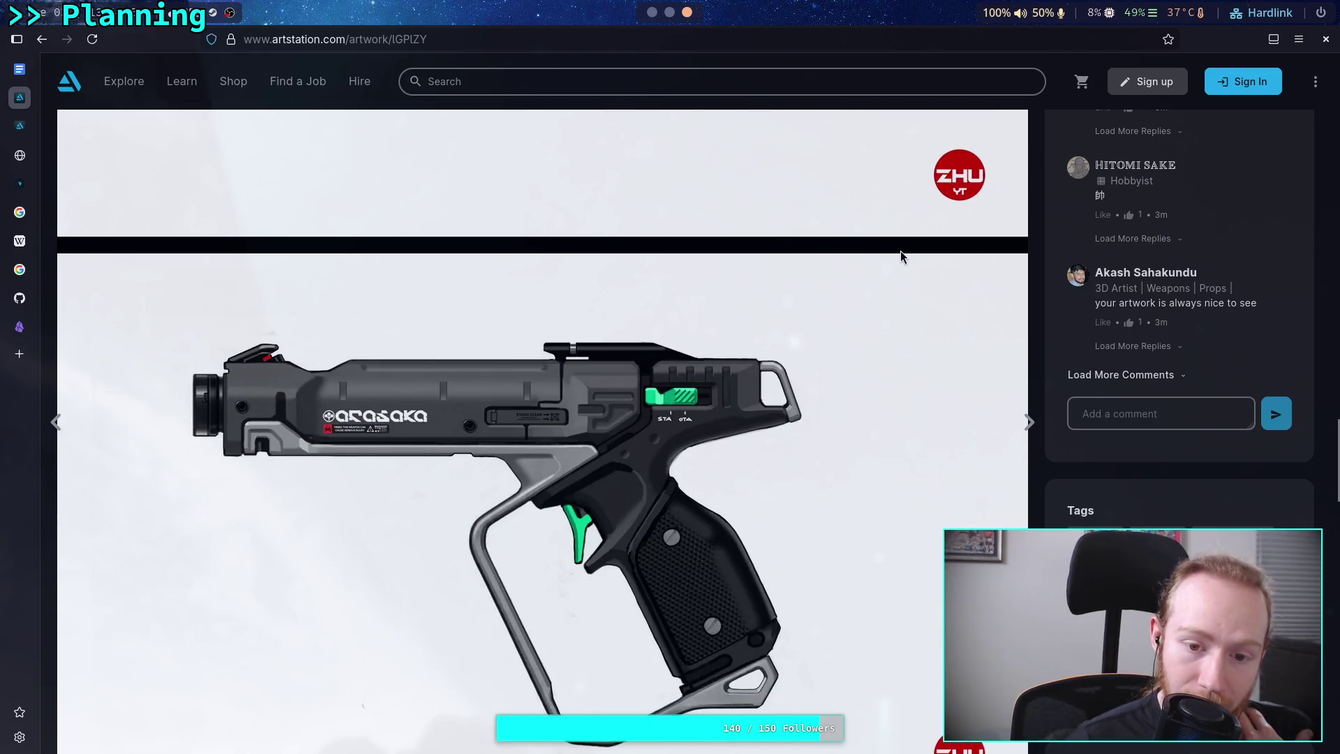
scroll(901, 250, down, 10)
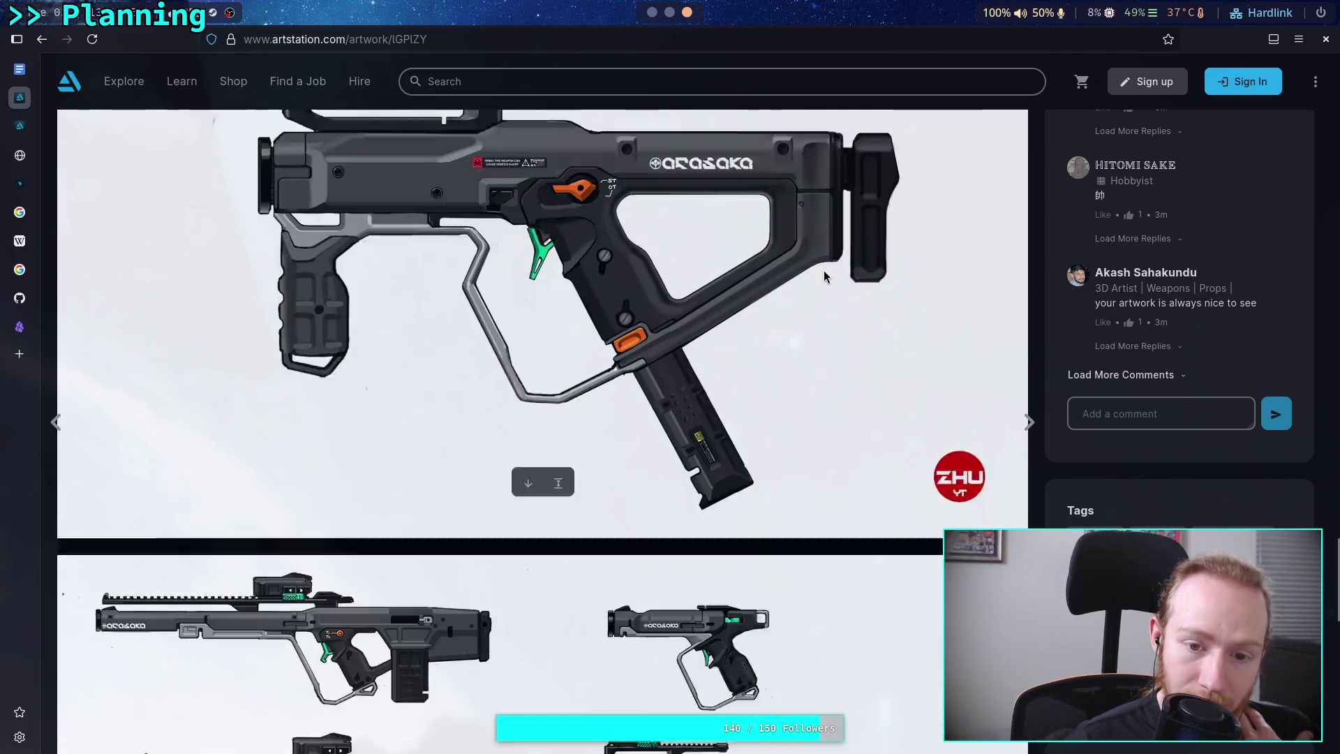
scroll(752, 274, down, 2)
scroll(752, 273, up, 5)
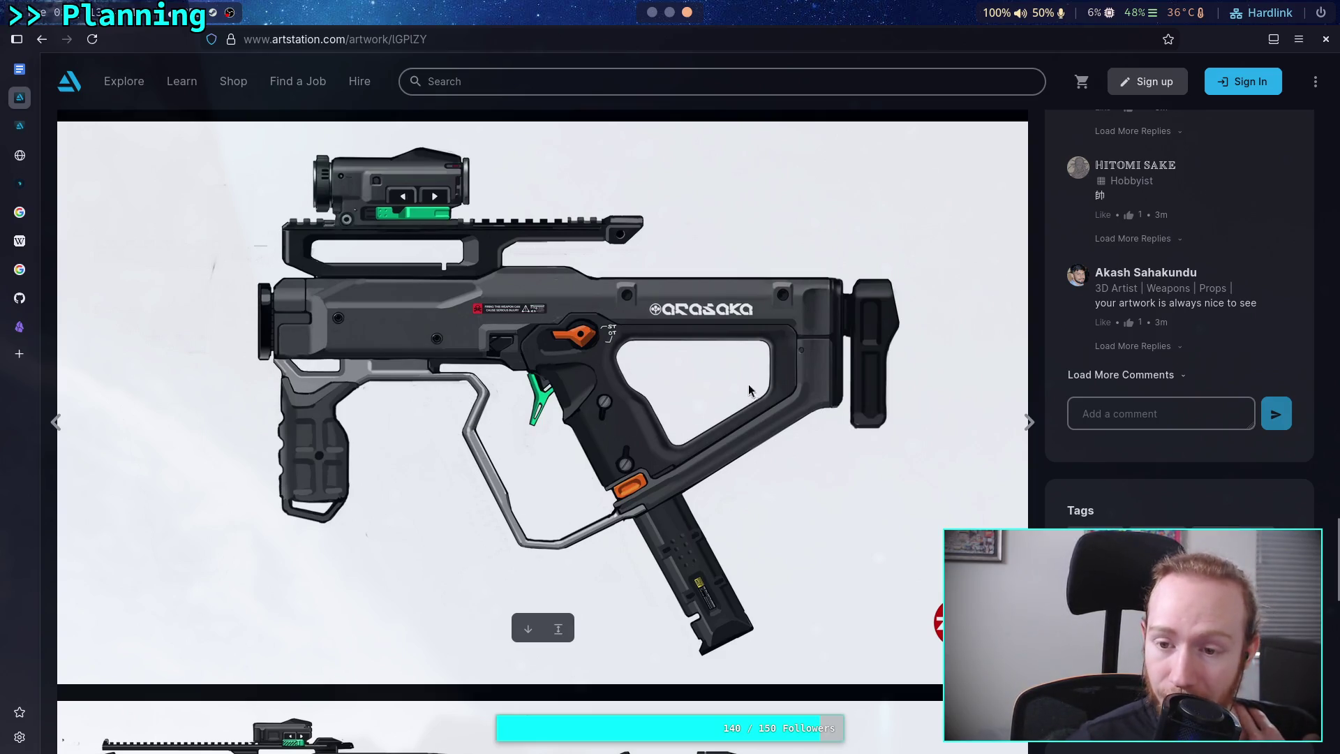
scroll(759, 416, down, 1)
scroll(760, 413, up, 1)
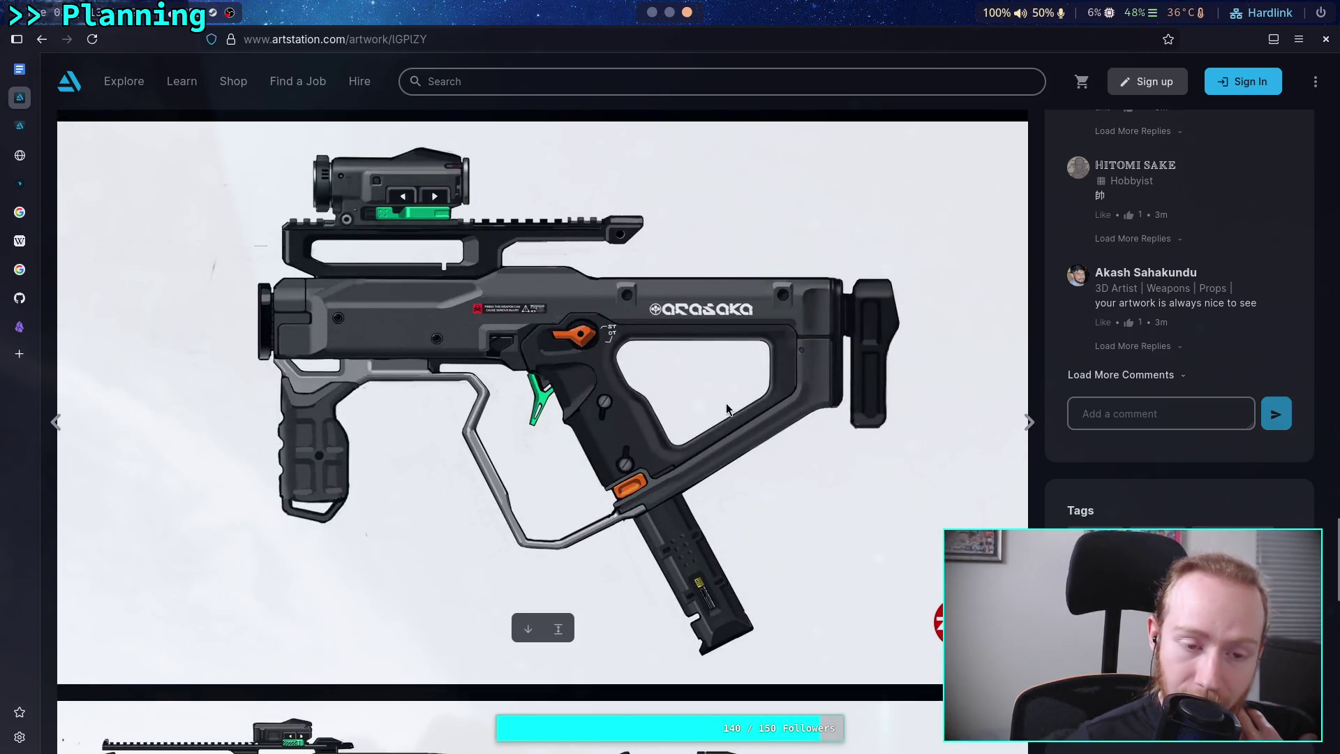
scroll(728, 410, down, 8)
scroll(727, 405, up, 6)
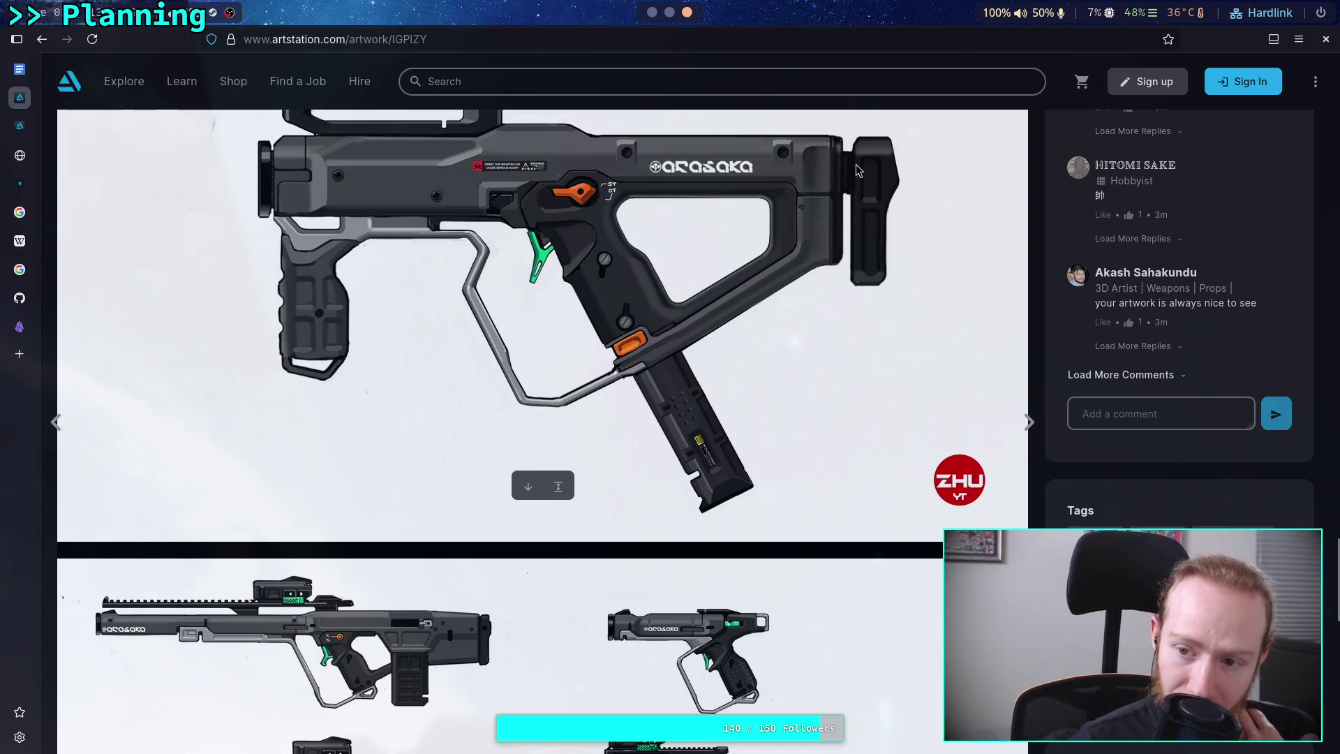
scroll(811, 389, down, 10)
scroll(811, 391, up, 5)
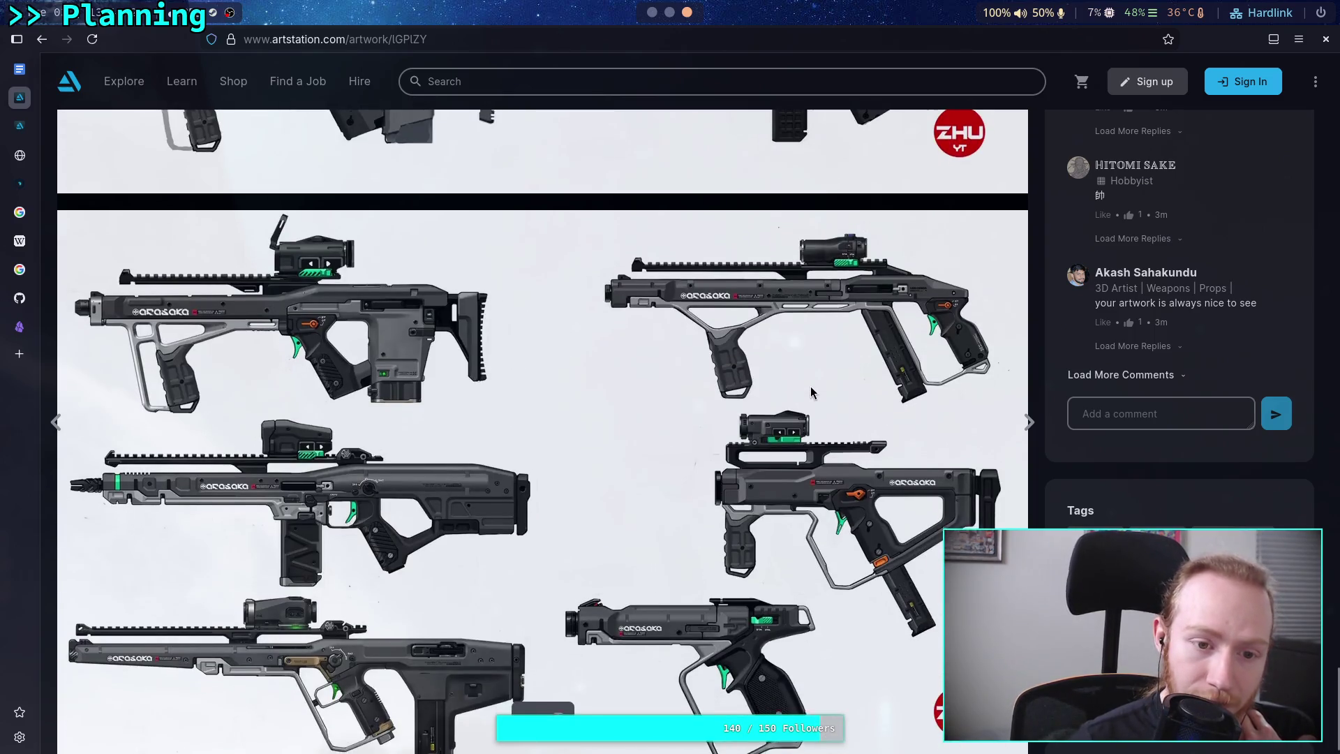
scroll(810, 388, down, 10)
scroll(578, 368, up, 5)
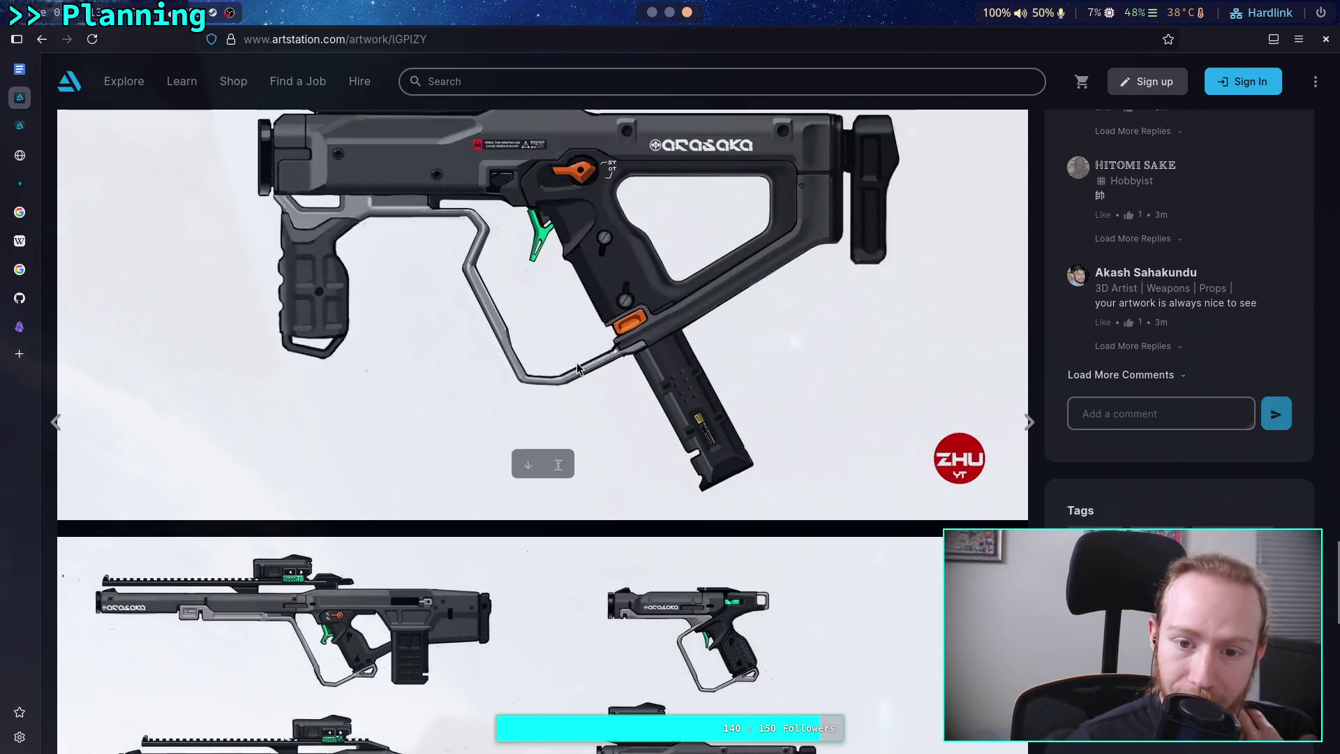
scroll(578, 368, up, 3)
right_click(580, 362)
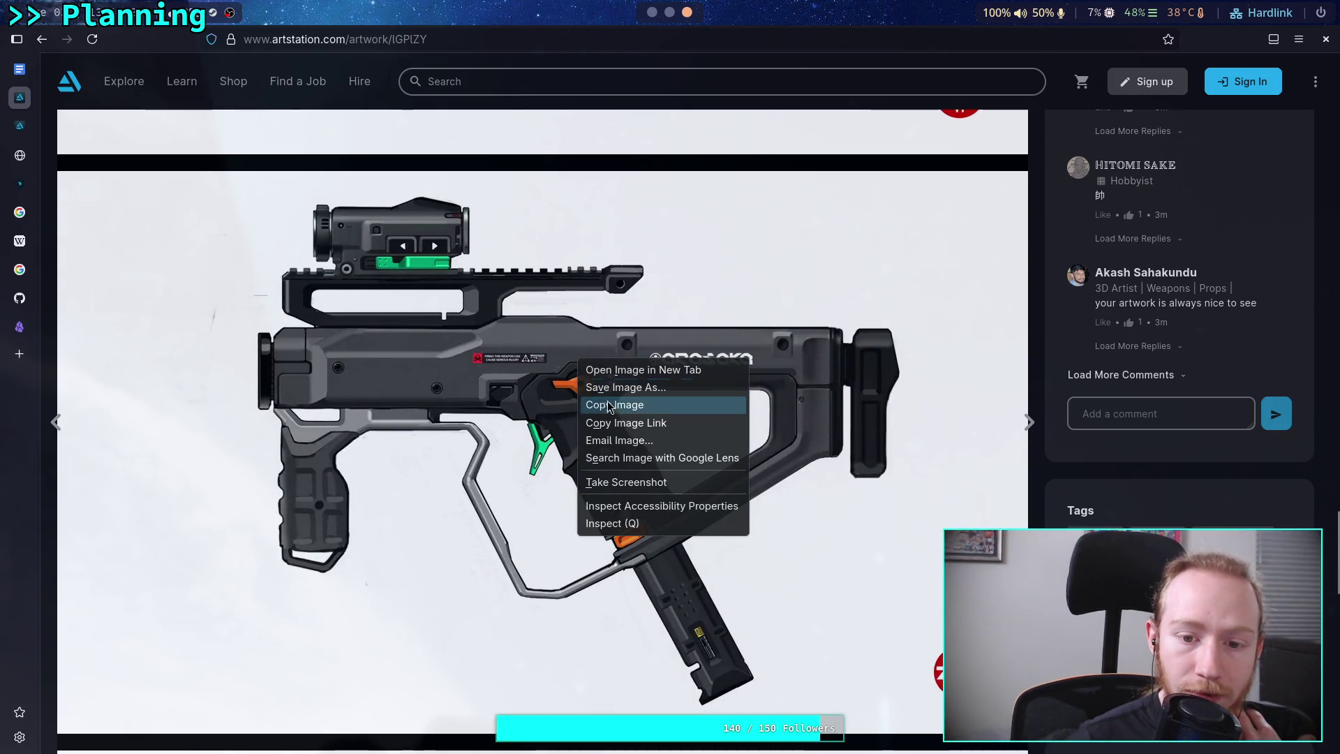
Copy the compact SMG image and paste it into the Weapon Concepts note.
click(607, 405)
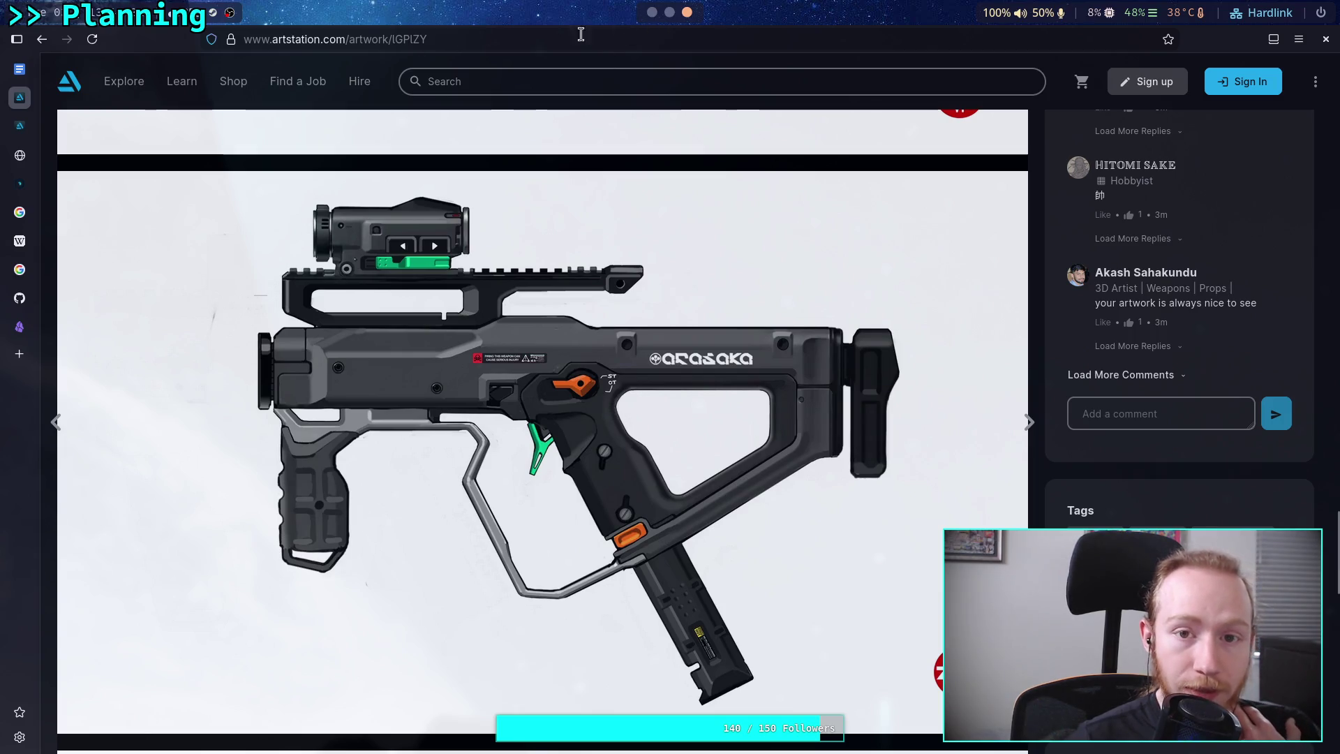
key(super+1)
key(ctrl+v)
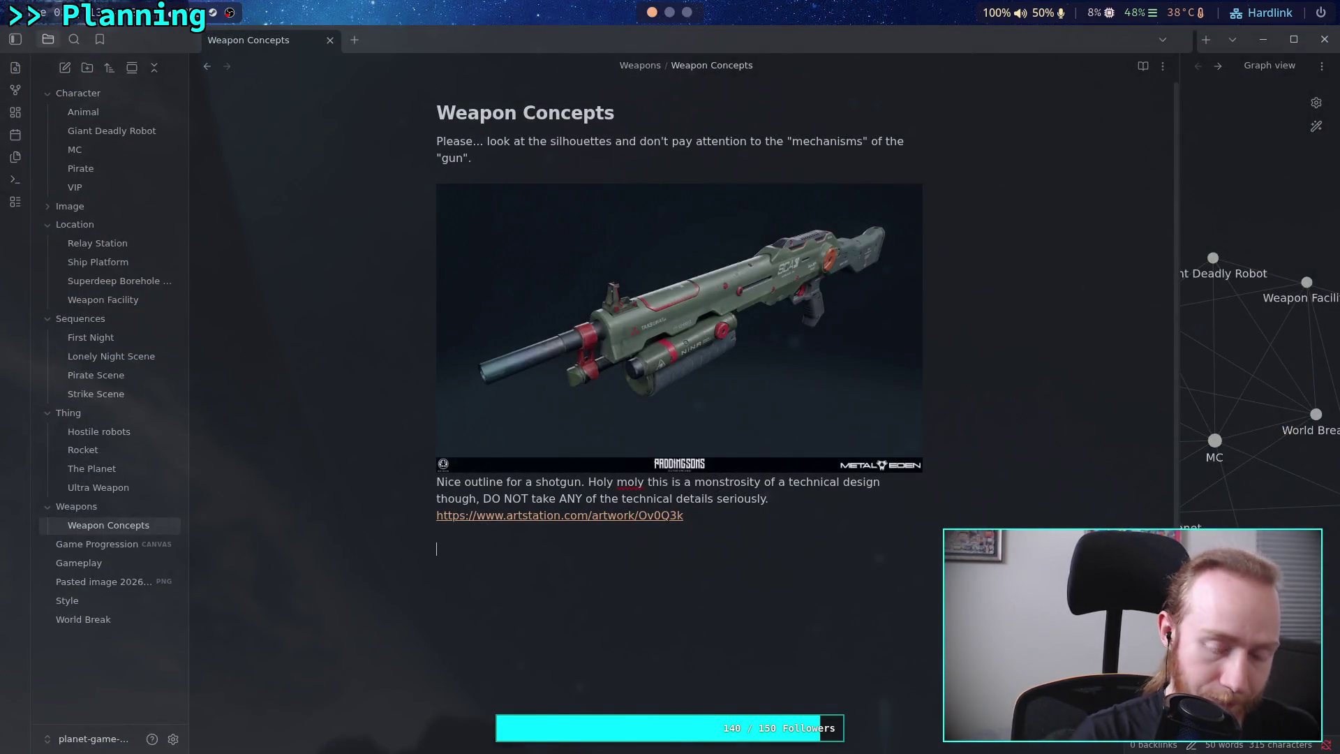
scroll(894, 670, down, 5)
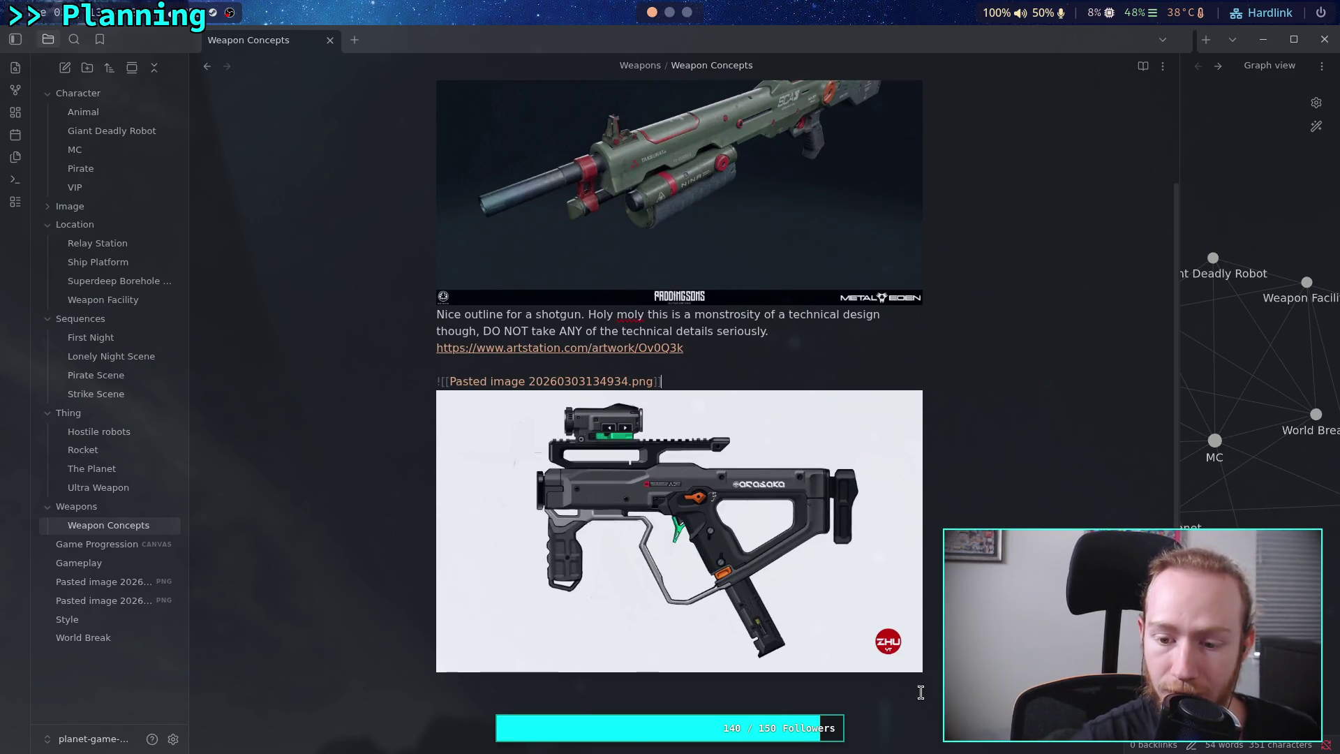
Select the Arasaka artwork's web address, then start a new line below the embedded image.
click(689, 14)
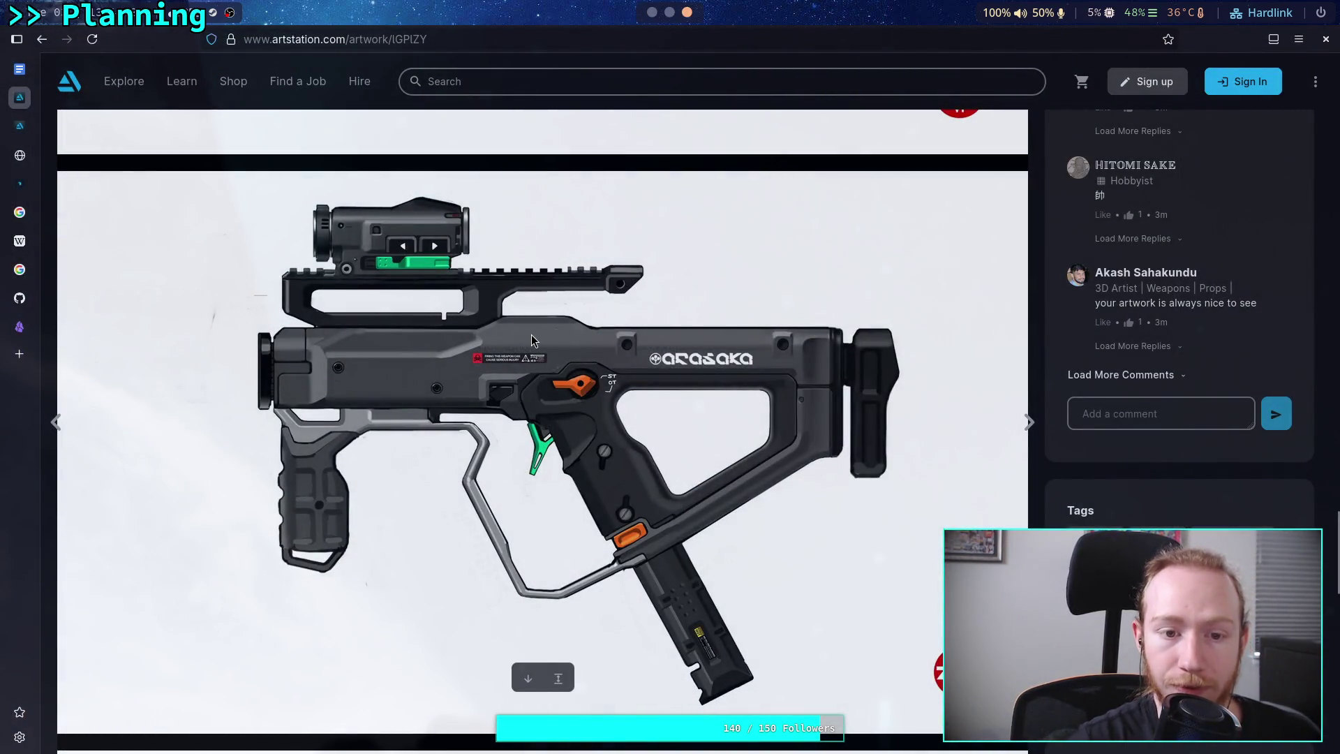
right_click(533, 337)
key(Escape)
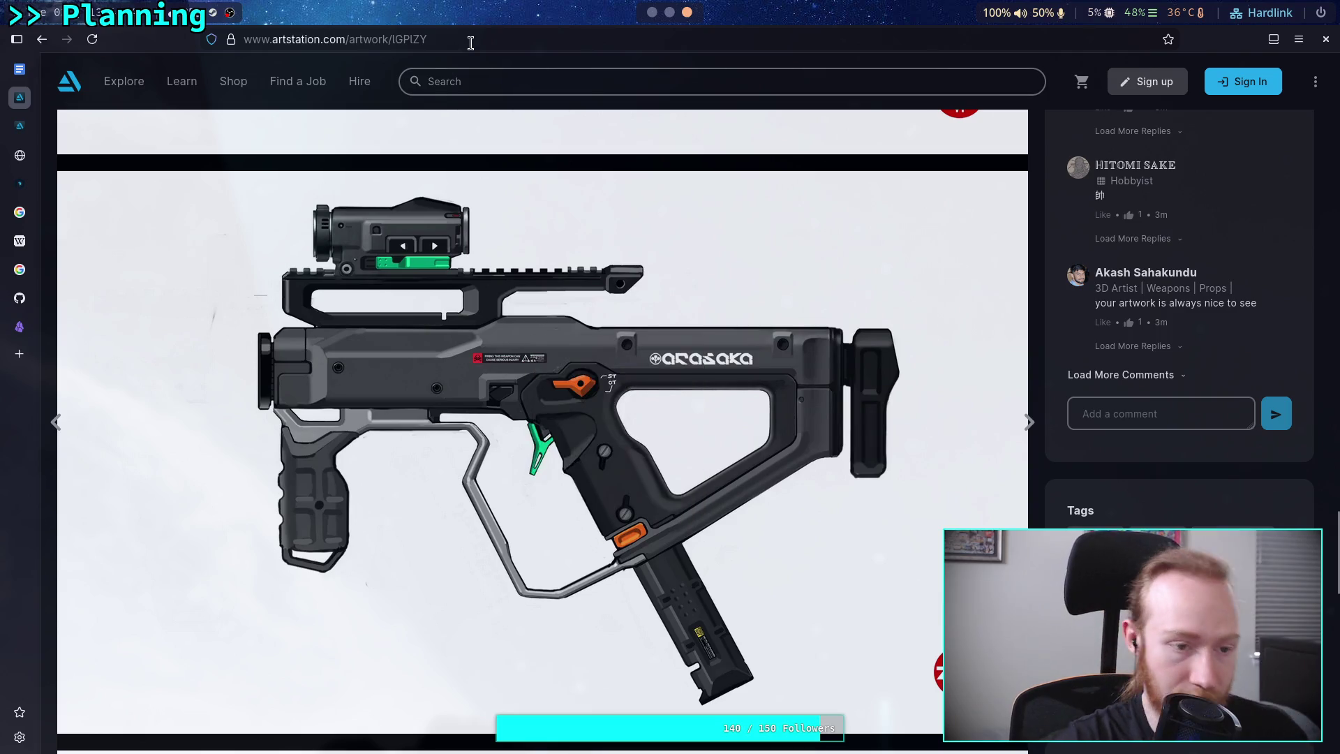
click(472, 40)
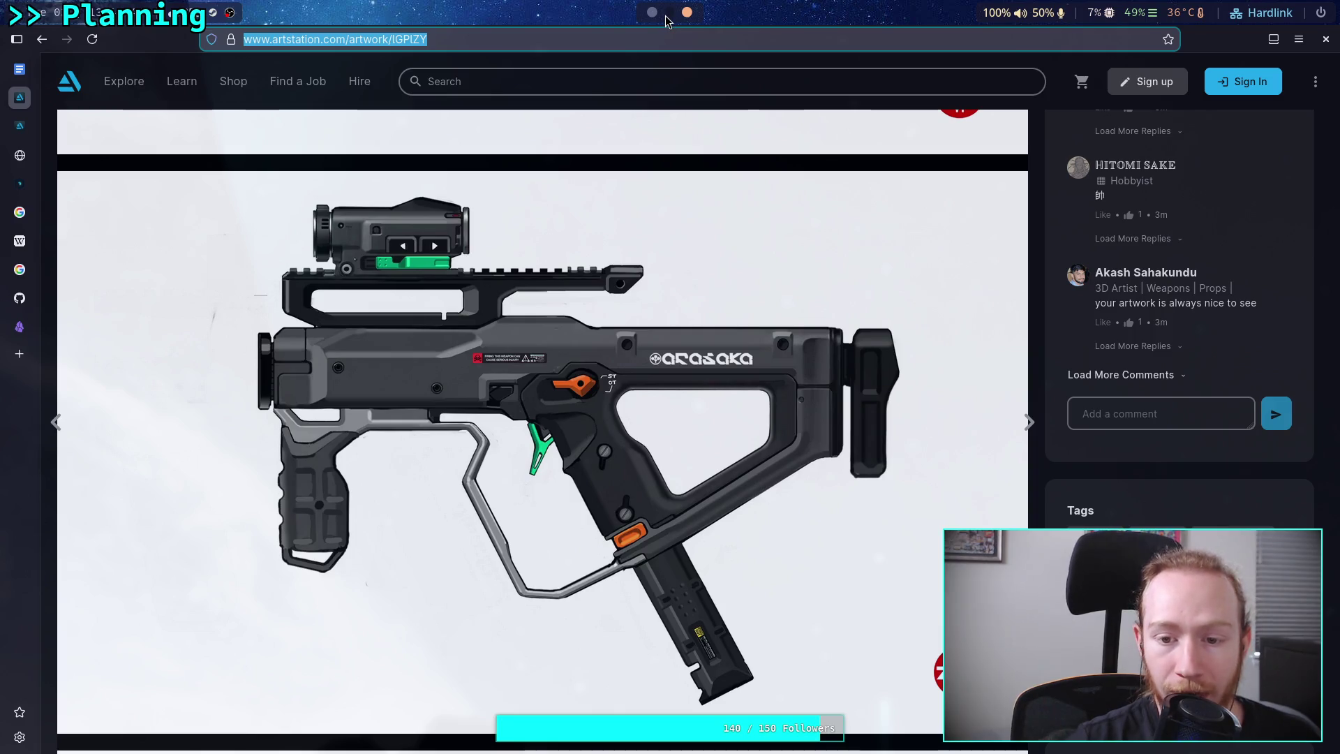
key(super+2)
key(super+1)
scroll(698, 529, down, 2)
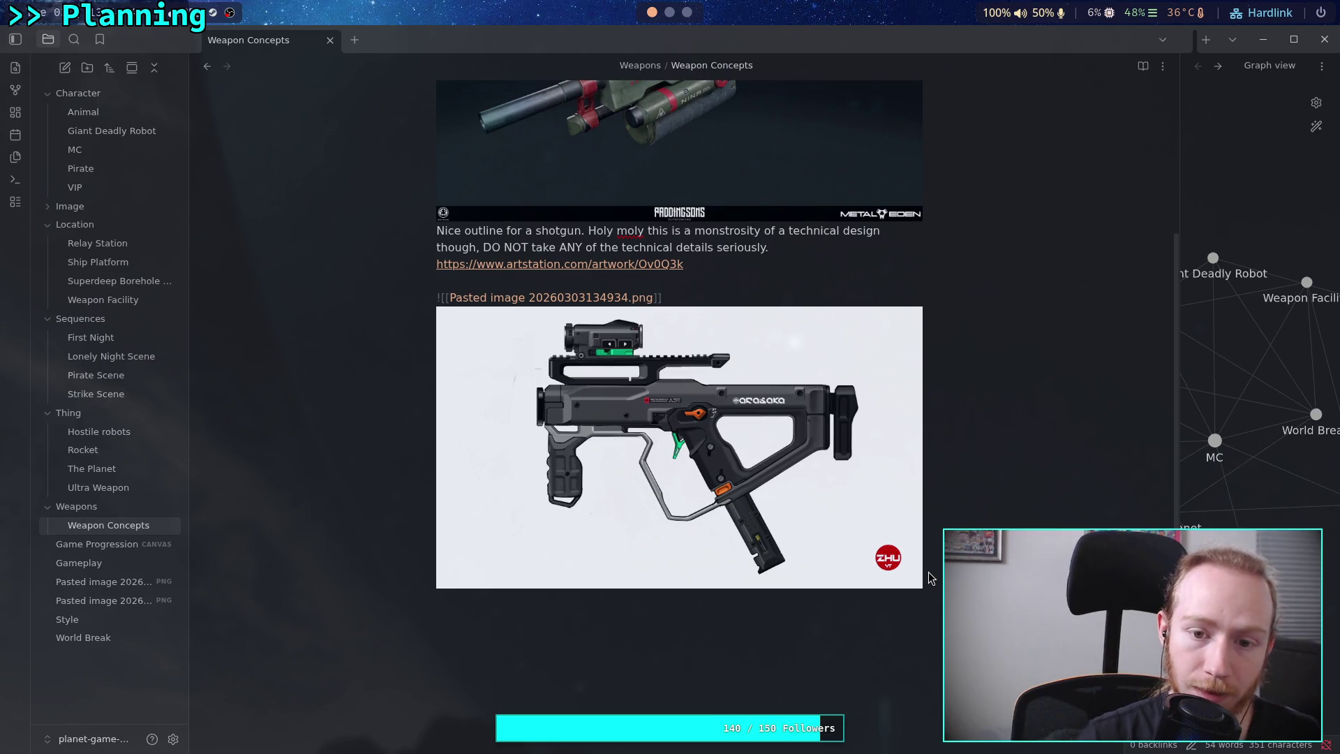
key(Return)
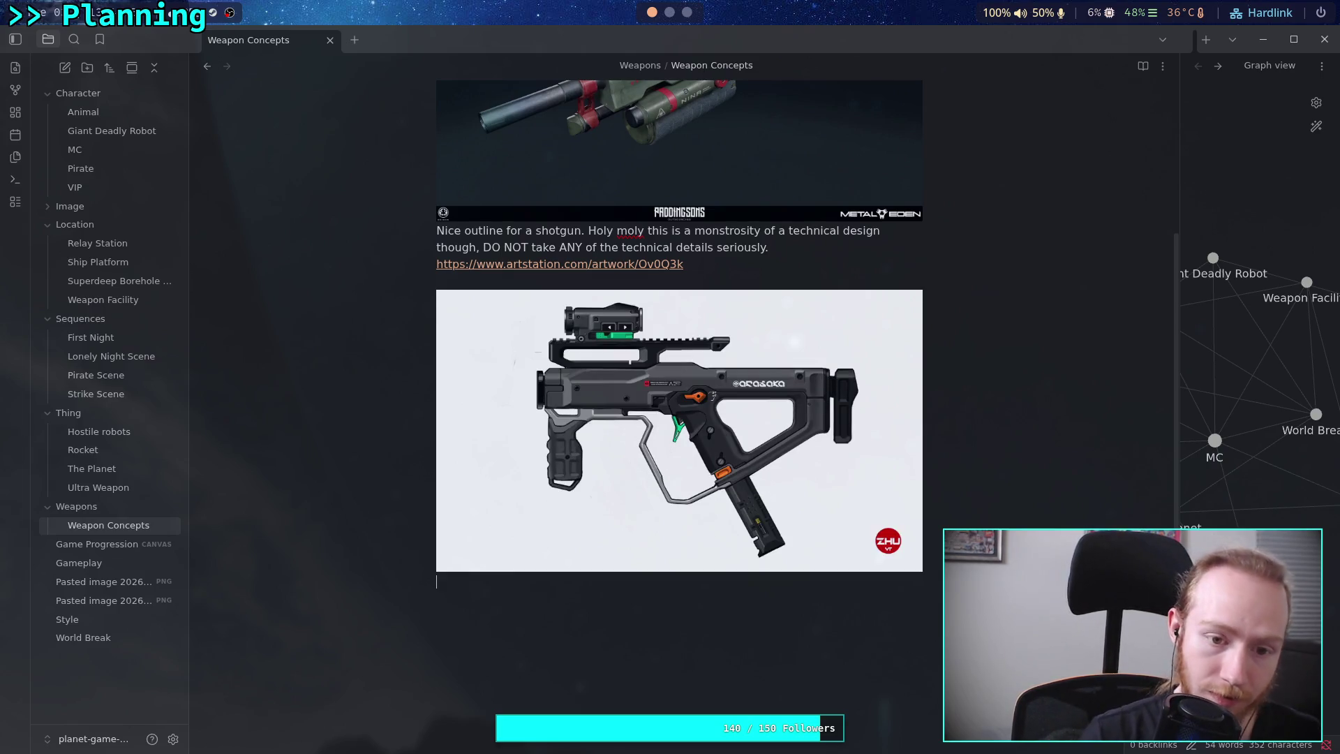
Paste the Arasaka link, caption it as excellent visually and technically, a reasonable weapon design, then open it.
text(https://www.artstation.com/artwork/lGPlZY)
text(Exce)
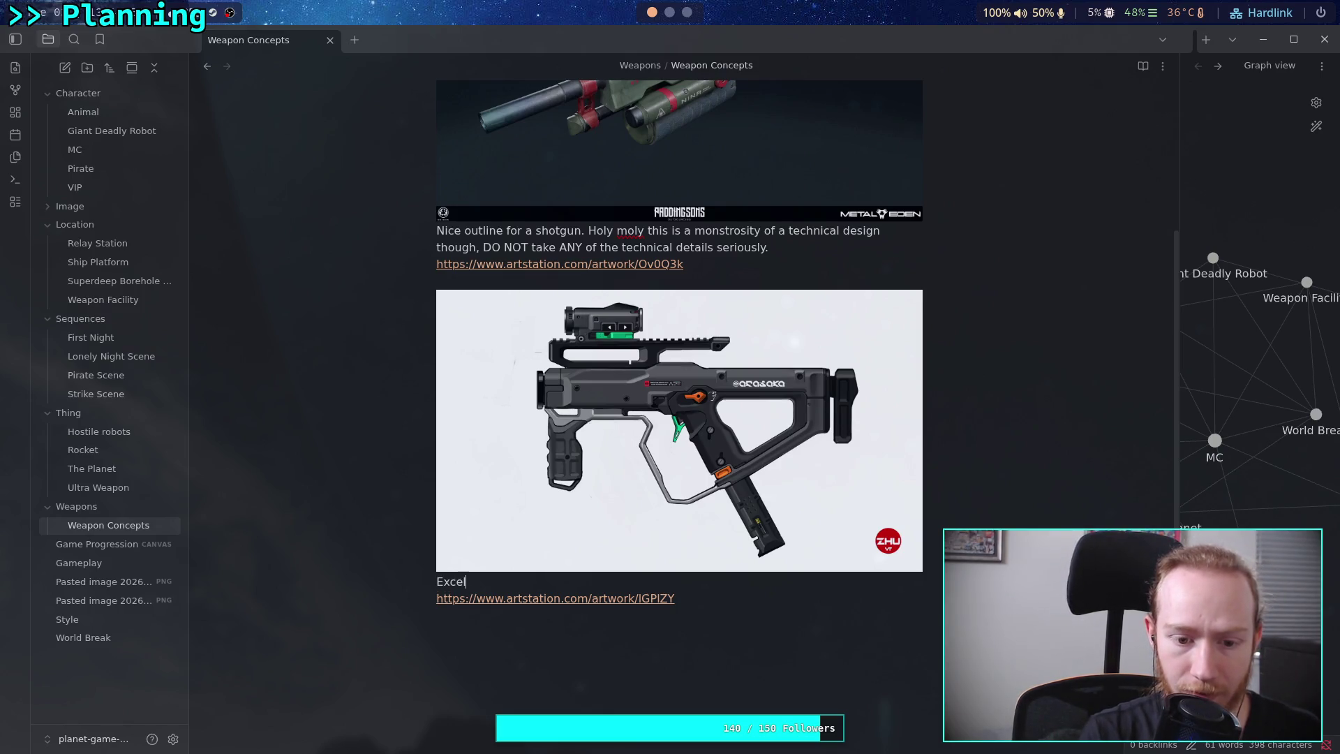
text(lent s)
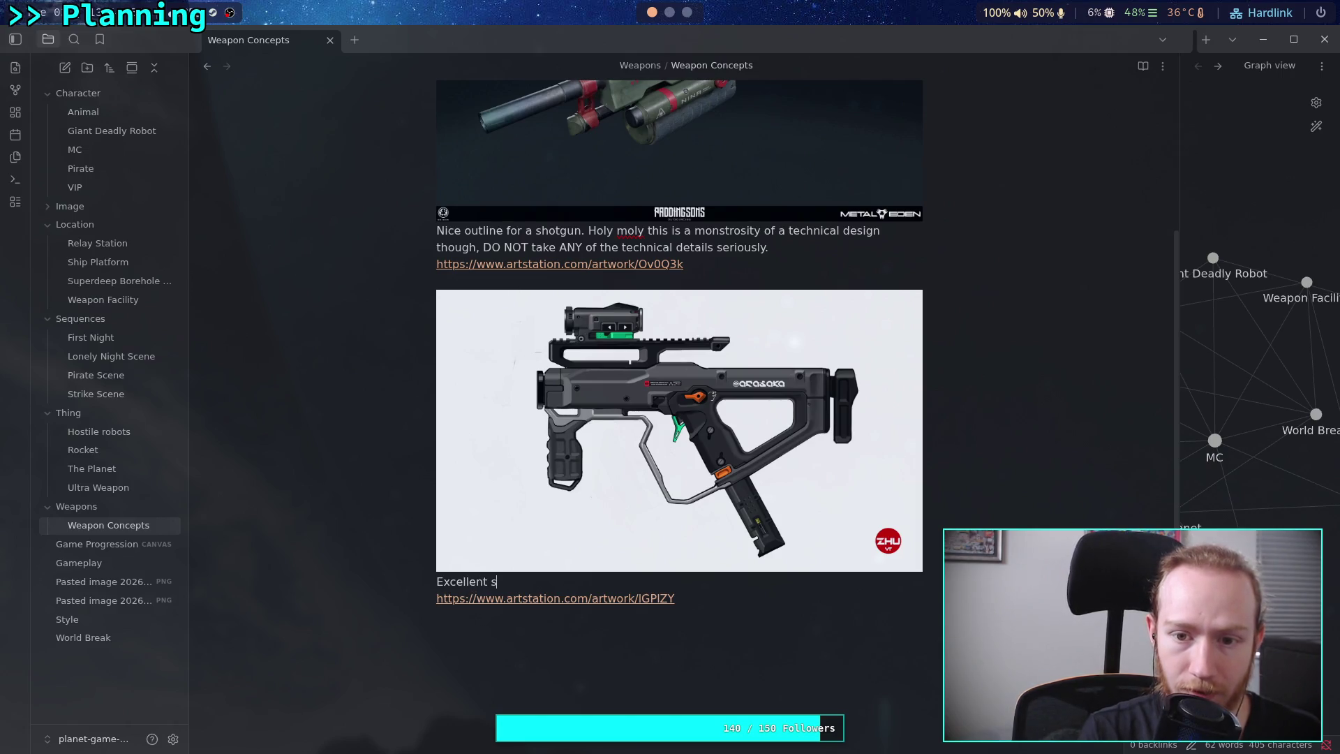
text(il)
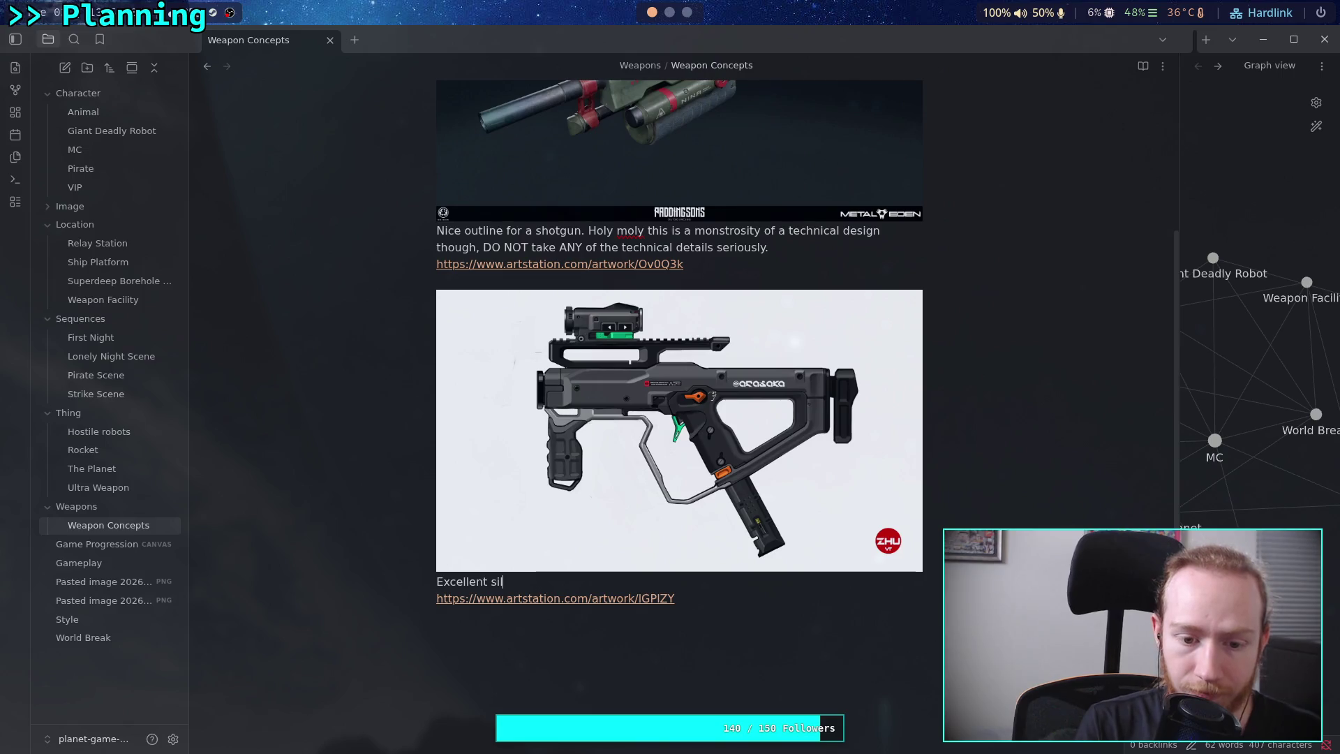
key(BackSpace)
key(BackSpace)
key(BackSpace)
text(design, vi)
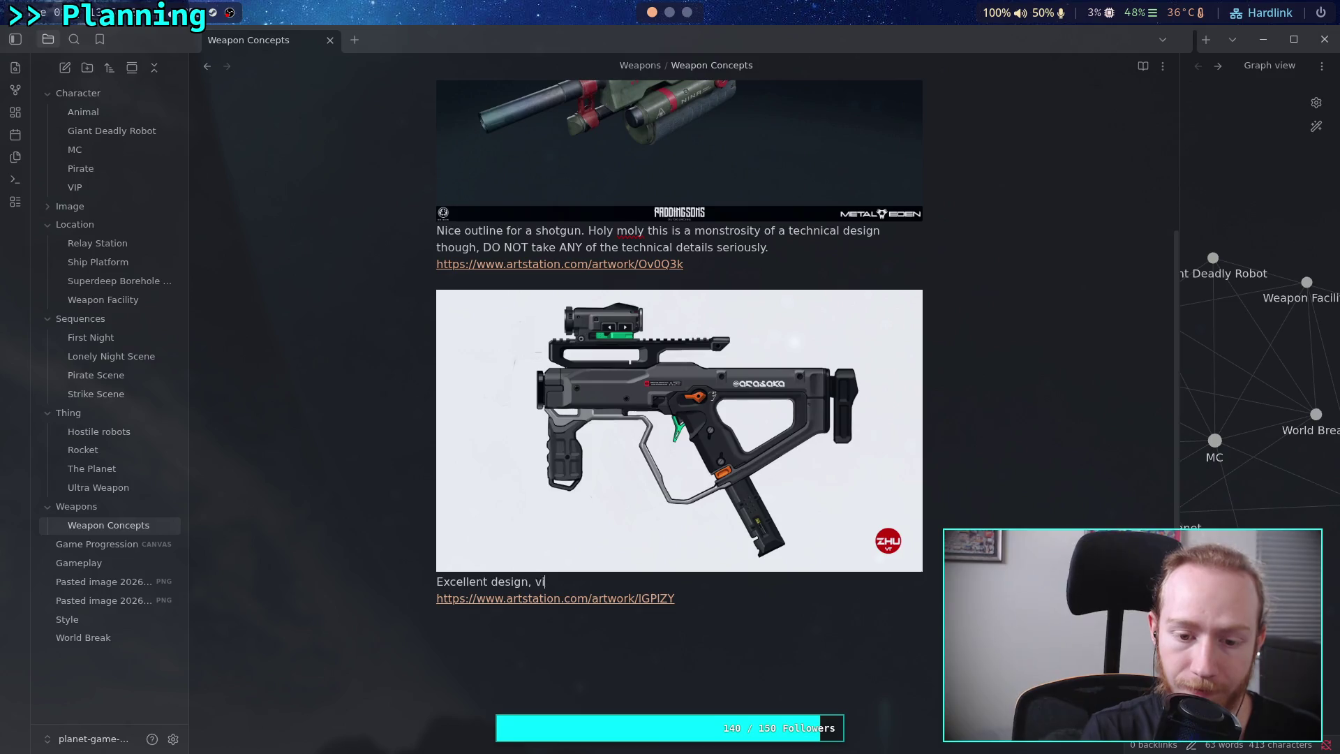
text(sually and tech)
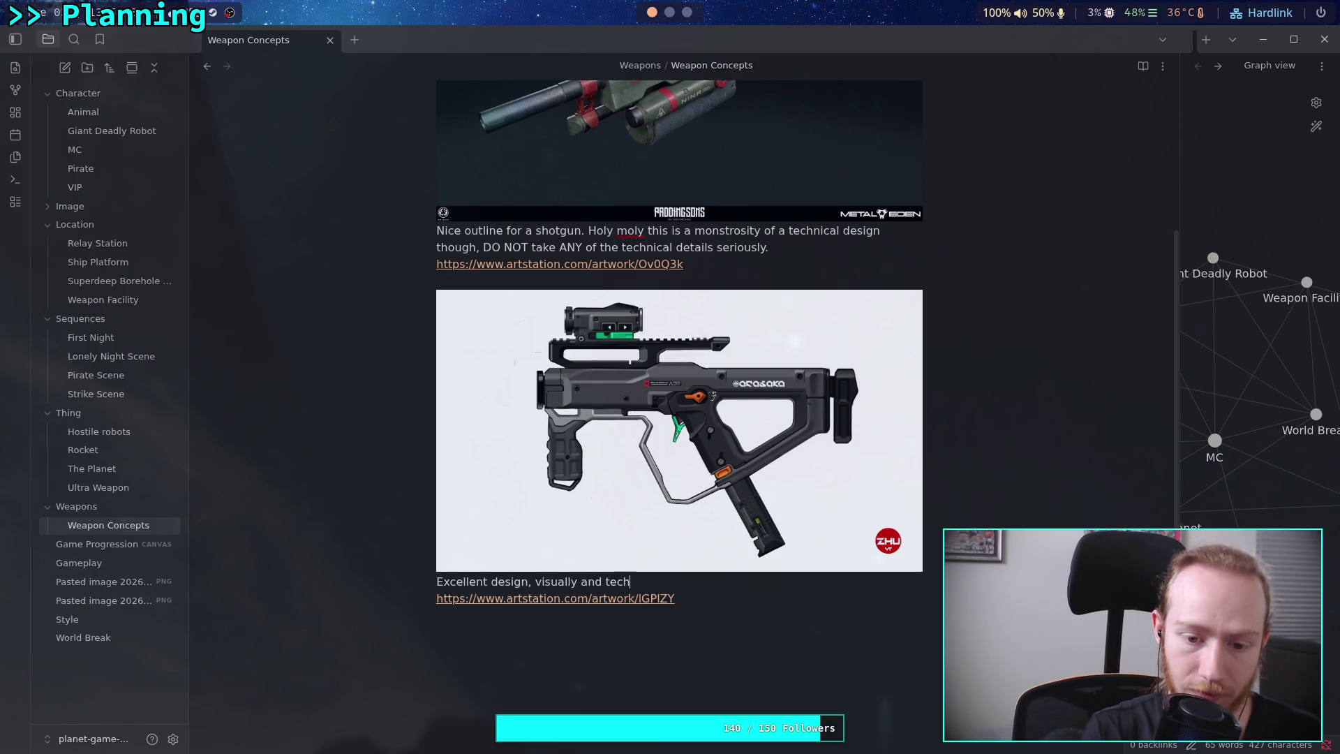
text(nically. )
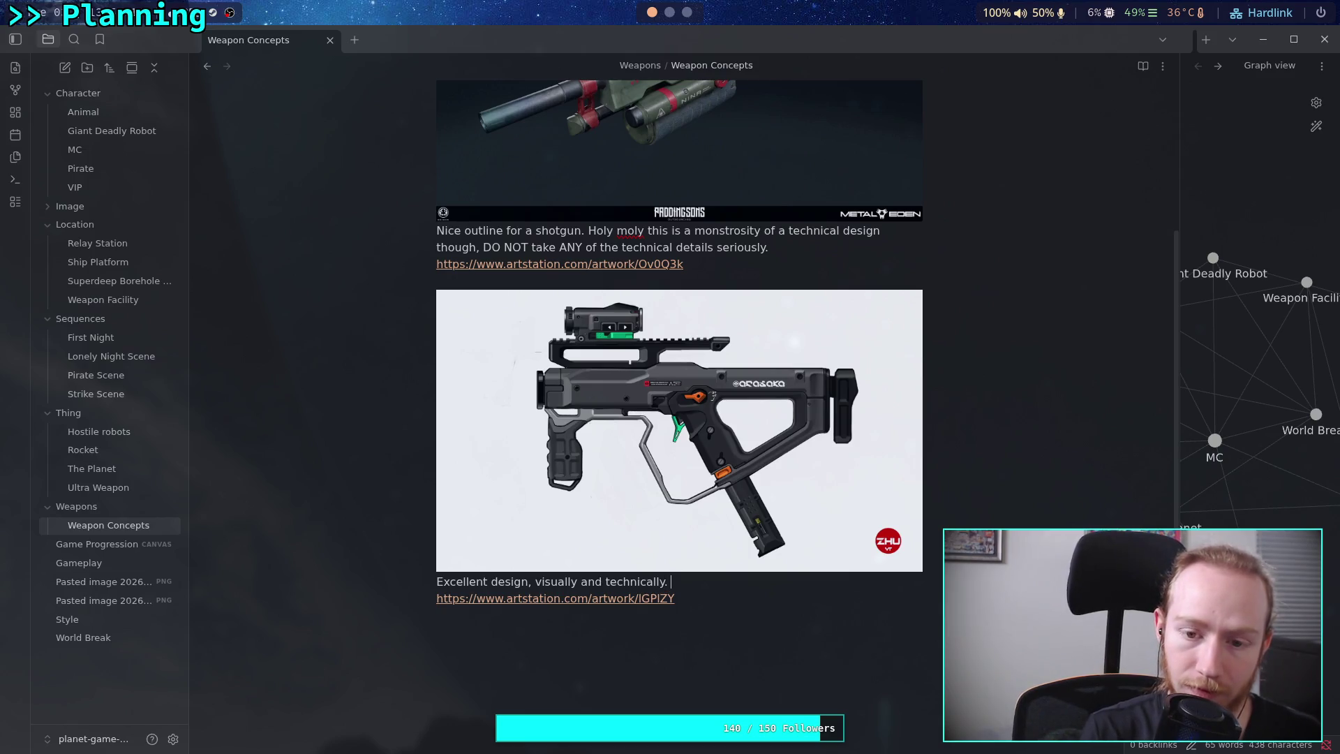
text(A reasonable)
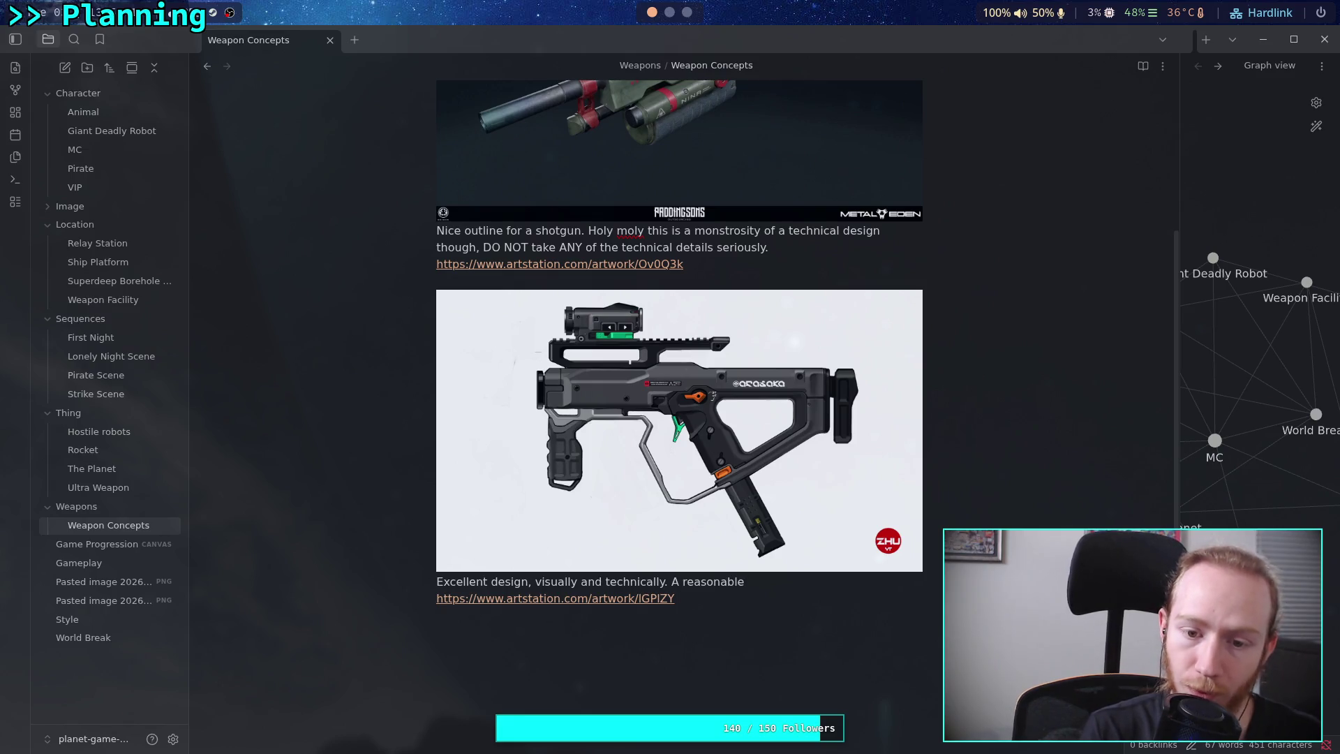
text(ontstre)
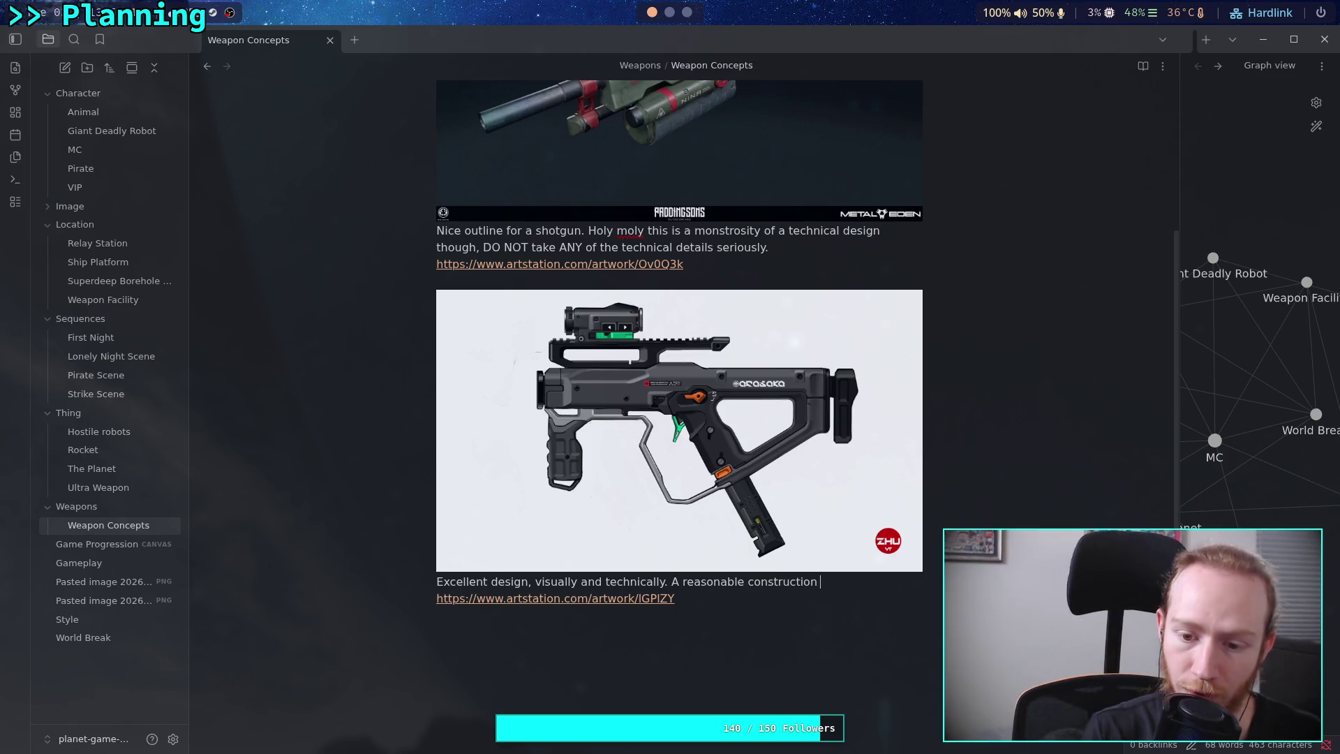
text(for aweapon )
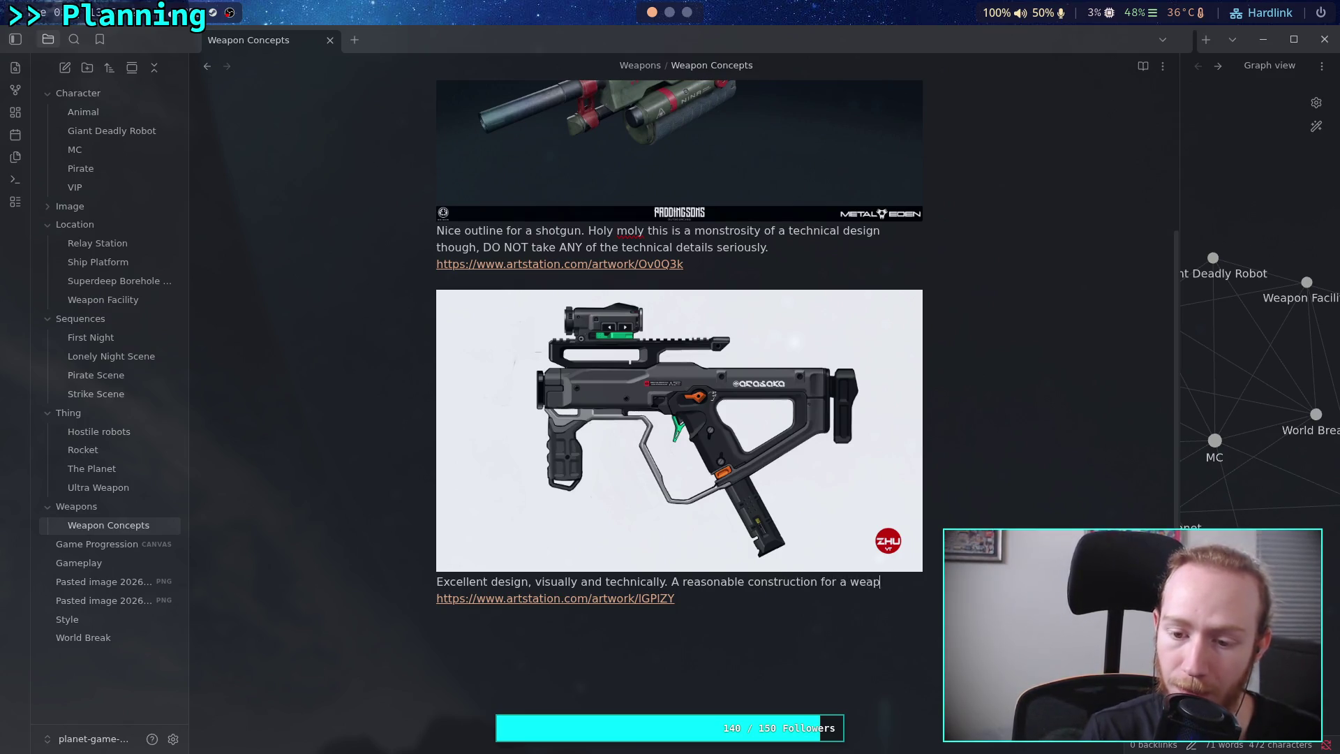
text(meant )
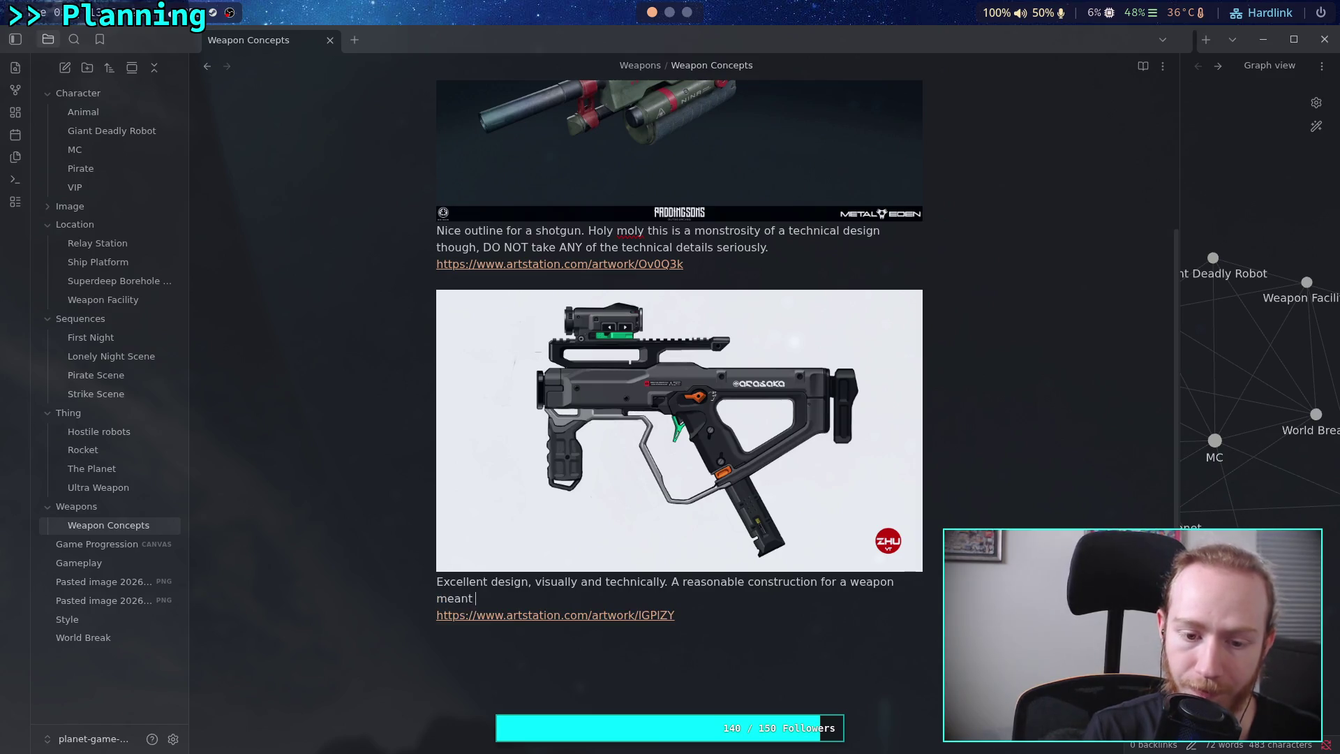
text(to used.)
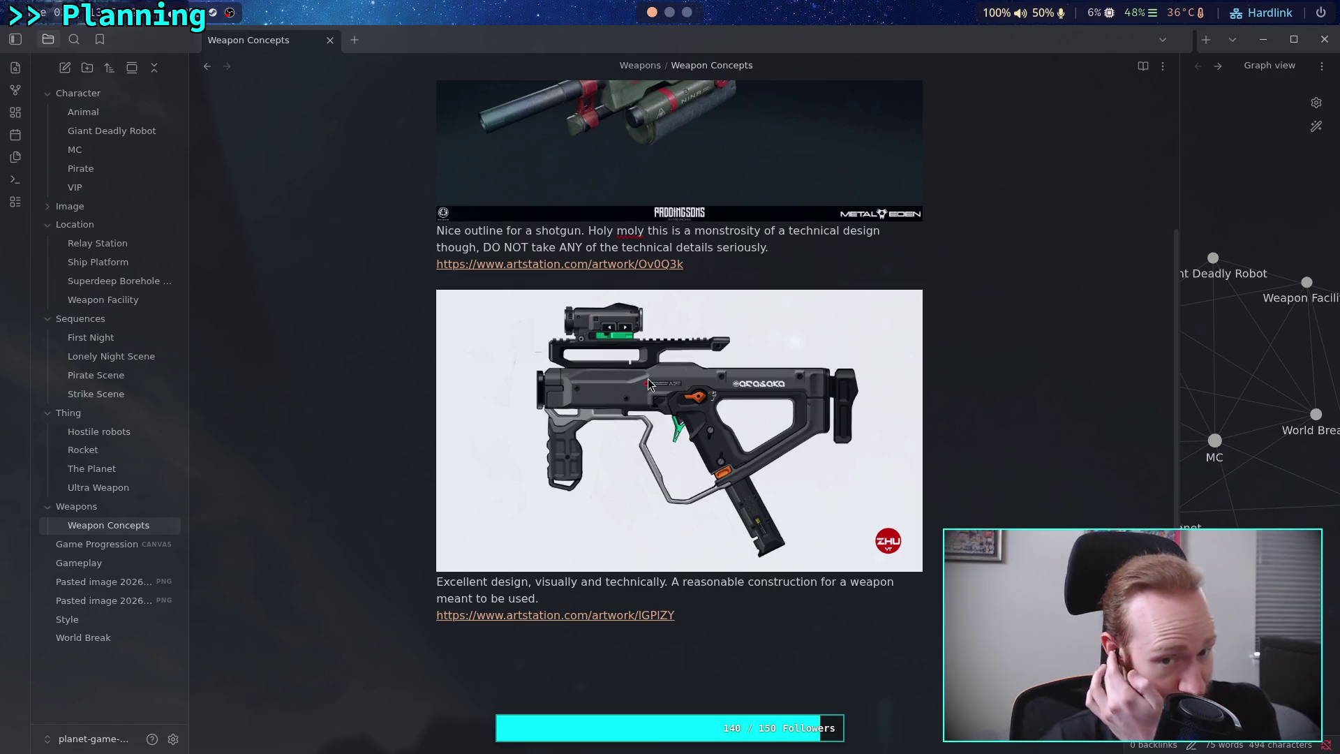
click(664, 616)
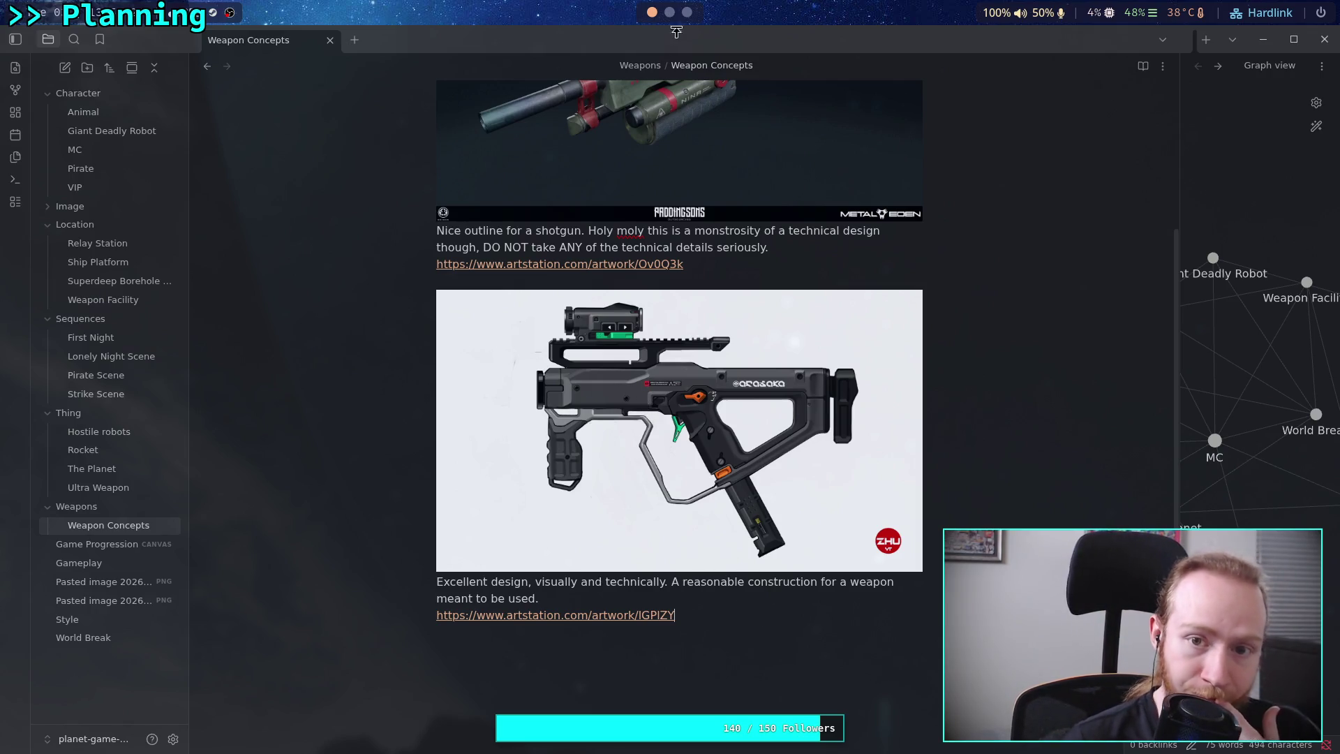
Look over the Arasaka artwork, return to the Weapons/Science Fiction results, and open gun design 14.
scroll(605, 487, down, 5)
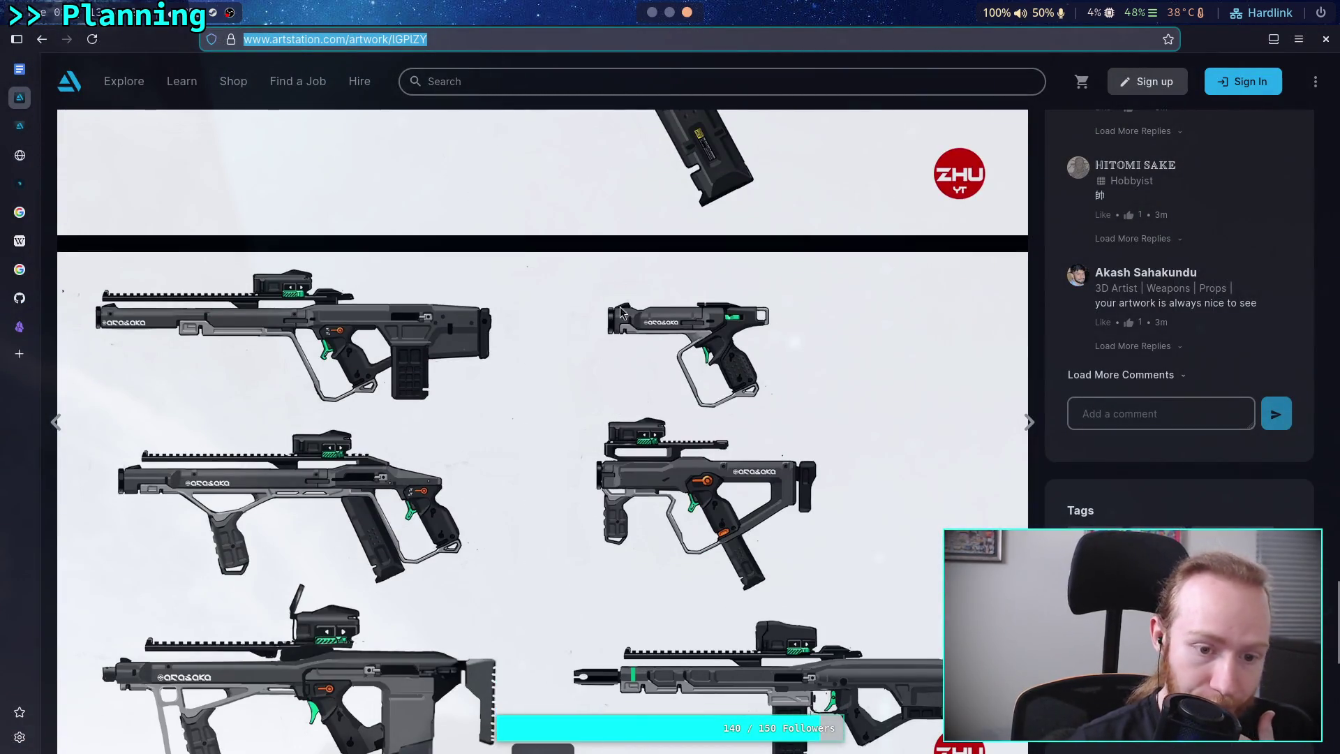
scroll(623, 428, down, 2)
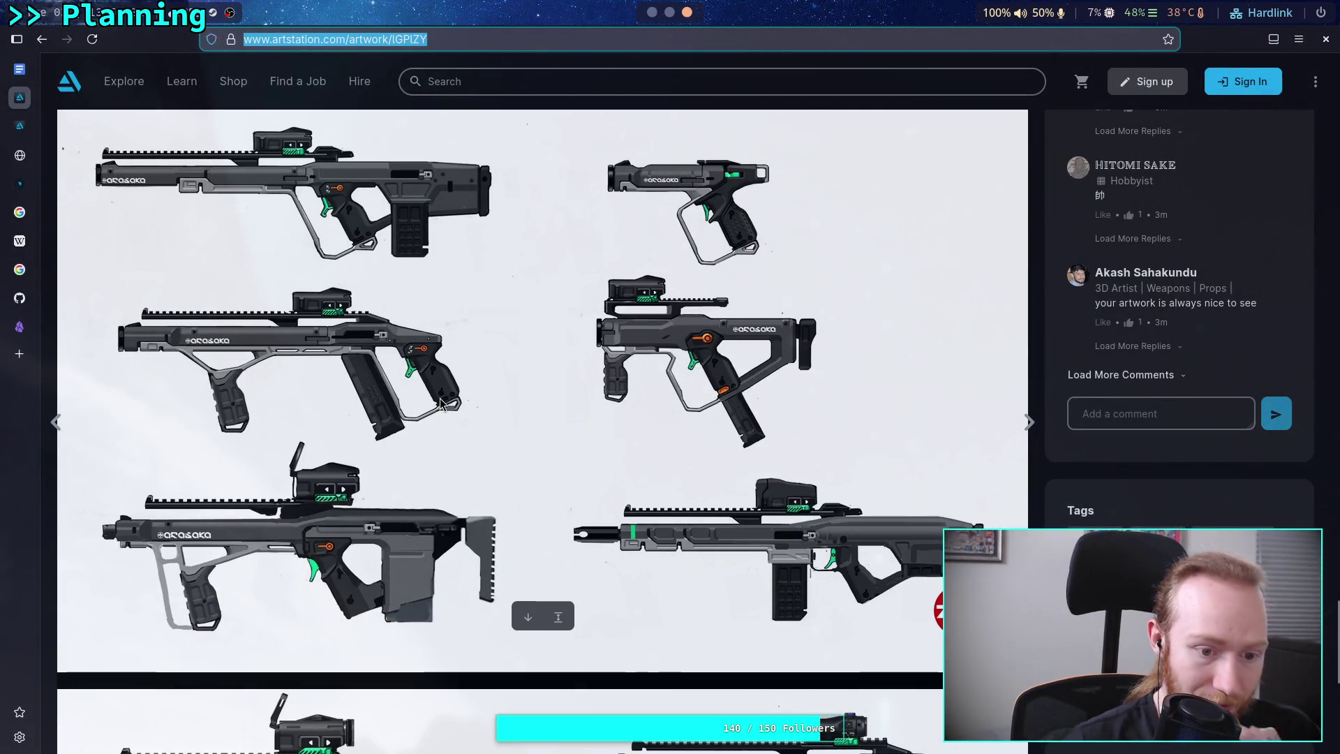
scroll(440, 401, down, 4)
scroll(433, 400, up, 6)
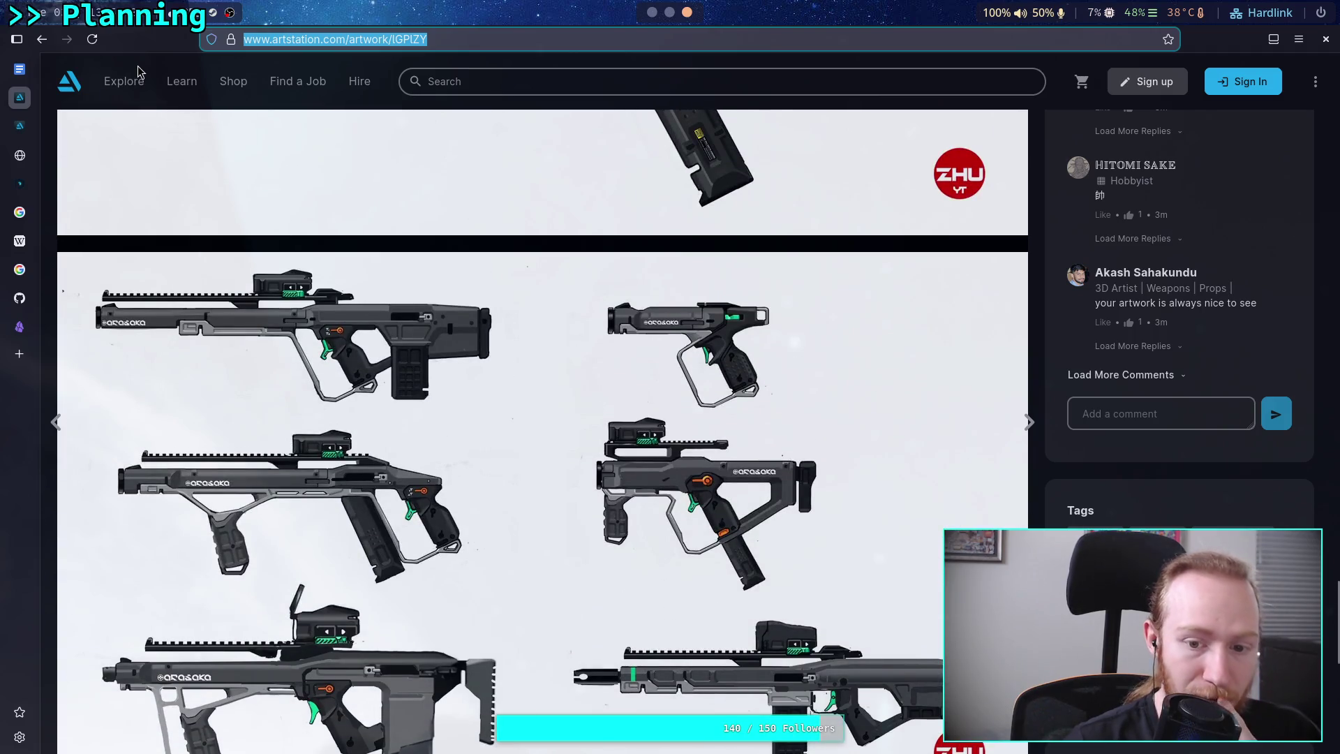
click(43, 40)
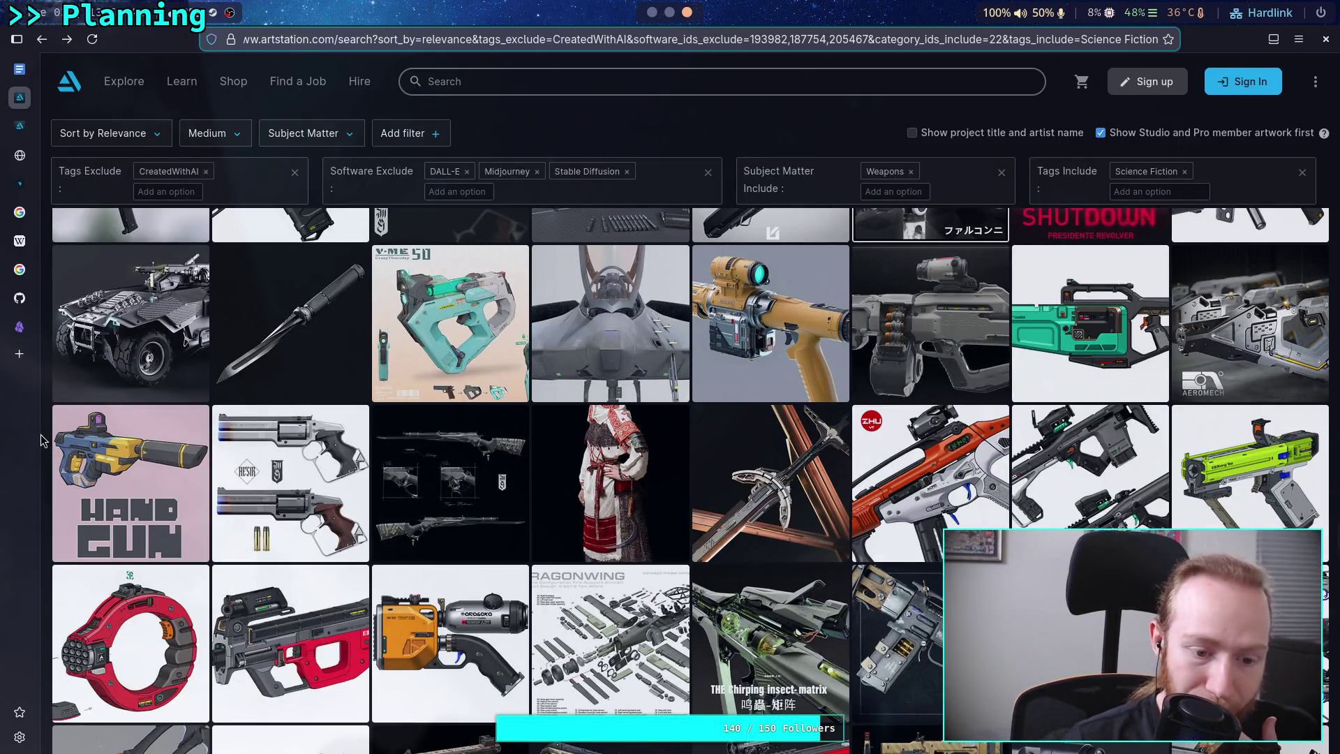
scroll(41, 441, down, 3)
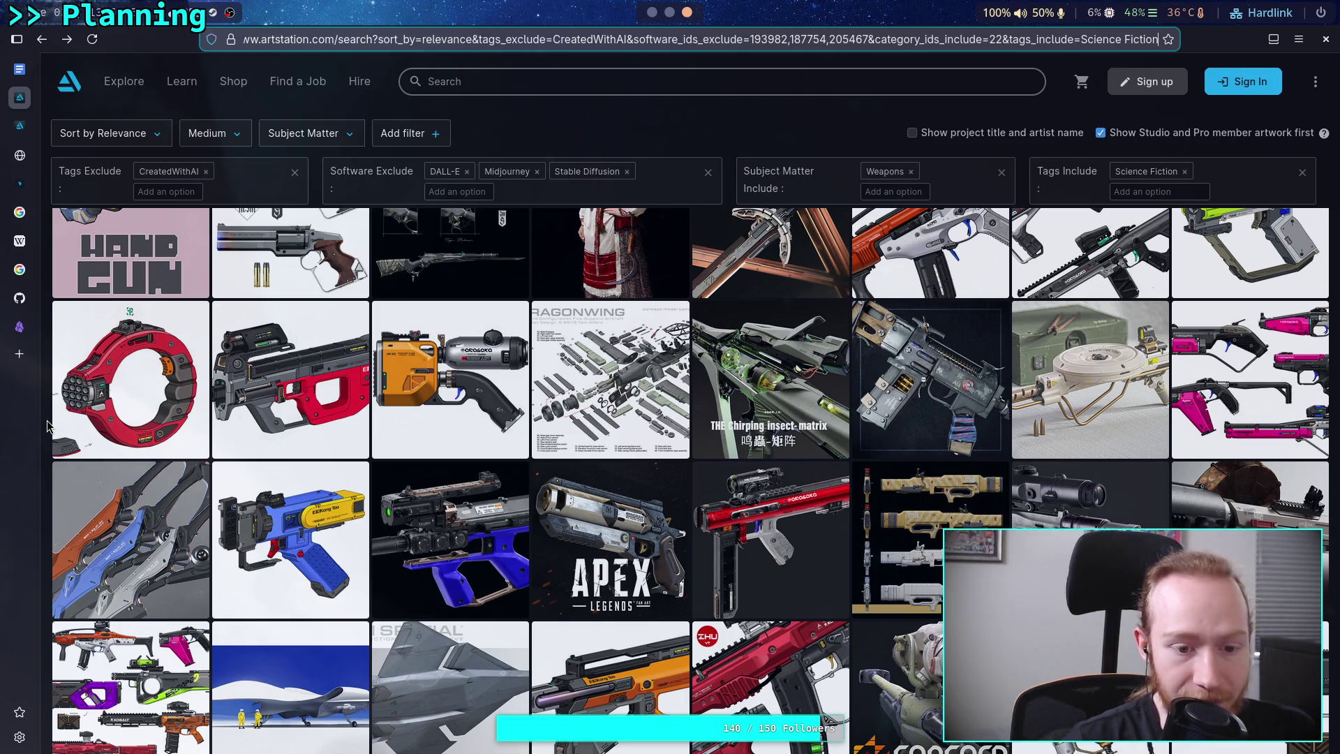
scroll(47, 426, down, 3)
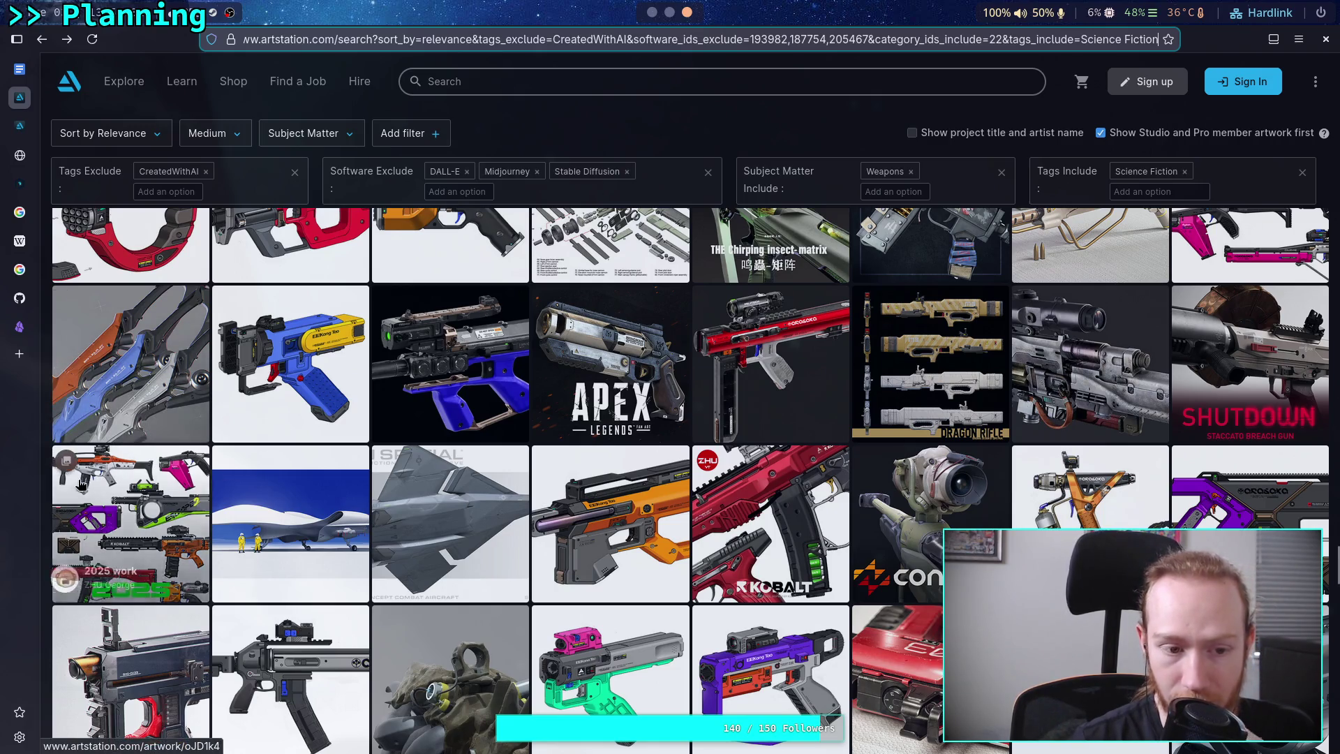
scroll(46, 476, up, 3)
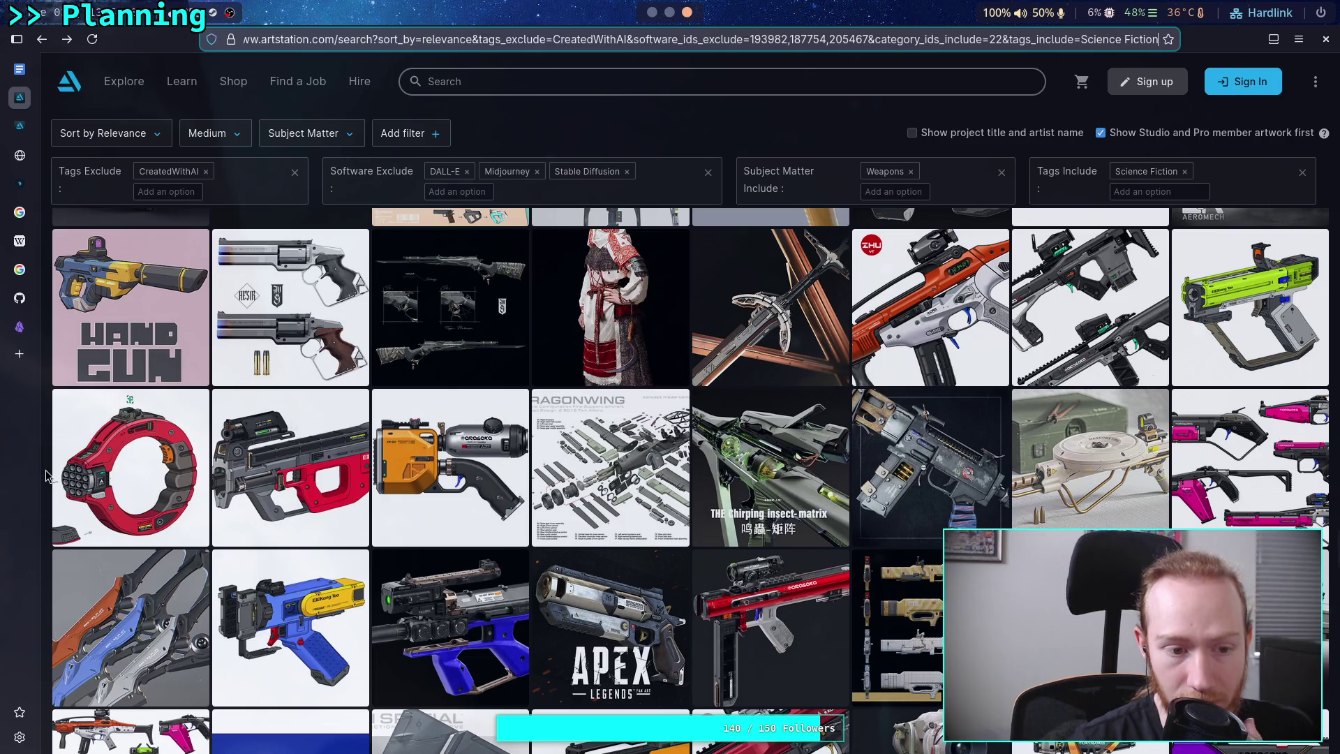
click(153, 463)
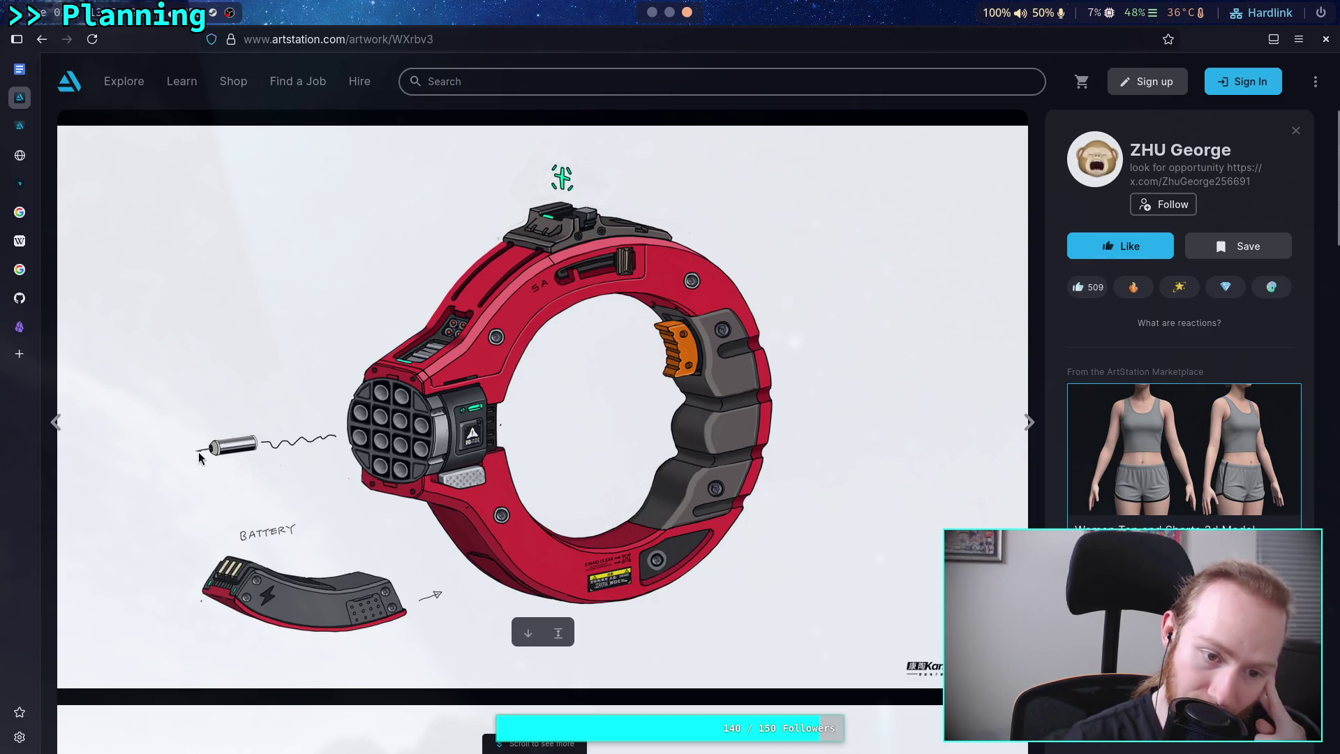
Scroll through gun design 14's ring gun, yellow pistol, purple rifle and 75%-battery green pistol renders.
scroll(308, 450, down, 10)
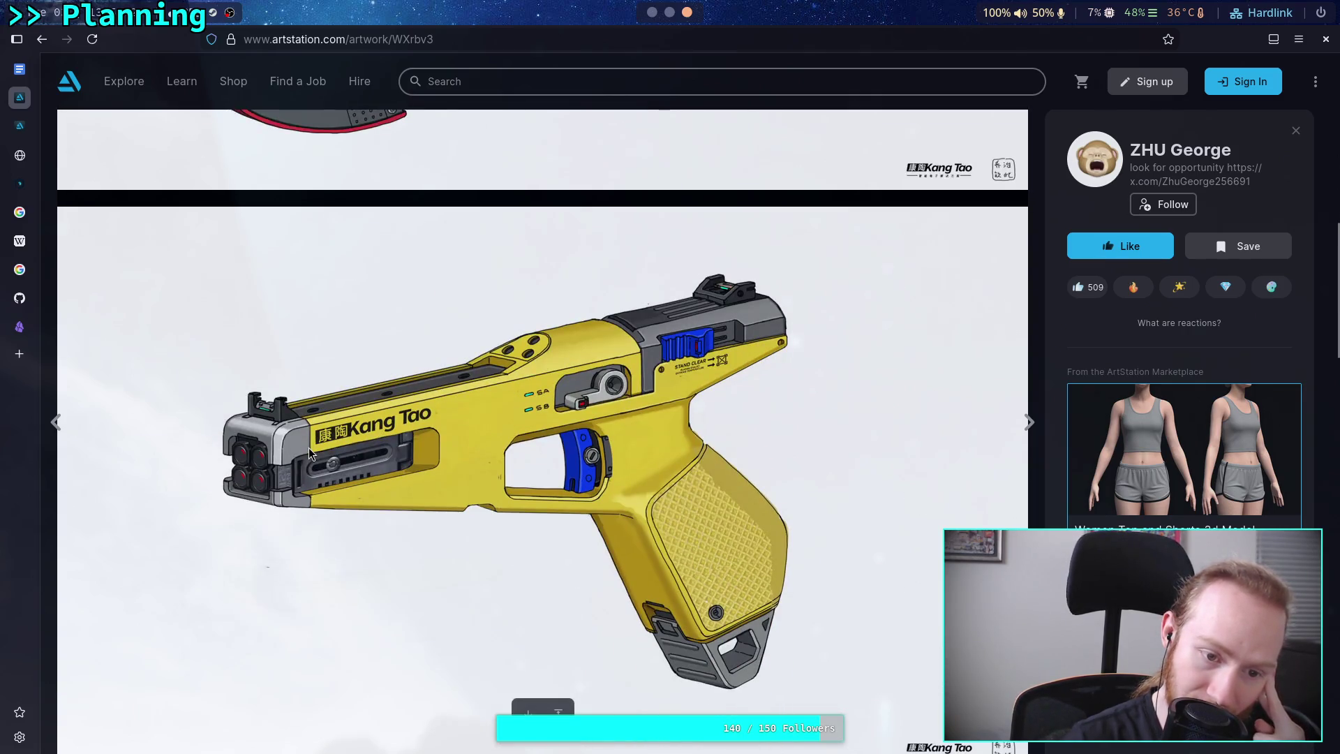
scroll(309, 450, down, 6)
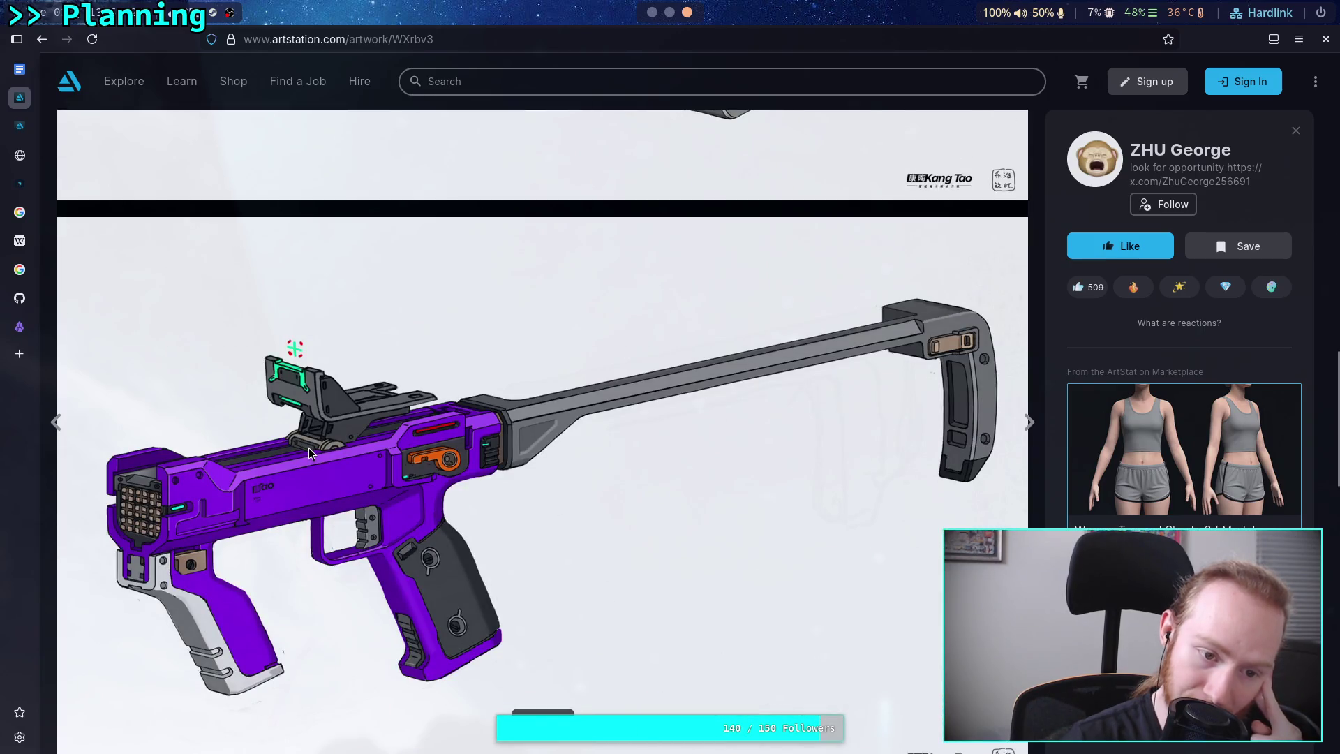
scroll(309, 450, down, 3)
scroll(308, 454, down, 6)
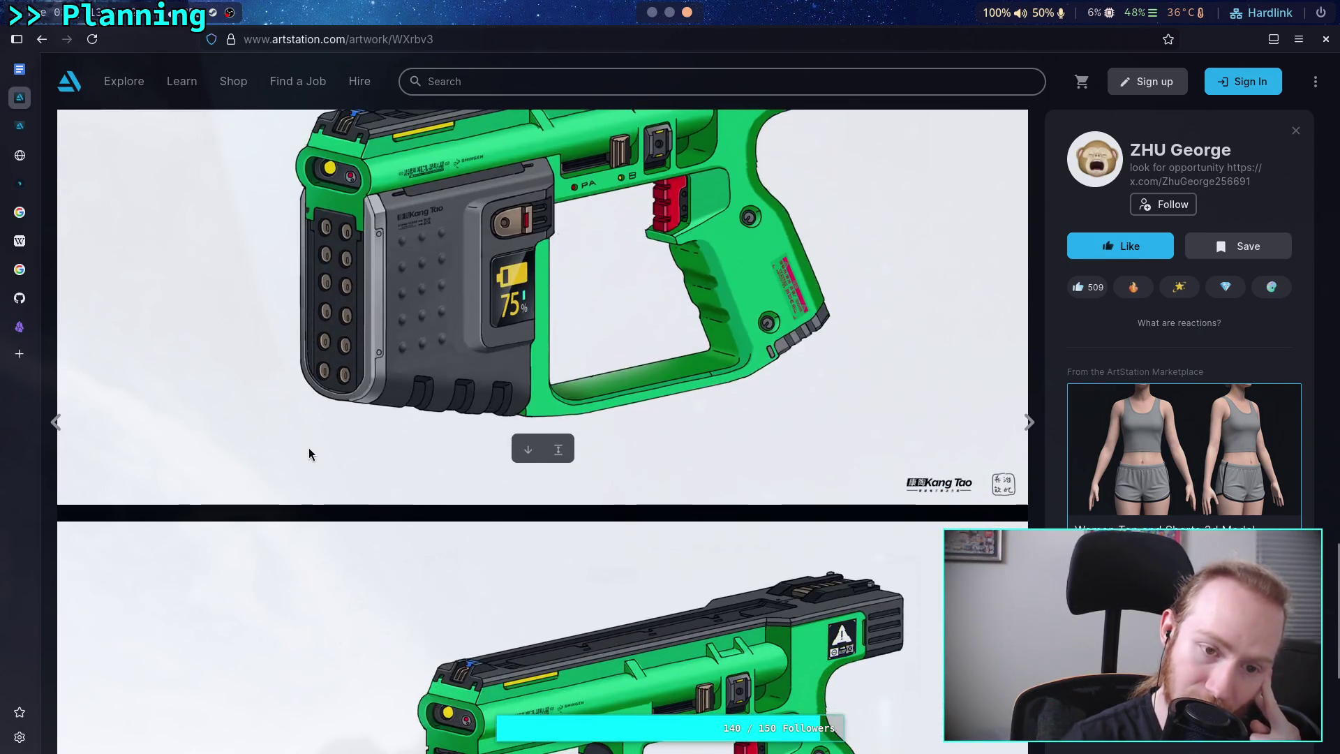
scroll(309, 452, down, 4)
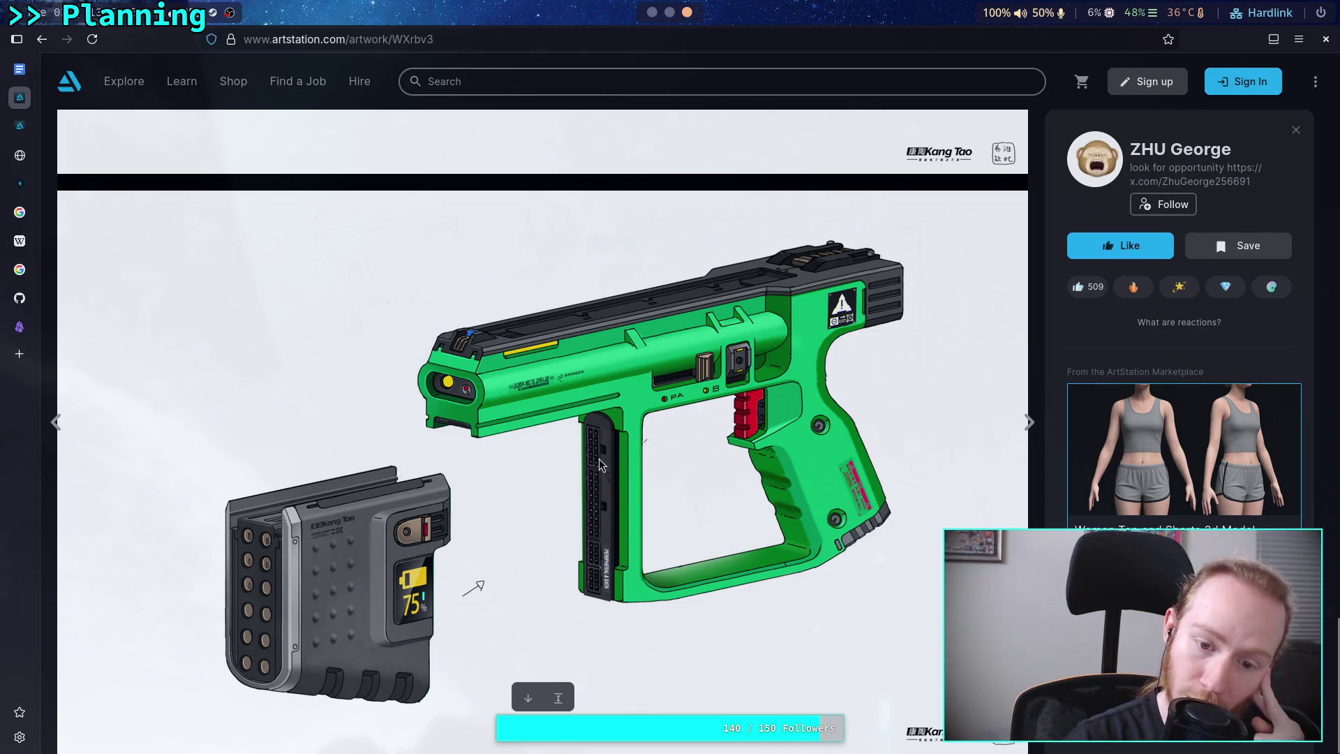
scroll(569, 514, up, 10)
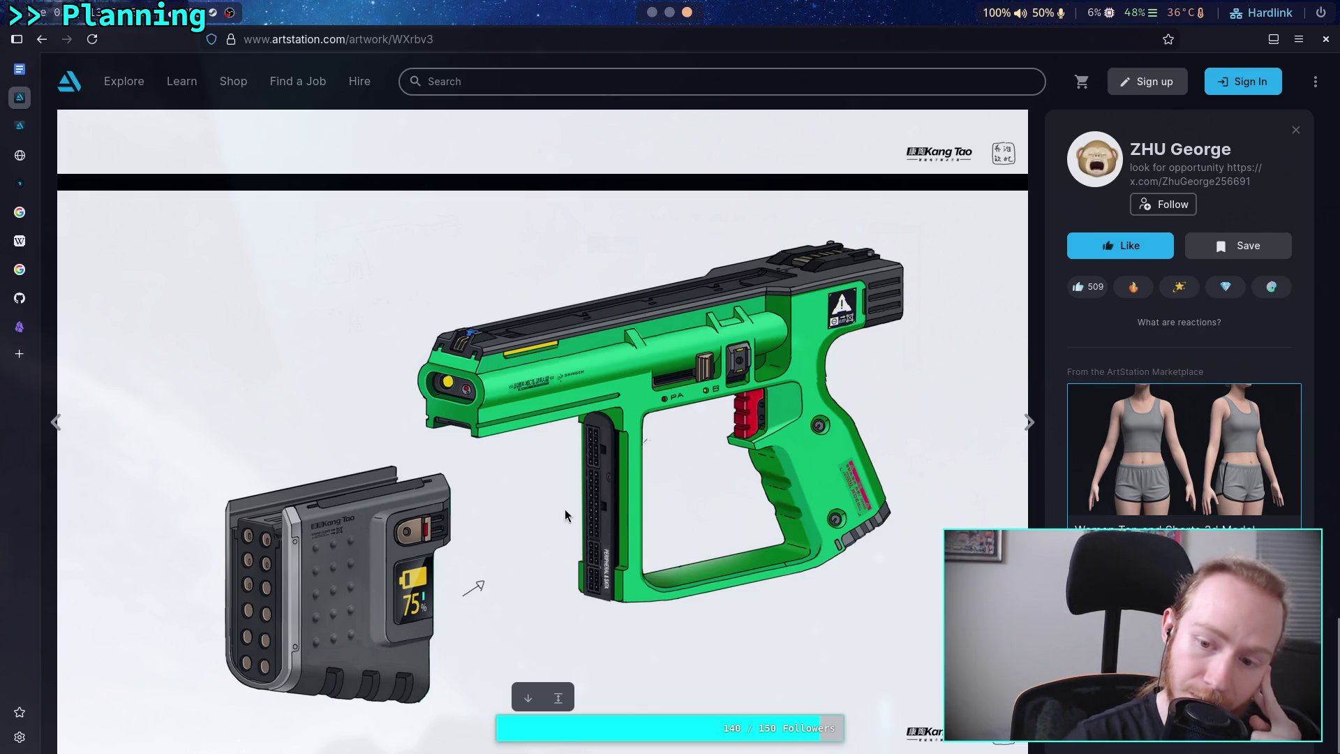
scroll(564, 514, up, 5)
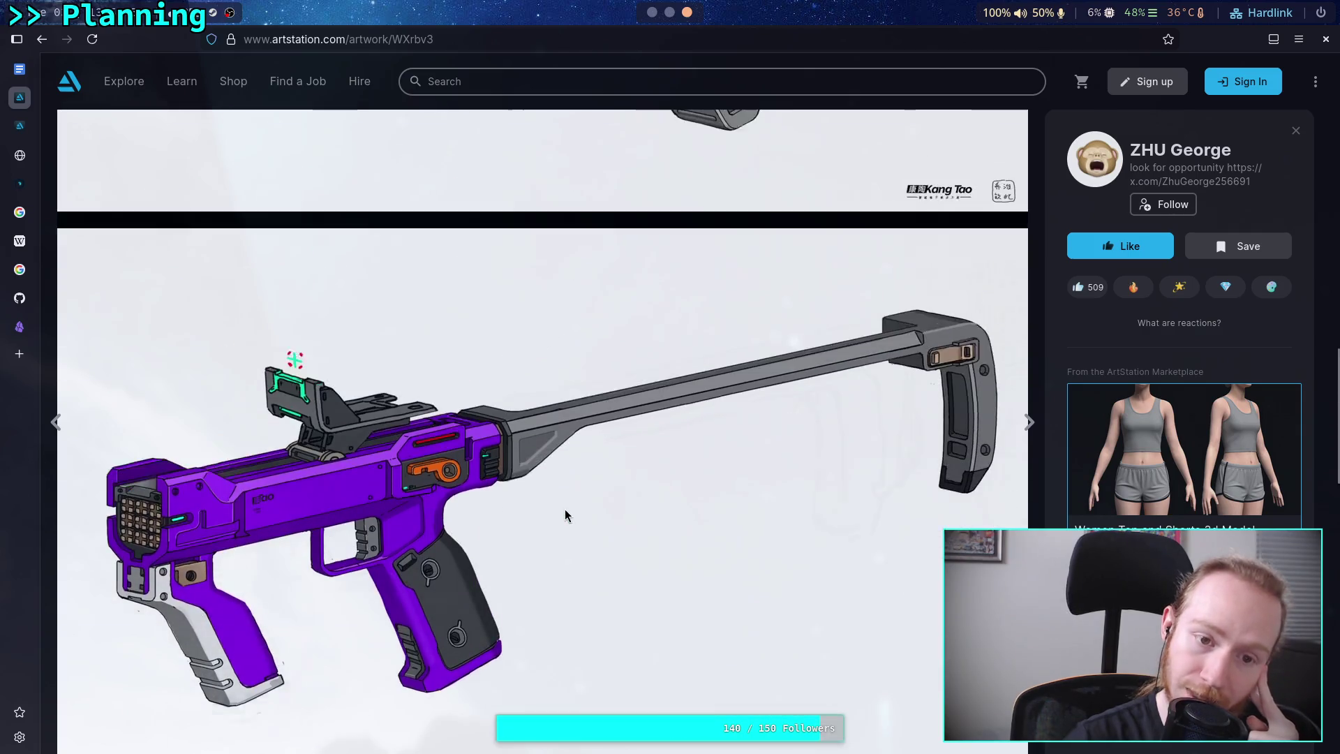
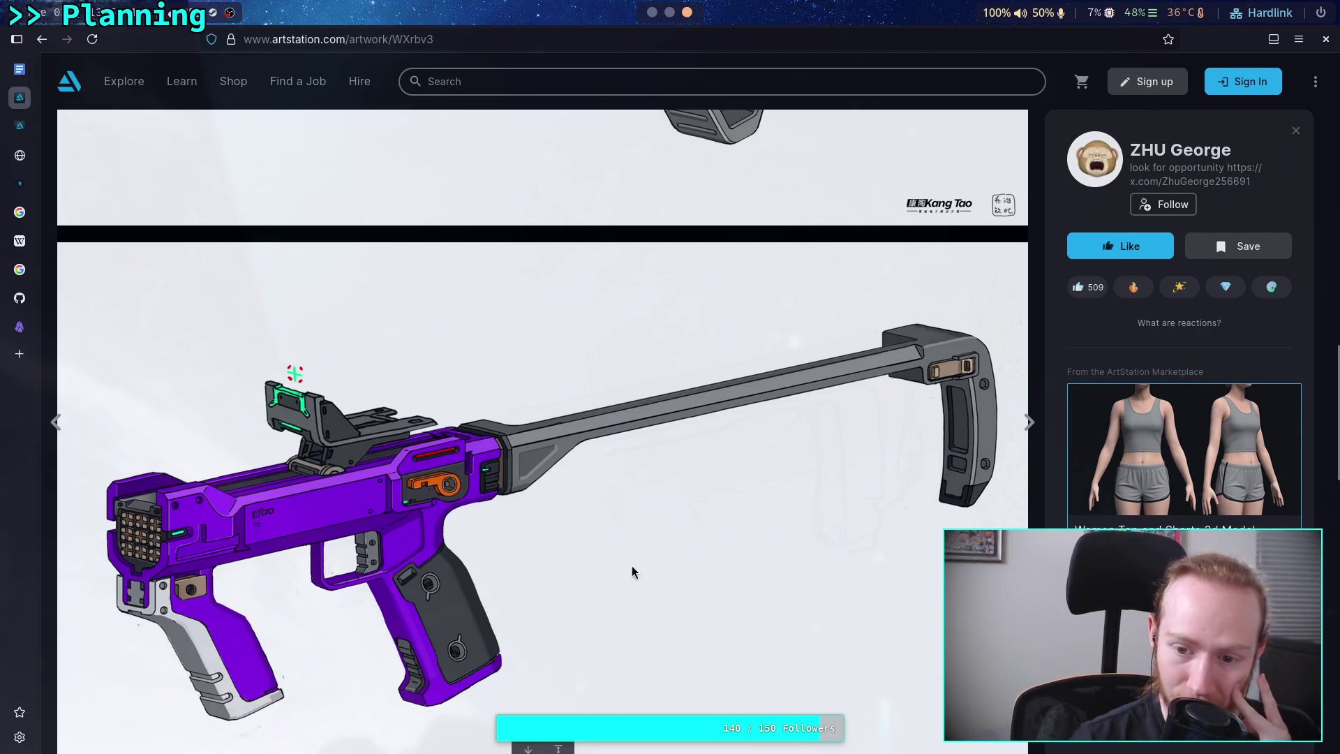
Scroll back up the ArtStation artwork to the red ring design, then return to the Weapon Concepts note.
scroll(653, 561, up, 5)
scroll(664, 550, up, 10)
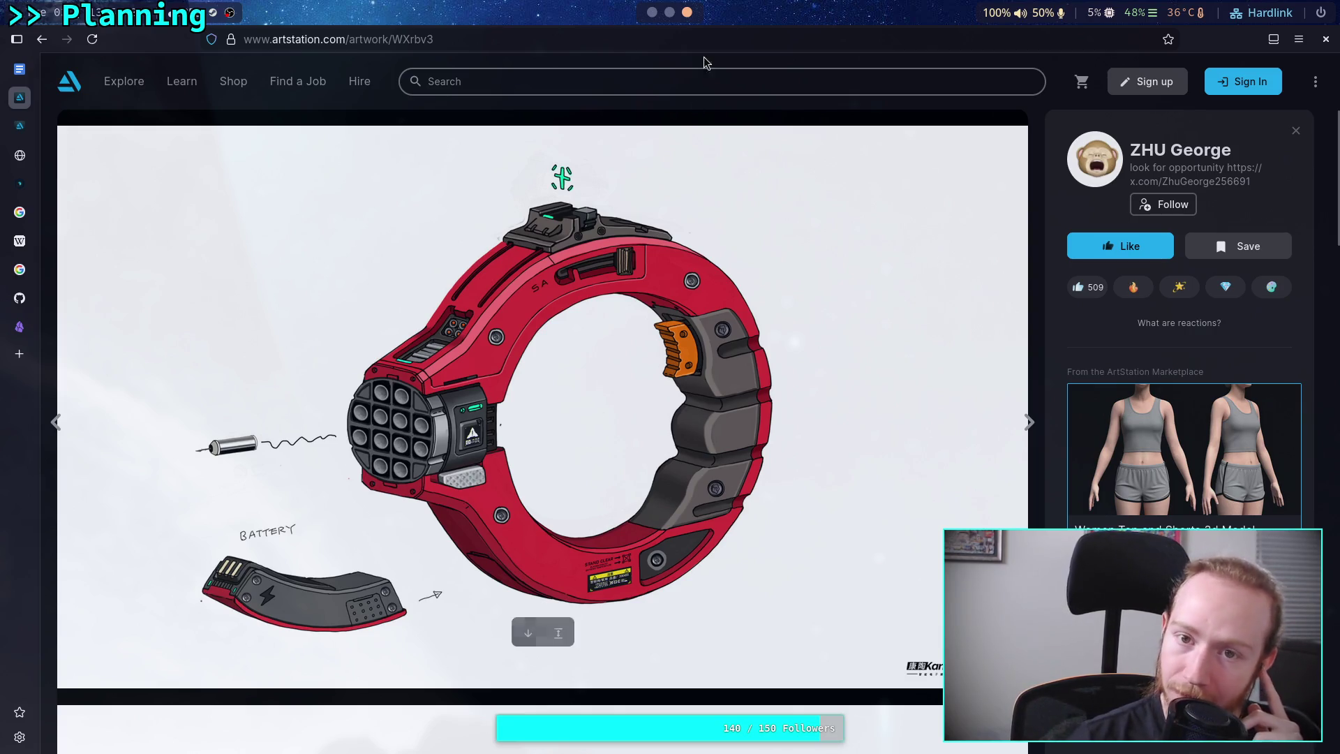
key(super+2)
key(super+1)
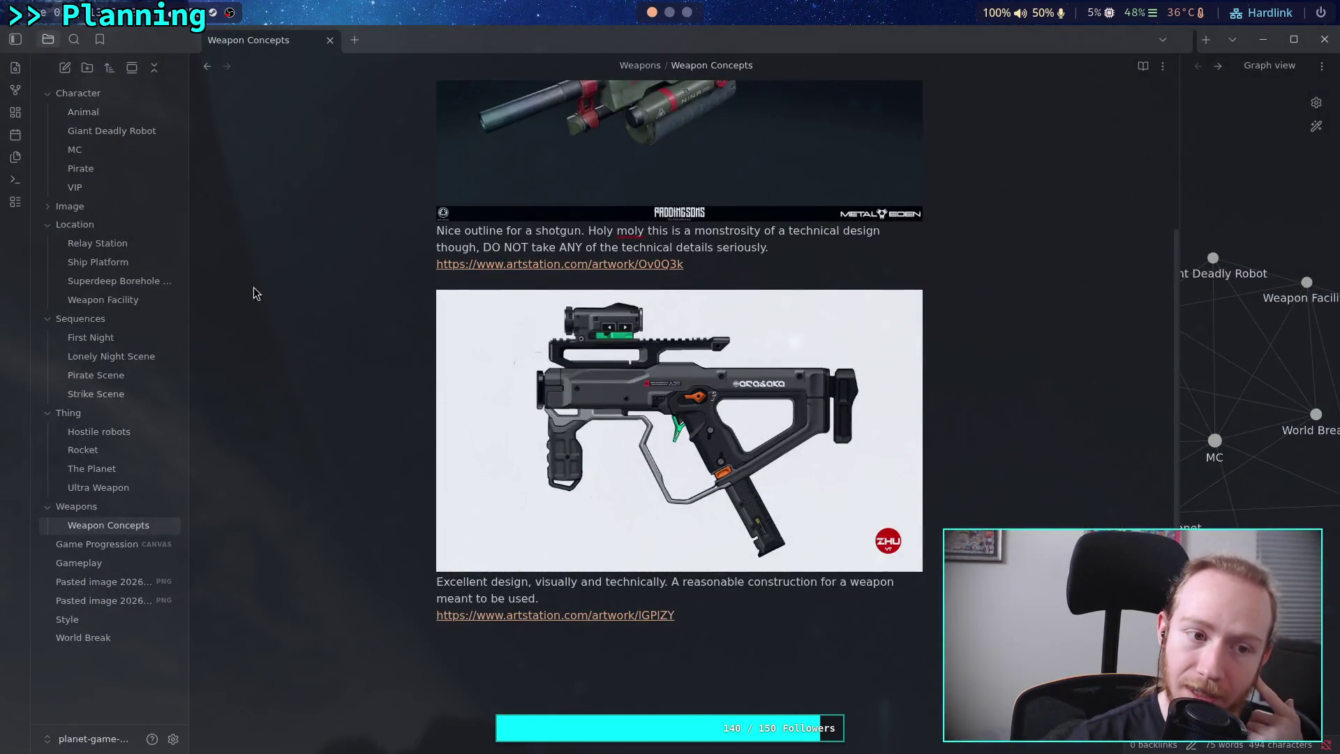
Add a '# Concept Art' heading after the intro paragraph.
scroll(489, 513, up, 5)
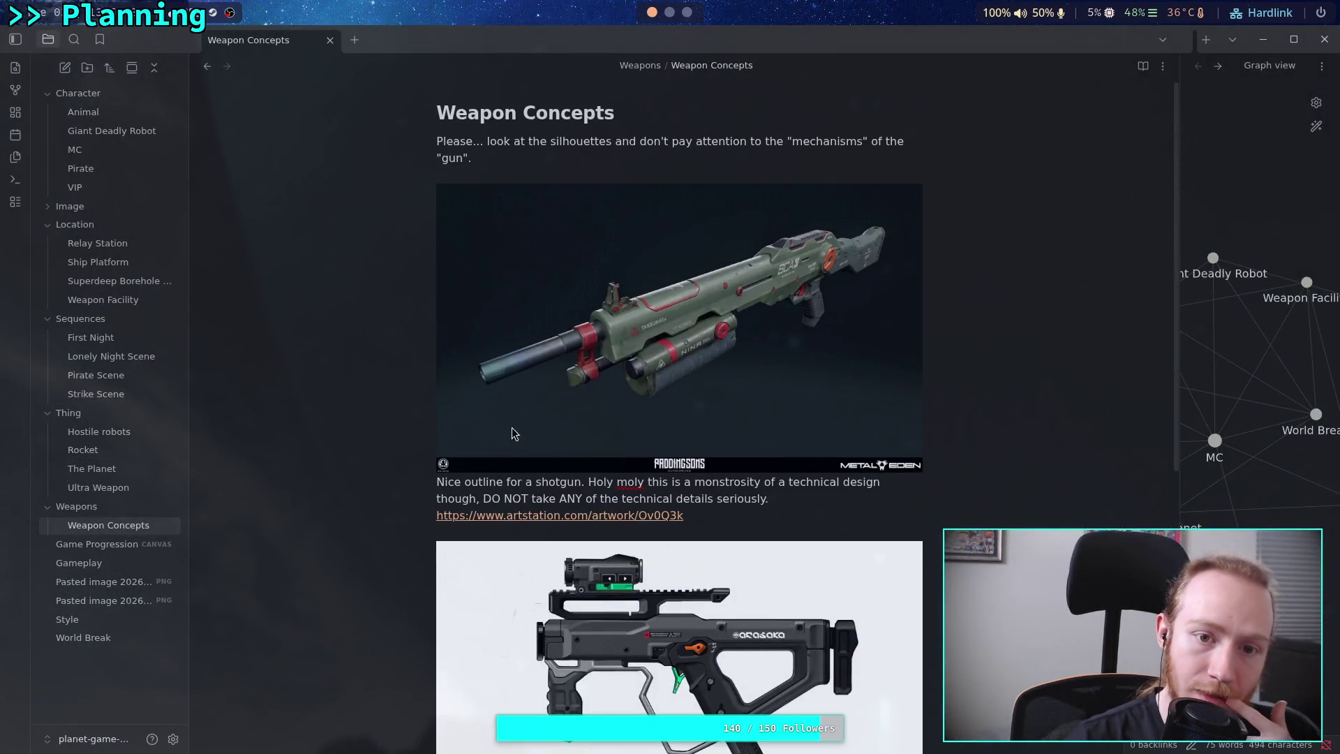
click(572, 161)
key(Return)
key(Return)
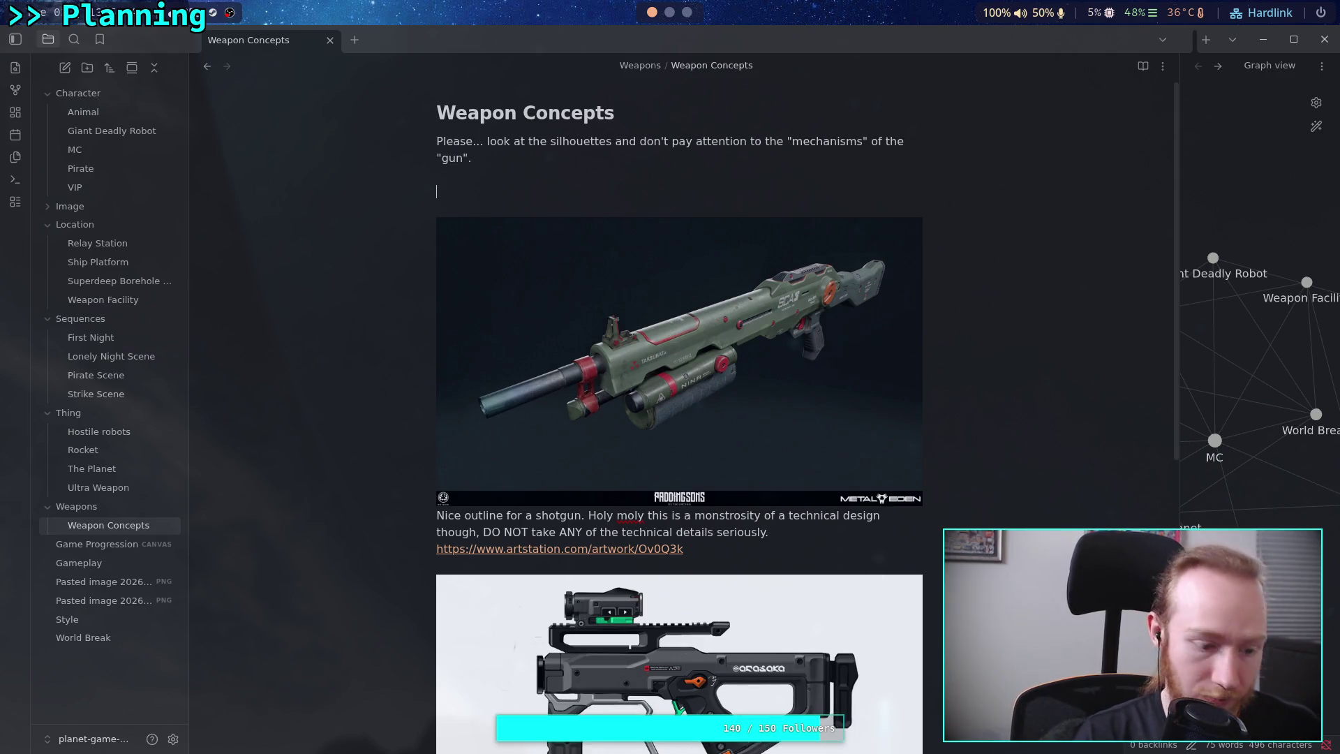
text(# Co)
key(BackSpace)
key(BackSpace)
text(Art)
key(BackSpace)
key(BackSpace)
key(BackSpace)
text(Conpc)
key(BackSpace)
key(BackSpace)
text(cept Art)
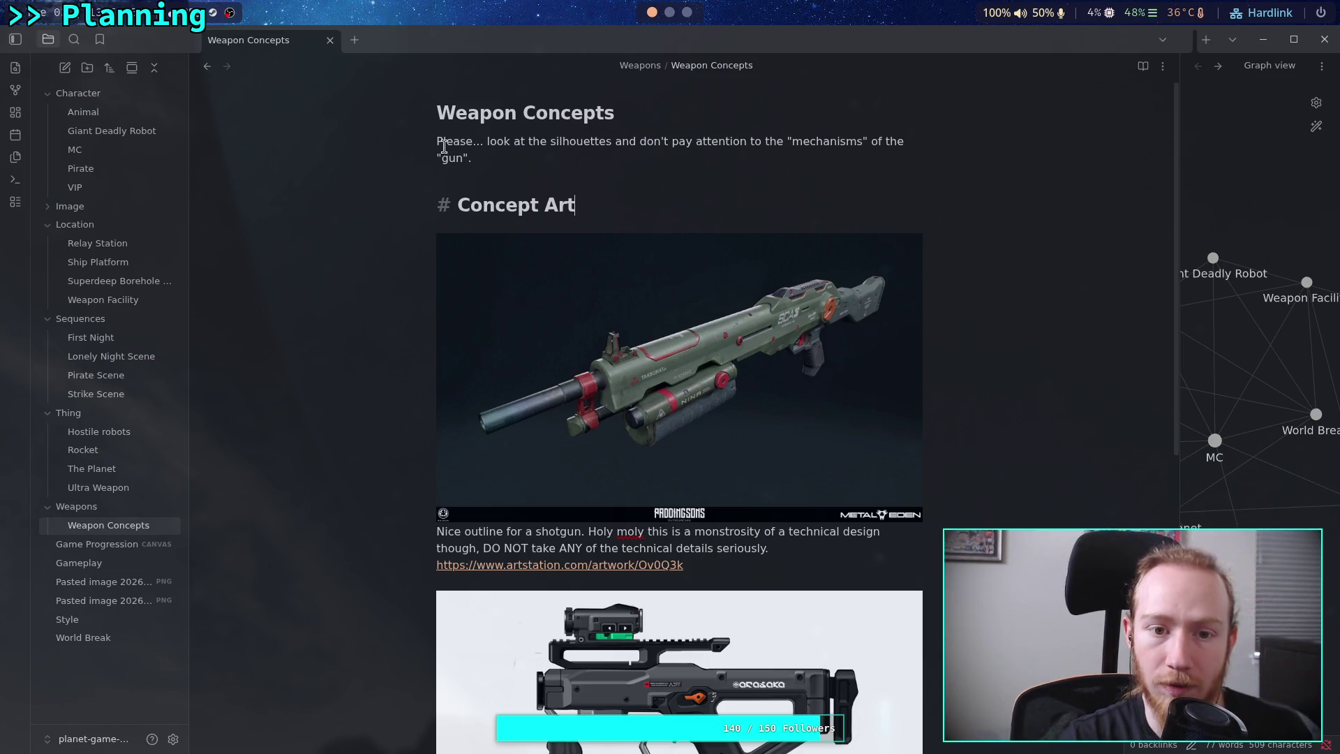
Move the intro paragraph from under the title to beneath the Concept Art heading.
drag(437, 143, 481, 162)
key(ctrl+c)
key(ctrl+k)
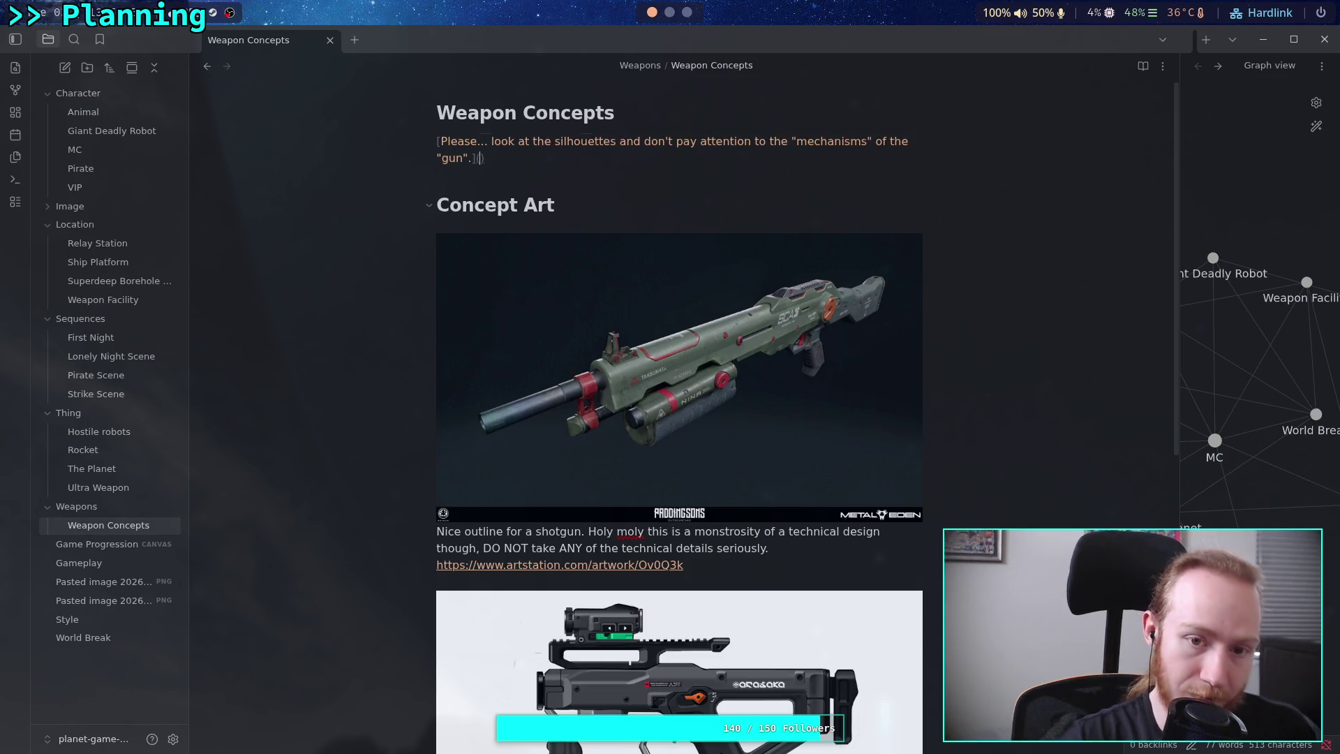
key(ctrl+d)
click(626, 199)
key(Return)
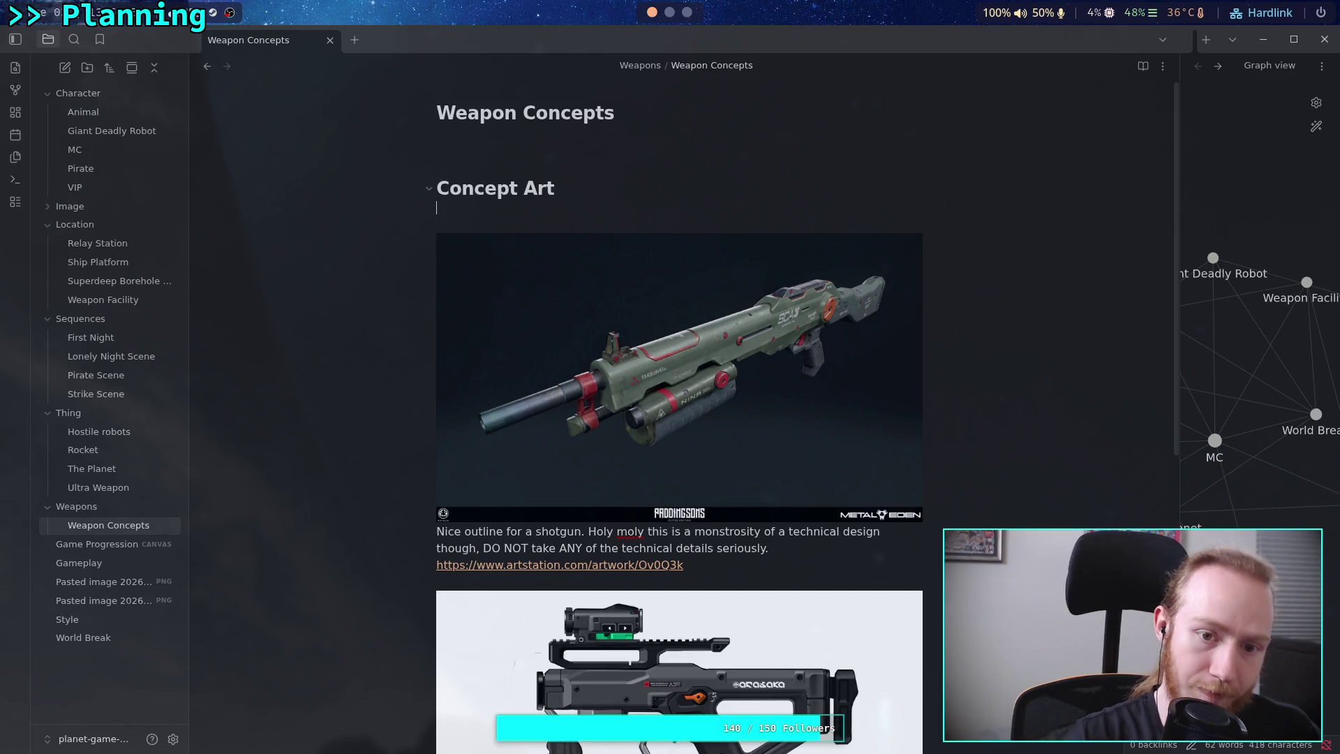
key(ctrl+v)
Add a '# Functions' heading just below the note title.
click(436, 208)
key(Return)
click(521, 143)
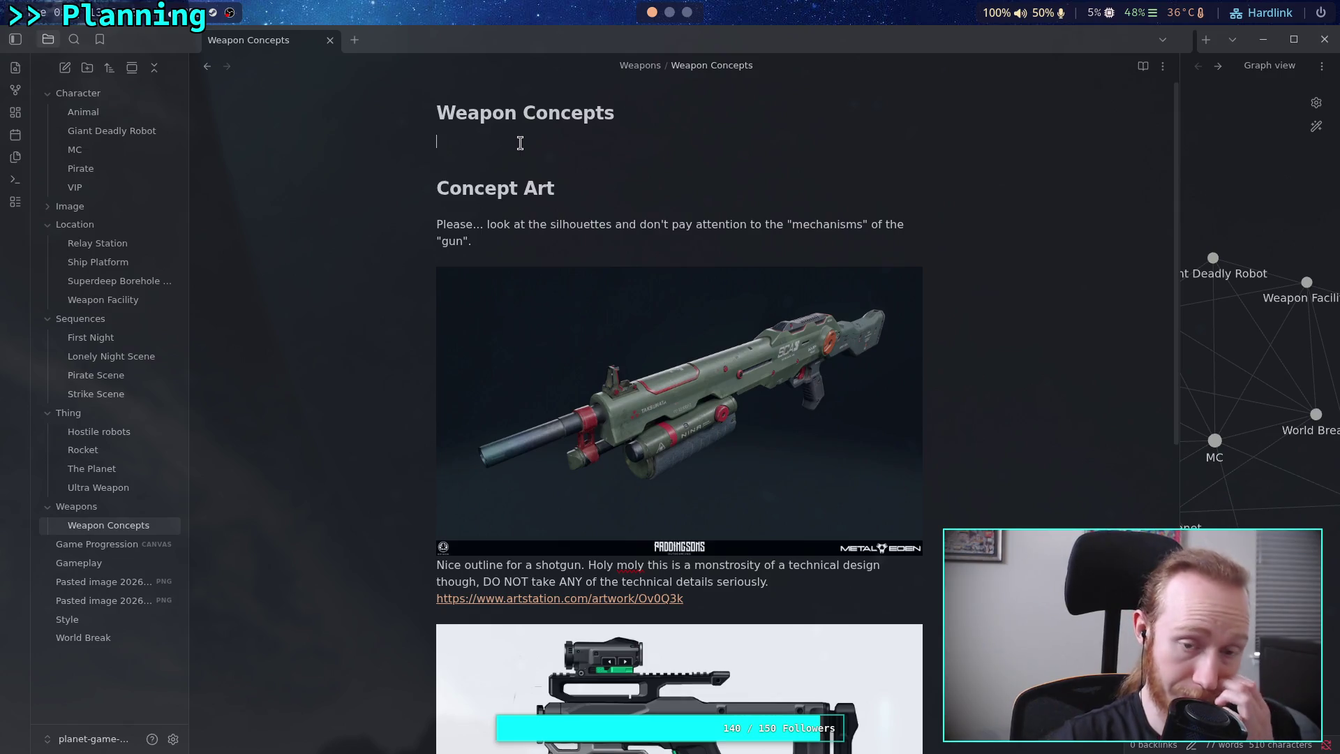
text(# T)
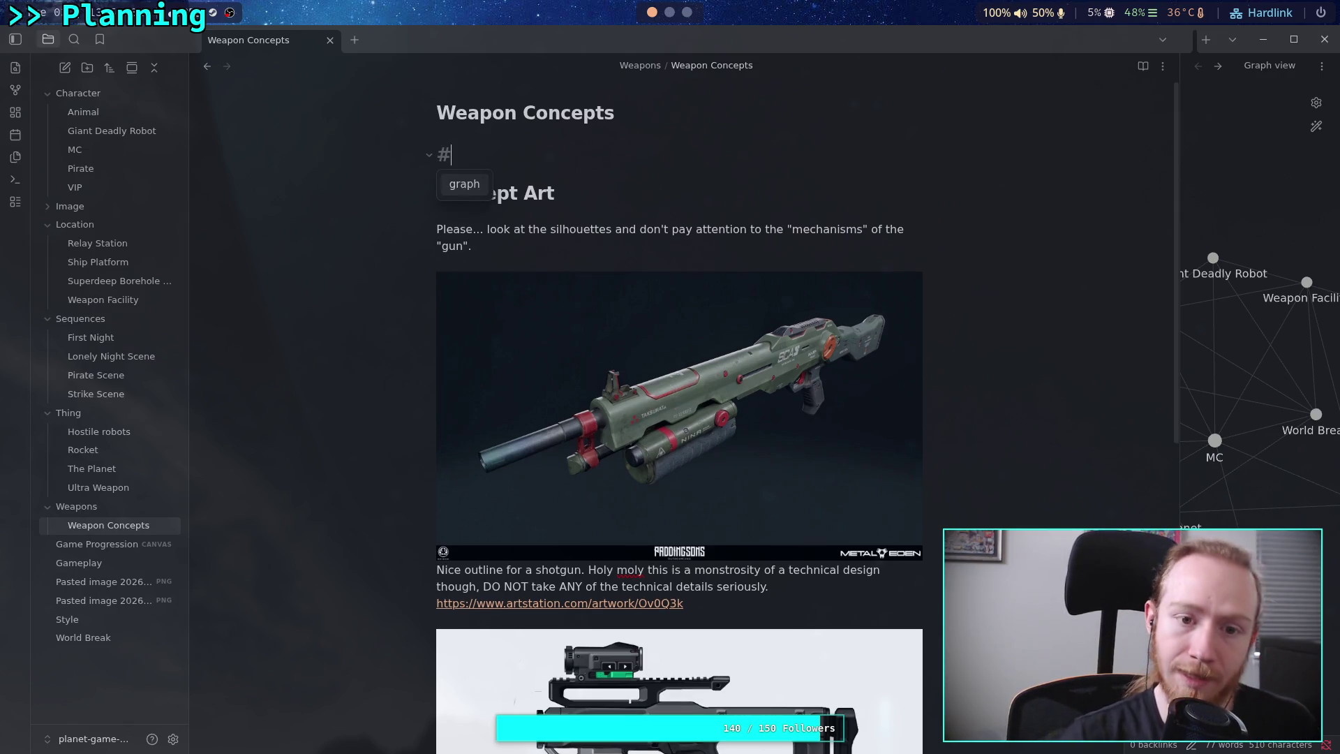
key(BackSpace)
key(BackSpace)
key(BackSpace)
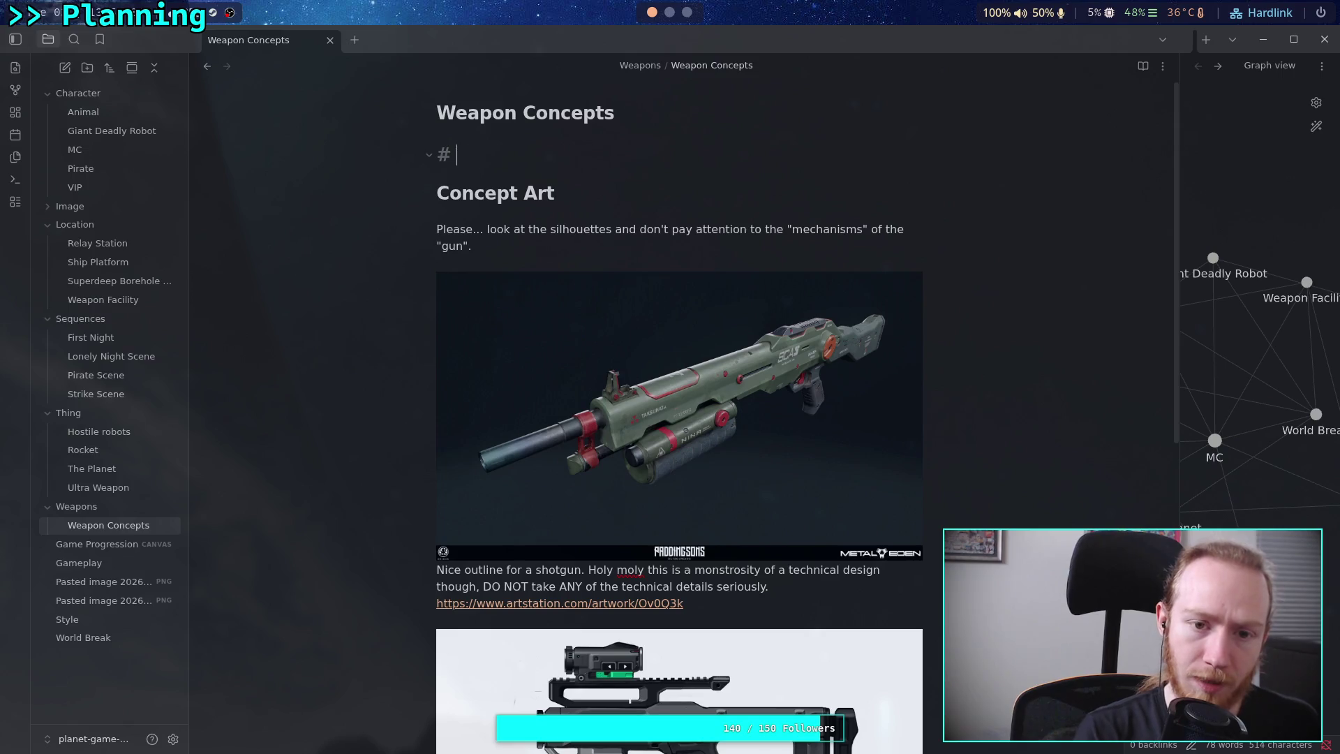
text(Functions)
key(Return)
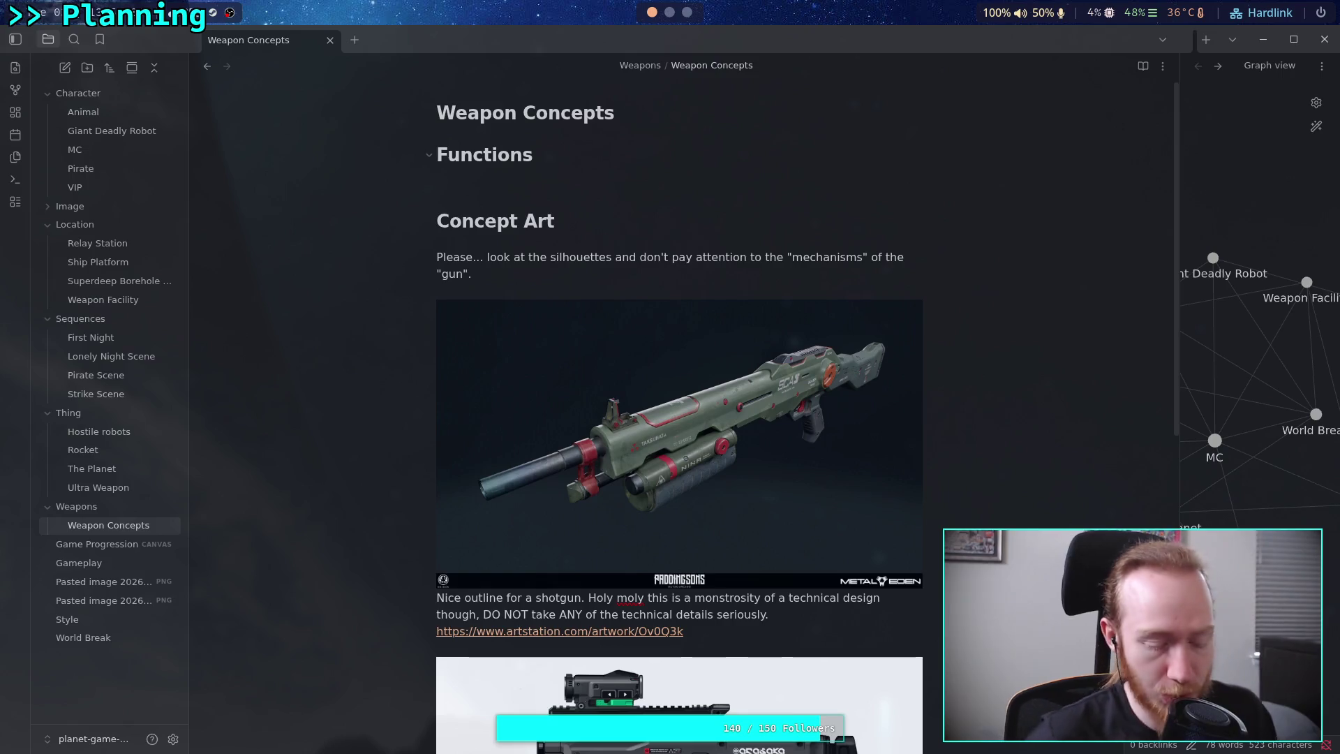
Write list item 1: 'Workhorse weapon, automatic rifle with sights and selector switch for single fire mode.'.
key(Return)
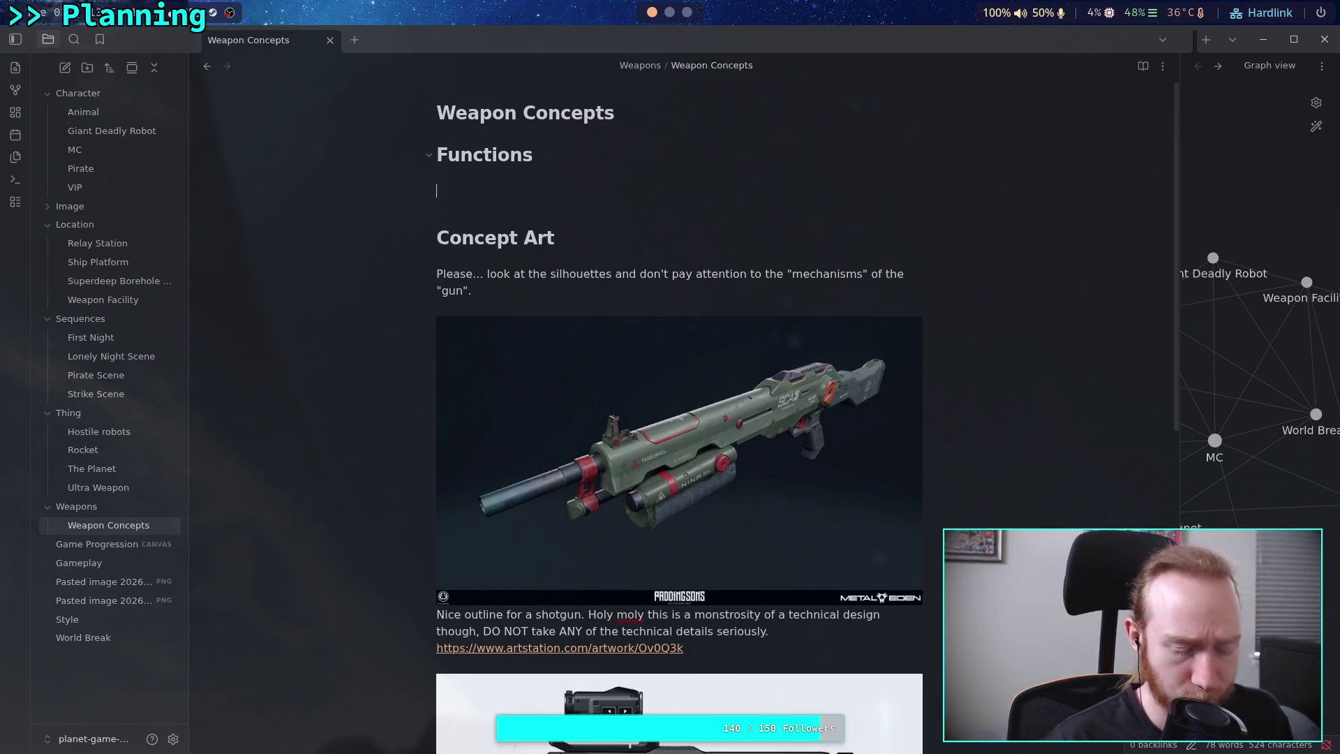
text(1. )
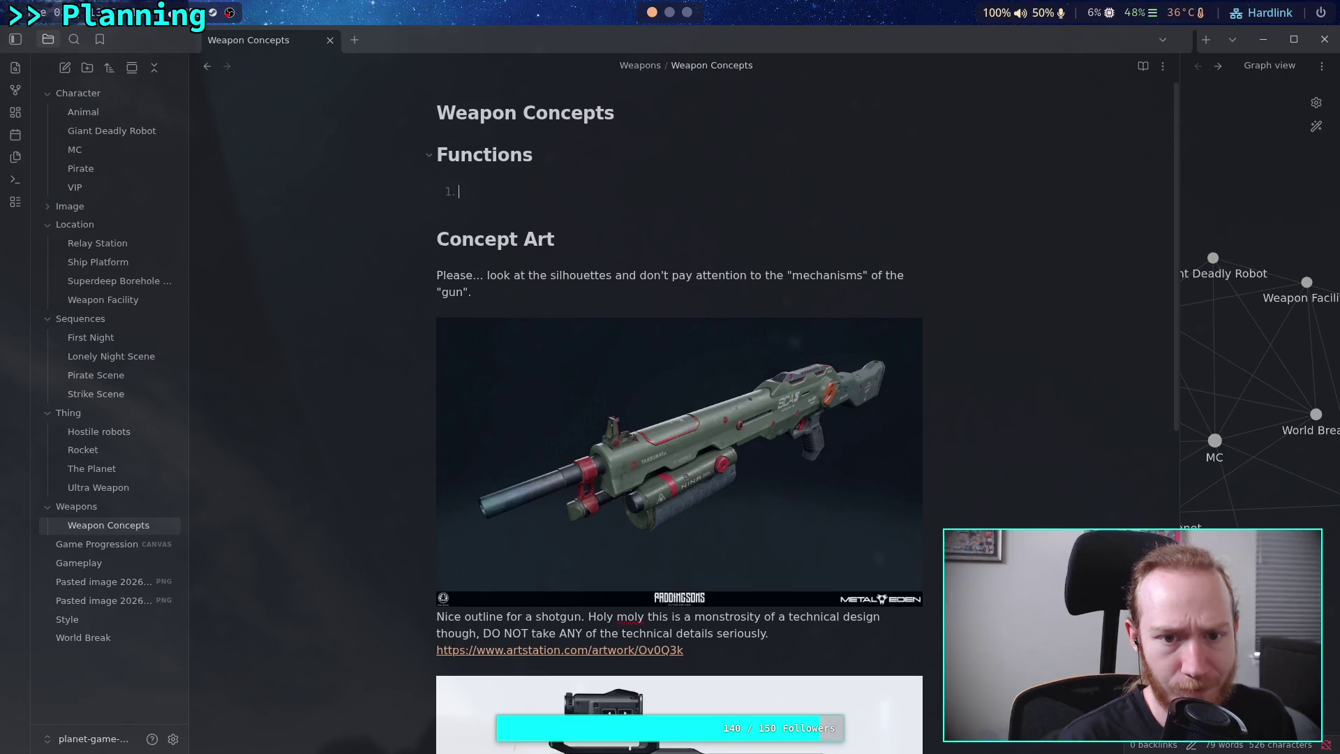
text(Weap)
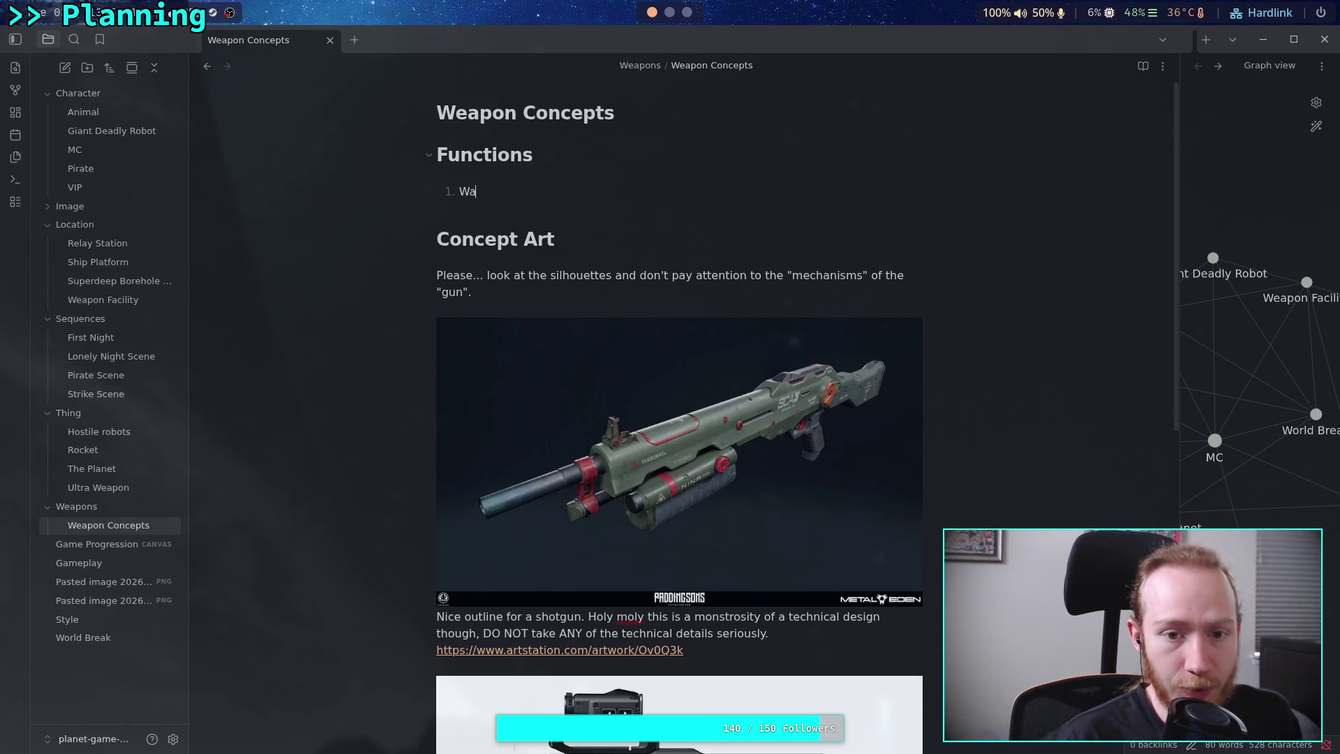
key(BackSpace)
key(BackSpace)
key(BackSpace)
text(orkh)
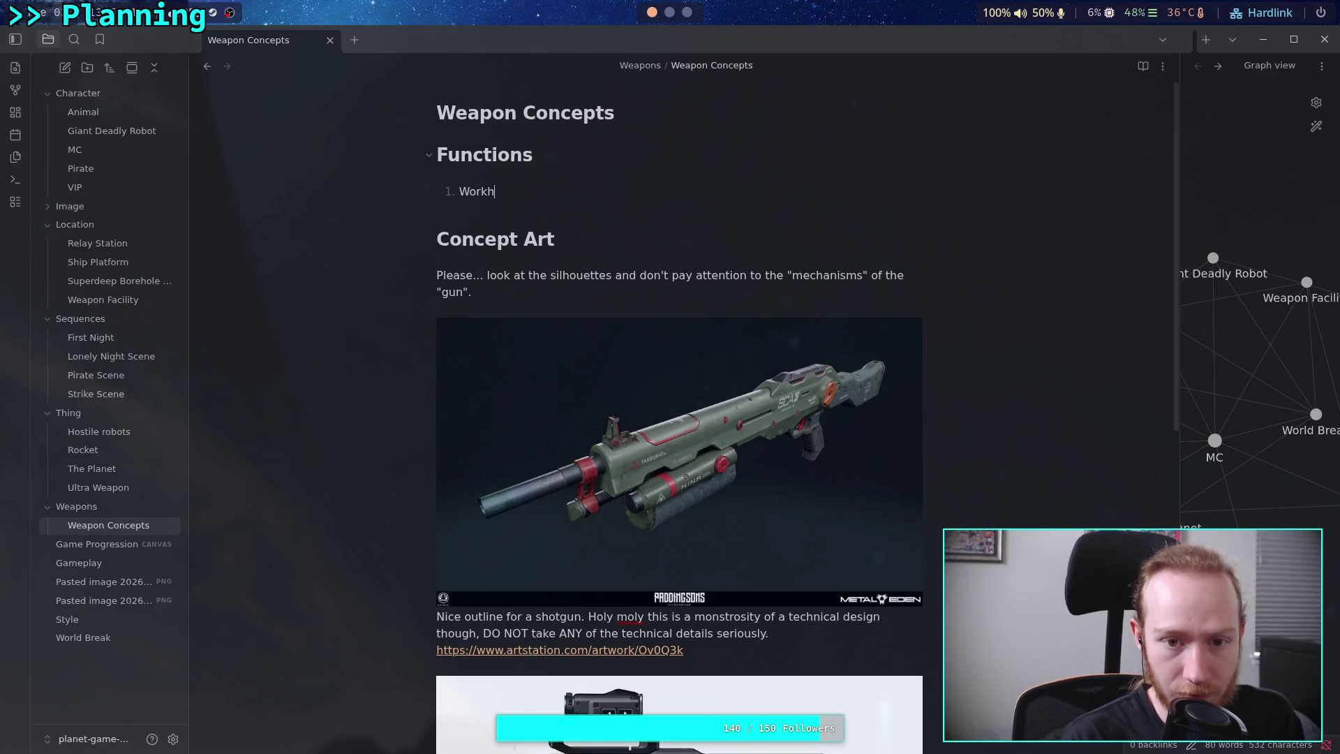
text(orse weapon, )
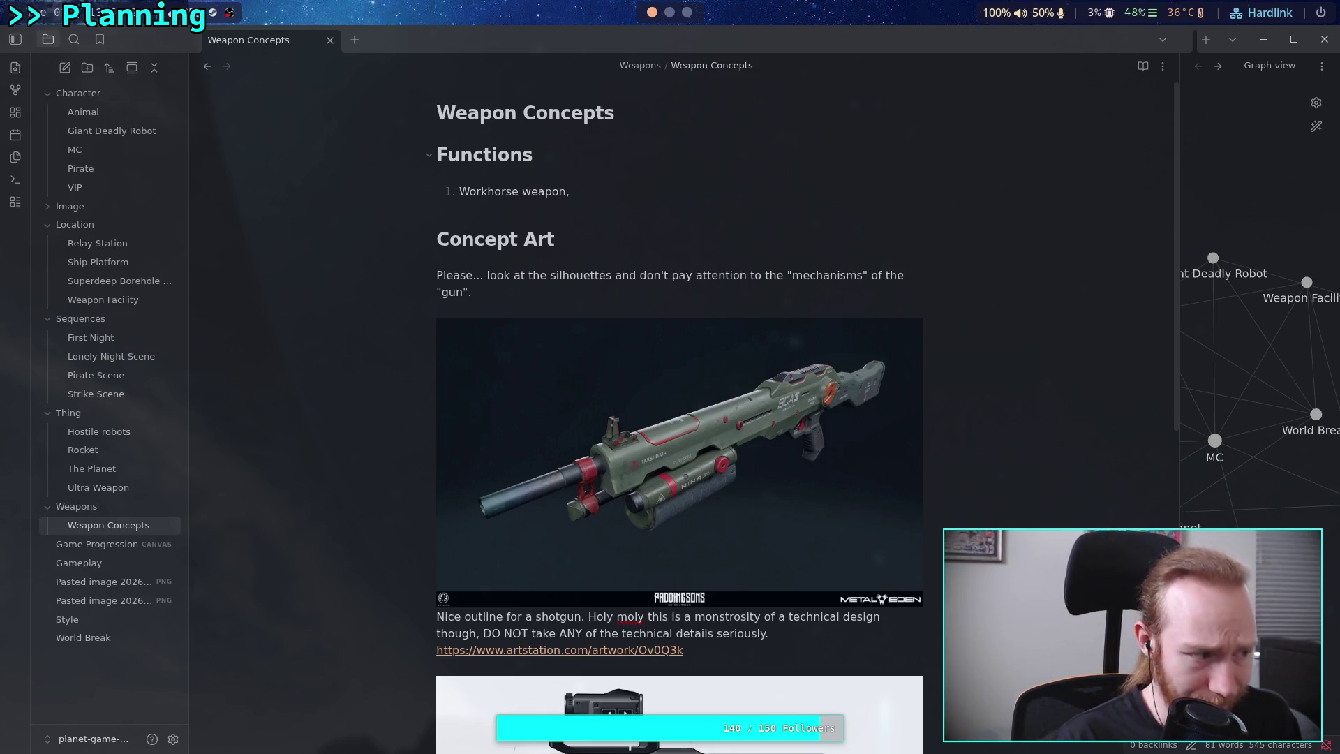
text(automatci)
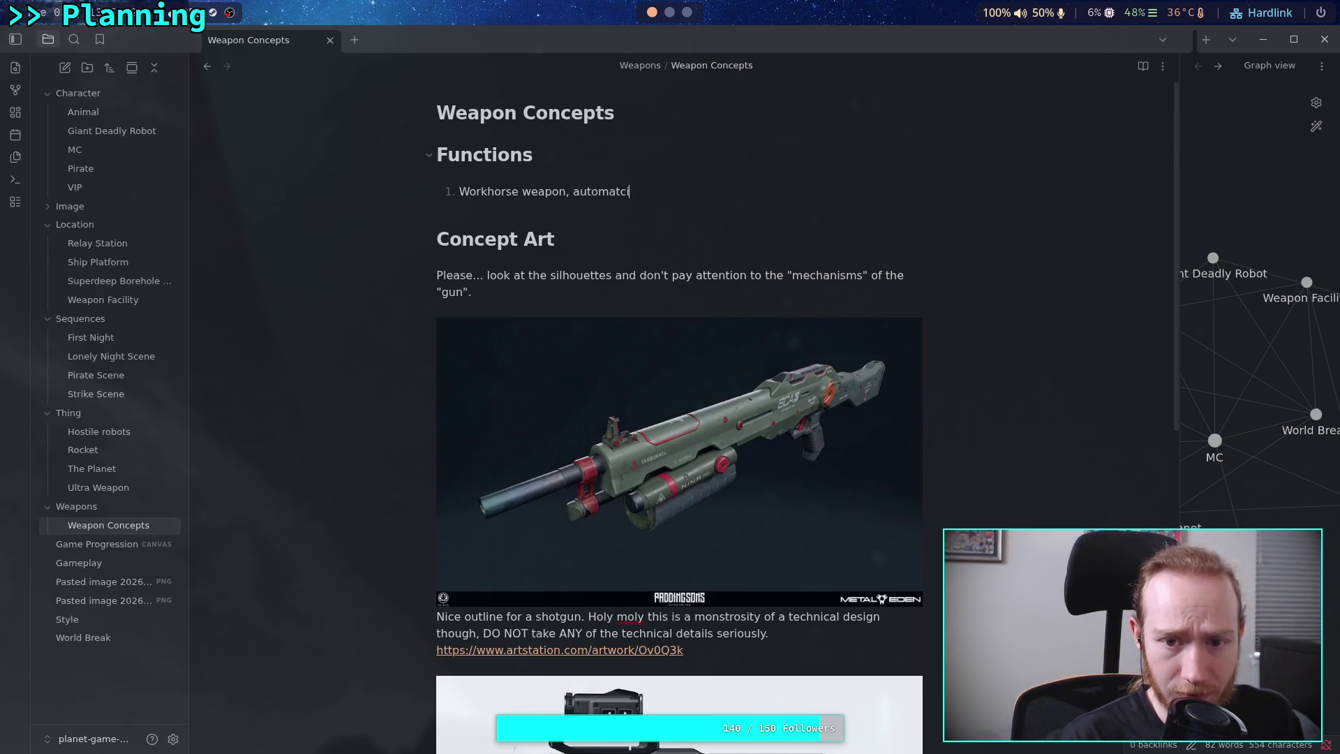
key(BackSpace)
key(BackSpace)
text(ic rifle)
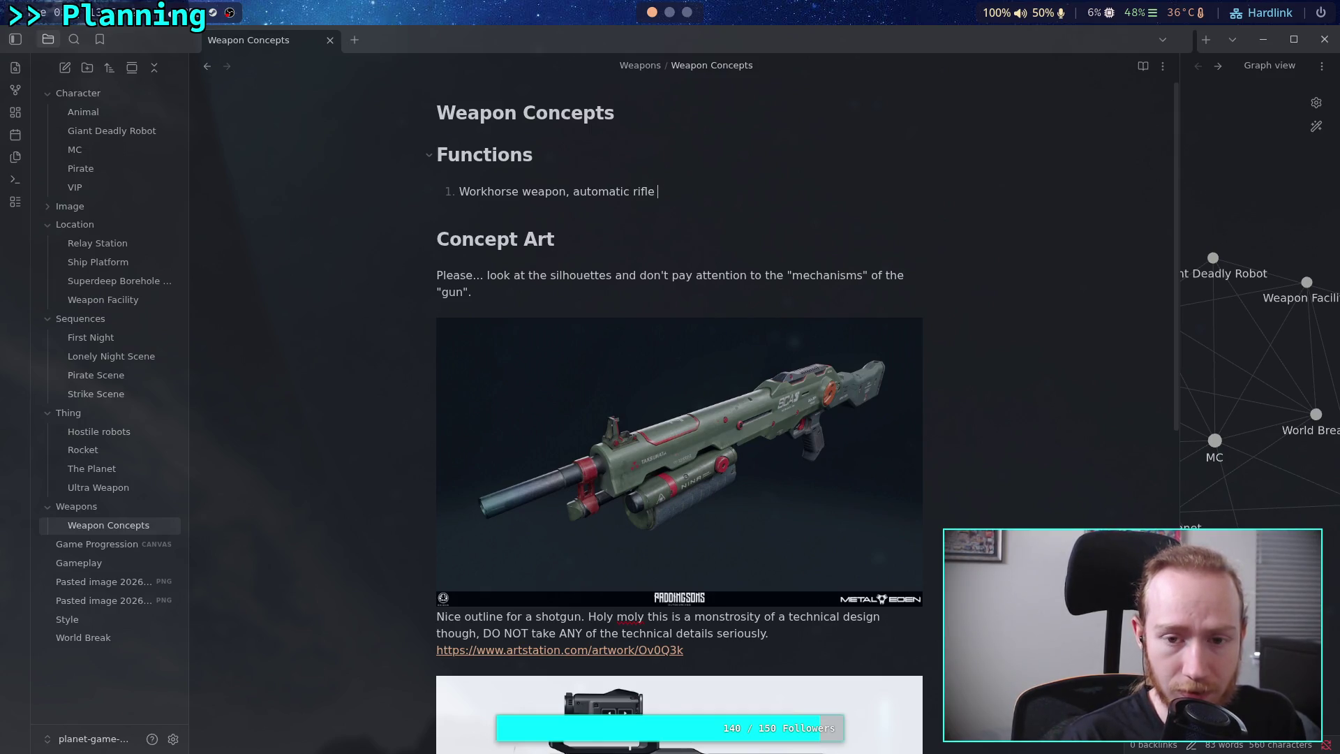
text(with )
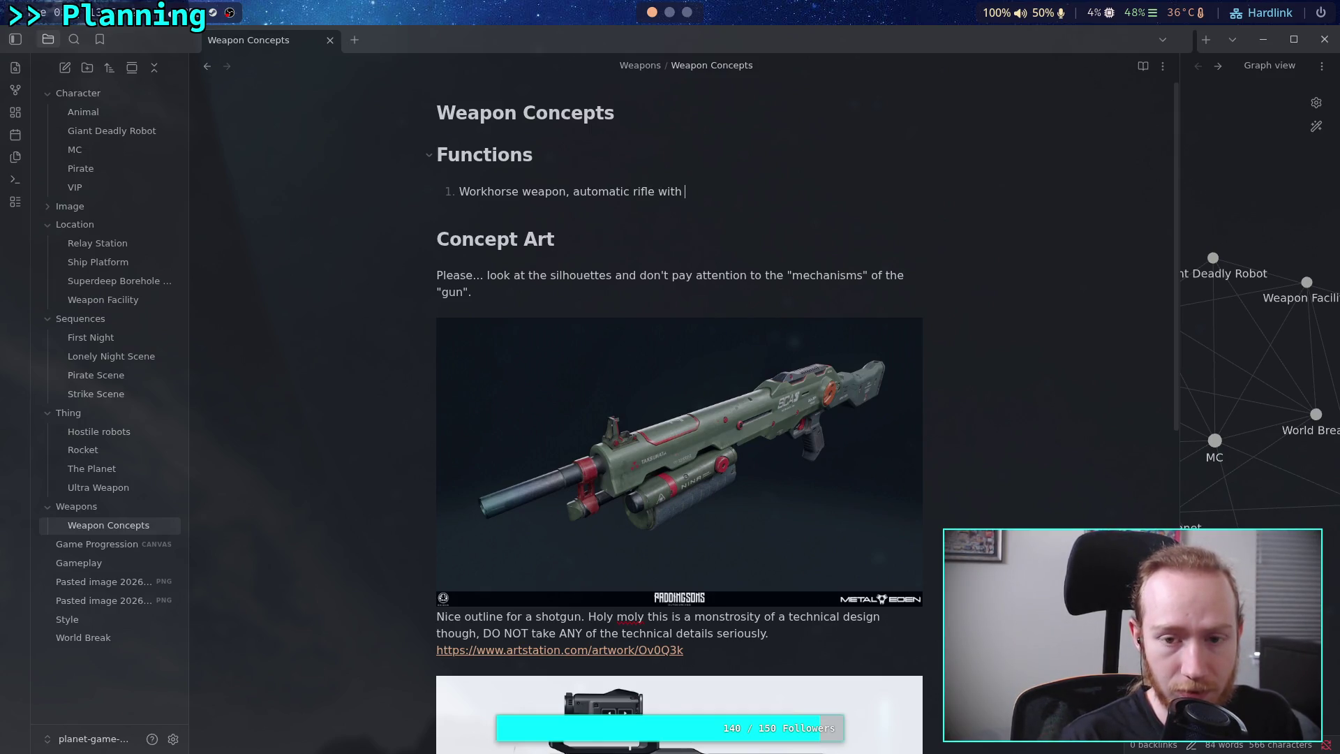
text(sights)
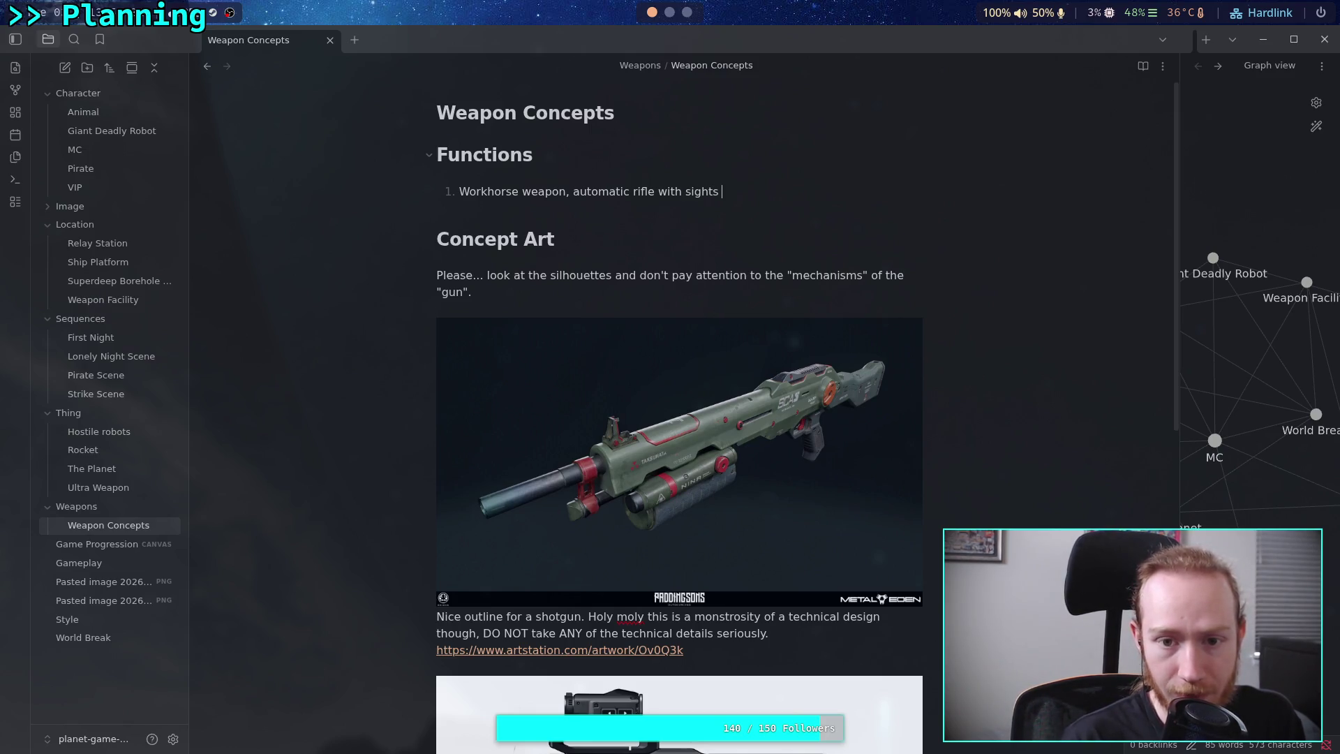
text( and s)
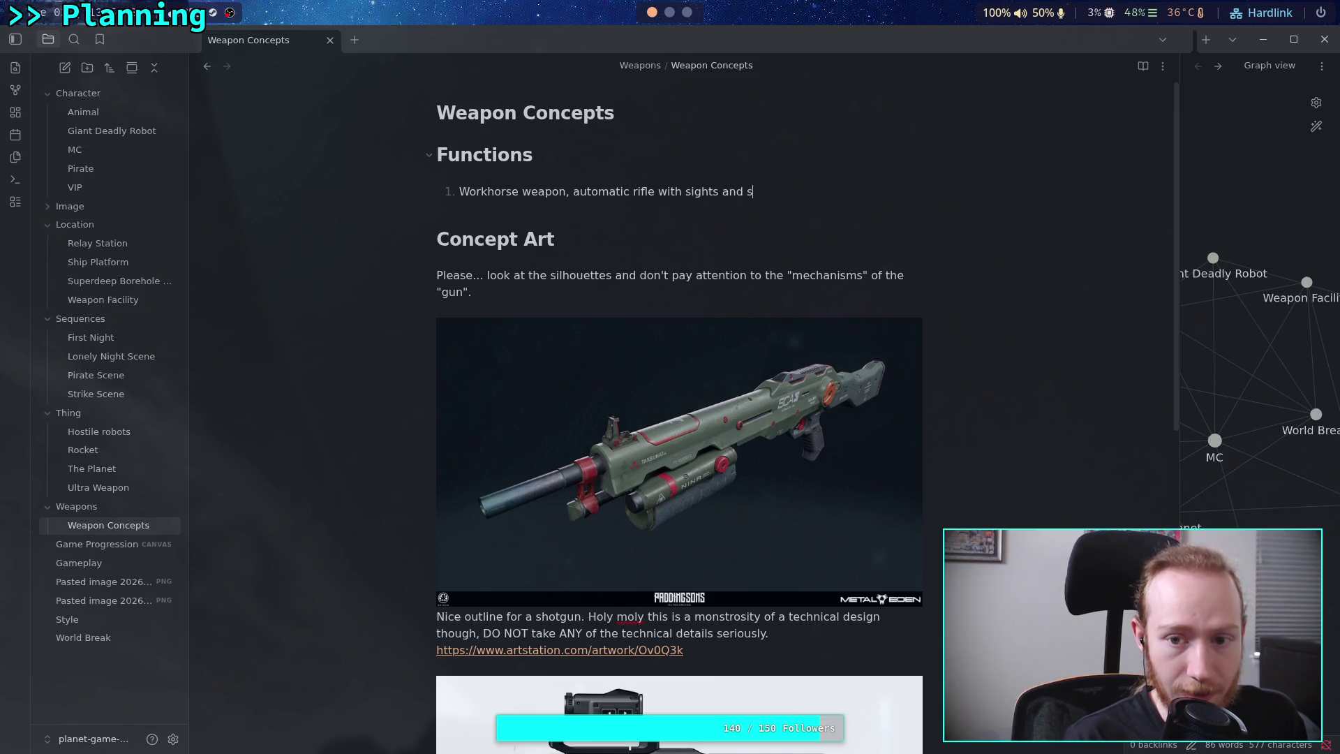
text(elector swti)
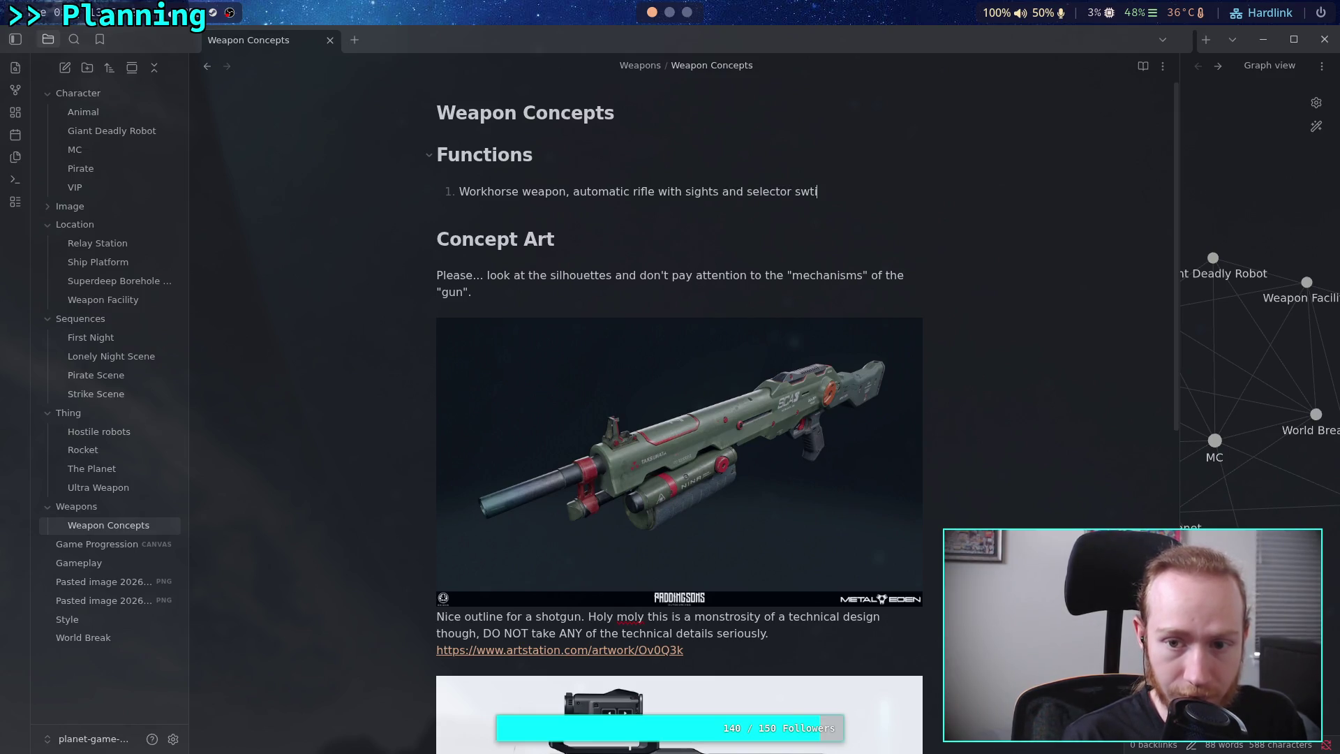
key(BackSpace)
key(BackSpace)
text(itch )
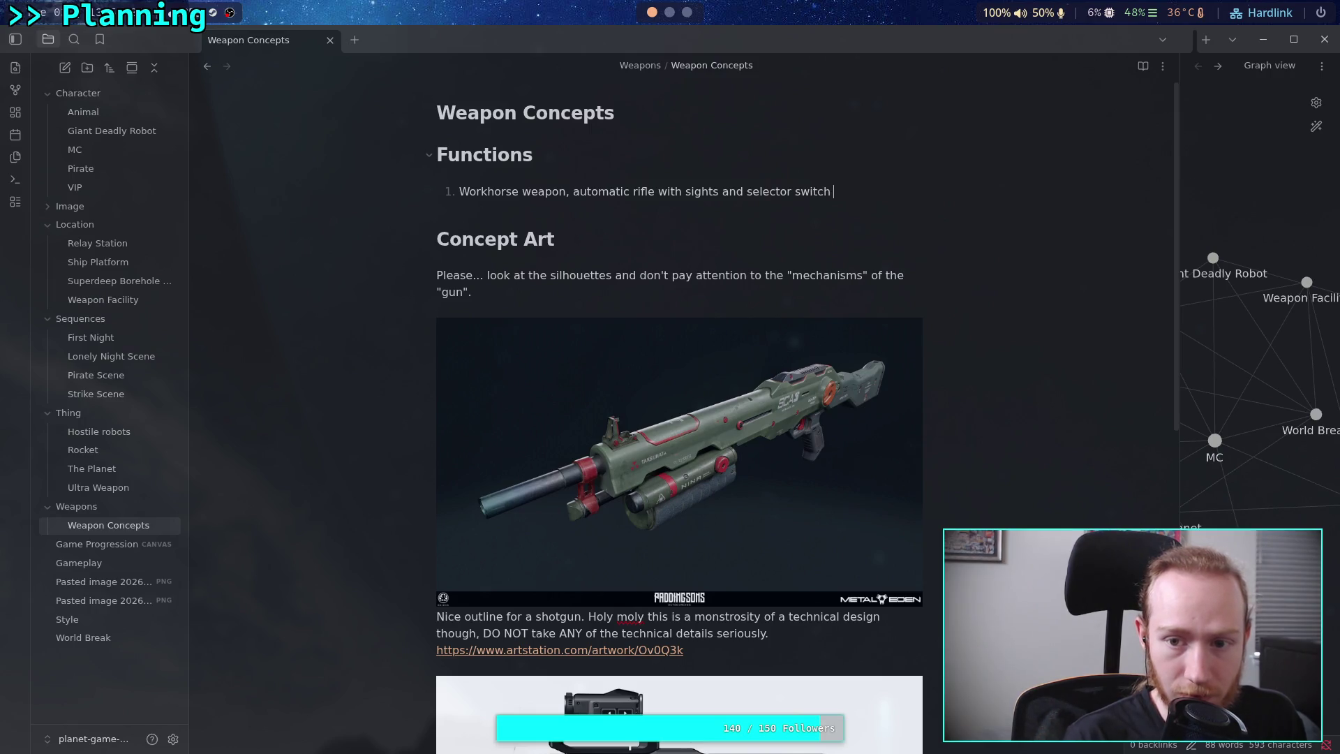
text(for singl)
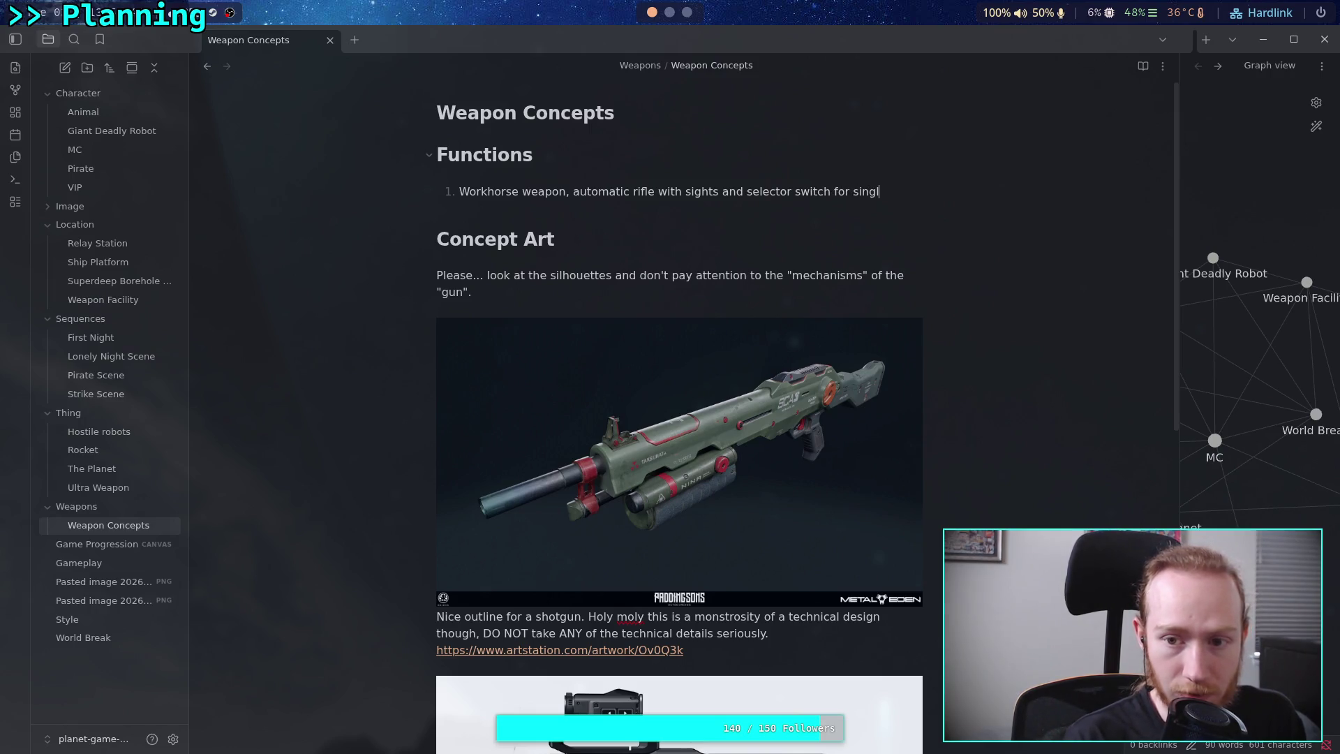
text(e fire)
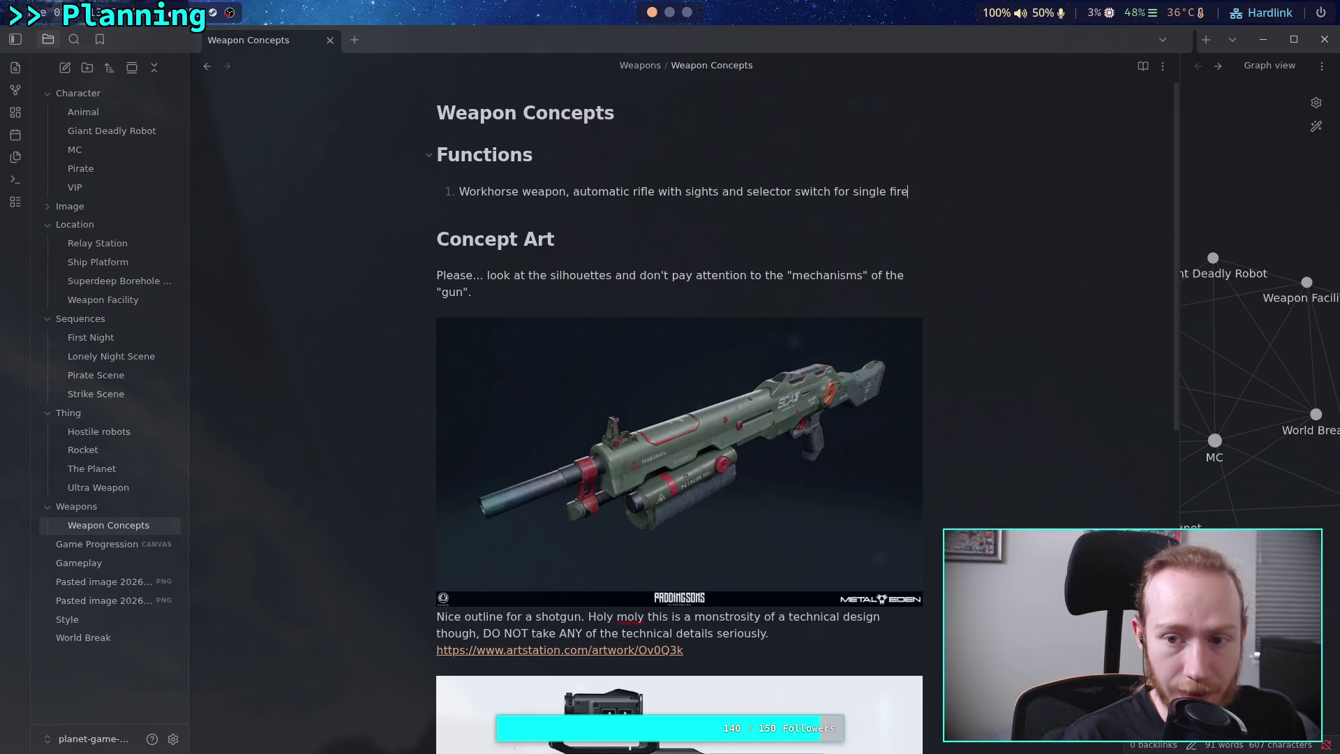
text( mode.)
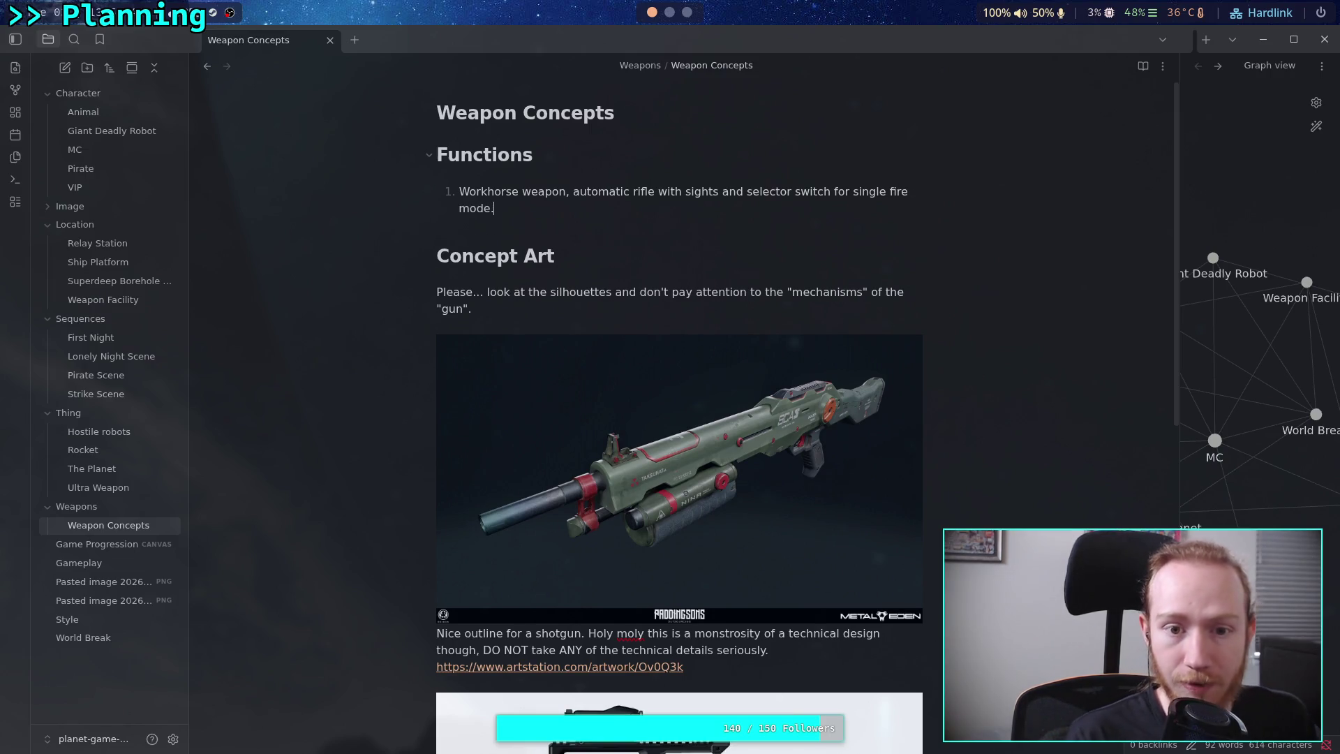
key(Return)
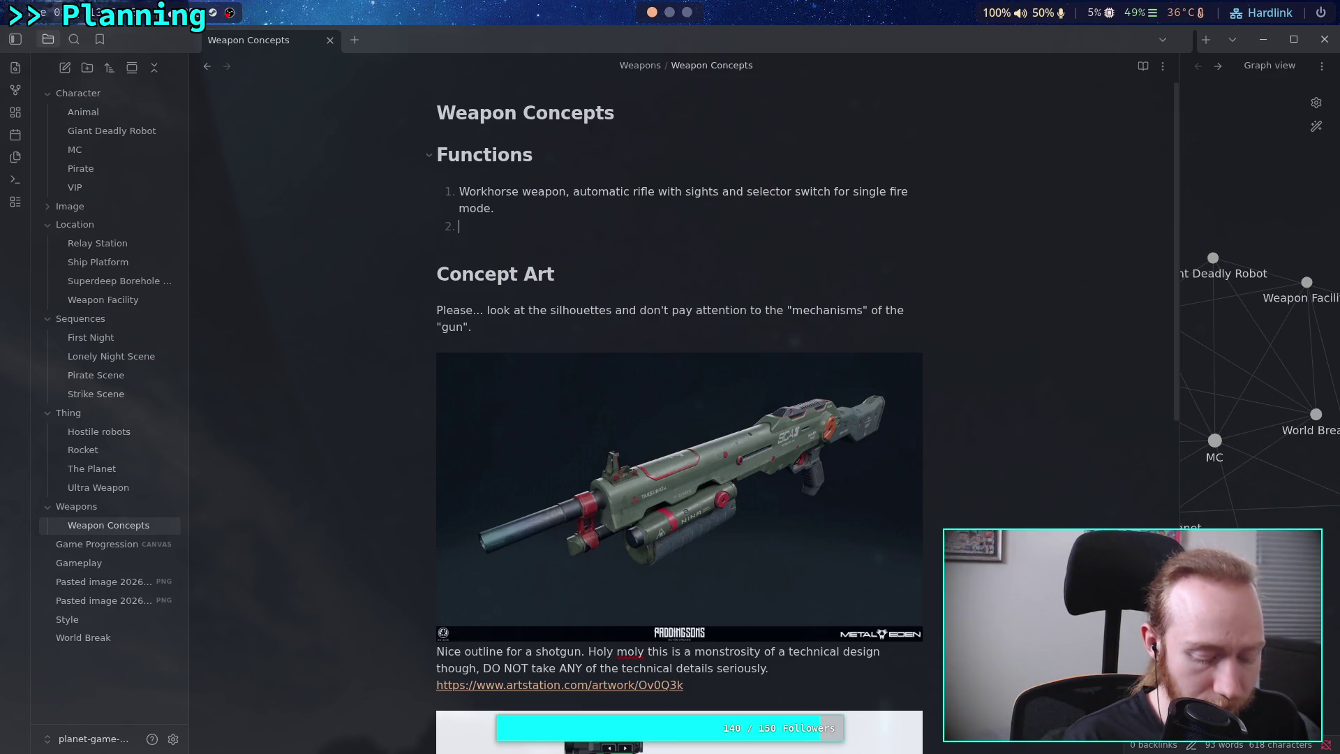
Write list item 2: 'Side arm, light handgun, powerful ammunition.'.
text(Side arm)
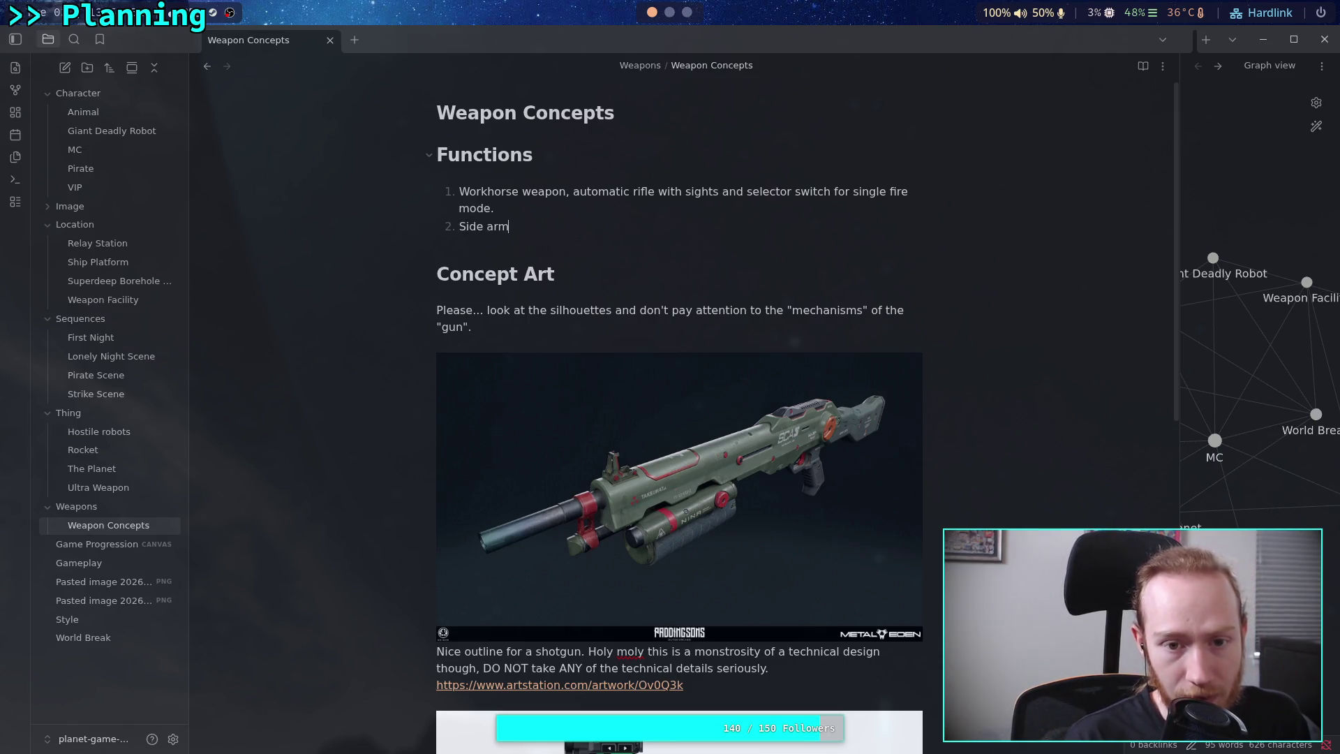
text(, small s)
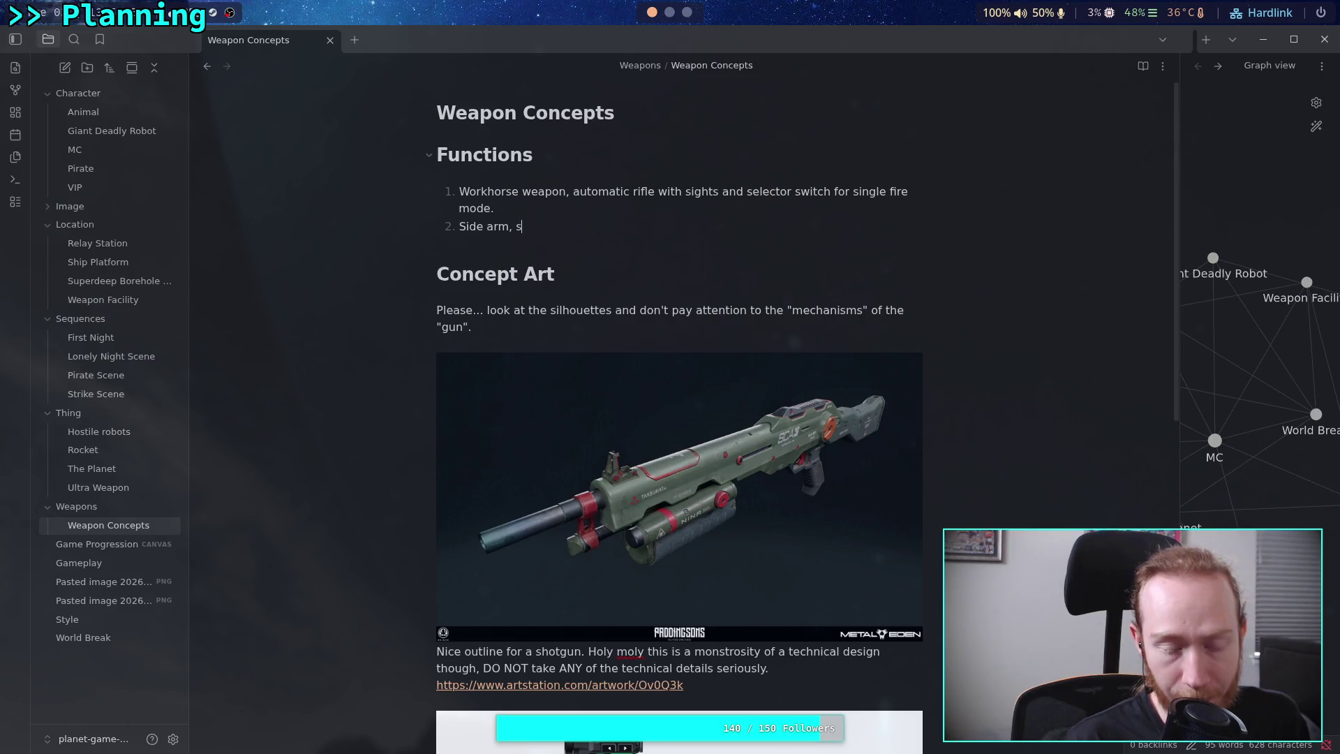
key(BackSpace)
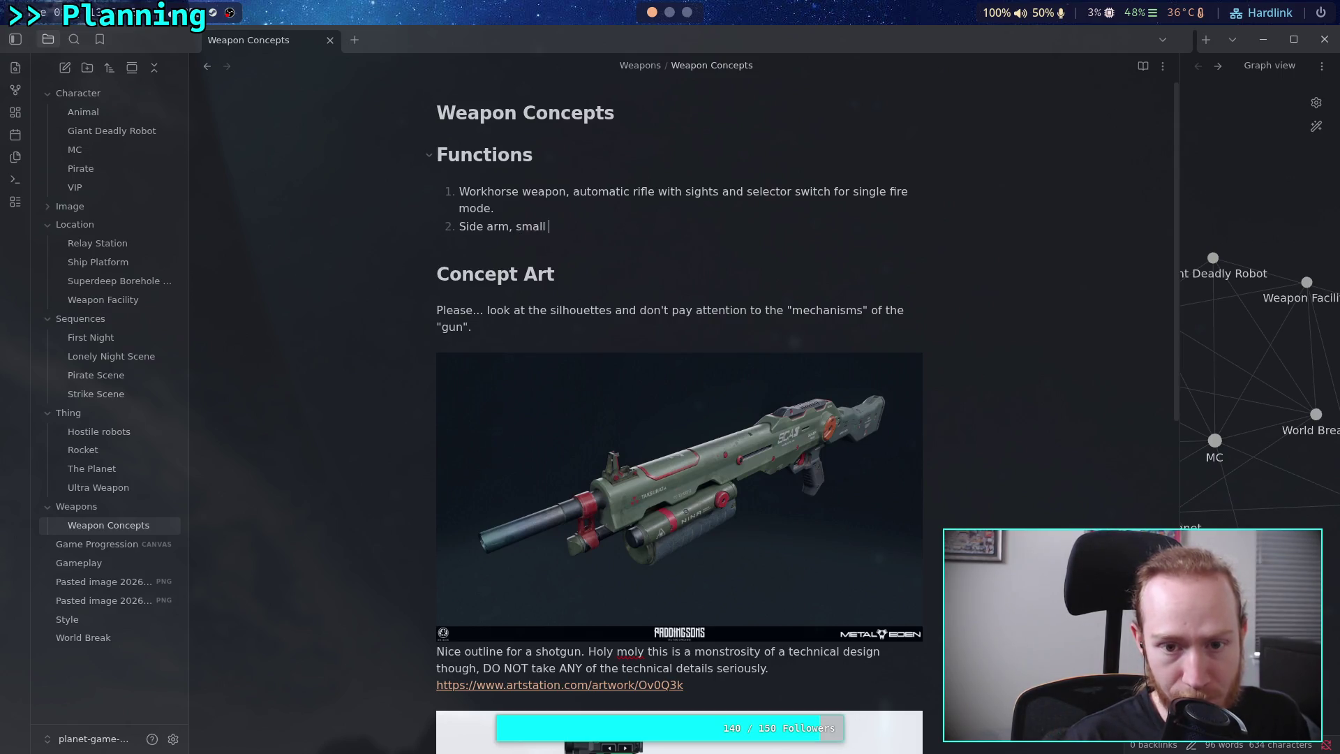
text(hand)
key(BackSpace)
key(BackSpace)
key(BackSpace)
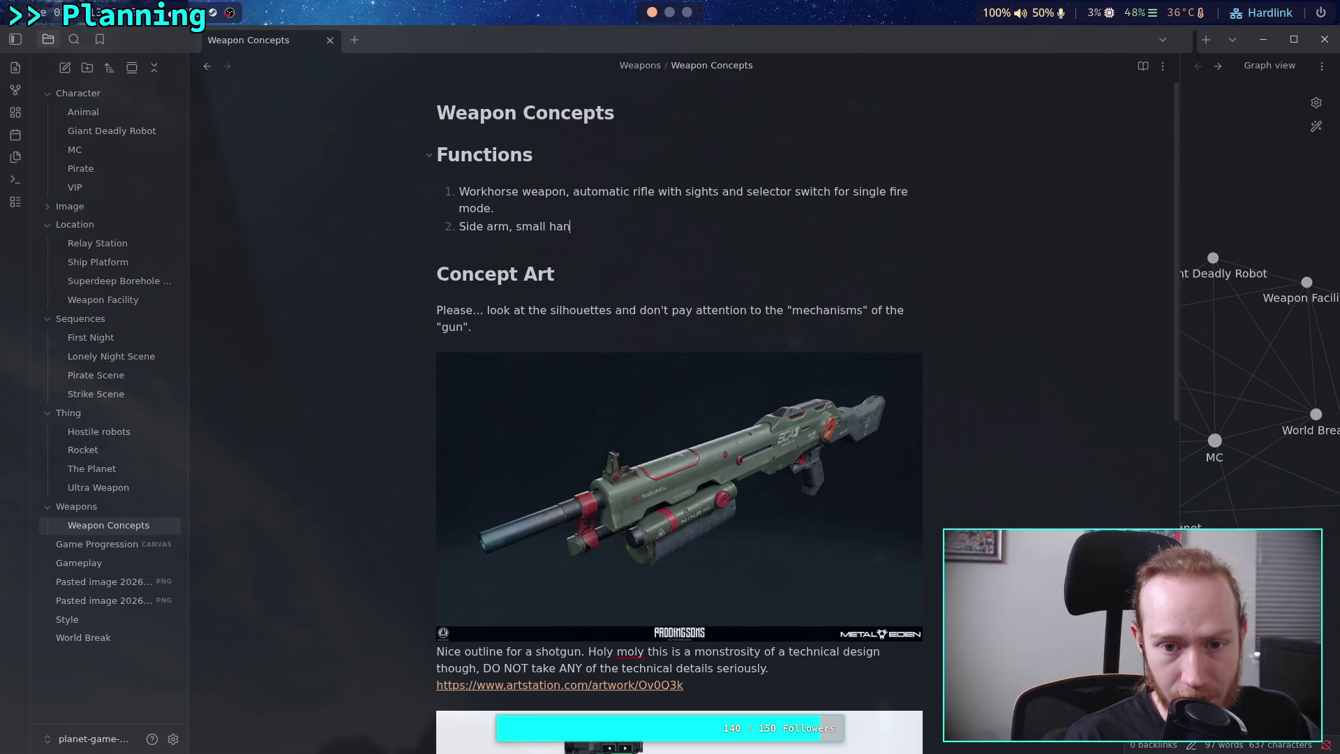
key(BackSpace)
key(BackSpace)
text(hand)
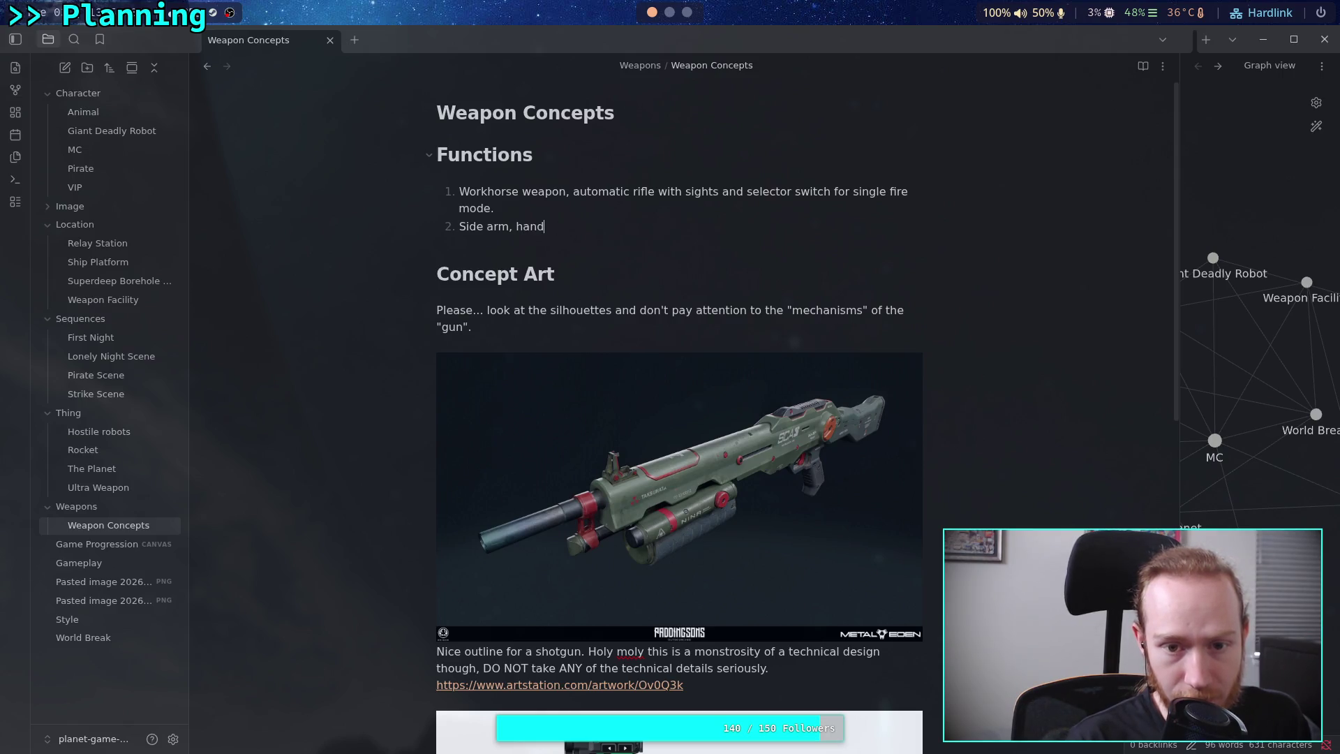
text(gun)
key(BackSpace)
key(BackSpace)
key(BackSpace)
text(light h)
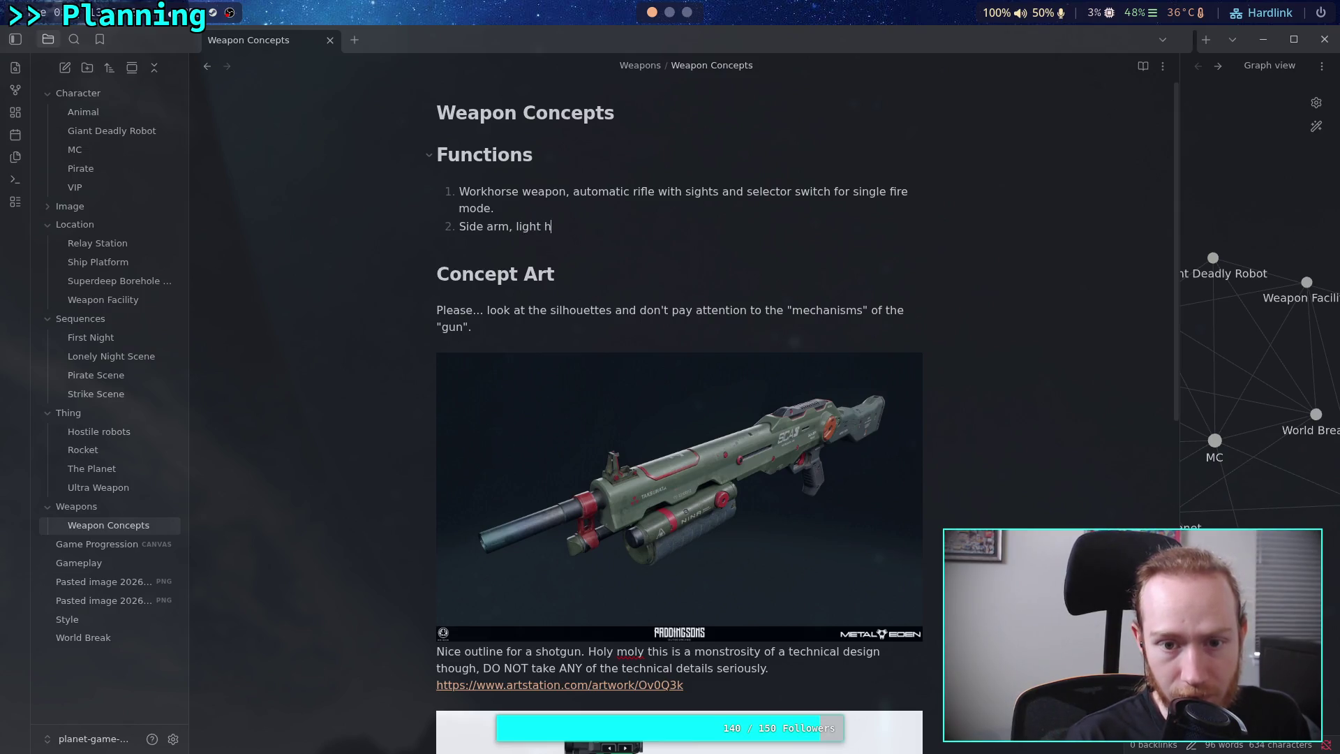
text(andgun)
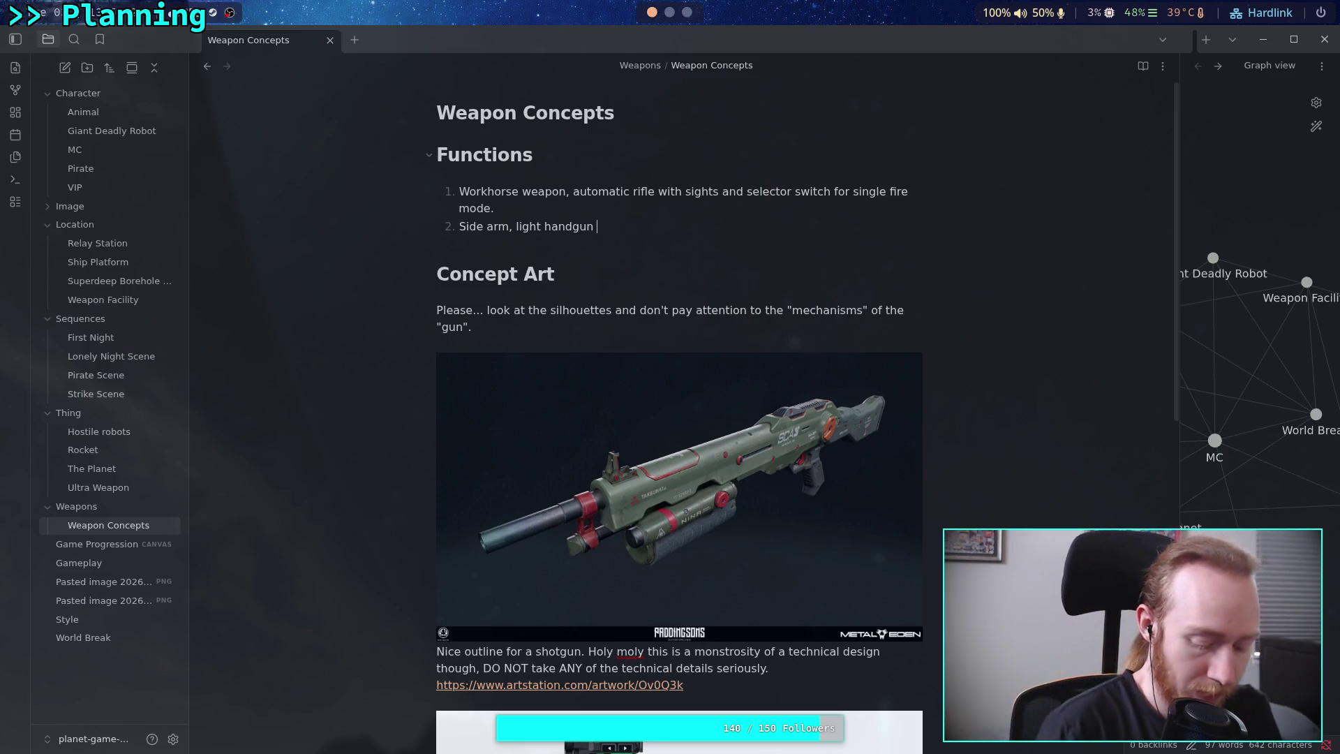
text(with)
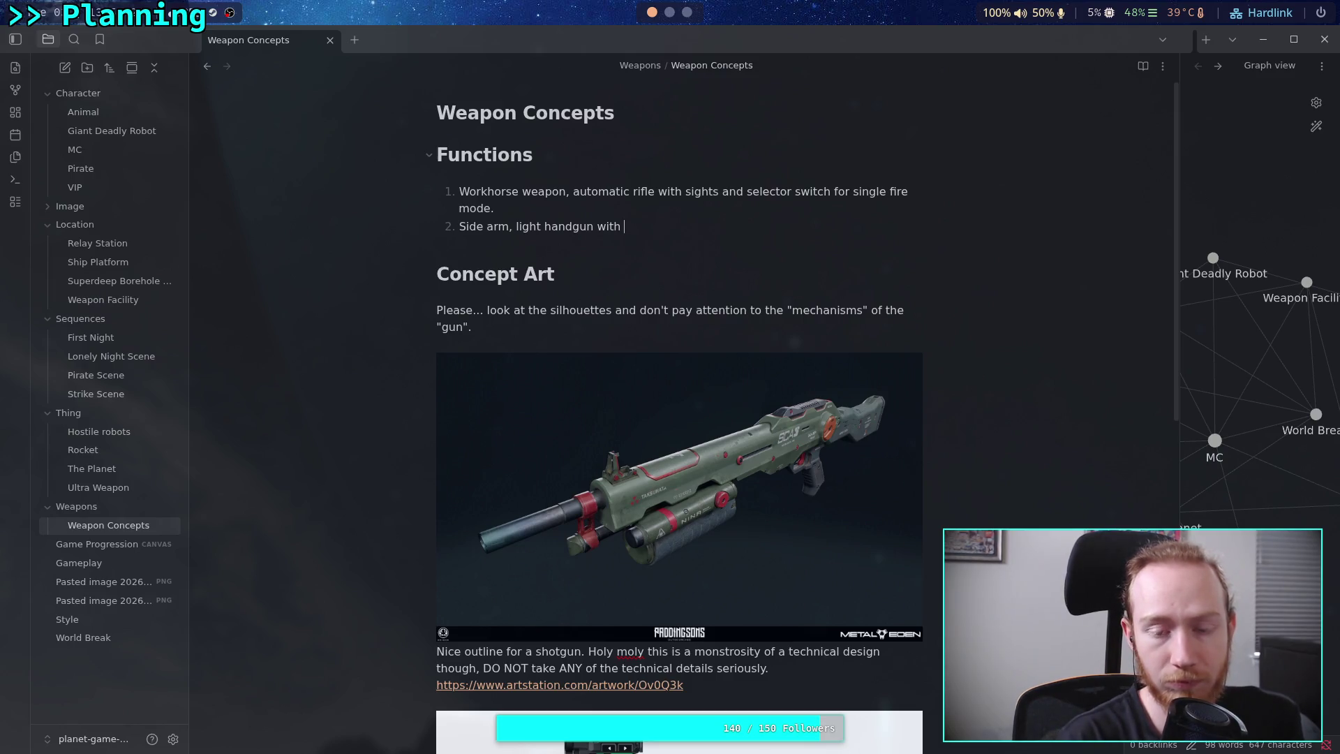
key(ctrl+BackSpace)
text(, )
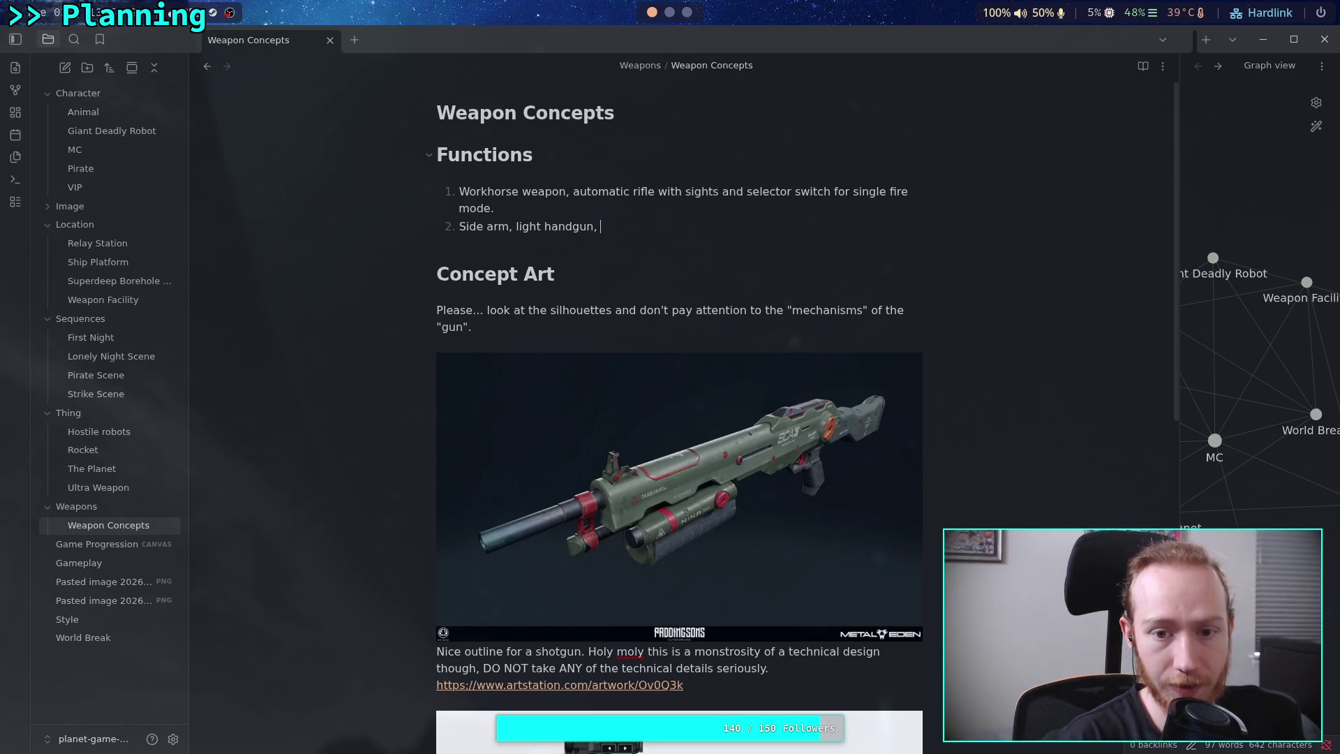
text(powerful rou)
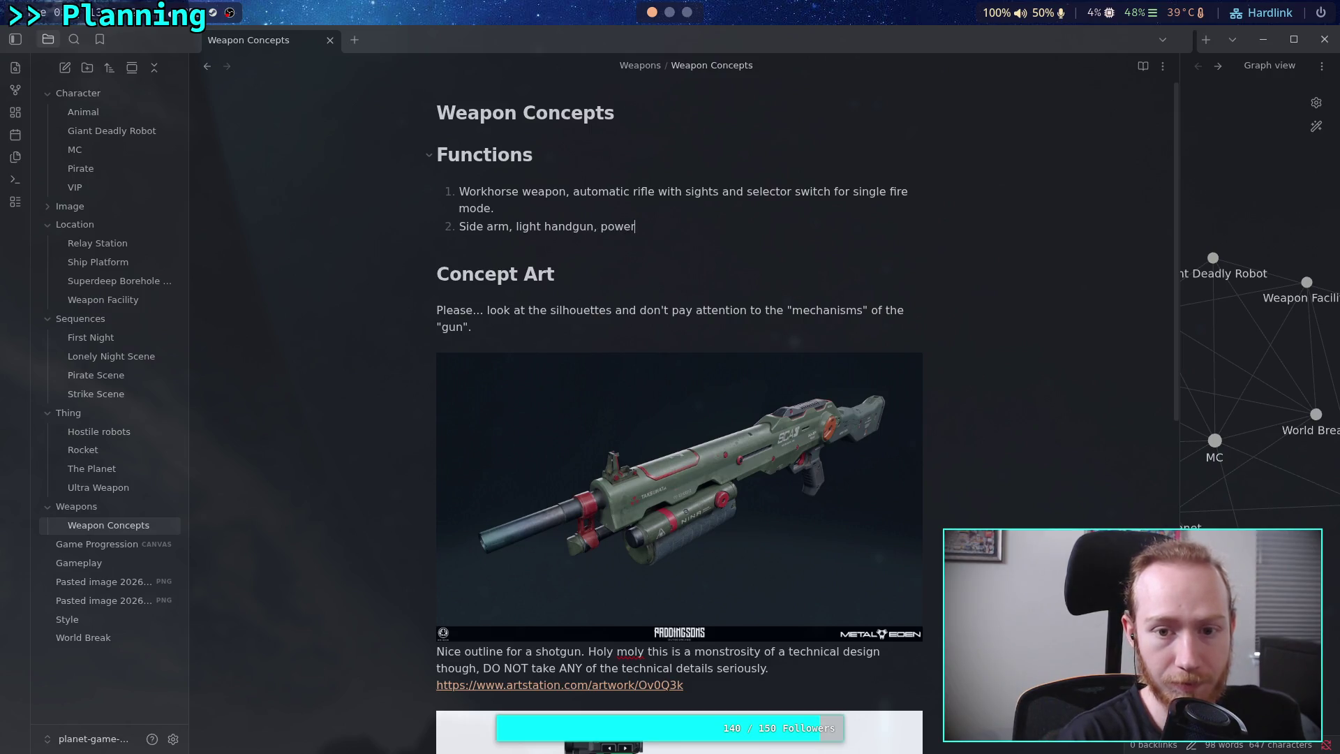
key(BackSpace)
key(BackSpace)
key(BackSpace)
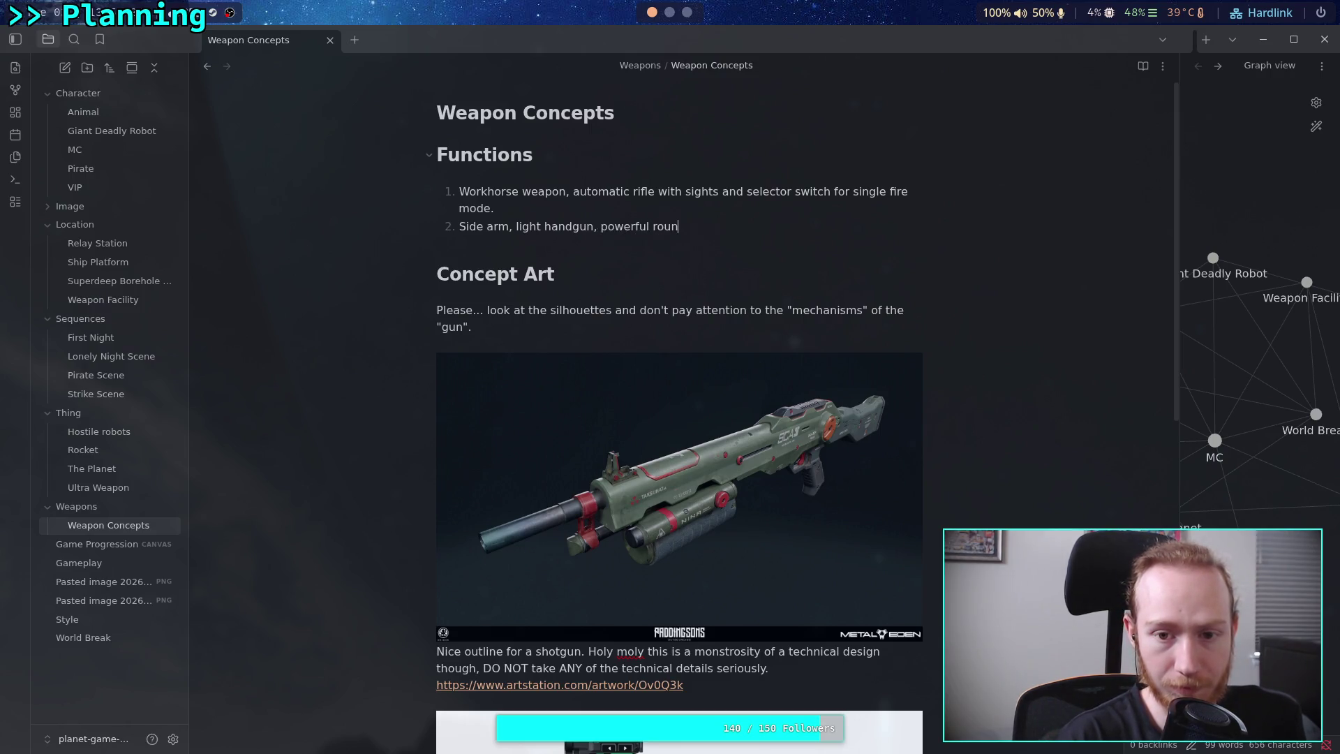
text(ammun)
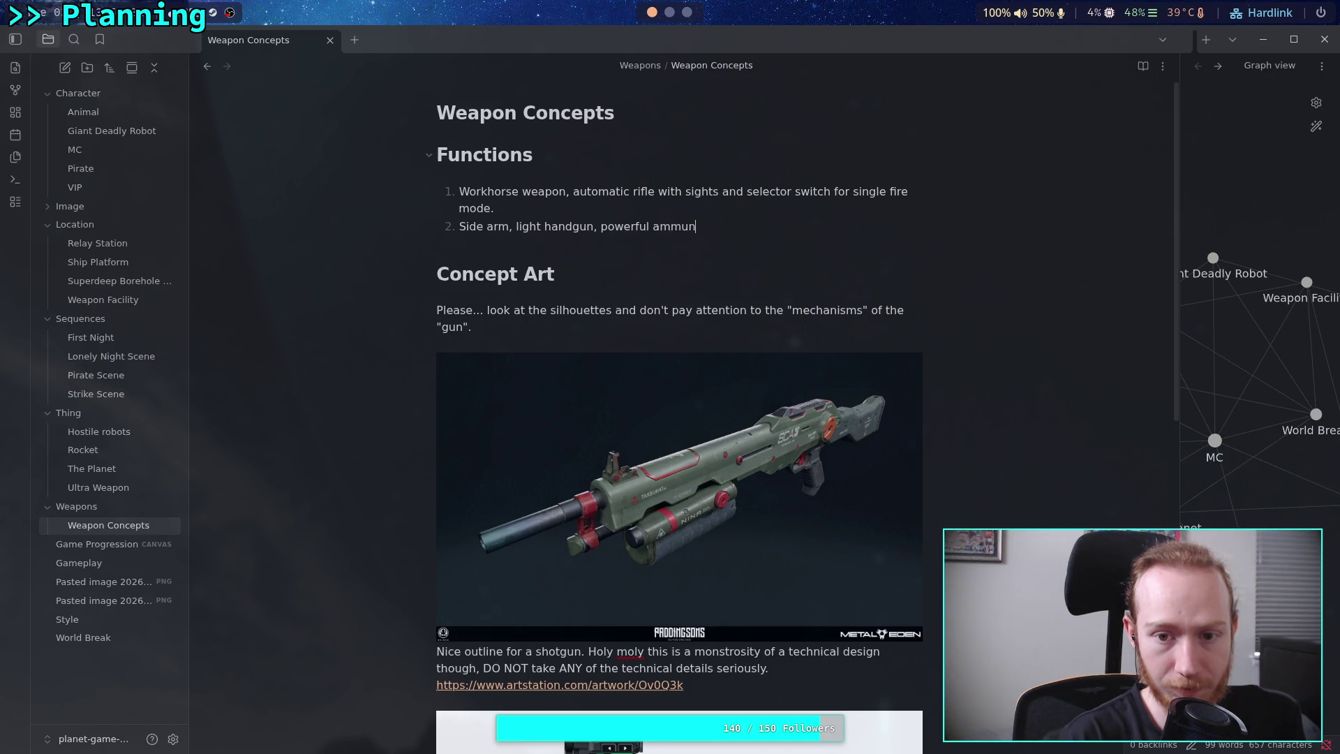
text(ition)
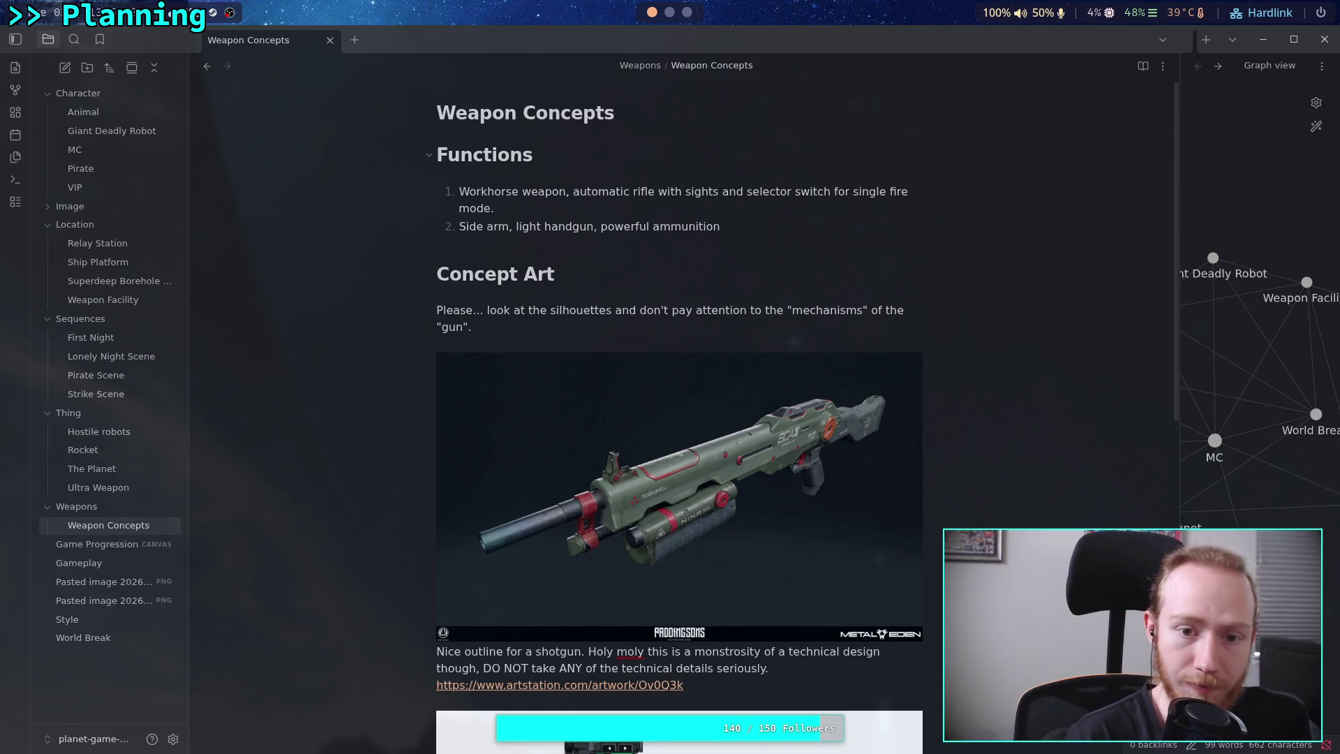
key(Return)
key(BackSpace)
text(.)
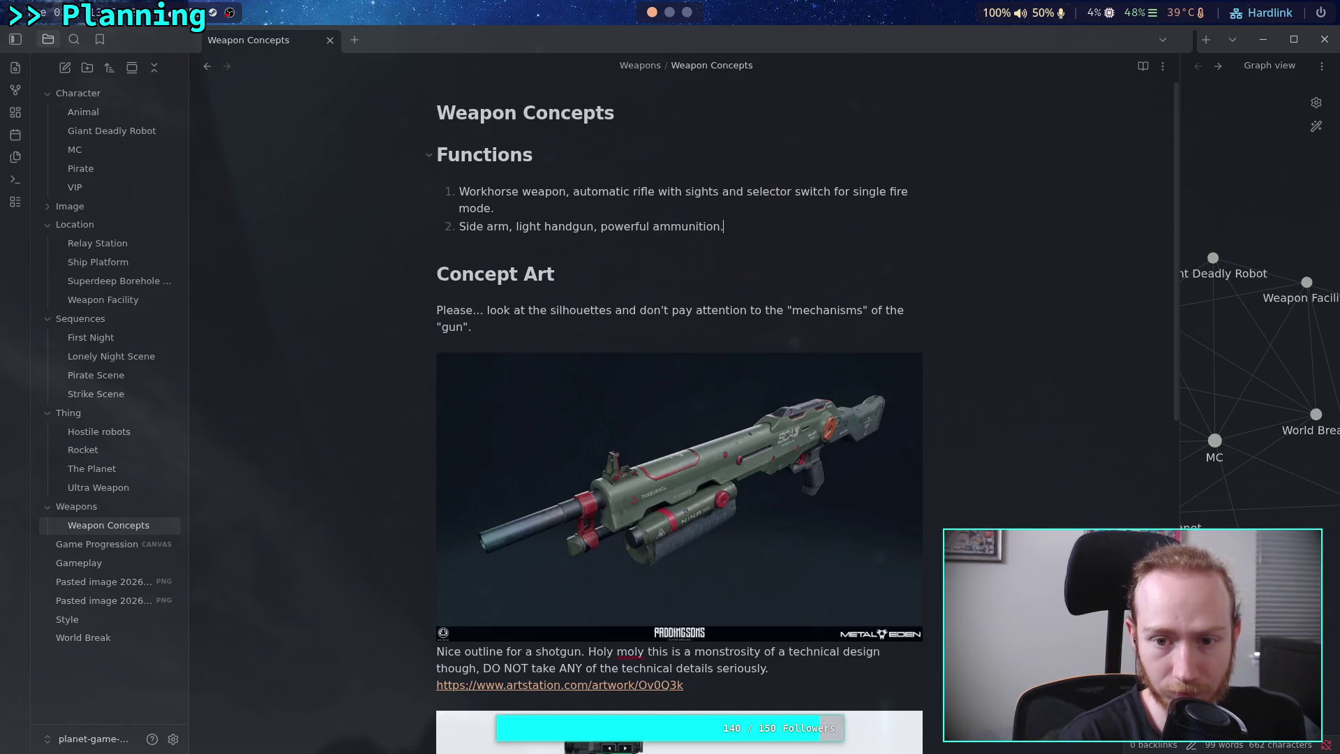
Add item 3: 'Robot killer, a tool that is useful for dispatching machines.'.
key(Return)
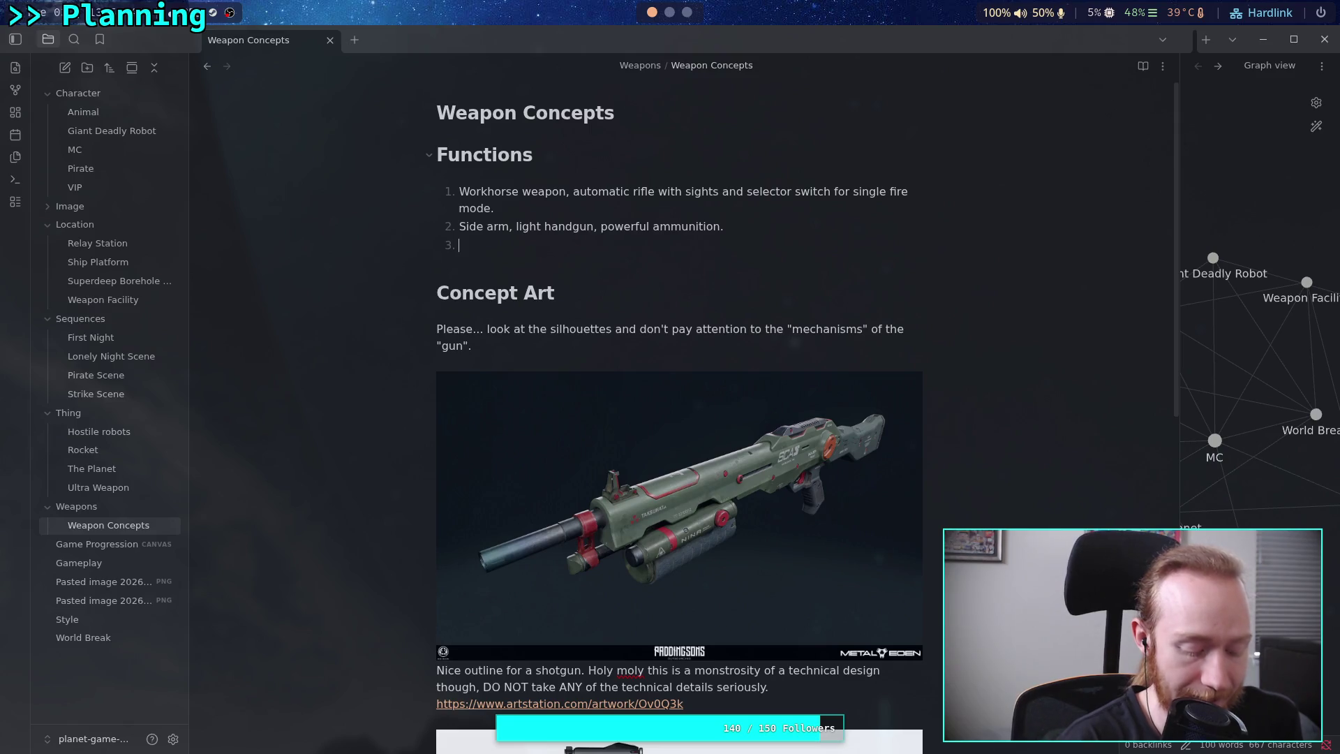
text(Rob)
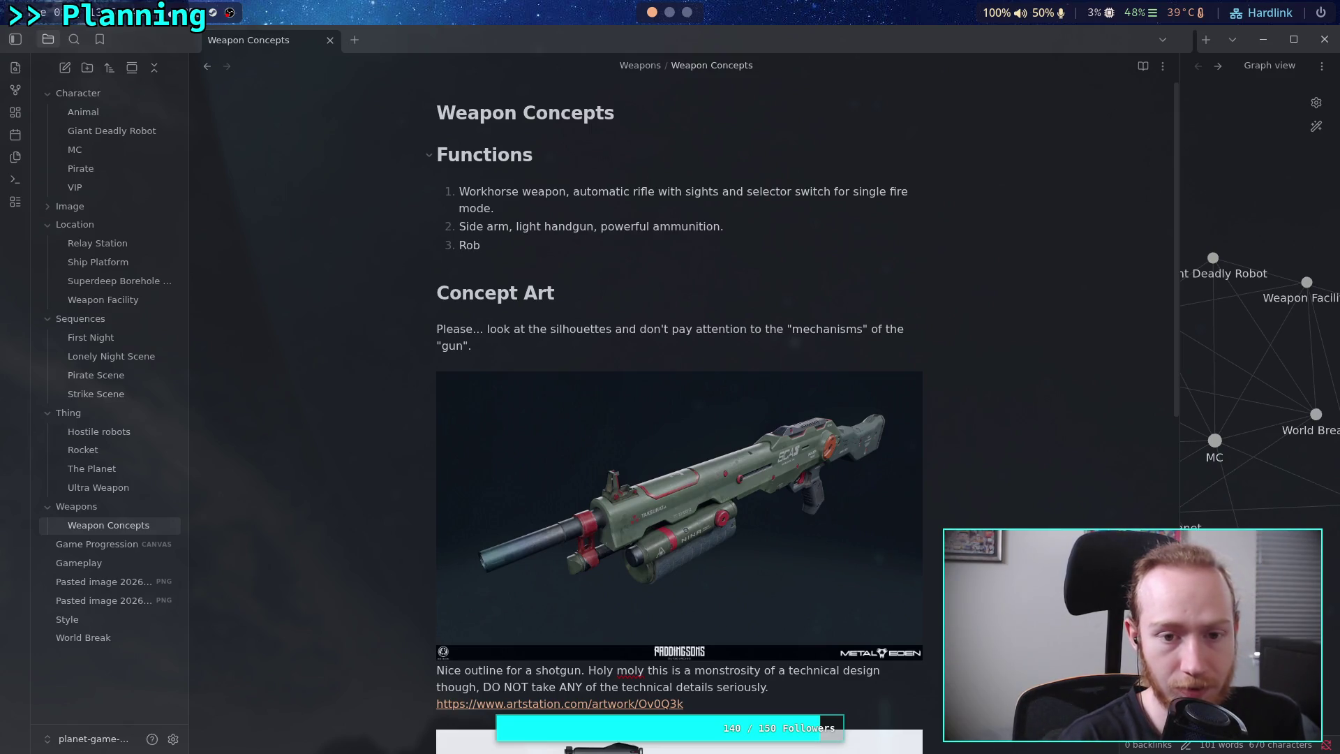
key(BackSpace)
key(BackSpace)
key(BackSpace)
text(Robot killer,)
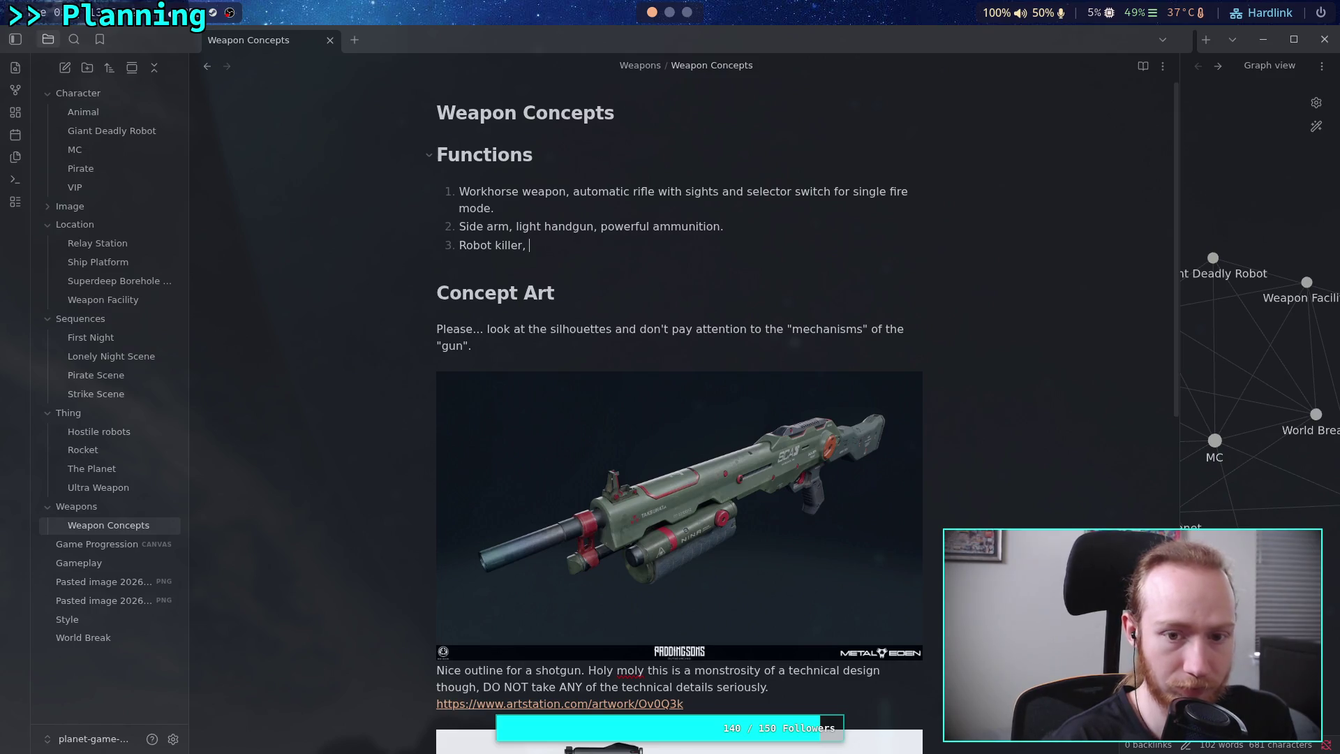
text(p)
key(BackSpace)
text(to)
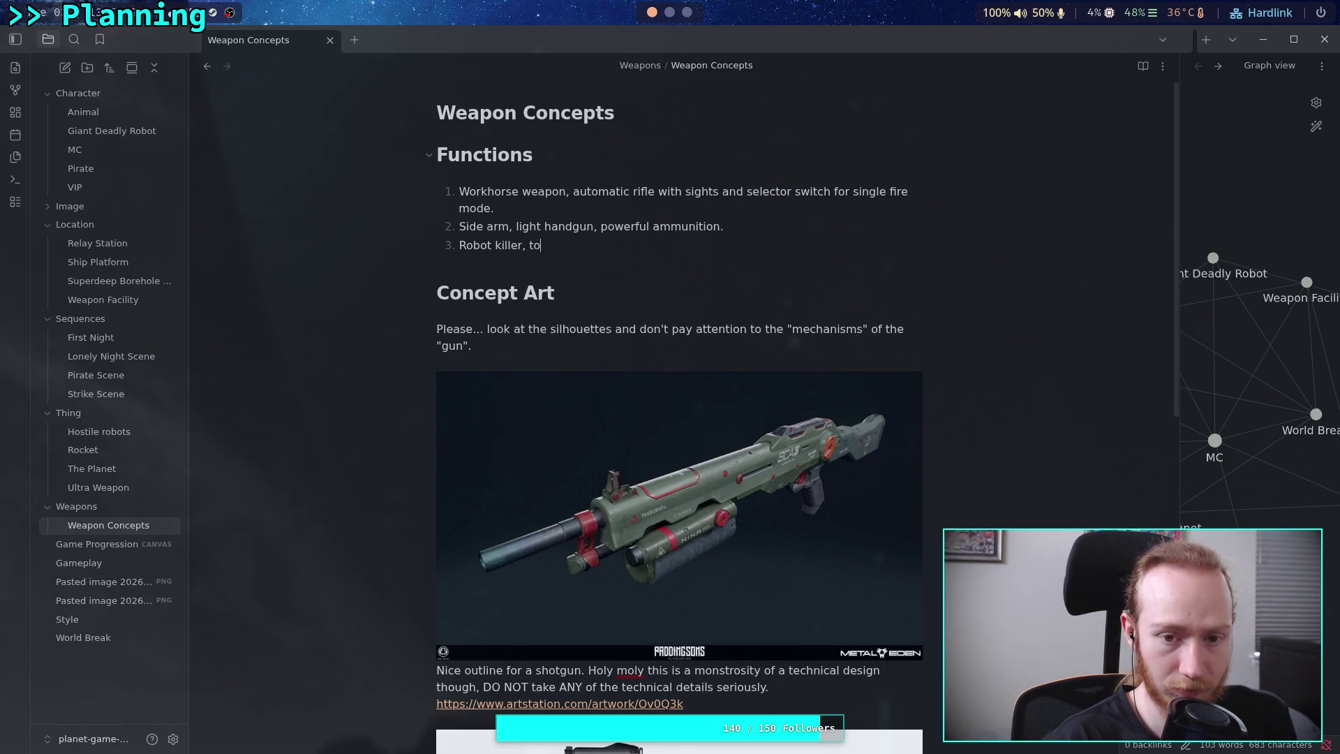
text(ol that )
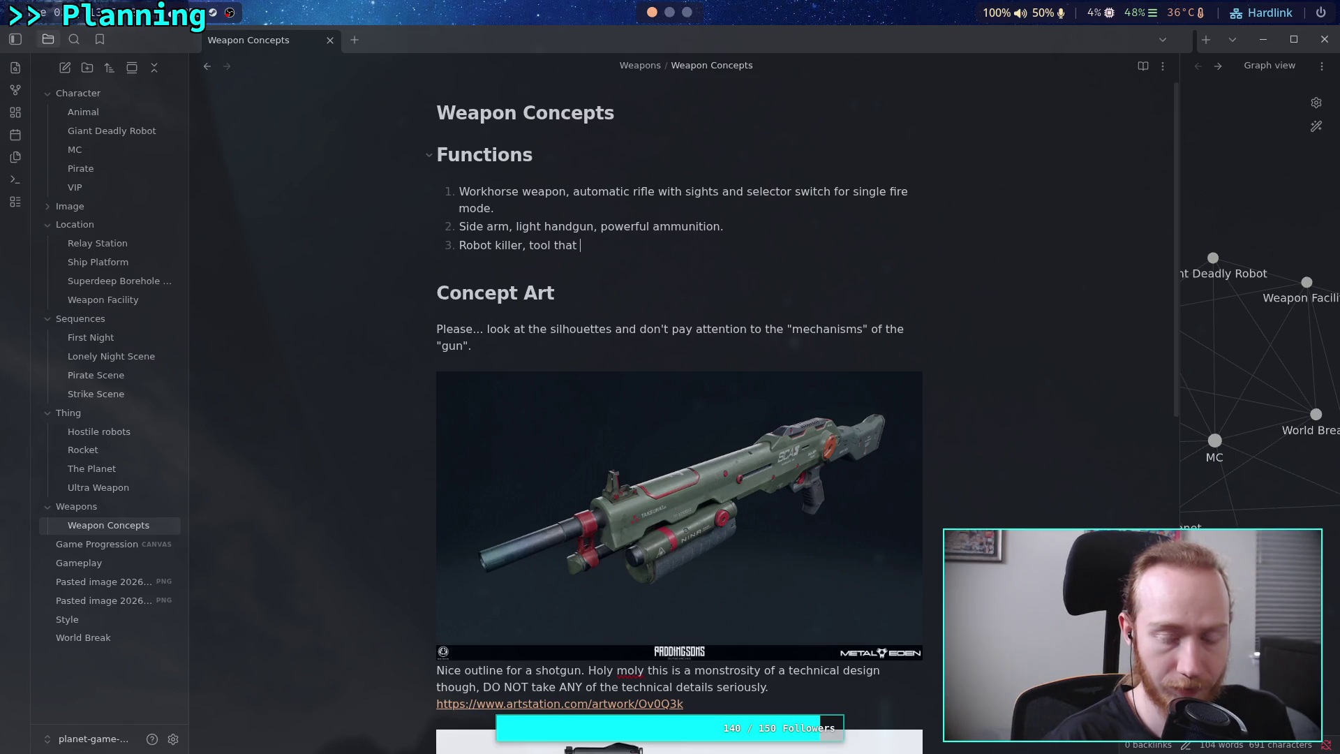
text(does)
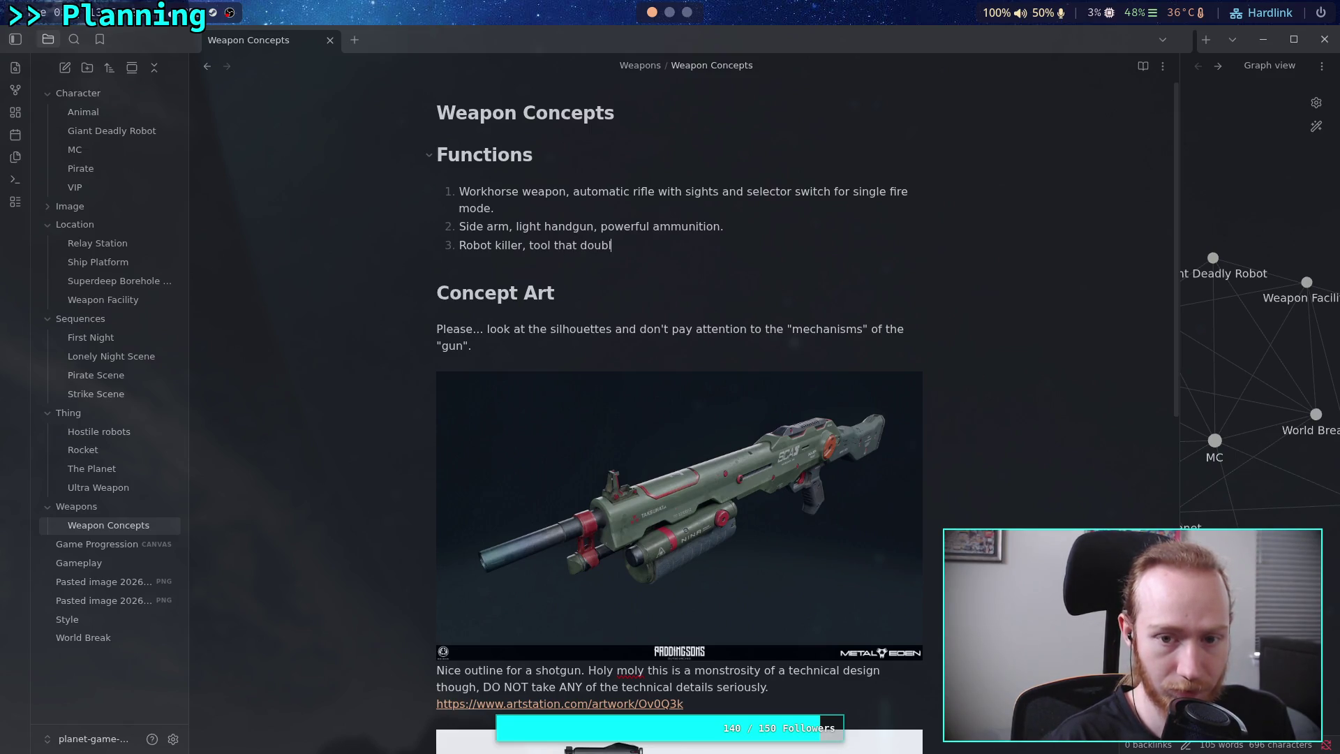
key(BackSpace)
key(BackSpace)
key(BackSpace)
text(is us)
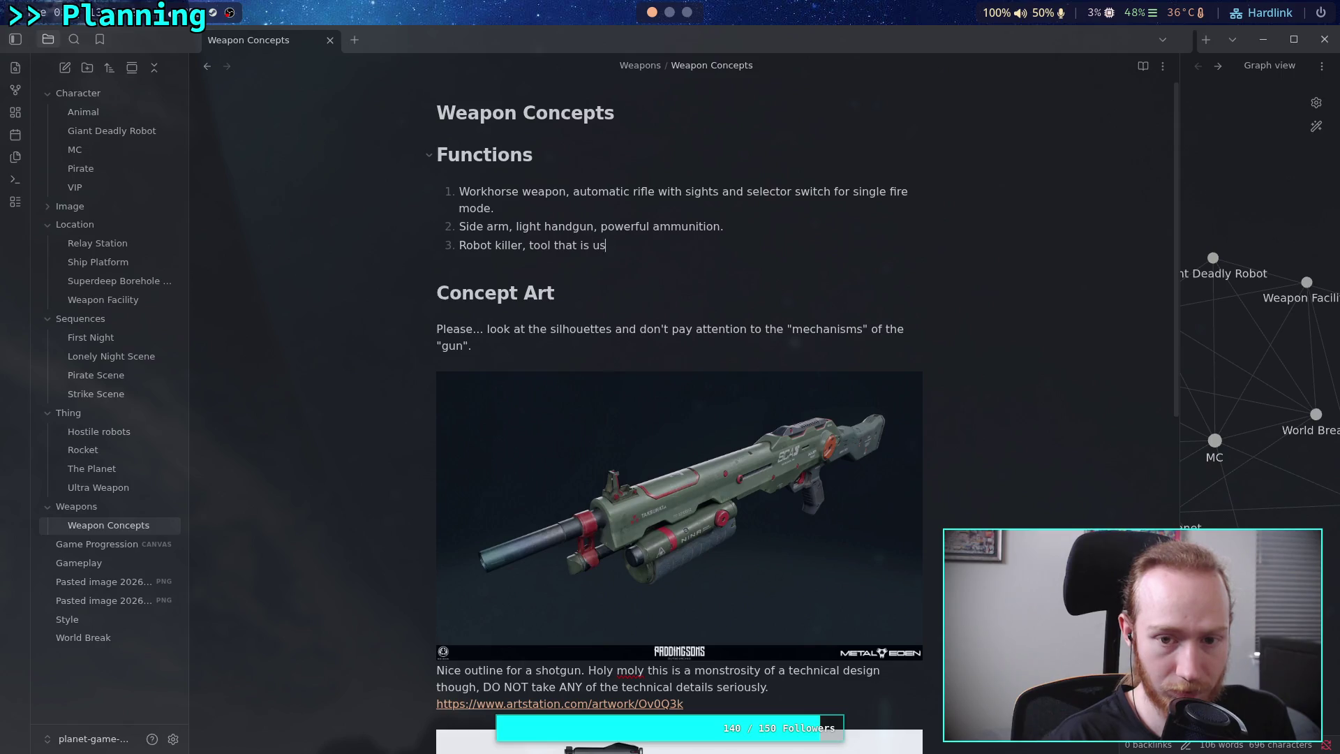
text(eful for d)
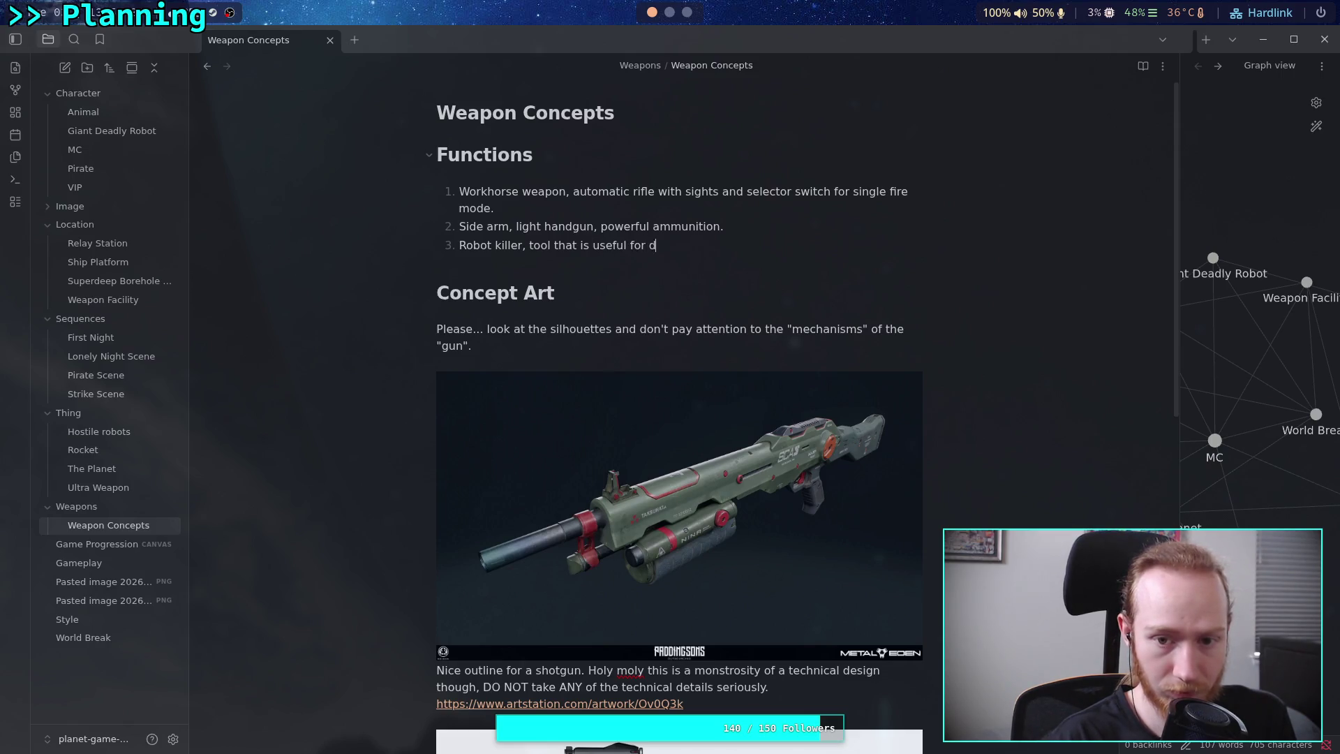
text(ispatching )
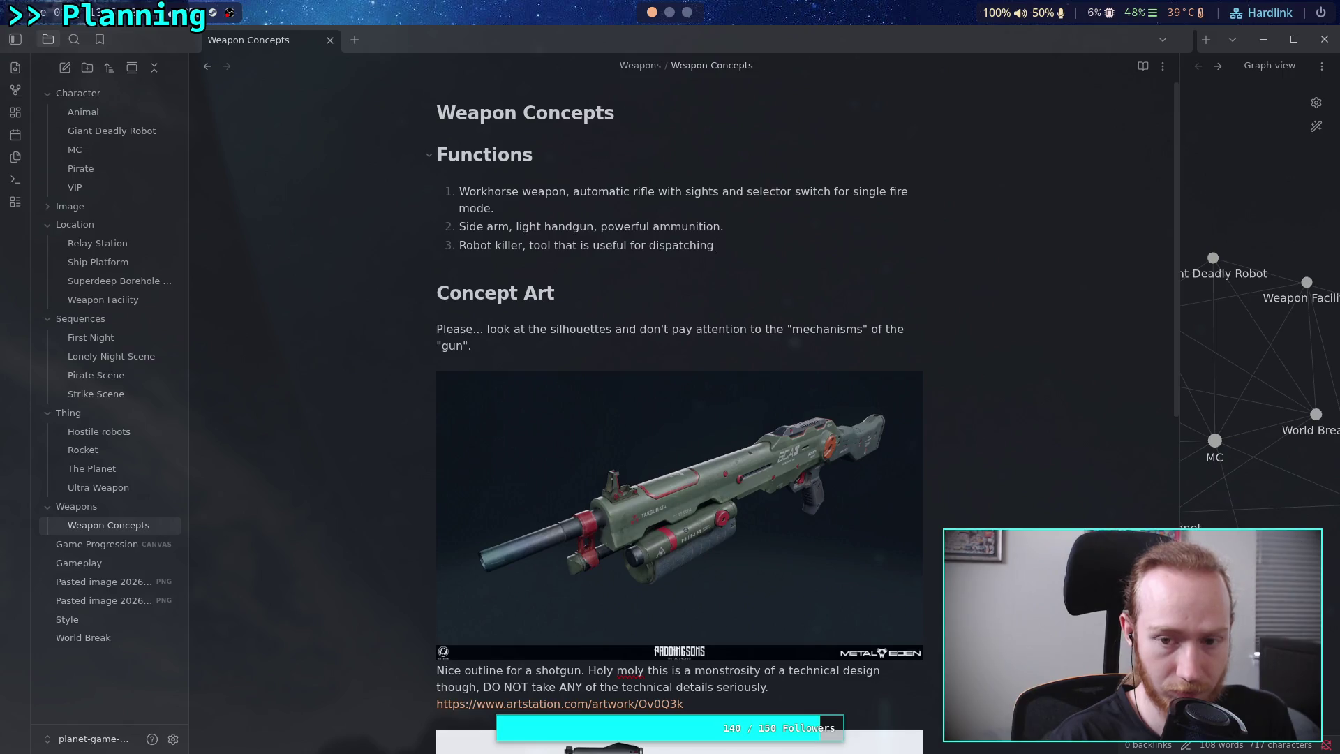
text(machines)
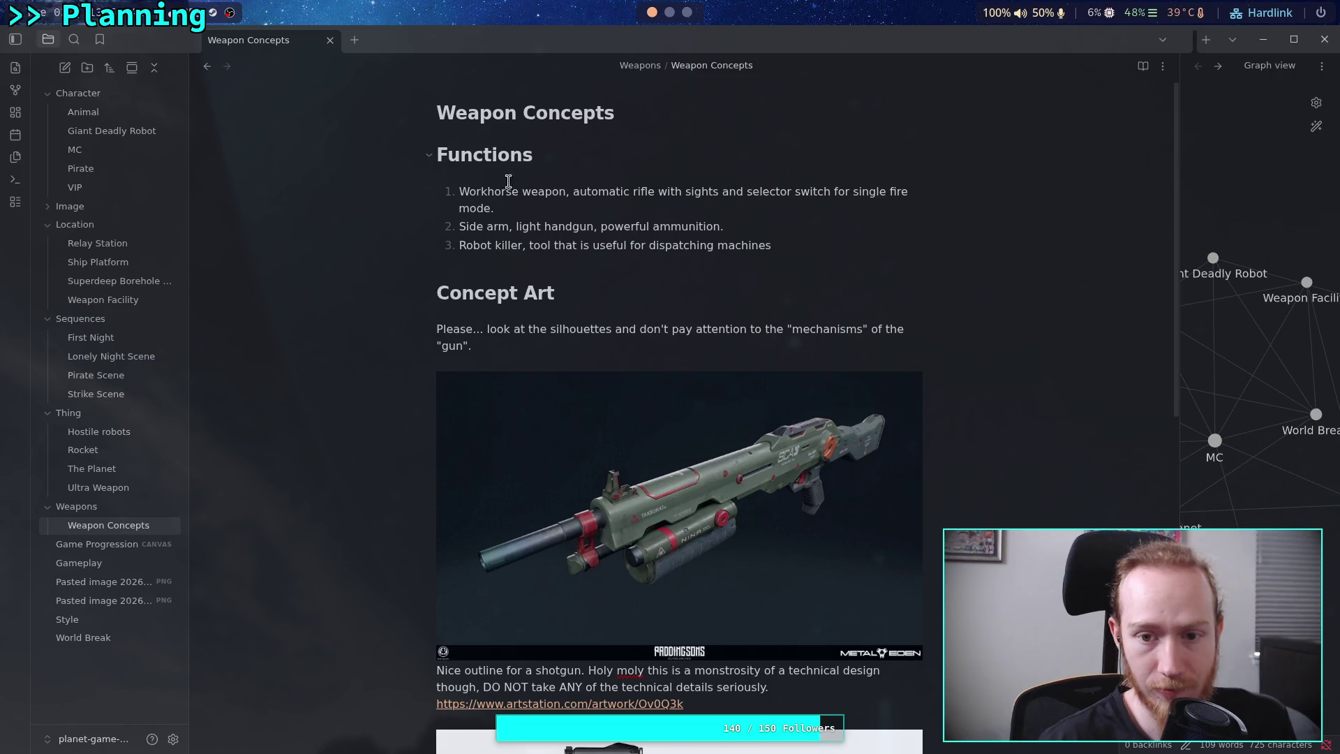
click(525, 243)
text(, a)
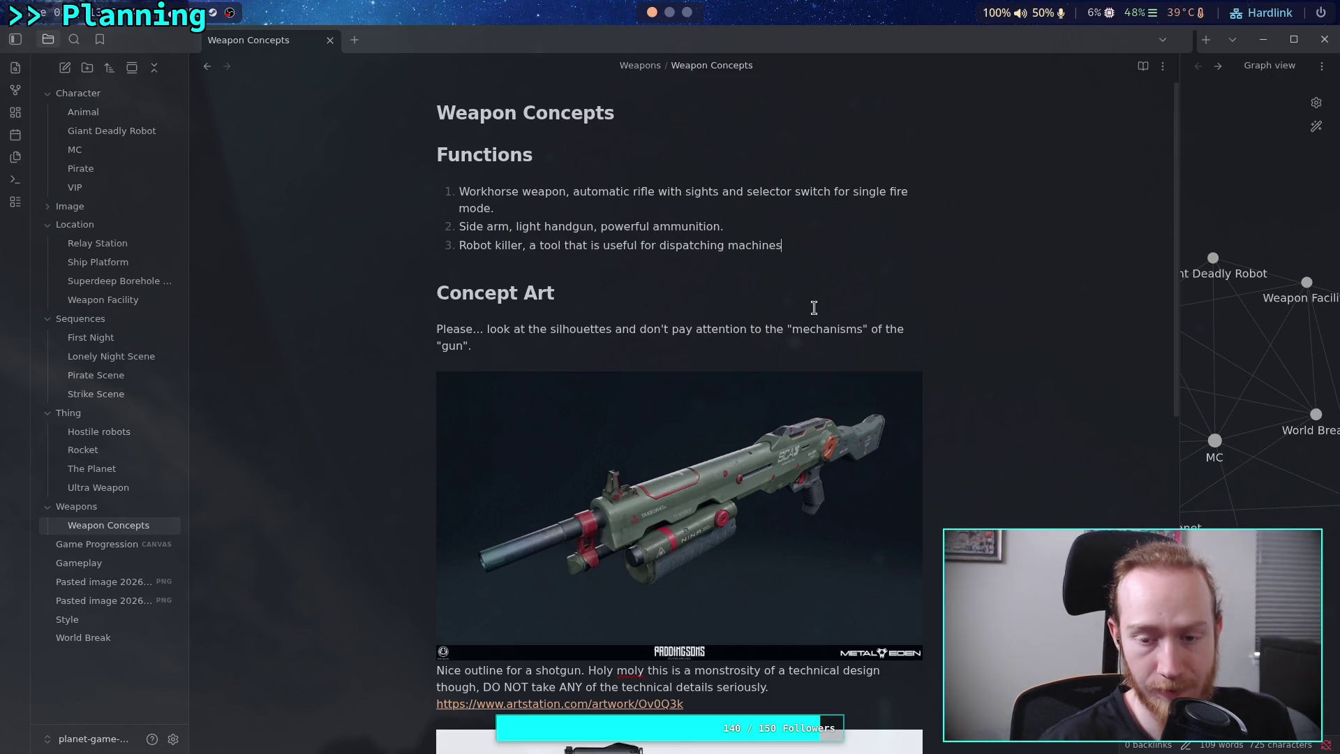
key(End)
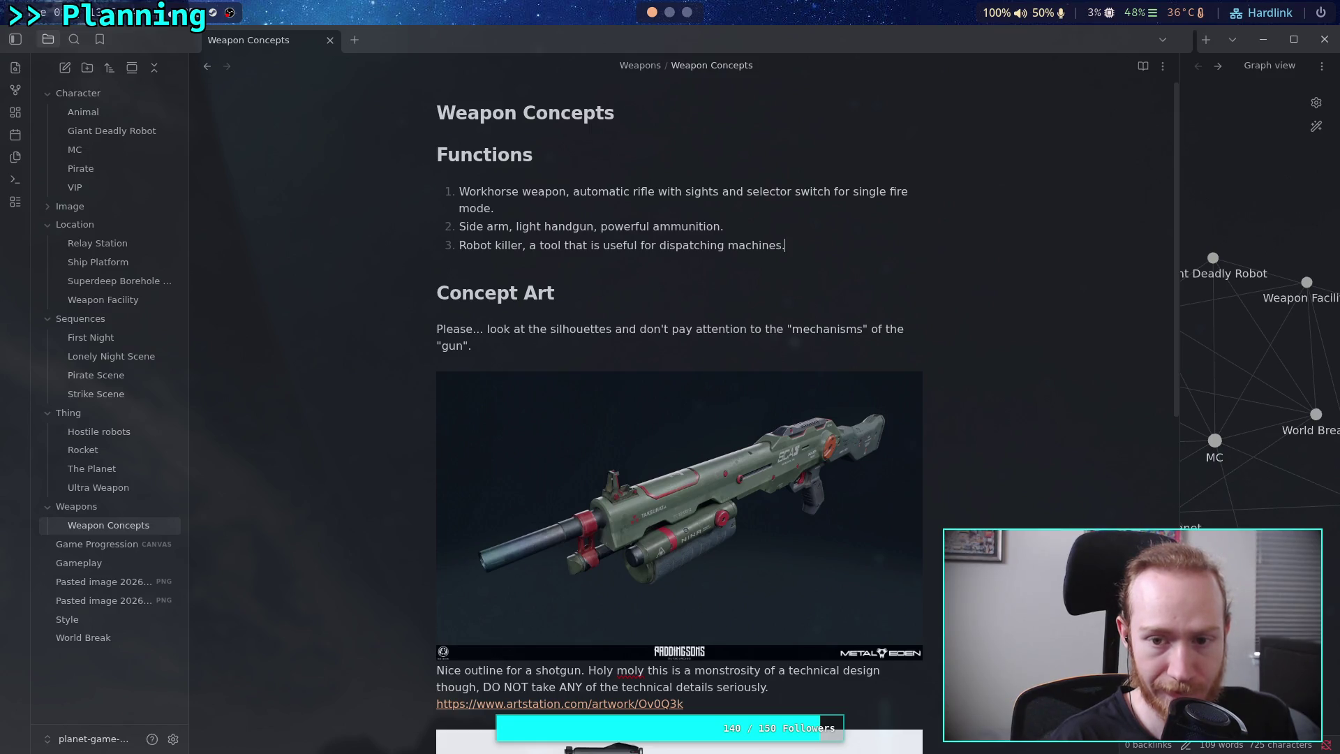
text(.)
key(Return)
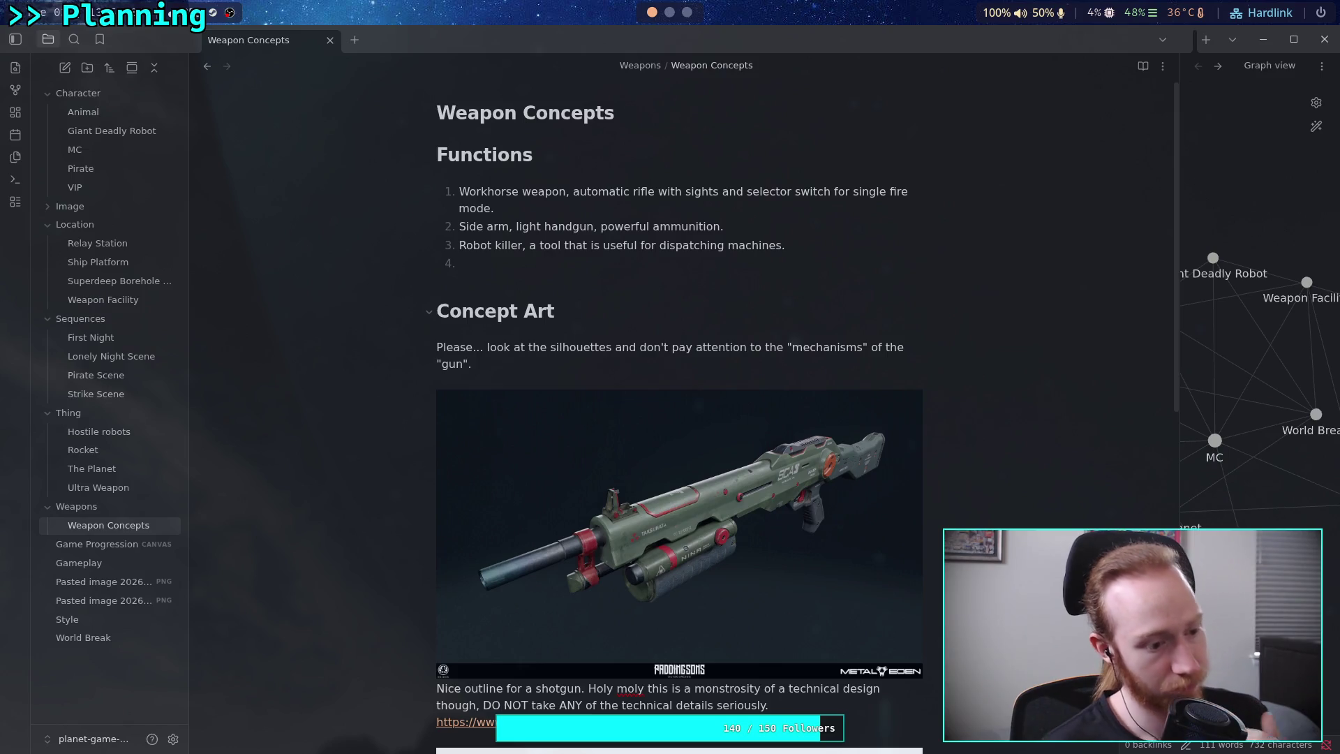
Add item 4 'Ultra Weapon', move its note into the Weapons folder, and make it an internal link.
text(Ultra Weapon)
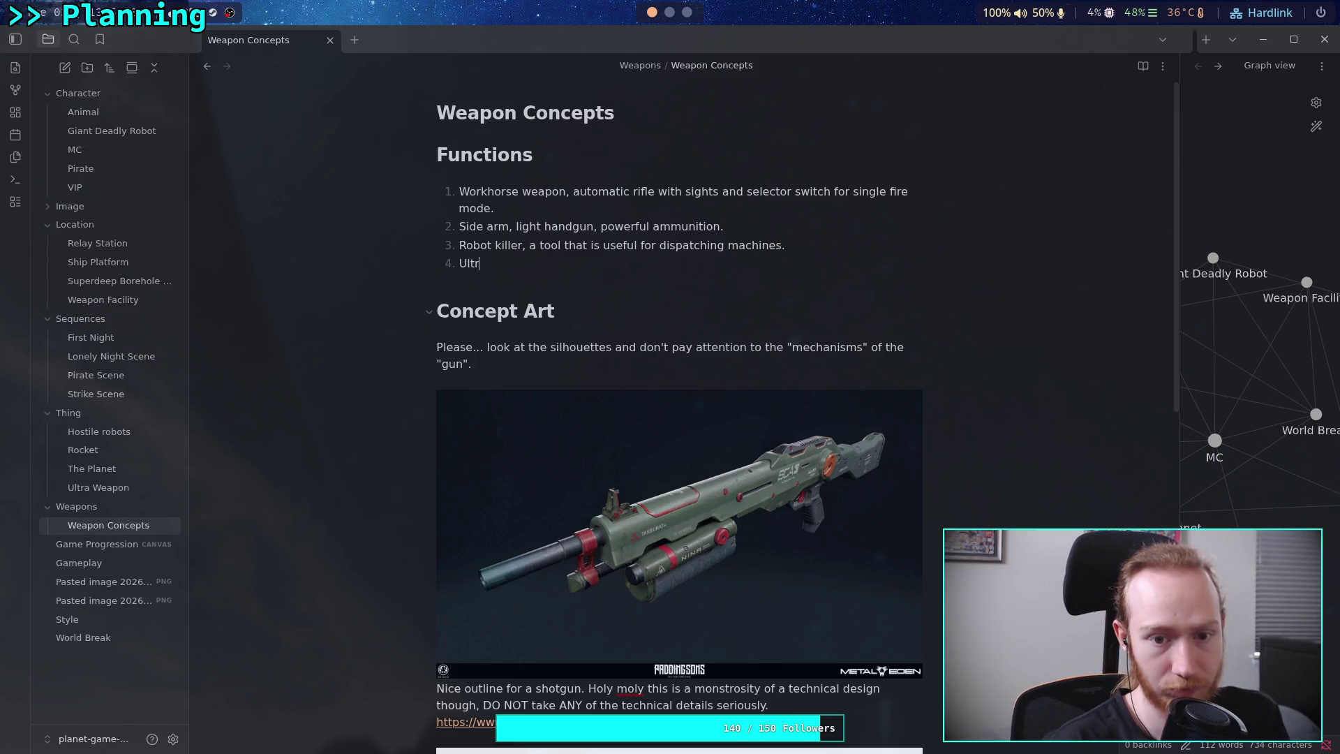
click(528, 263)
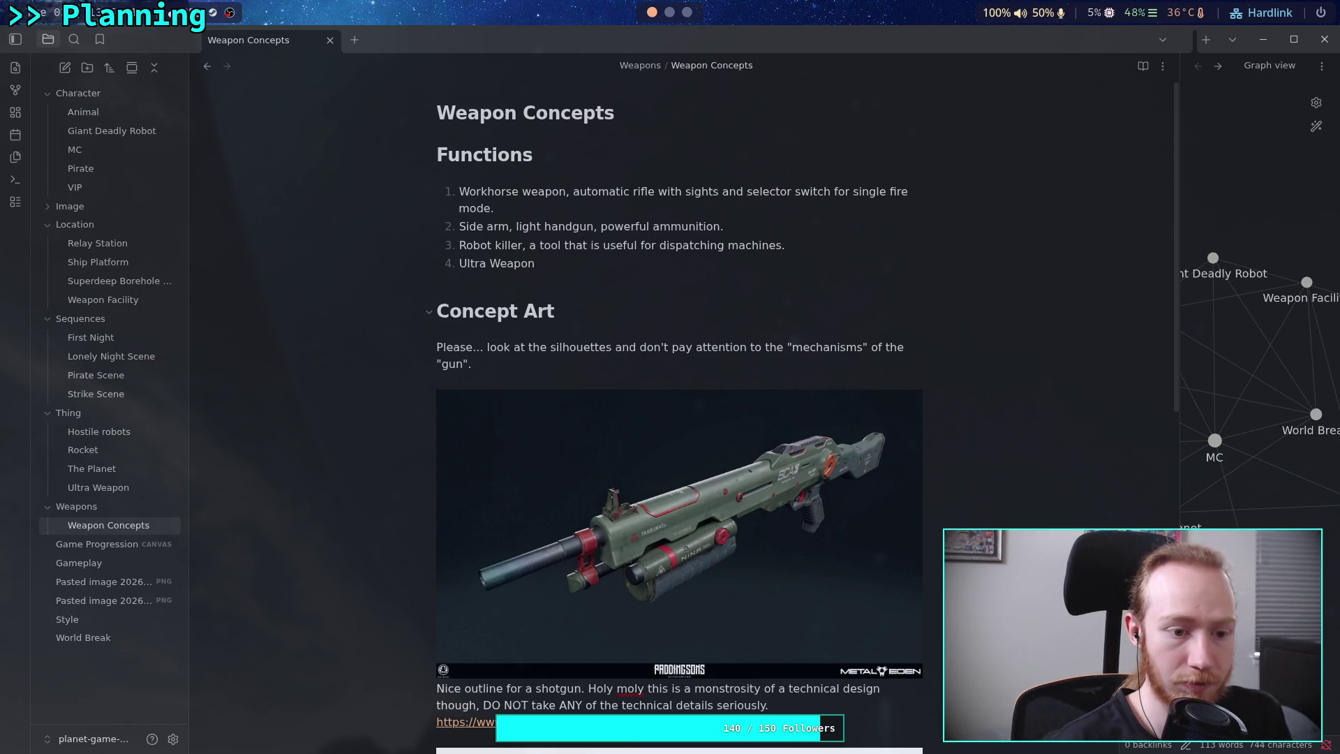
drag(98, 487, 109, 511)
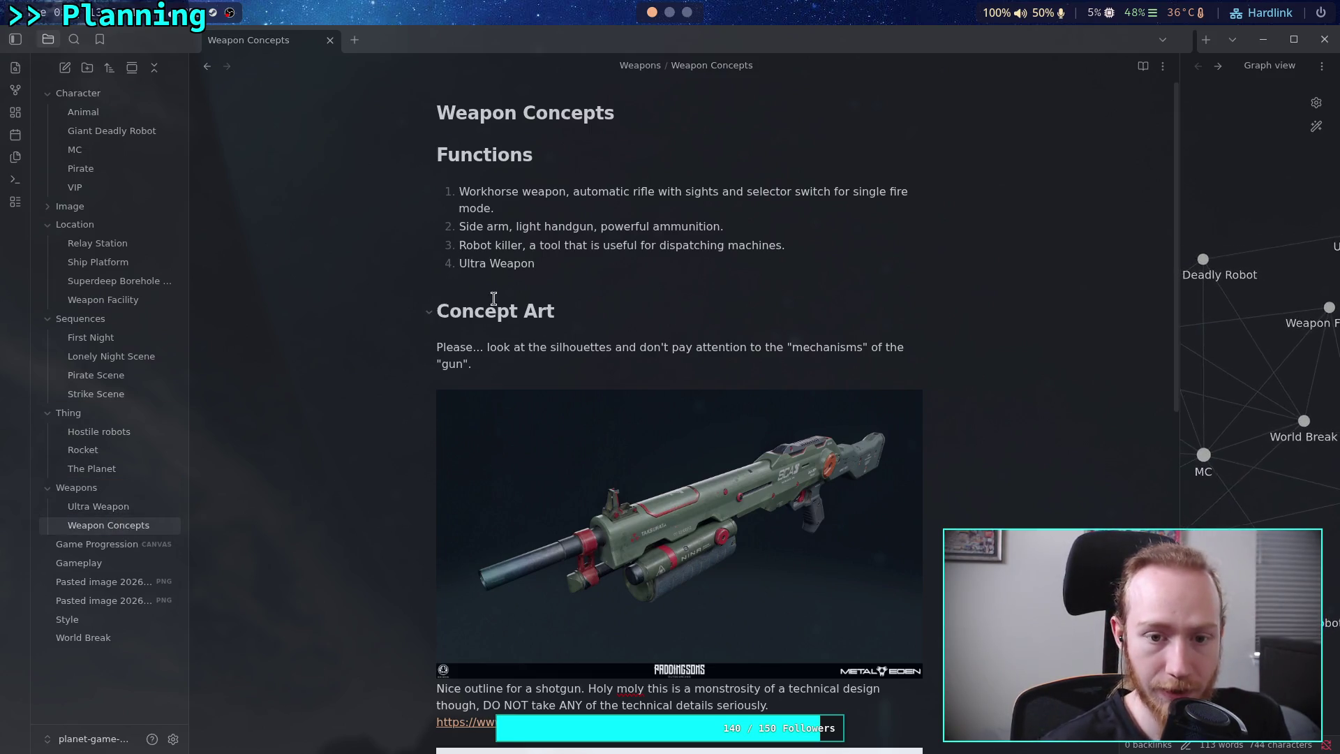
drag(460, 265, 537, 265)
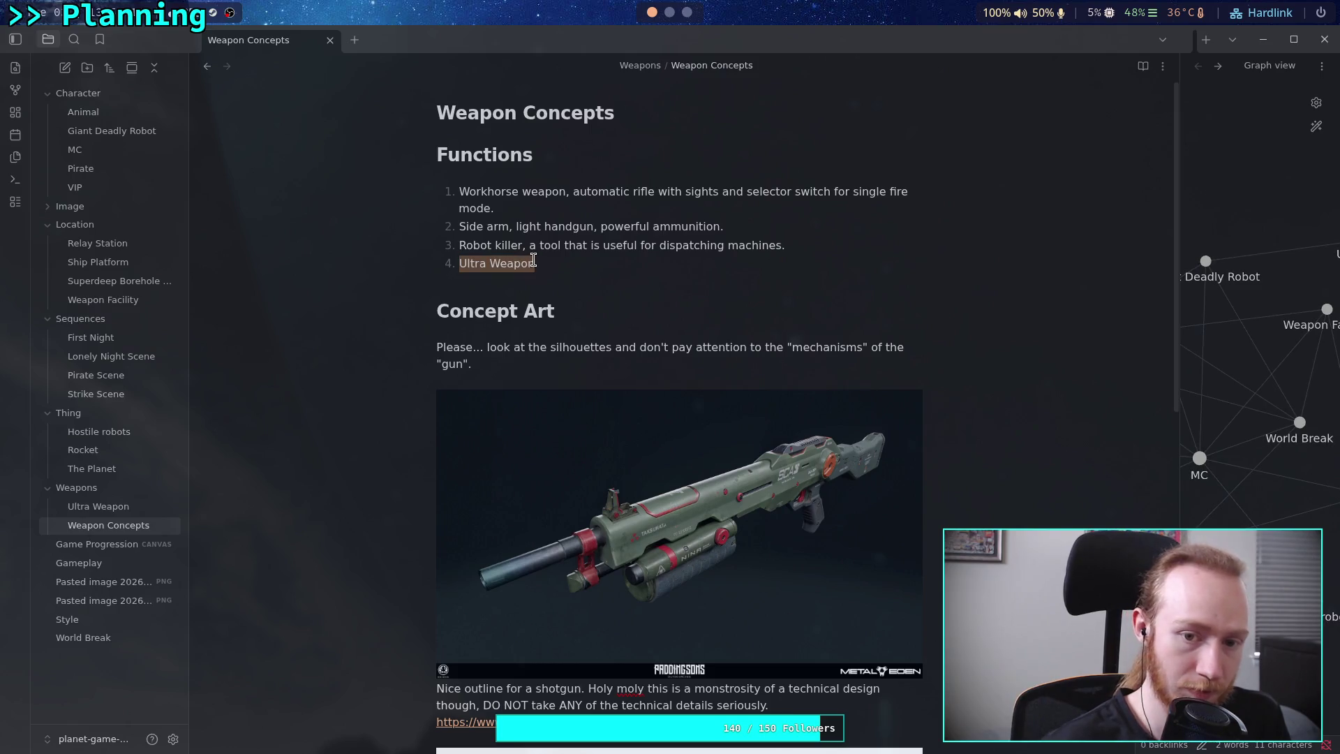
text([[)
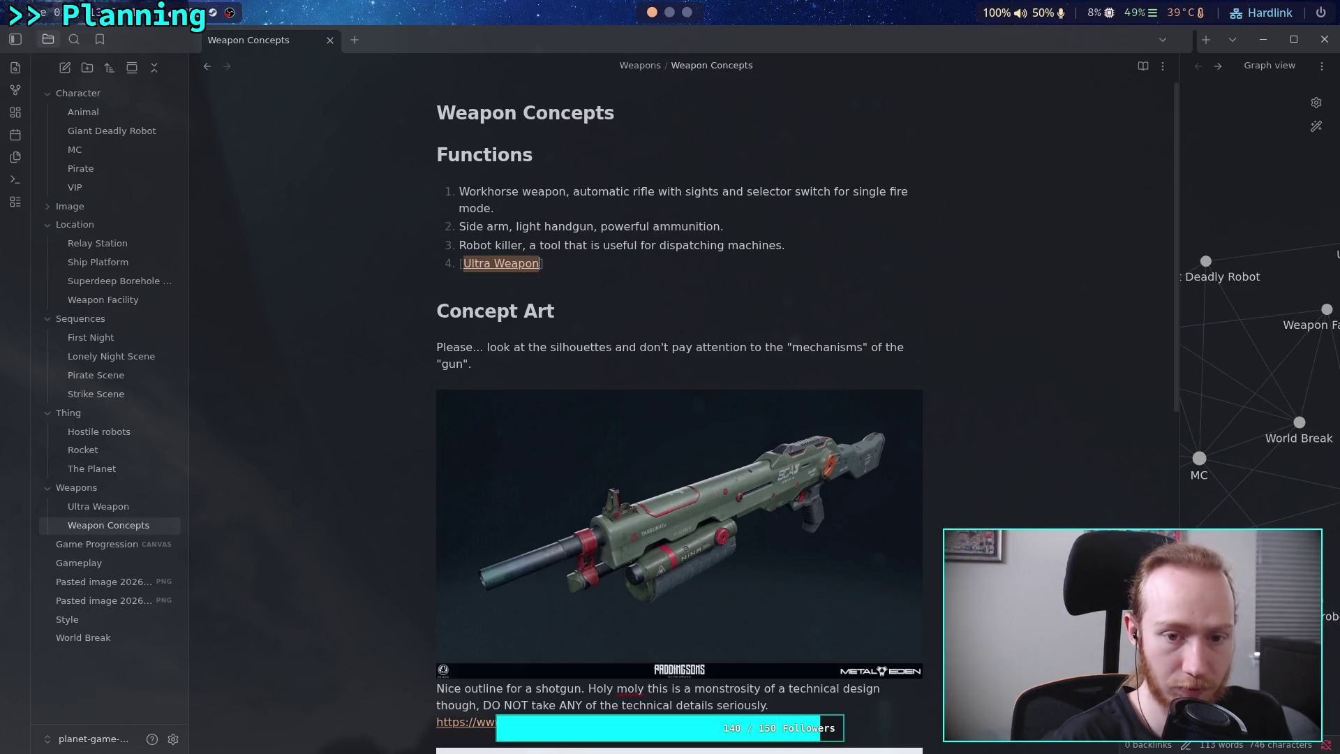
text([[Ul)
key(Escape)
click(436, 280)
Continue item 4 with ', great at destroying... anything. The primary mission.'.
click(537, 263)
text(,)
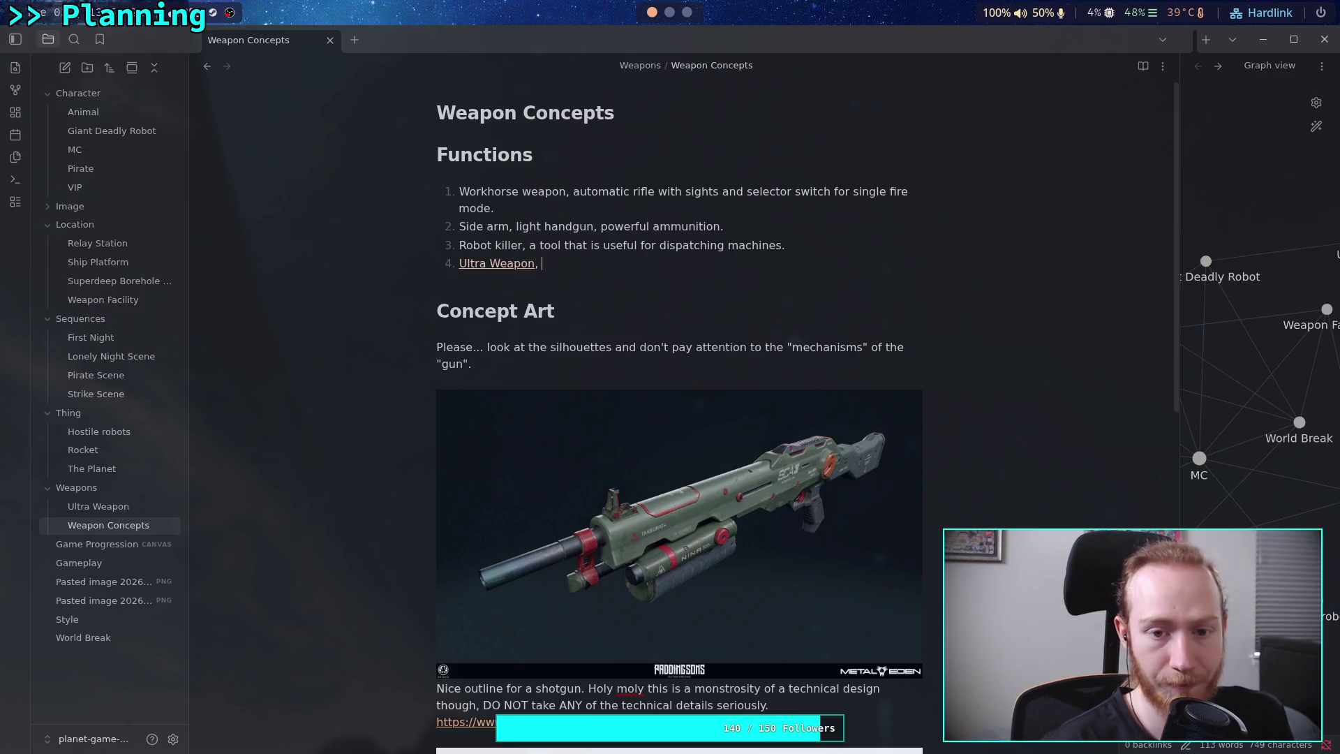
text(great and)
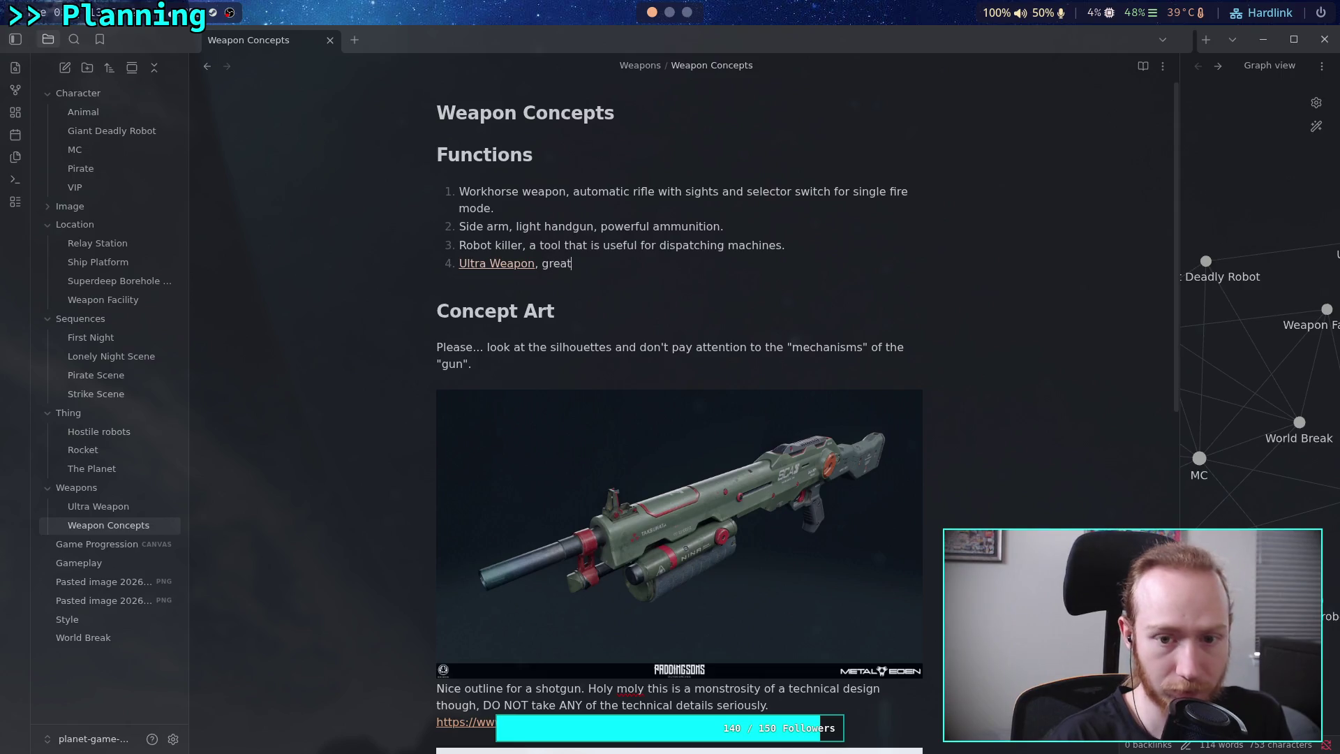
key(BackSpace)
key(BackSpace)
text(t at)
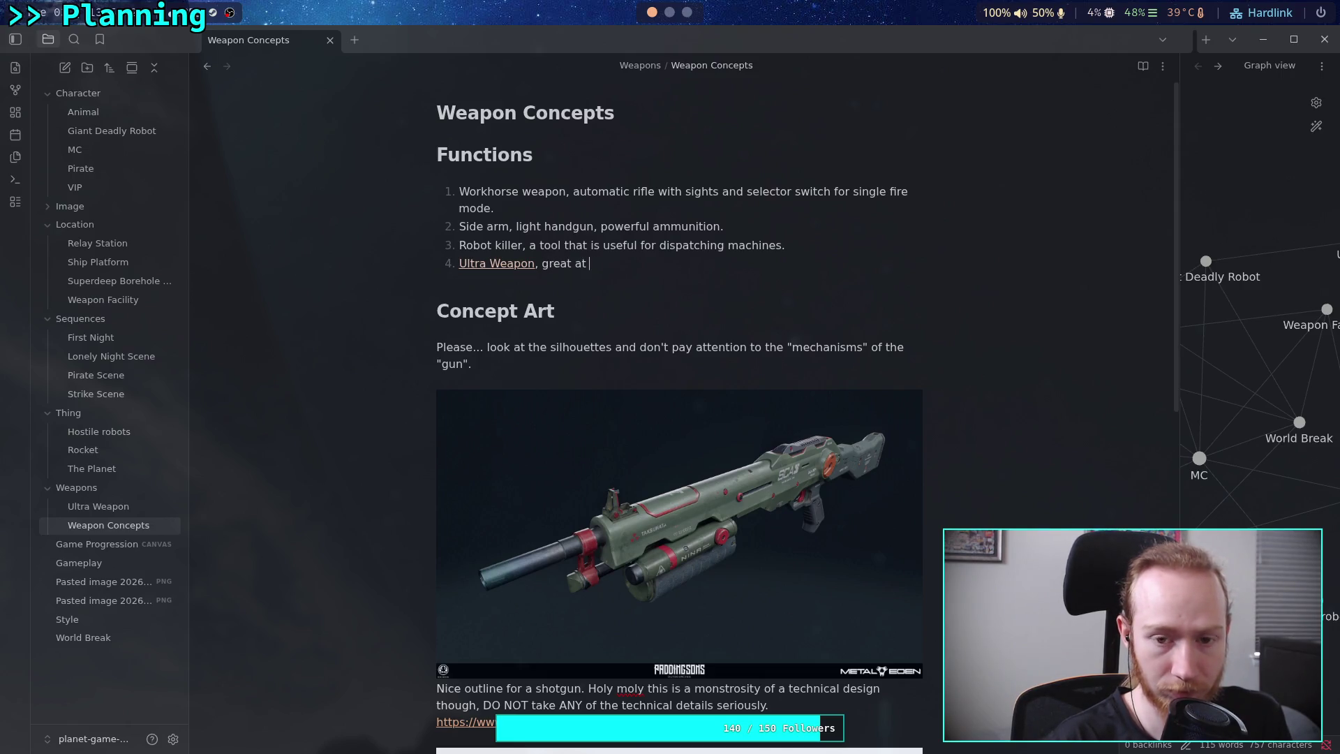
text(destroying)
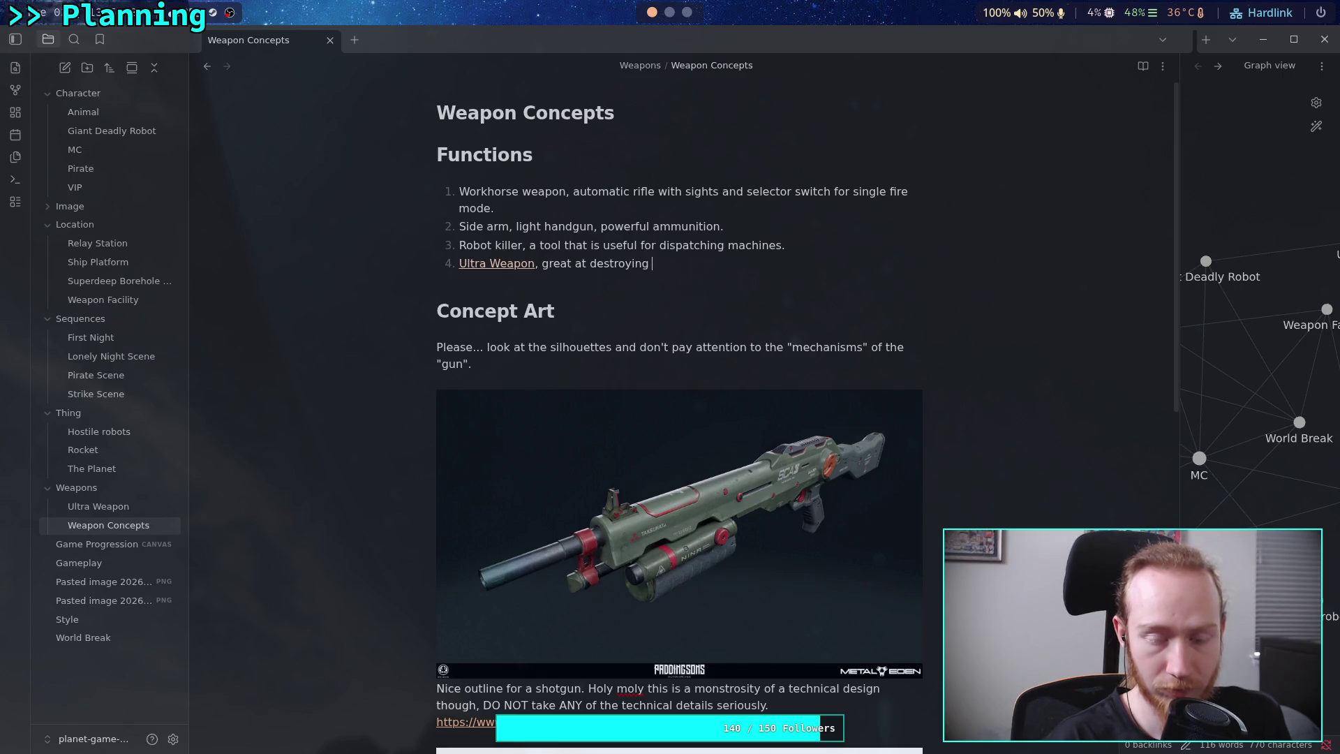
key(BackSpace)
key(BackSpace)
text(anything.)
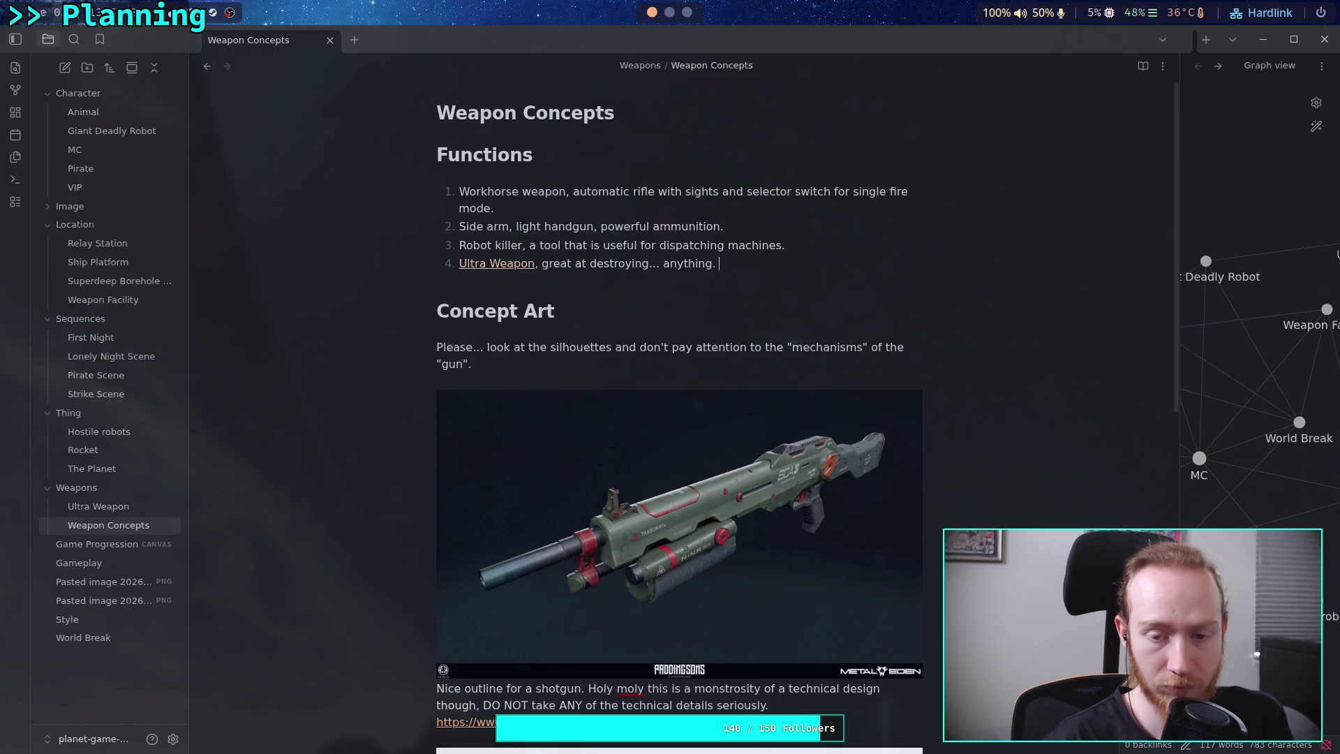
text( The )
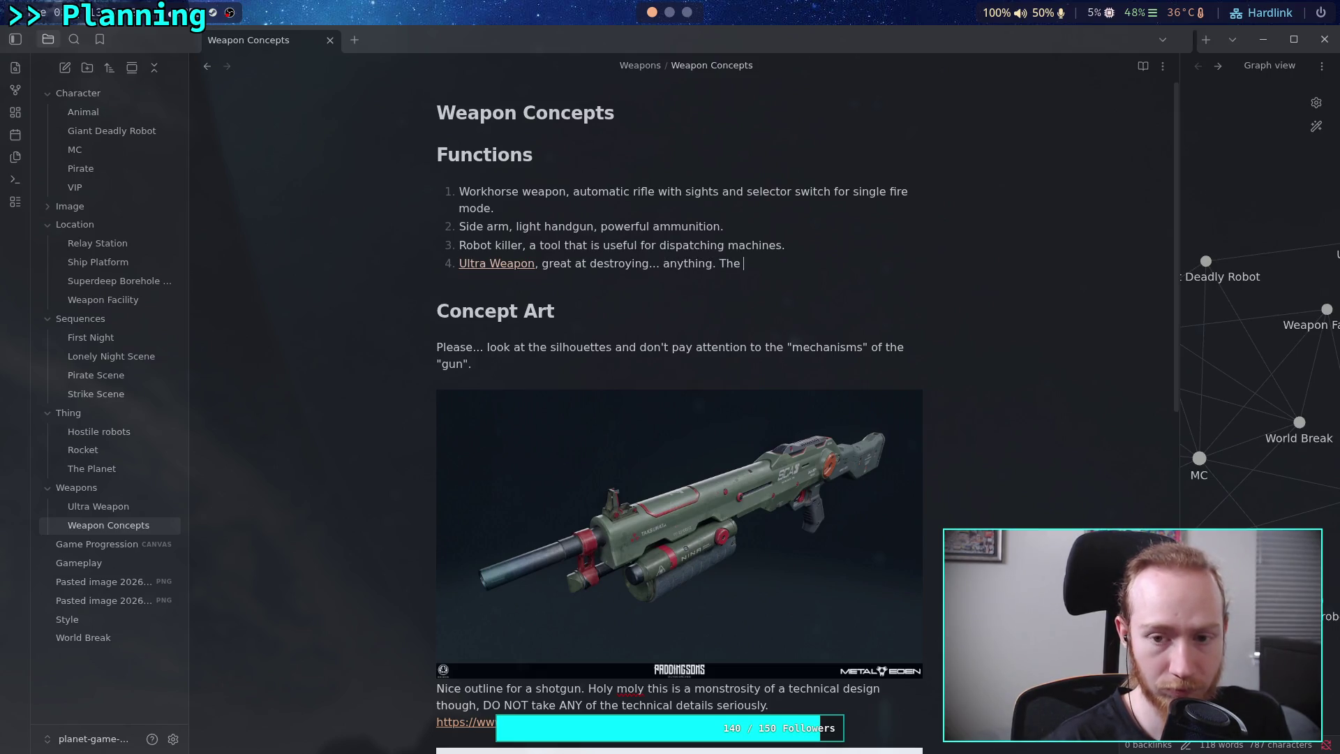
text(primary mission.)
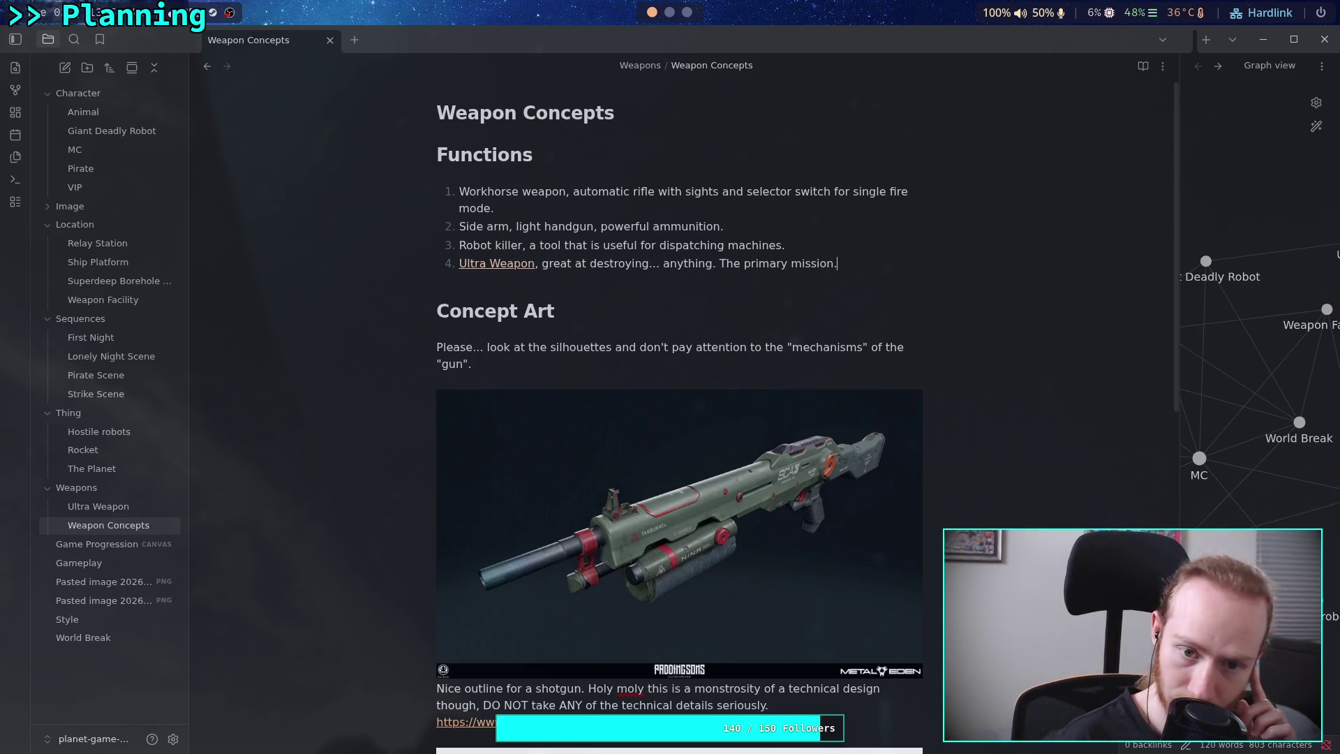
key(Return)
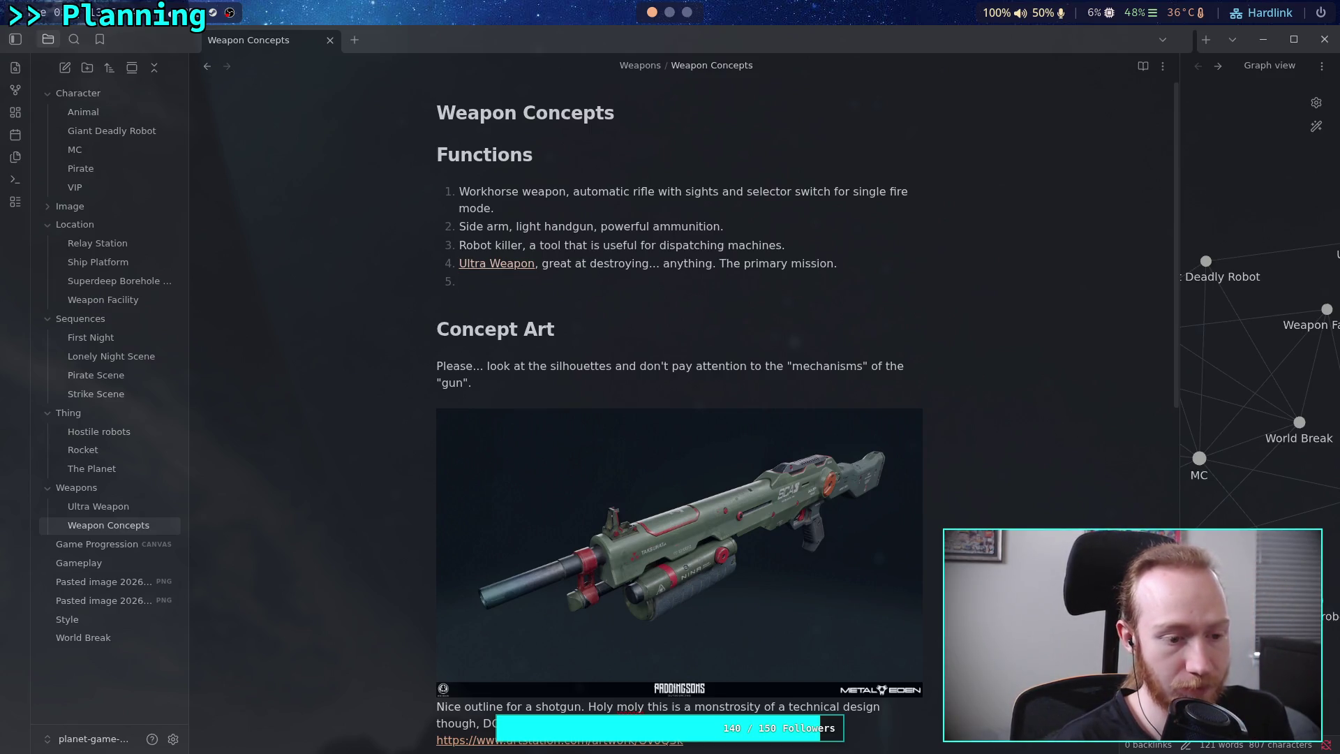
Write item 5: 'Security weapon, light and small for armed guards to defend local facilities.'.
text(Security wea)
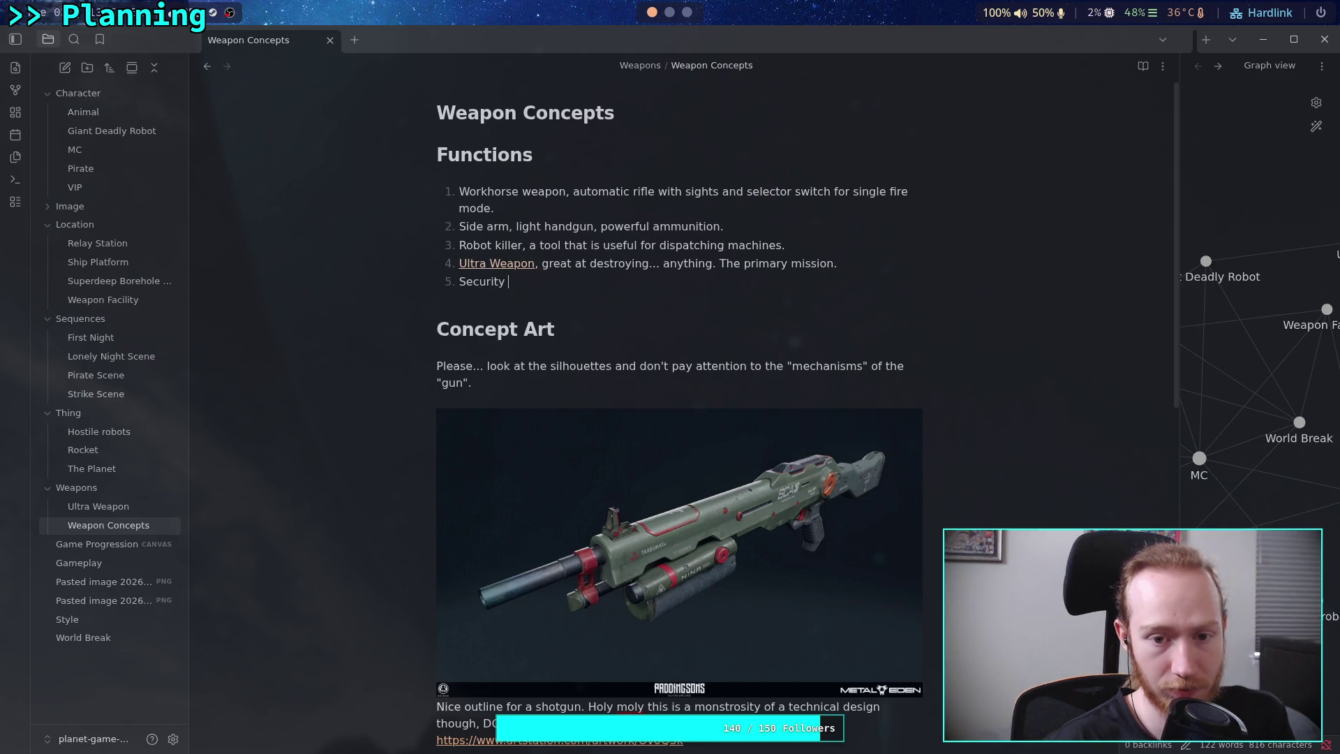
text(pon, )
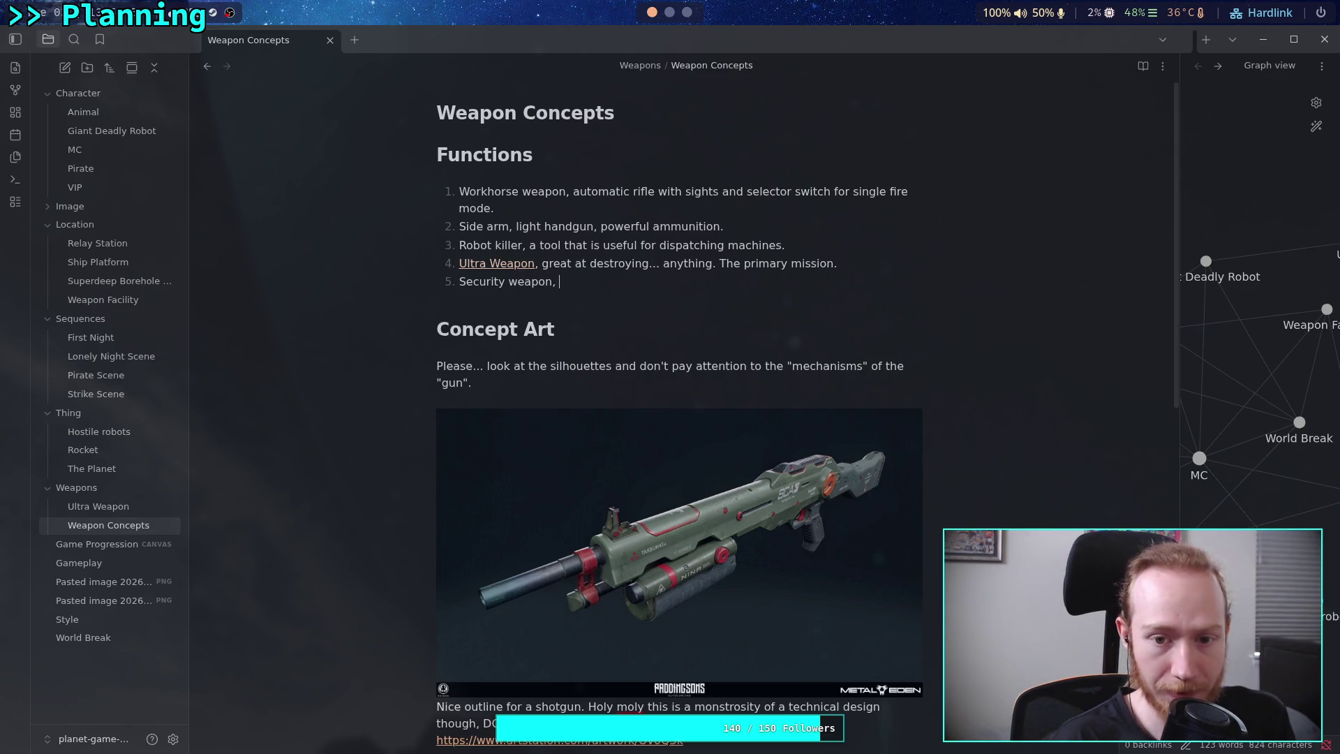
text(light )
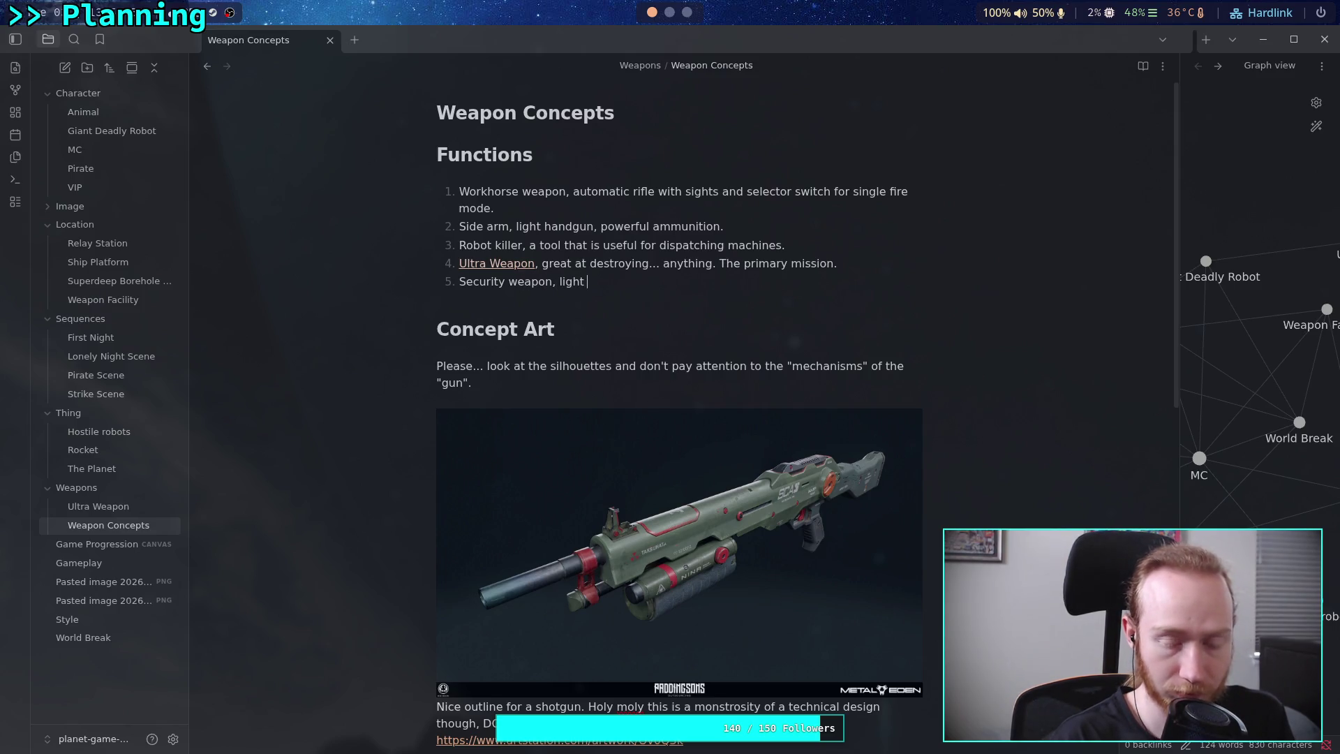
text(and small)
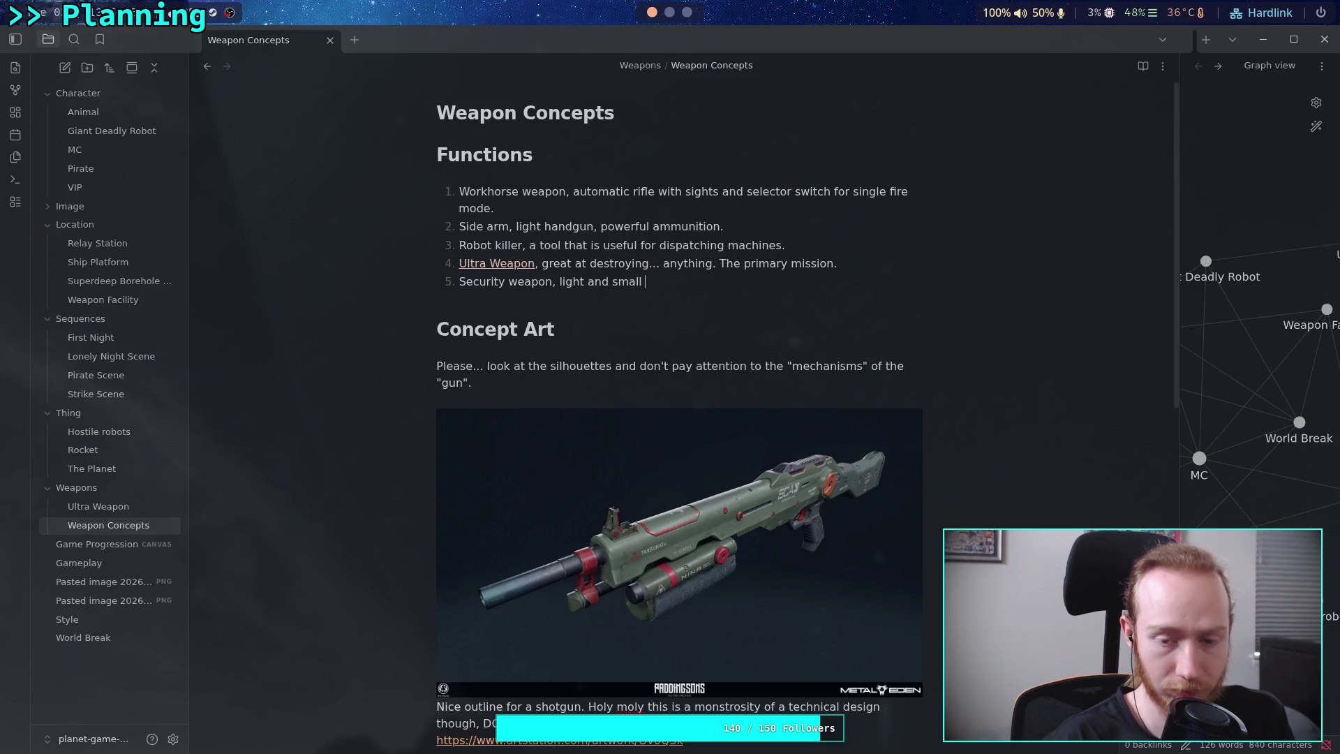
text(for )
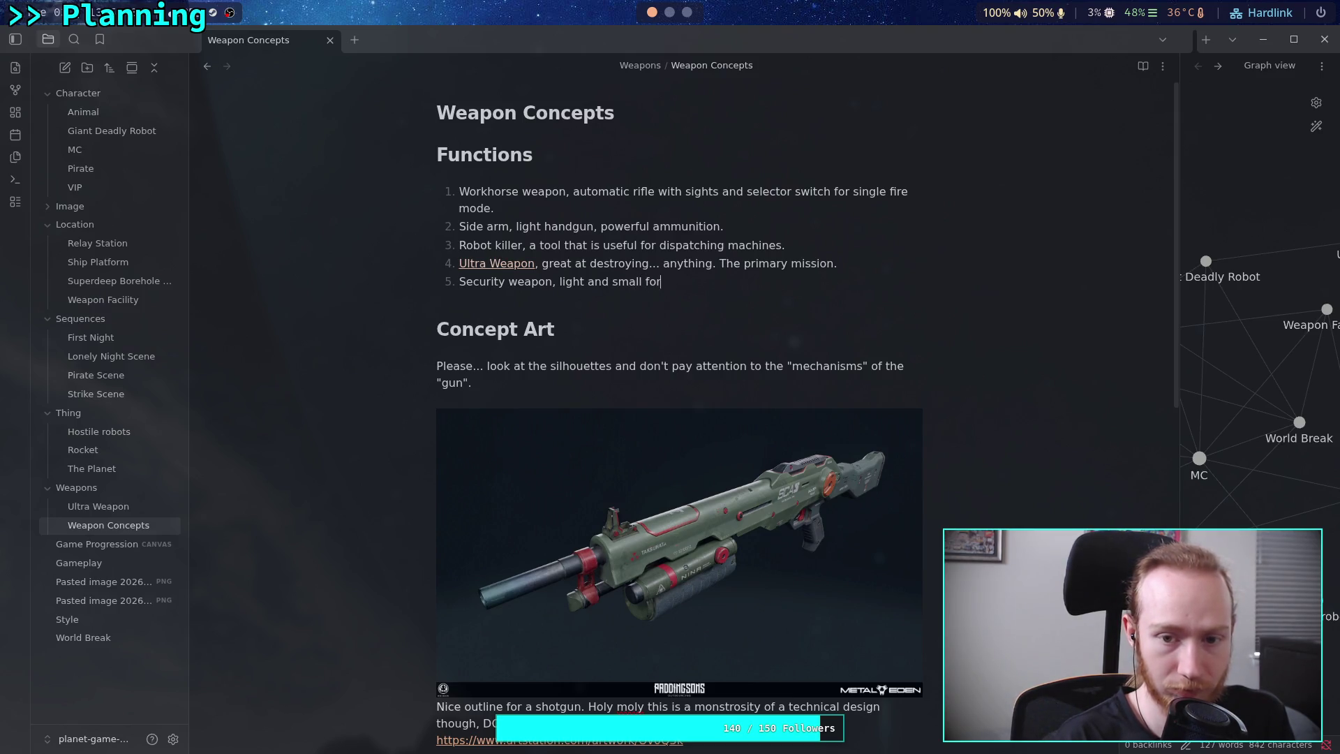
text(armed)
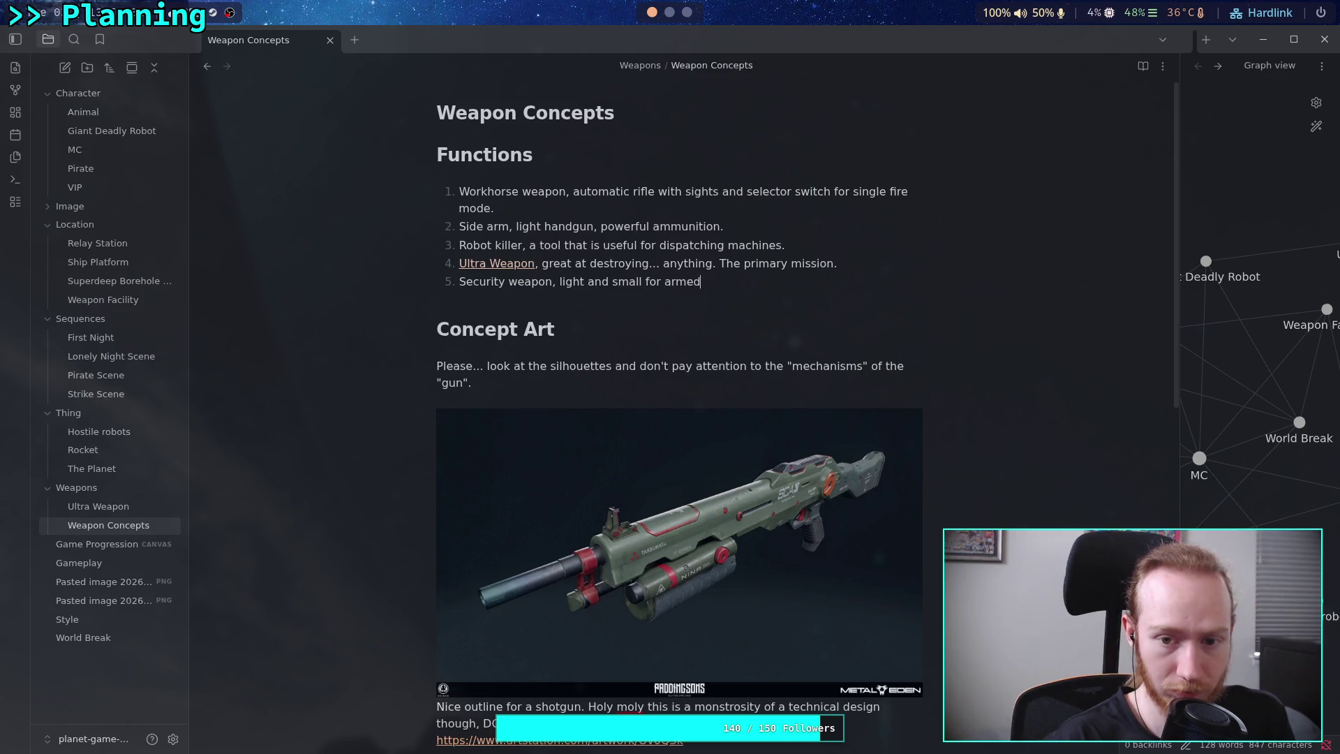
text( geards to defend)
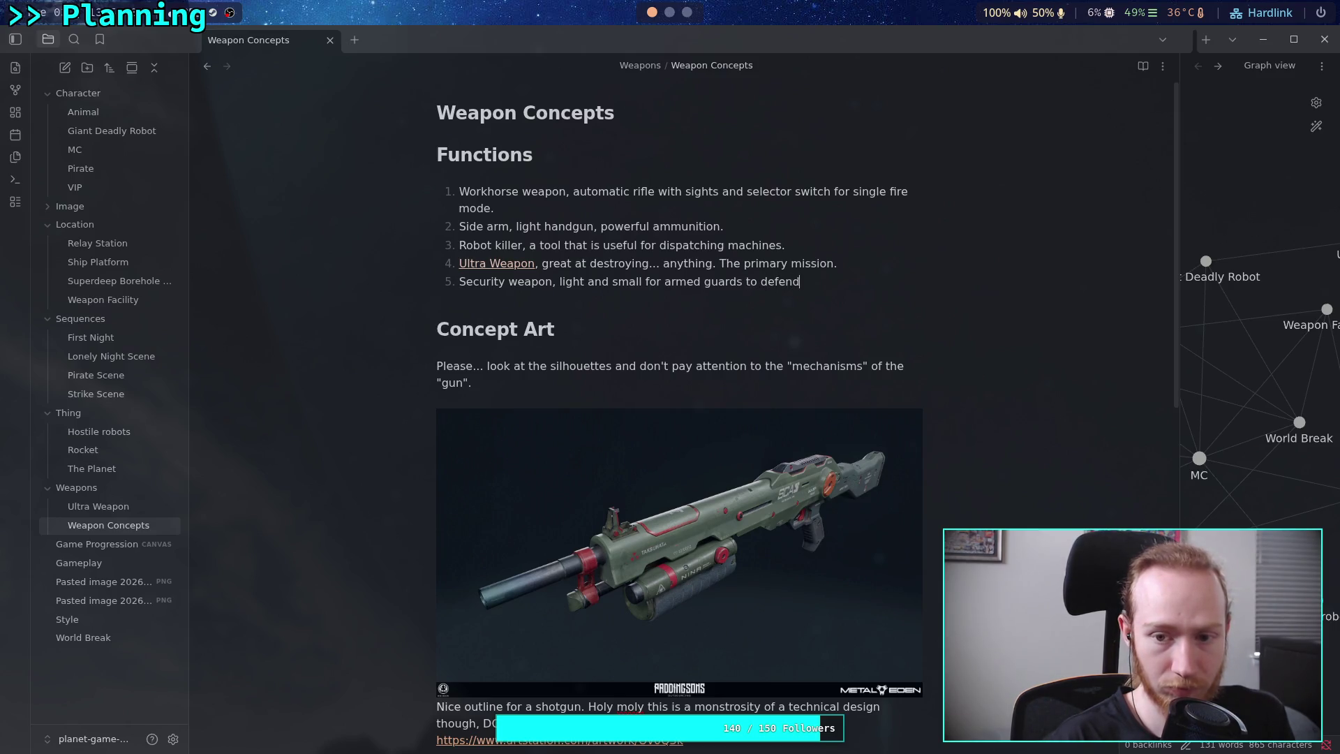
text(local)
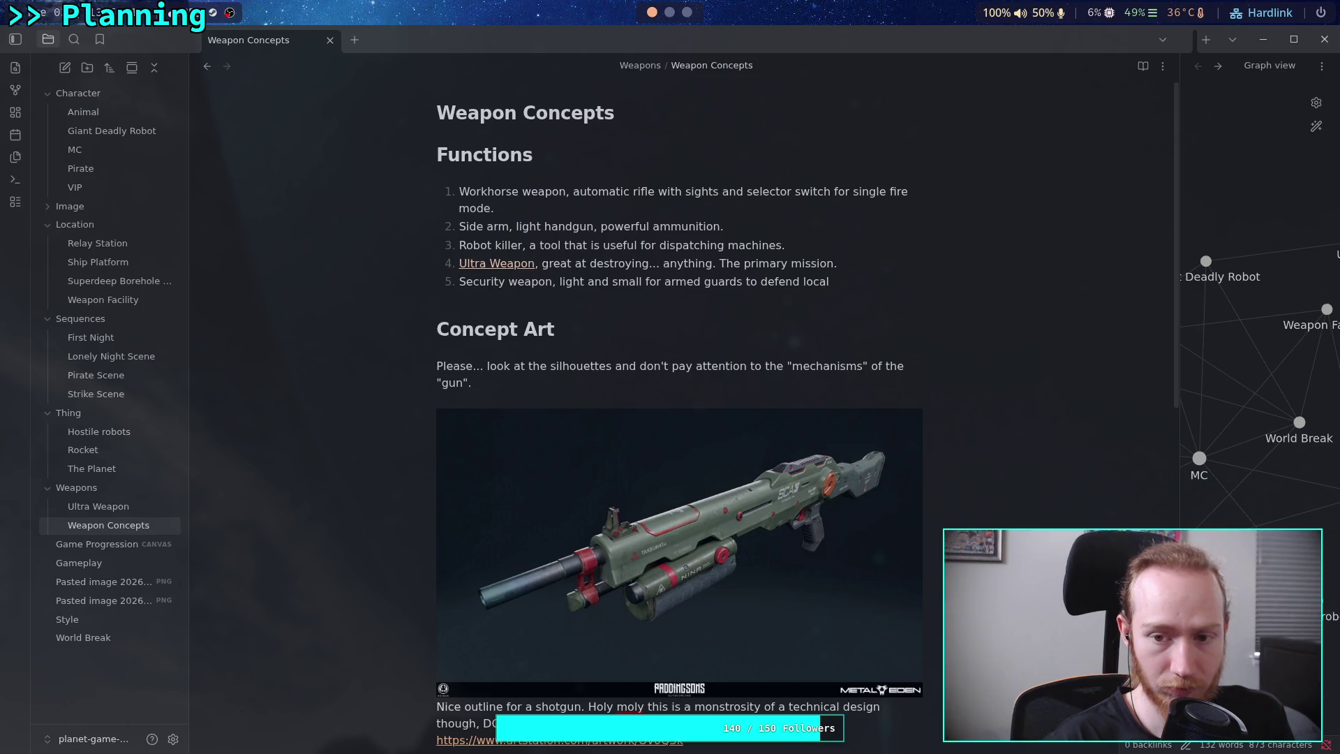
text( facilit)
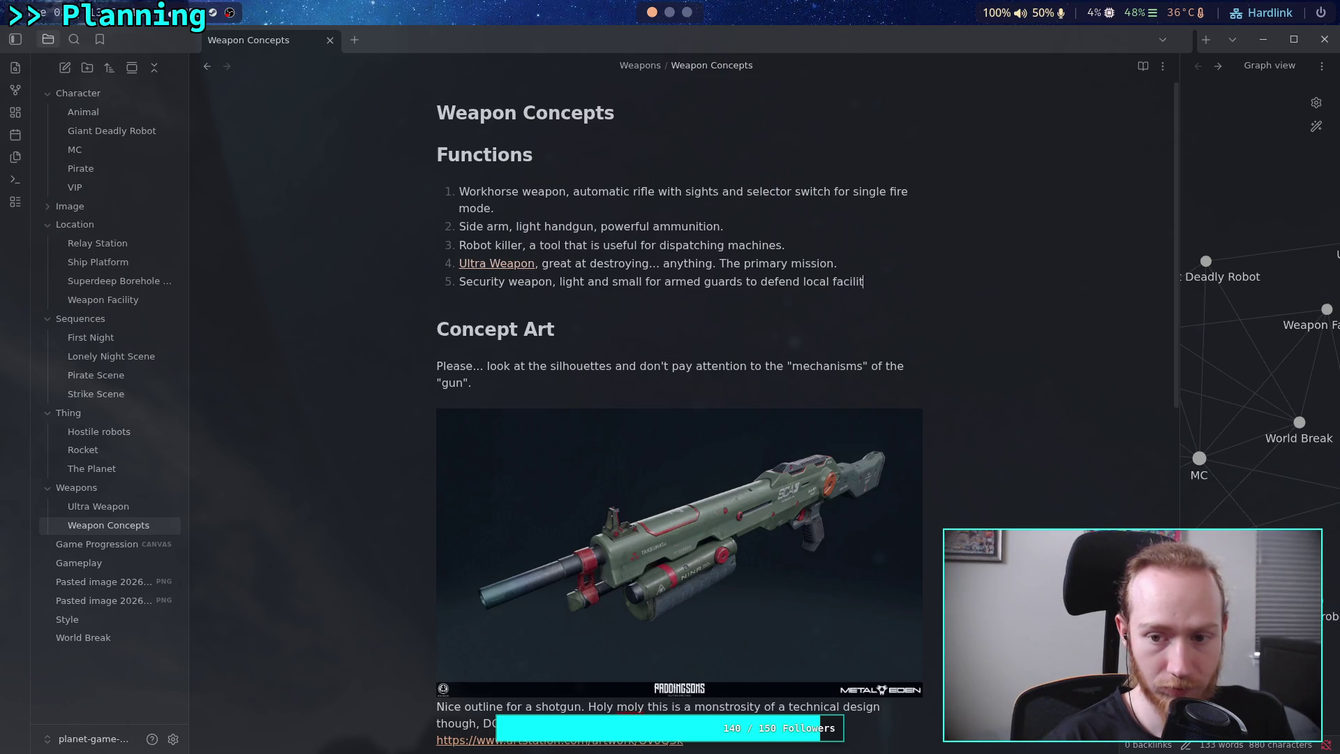
text(ies.)
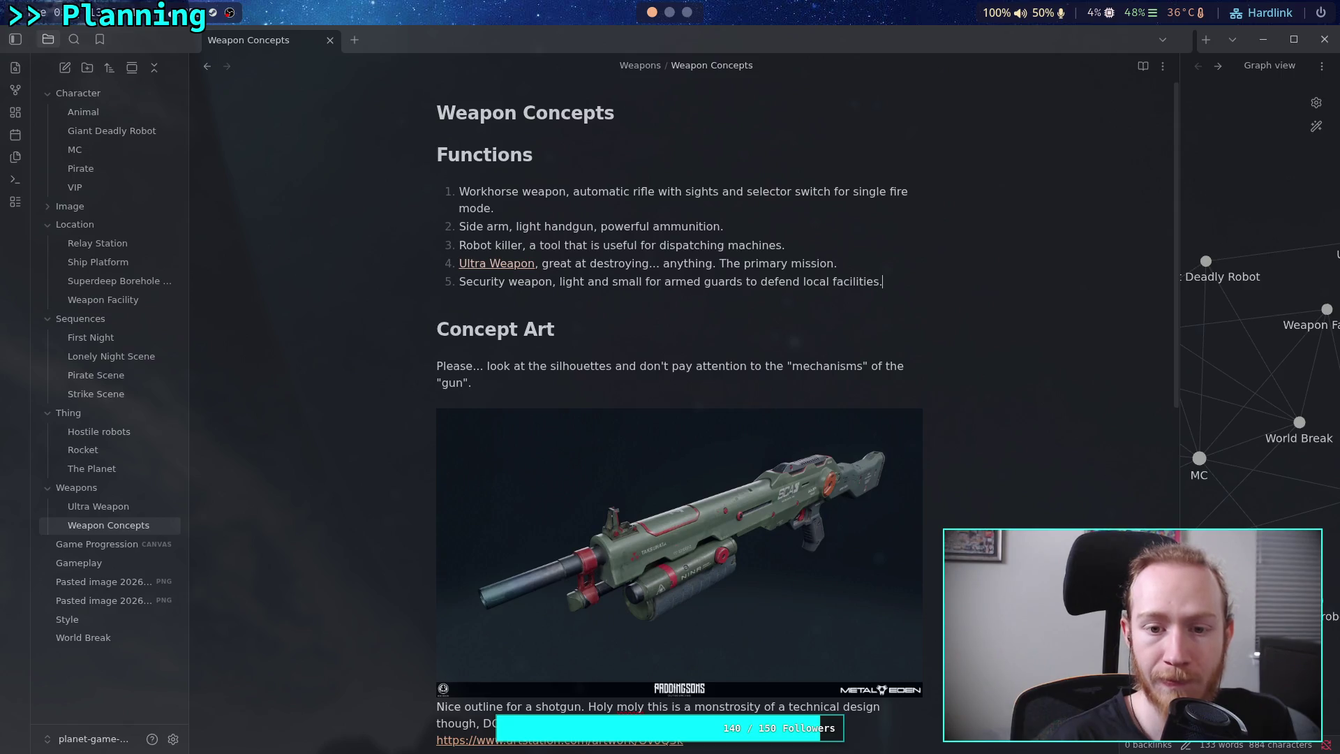
key(Return)
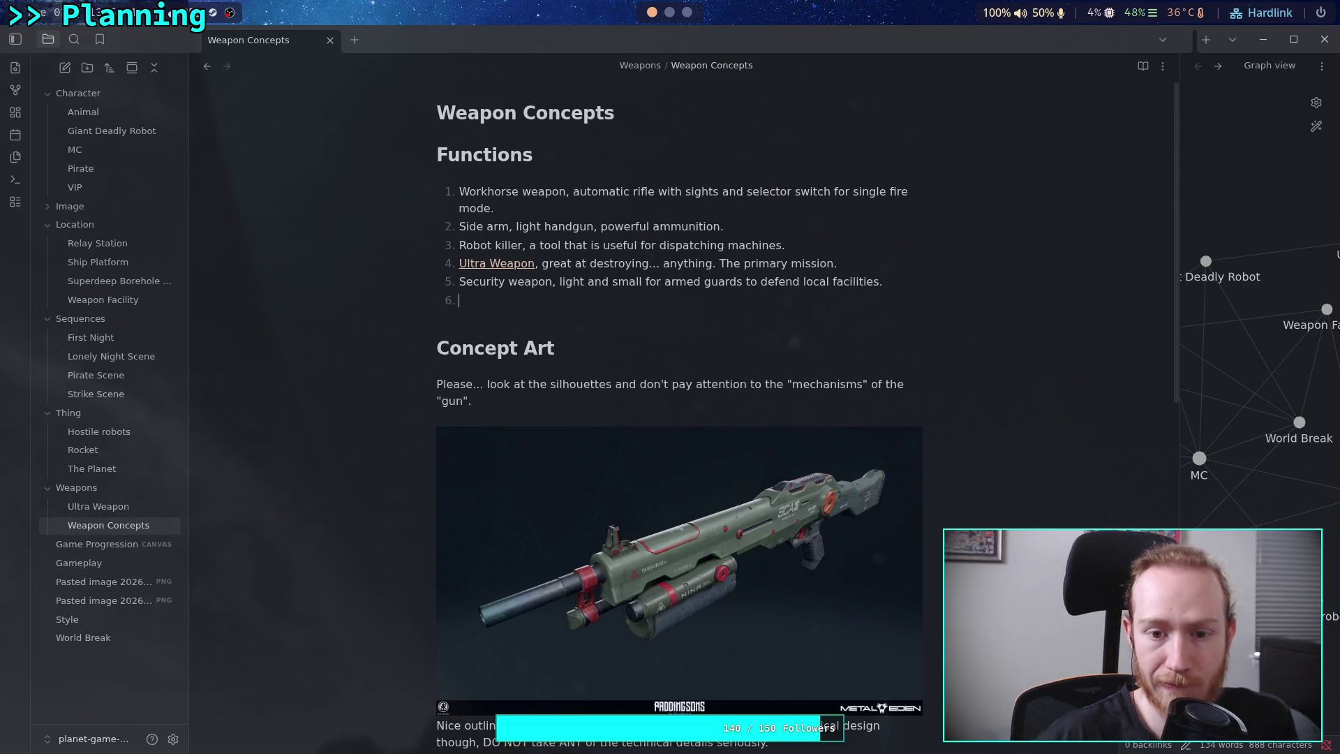
Replace 'and' in item 5 with ', small, automatic gun'.
double_click(604, 282)
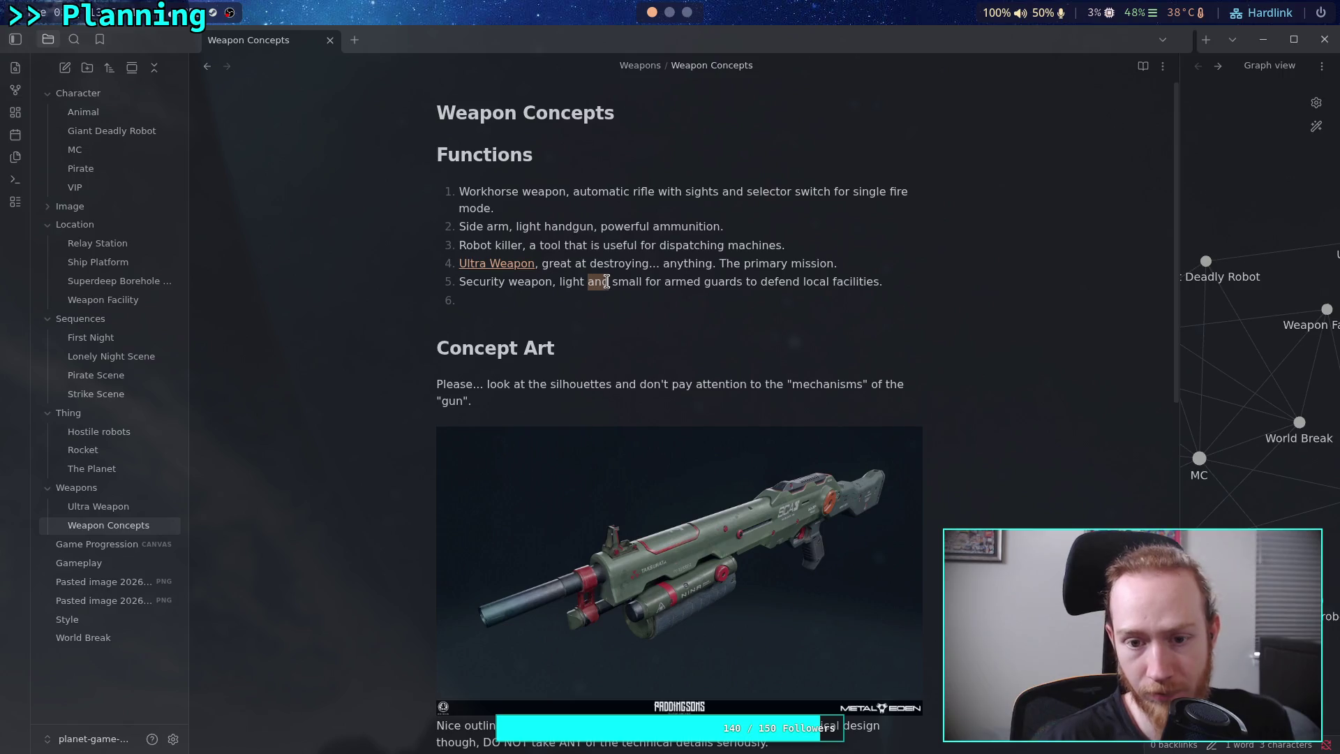
key(BackSpace)
key(BackSpace)
text(, small)
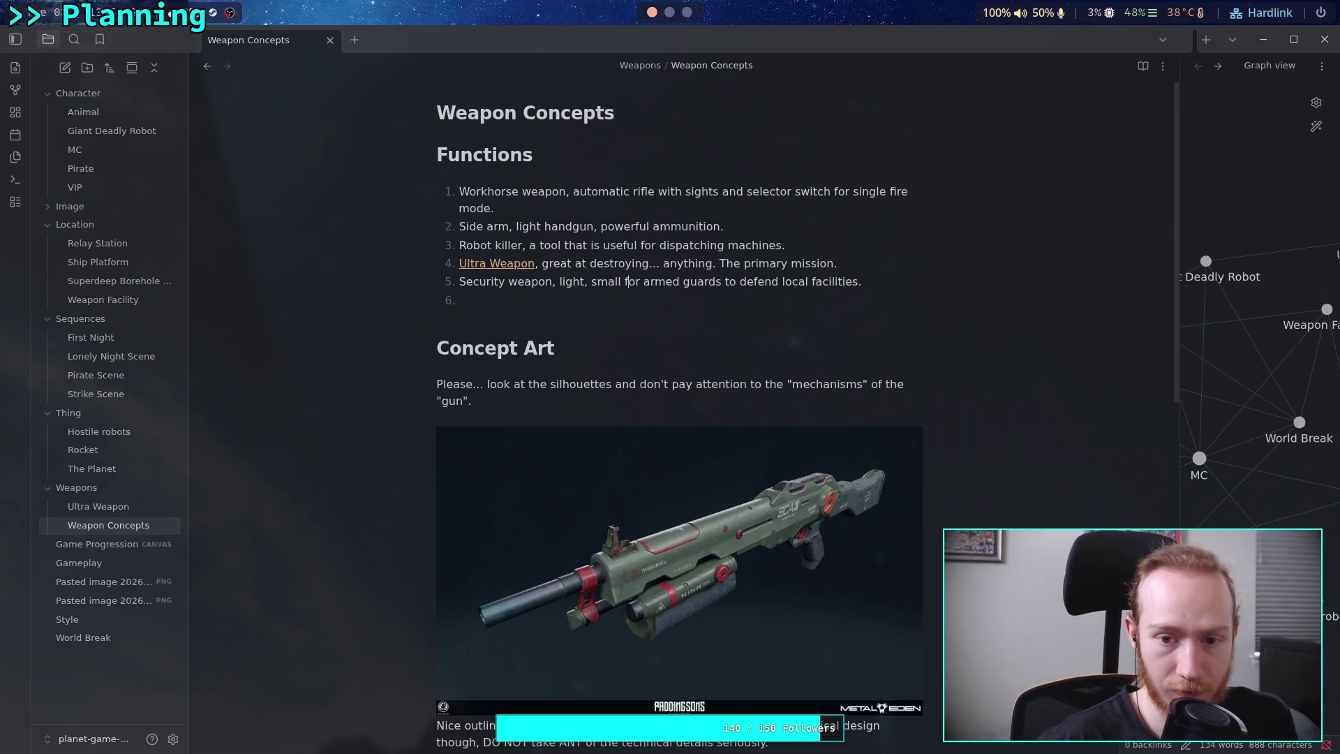
text(,)
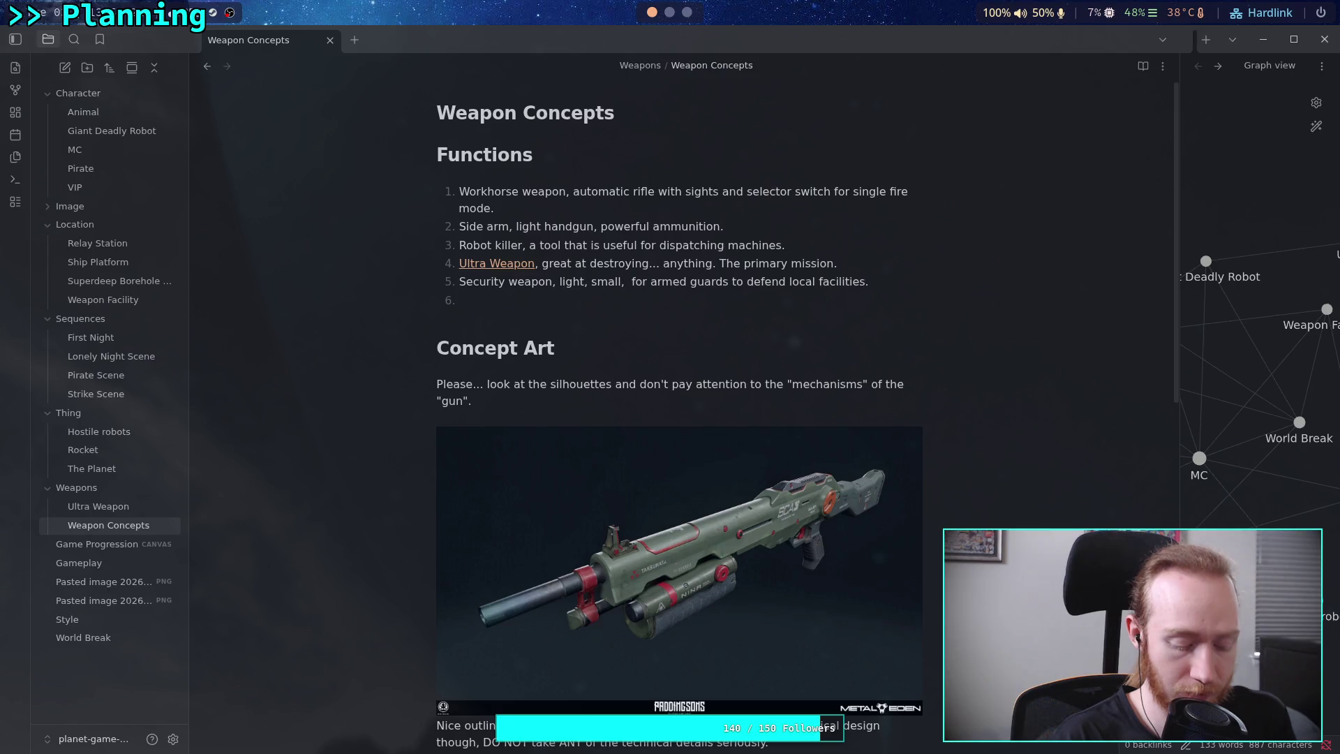
text( automatic)
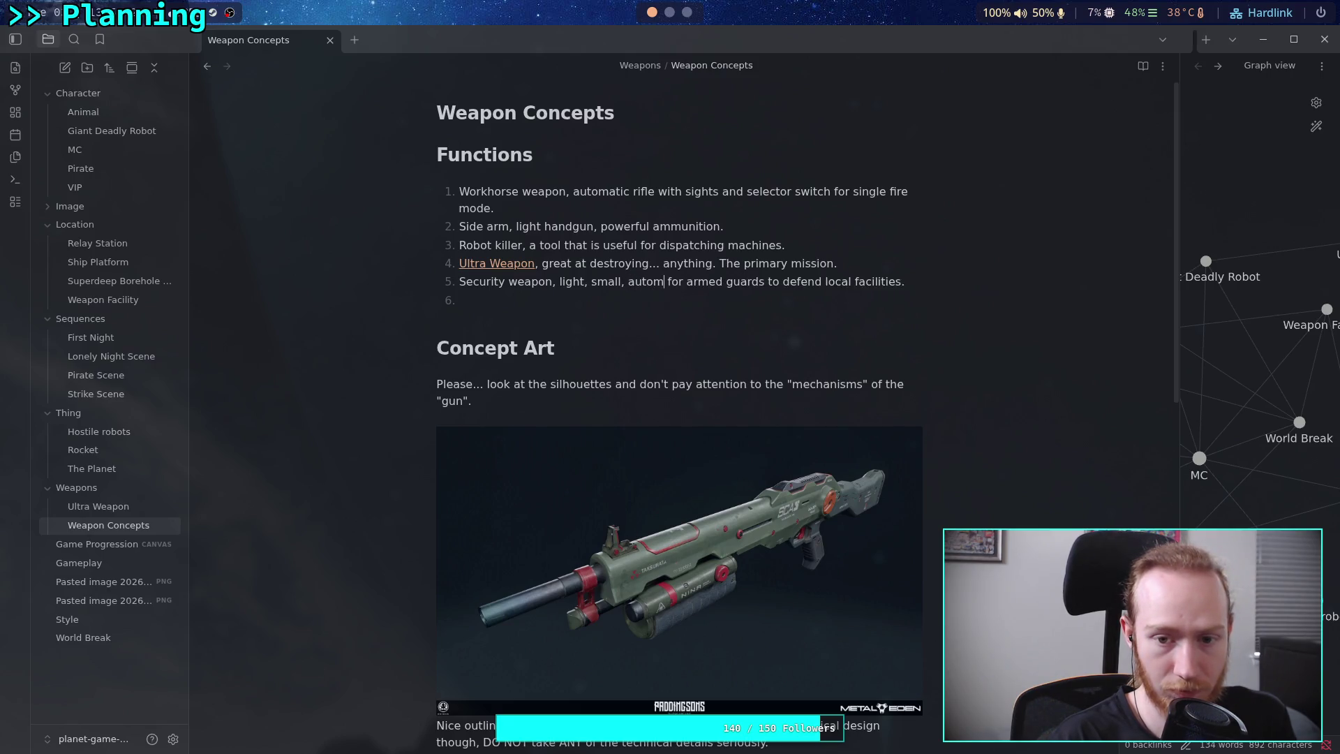
text( weapon)
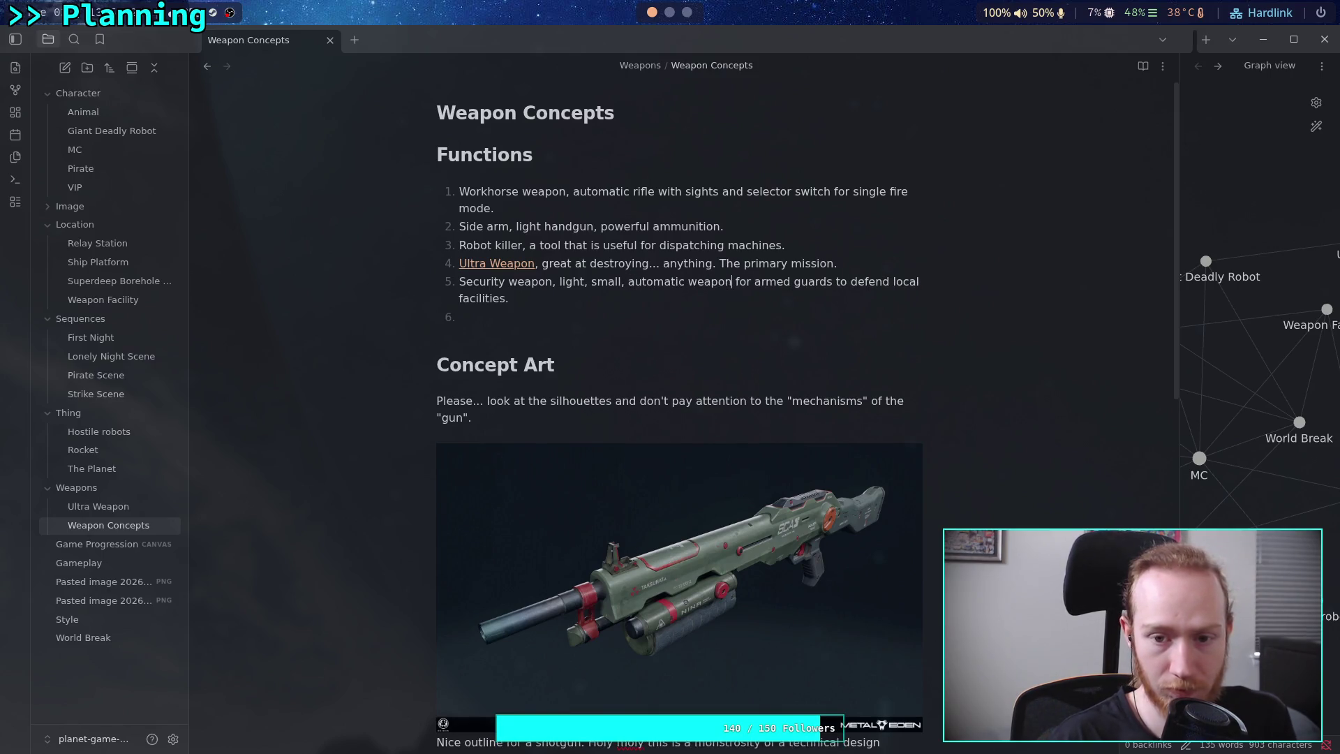
key(BackSpace)
key(BackSpace)
key(BackSpace)
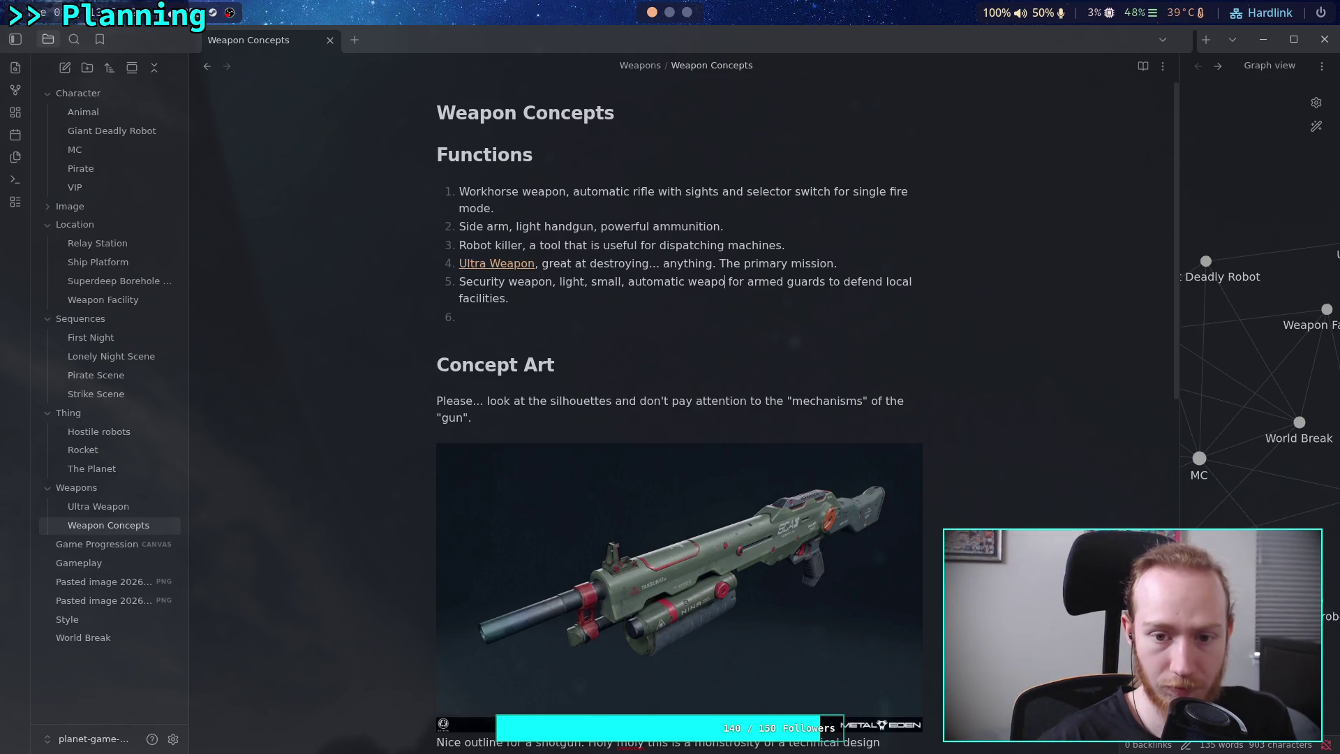
text(gun)
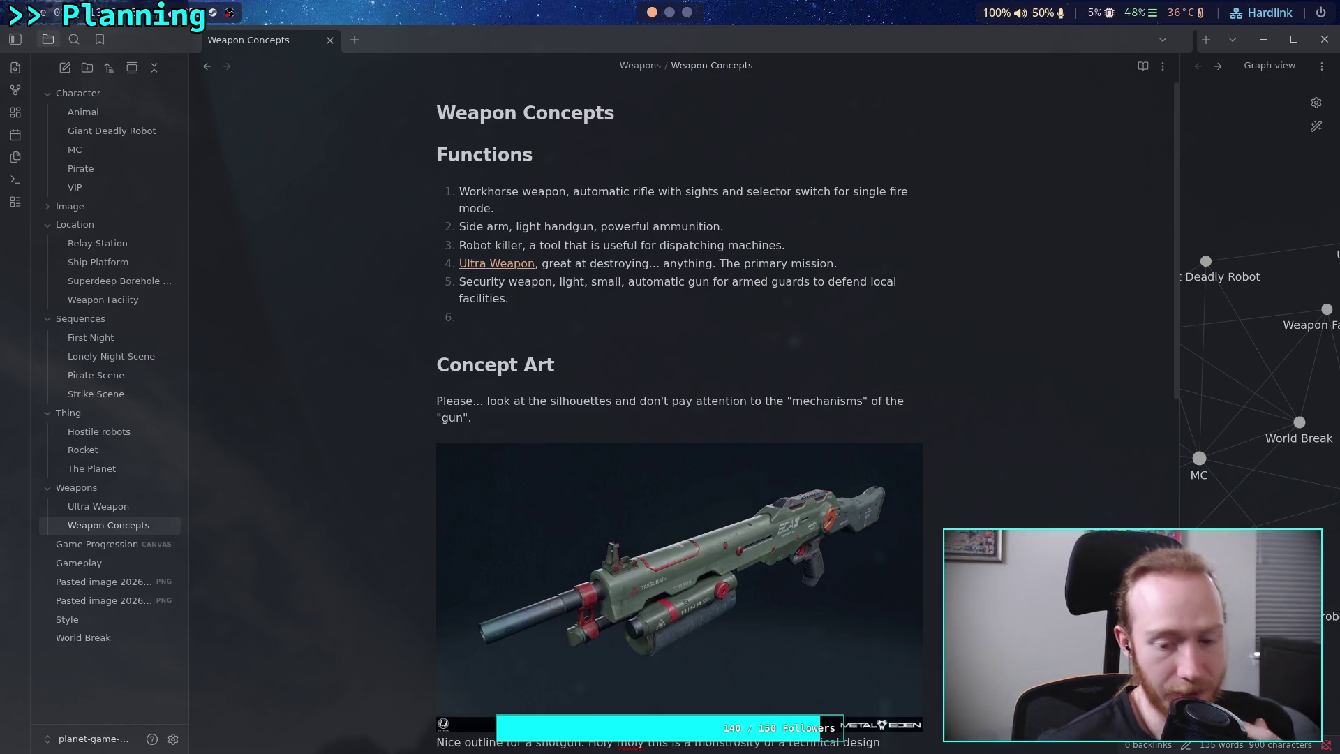
scroll(639, 446, down, 10)
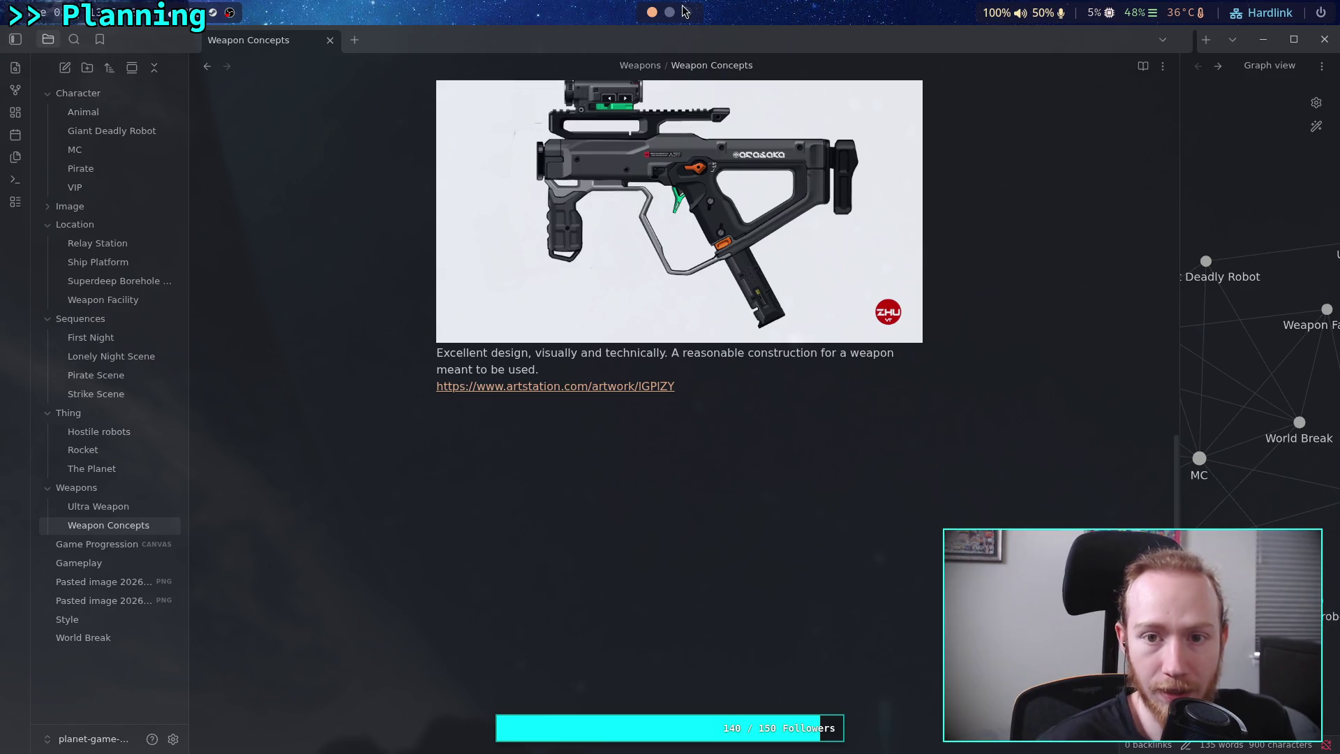
Copy the red ring artwork from ArtStation and paste it into the note below the pistol link.
key(super+3)
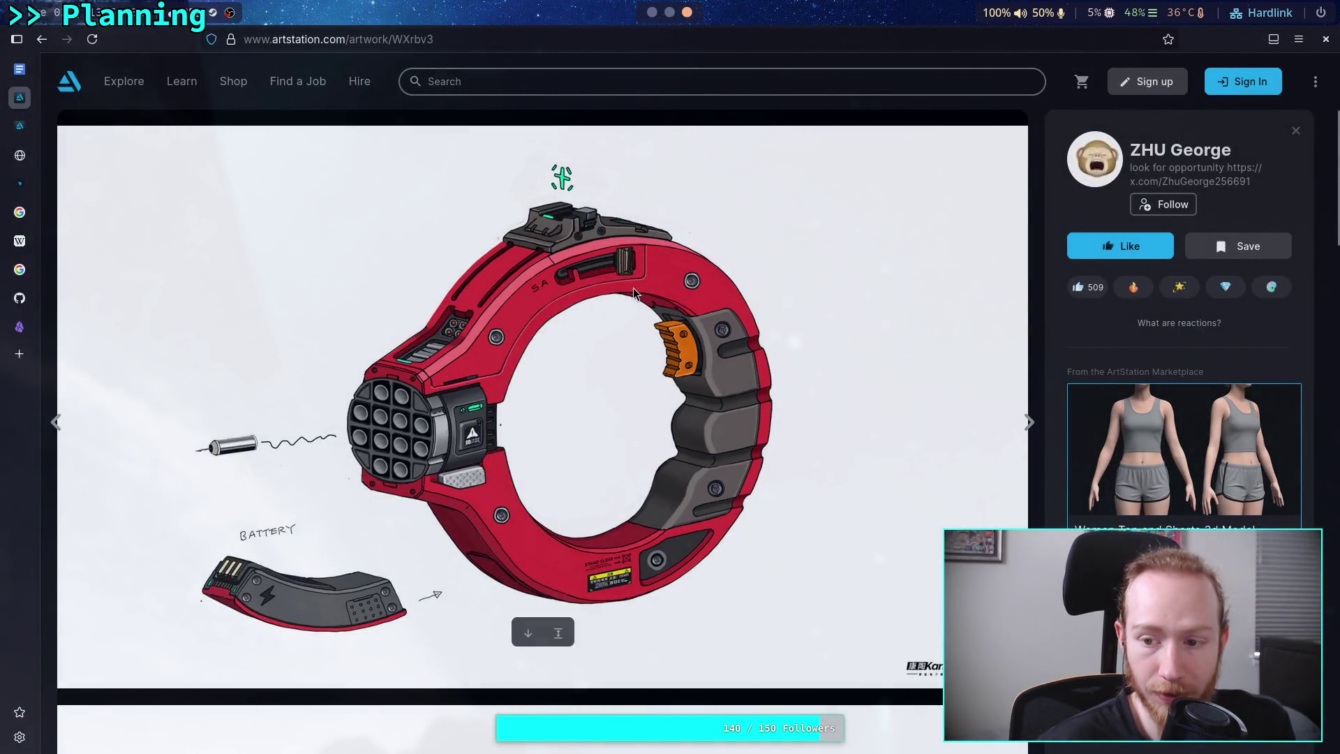
right_click(635, 289)
click(655, 336)
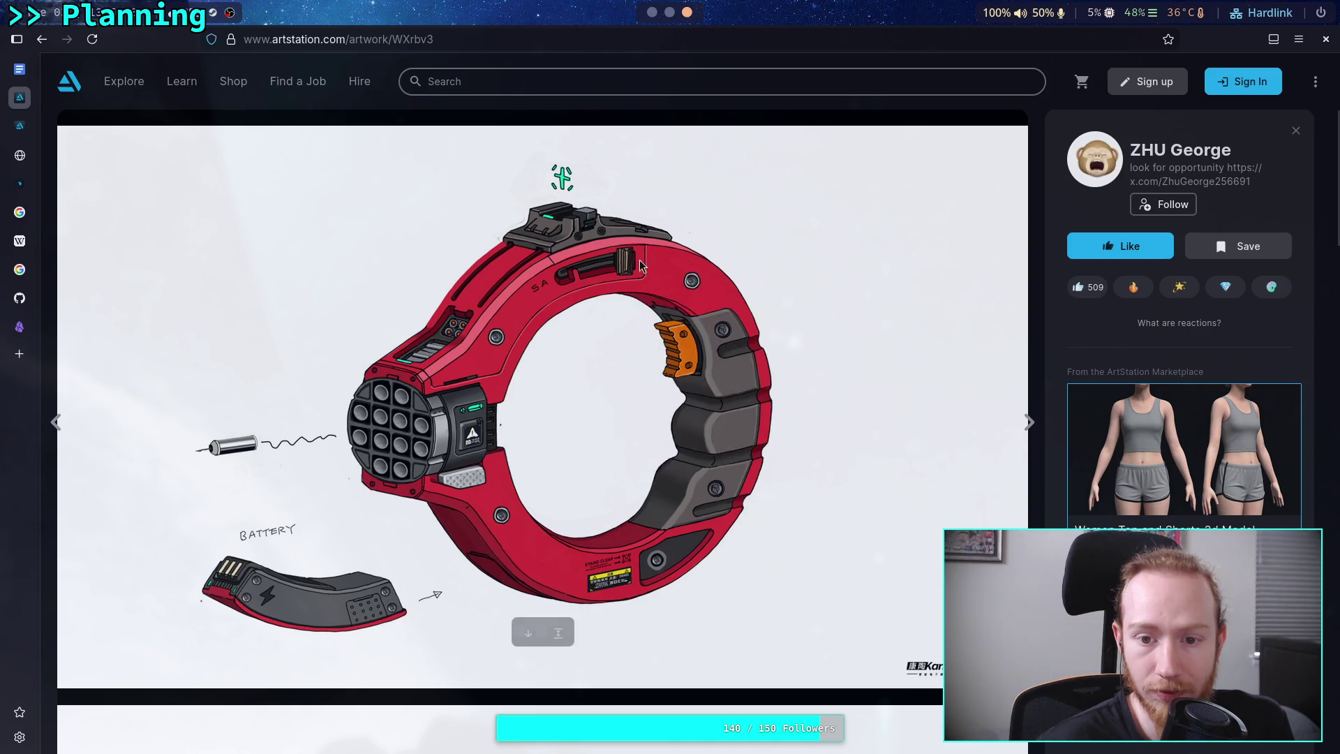
key(super+1)
key(Return)
key(Return)
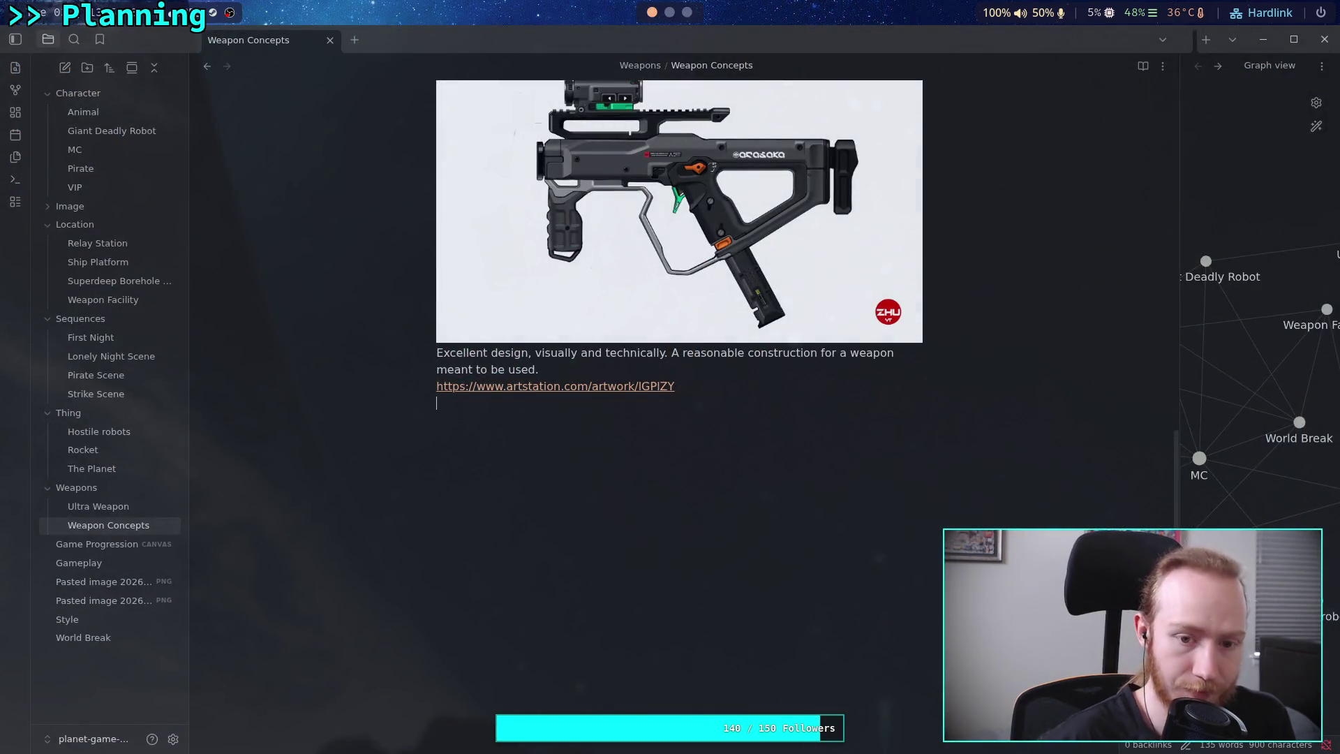
key(ctrl+v)
key(Return)
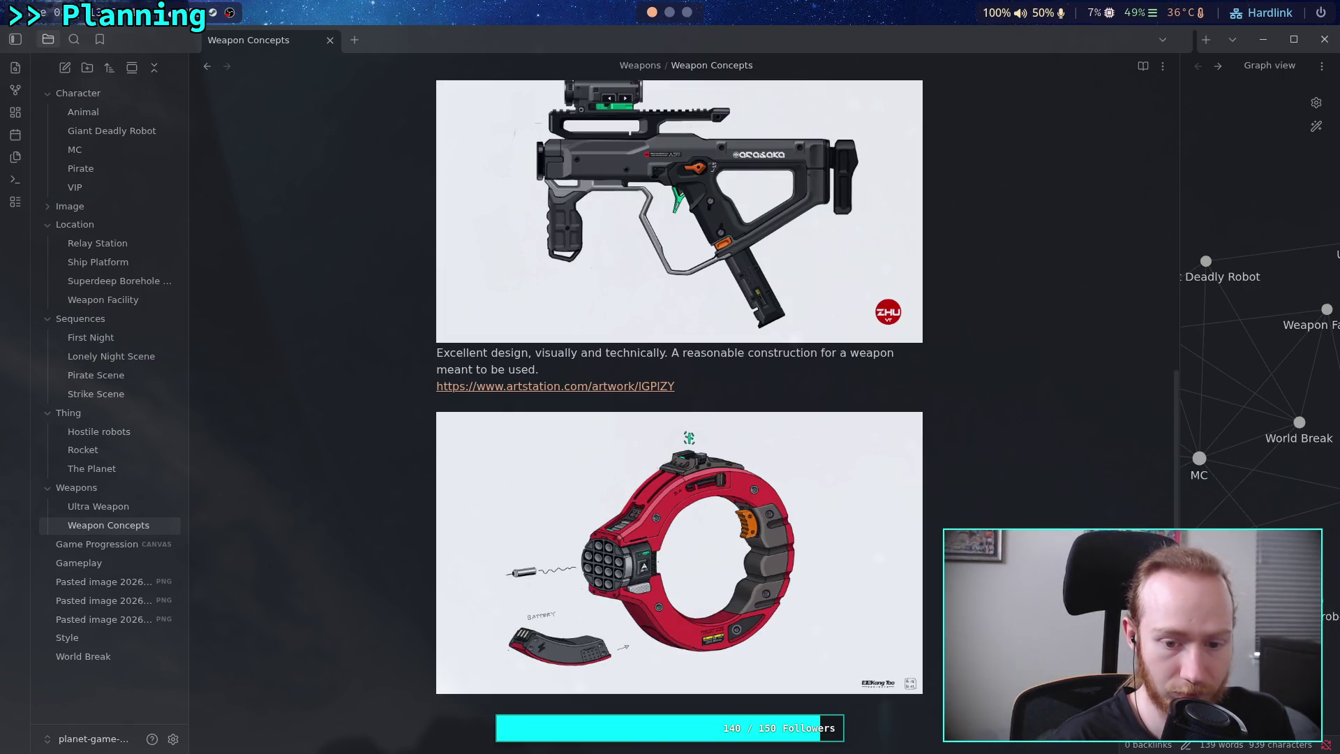
Caption the ring image: 'This could be a good "tool" weapon for destroying machines.'.
text(This )
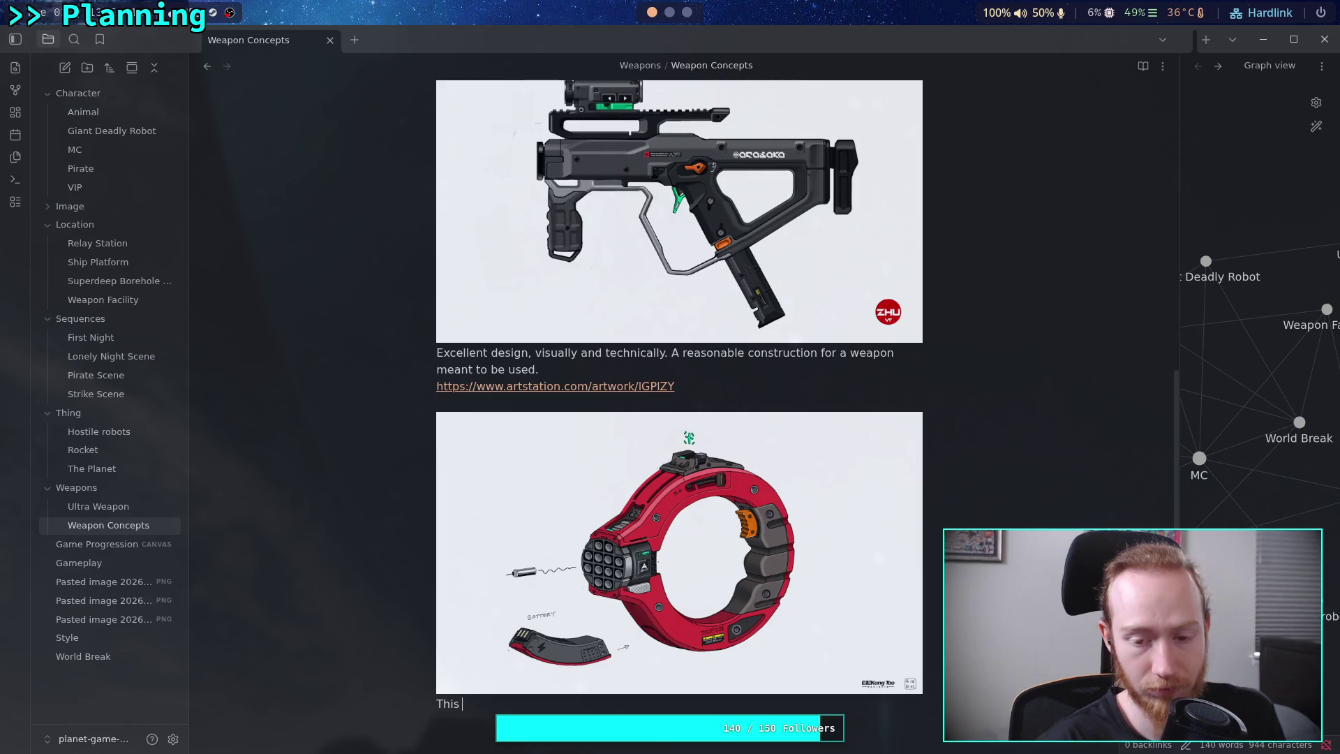
text(could)
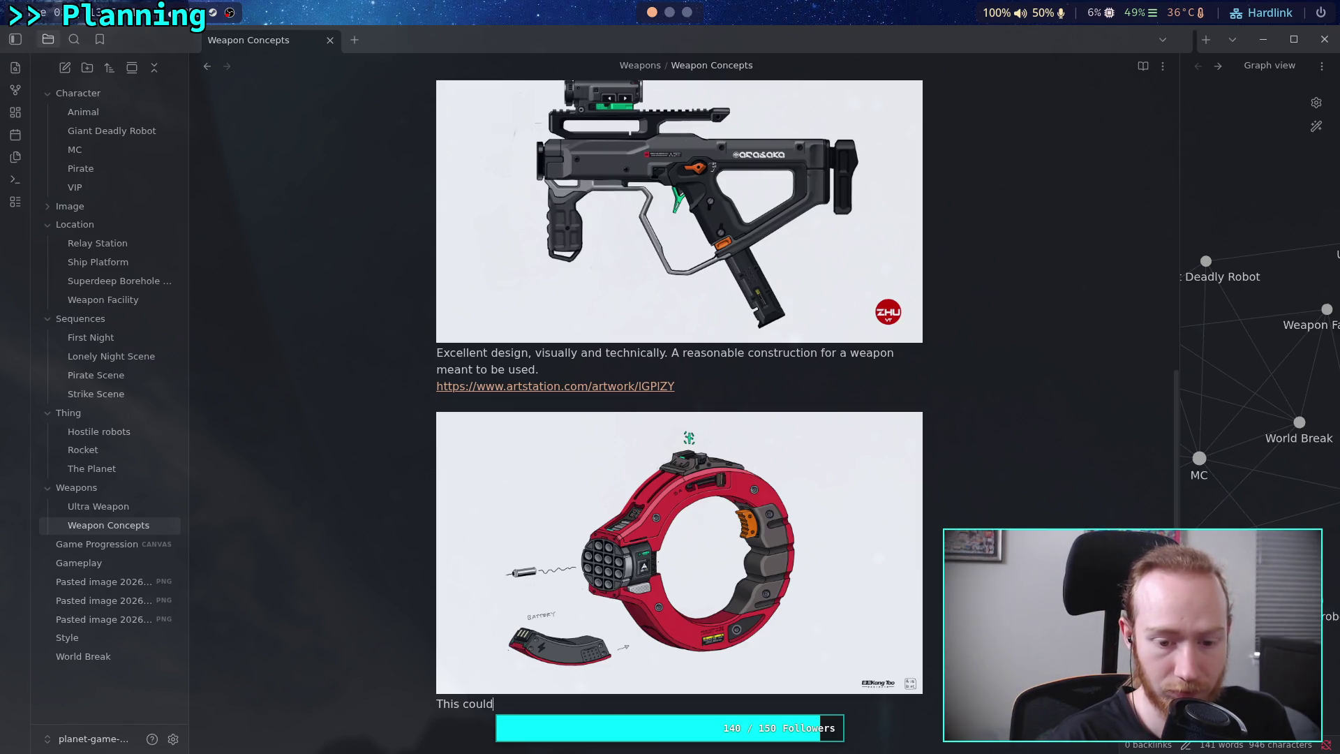
text( be a good )
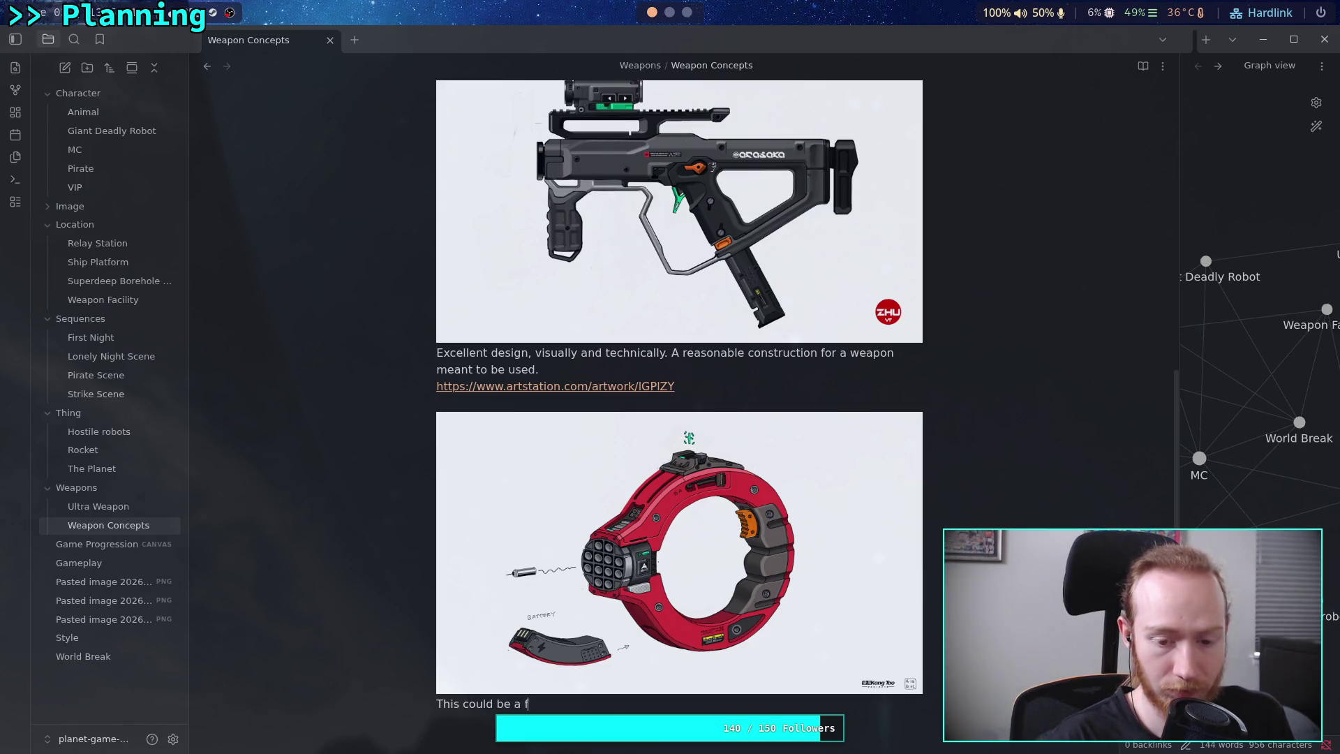
text(")
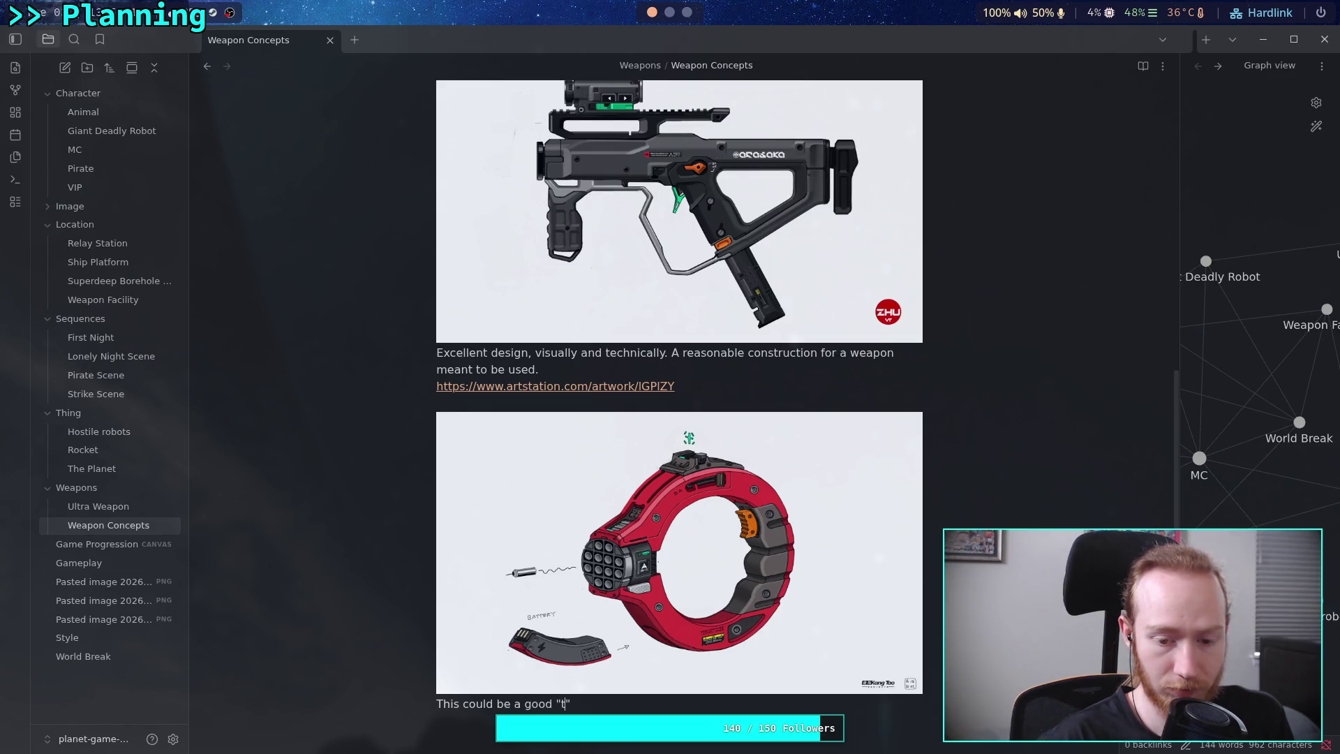
text(tool" weapon)
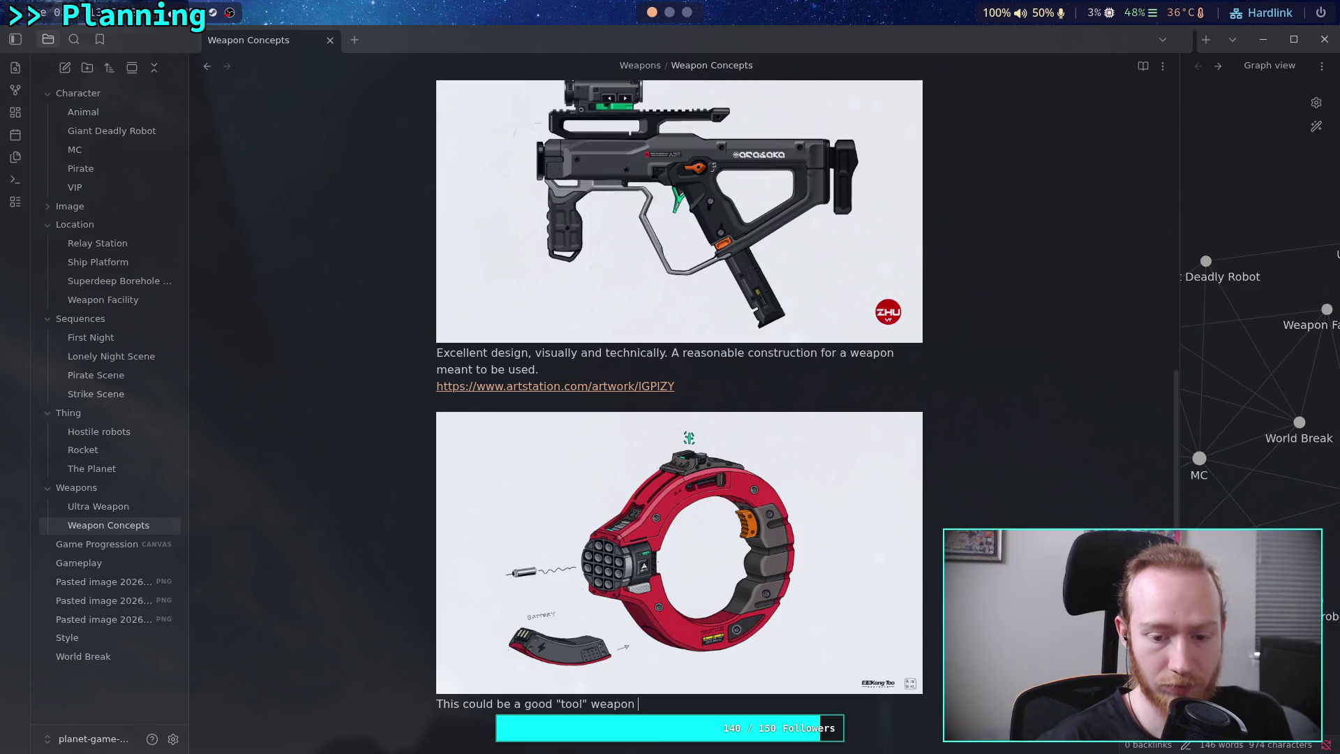
text(for disp)
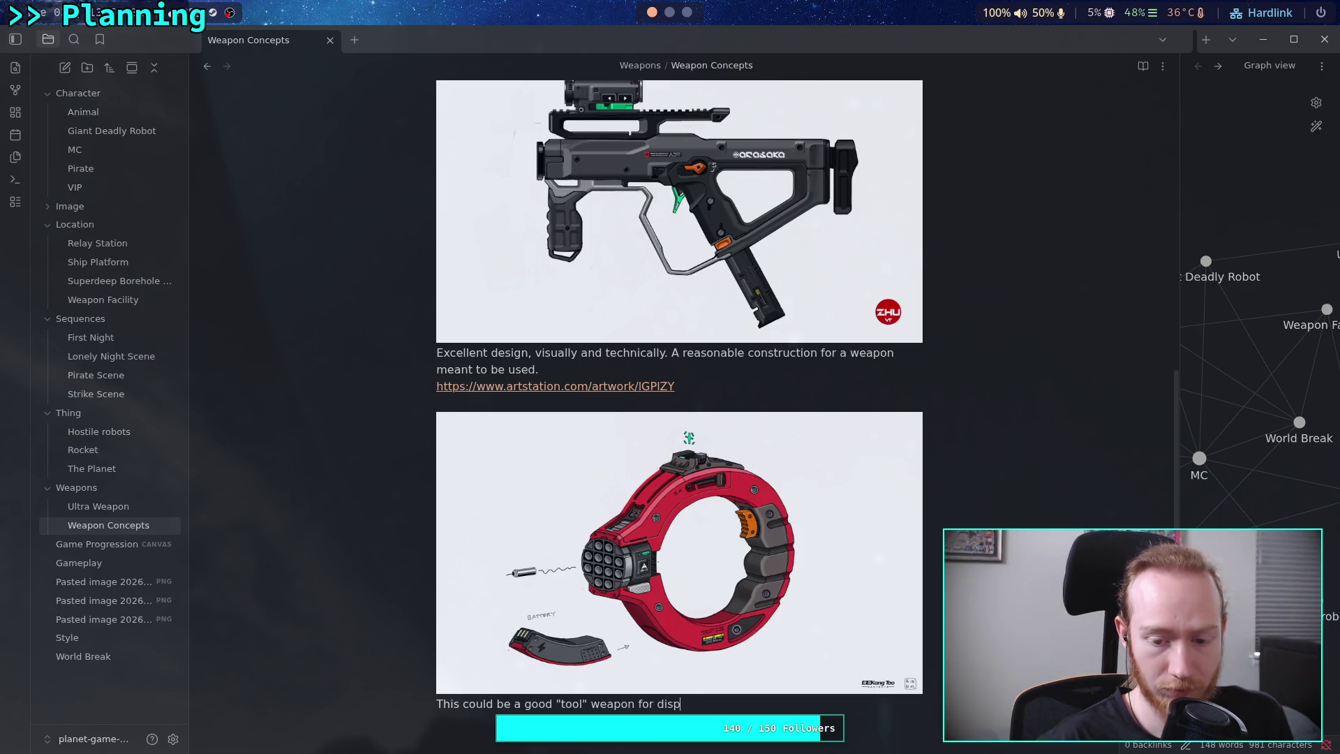
text(actch)
key(BackSpace)
key(BackSpace)
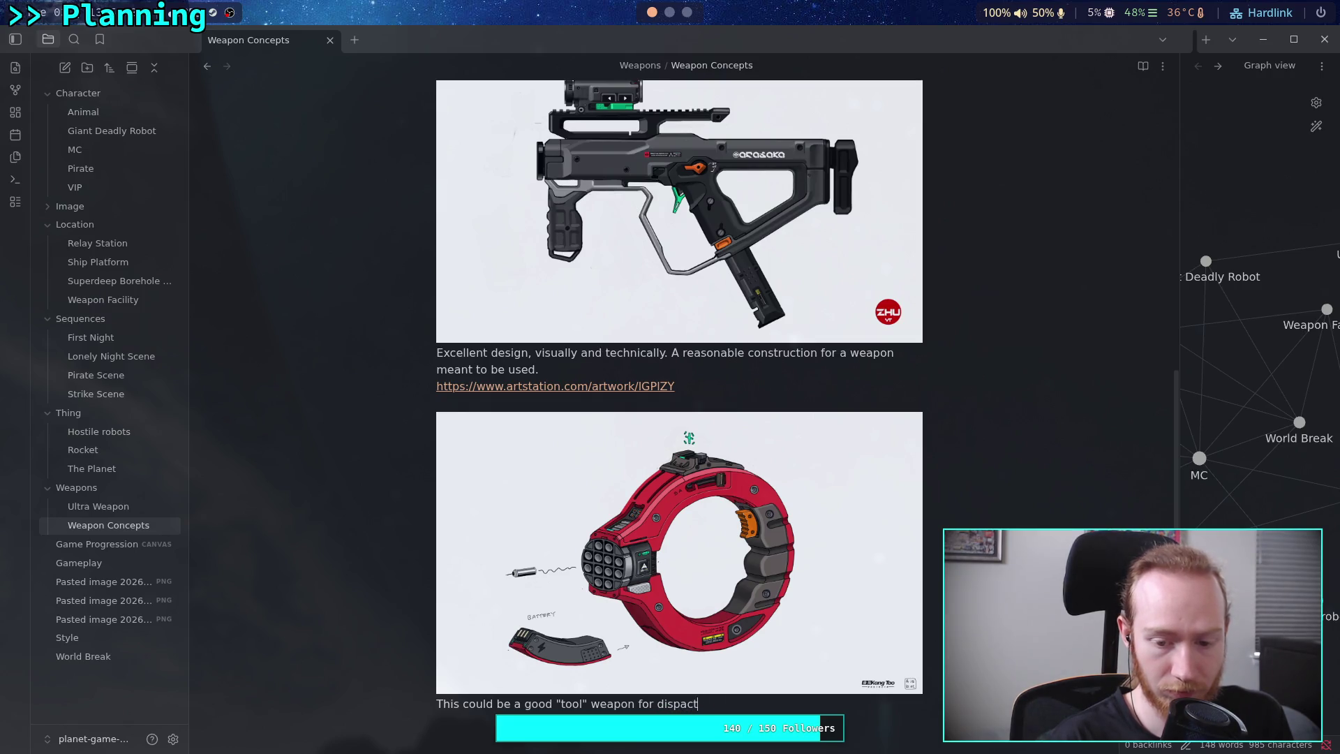
text(hing)
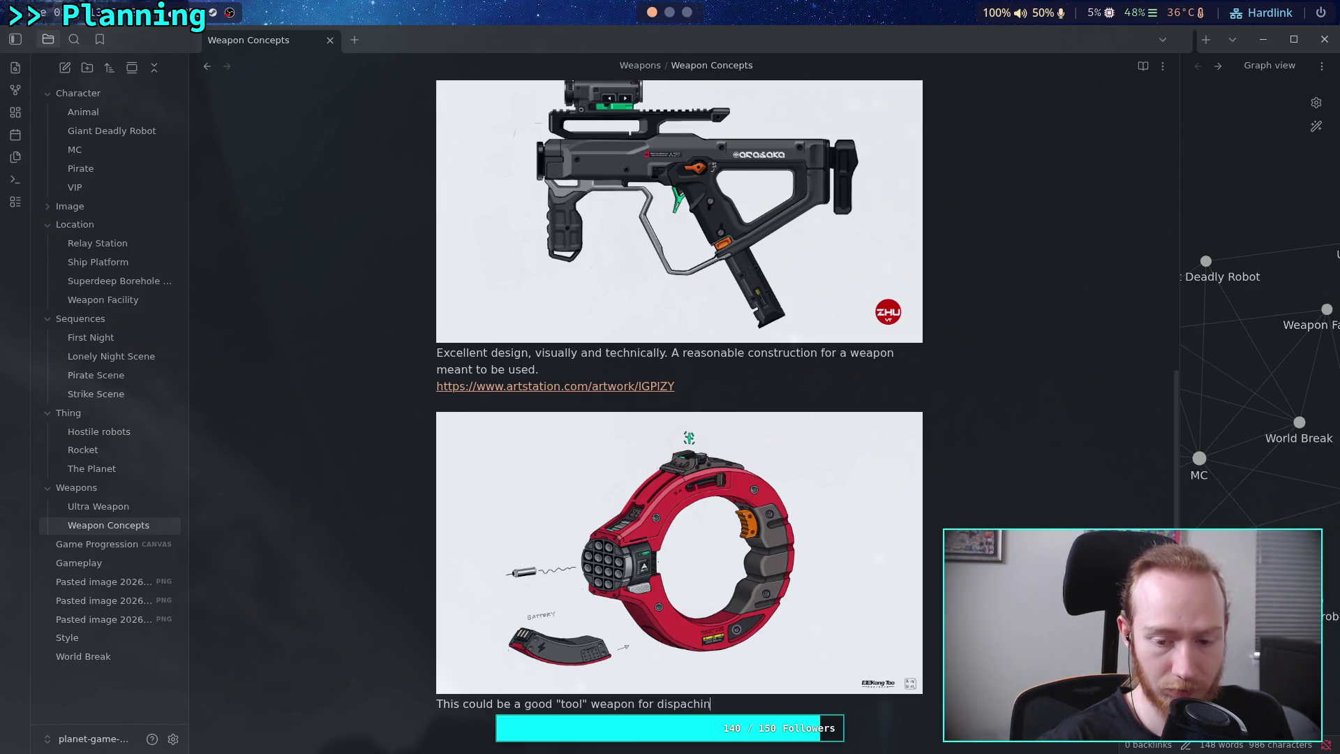
key(BackSpace)
key(BackSpace)
key(BackSpace)
text(h)
key(BackSpace)
key(BackSpace)
key(BackSpace)
text(estroying )
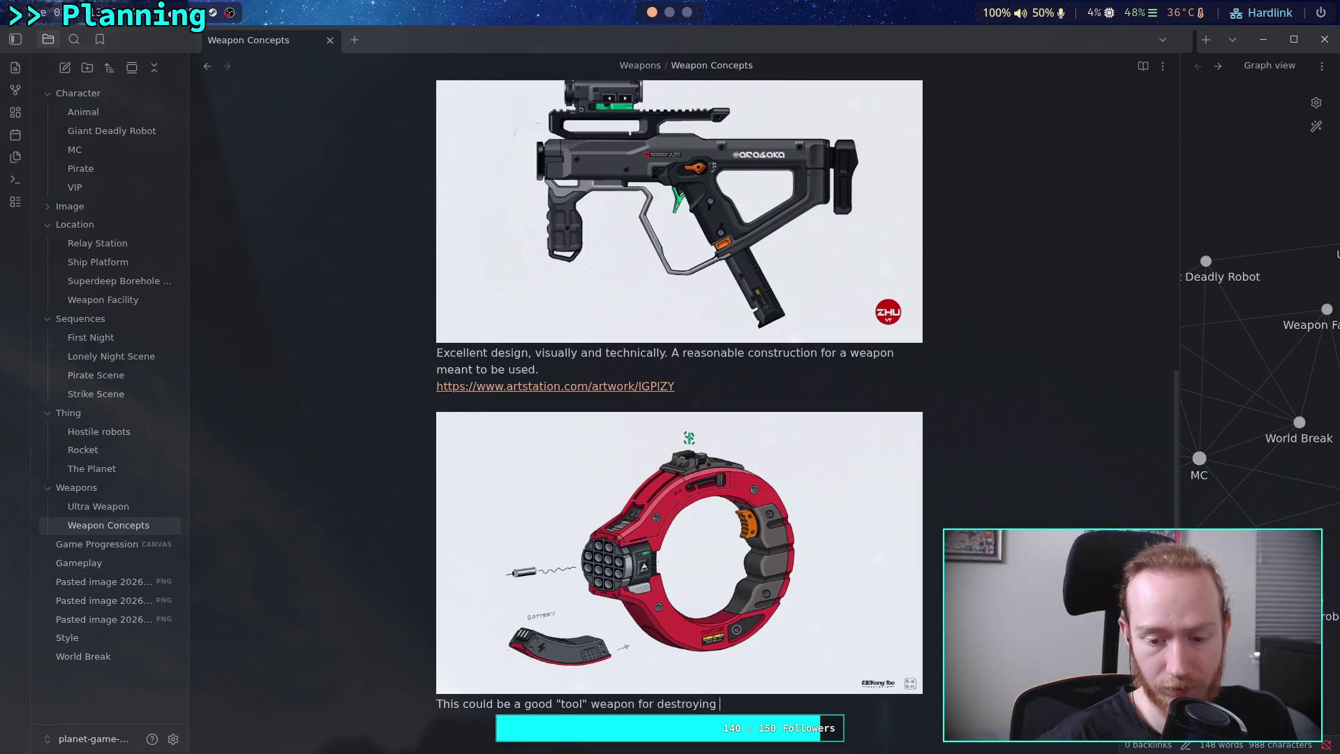
text(machines.)
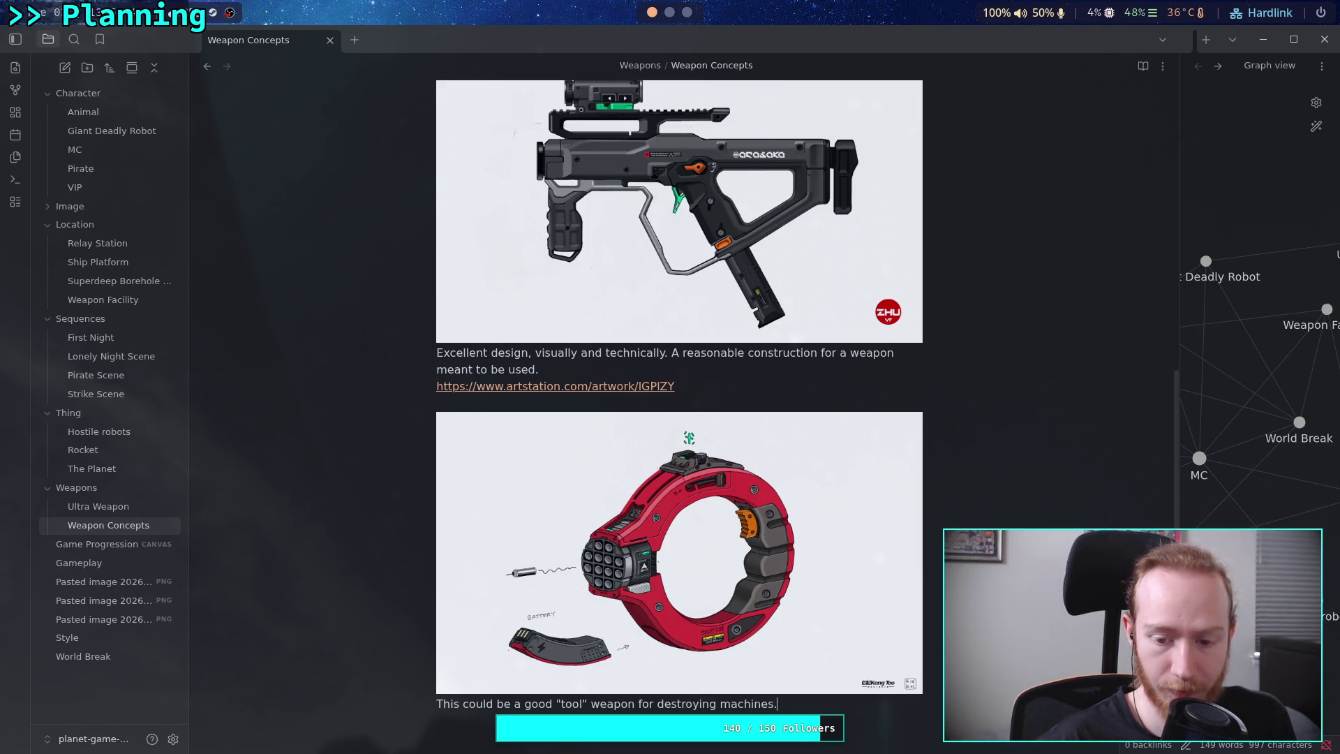
Paste the ring artwork's ArtStation page URL beneath the caption.
click(663, 386)
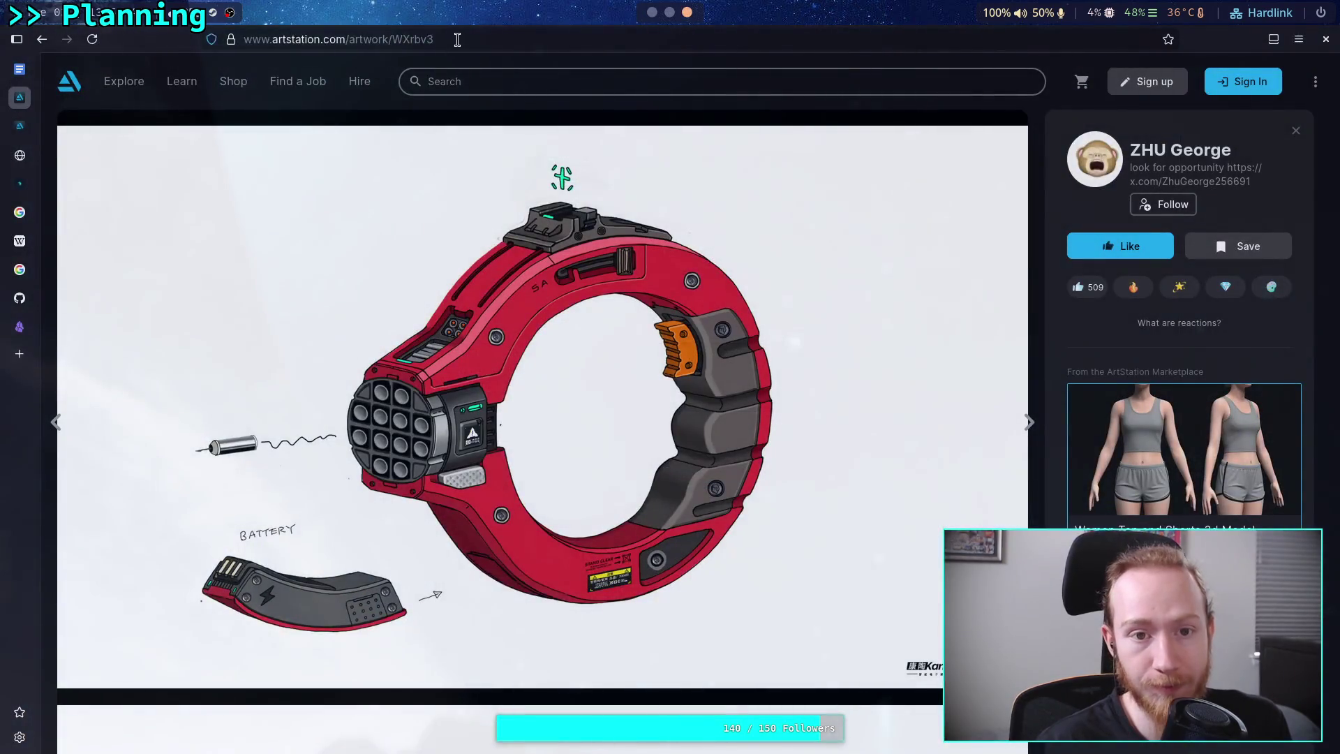
click(456, 39)
key(ctrl+c)
key(super+1)
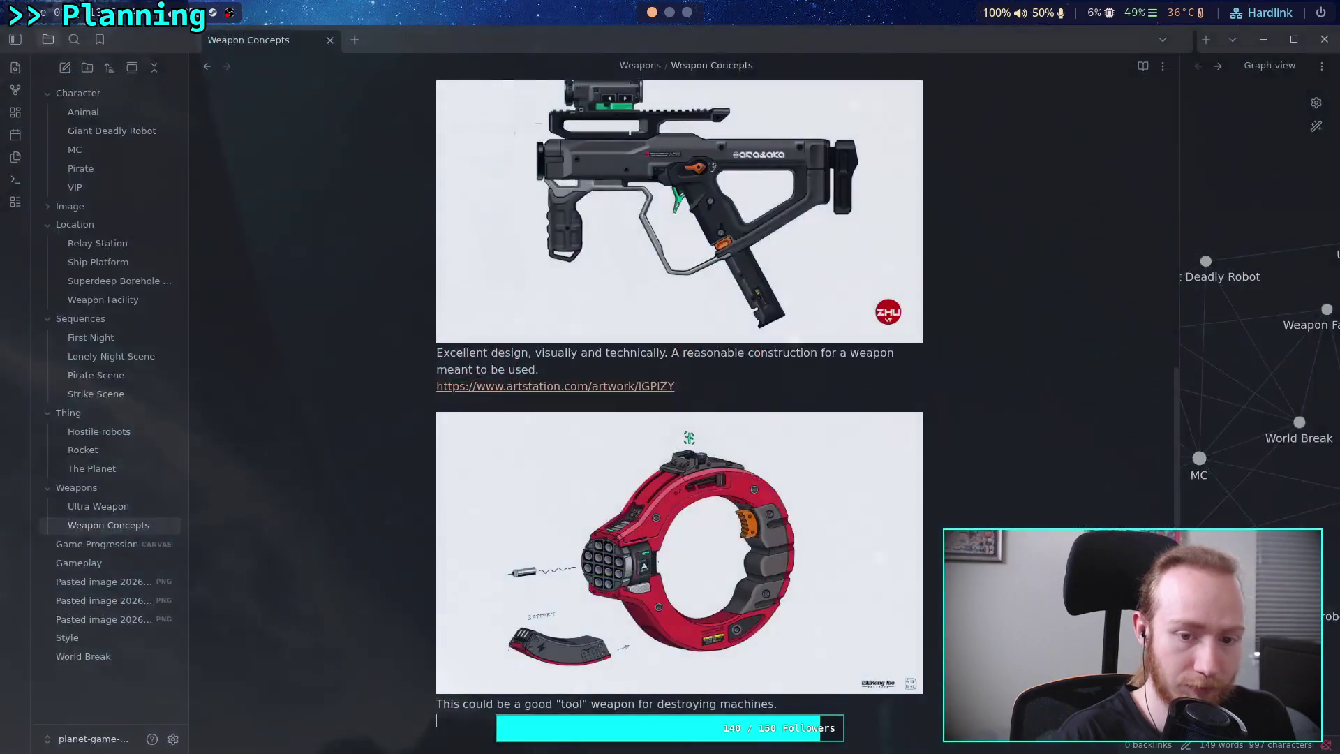
key(Return)
key(ctrl+v)
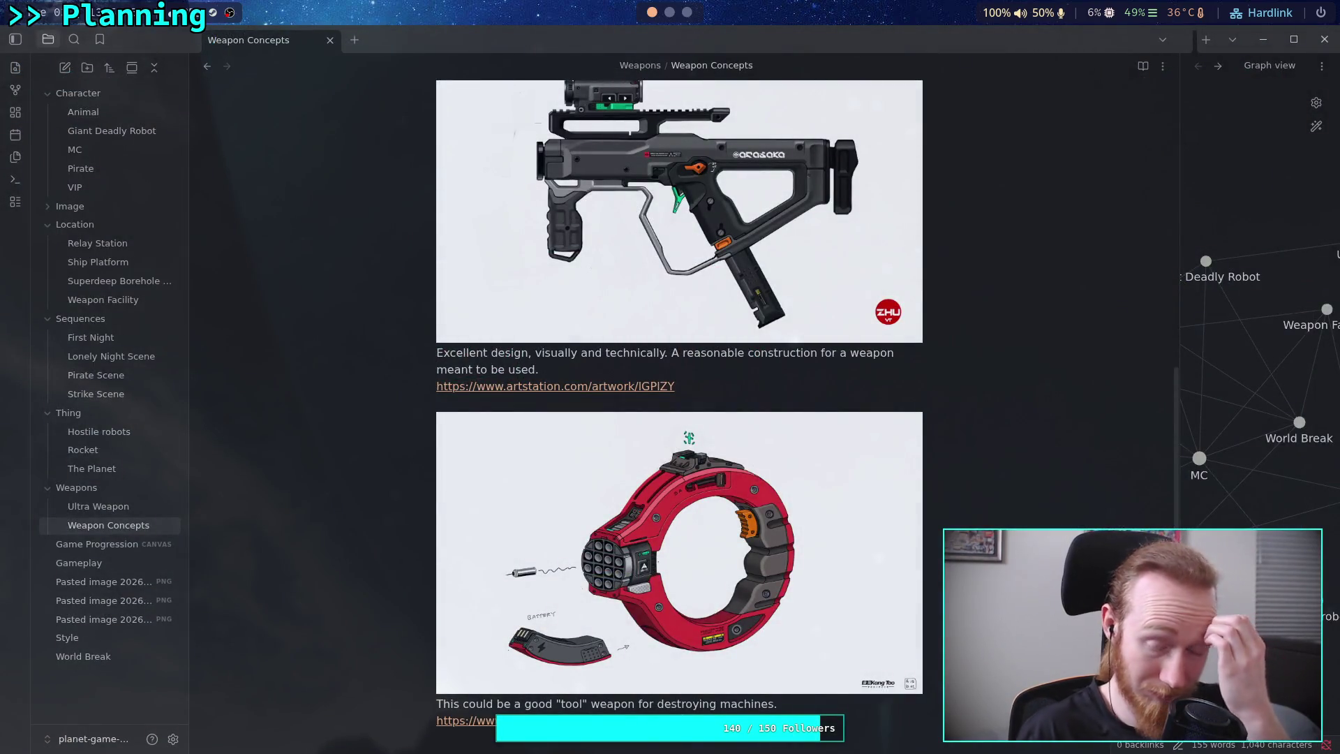
scroll(499, 371, up, 10)
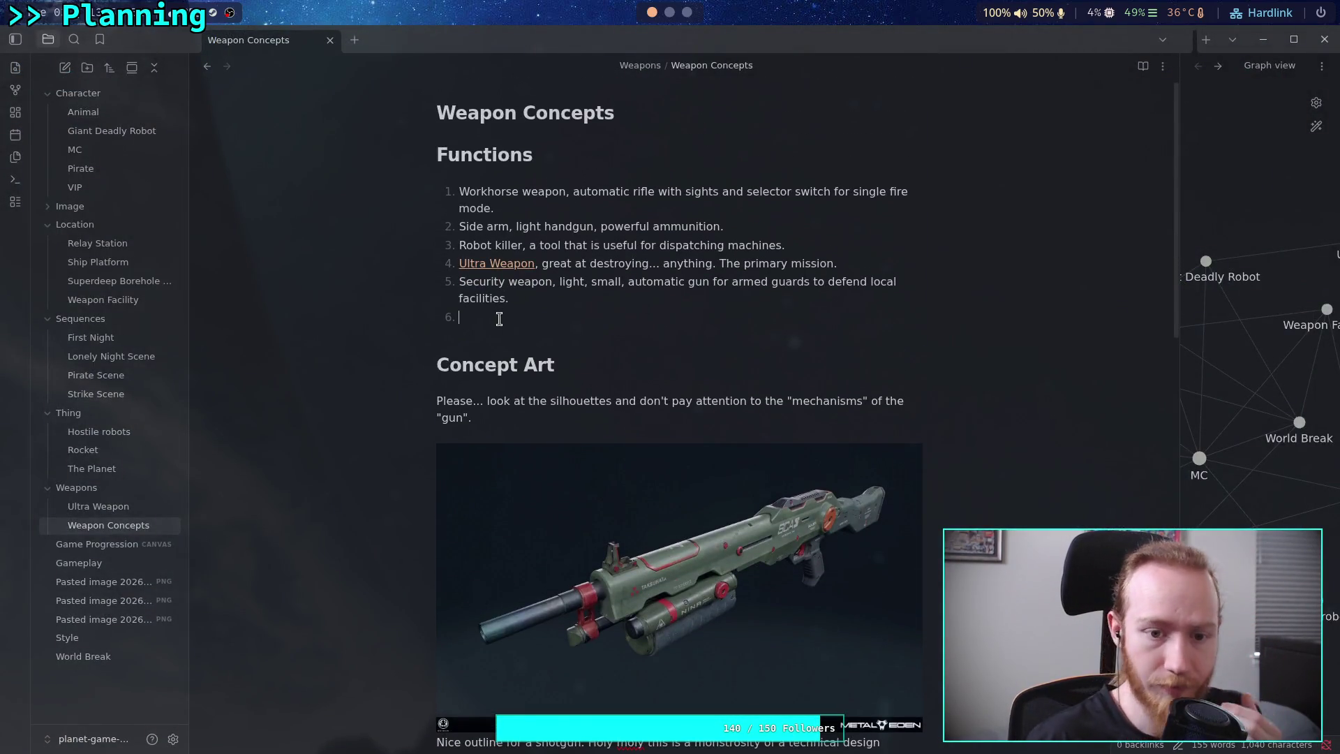
Write item 6: 'Heavy weapon, shotgun, really good at stunning and destroying machines.'.
click(503, 318)
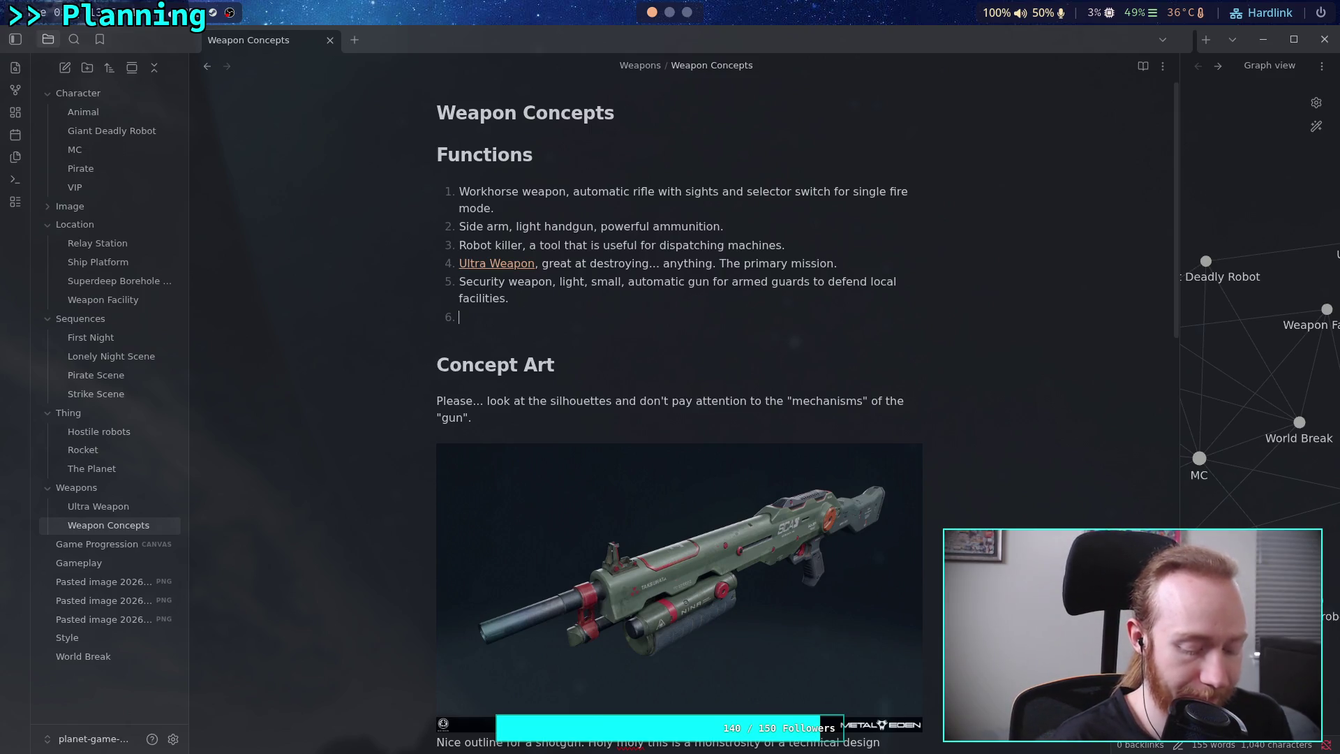
text(Heavy weapon, )
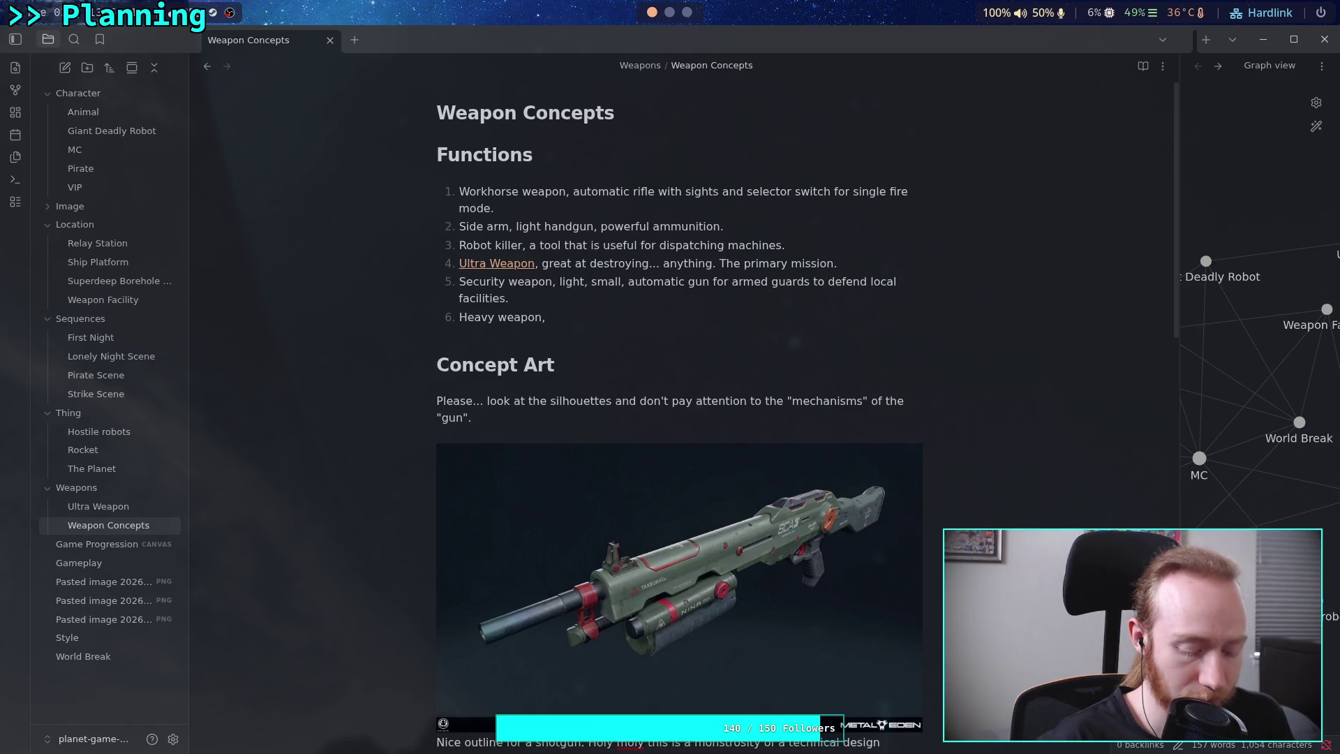
text(shotgun)
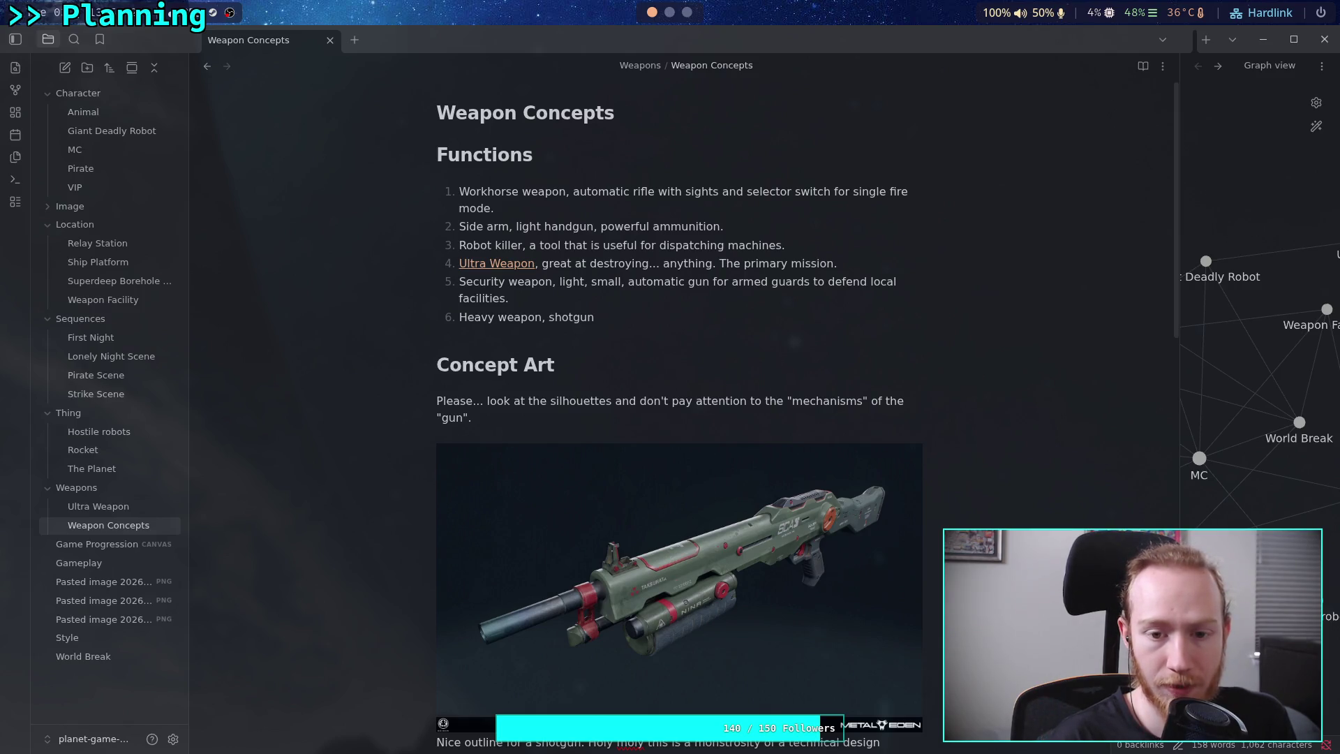
text(, )
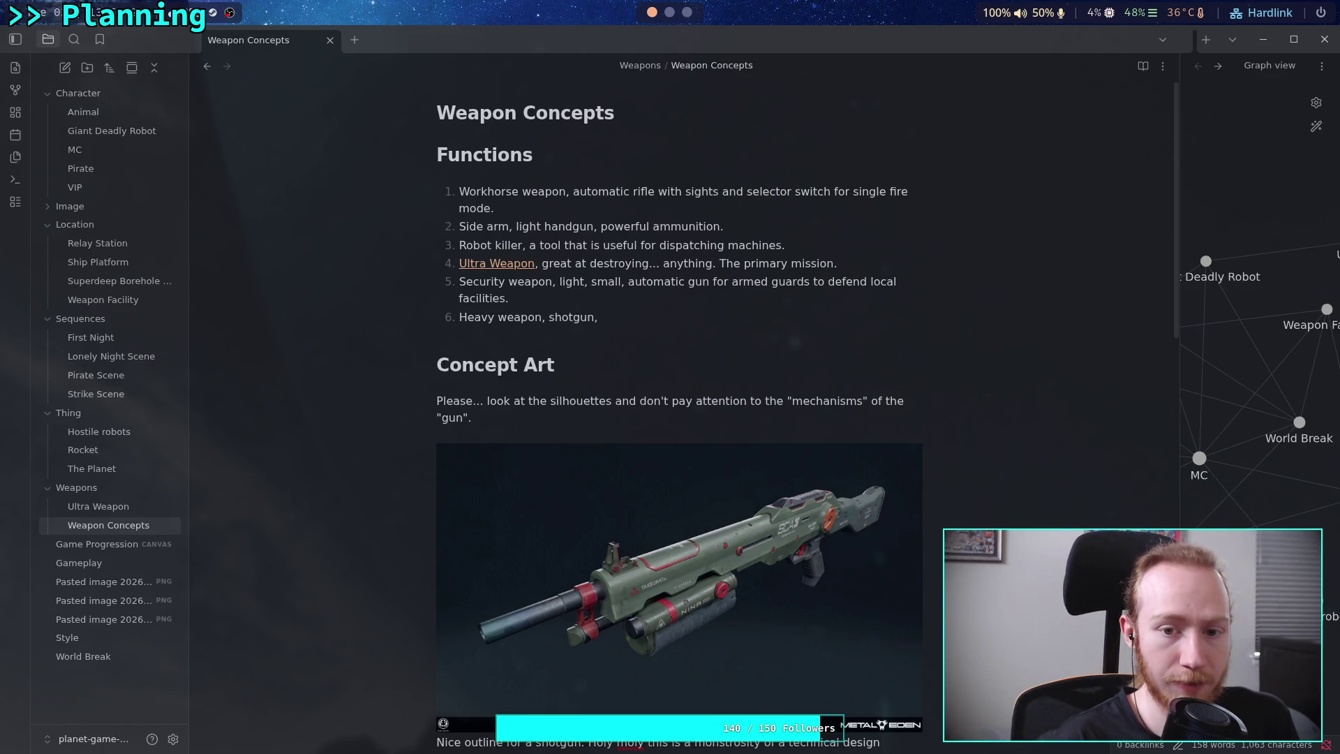
text(really )
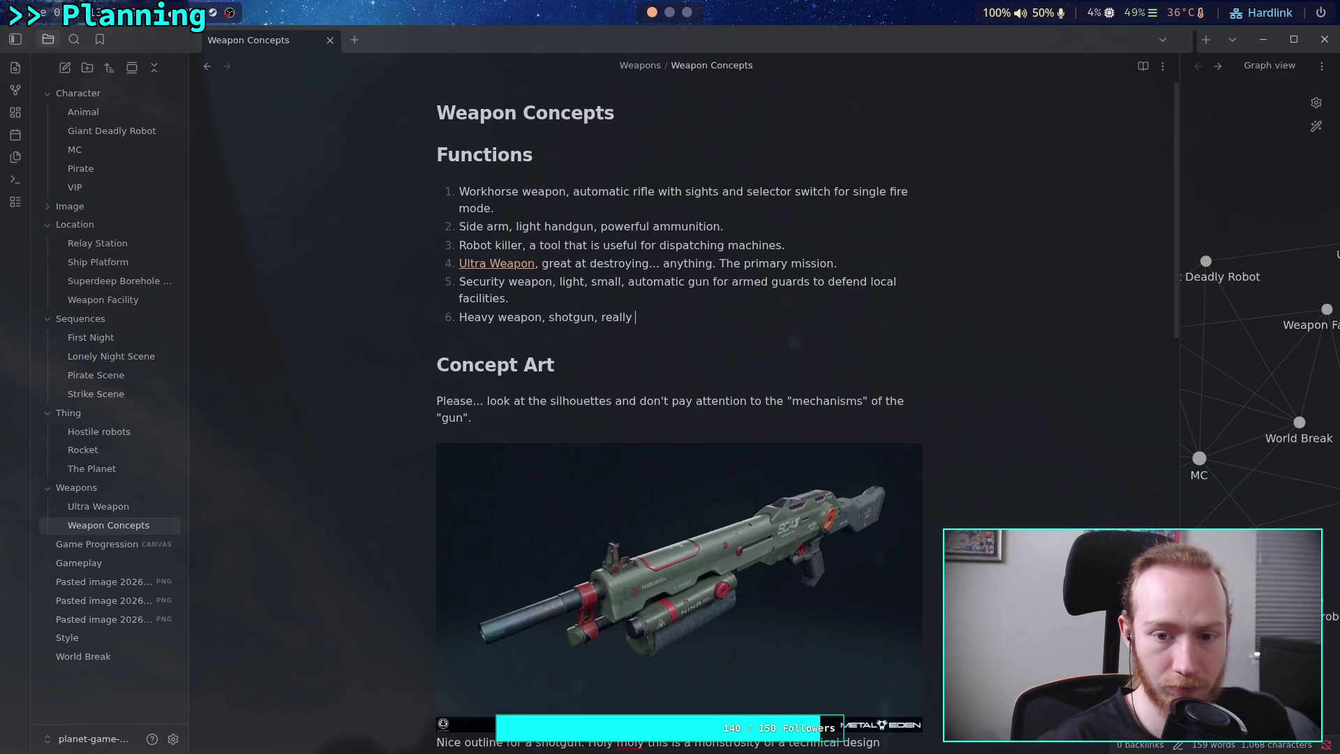
text(good at do)
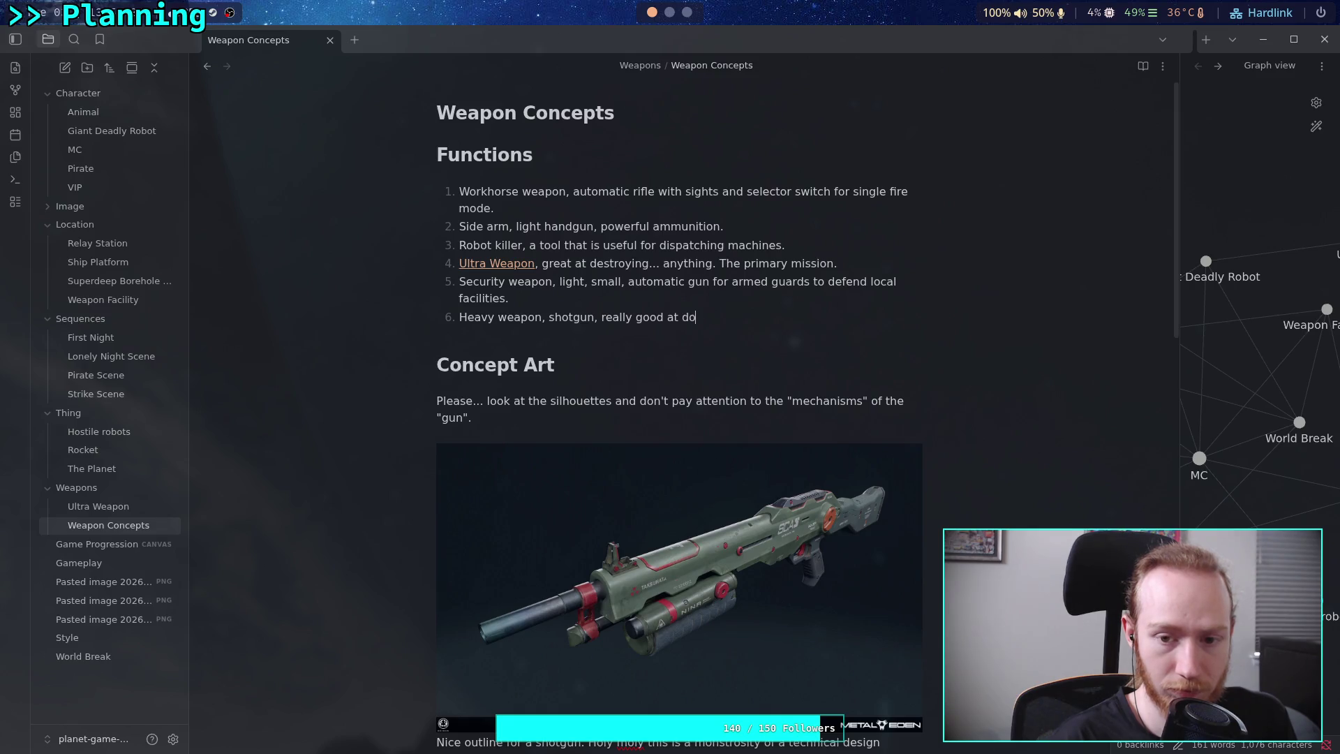
key(BackSpace)
text(estroying)
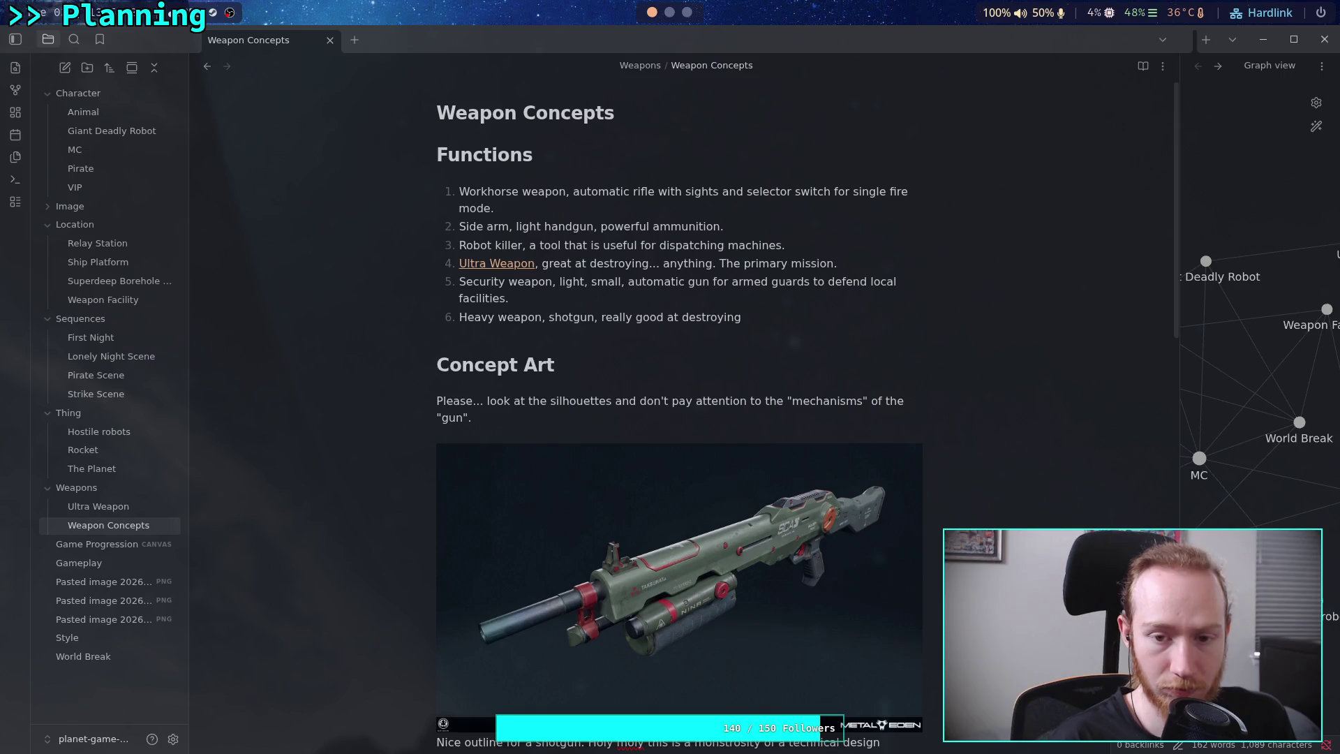
text( machi)
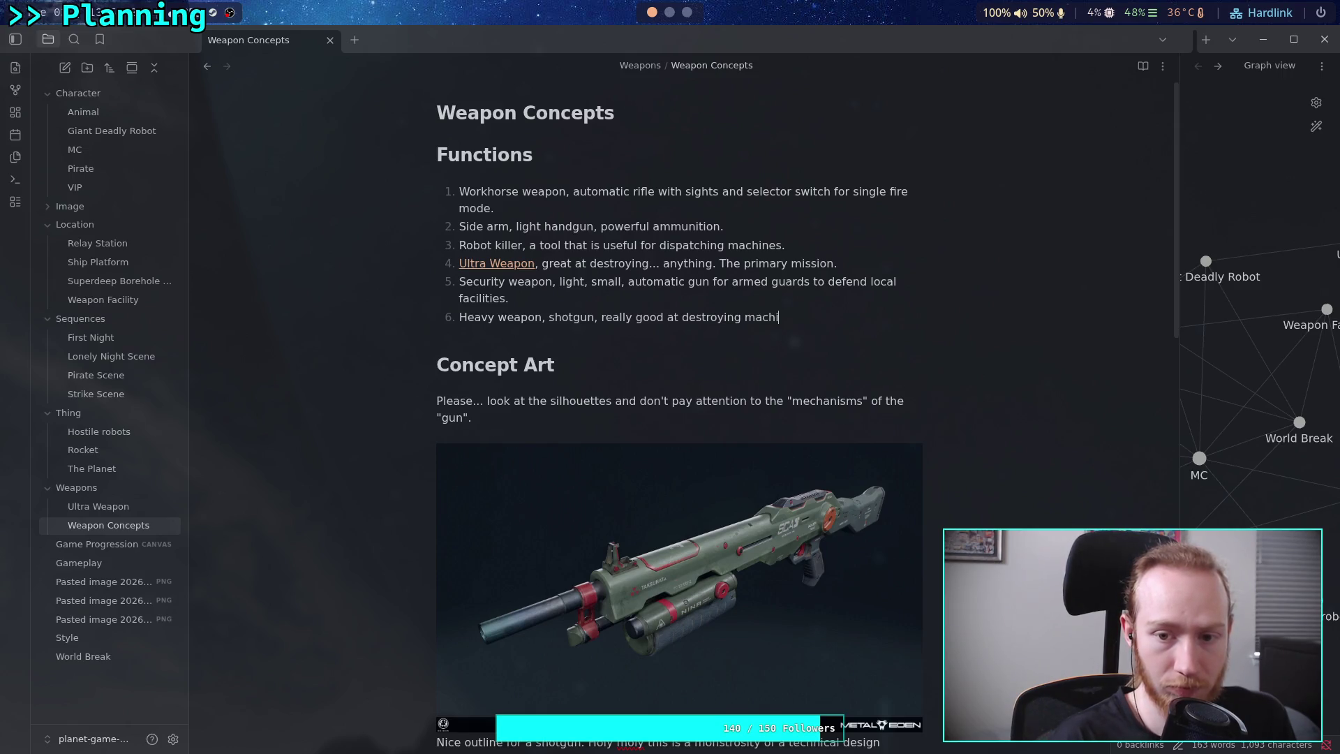
text(nes)
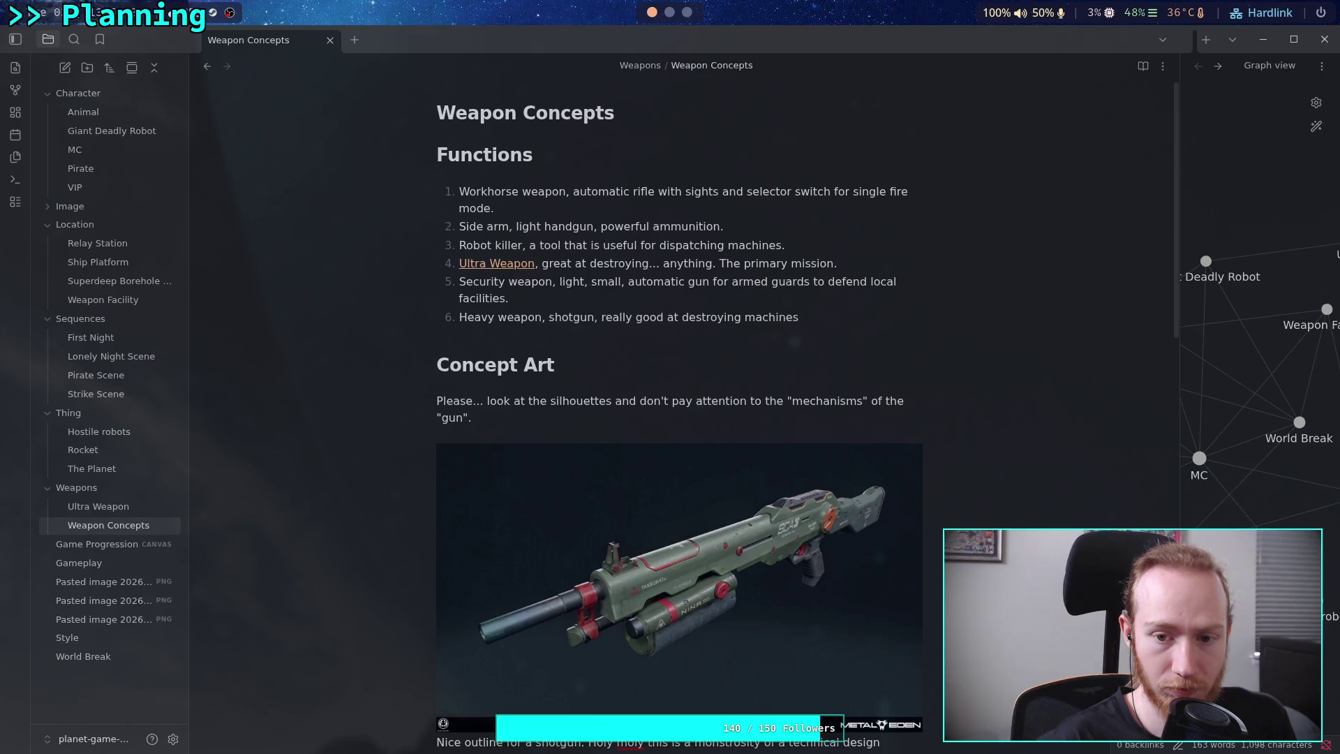
key(BackSpace)
key(BackSpace)
key(BackSpace)
text(stun)
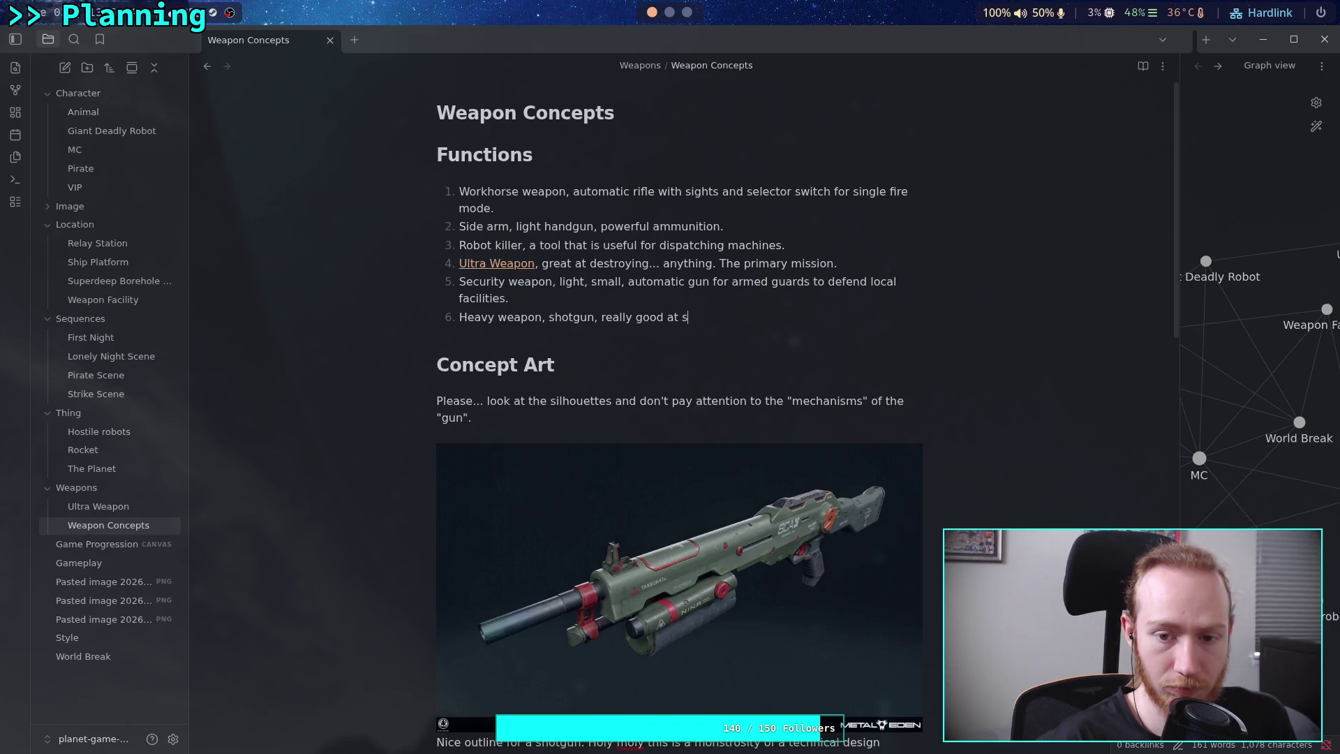
text(ning and de)
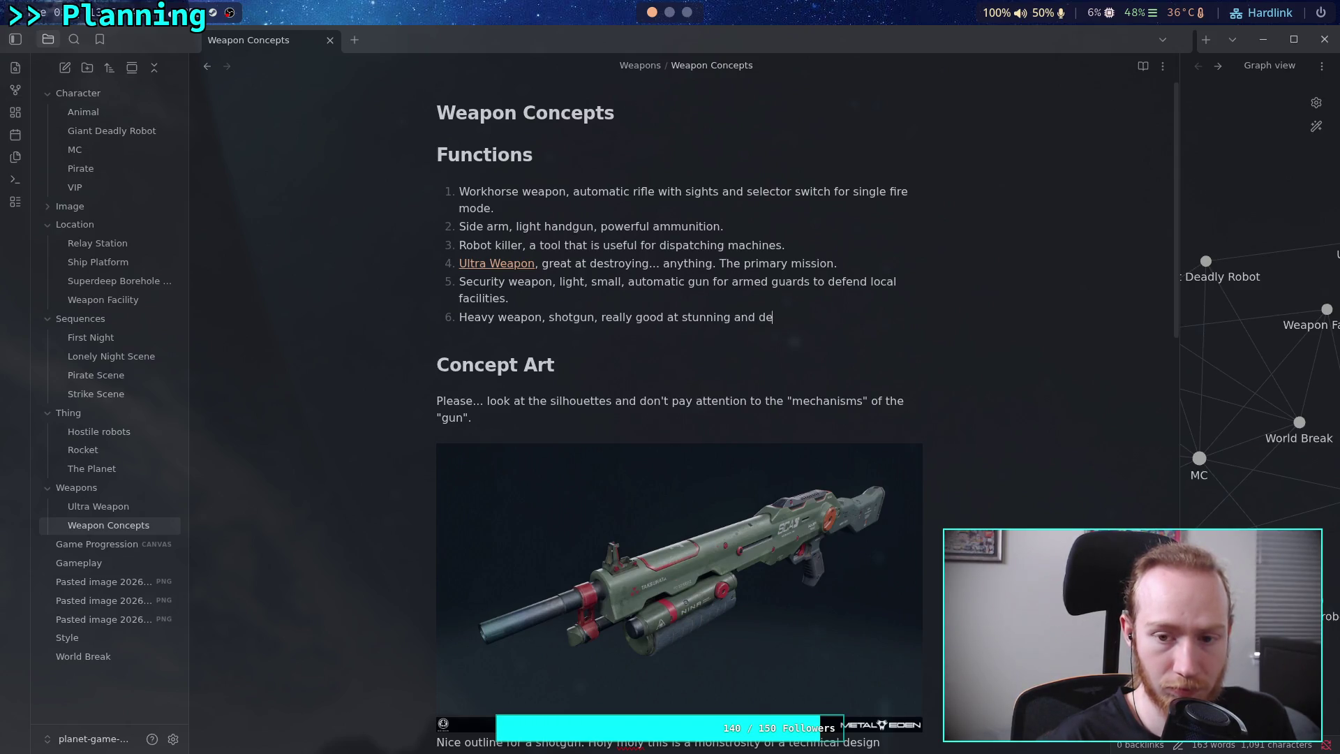
text(stroying m)
text(achines.)
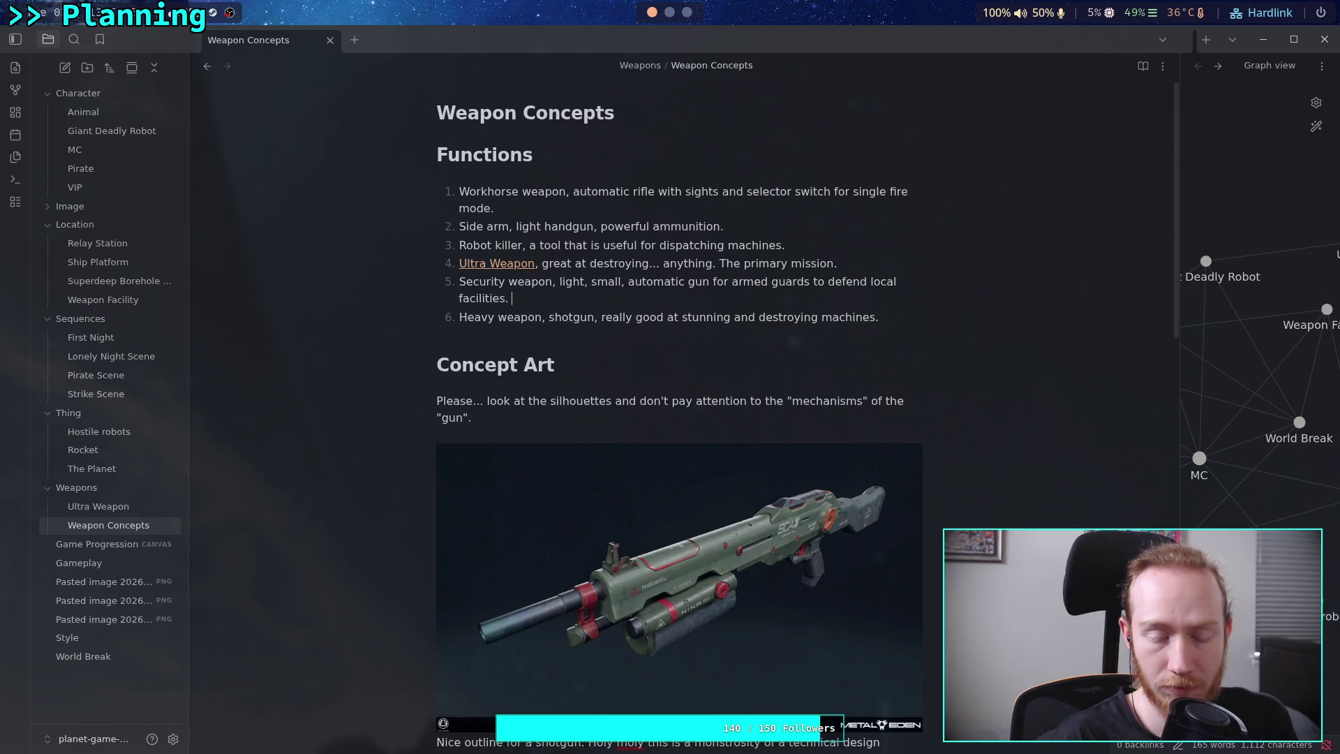
Append 'Can focus on weak-points to rapidly destroy vulnerable machines.' to item 5, using the hyphenated spelling suggestion.
text(Can c)
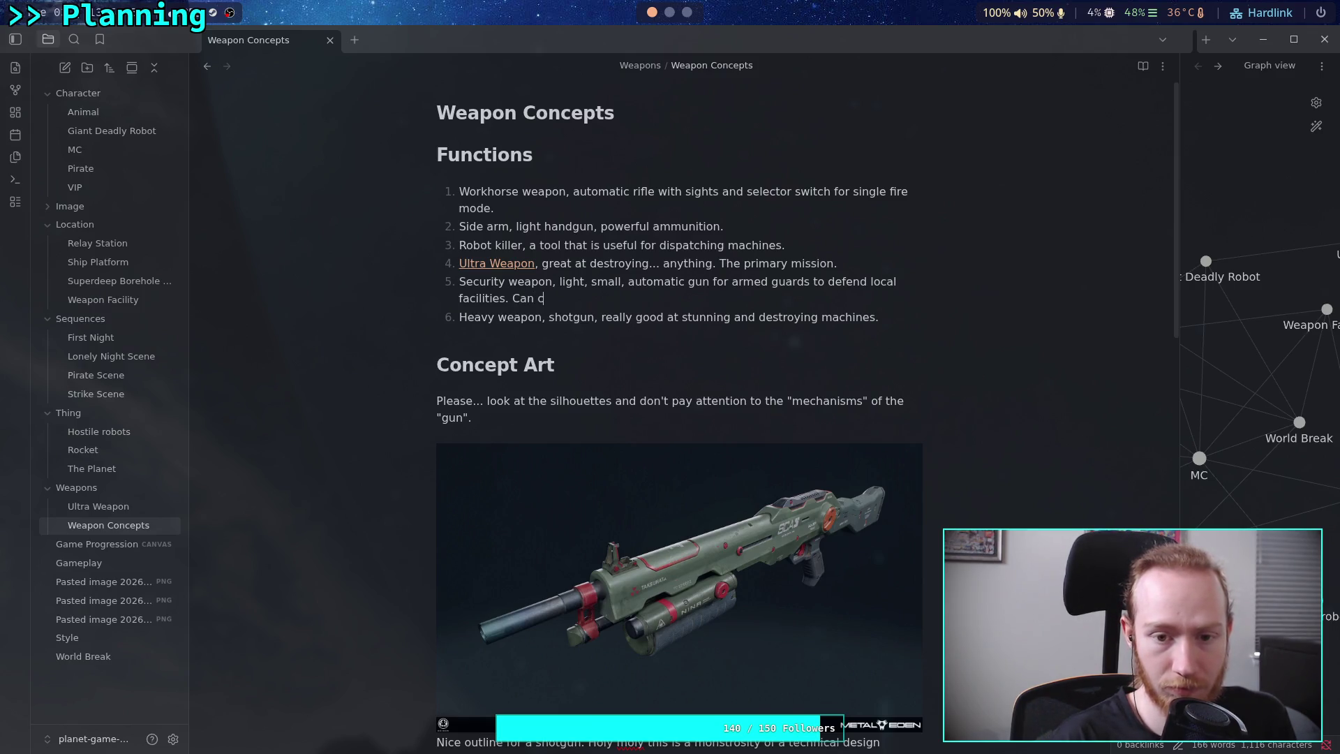
key(BackSpace)
text(focus )
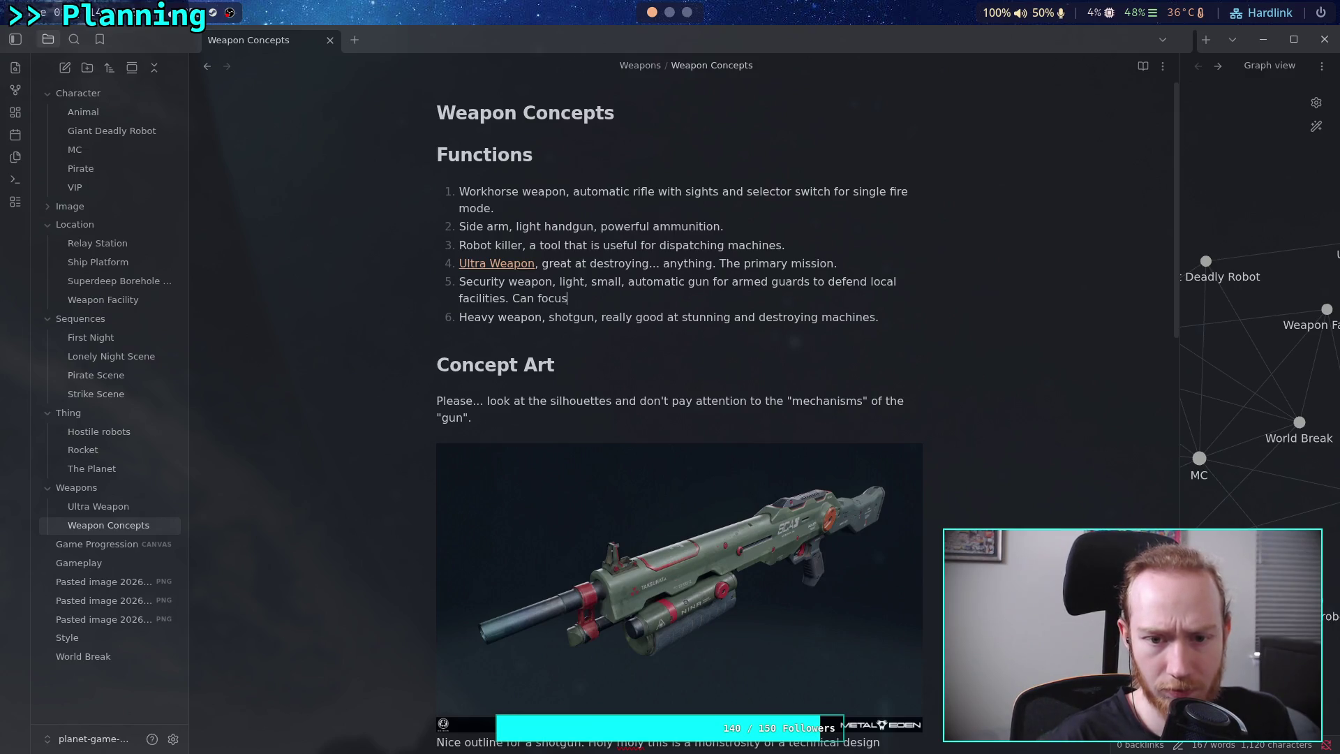
text(on wea)
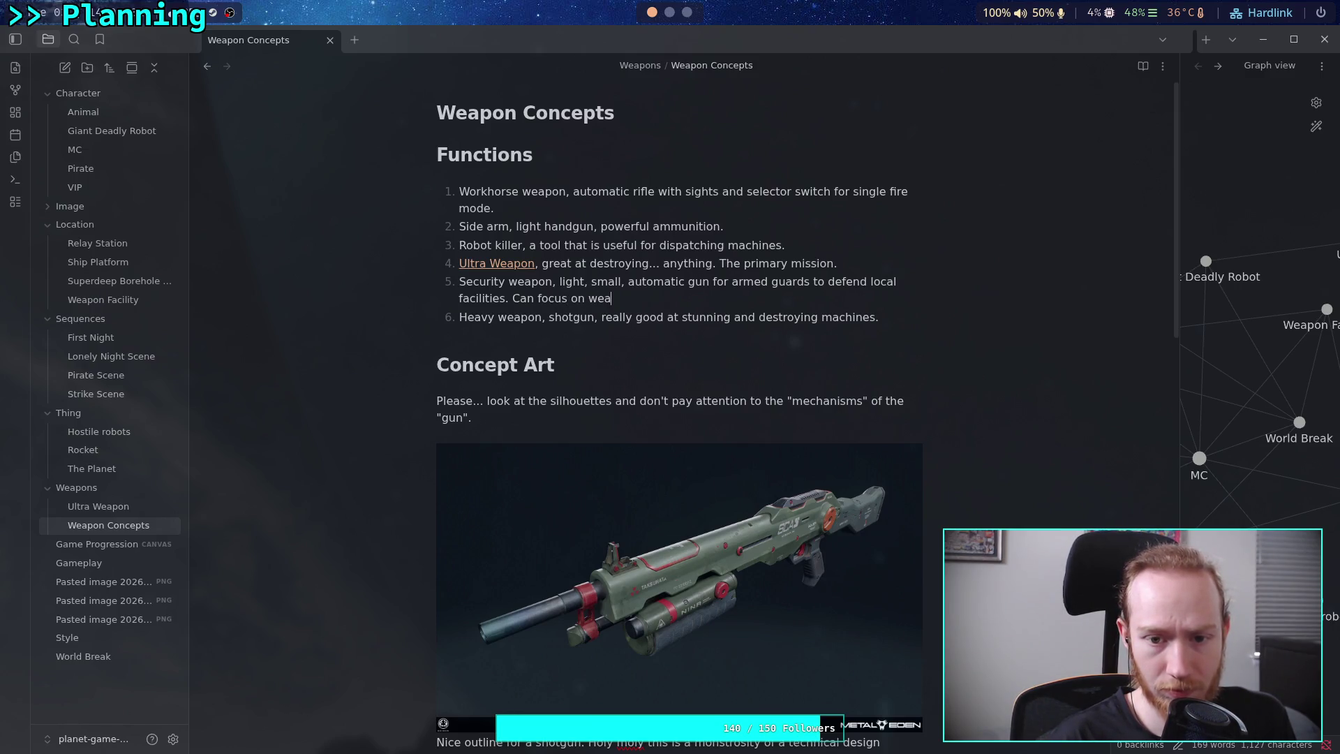
text(kpoints to ra)
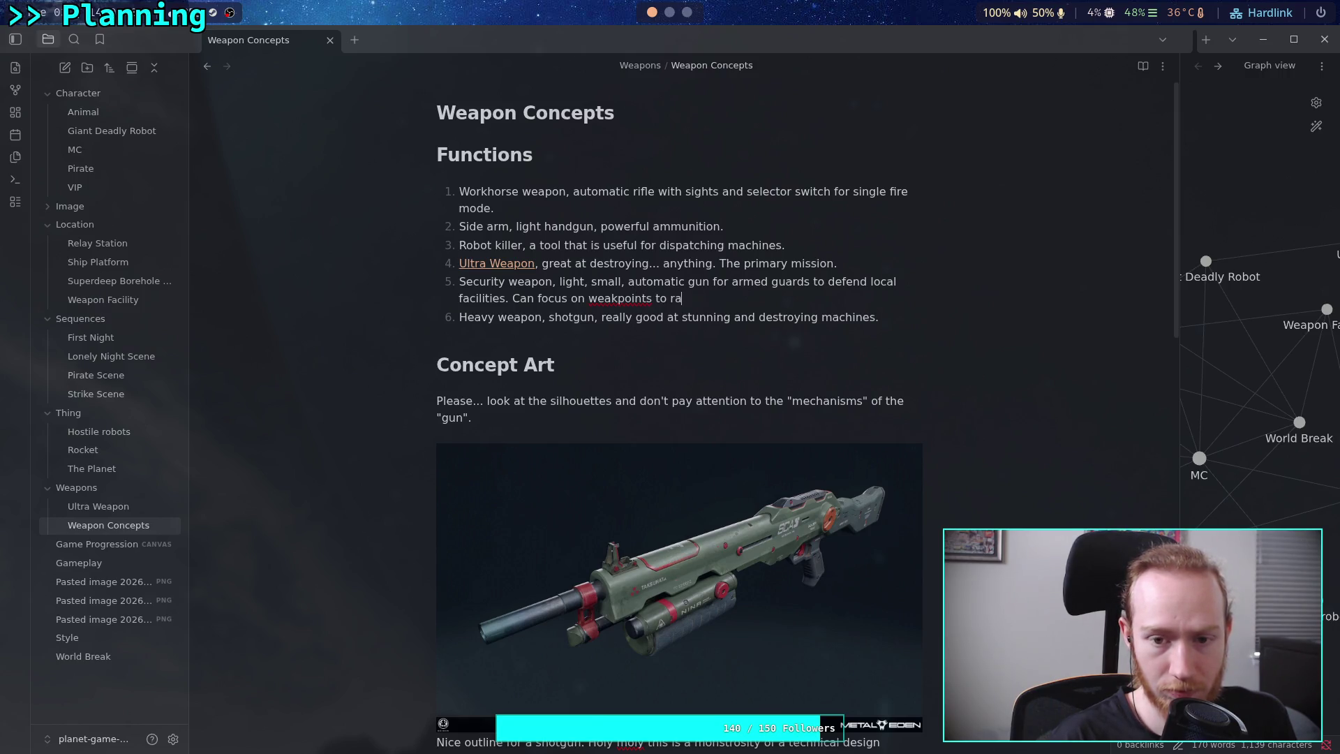
text(pidly destroy )
text(mac)
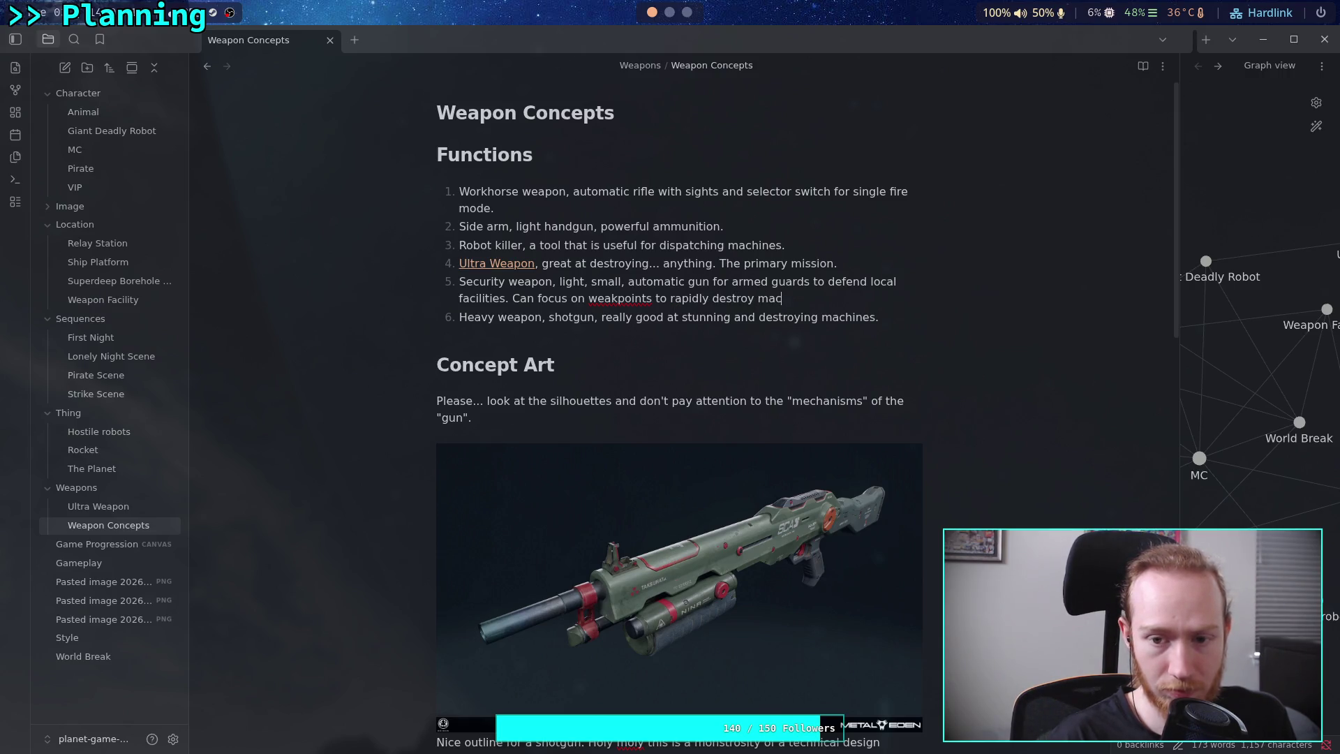
key(BackSpace)
key(BackSpace)
key(BackSpace)
text(vulne)
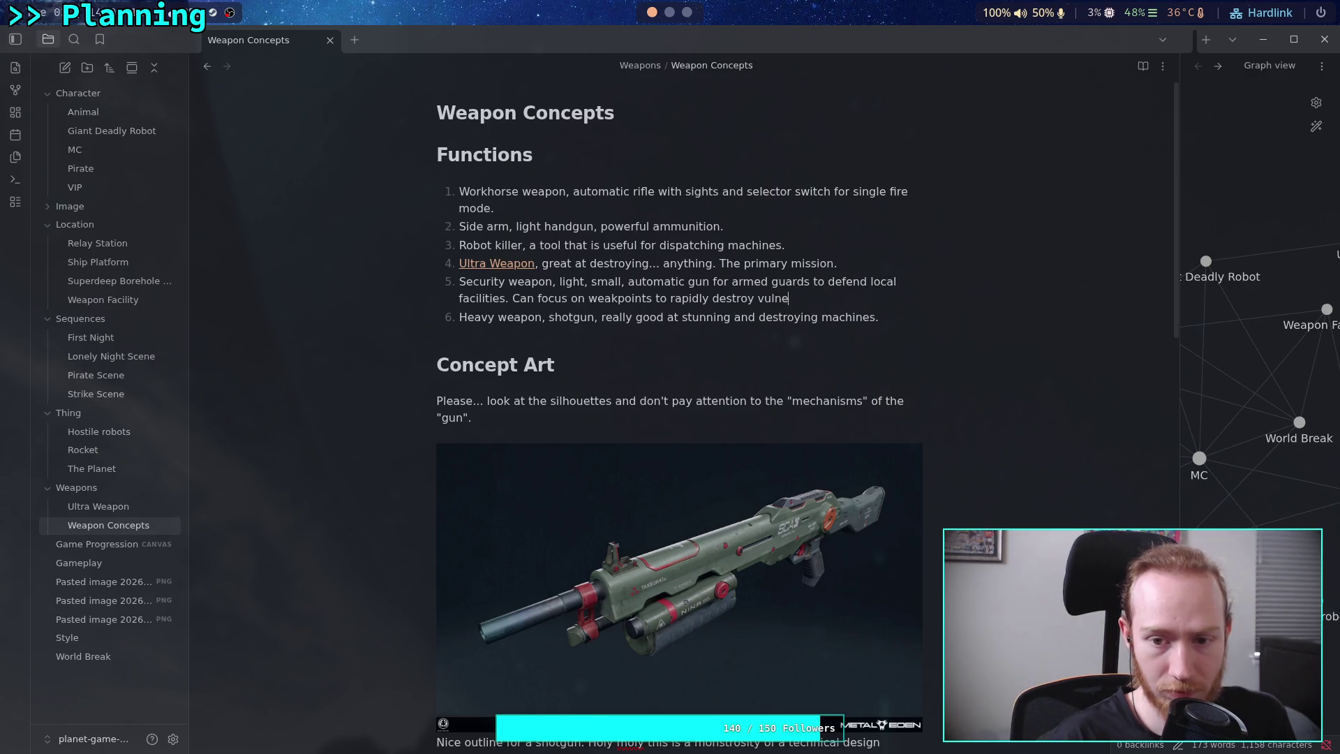
text(rable machines.)
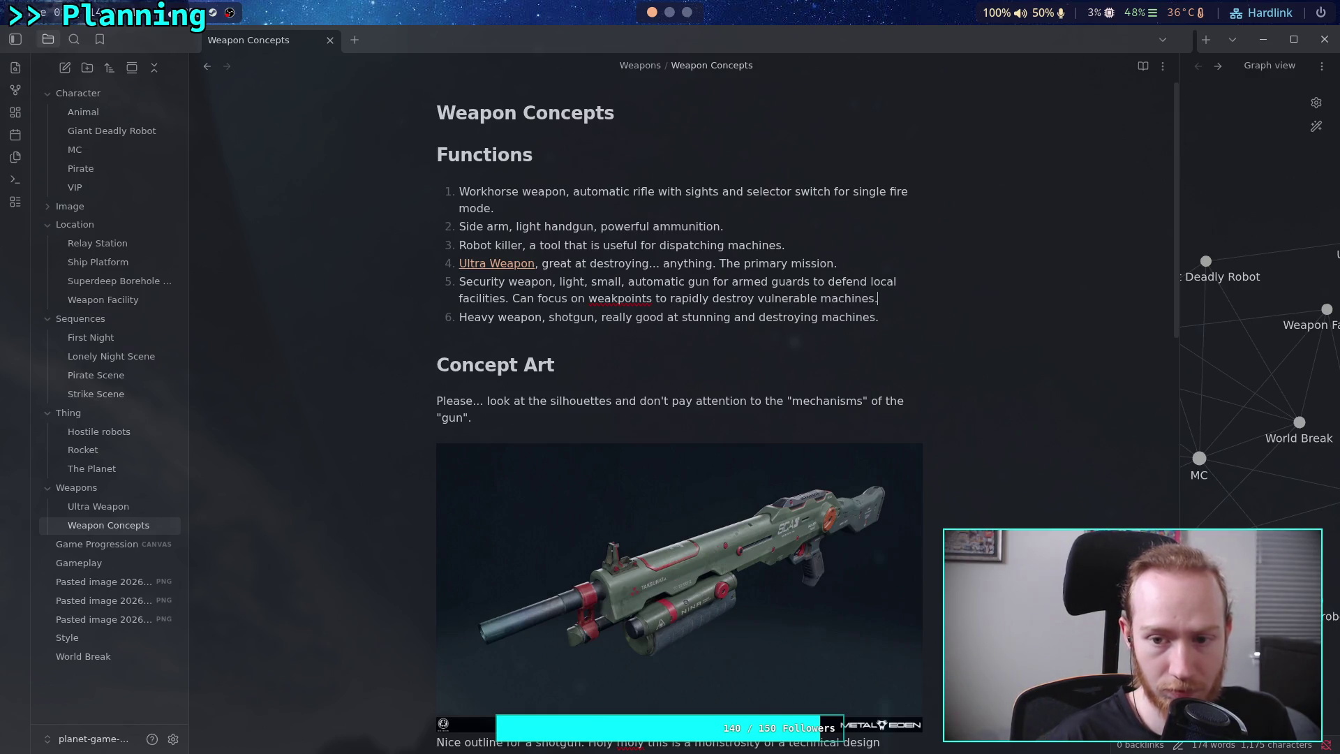
right_click(621, 304)
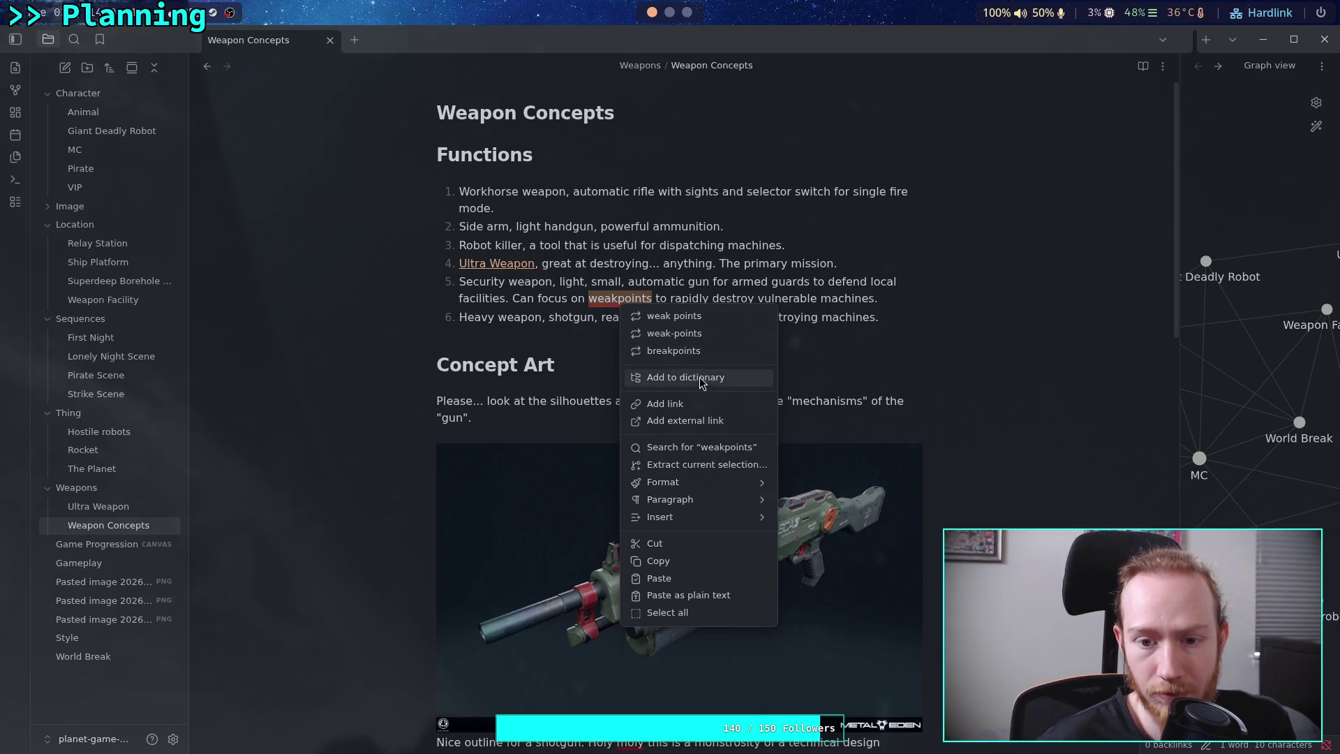
click(675, 333)
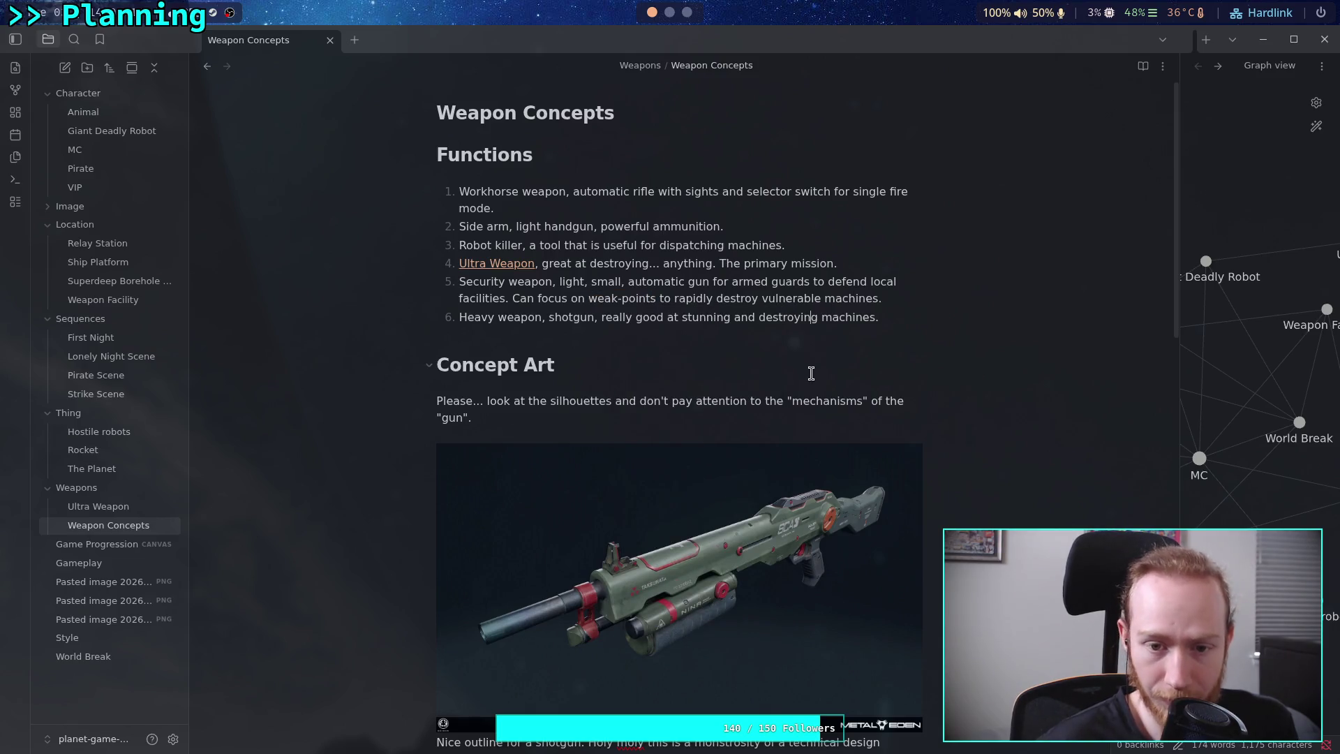
mouse_move(901, 302)
mouse_down()
mouse_move(559, 283)
mouse_move(512, 299)
mouse_move(458, 282)
mouse_move(656, 301)
mouse_up()
click(517, 298)
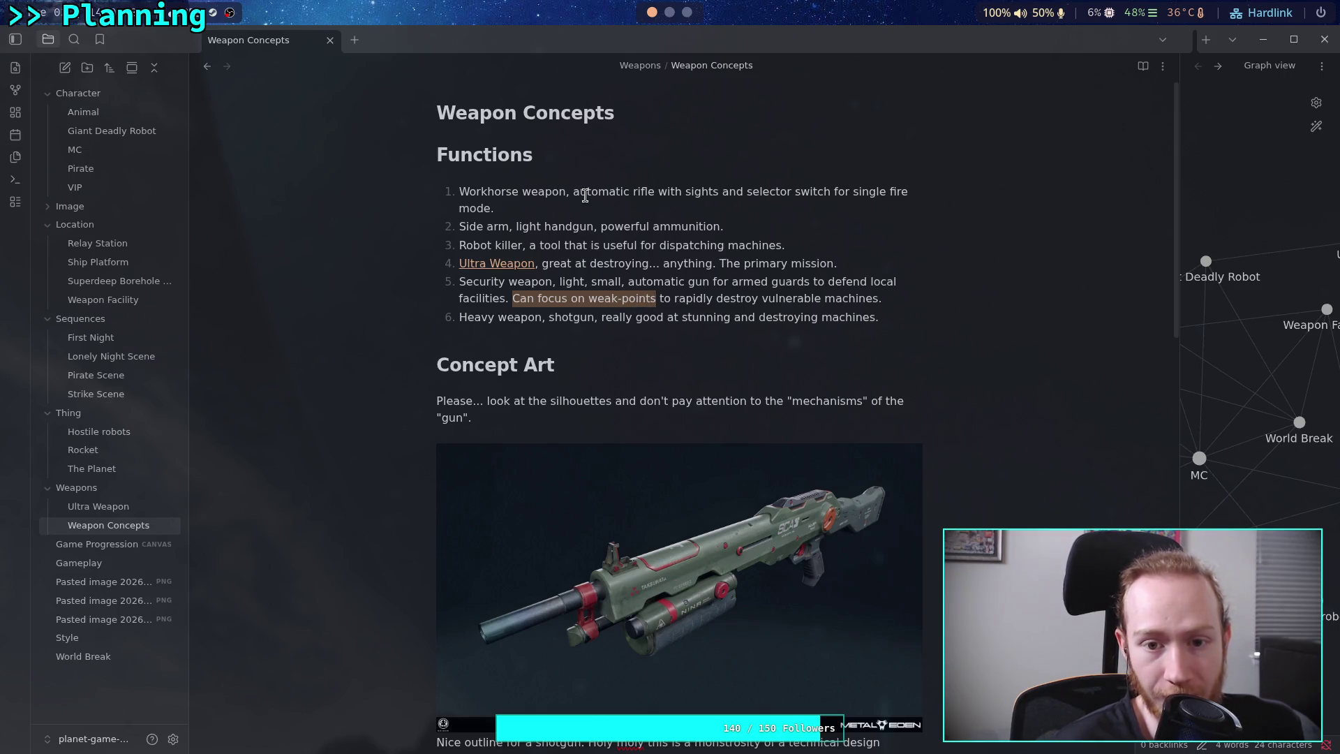
drag(574, 193, 637, 204)
click(622, 317)
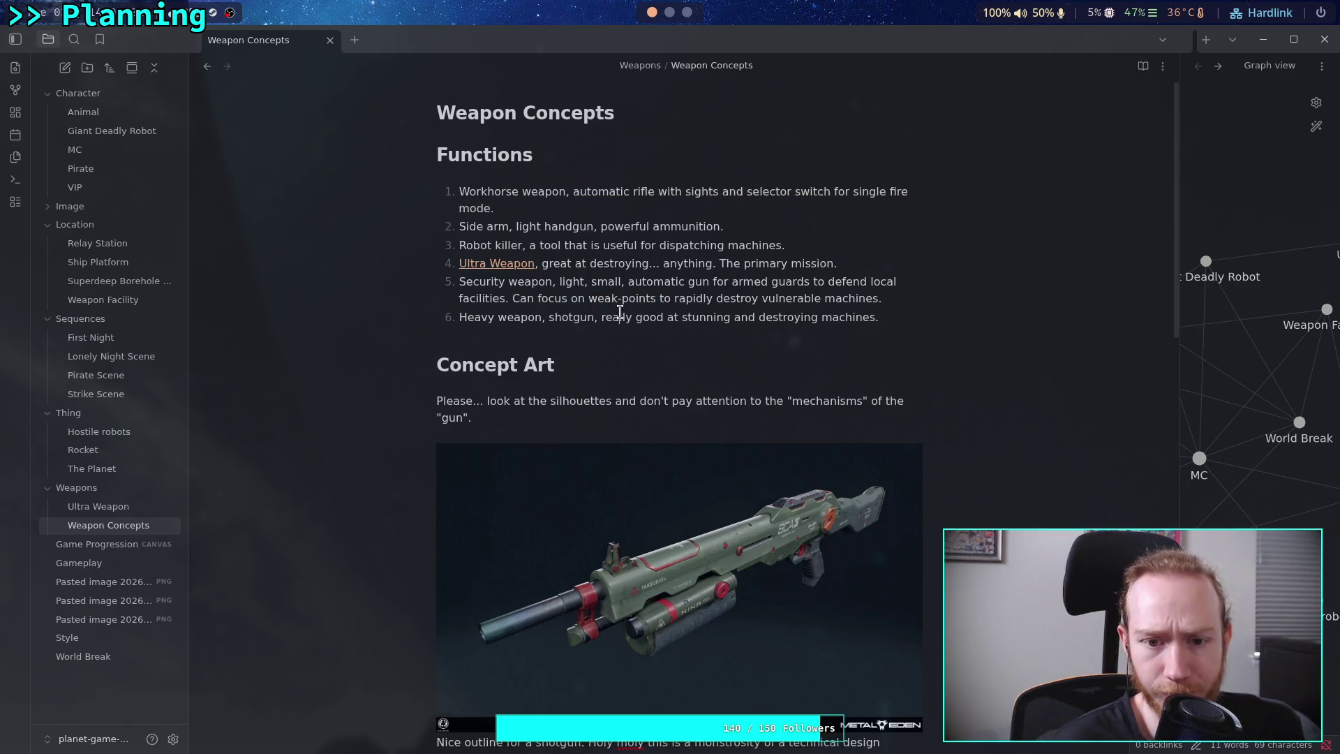
mouse_move(520, 298)
mouse_down()
mouse_move(668, 281)
mouse_move(779, 296)
mouse_up()
click(895, 294)
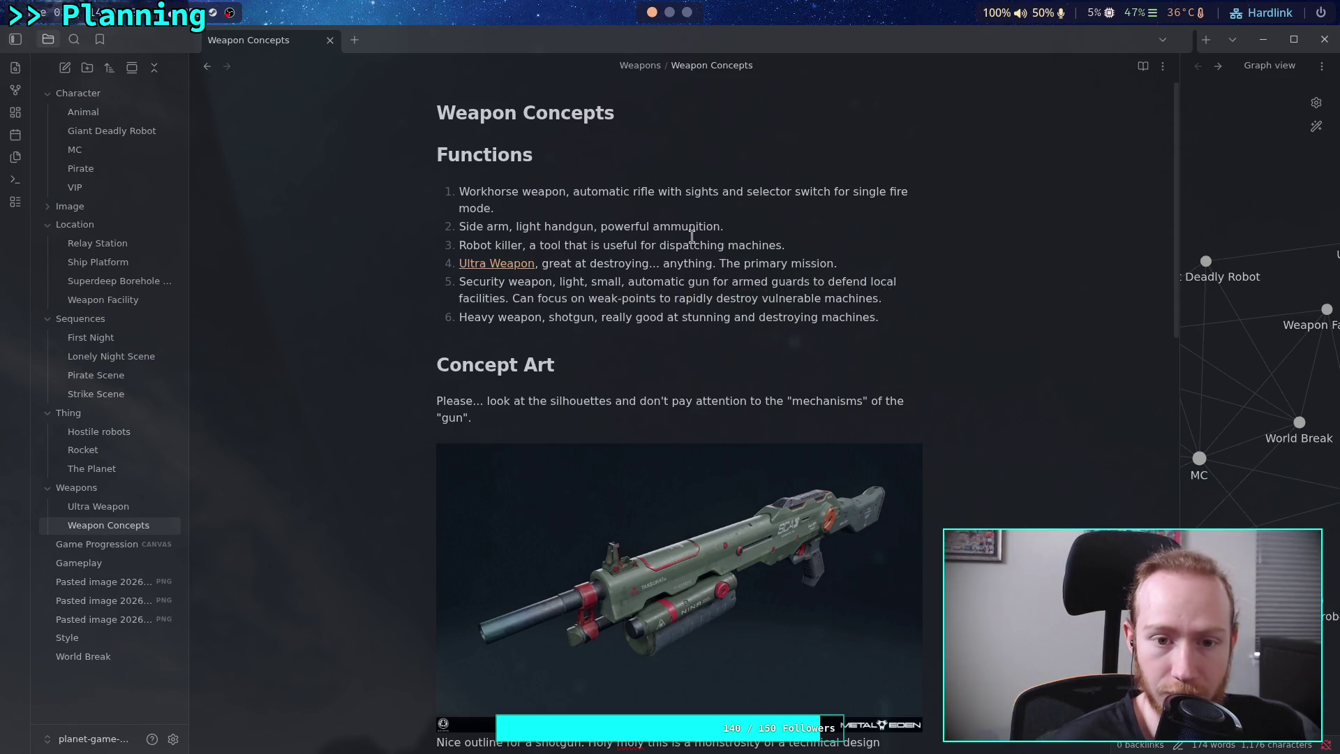
drag(723, 204, 454, 187)
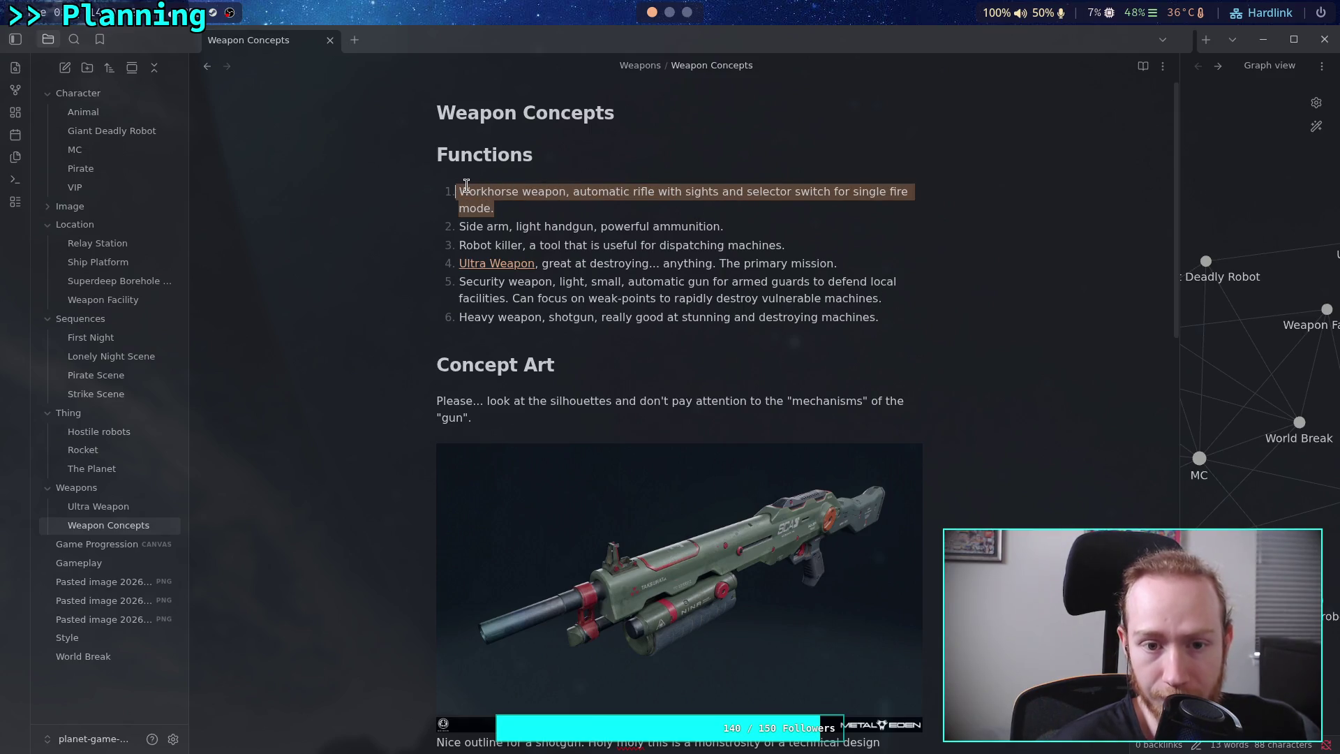
End item 6 with 'destroying machines, large and small.' and start an empty item 7.
click(455, 188)
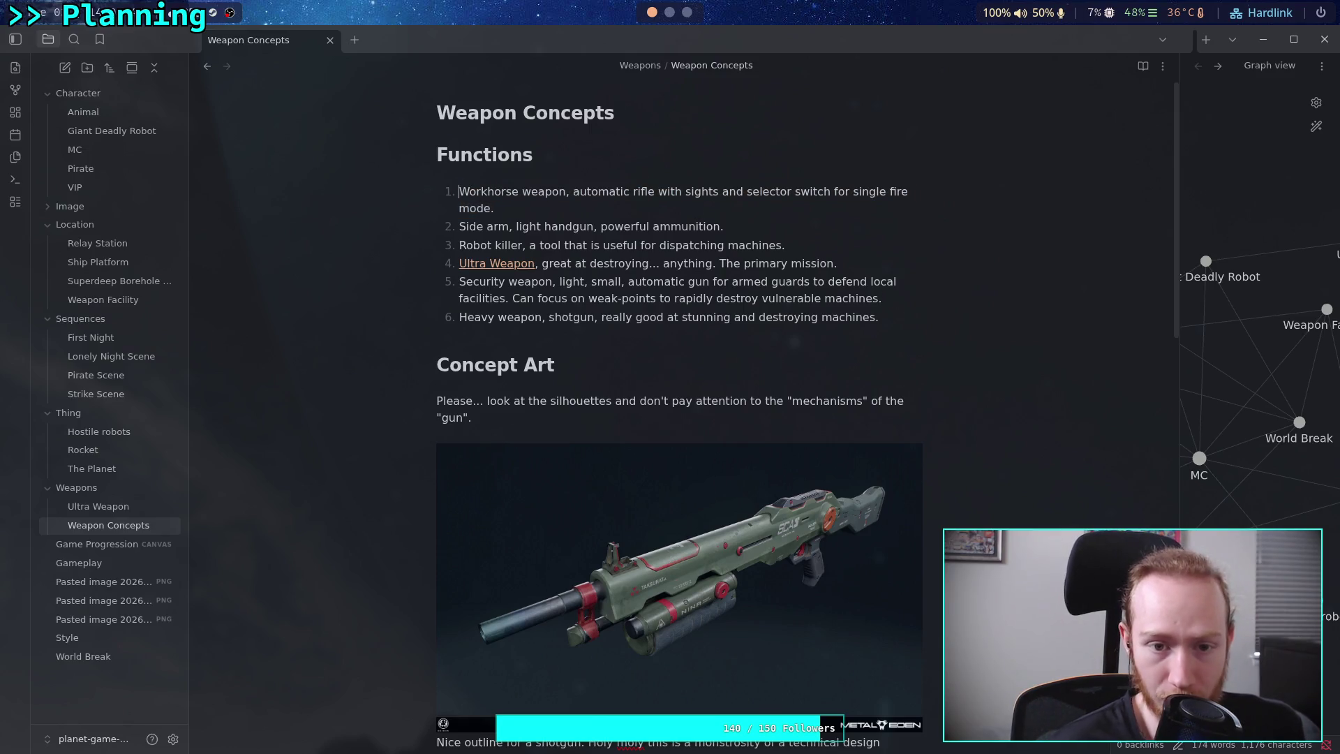
click(916, 322)
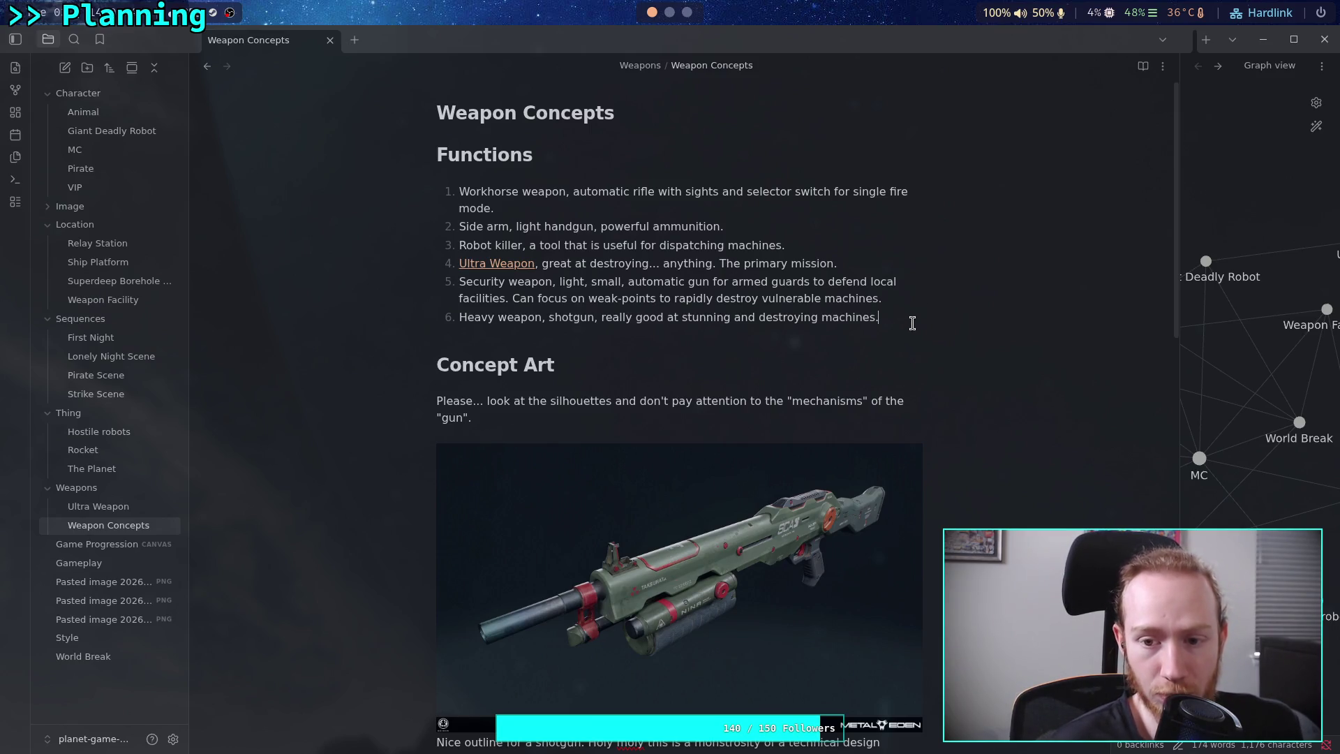
key(BackSpace)
text(wit)
key(BackSpace)
key(BackSpace)
key(BackSpace)
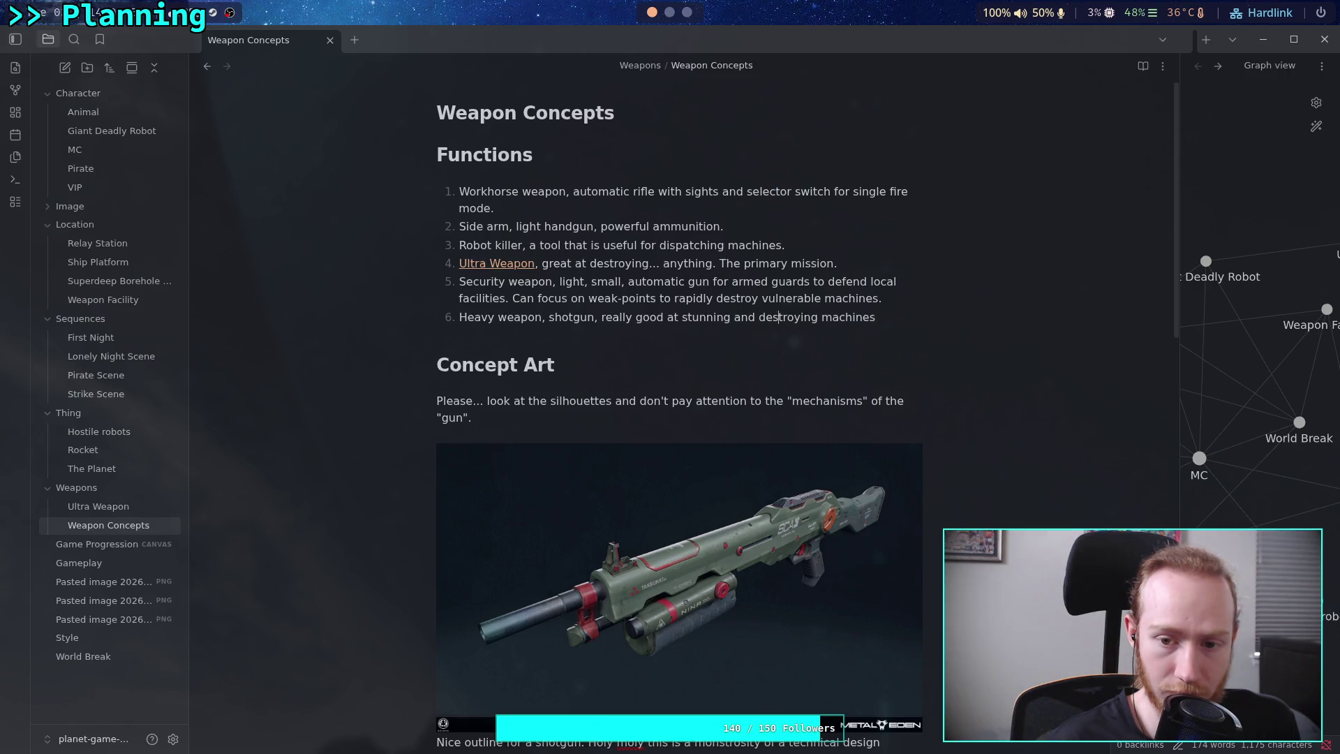
text(, lar)
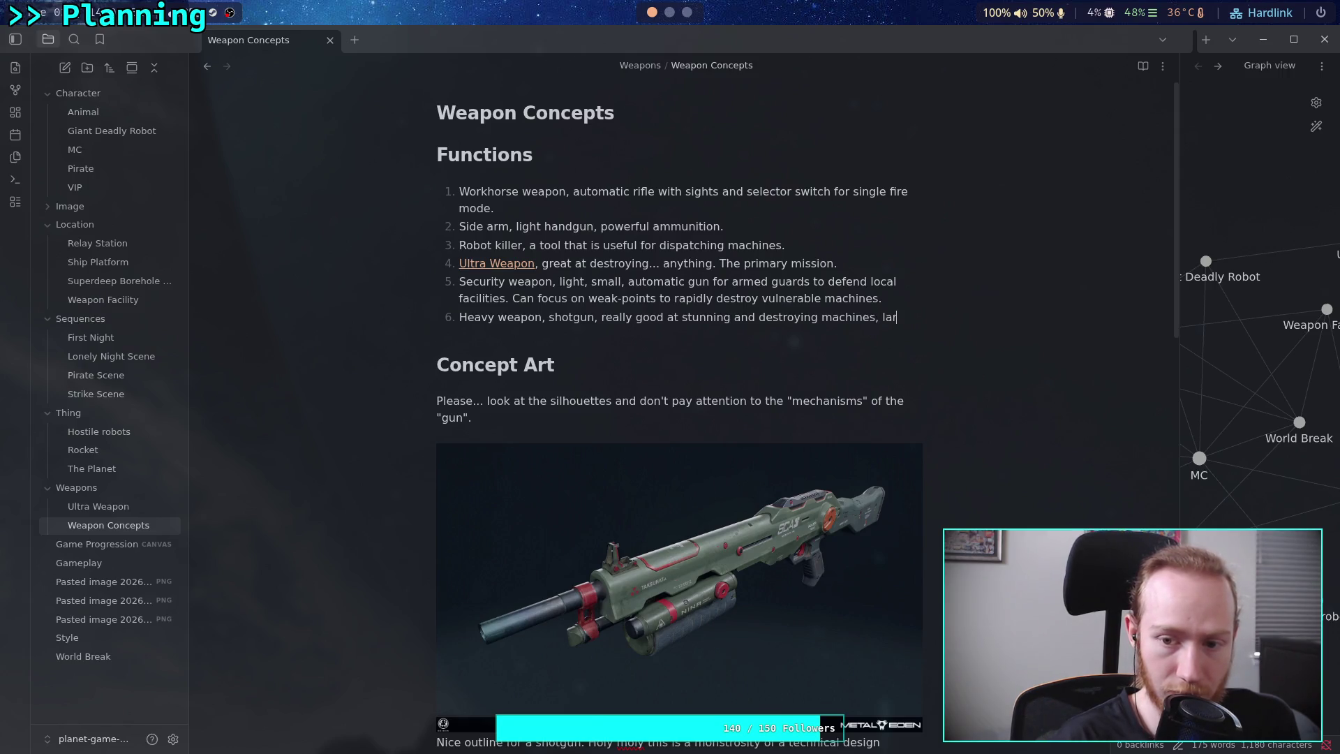
text(ge and small.)
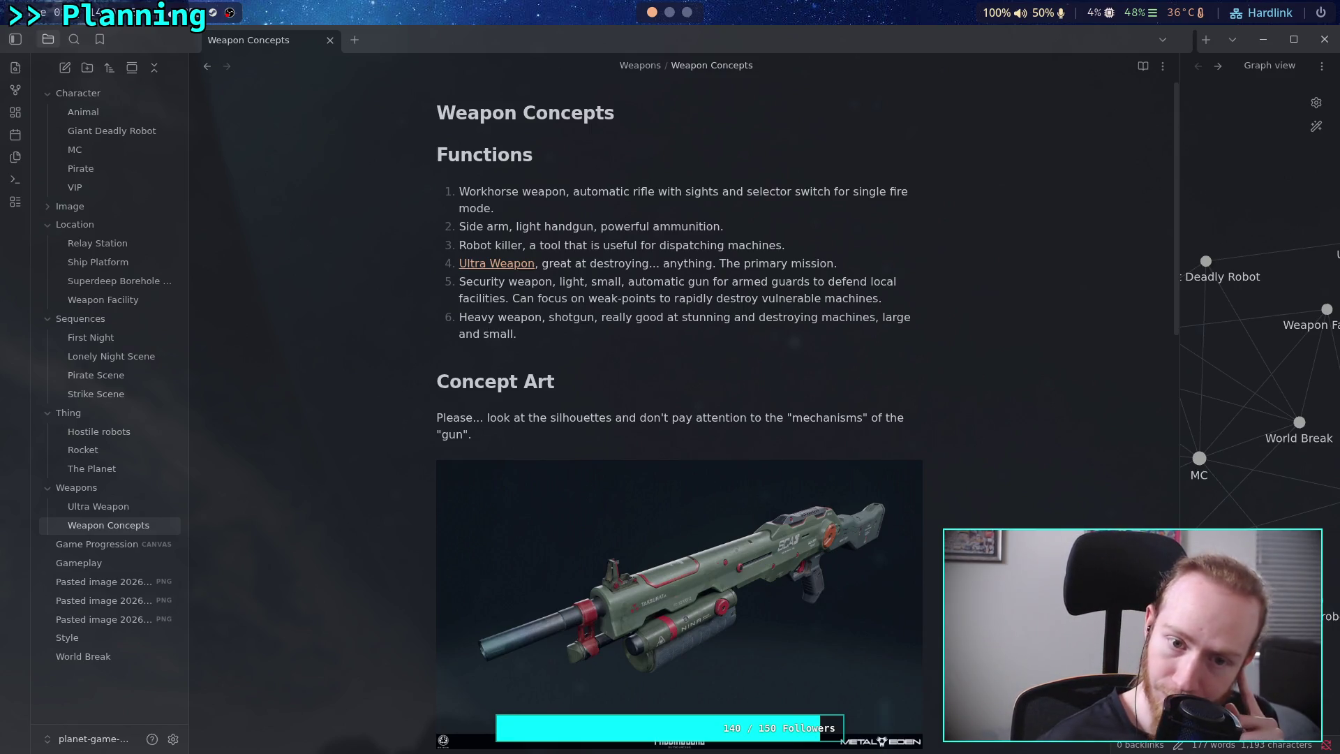
key(Return)
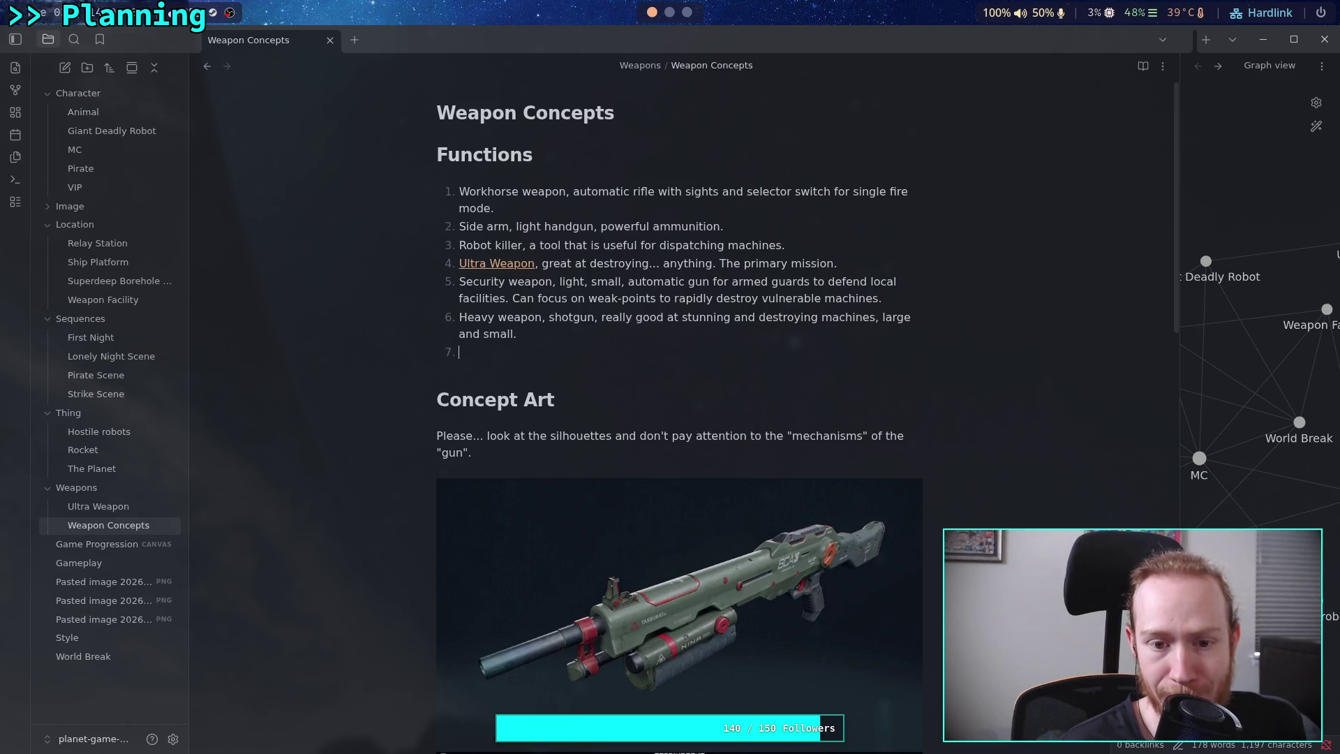
Reread the wording of item 6, then place the cursor at the end of item 2.
triple_click(457, 318)
click(458, 318)
triple_click(459, 319)
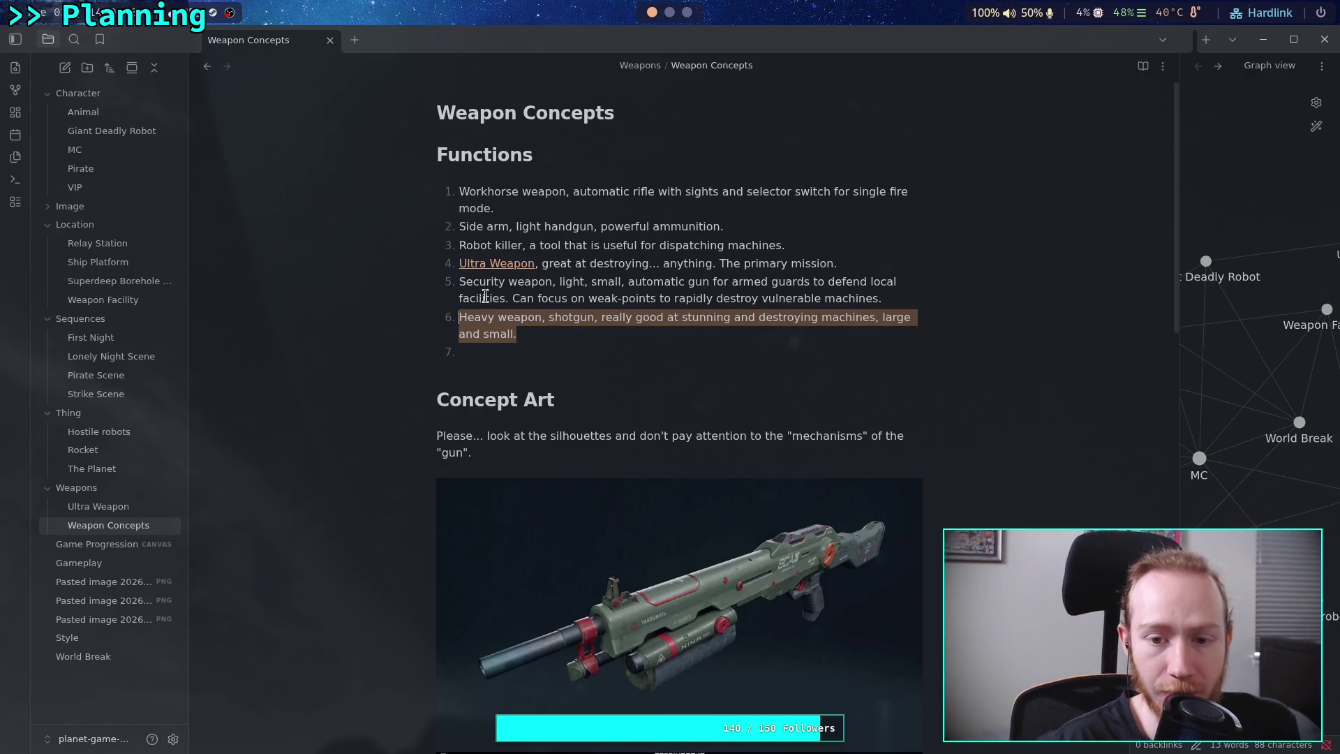
click(590, 331)
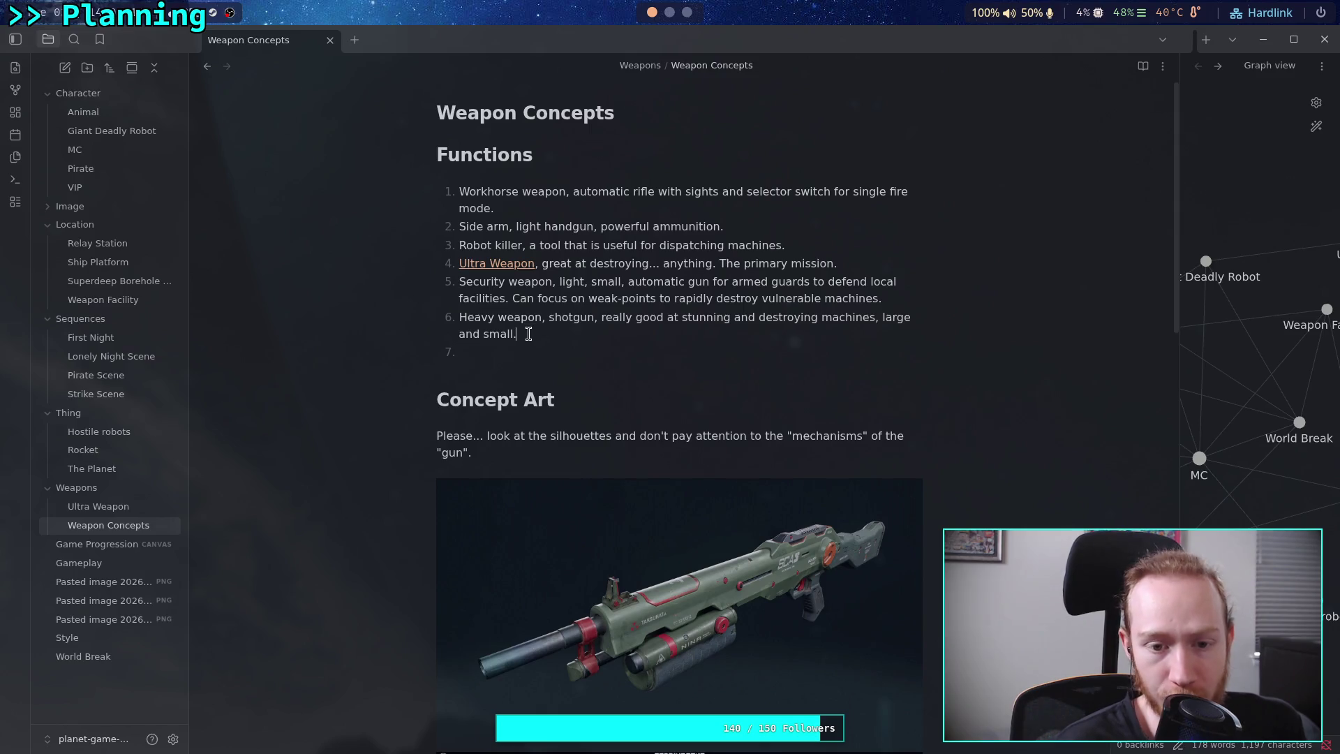
drag(527, 334, 460, 318)
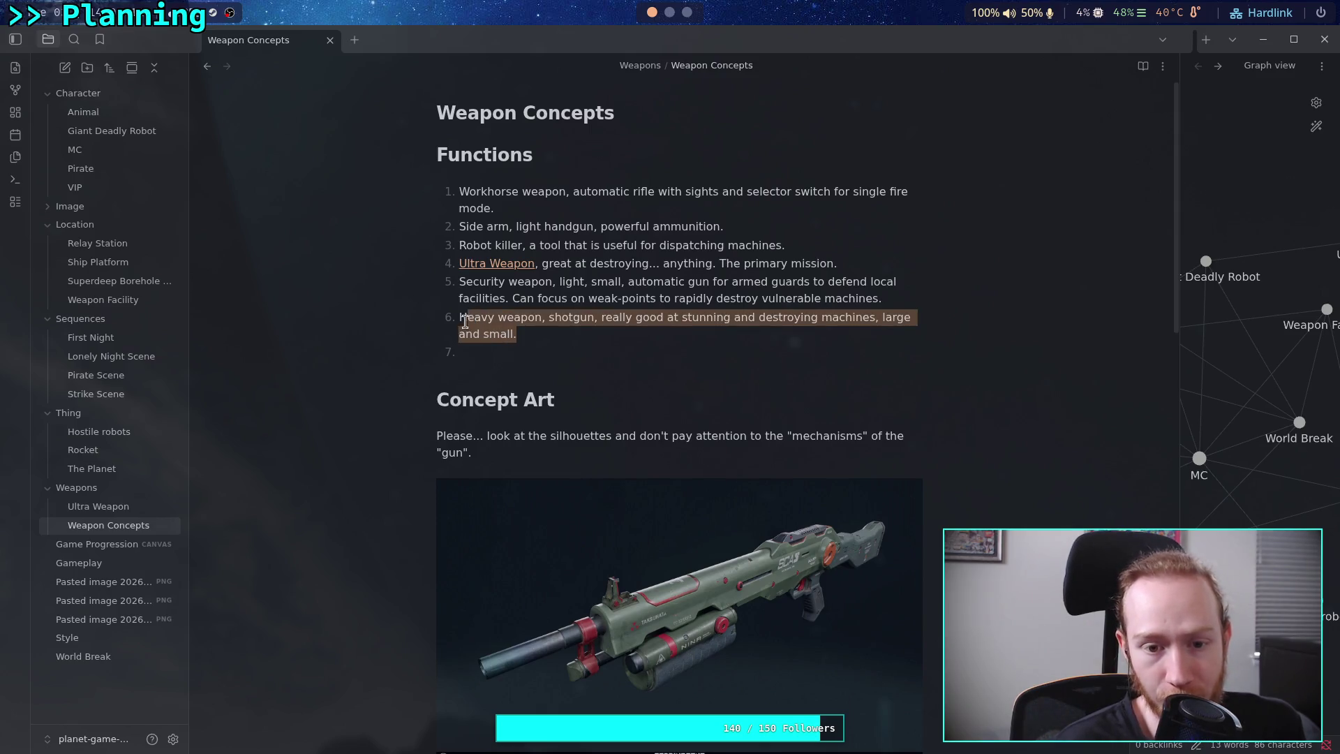
click(725, 318)
drag(758, 320, 875, 320)
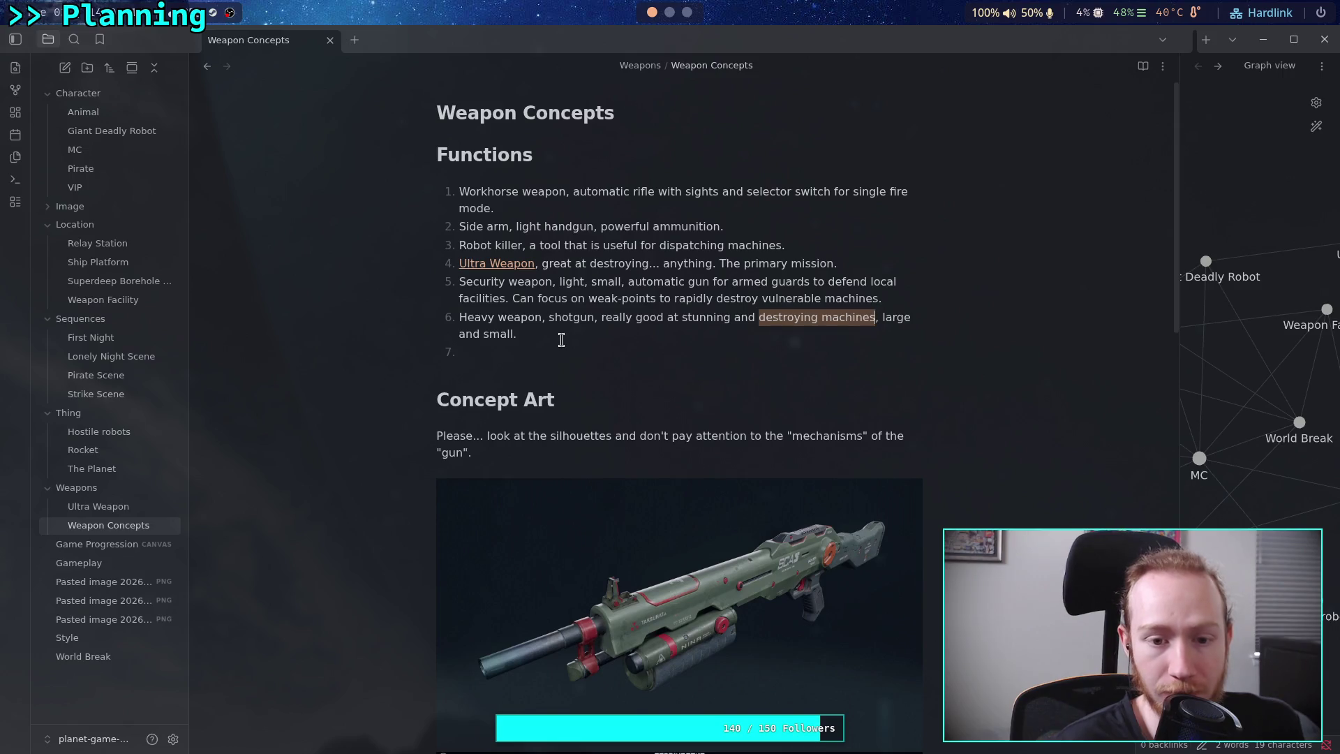
click(523, 356)
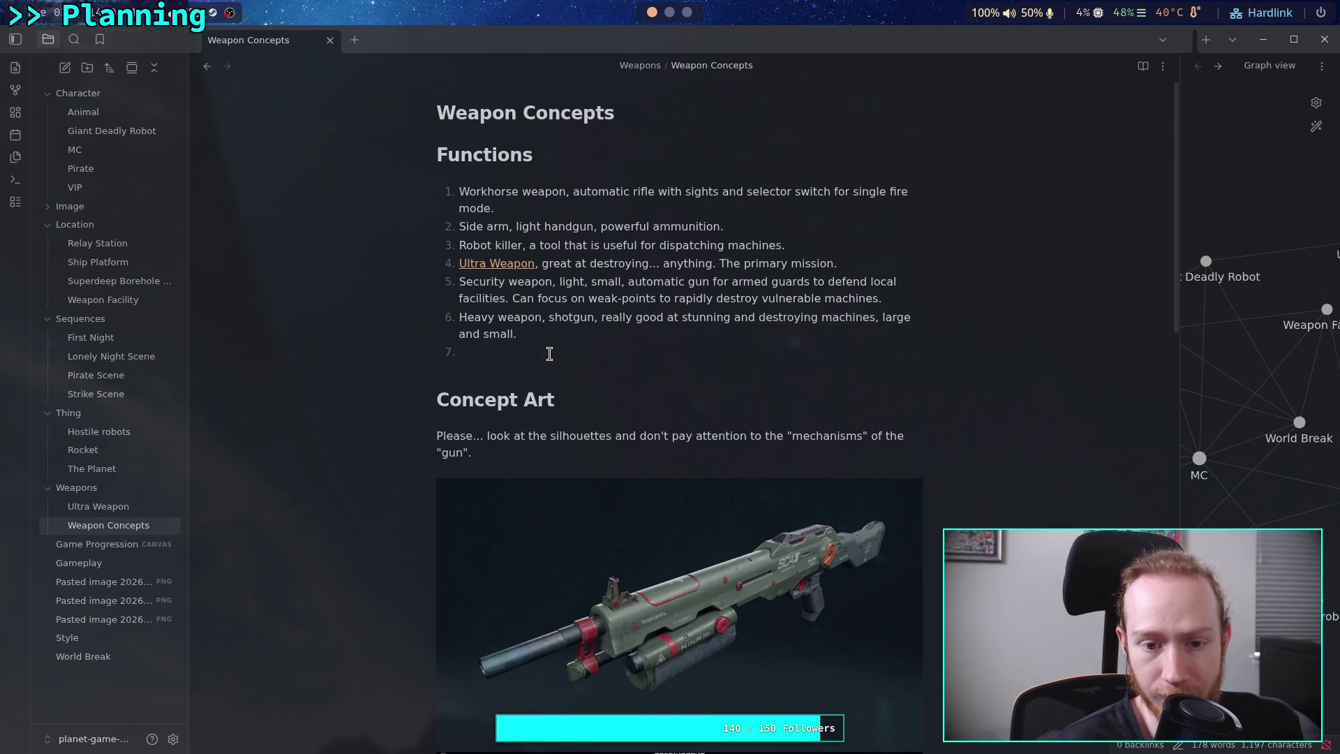
click(809, 225)
Add 'Best at removing single machines' to the end of item 2.
text(C)
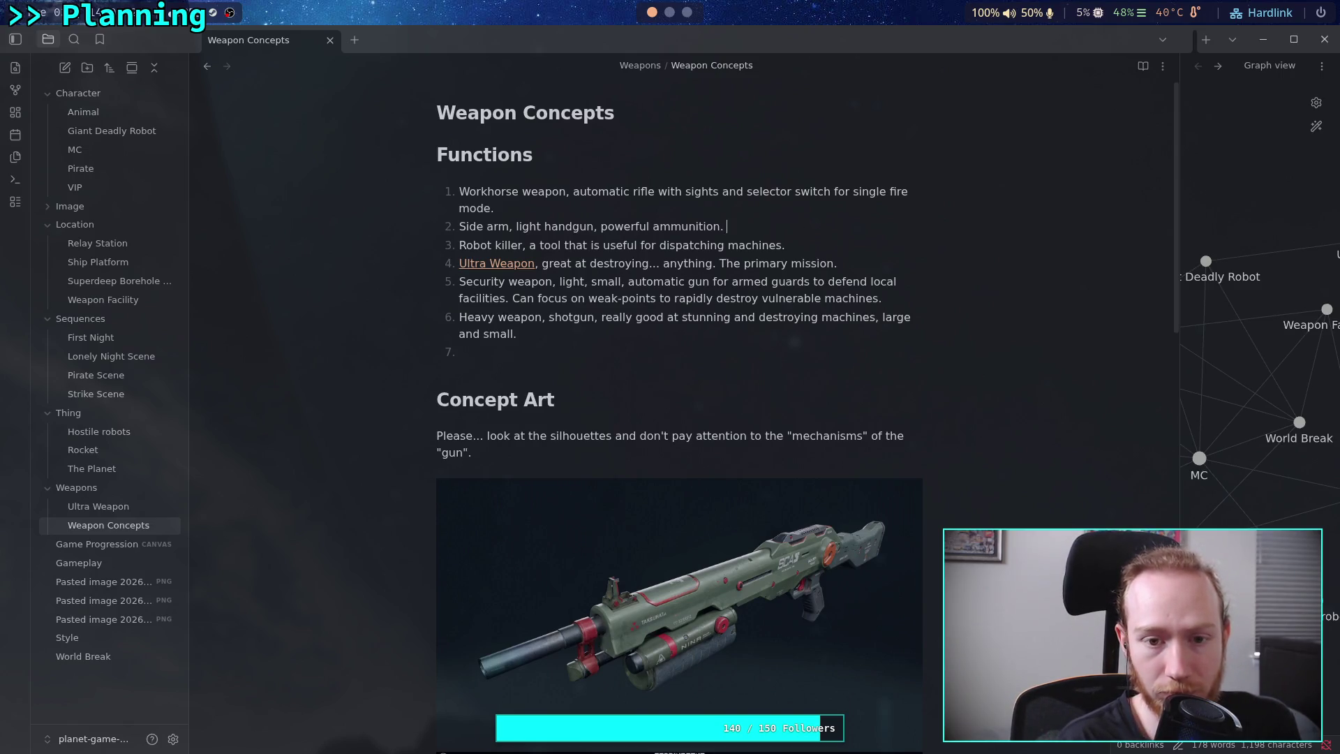
text(an)
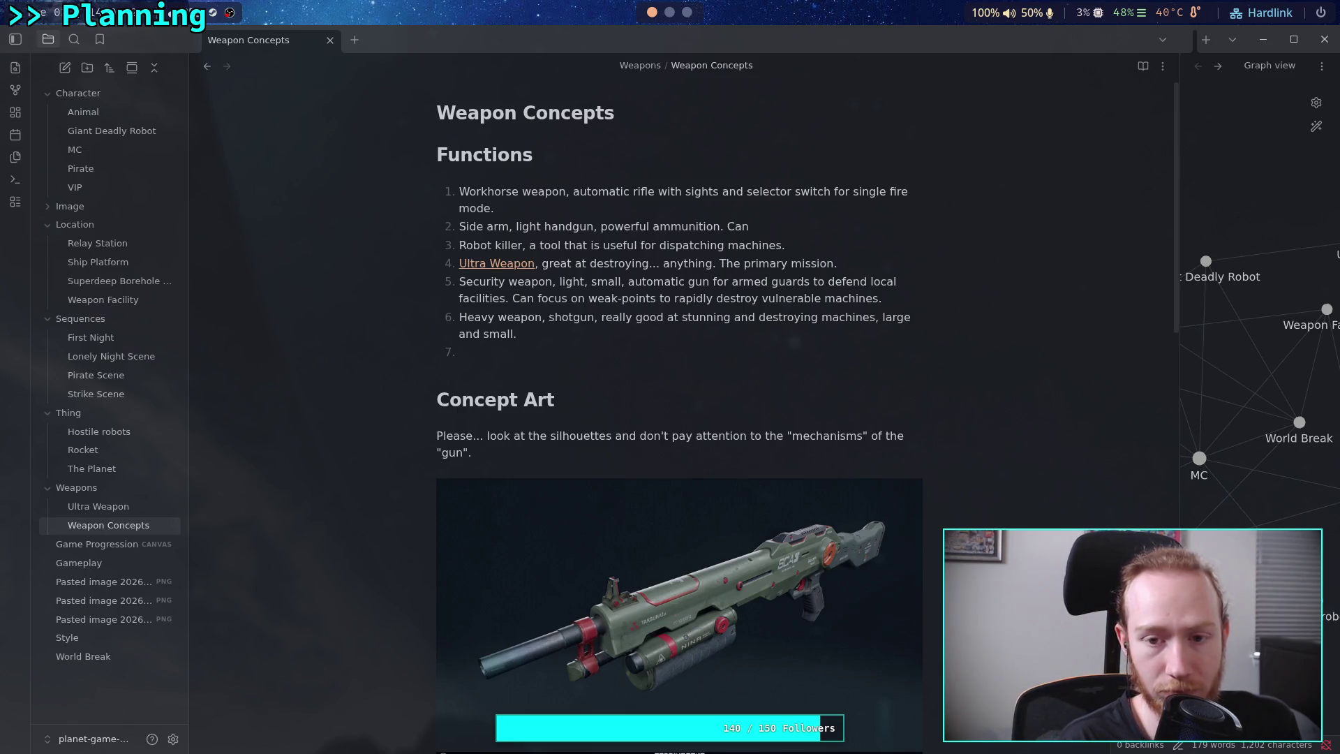
text( break)
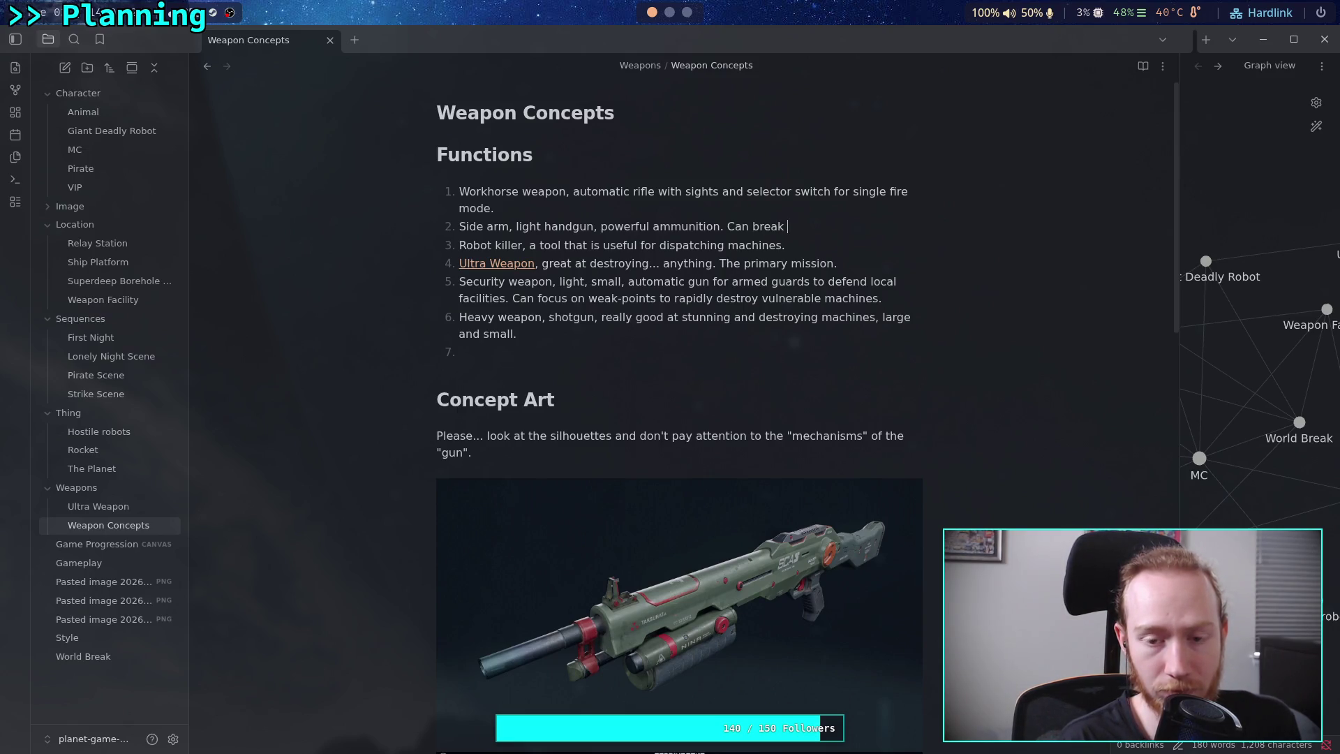
key(BackSpace)
key(BackSpace)
key(BackSpace)
text(Best )
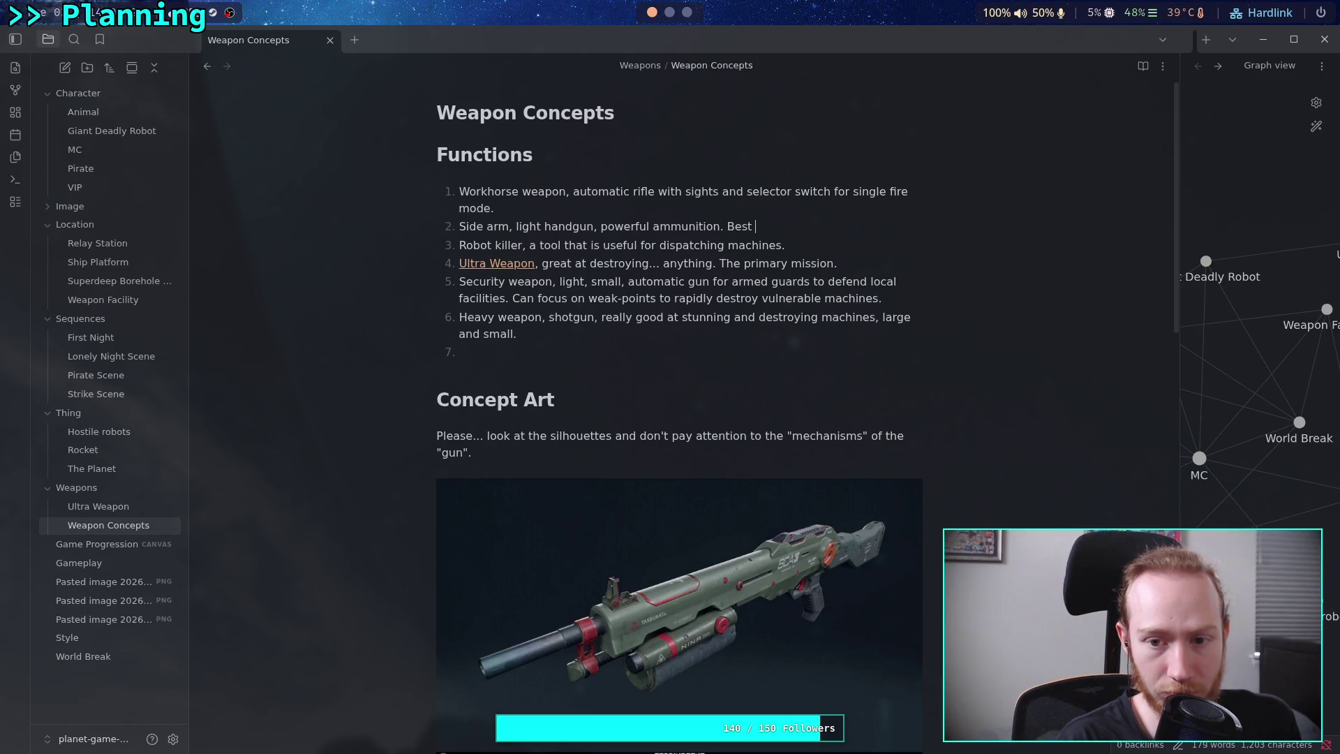
text(at remo)
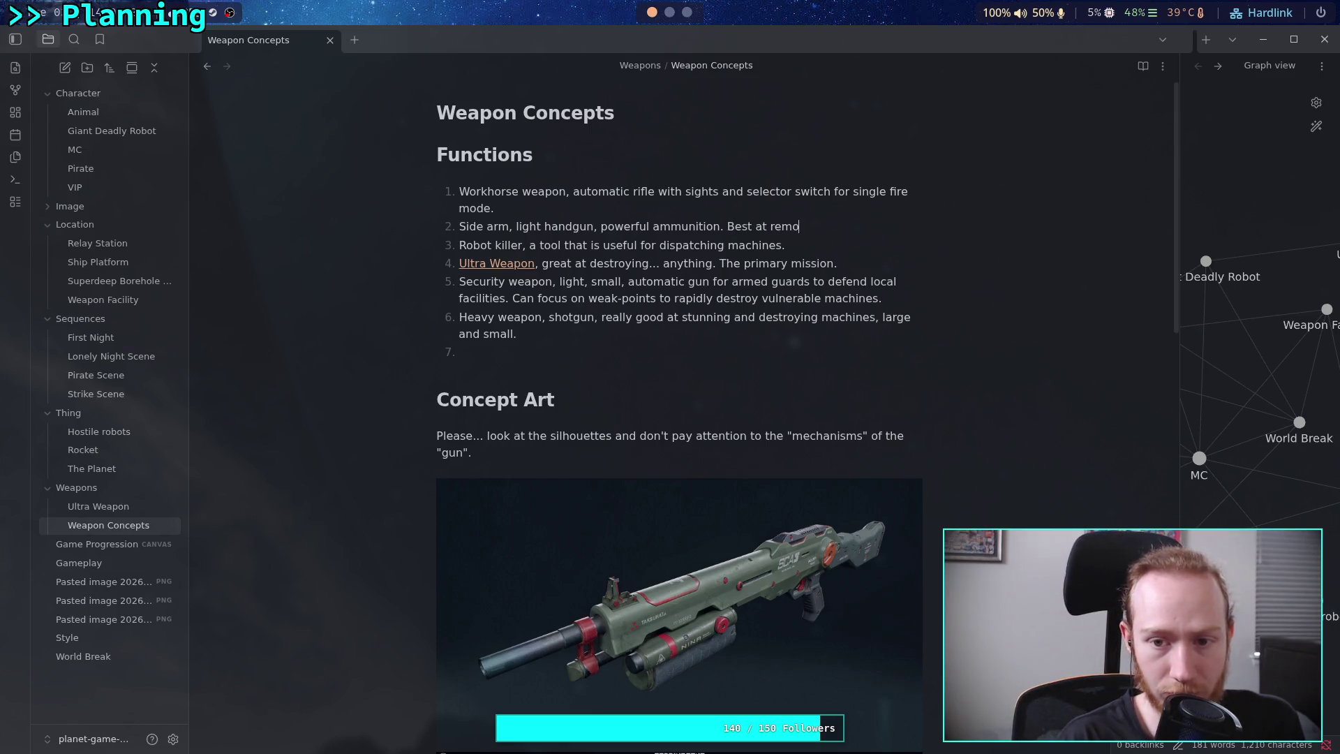
text(ving single mach)
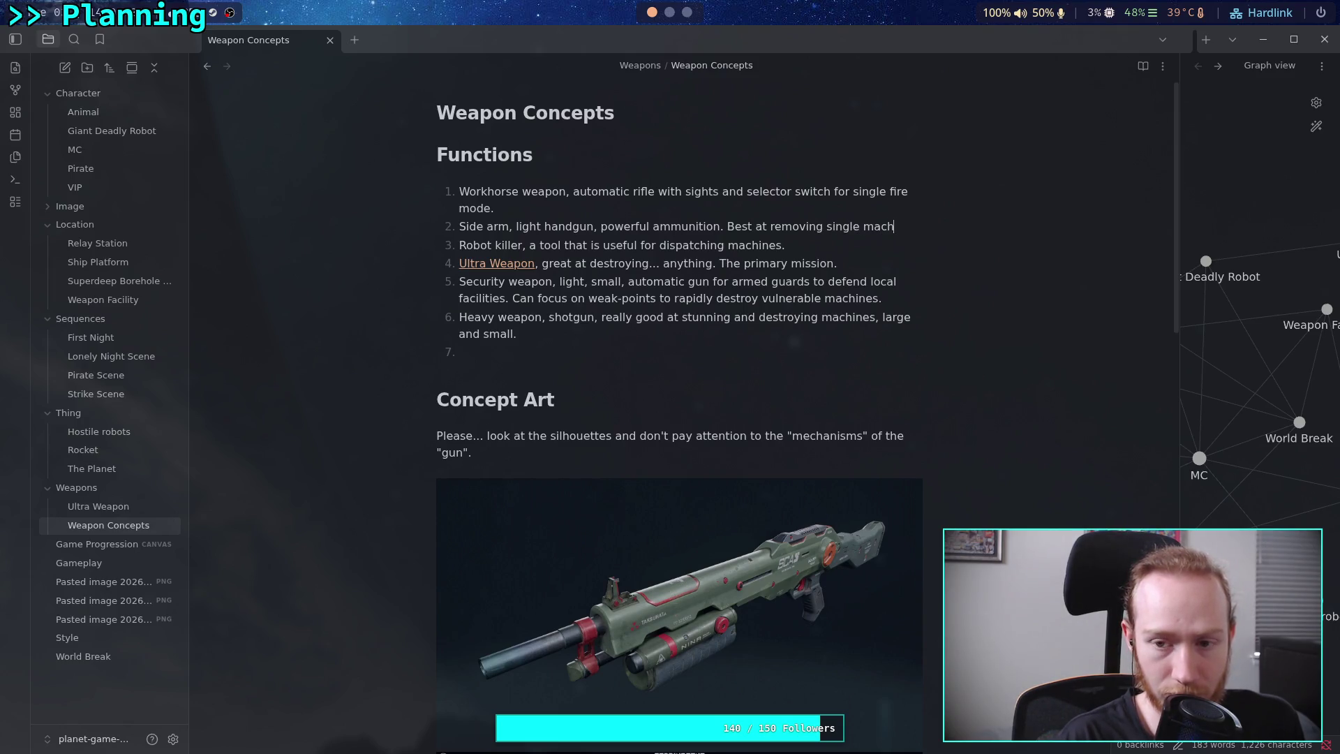
text(ines.)
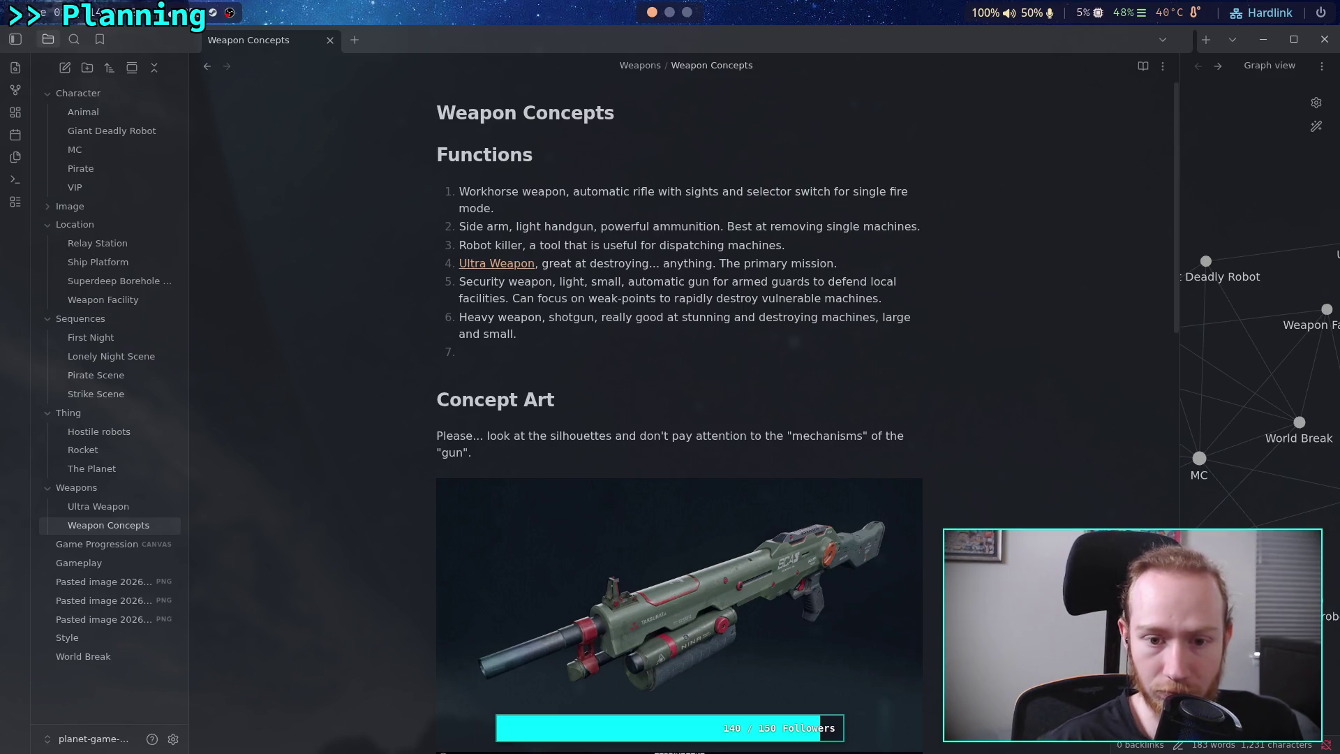
Complete item 5 so it reads 'multiple vulnerable machines without reloading.'.
click(908, 298)
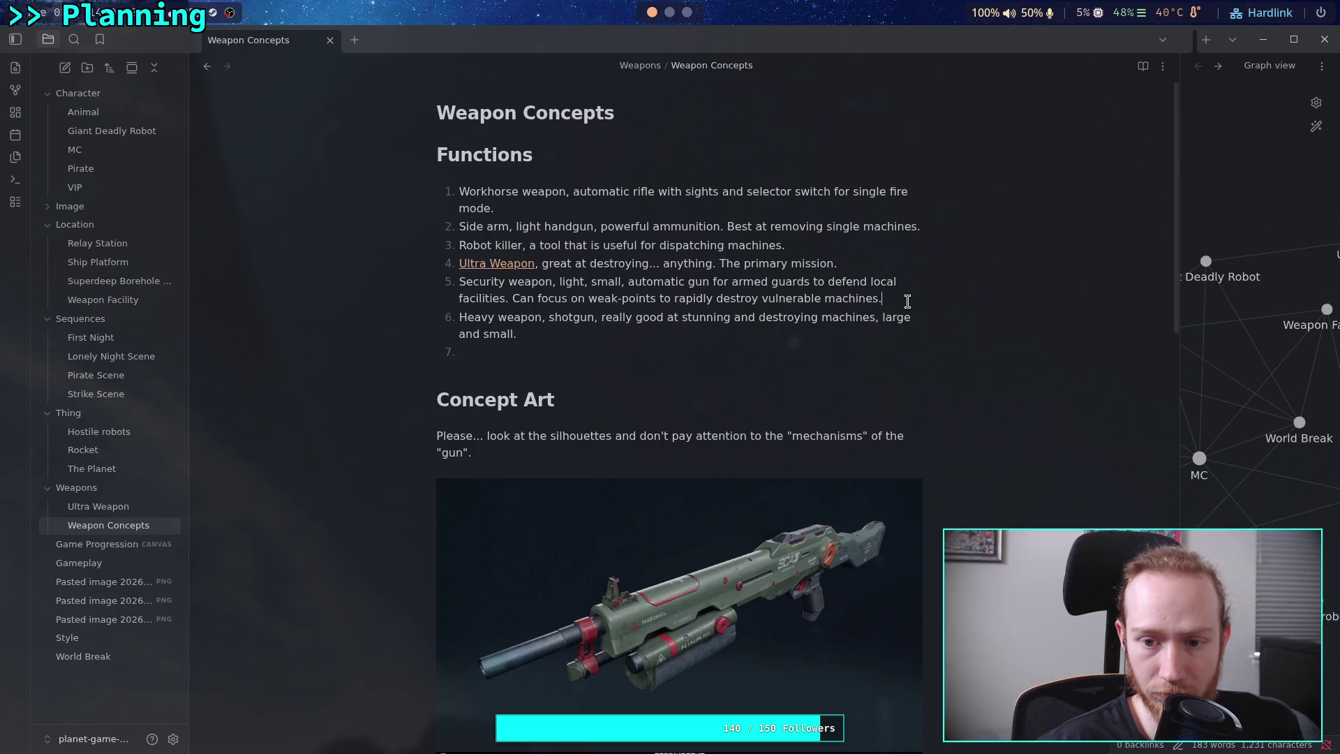
click(763, 298)
text(multip)
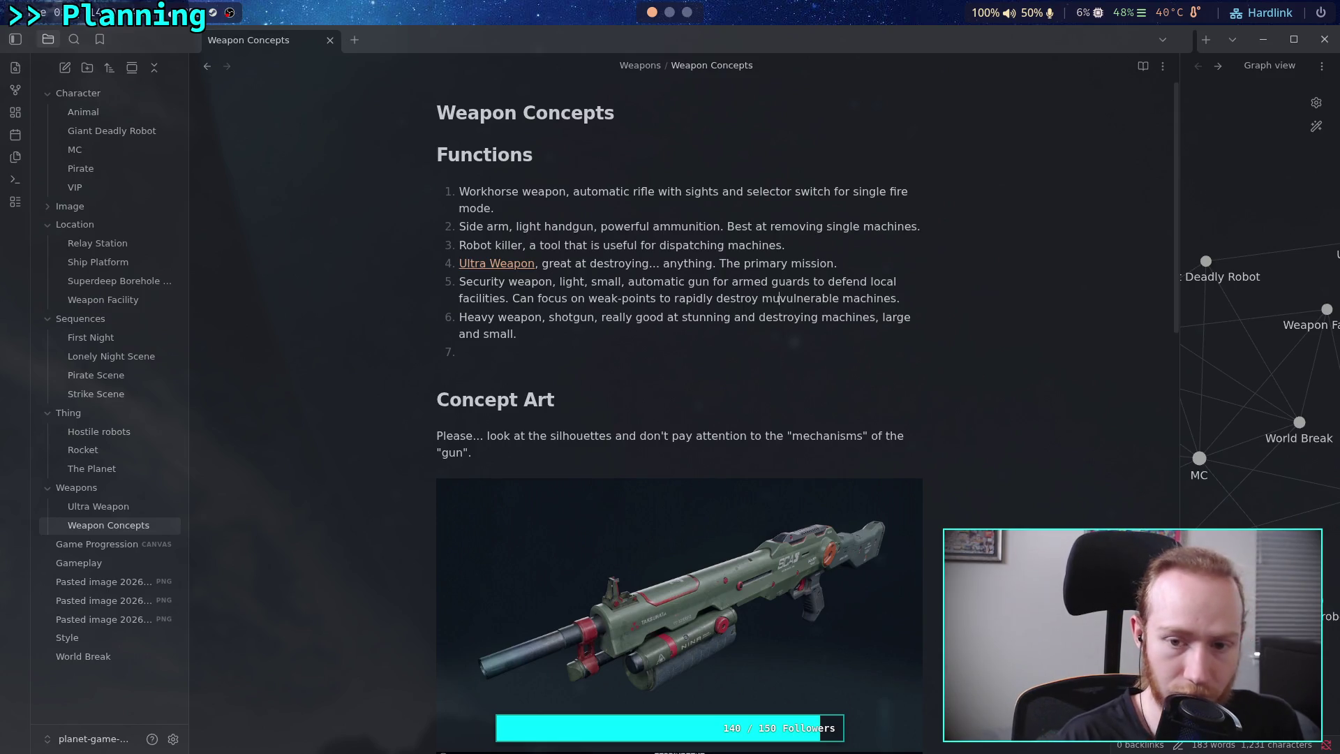
text(le )
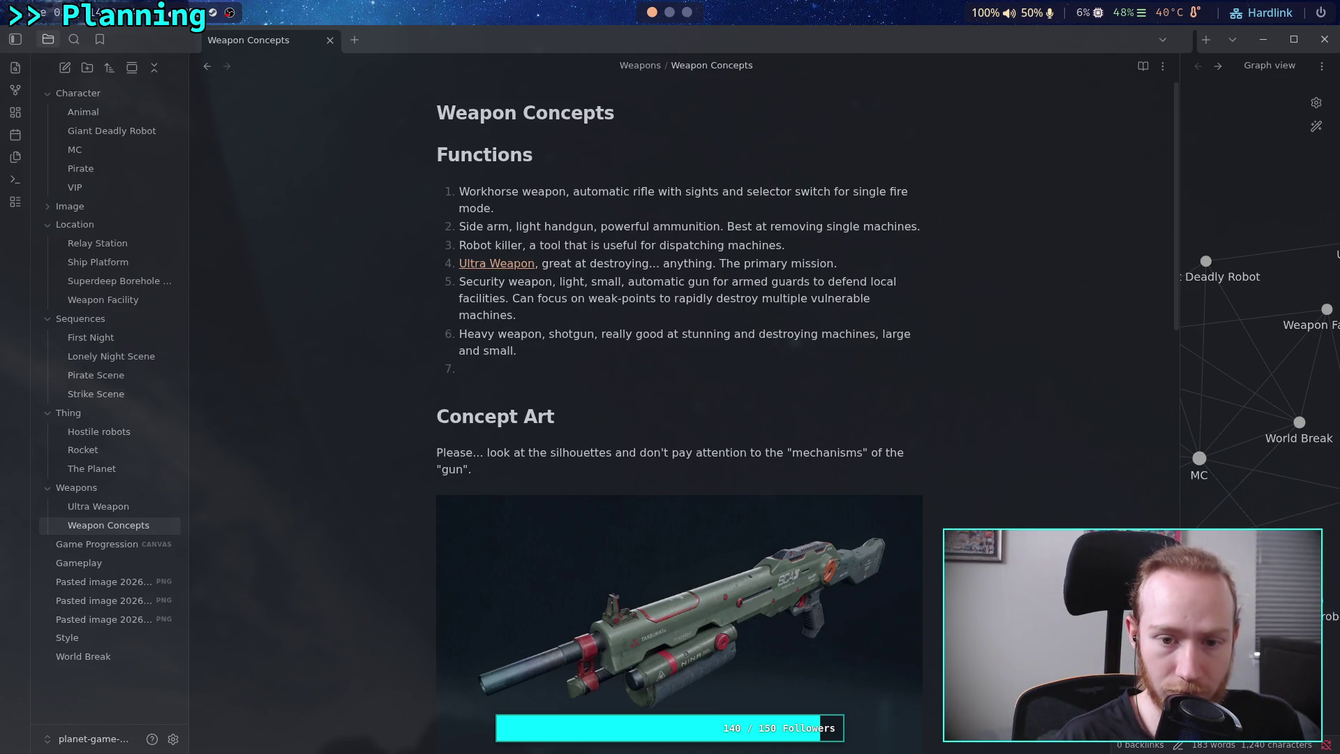
text(.without reloading.)
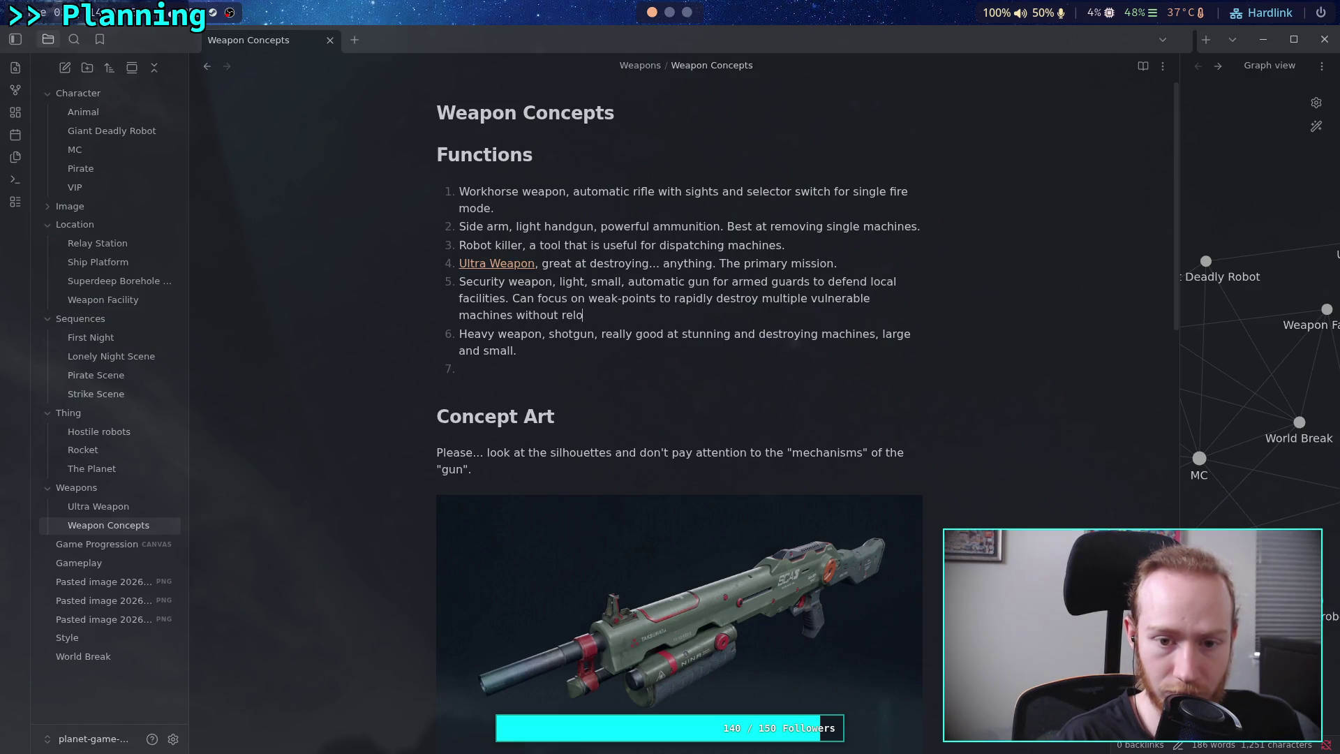
key(Right)
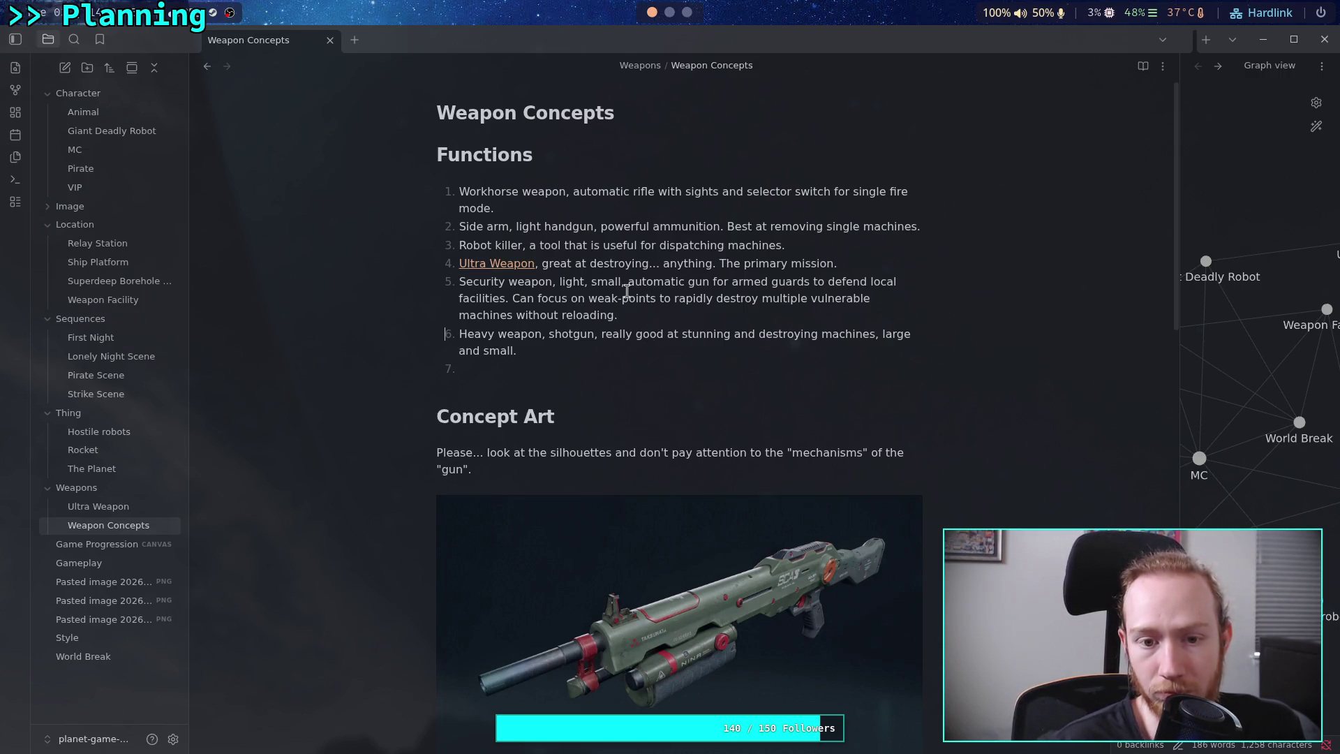
click(840, 249)
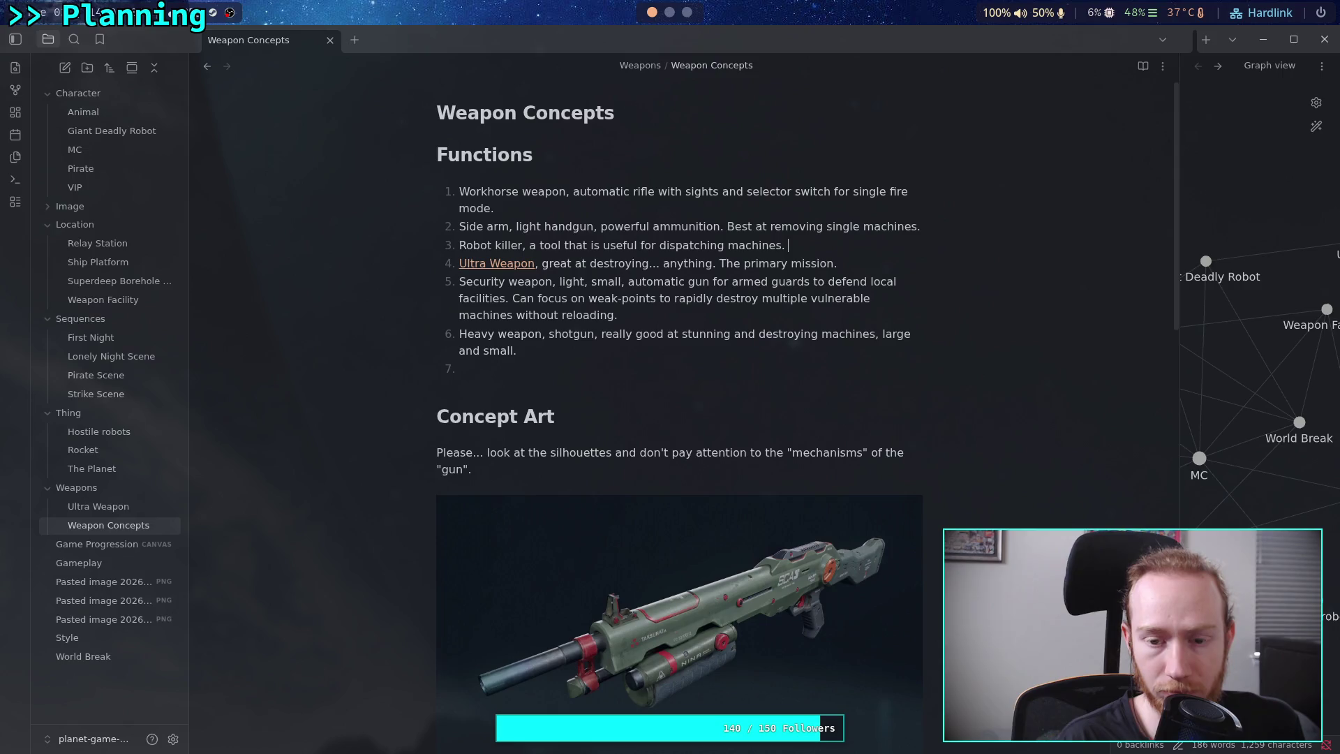
Append 'Can disable machines temporarily and destroys smaller ones.' to the robot killer entry in item 3.
key(BackSpace)
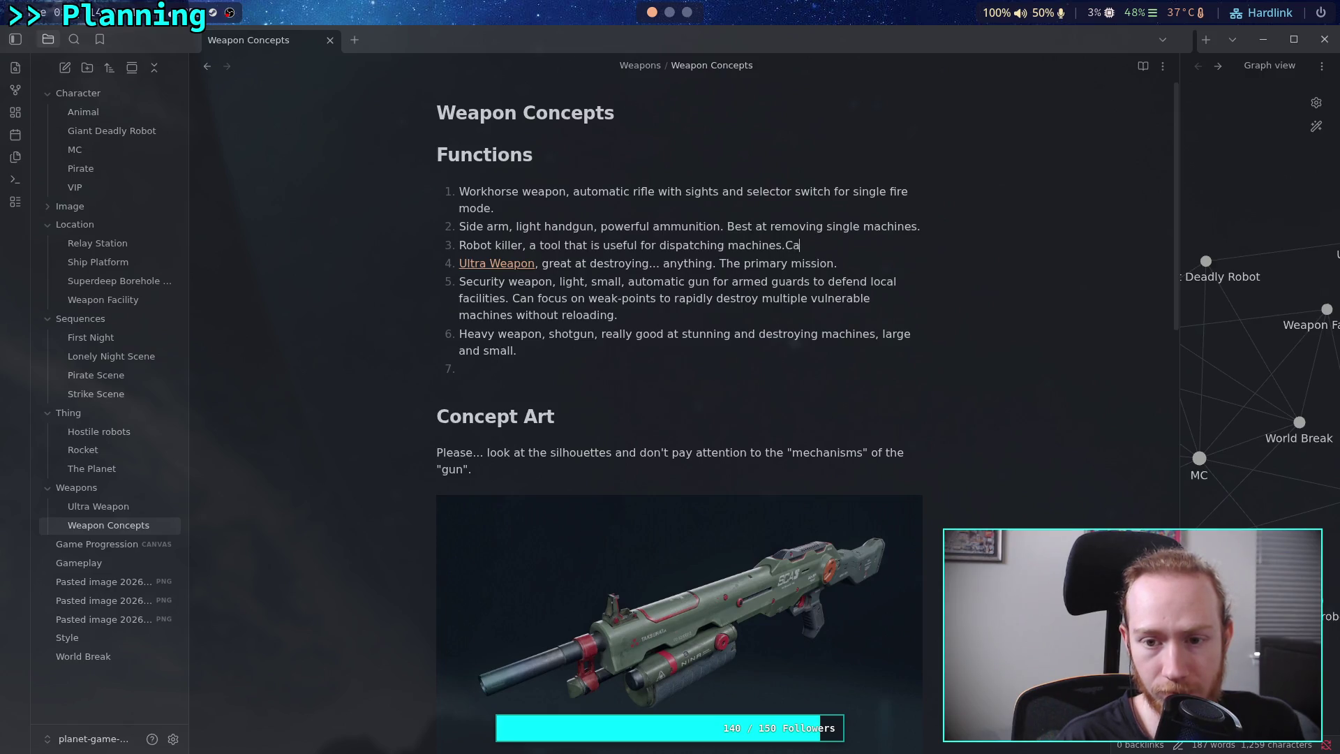
key(BackSpace)
key(BackSpace)
text(Can )
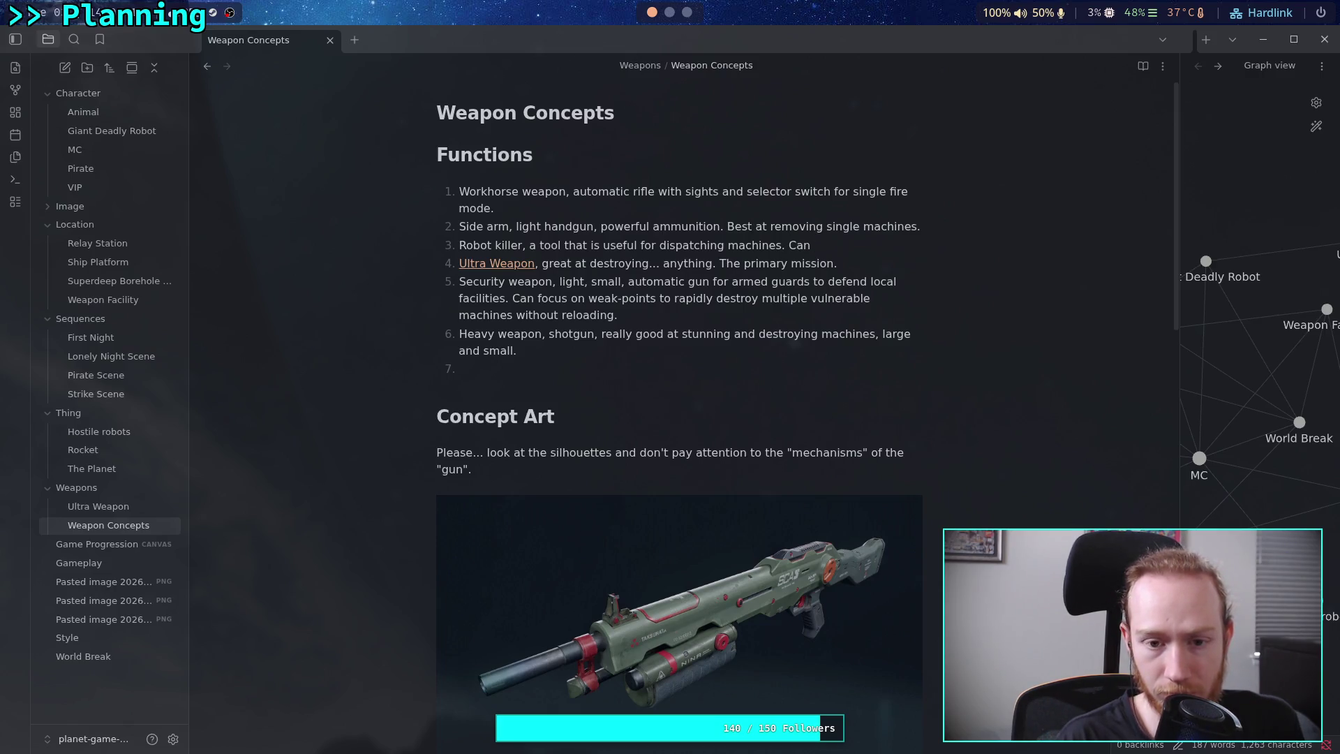
text(disable machines temporar)
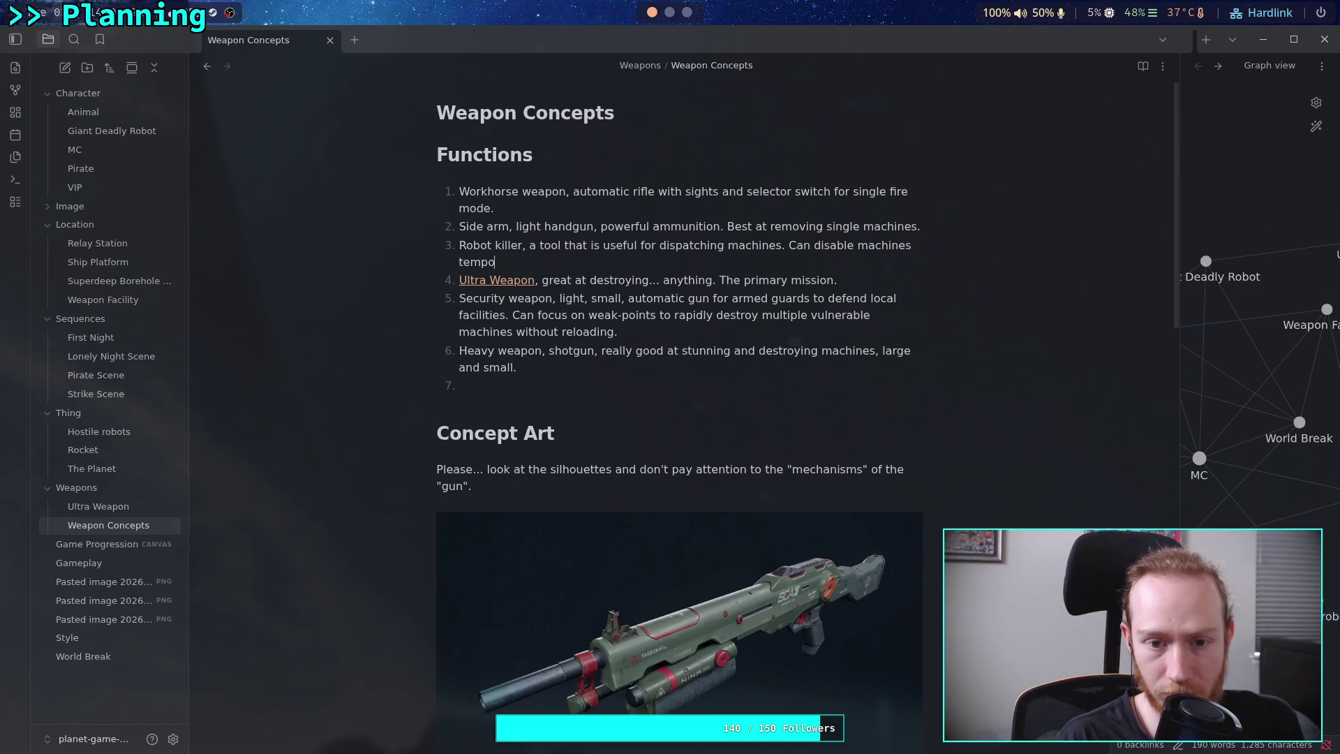
text(ily a)
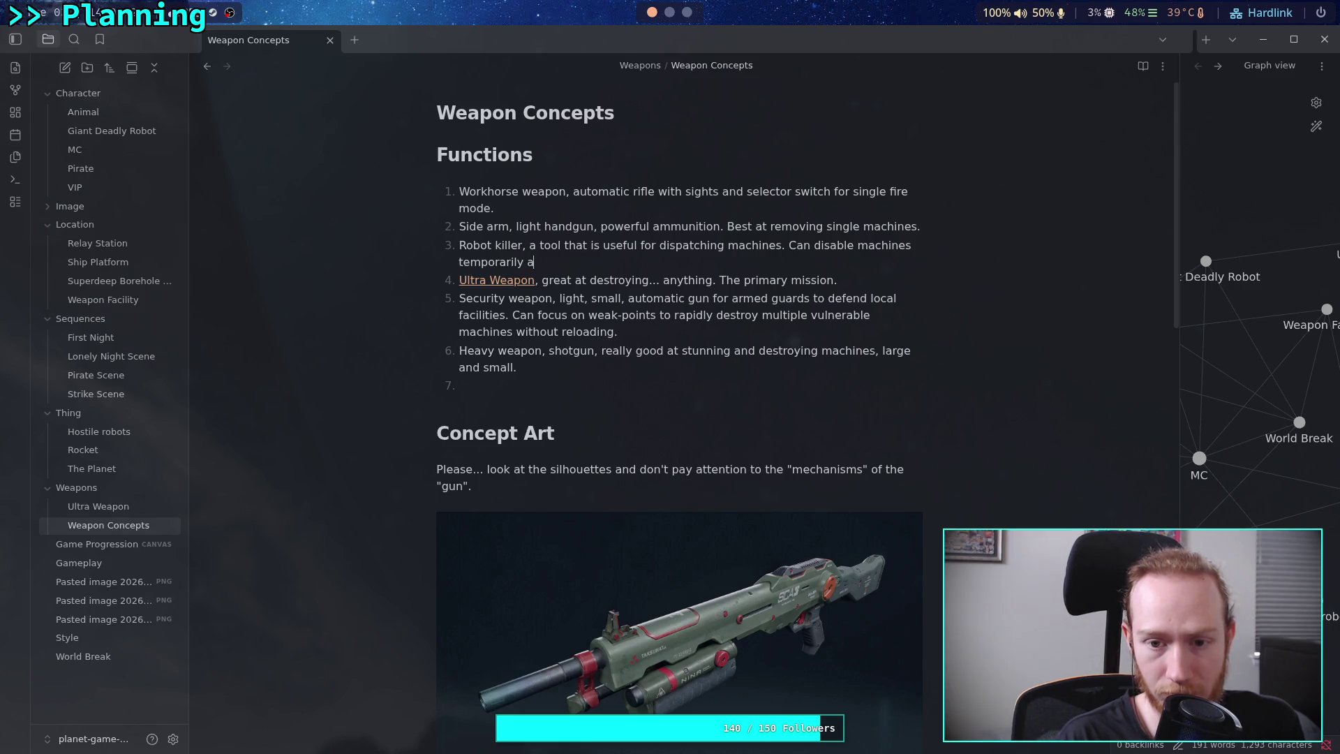
key(BackSpace)
text(orarily a)
text(nd destroys)
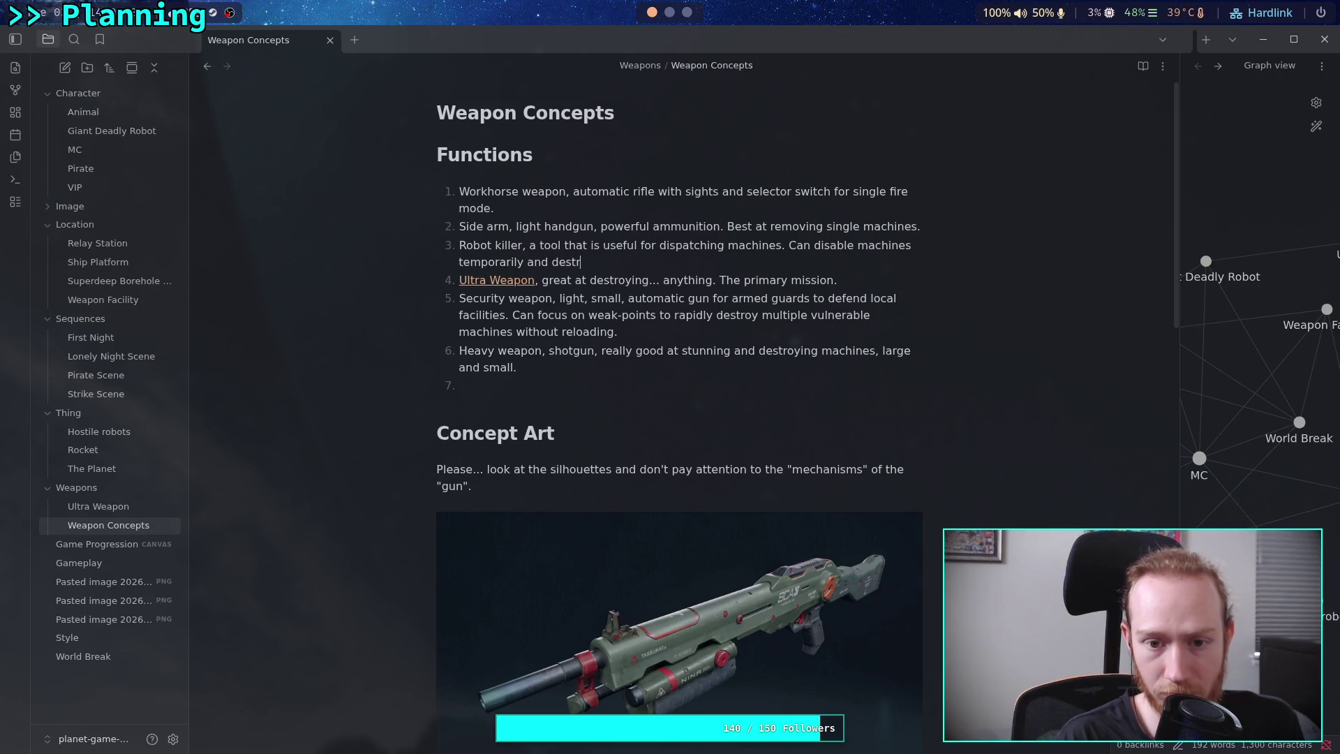
text( smaller)
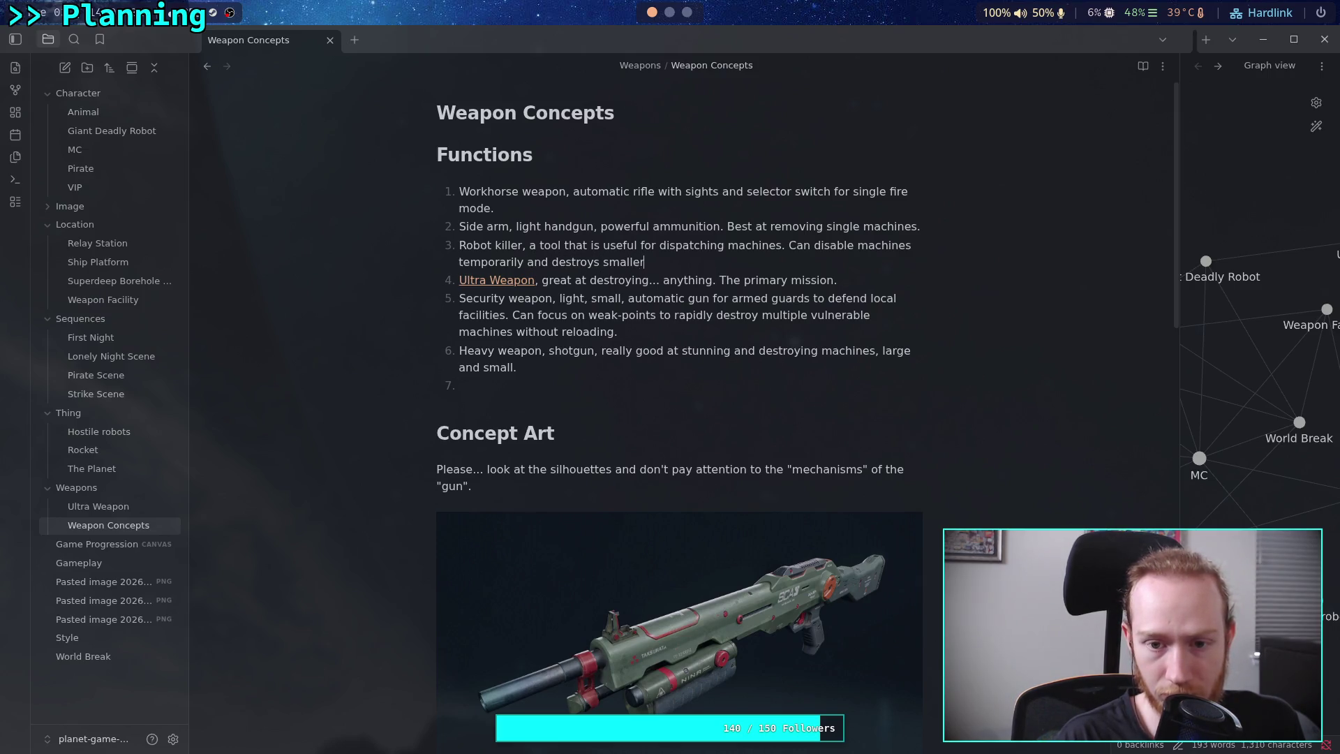
text( ones.)
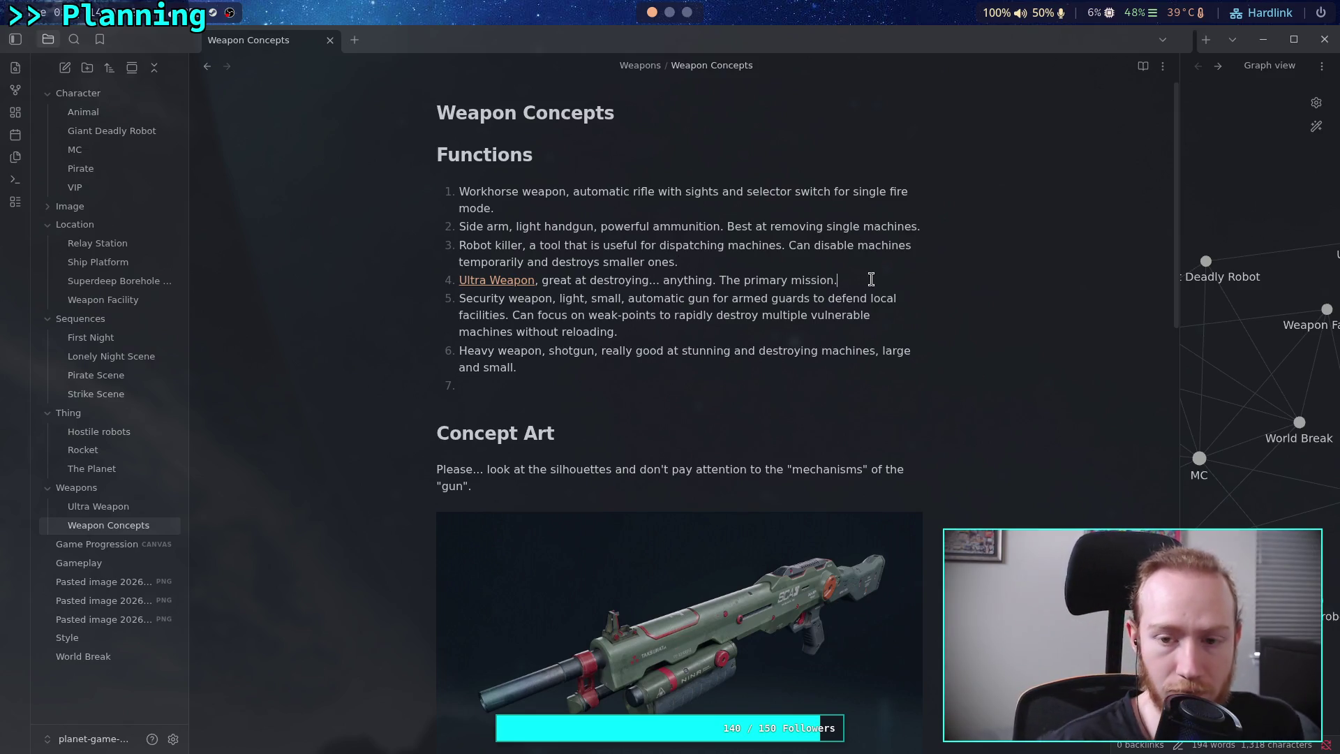
click(697, 388)
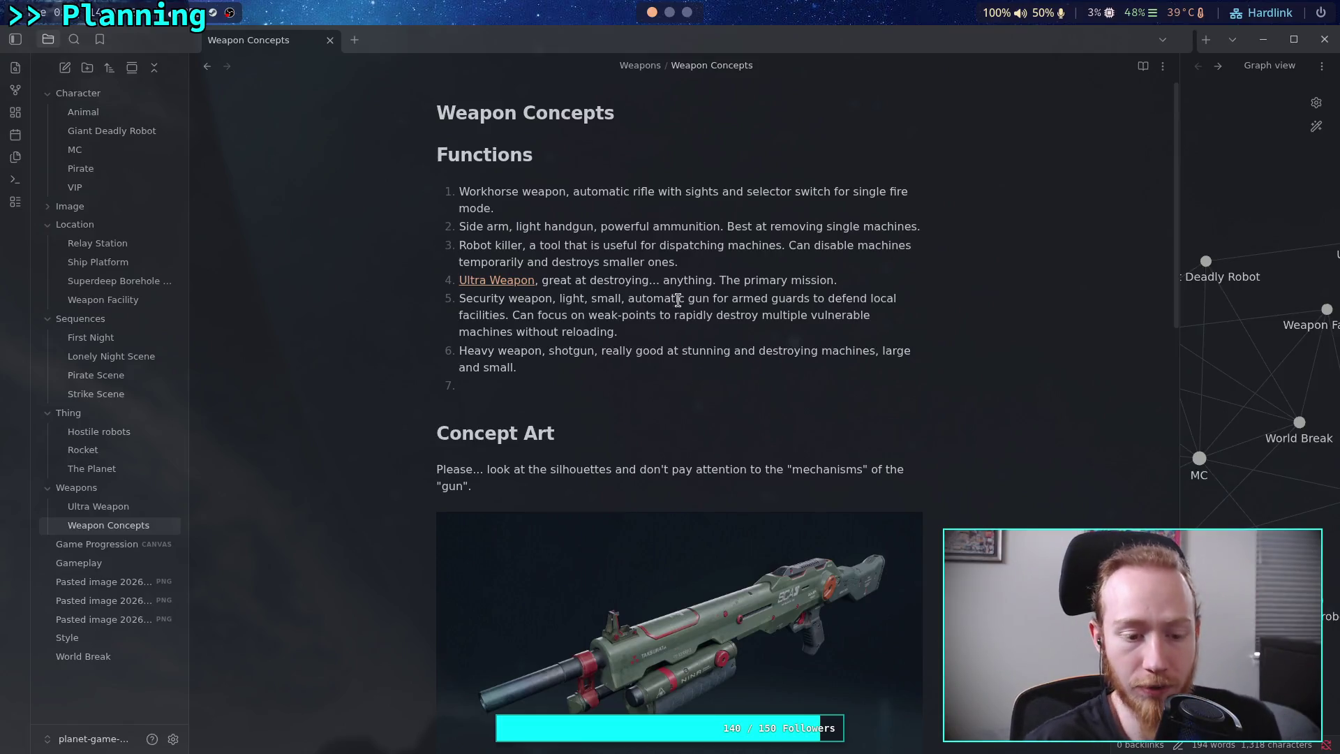
Rename the first pasted image, the shotgun, to shotgun_thing and move it into the Image folder.
click(107, 581)
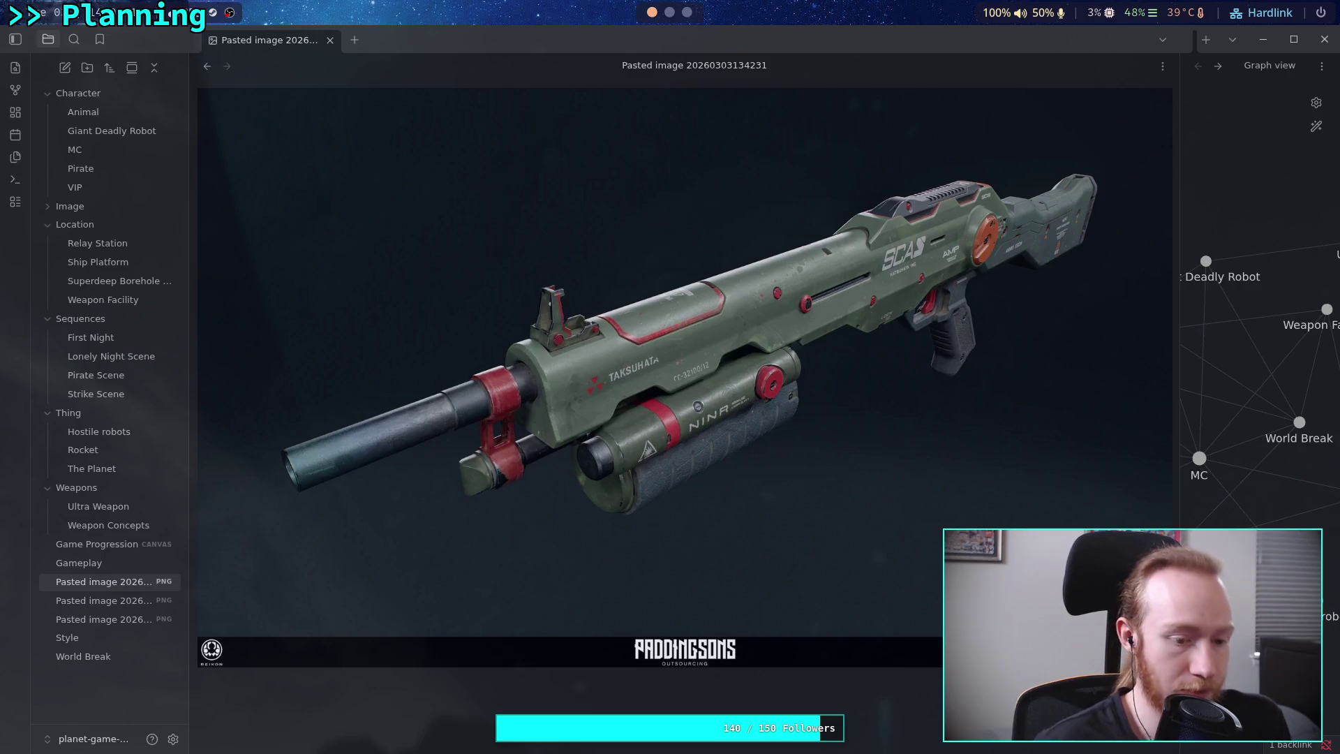
key(F2)
double_click(98, 580)
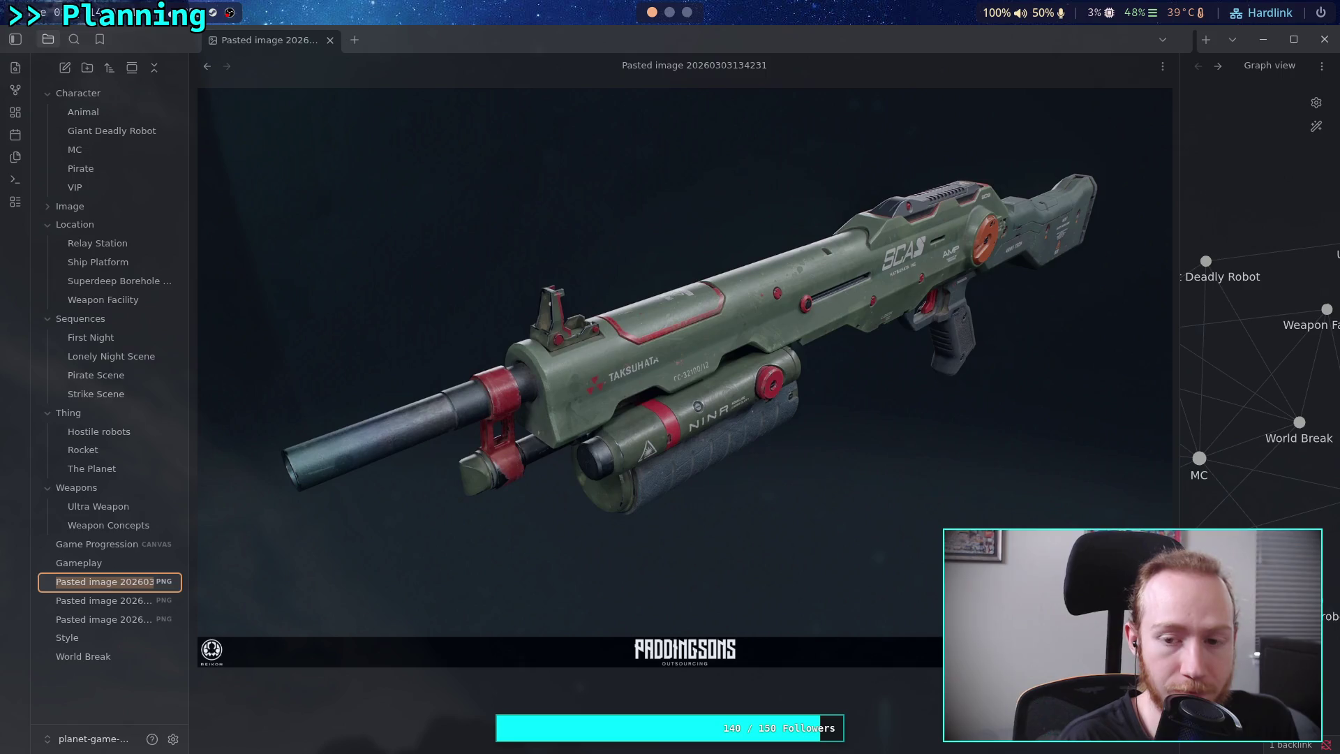
text(shot)
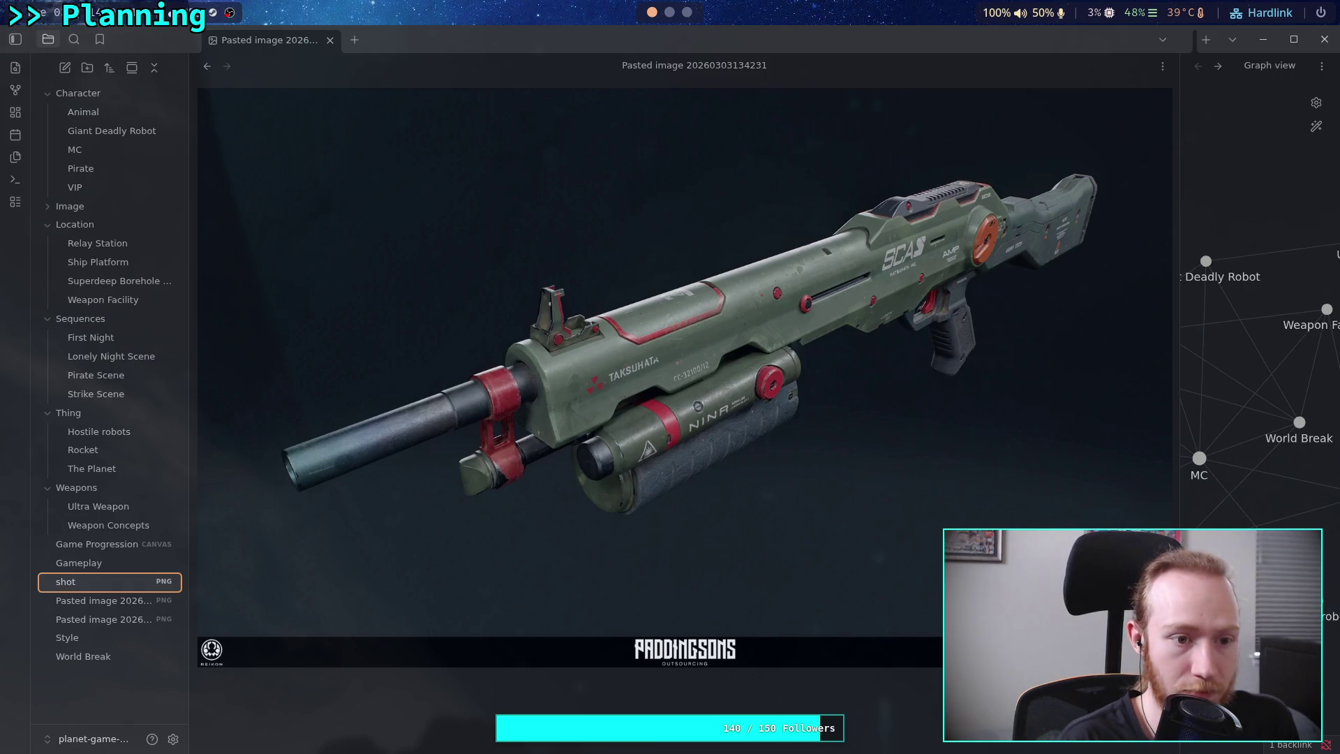
text(gun)
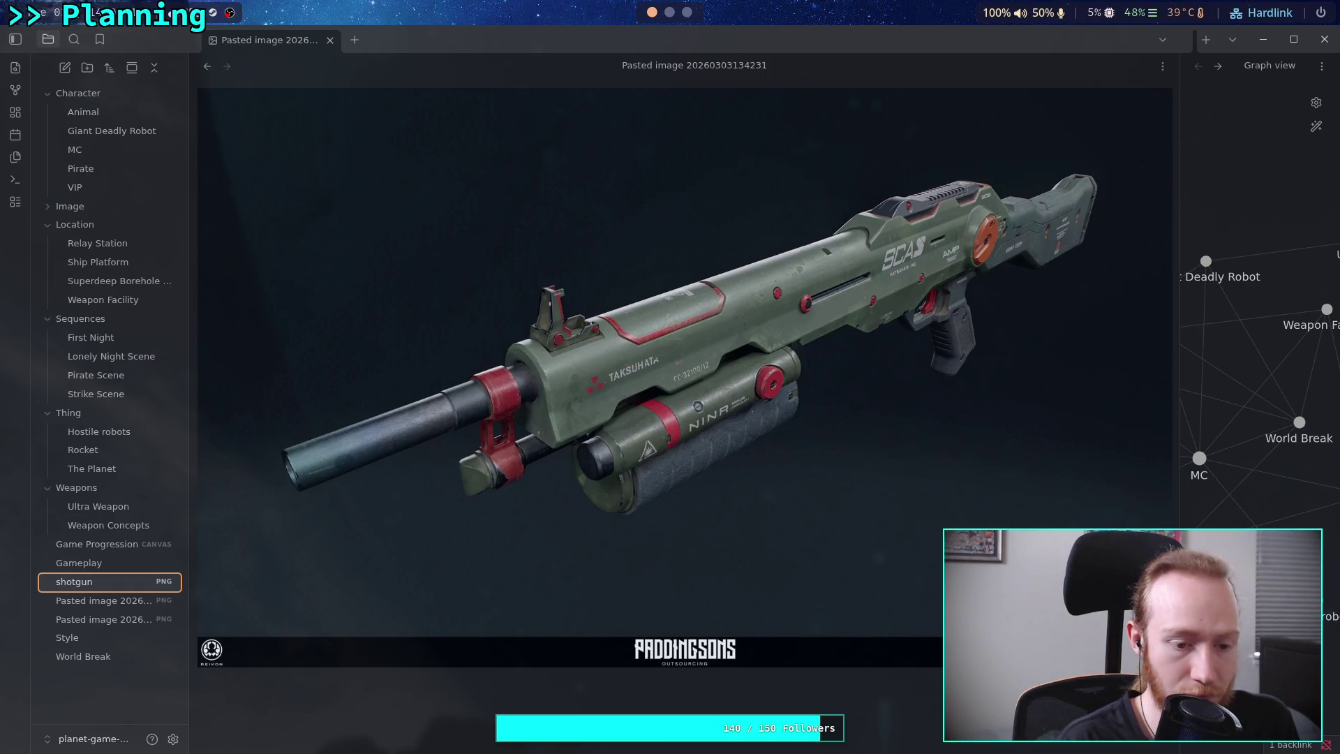
text(_thing)
key(Return)
mouse_move(56, 621)
mouse_down()
mouse_move(116, 434)
mouse_move(95, 208)
mouse_up()
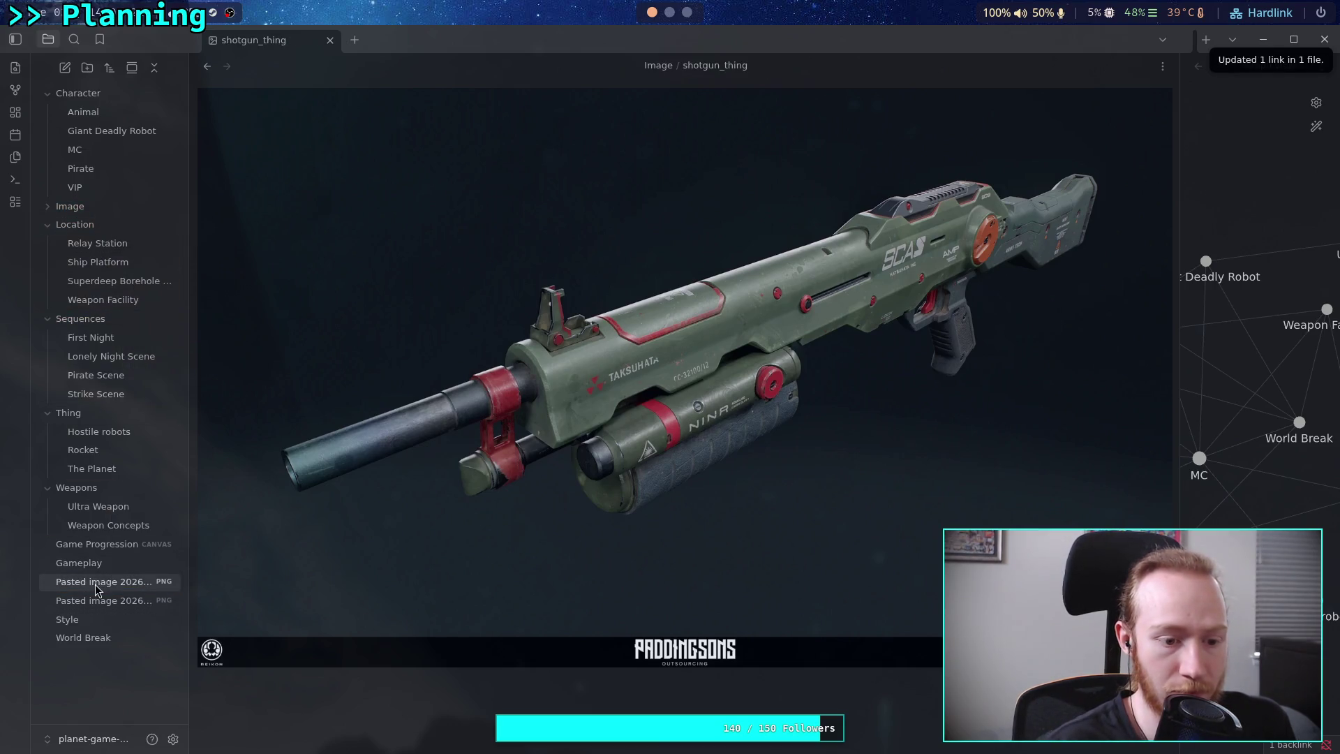
Rename the compact gun image to security_weapon_idea and move it into the Image folder.
click(87, 587)
key(F2)
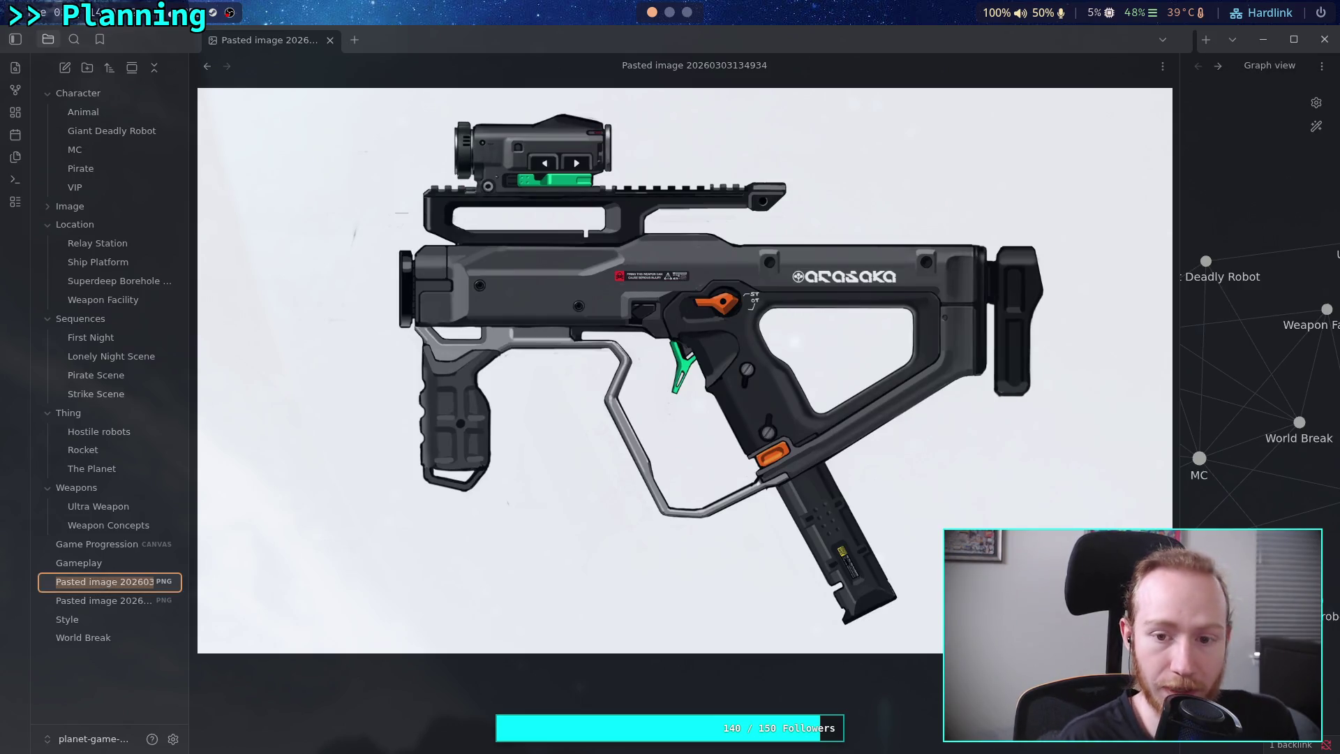
text(security)
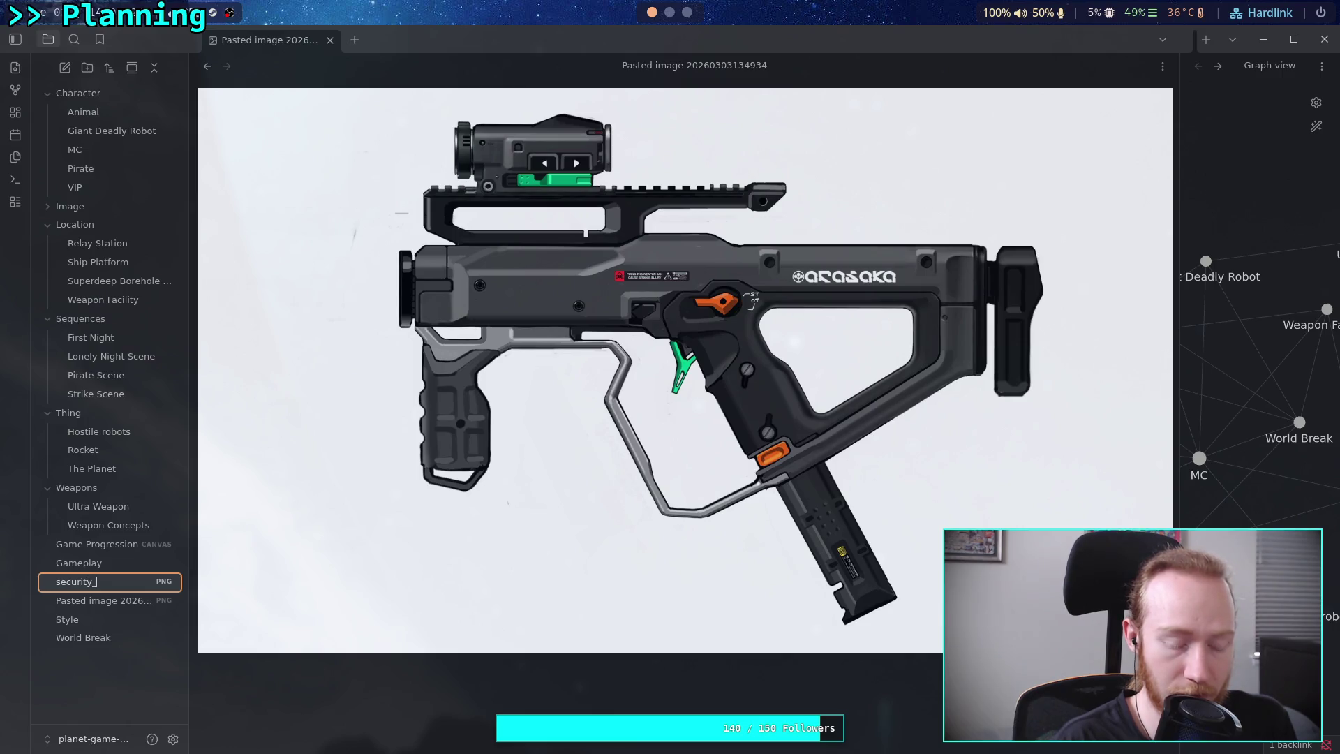
text(eapon_ide)
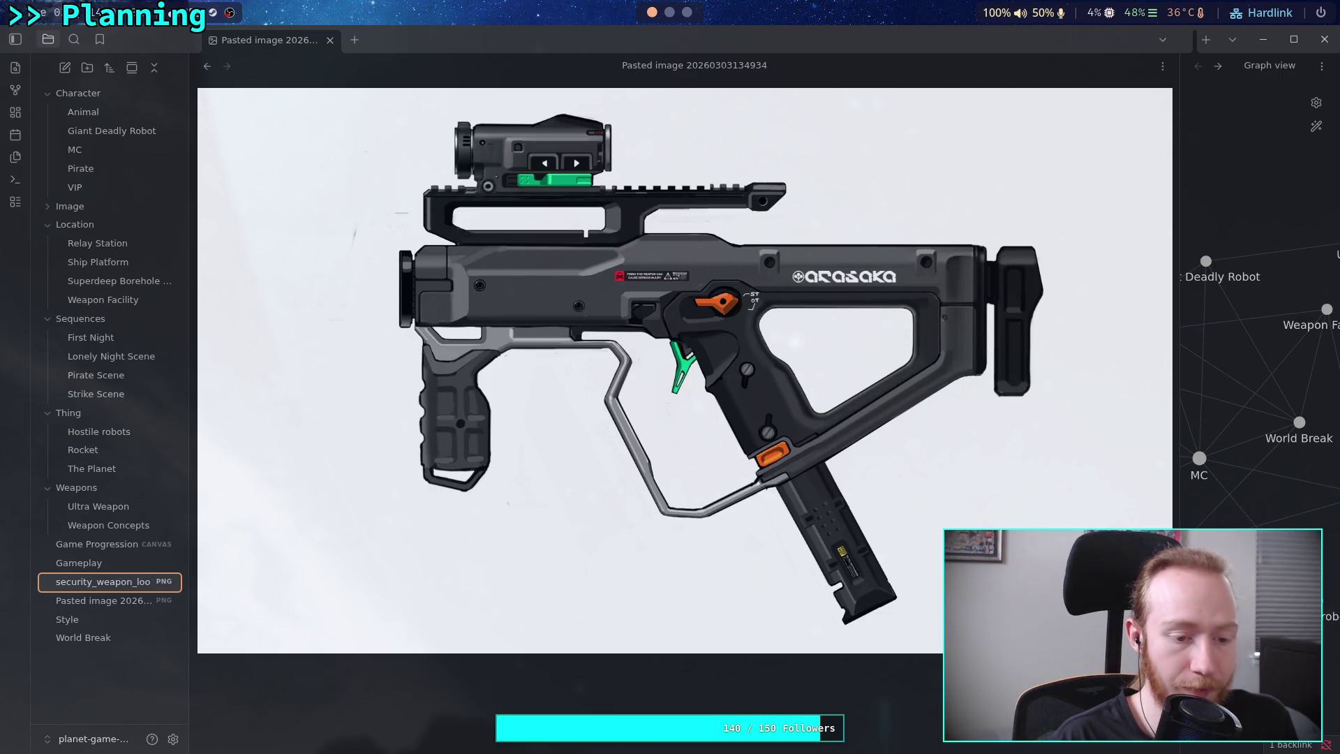
text(a)
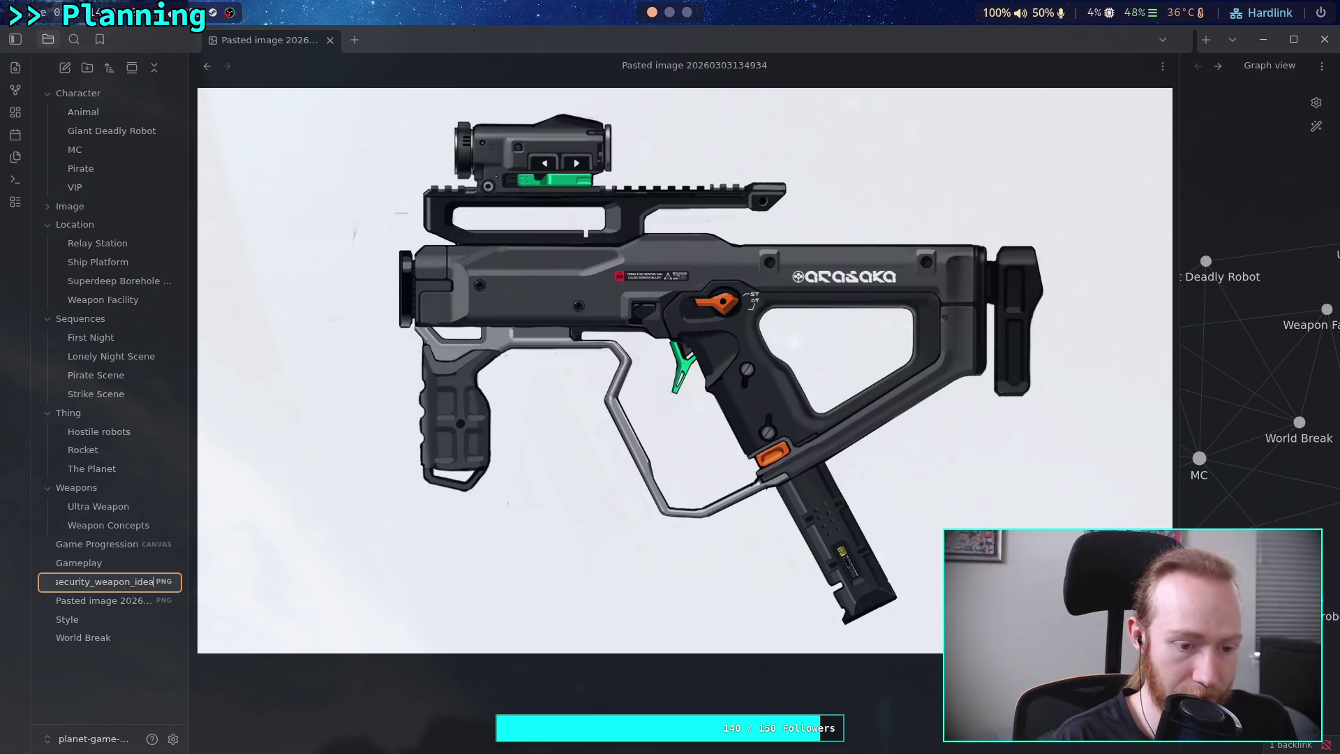
key(Return)
mouse_move(70, 602)
mouse_down()
mouse_move(88, 452)
mouse_move(76, 207)
mouse_up()
Rename the red ring tool image to tool_weapon_idea and move it into the Image folder.
click(104, 583)
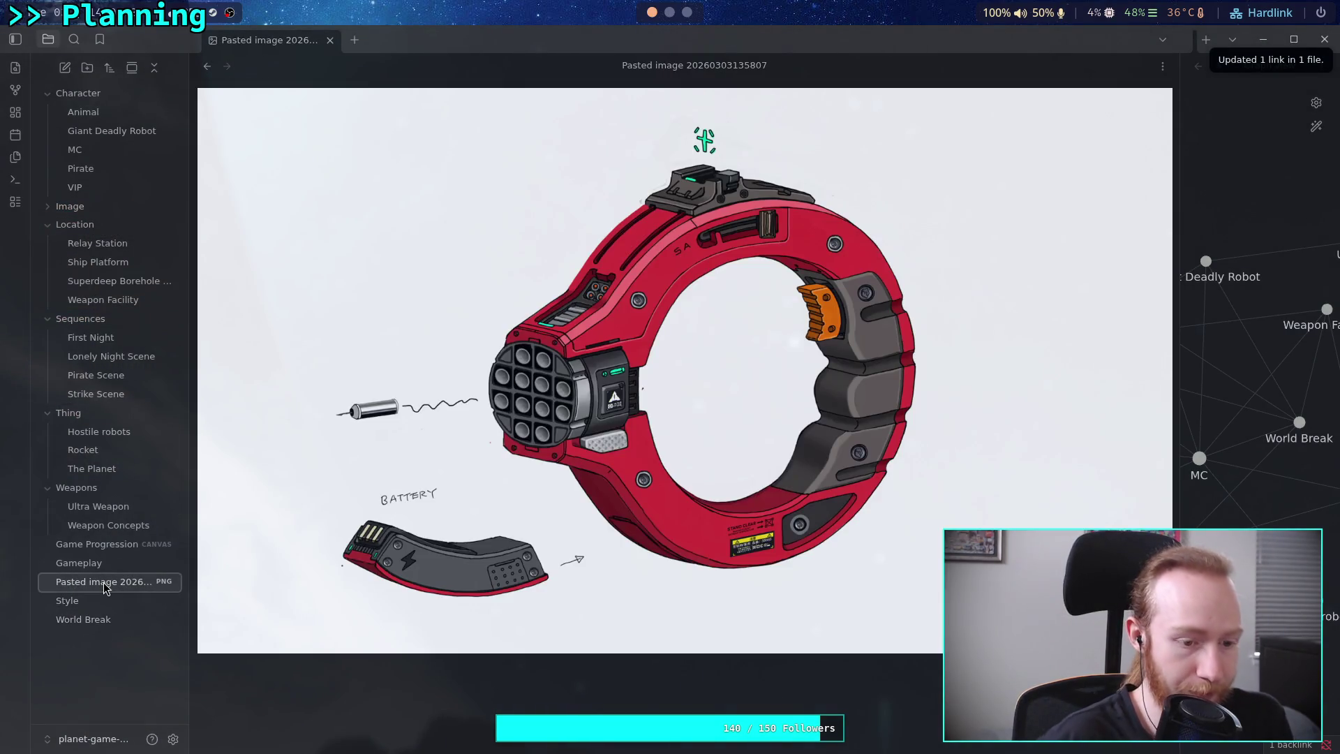
key(F2)
text(tool_)
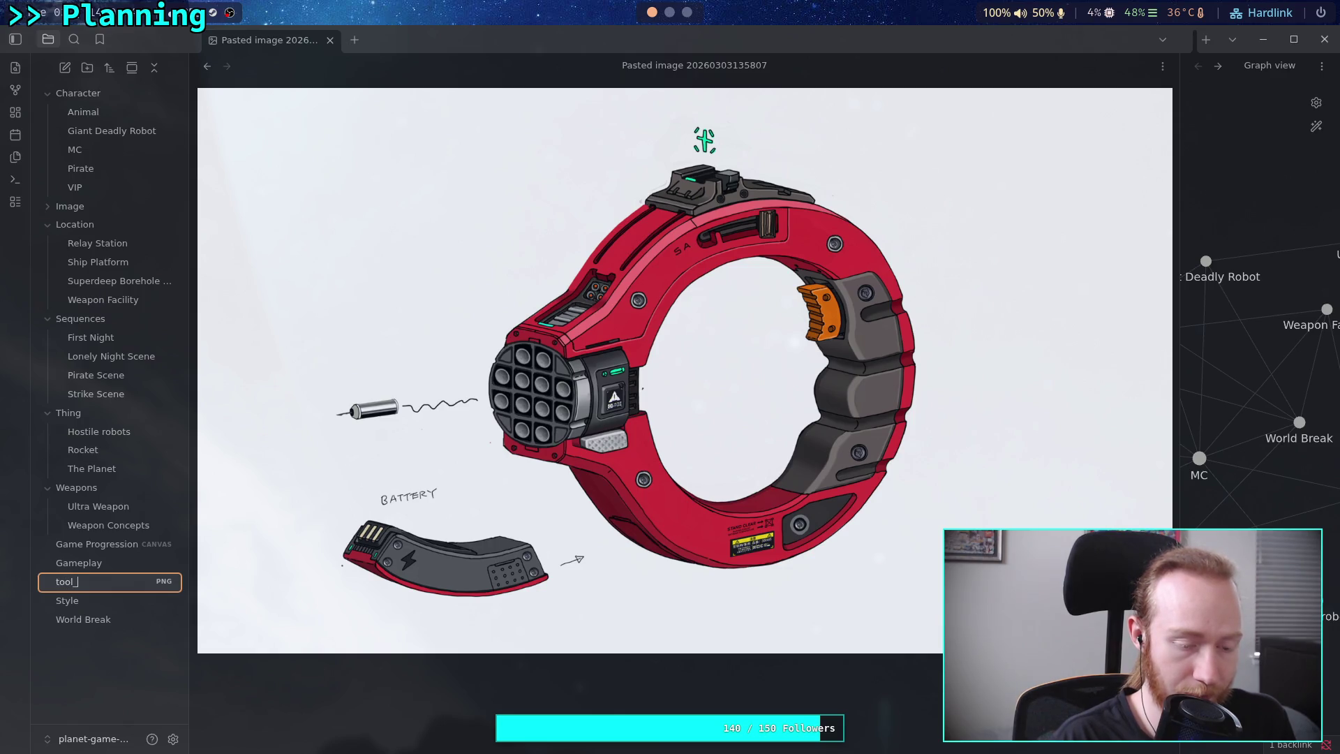
text(weapon_ide)
key(Return)
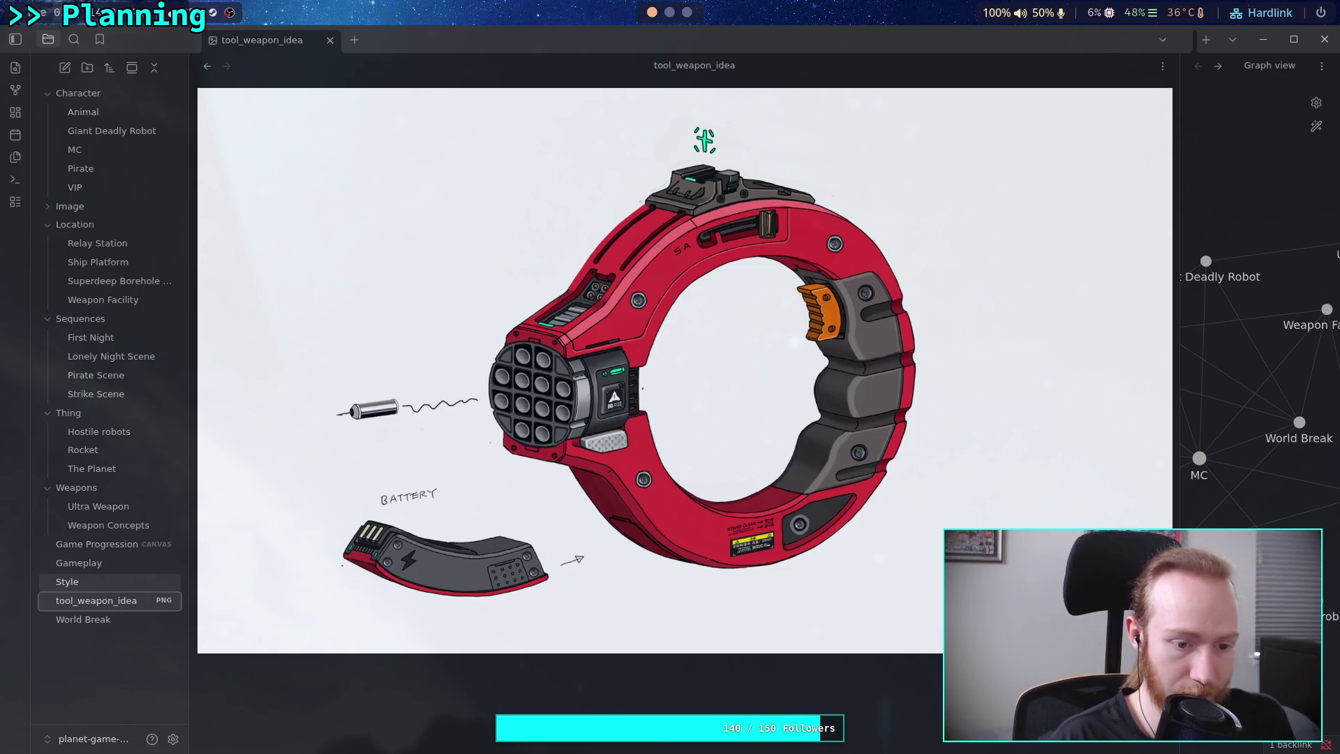
drag(66, 601, 95, 209)
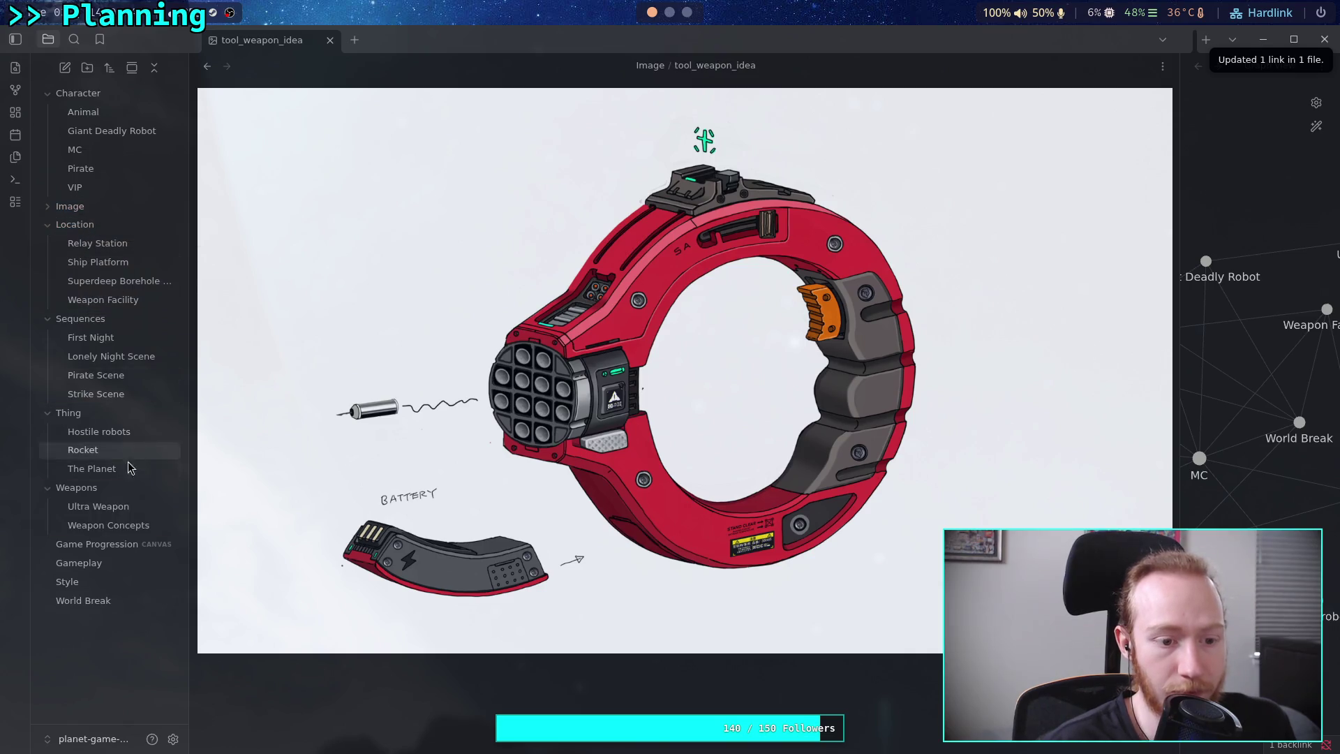
click(129, 525)
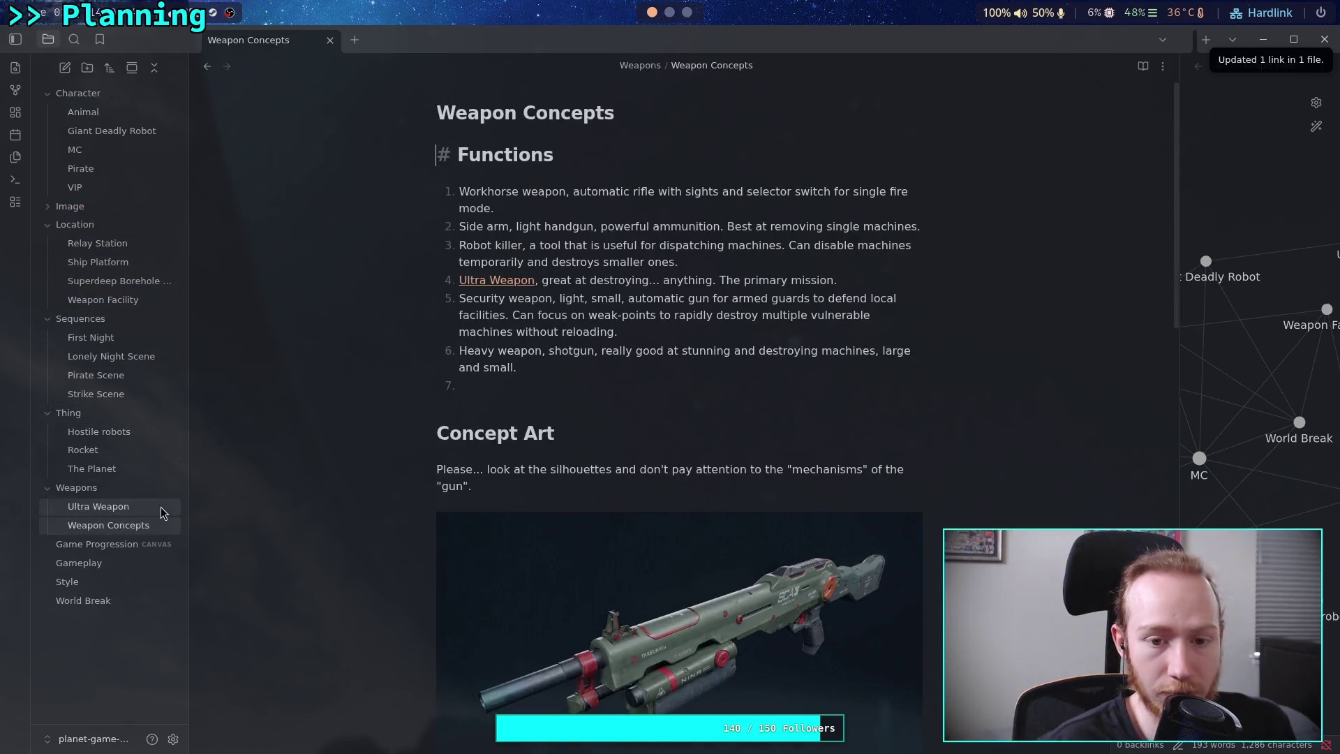
Reread the security weapon, robot killer and heavy weapon entries, then switch to the ArtStation browser window.
click(542, 383)
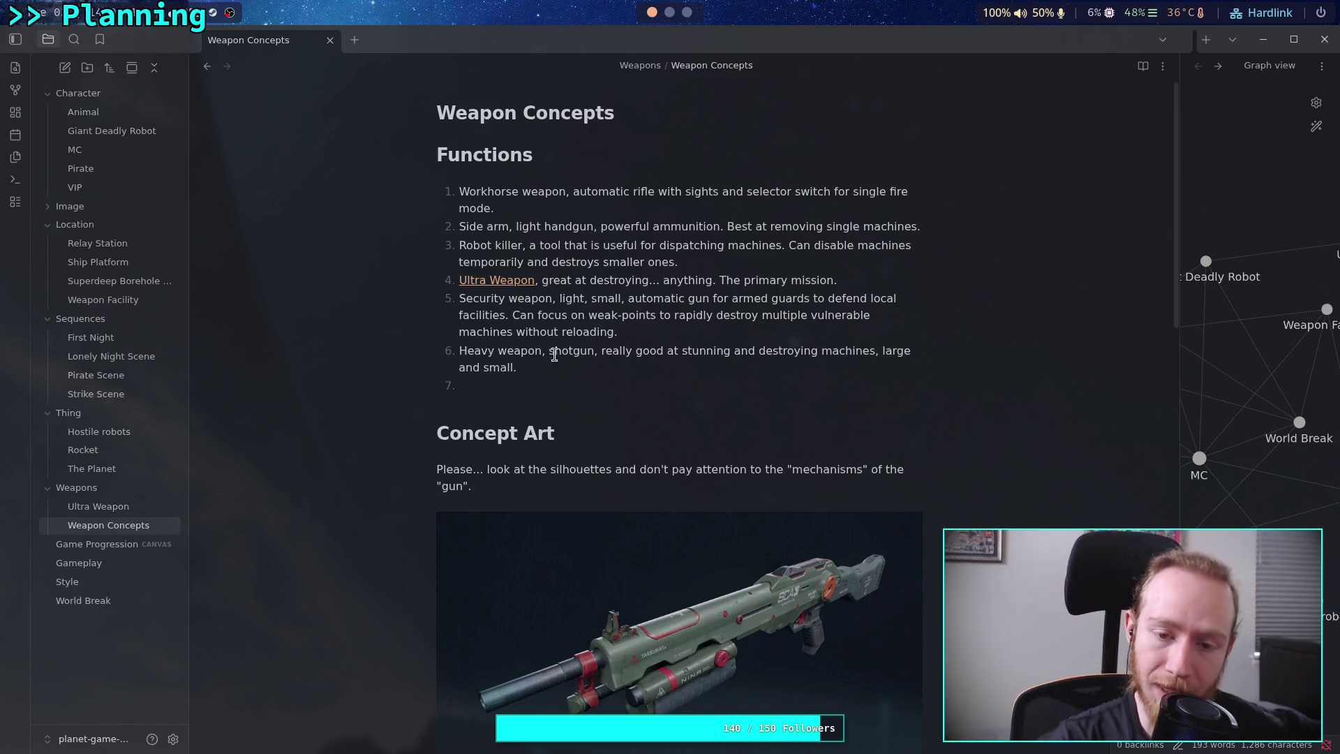
drag(457, 299, 617, 333)
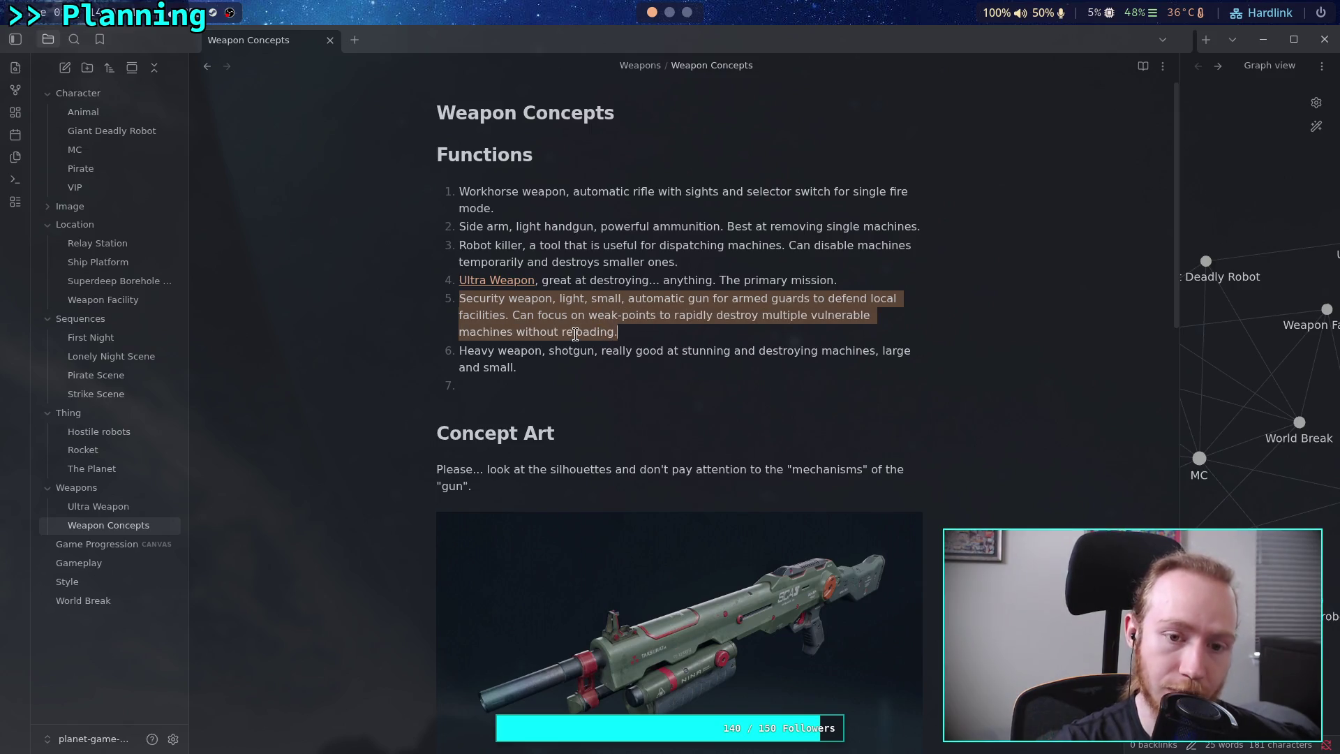
drag(456, 245, 682, 263)
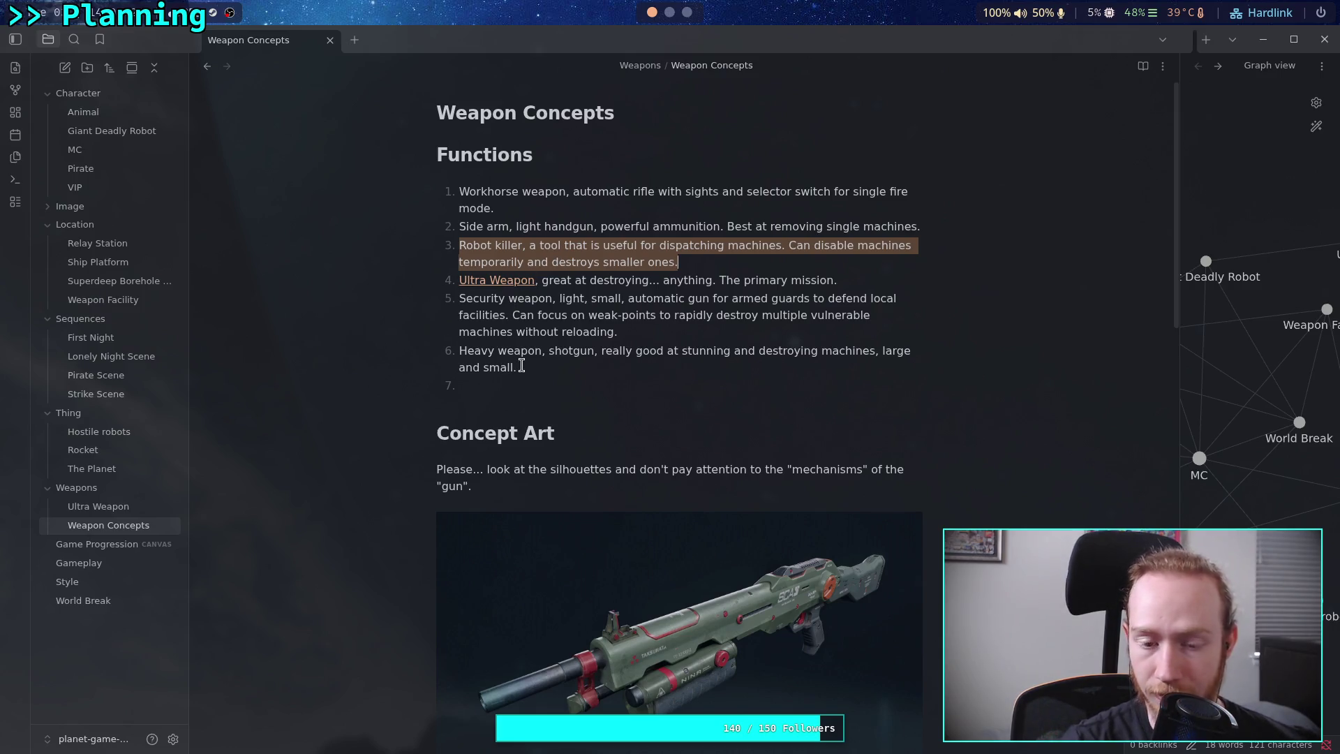
drag(517, 367, 459, 355)
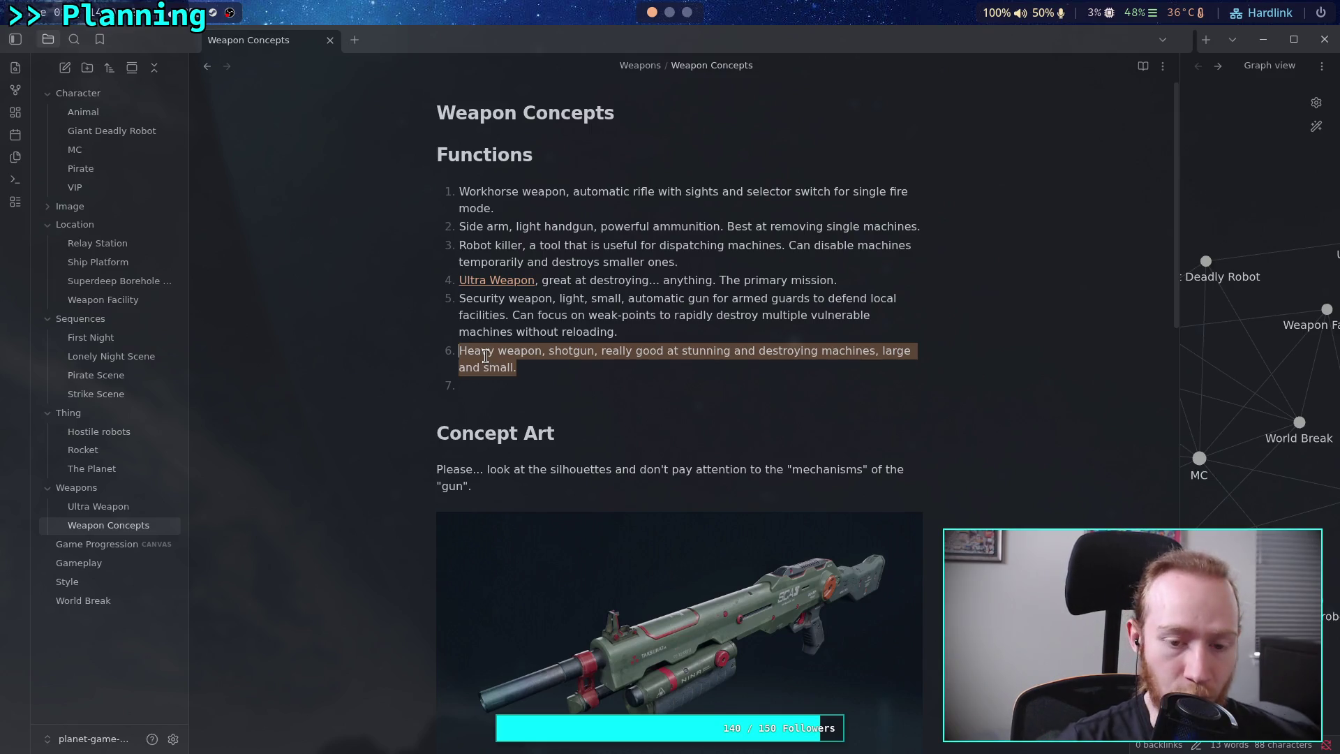
click(497, 390)
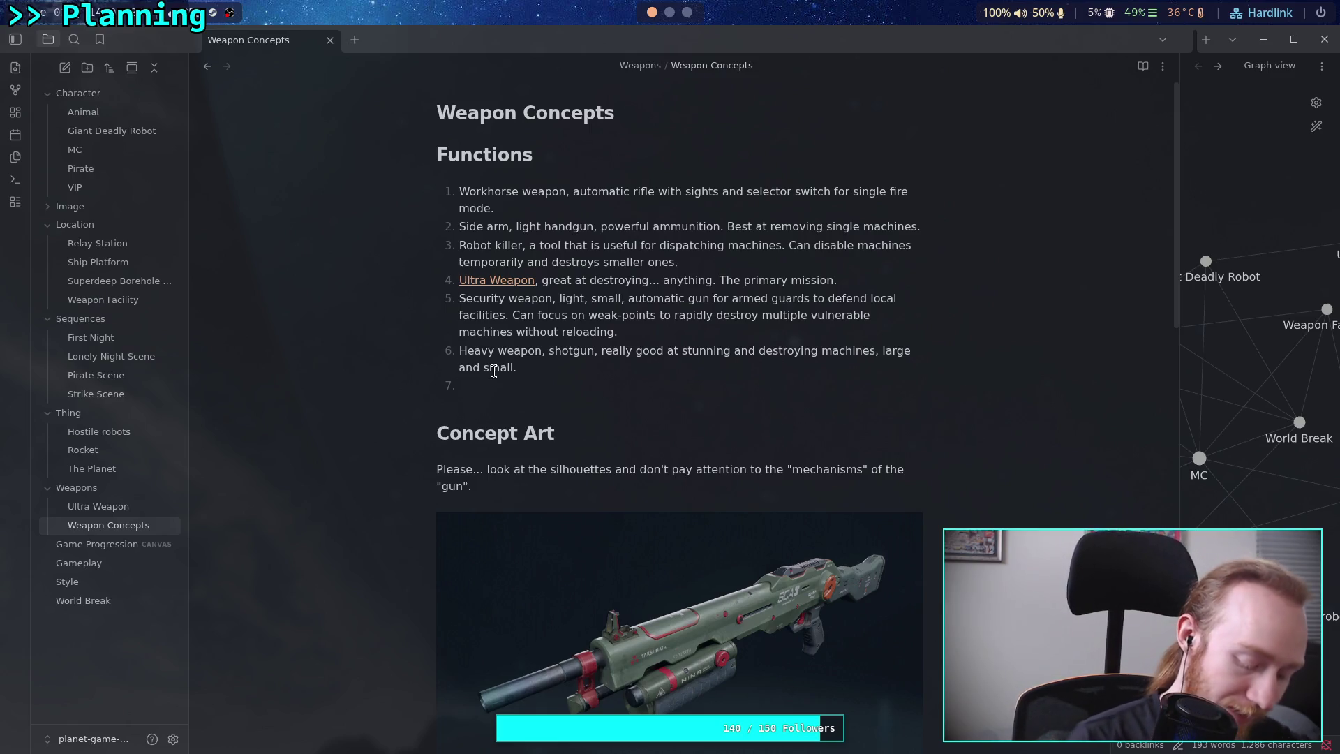
key(alt+Tab)
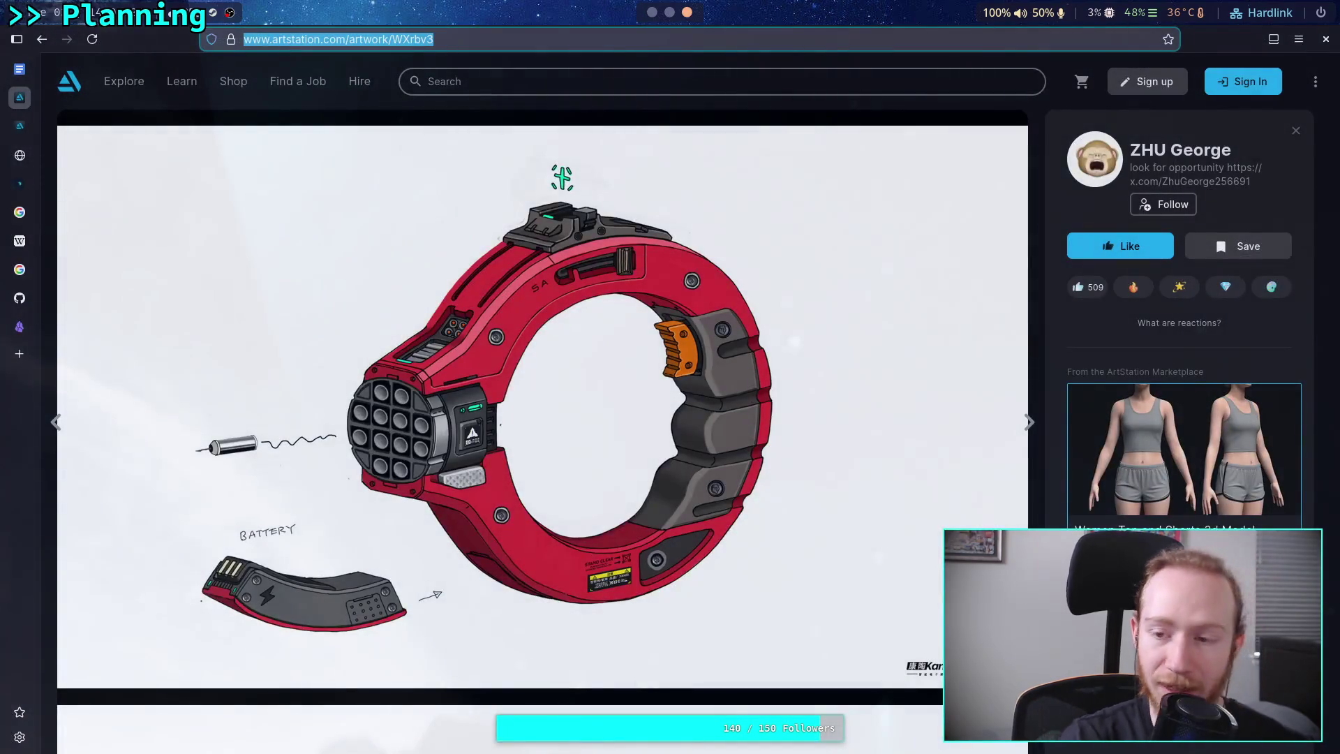
From the weapons search results, glance at the prototype jet artwork, then open the three coloured swords artwork.
click(42, 39)
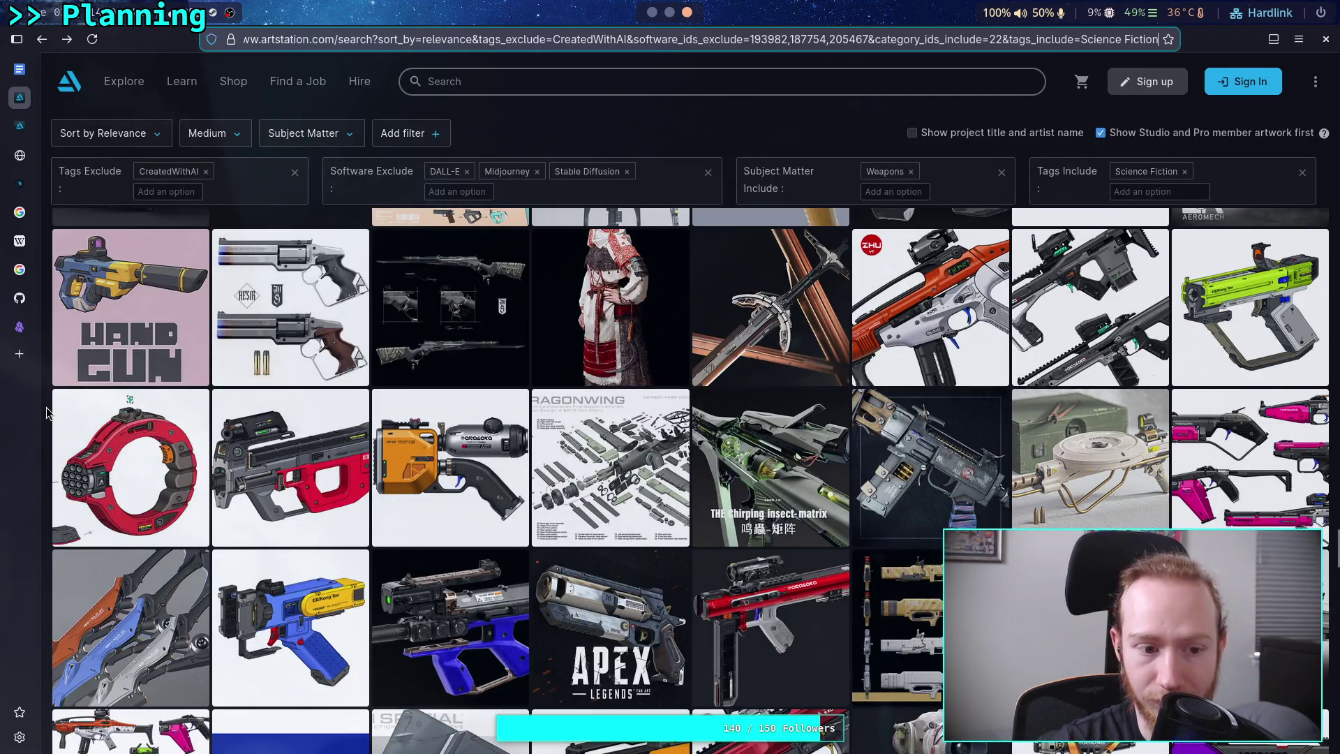
scroll(44, 413, down, 5)
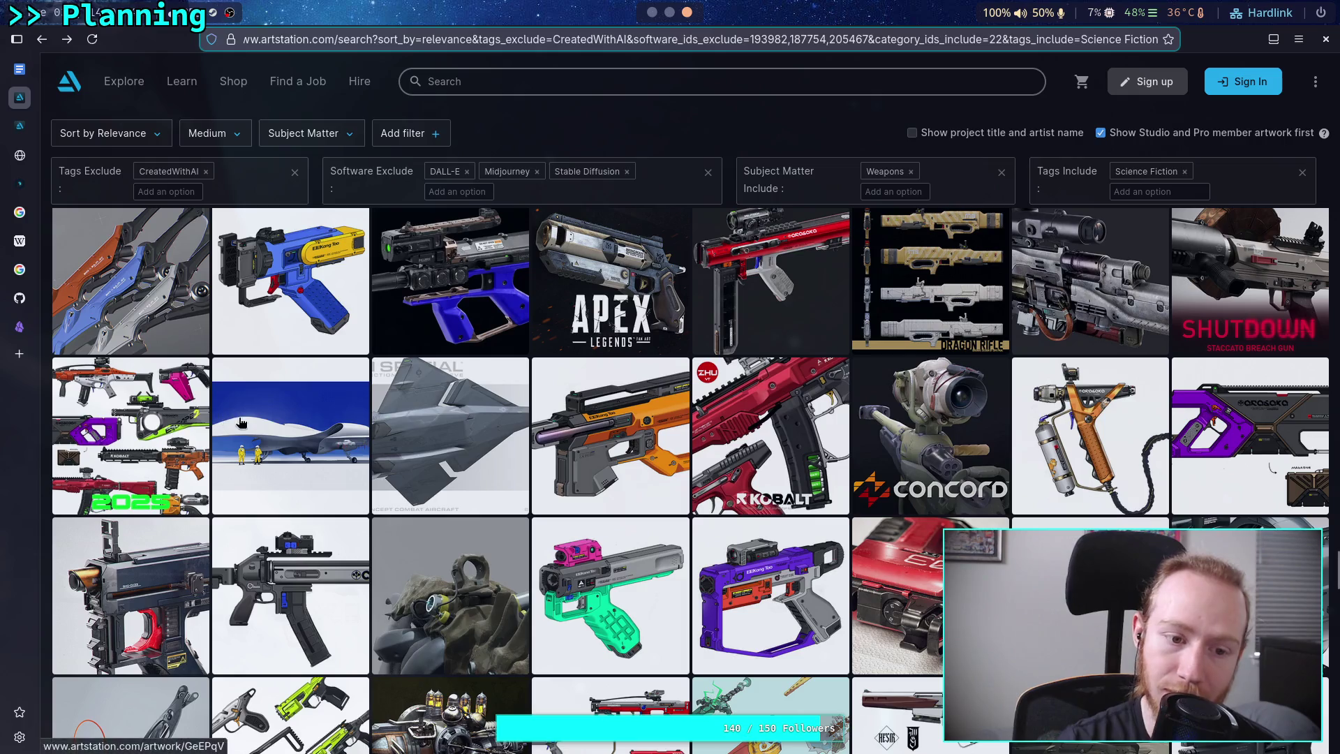
click(222, 434)
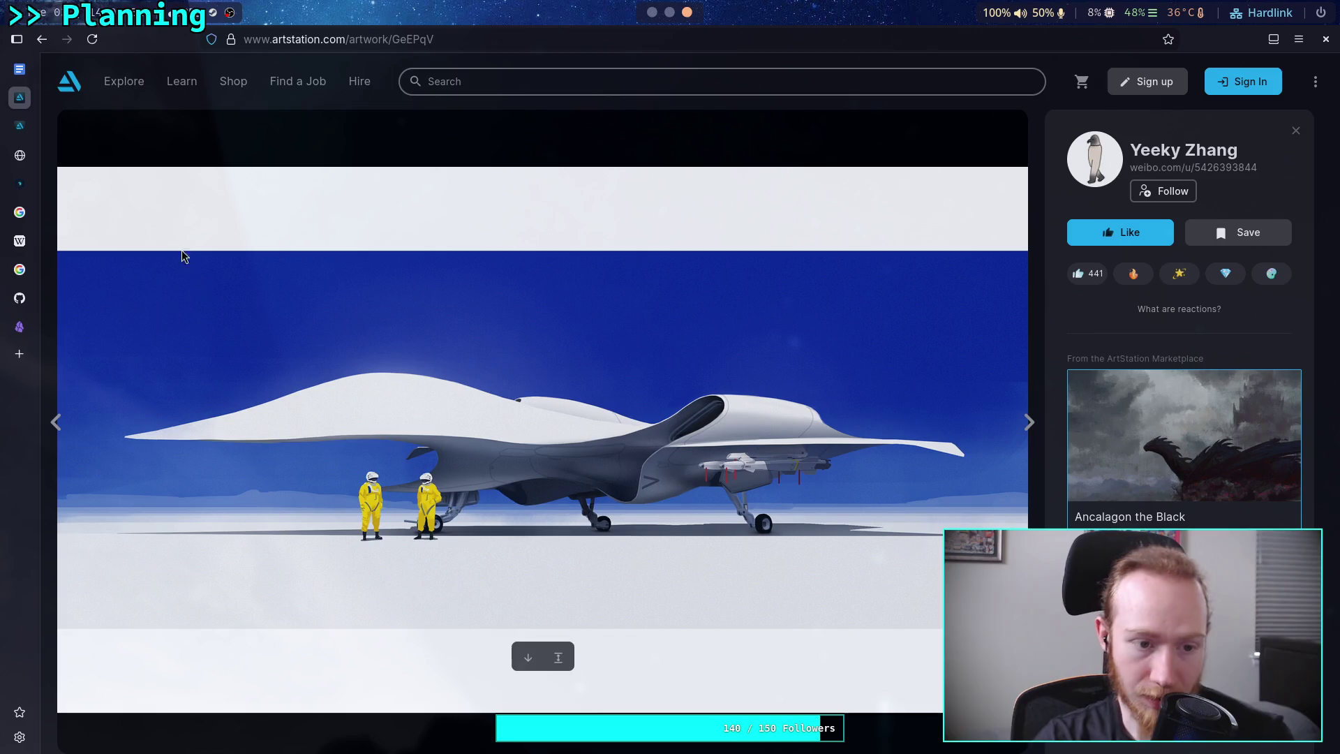
click(42, 44)
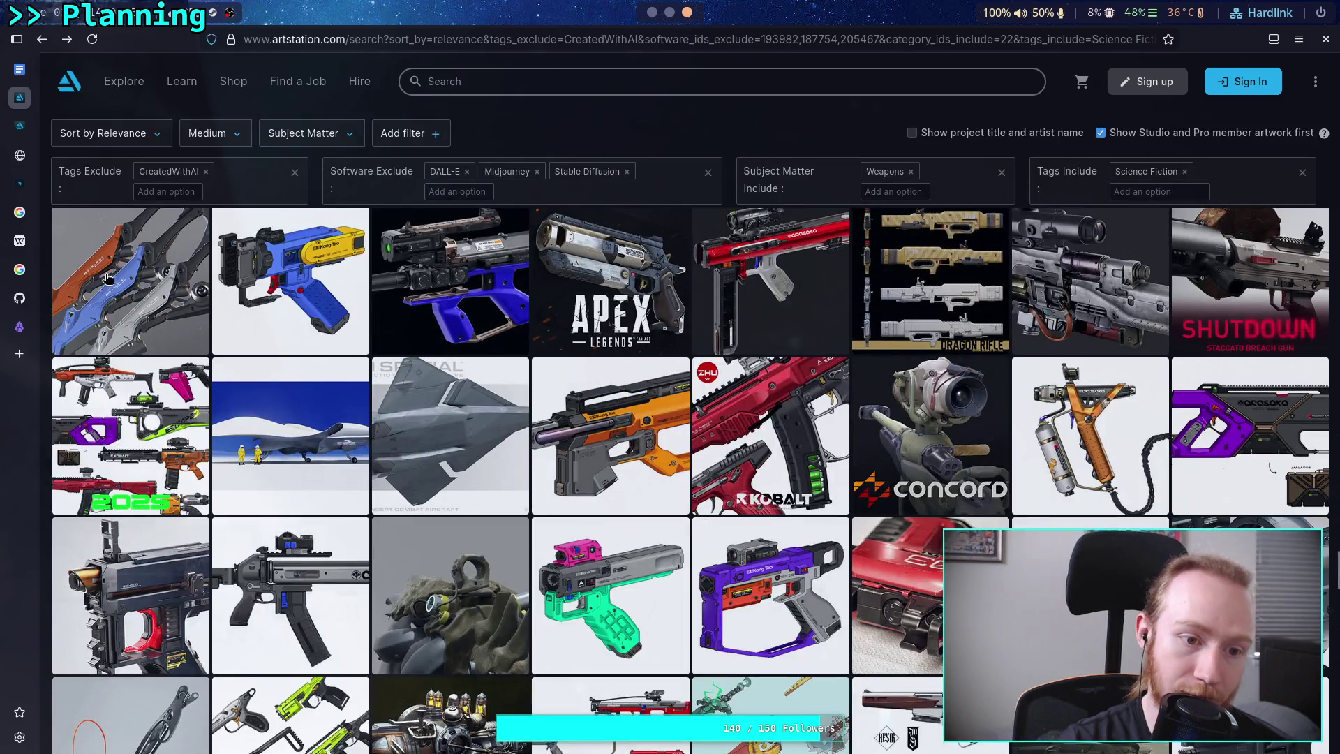
click(115, 273)
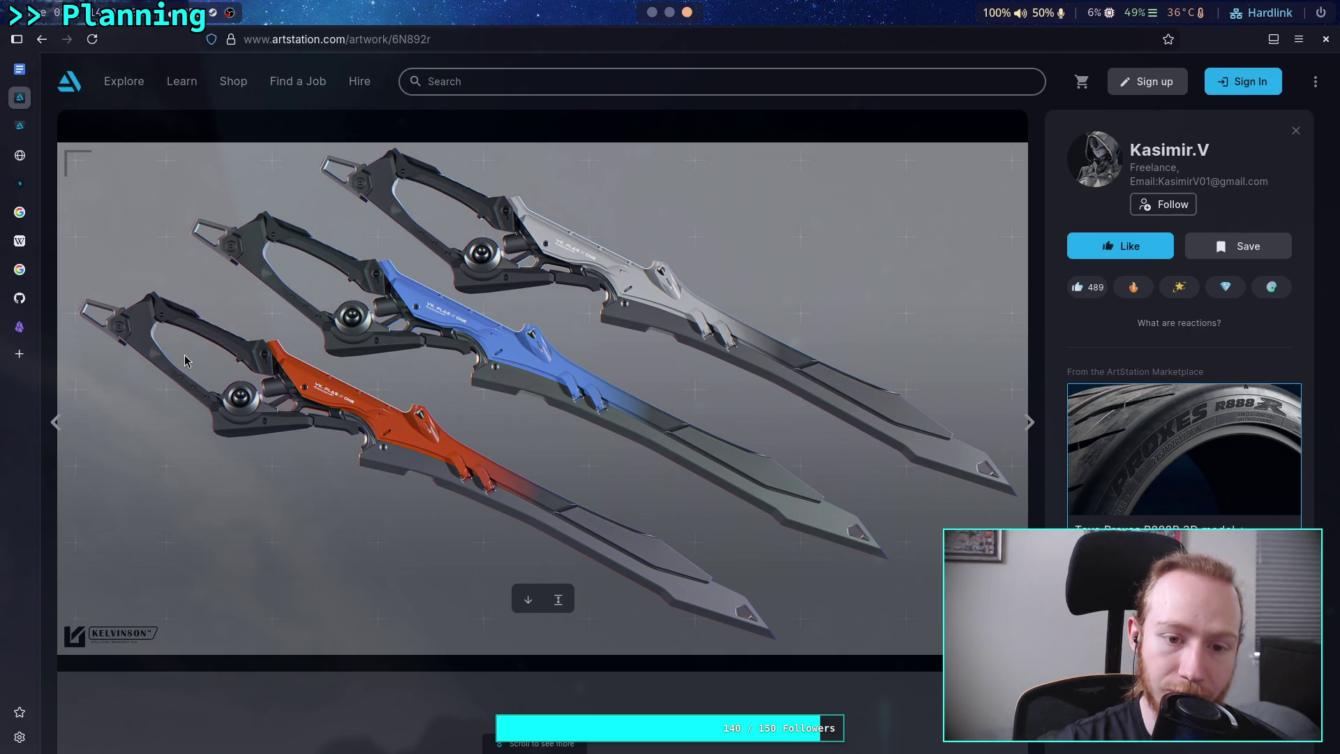
Scroll through the red, blue and silver sword renders and the sidebar tags.
scroll(184, 361, down, 5)
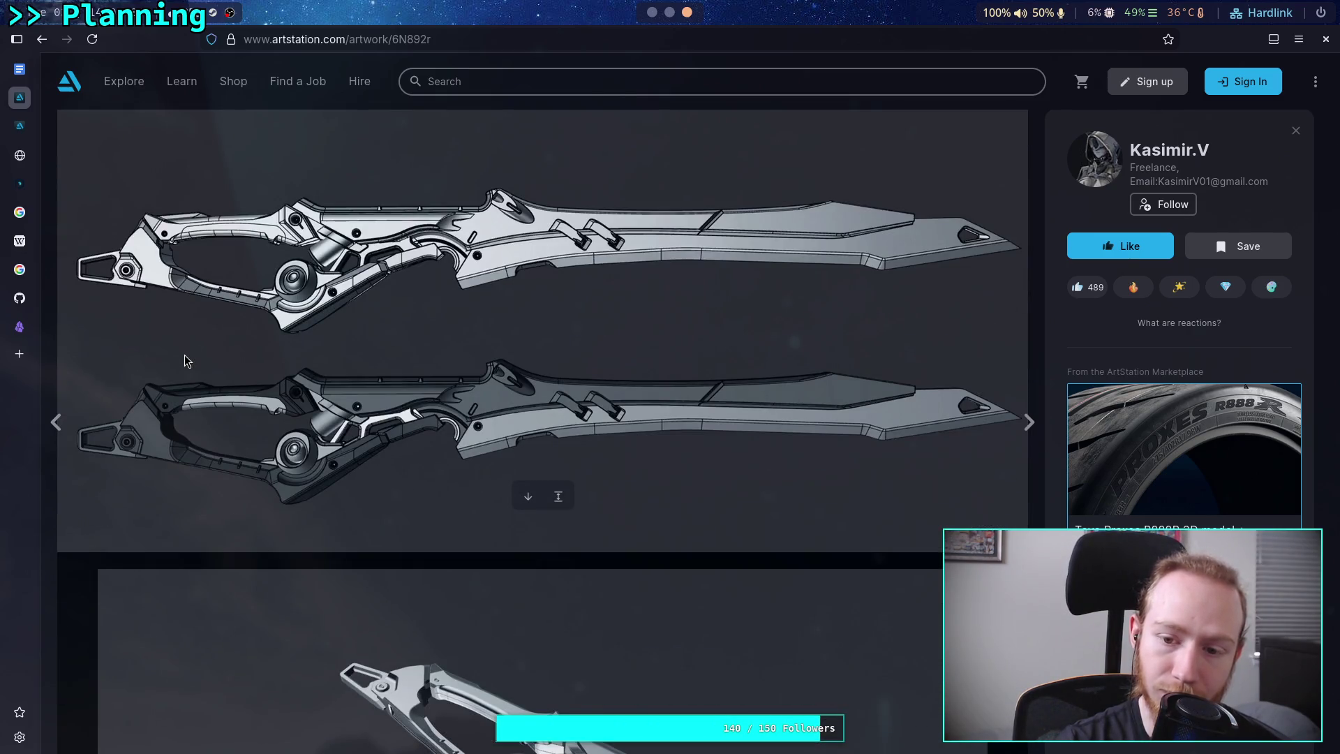
scroll(184, 361, down, 10)
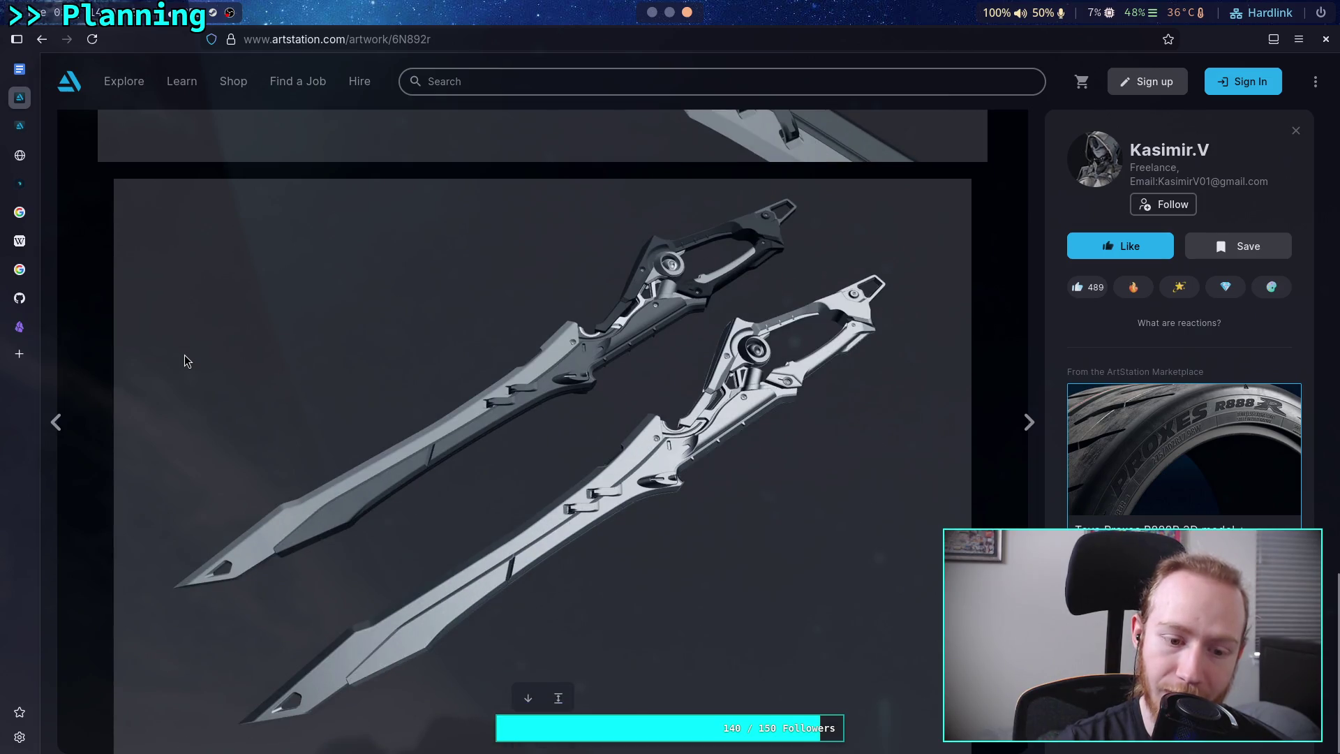
scroll(184, 361, up, 10)
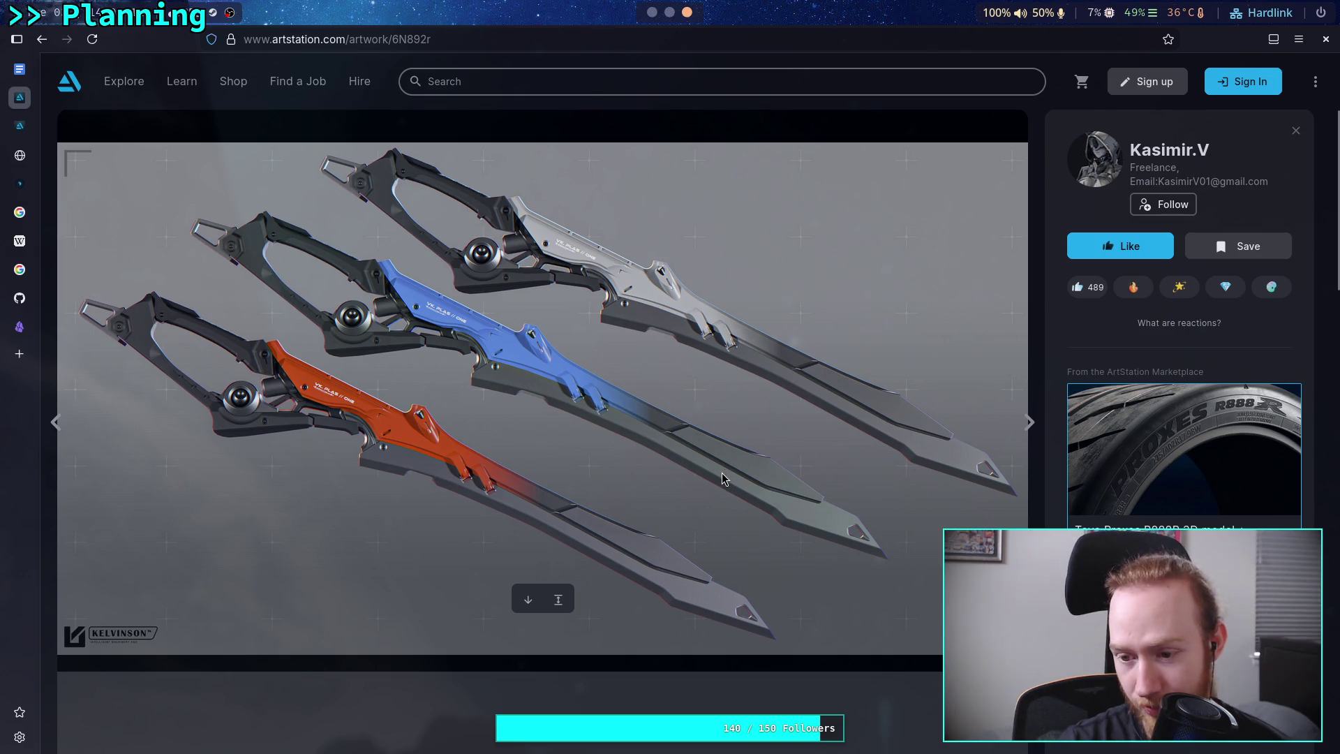
scroll(723, 479, down, 10)
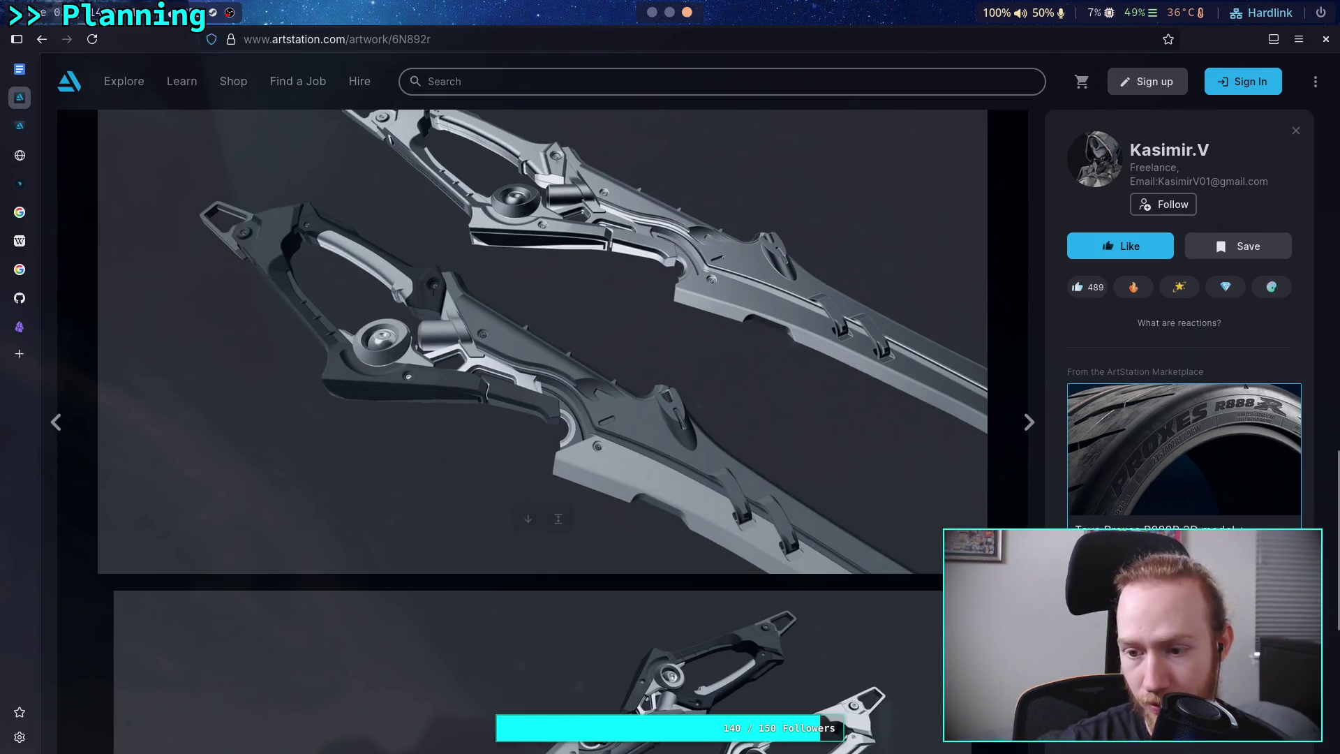
scroll(1180, 349, down, 6)
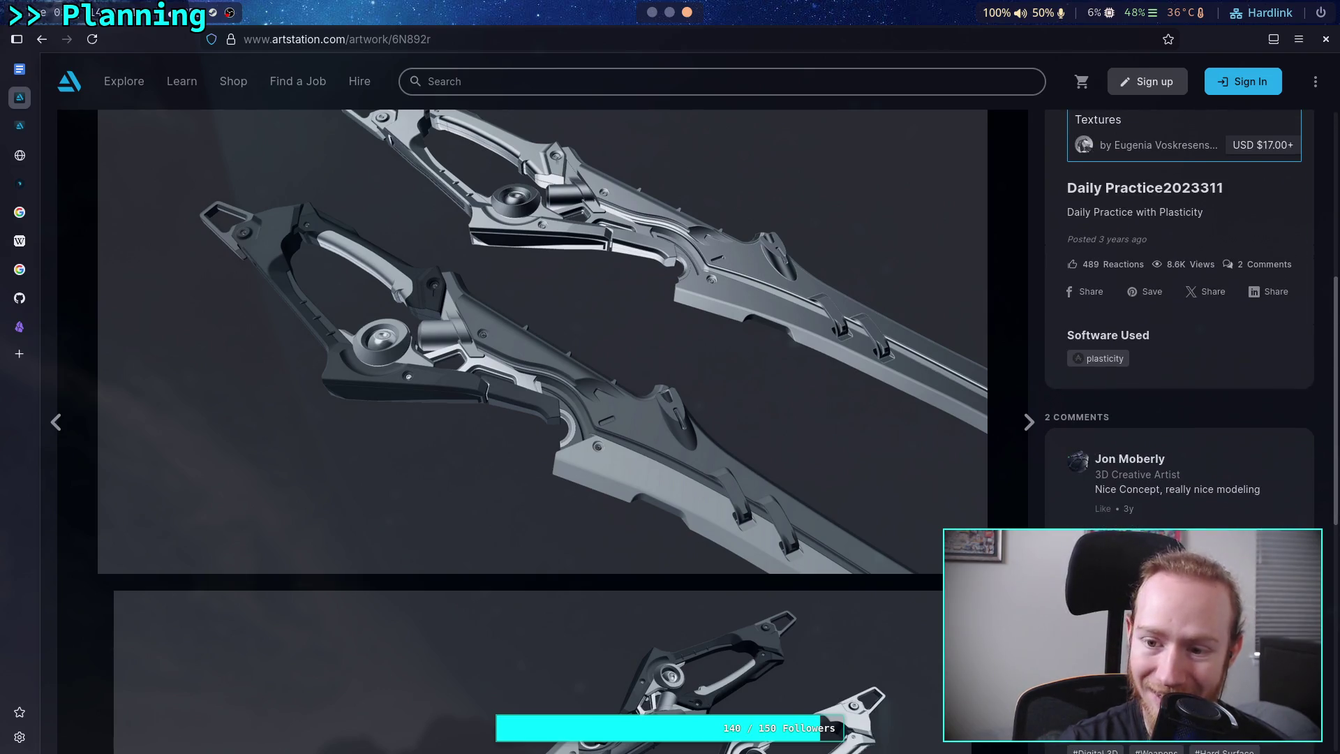
scroll(1180, 314, down, 3)
scroll(1180, 349, down, 4)
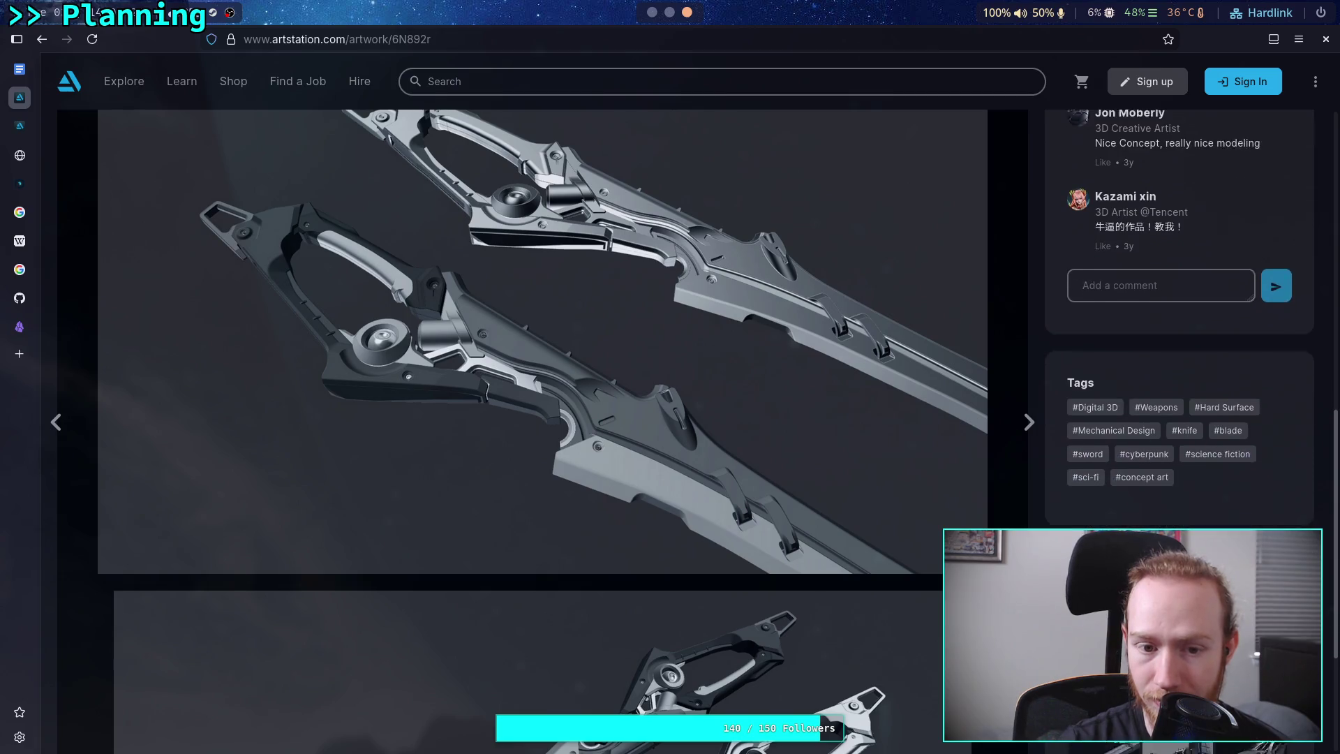
scroll(1180, 349, down, 1)
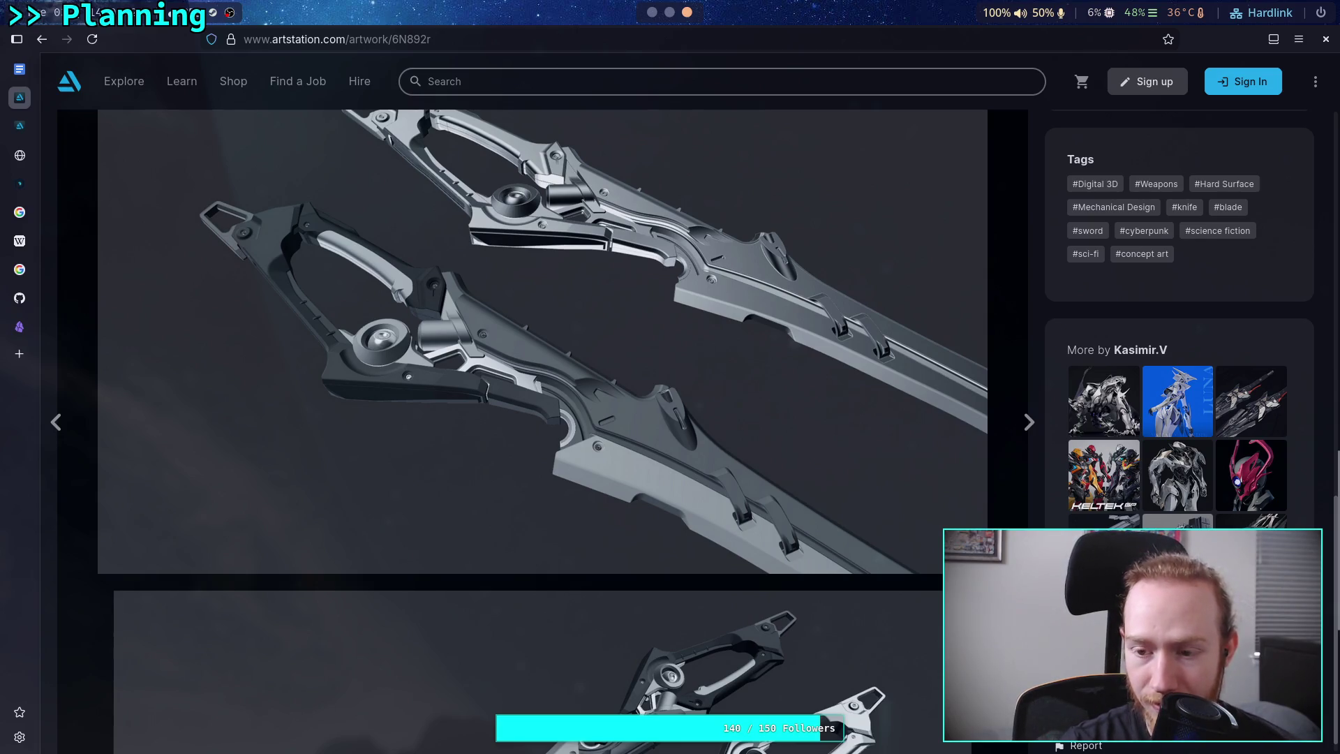
scroll(810, 593, down, 5)
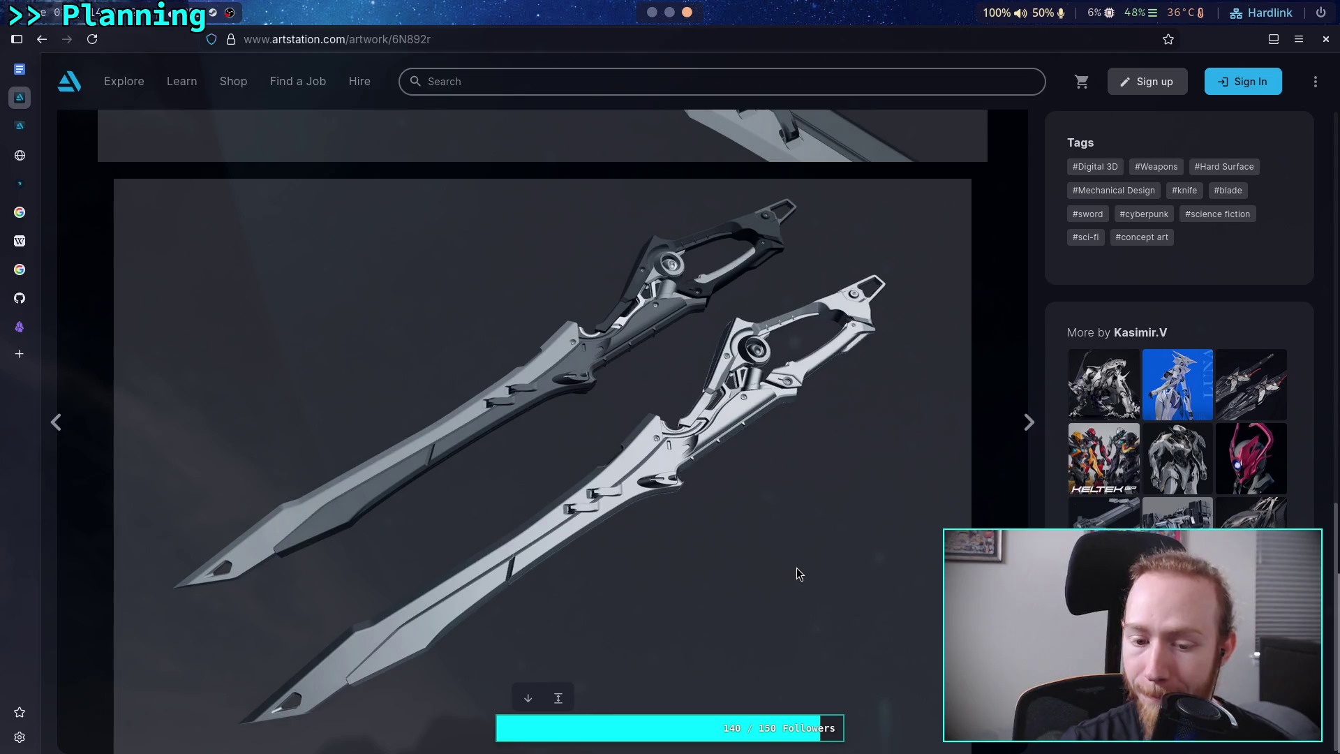
scroll(797, 567, down, 5)
scroll(797, 564, down, 5)
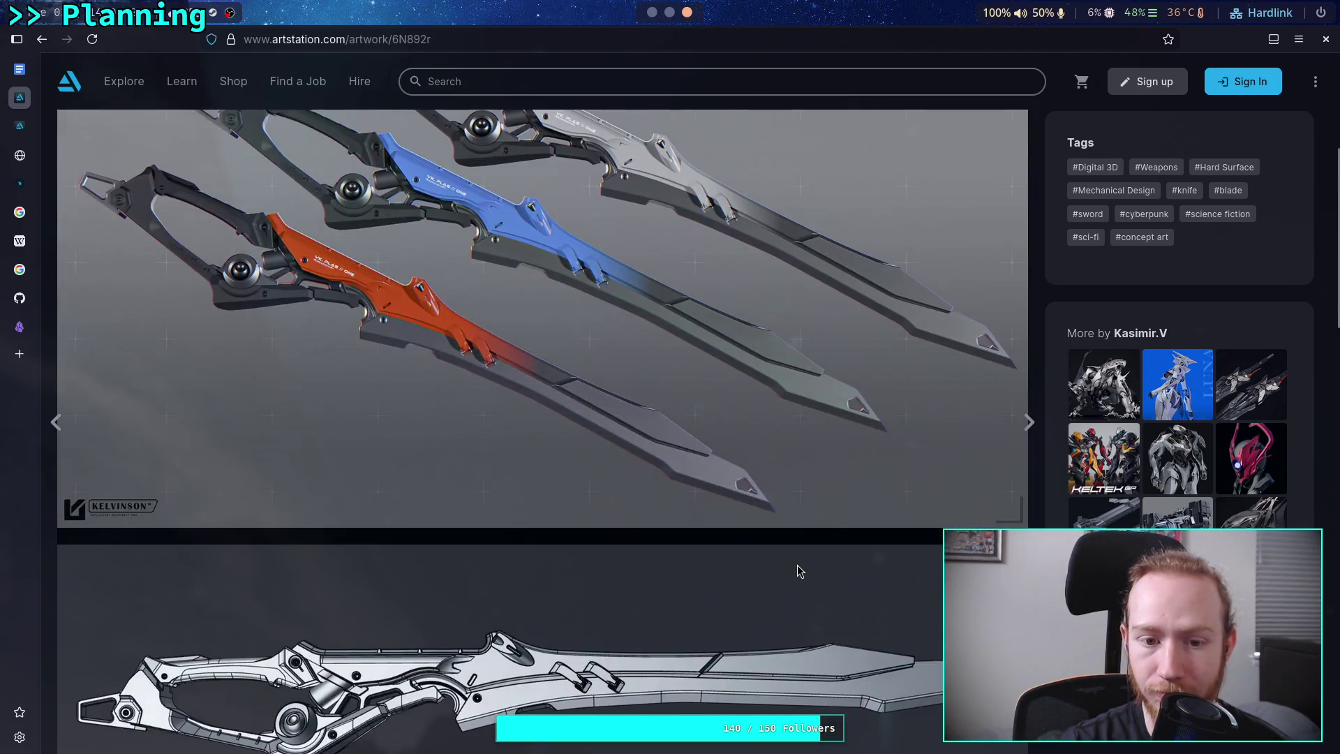
scroll(797, 564, down, 10)
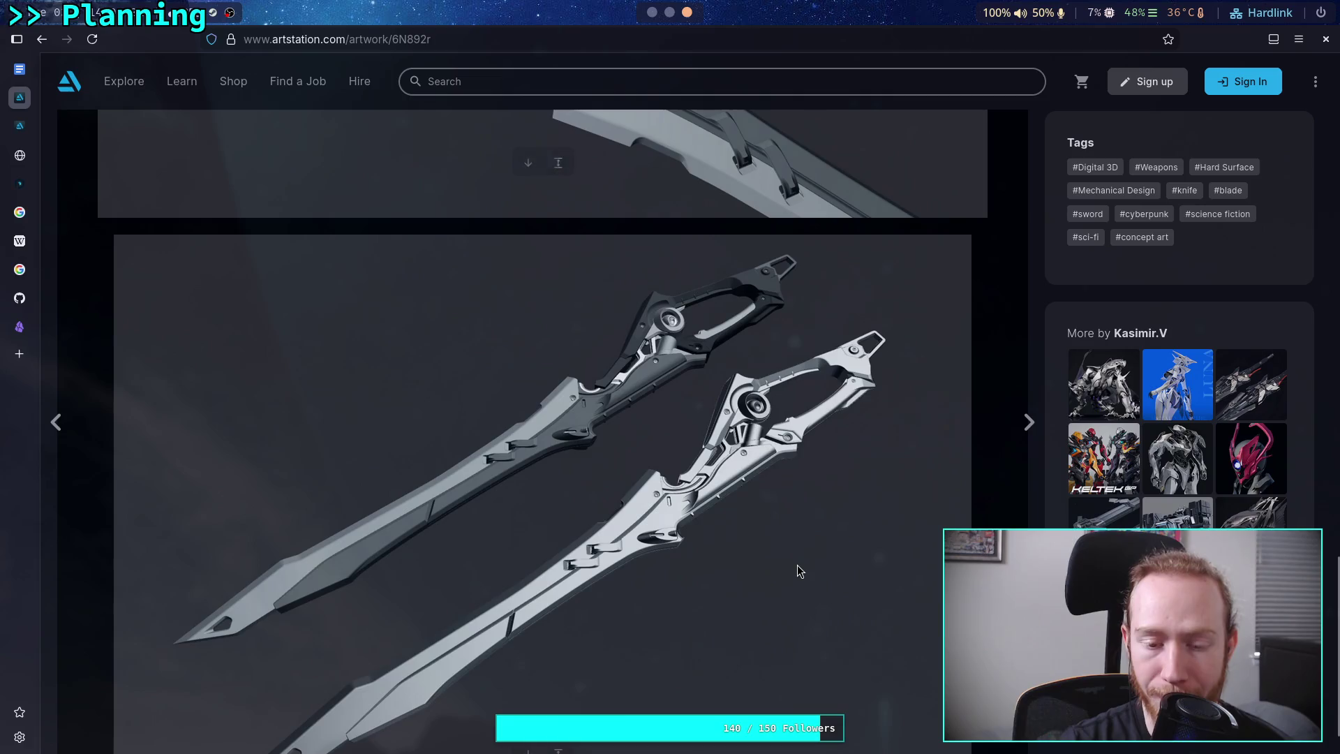
scroll(797, 571, down, 1)
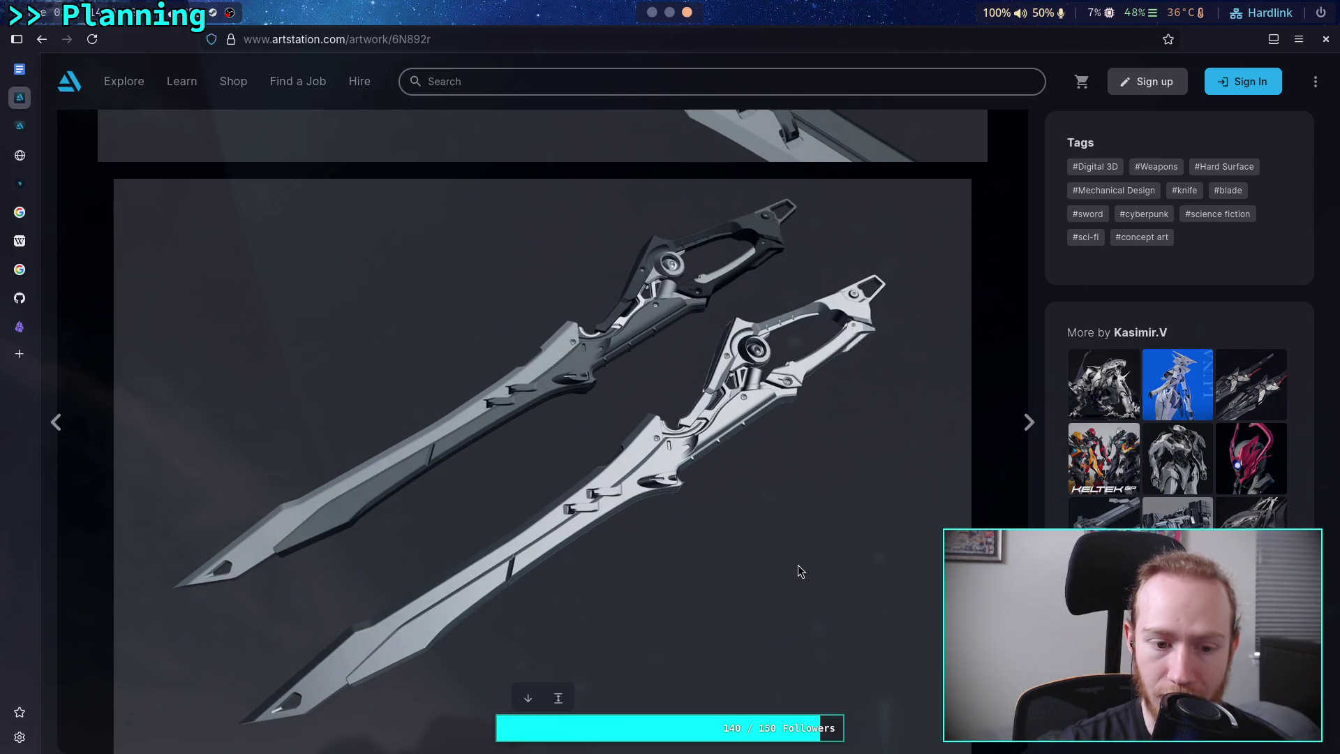
scroll(799, 565, down, 10)
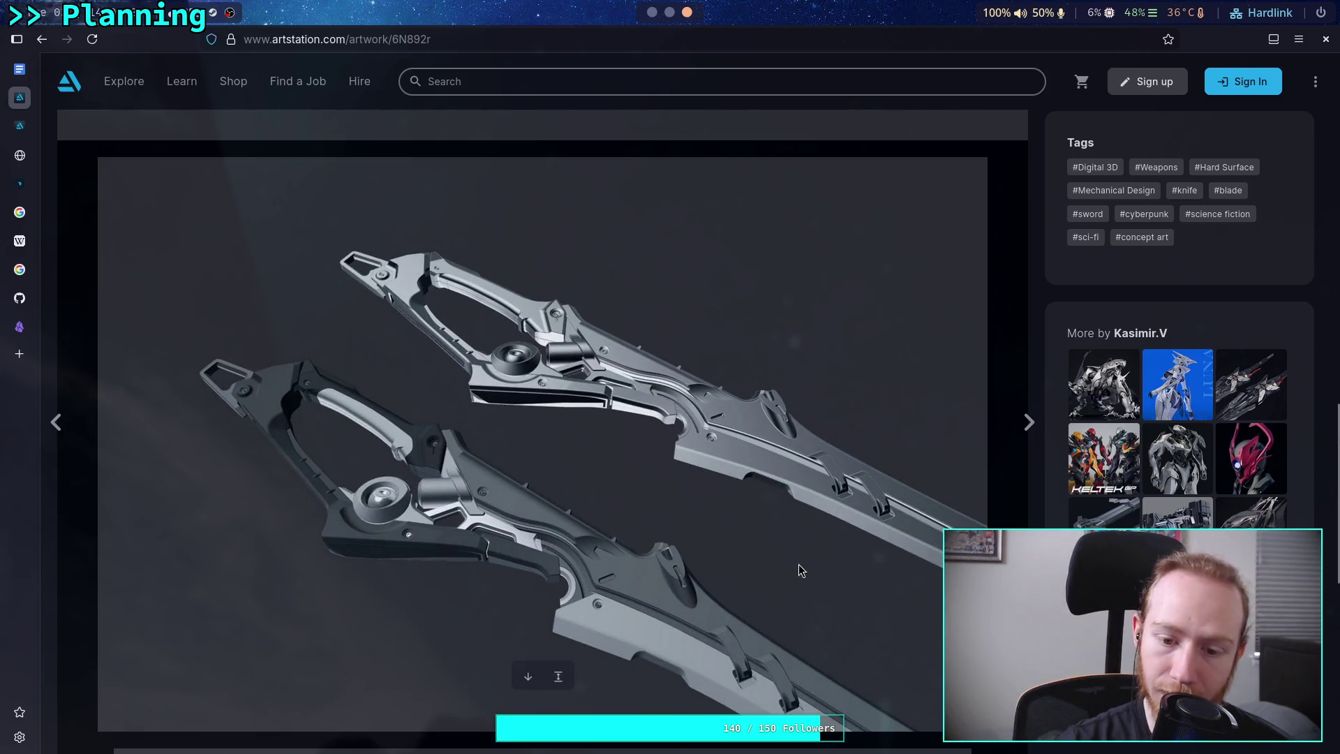
scroll(799, 565, up, 7)
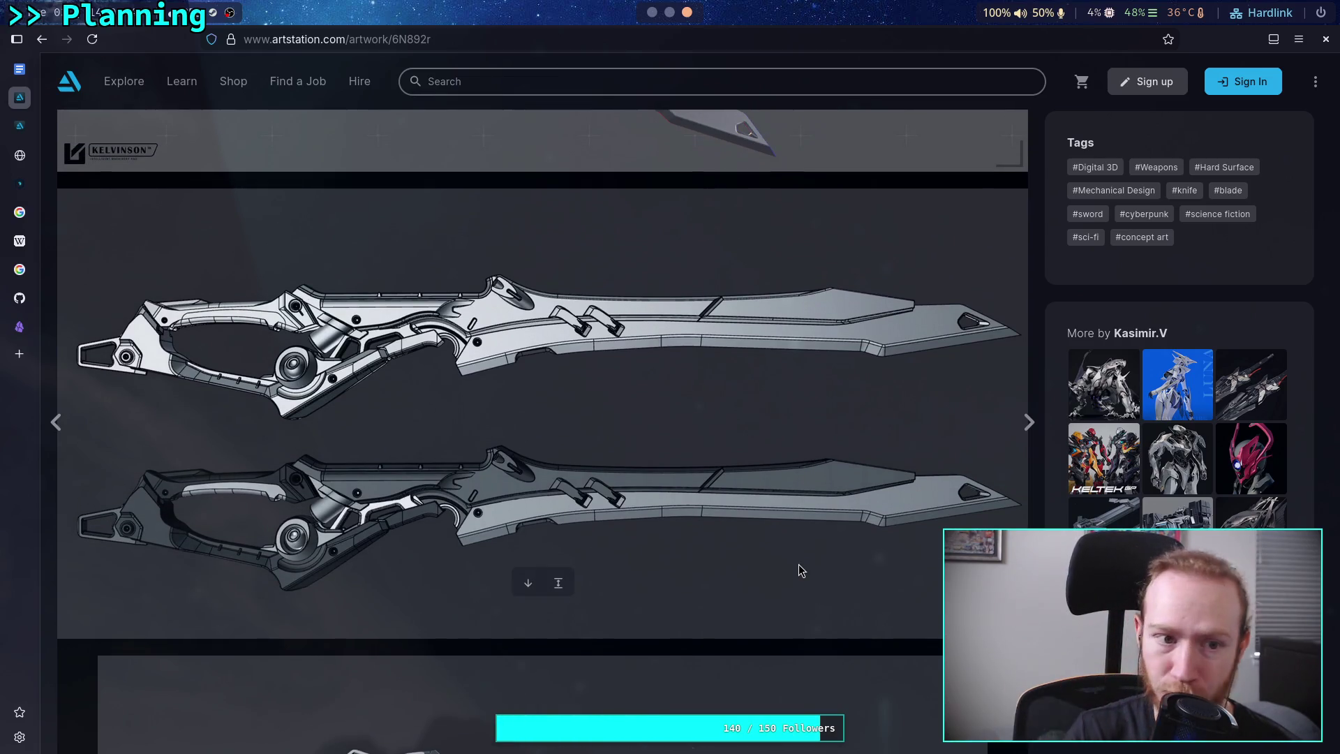
scroll(799, 571, down, 7)
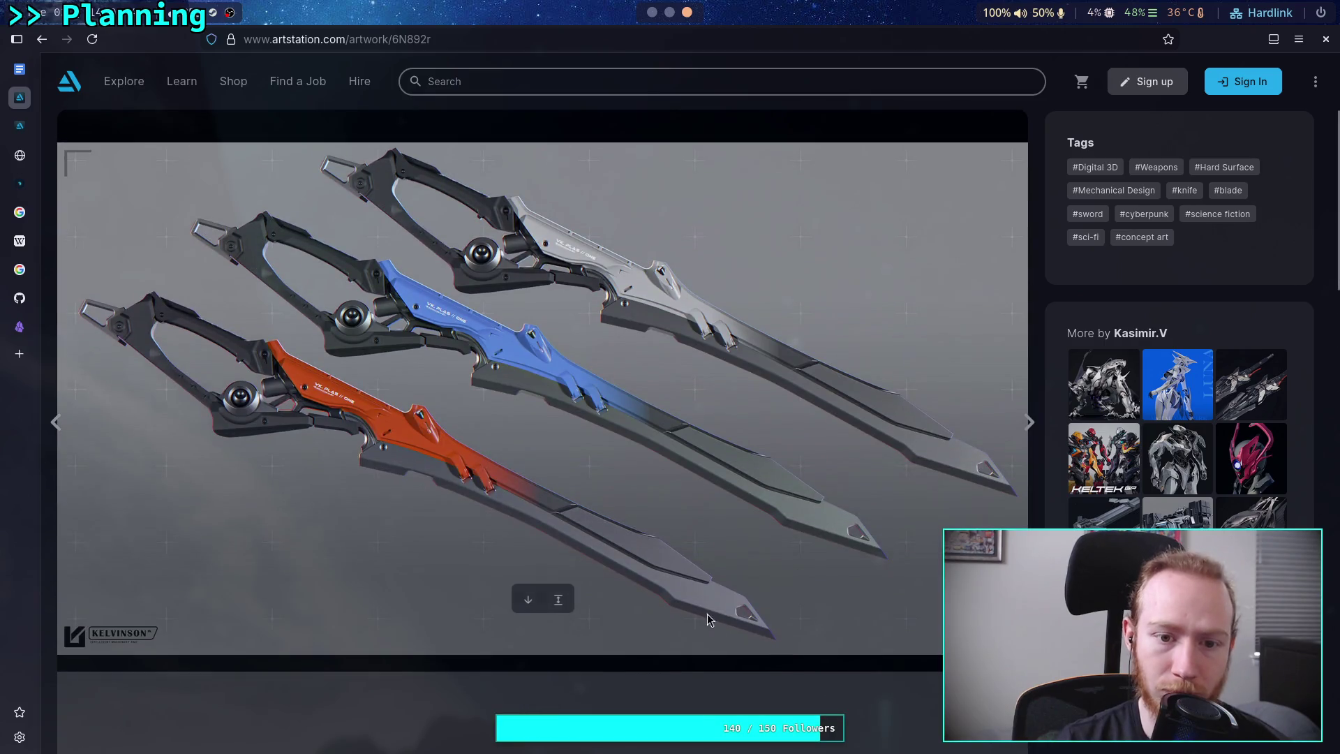
Bring up and dismiss the sword image's context menu, then return to the Weapon Concepts note.
right_click(569, 410)
click(619, 434)
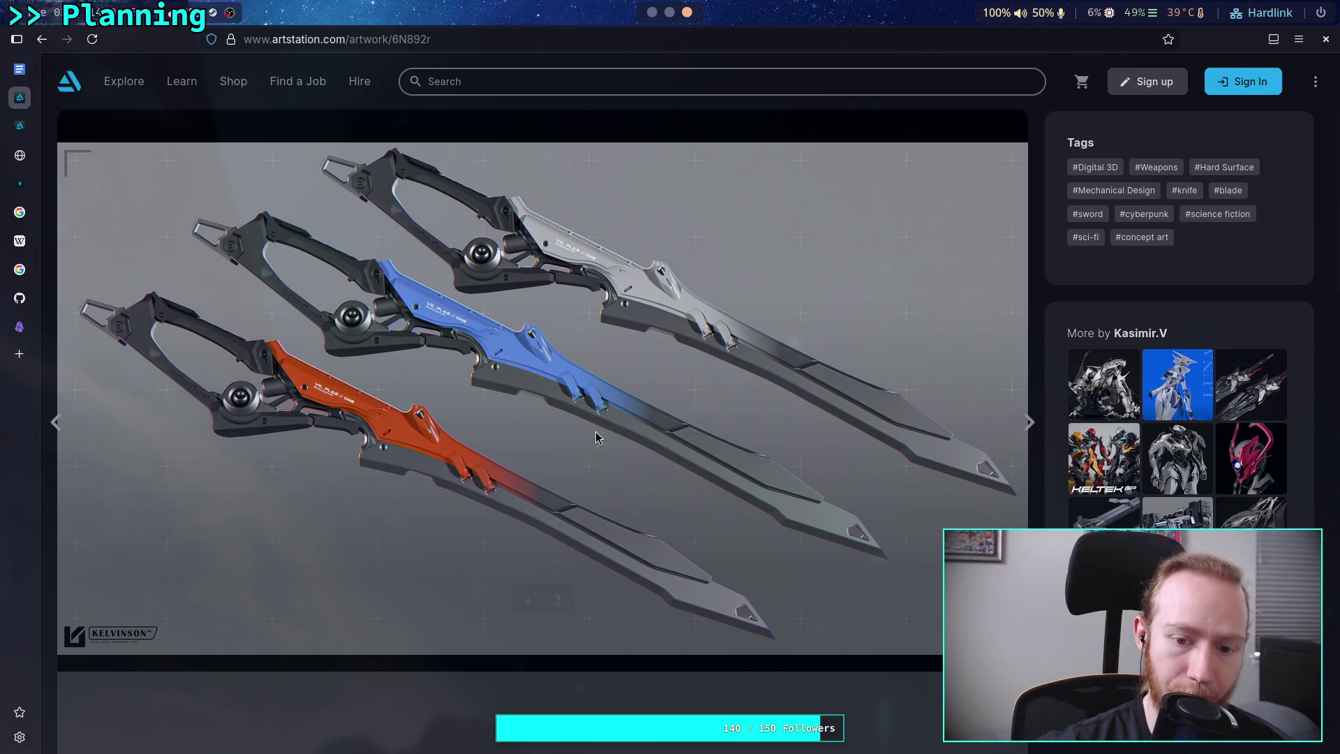
click(652, 13)
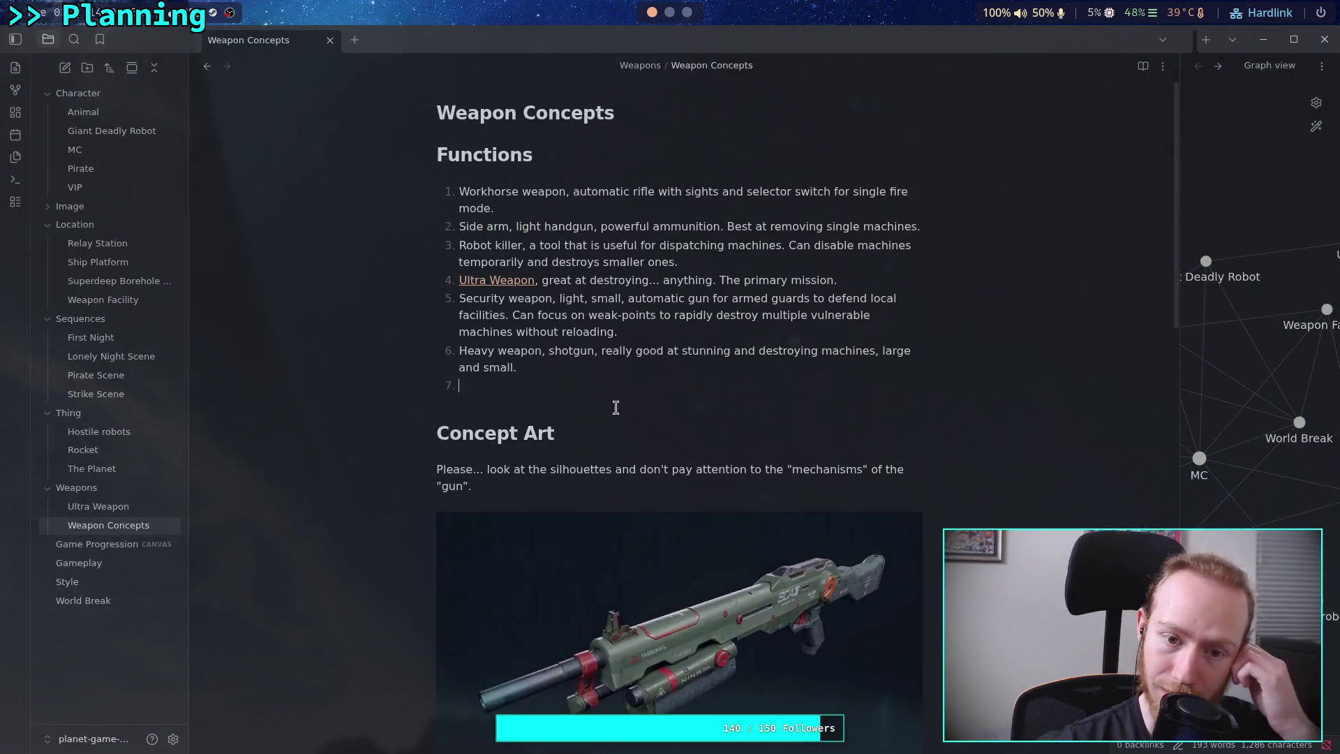
Write item 7 as 'Cool weapon, sword of some form. Slices through machines like it was made'.
text(Snip)
key(BackSpace)
key(BackSpace)
key(BackSpace)
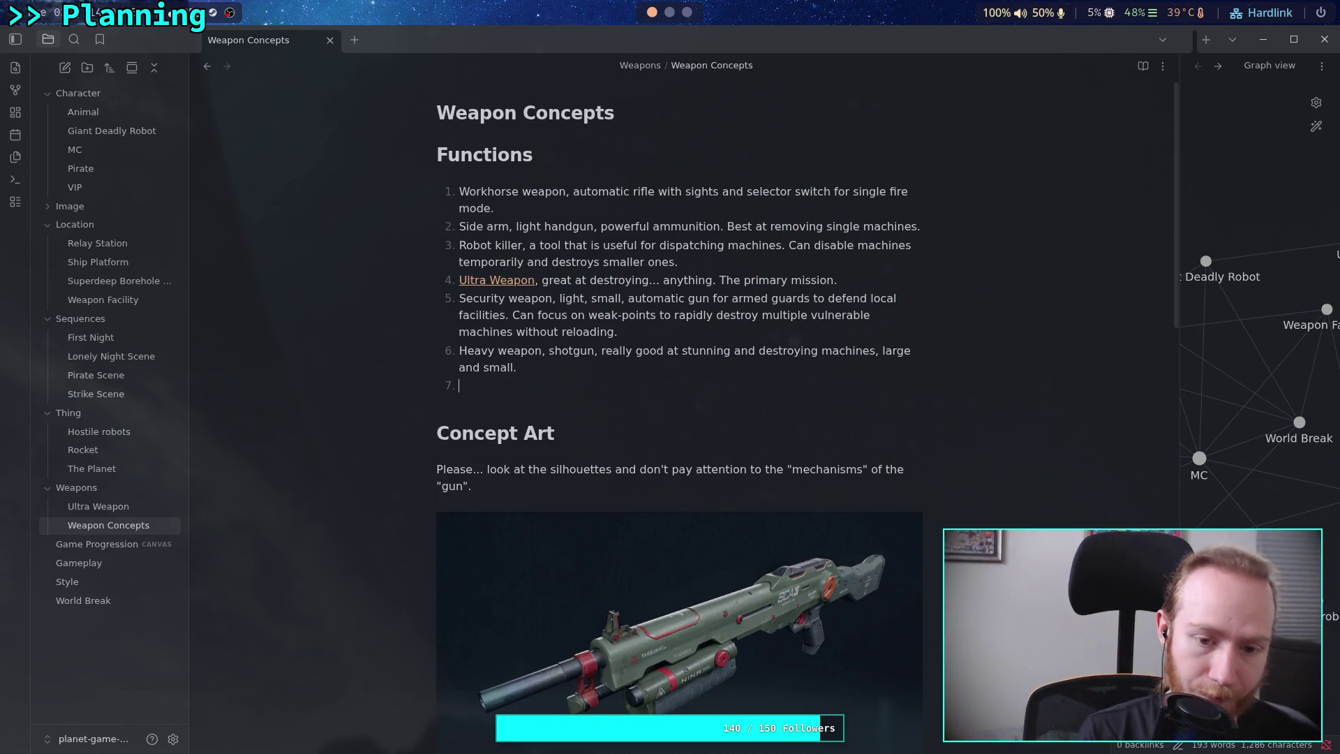
text(Cool wepon)
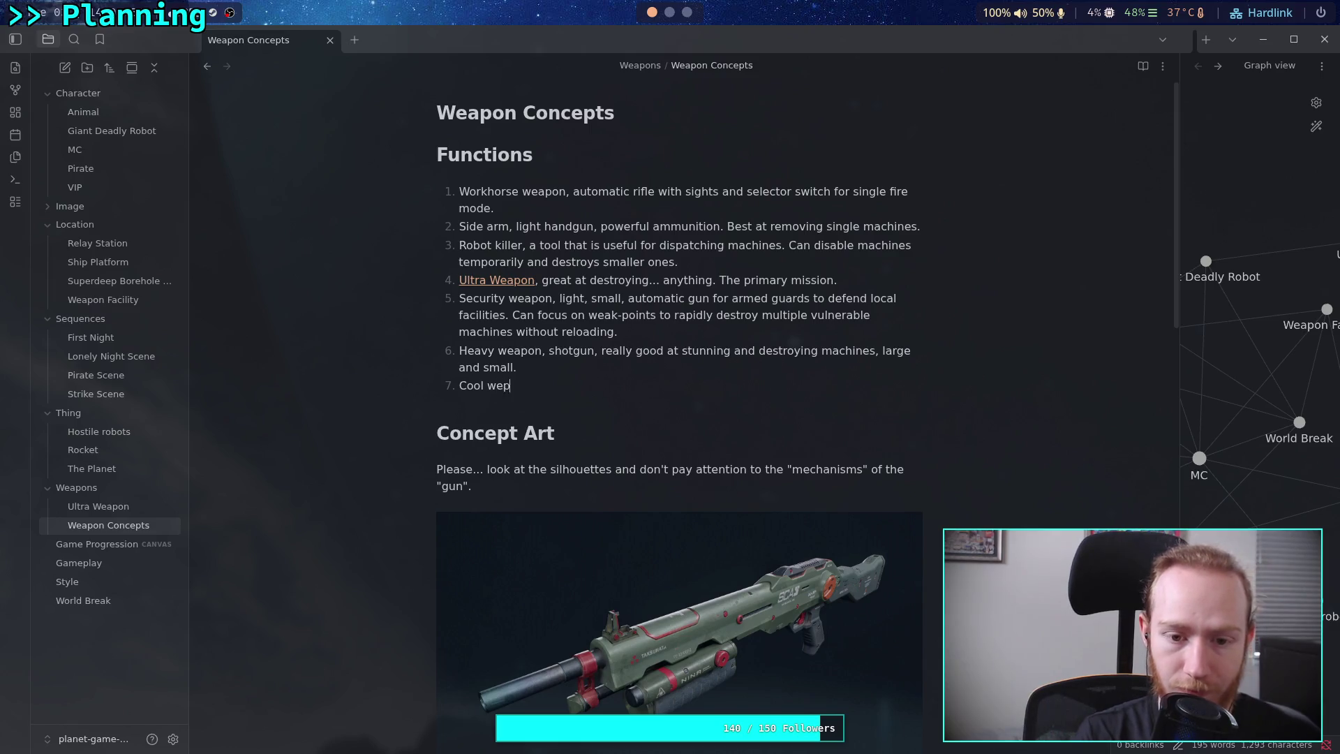
key(BackSpace)
key(BackSpace)
key(BackSpace)
text(a)
key(BackSpace)
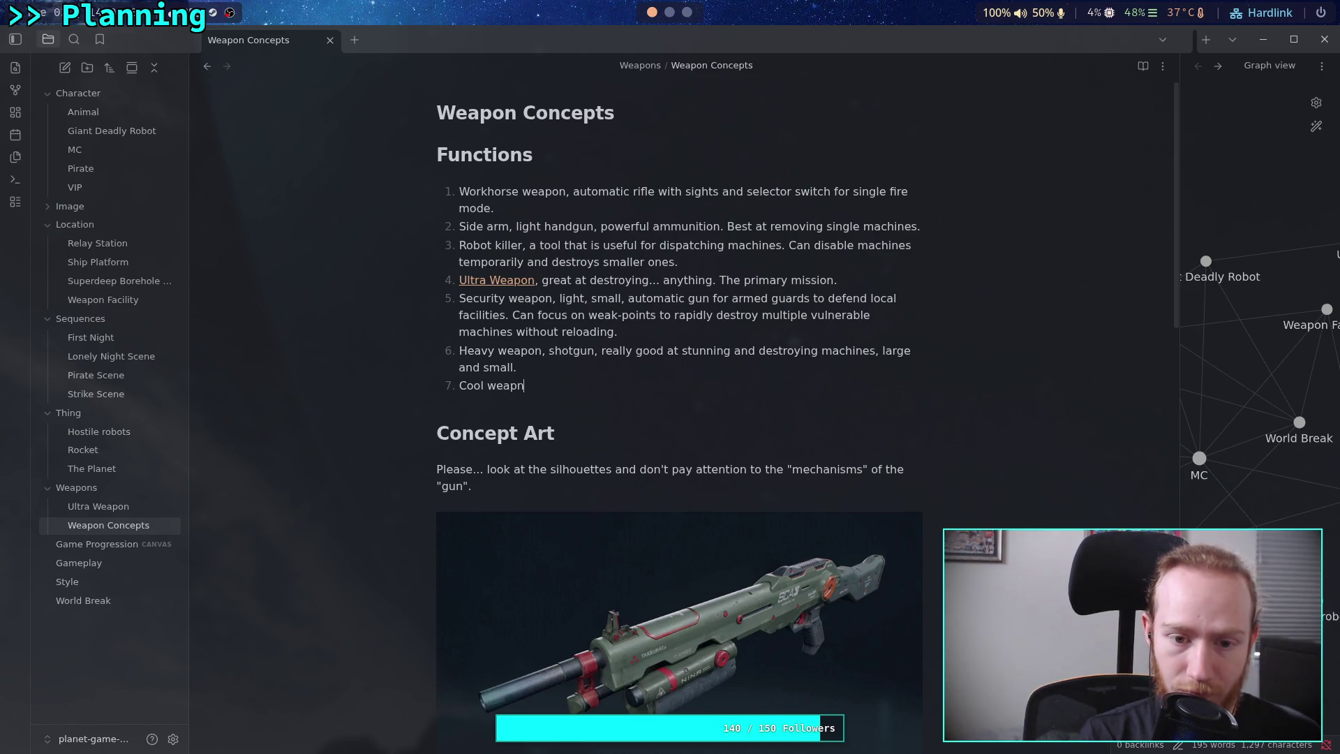
text(, sword of some form. )
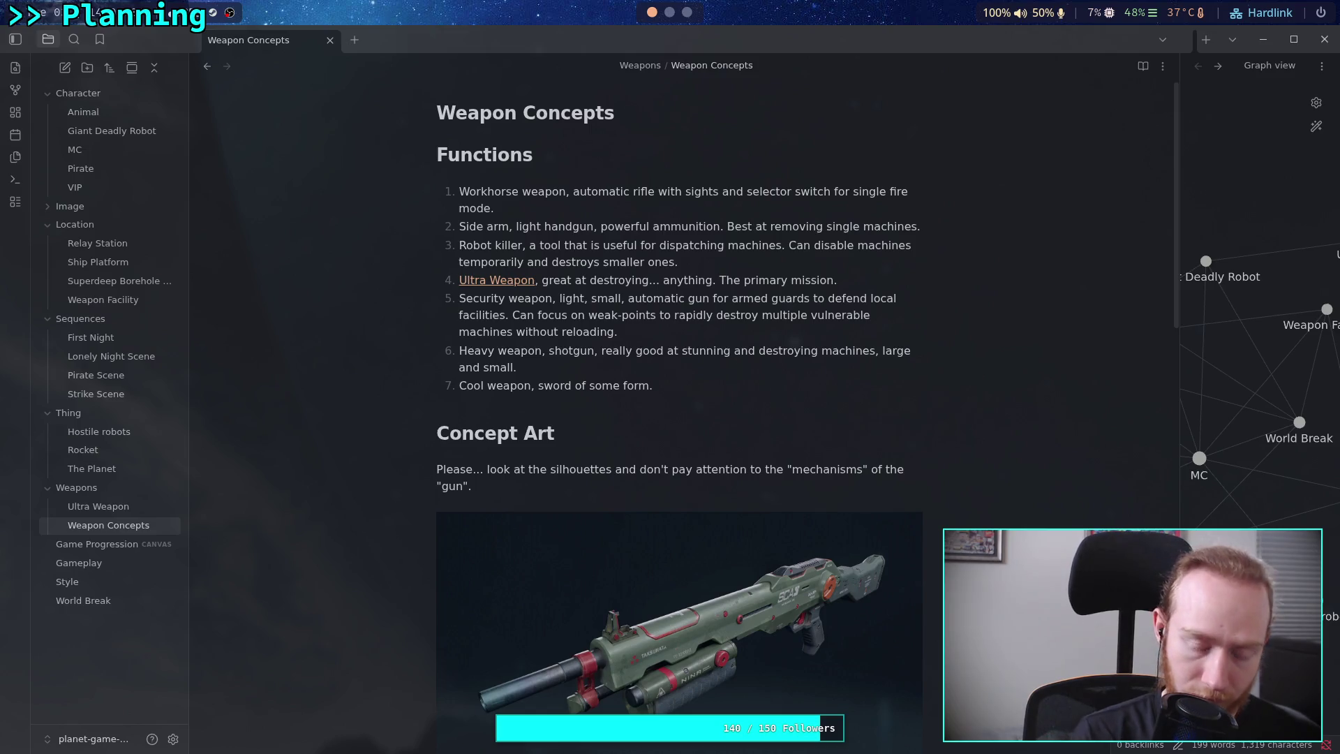
text(Slices throug)
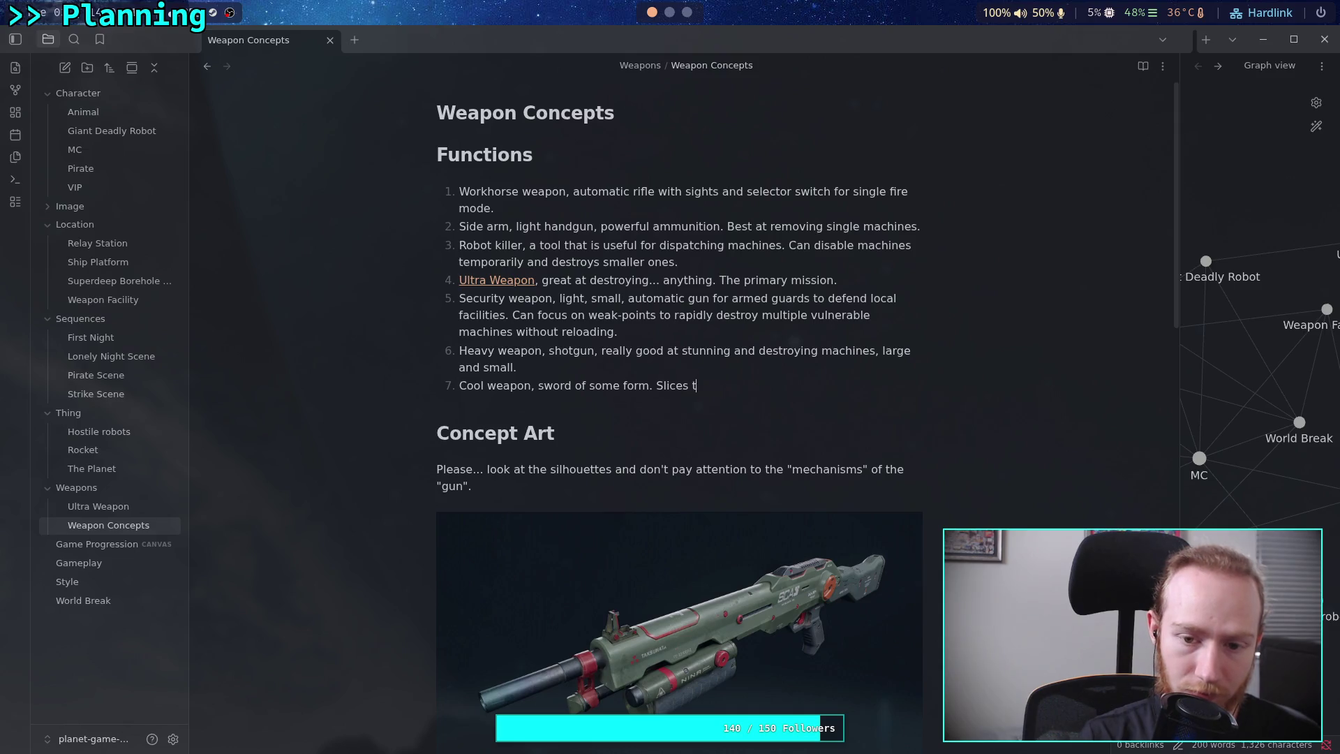
text(h ma)
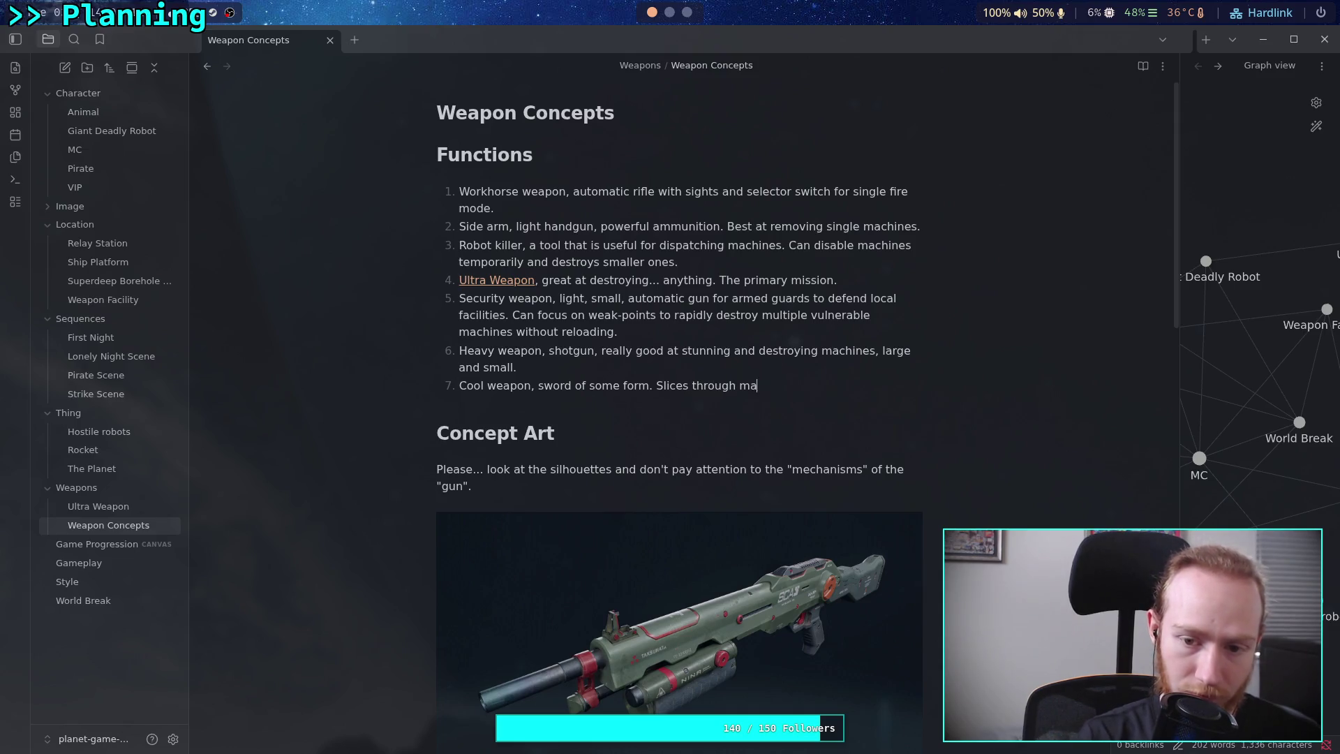
text(chines like it was b)
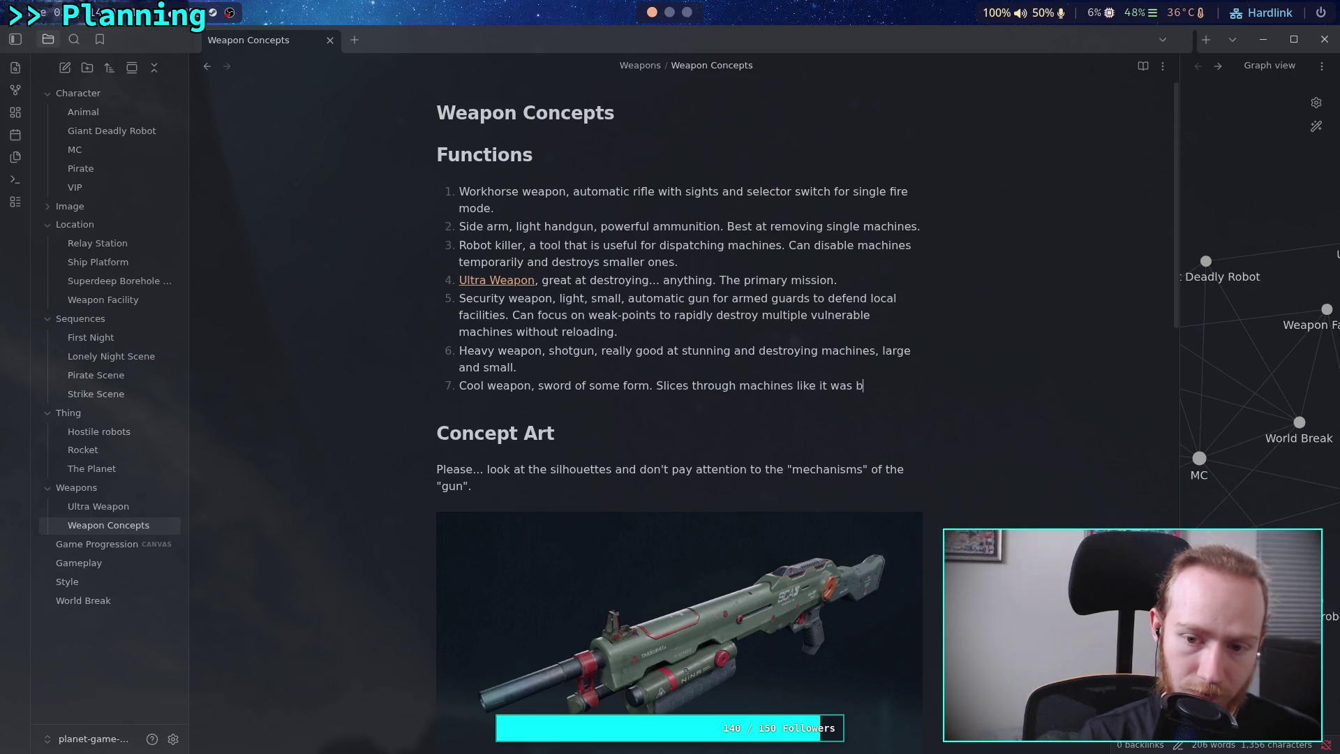
key(BackSpace)
text(made for it.)
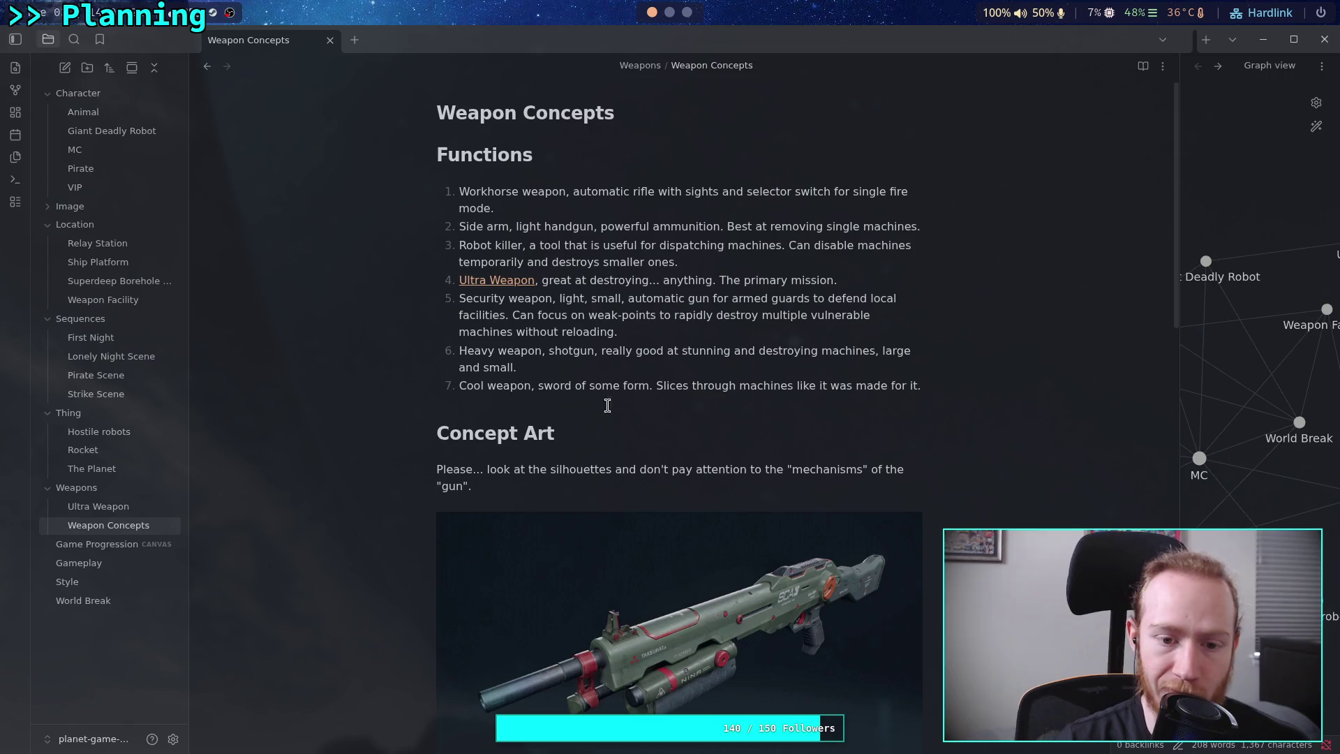
Paste the sword concept image at the end of the note and select the sword page's URL in the browser.
key(ctrl+End)
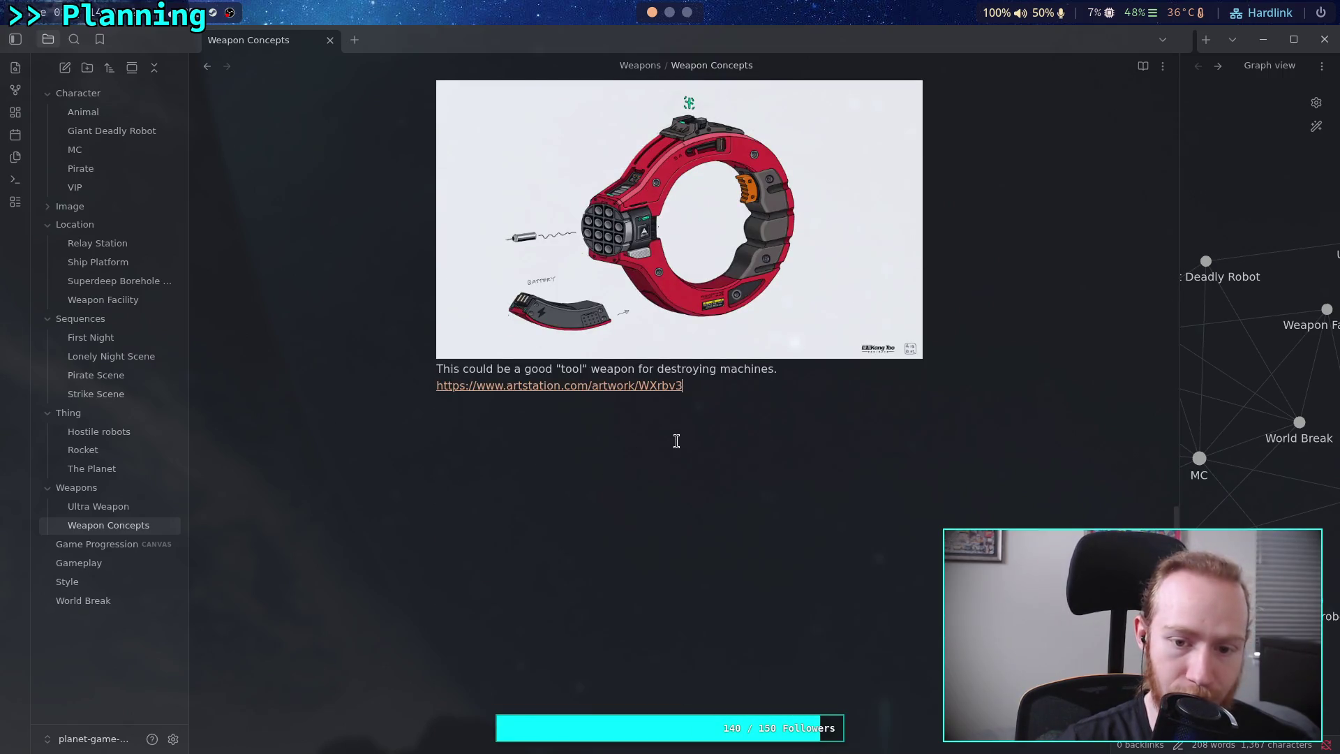
key(Return)
key(Return)
key(ctrl+v)
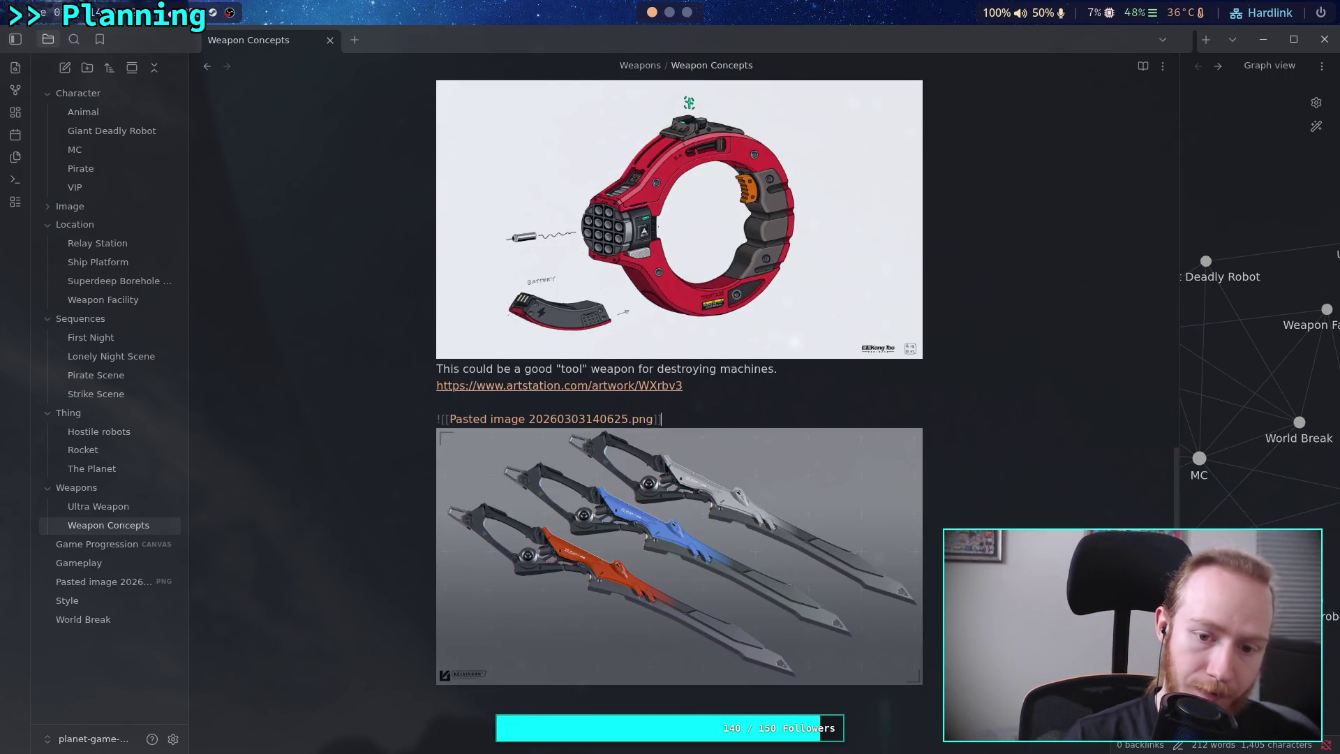
key(Return)
key(Return)
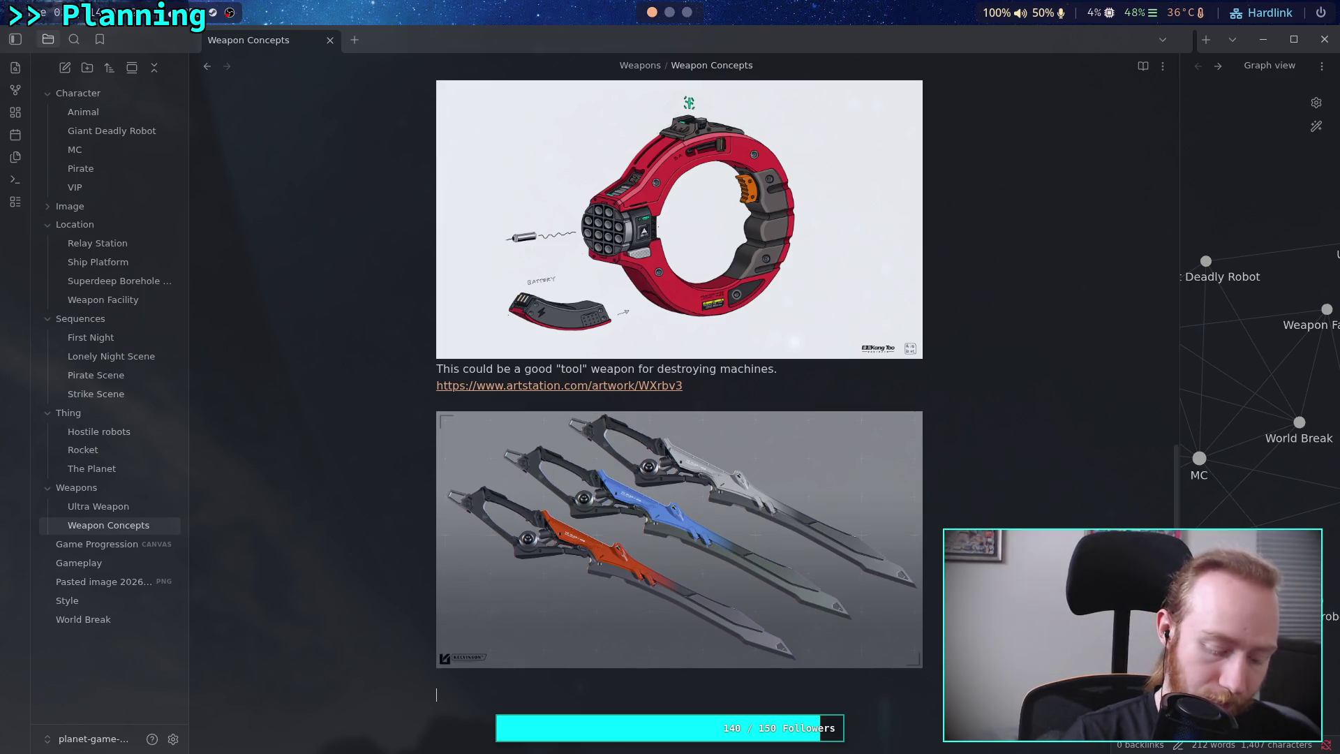
key(super+3)
click(476, 41)
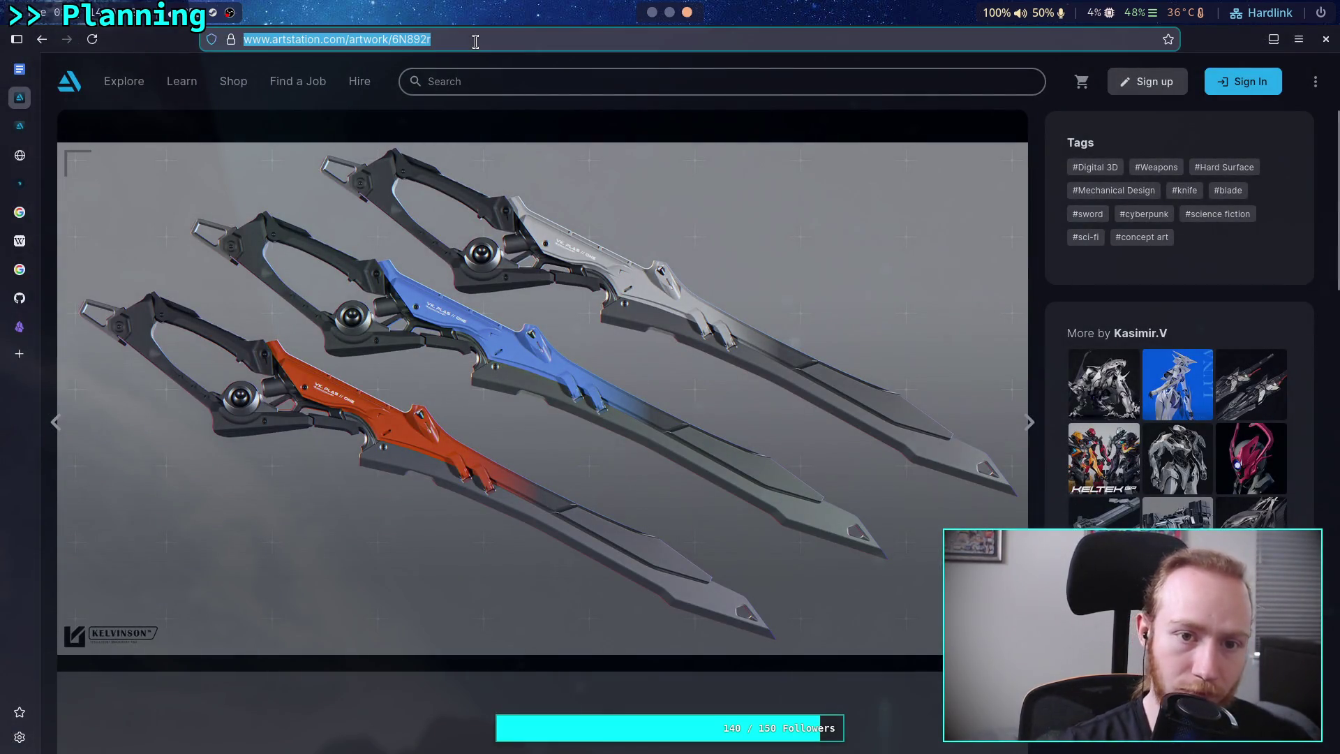
Paste the sword artwork link under the image and caption it 'Possible sword idea. Throw in a glowing edge.'.
key(super+1)
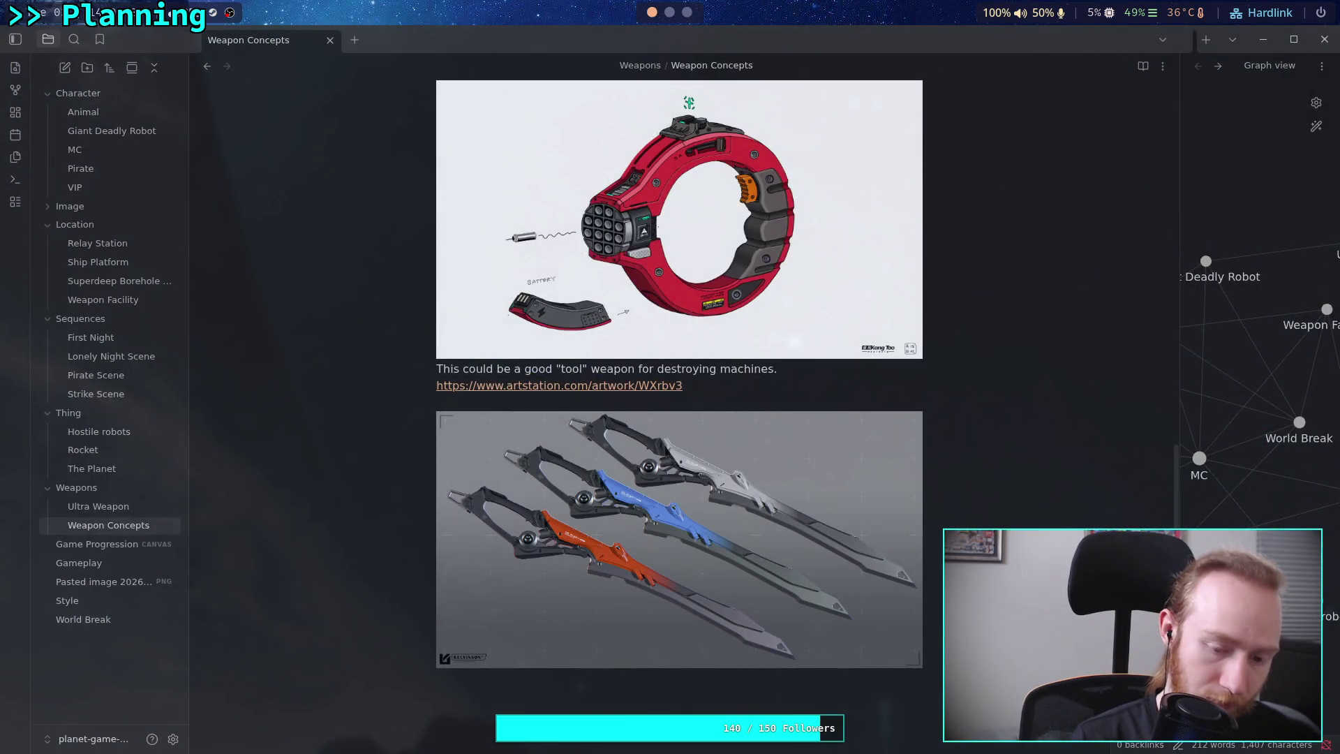
text(https://www.artstation.com/artwork/6N892r)
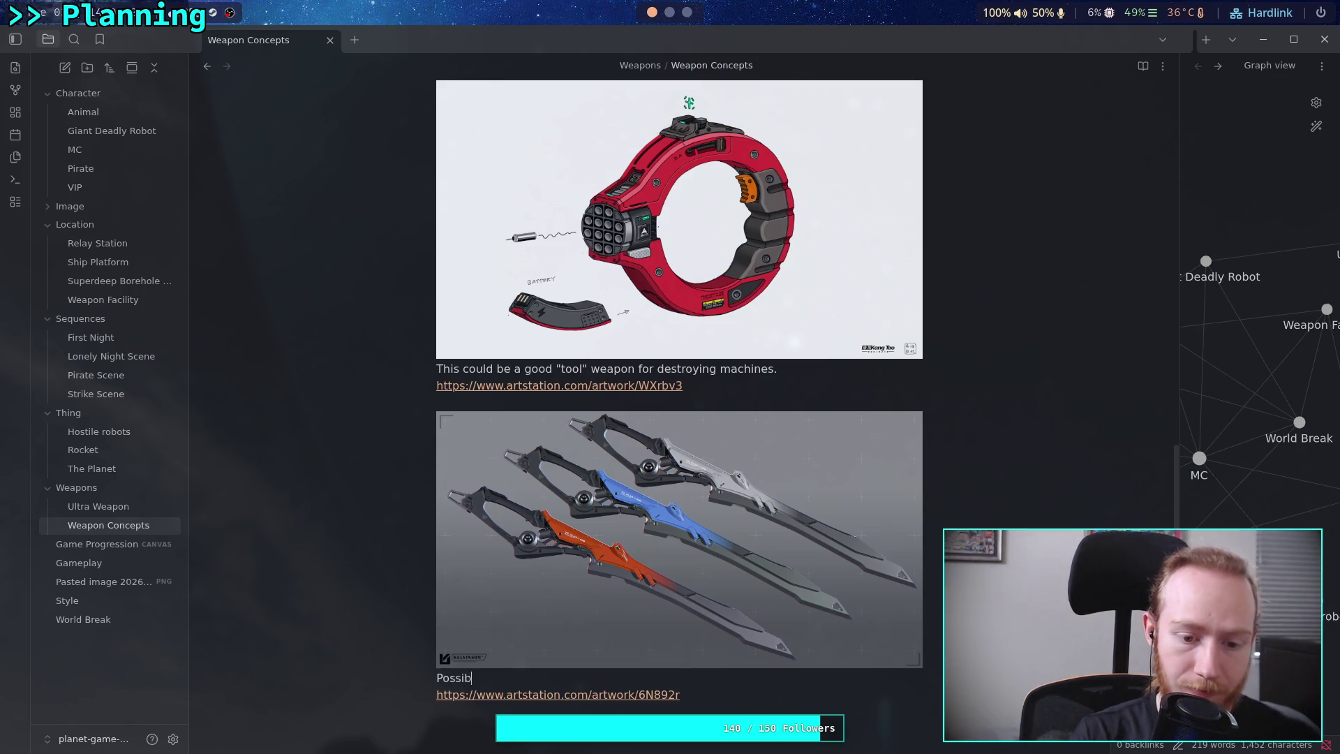
text(word idea.)
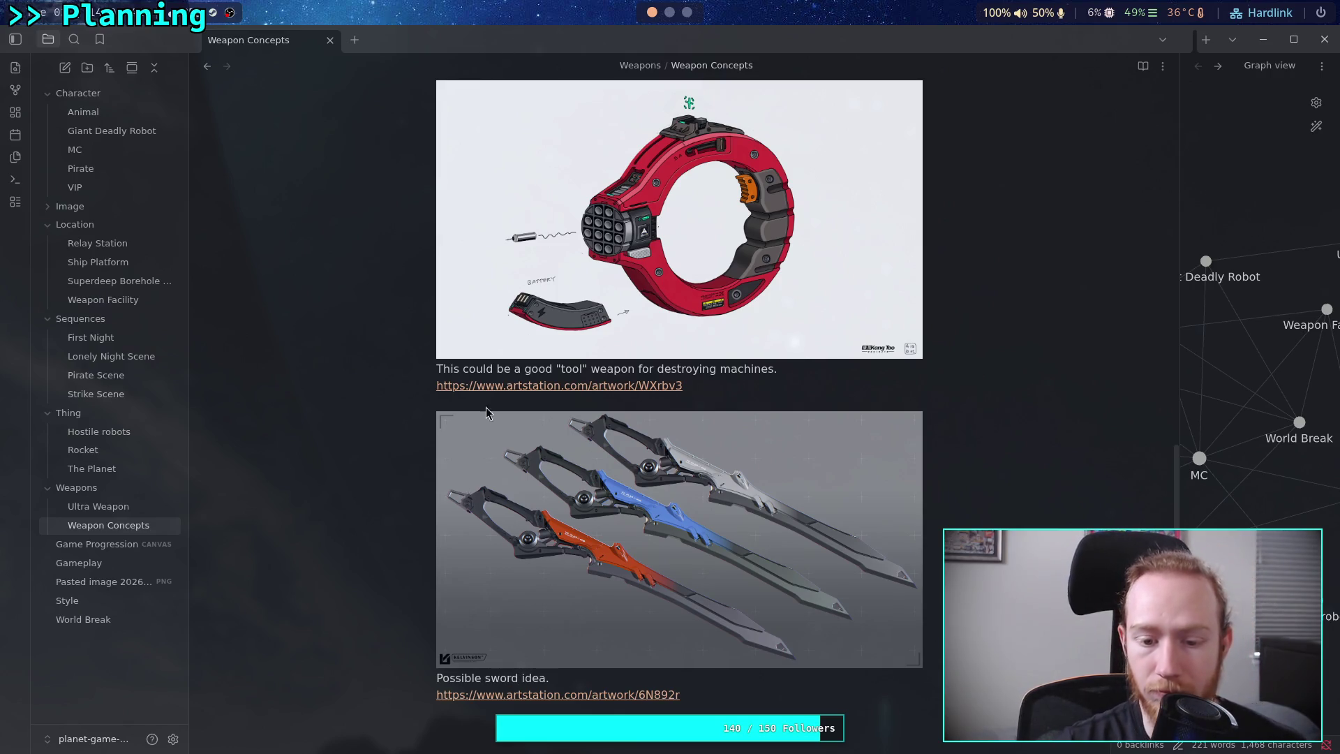
click(691, 14)
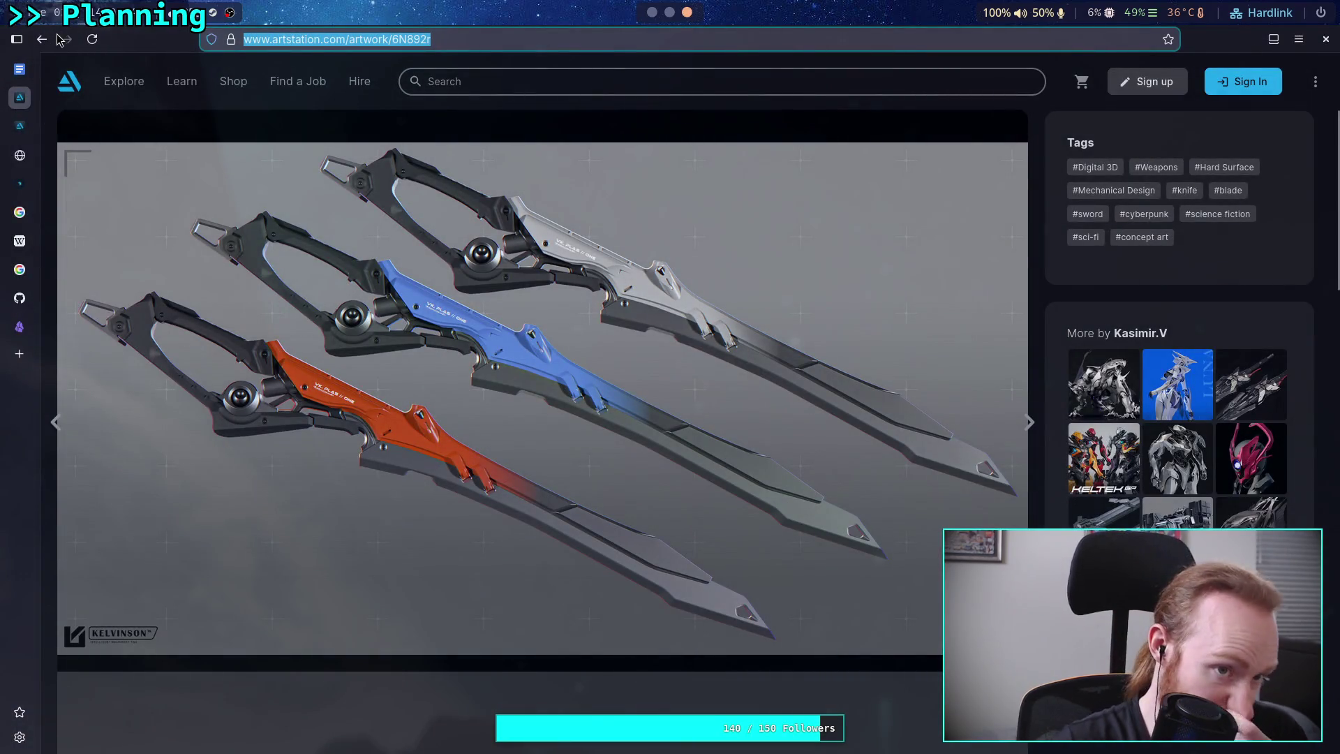
click(42, 39)
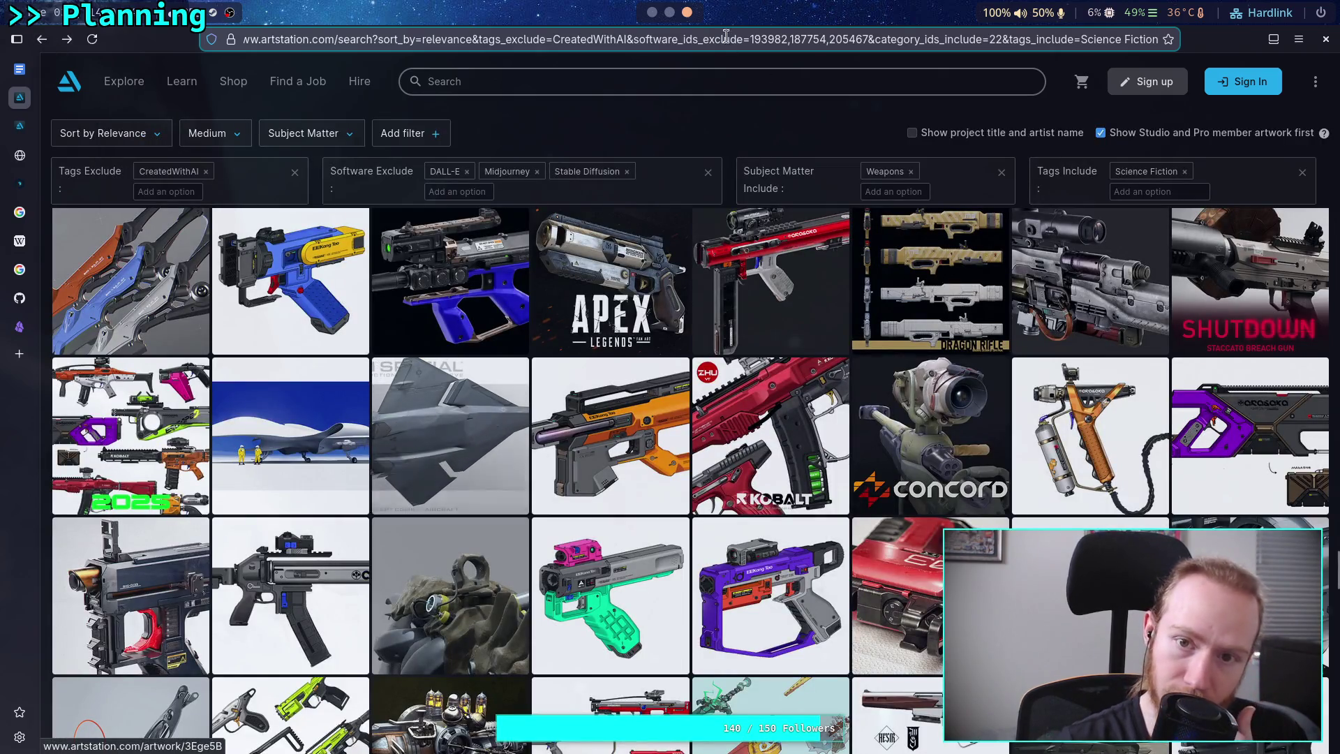
key(super+1)
text(Th)
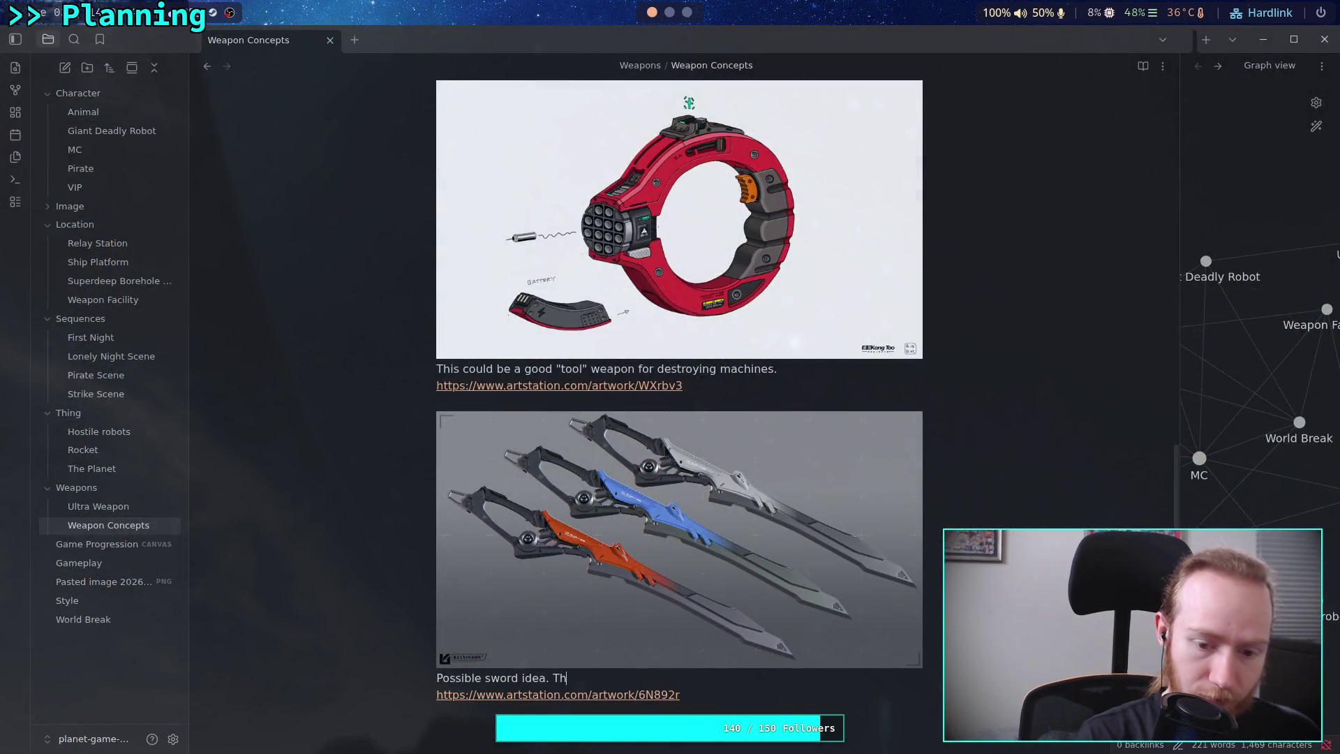
text(row in )
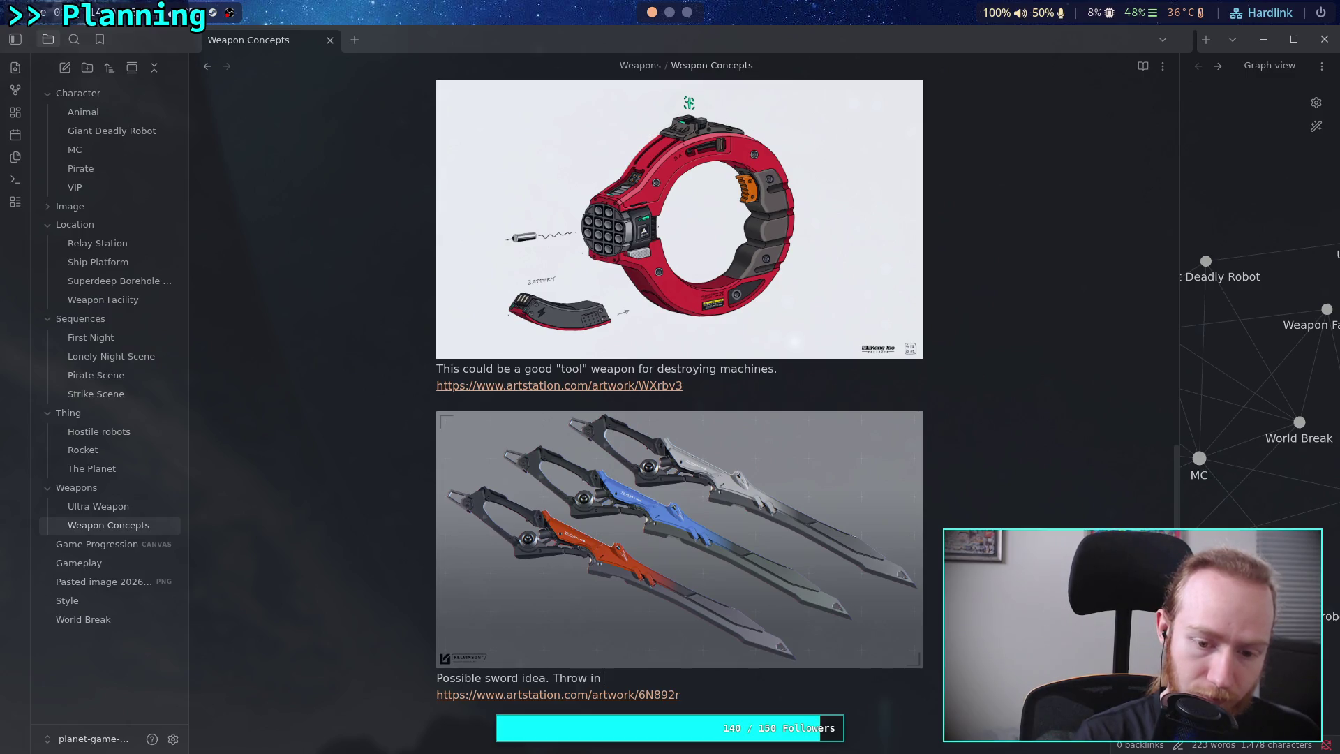
text(gun)
key(BackSpace)
key(BackSpace)
key(BackSpace)
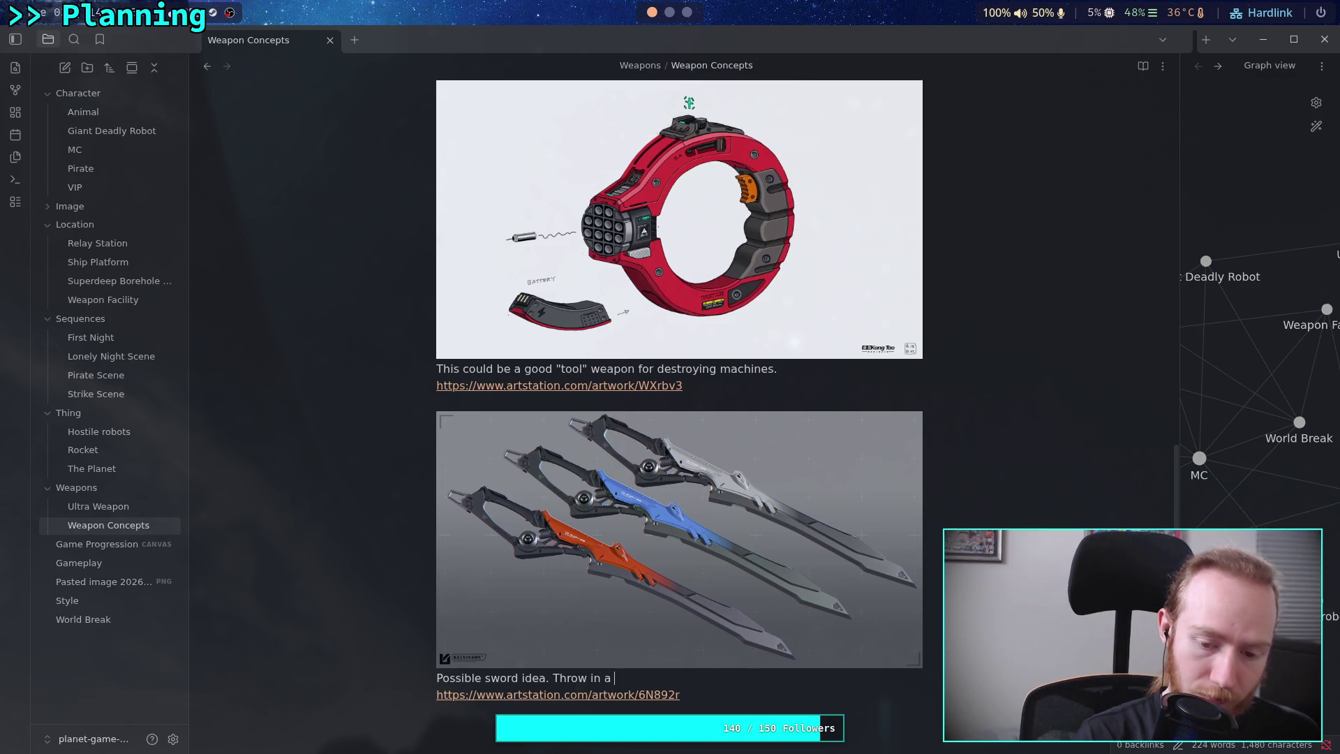
text(glo)
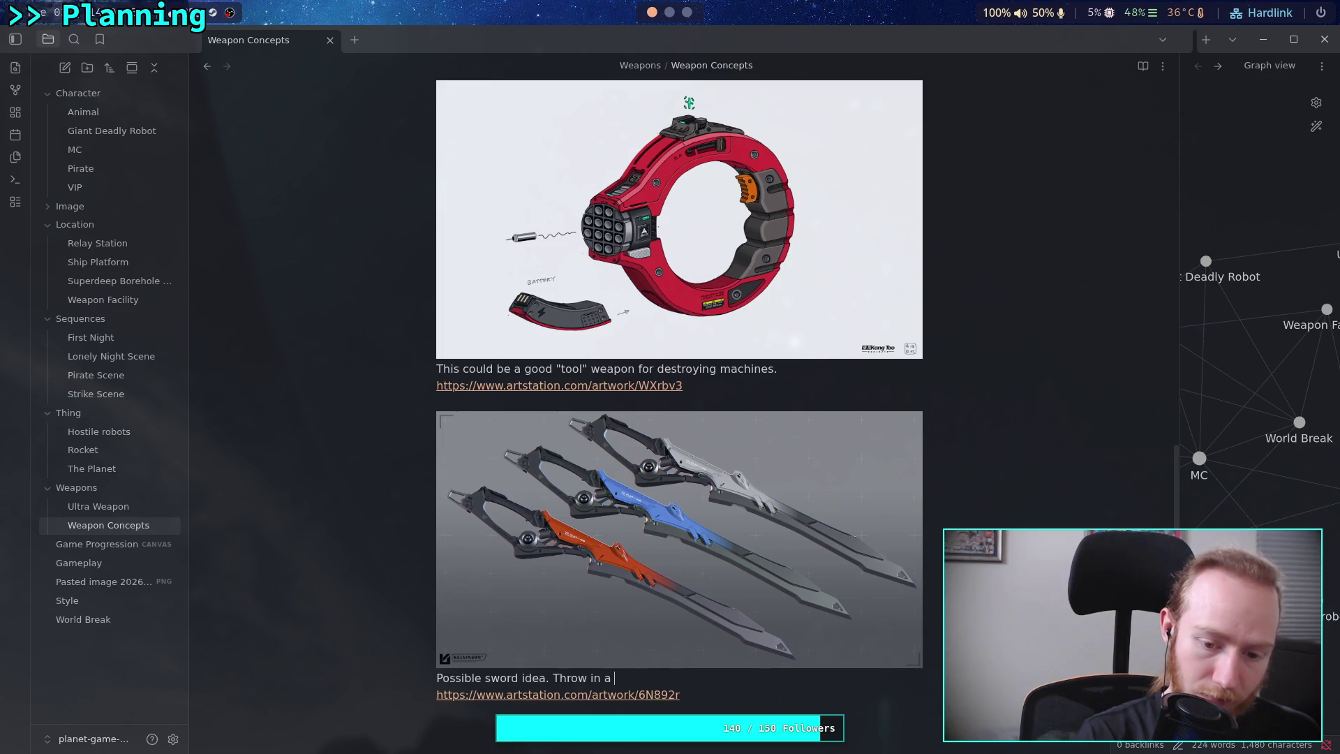
text(wing edg)
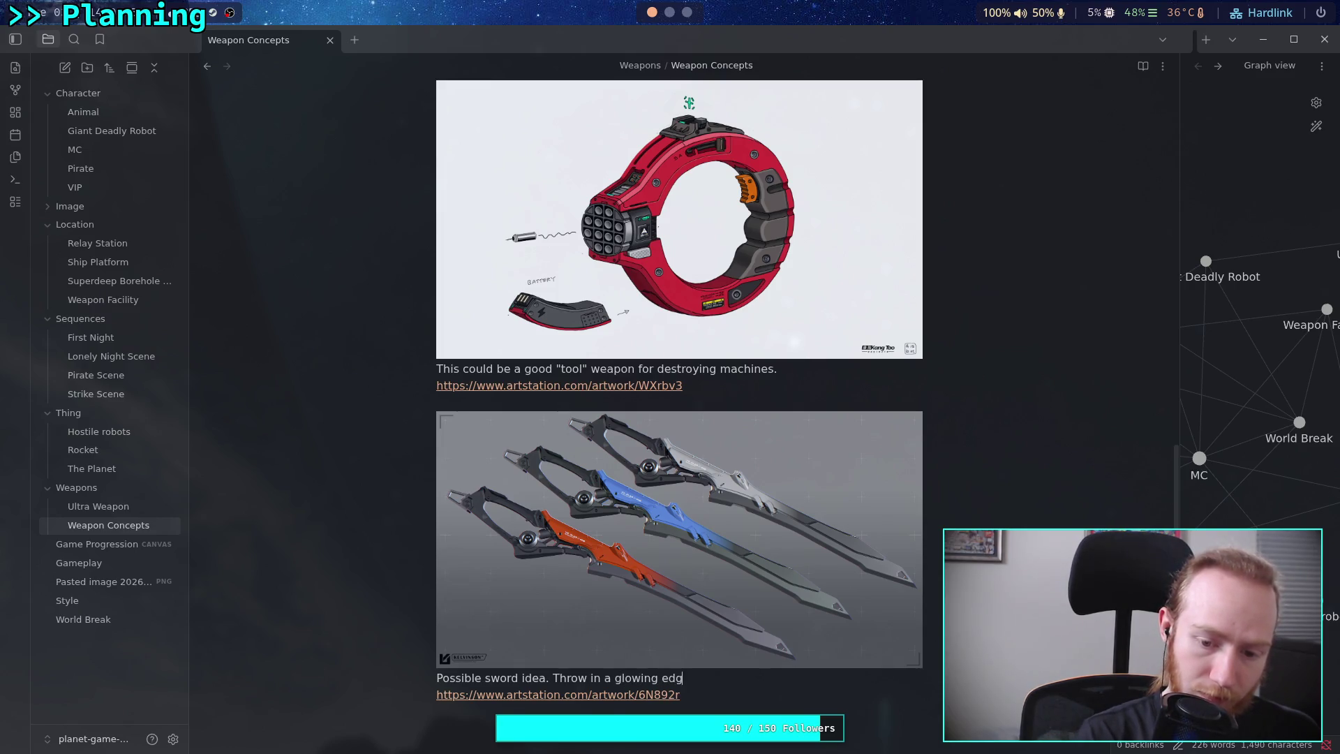
text(e.)
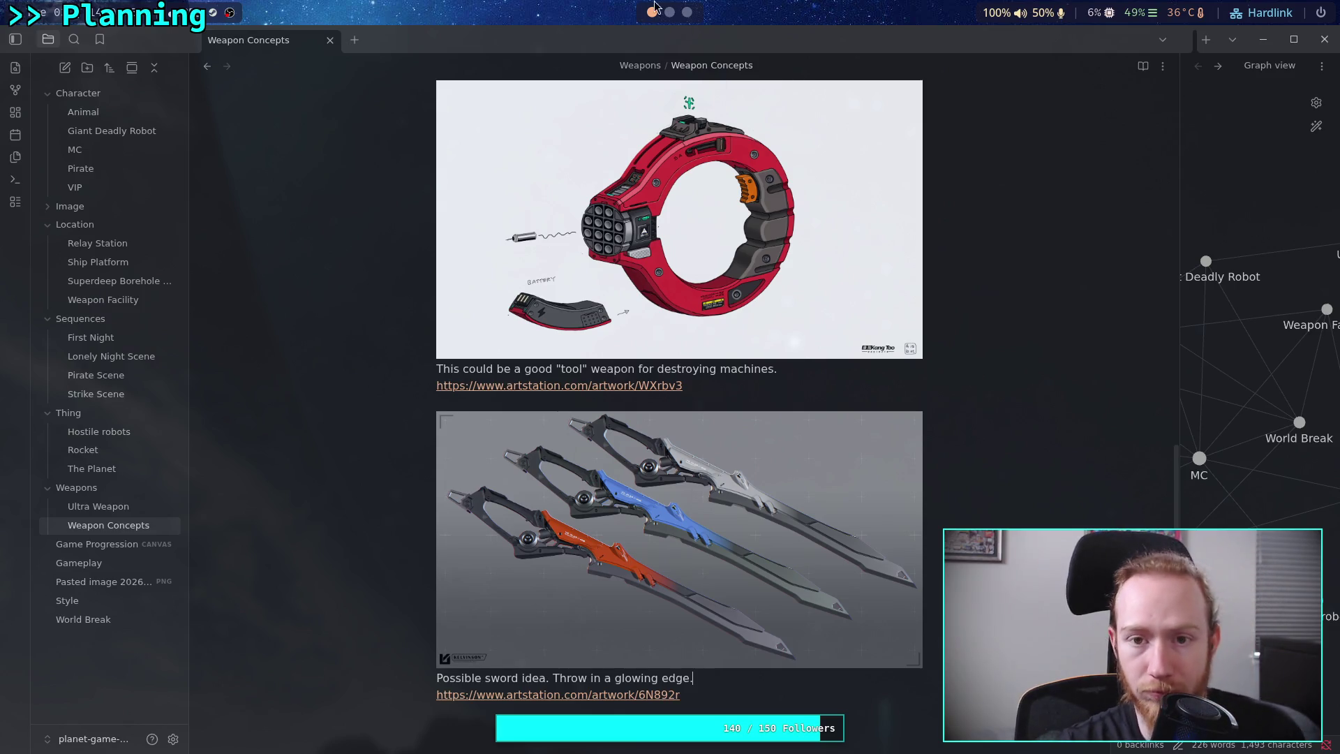
click(690, 14)
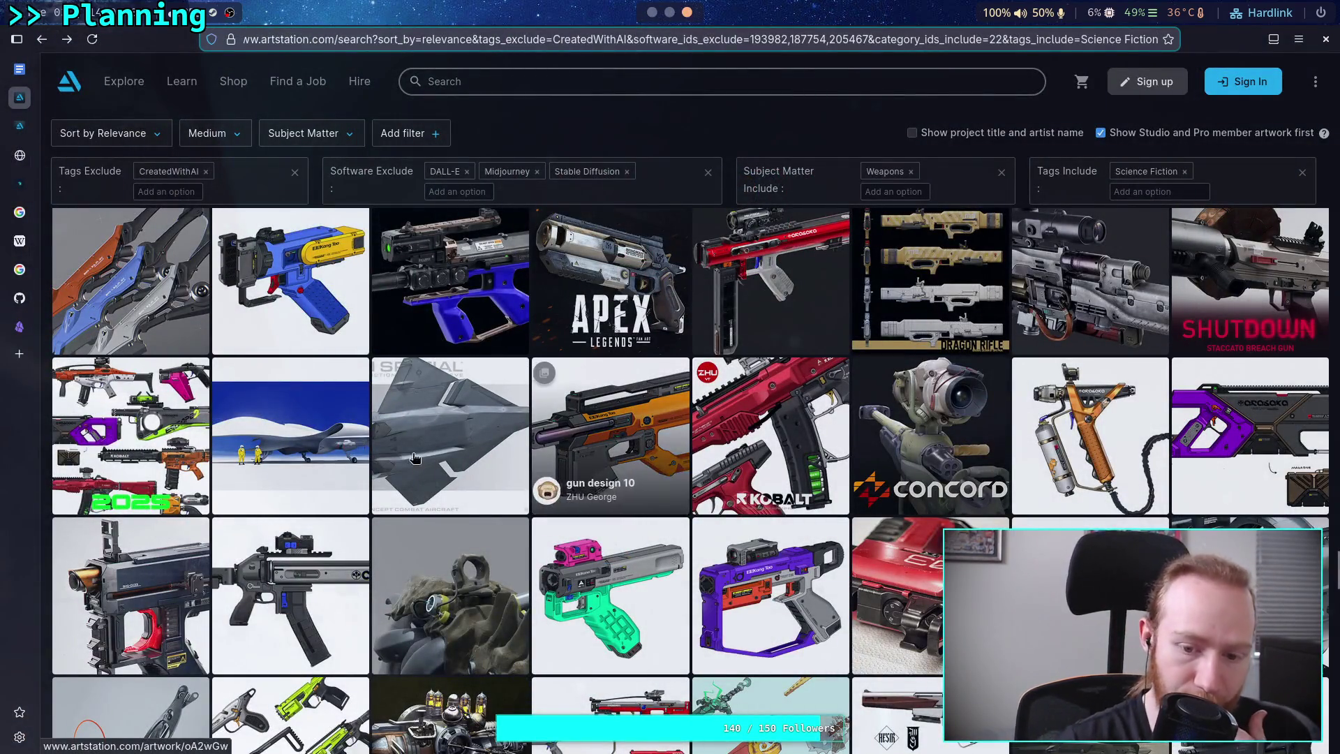
Scroll down the Science Fiction weapon search results to the Magnus HG-1 pistol thumbnail.
scroll(202, 473, down, 2)
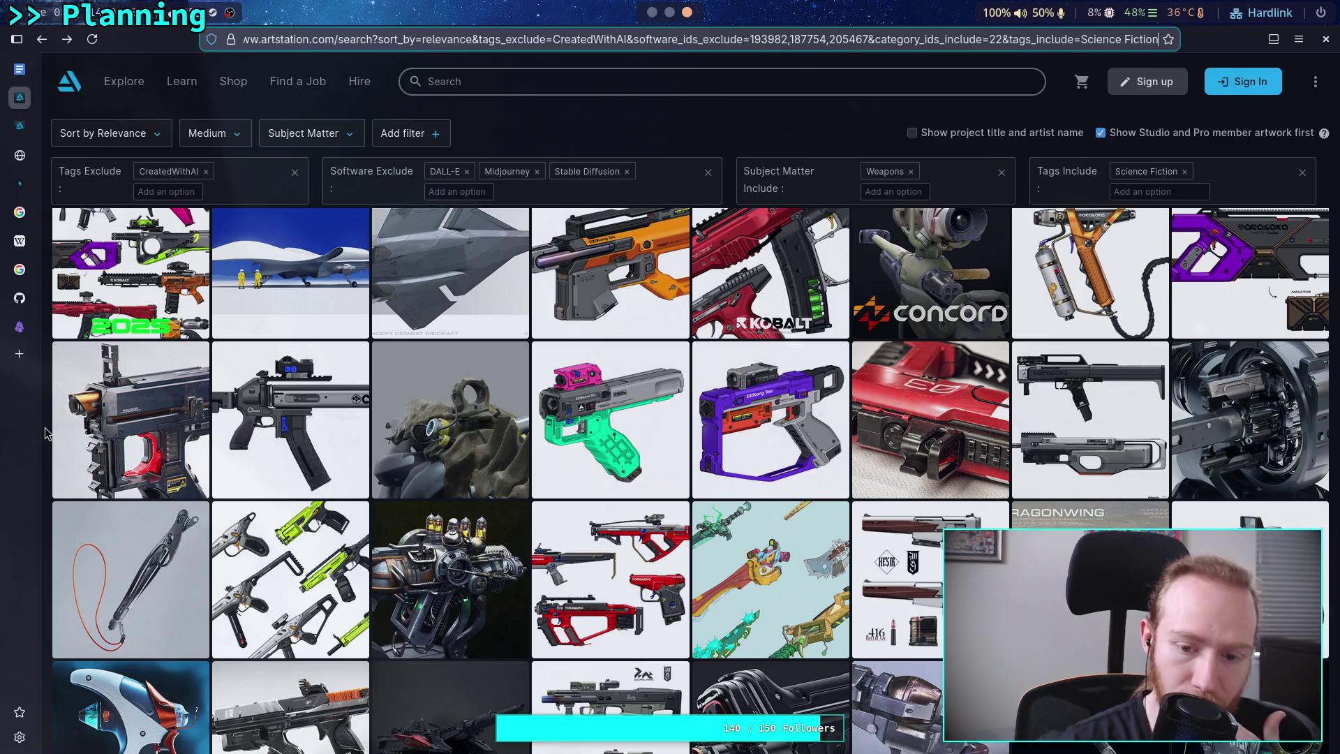
scroll(44, 432, down, 4)
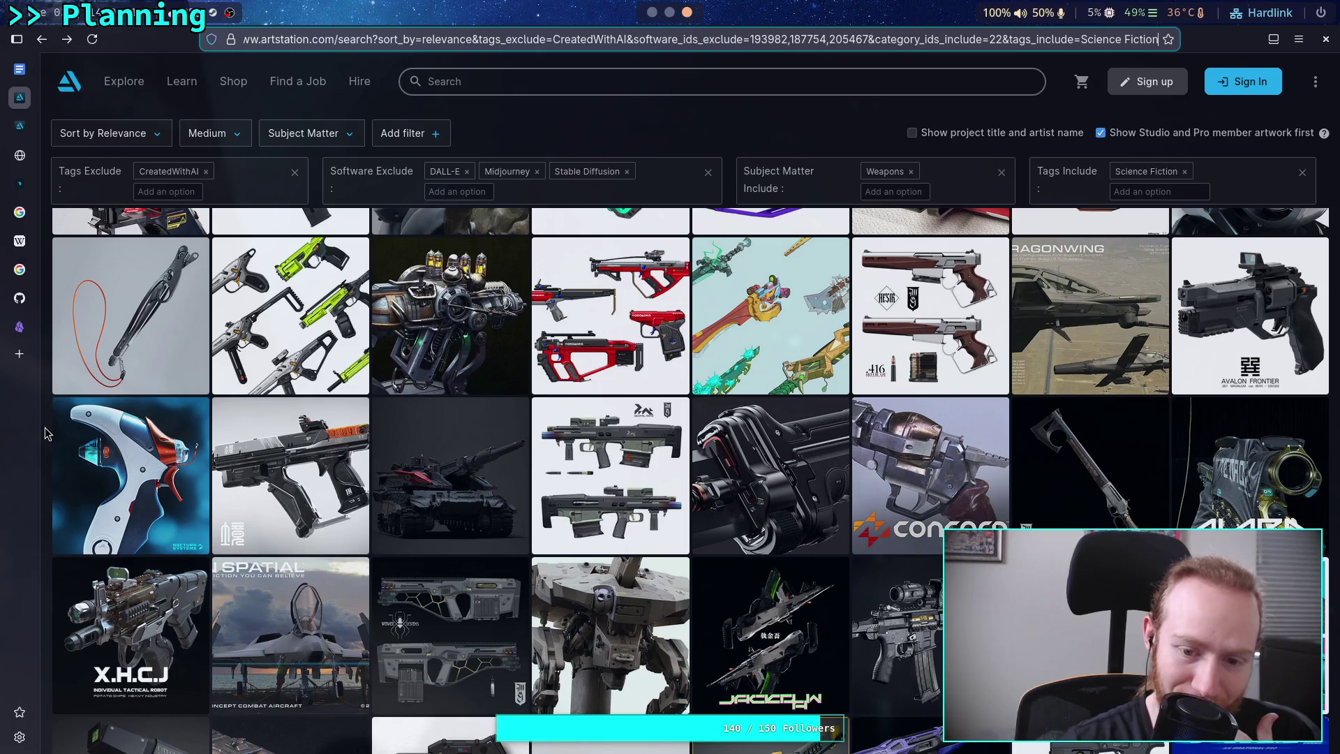
scroll(45, 433, down, 2)
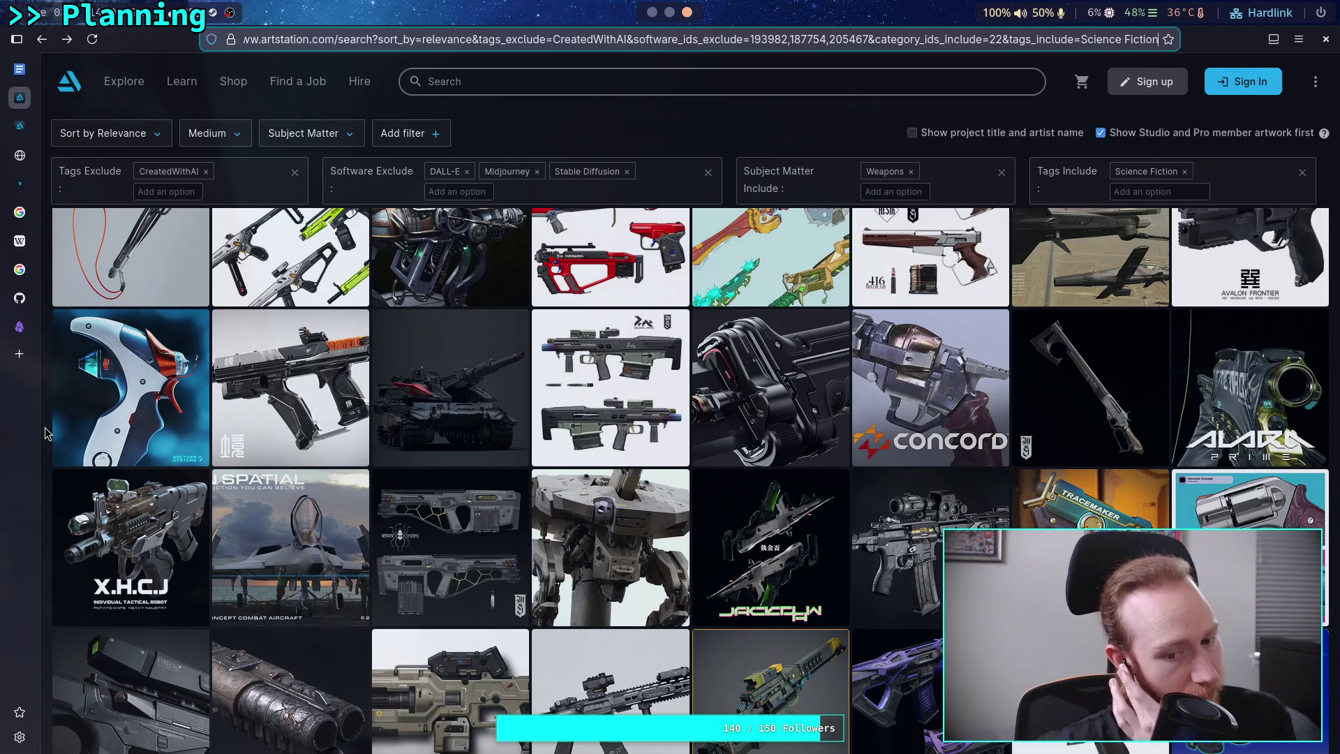
scroll(45, 433, down, 4)
scroll(44, 428, down, 2)
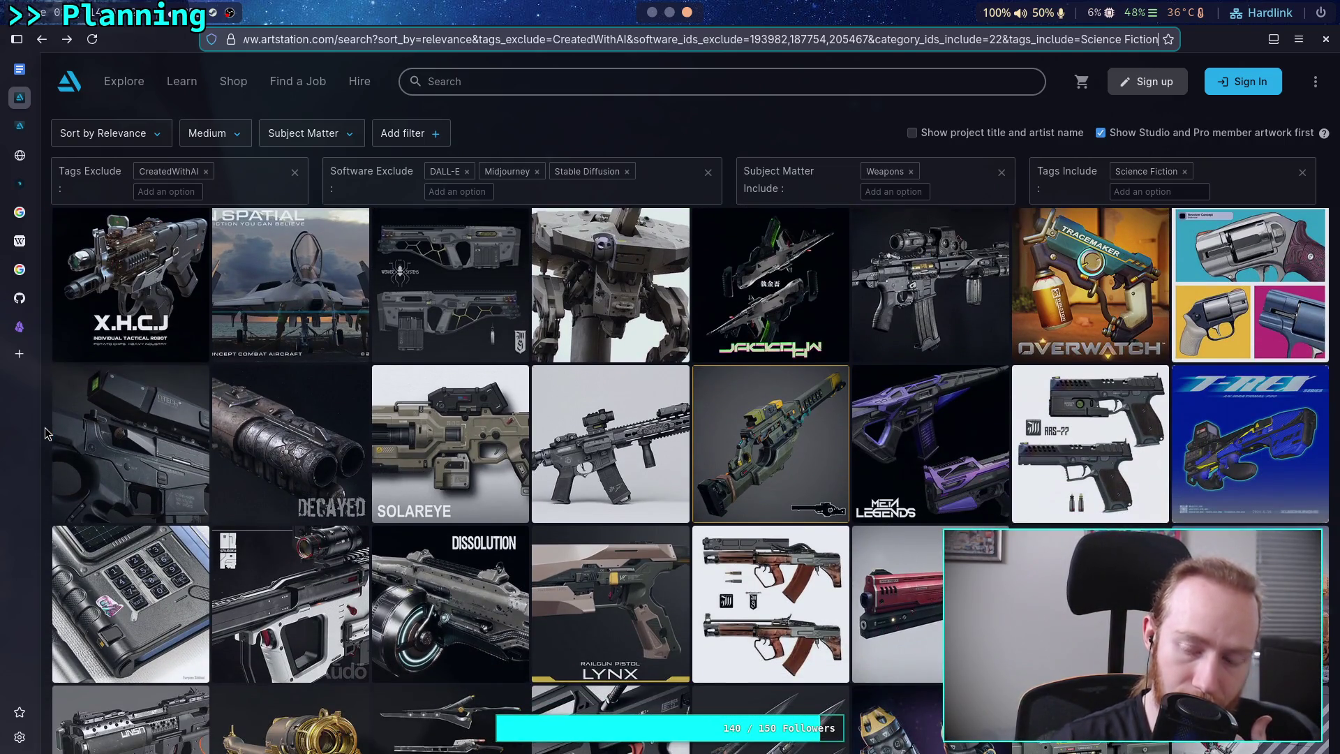
scroll(45, 433, down, 2)
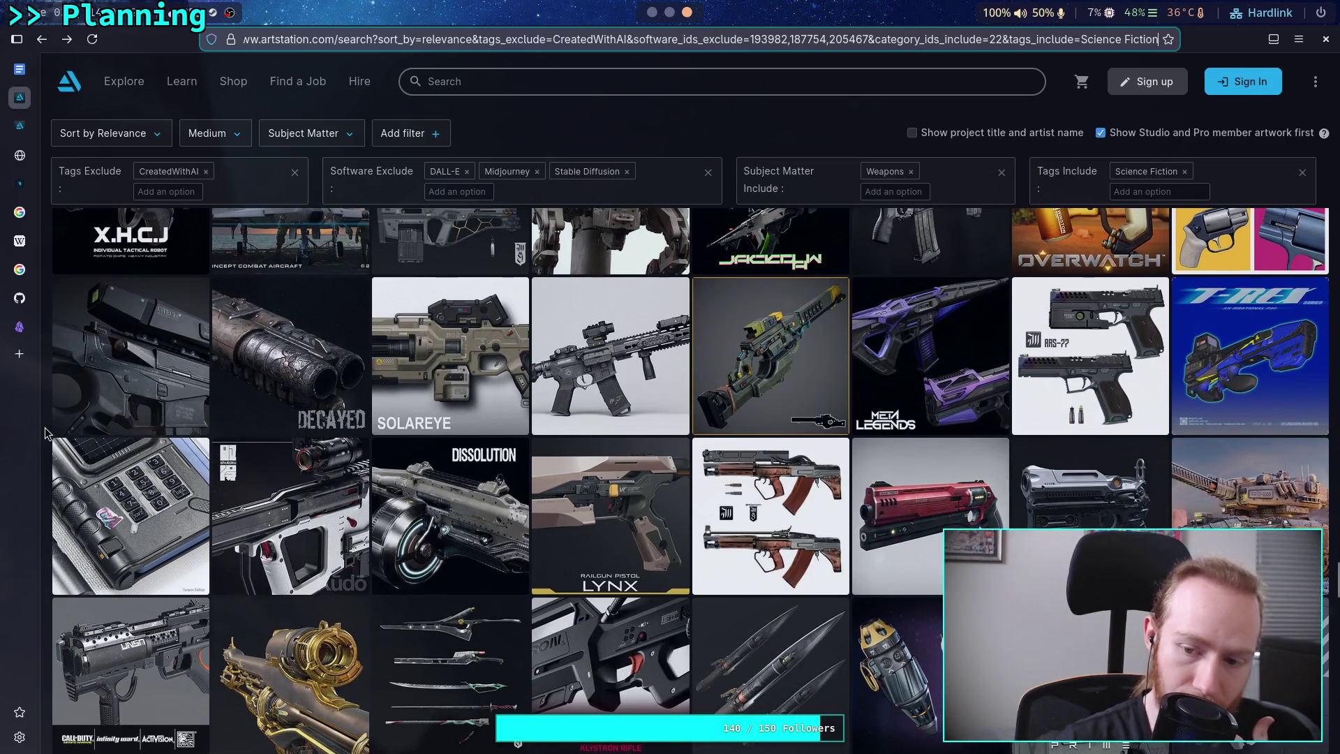
scroll(45, 433, down, 2)
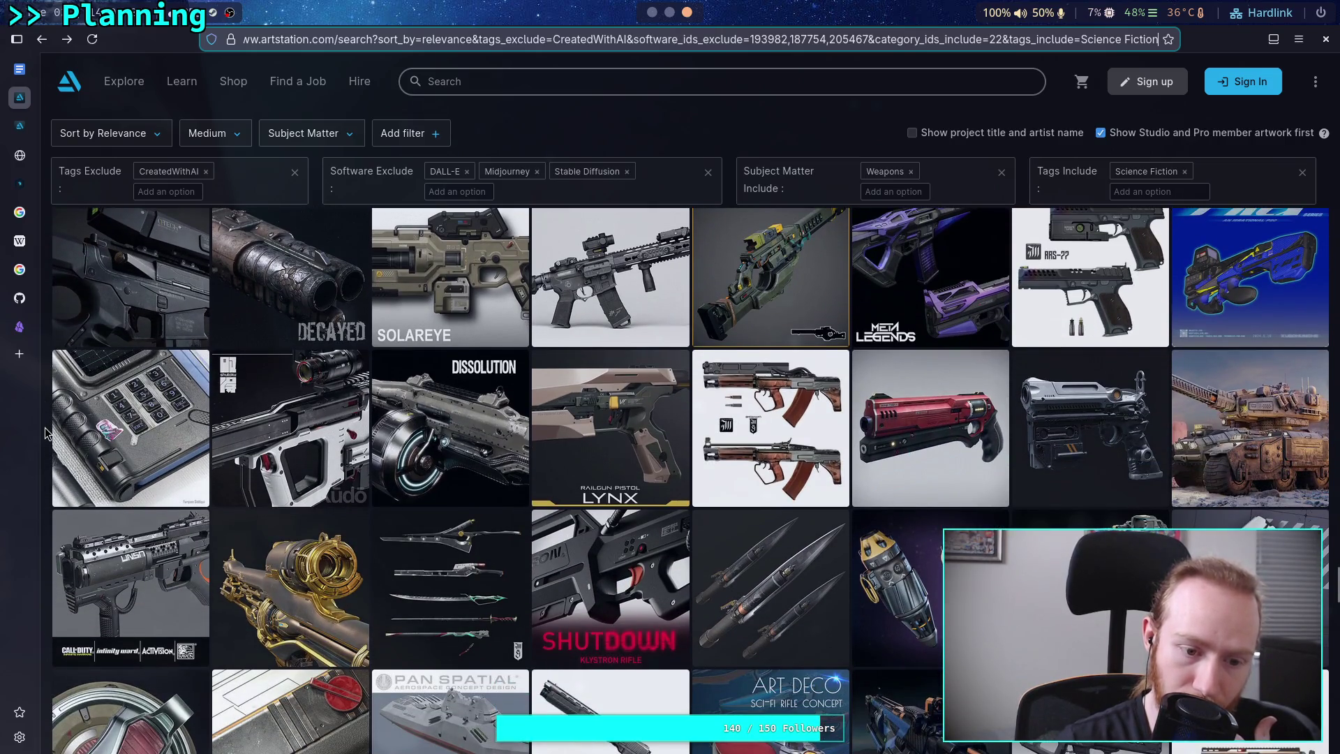
scroll(45, 433, down, 3)
scroll(45, 433, down, 5)
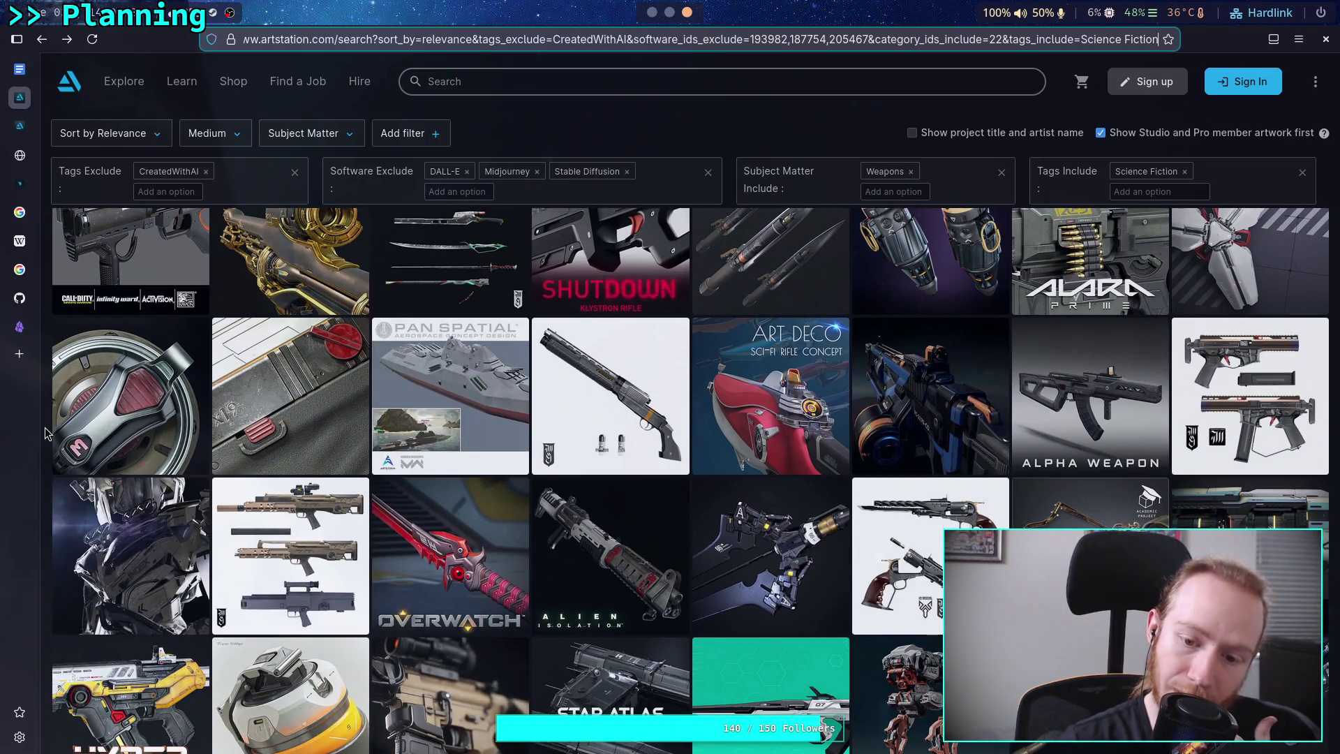
scroll(45, 433, down, 4)
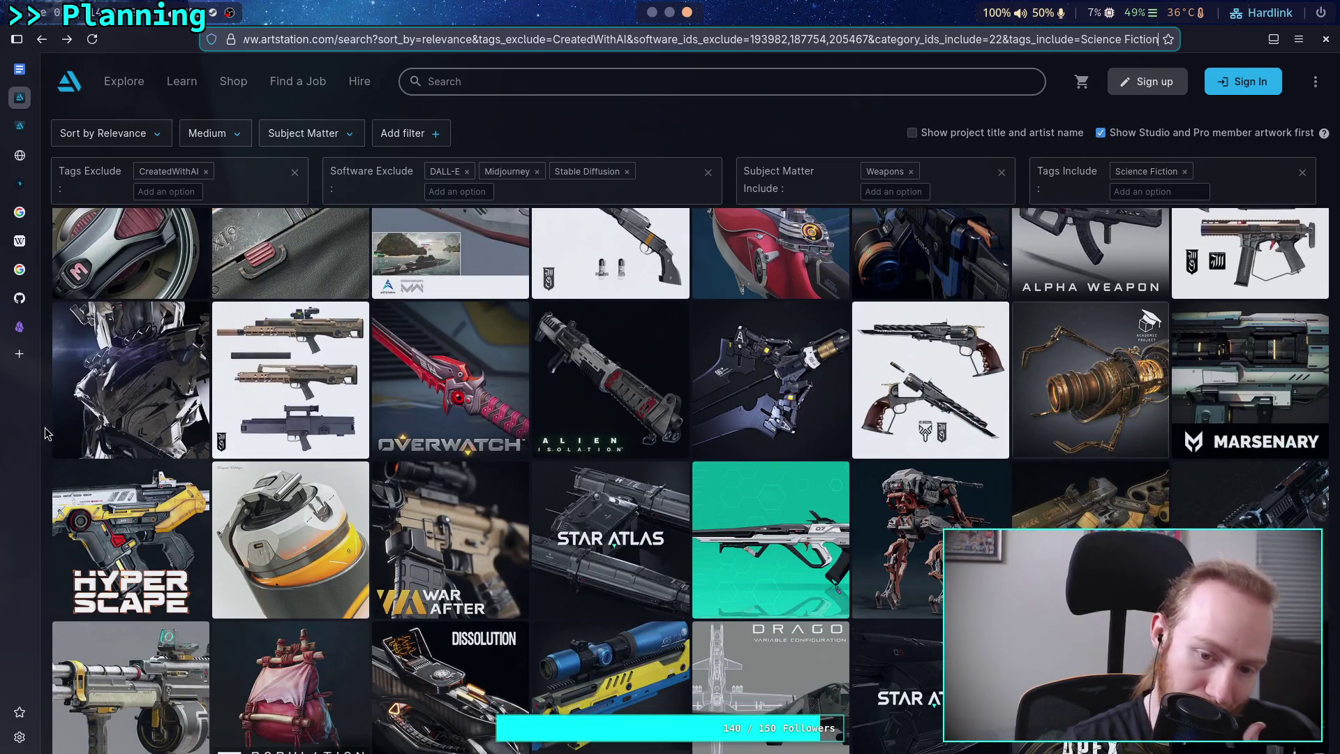
scroll(45, 433, down, 3)
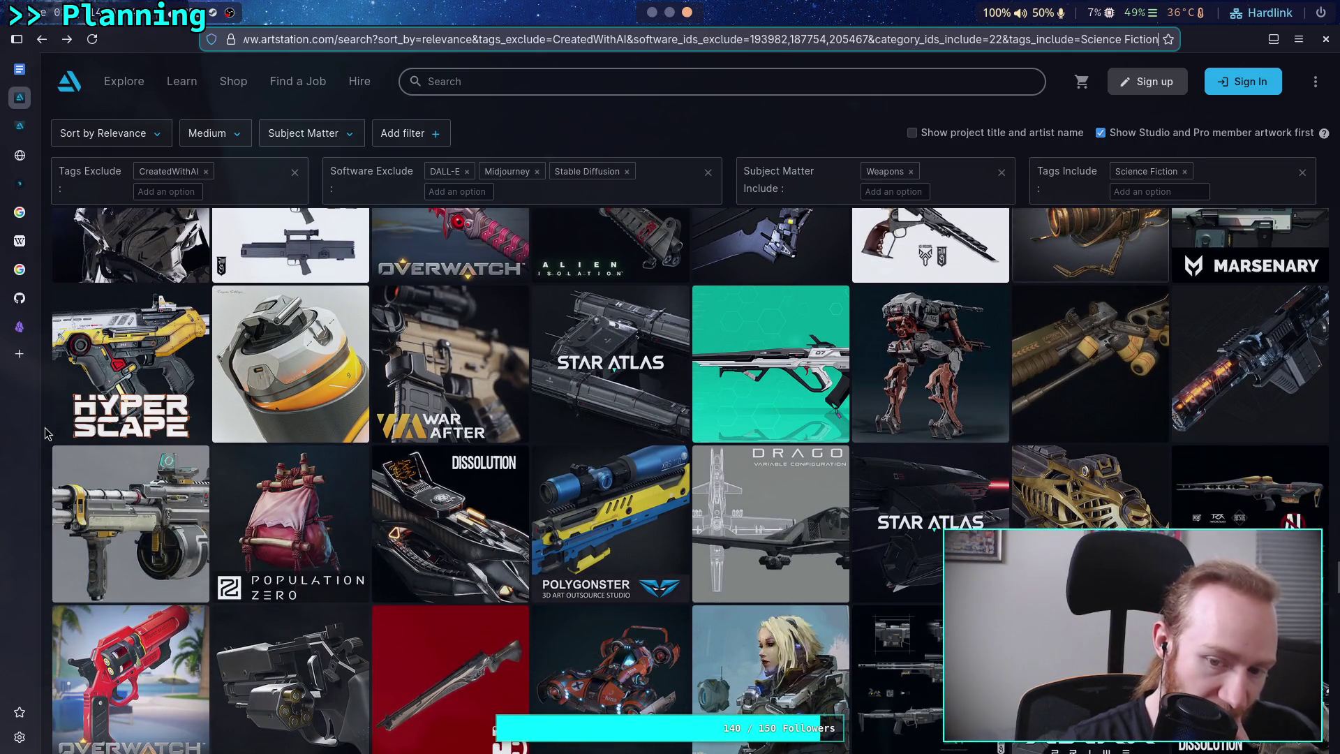
scroll(44, 433, down, 3)
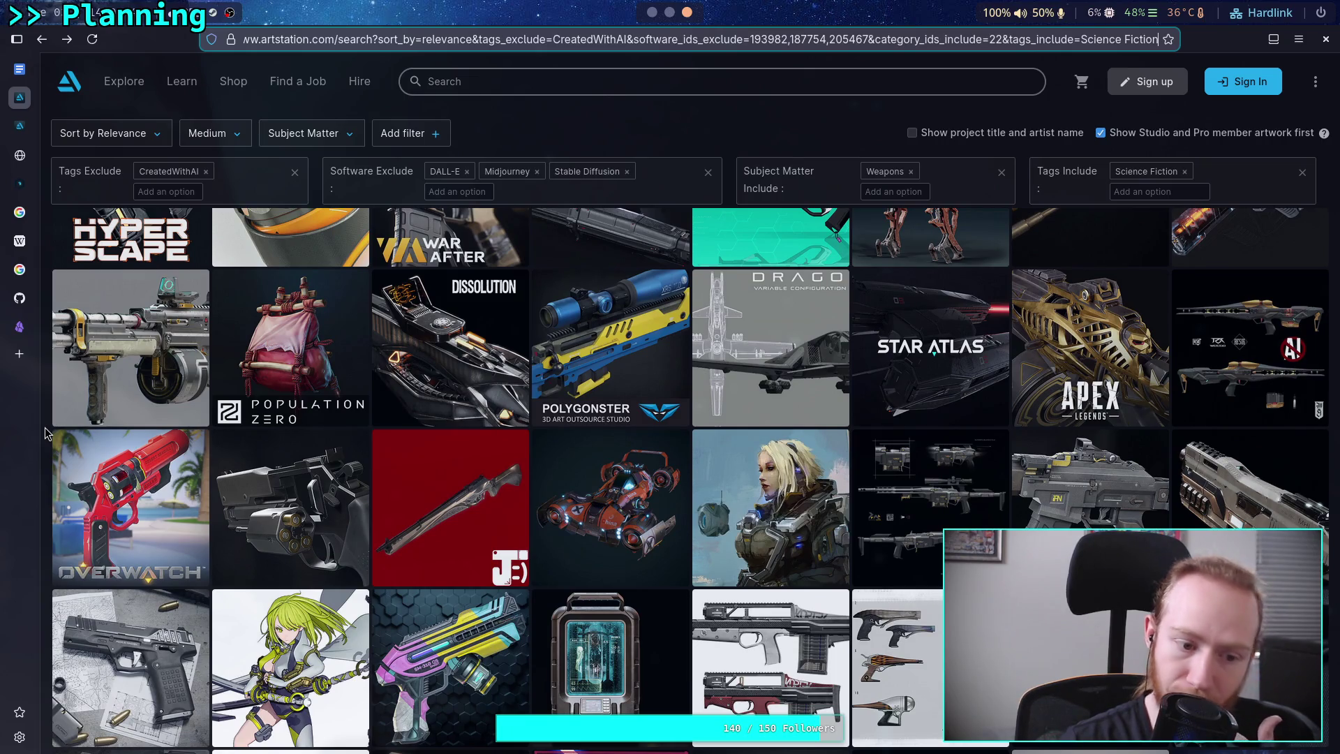
scroll(44, 432, down, 2)
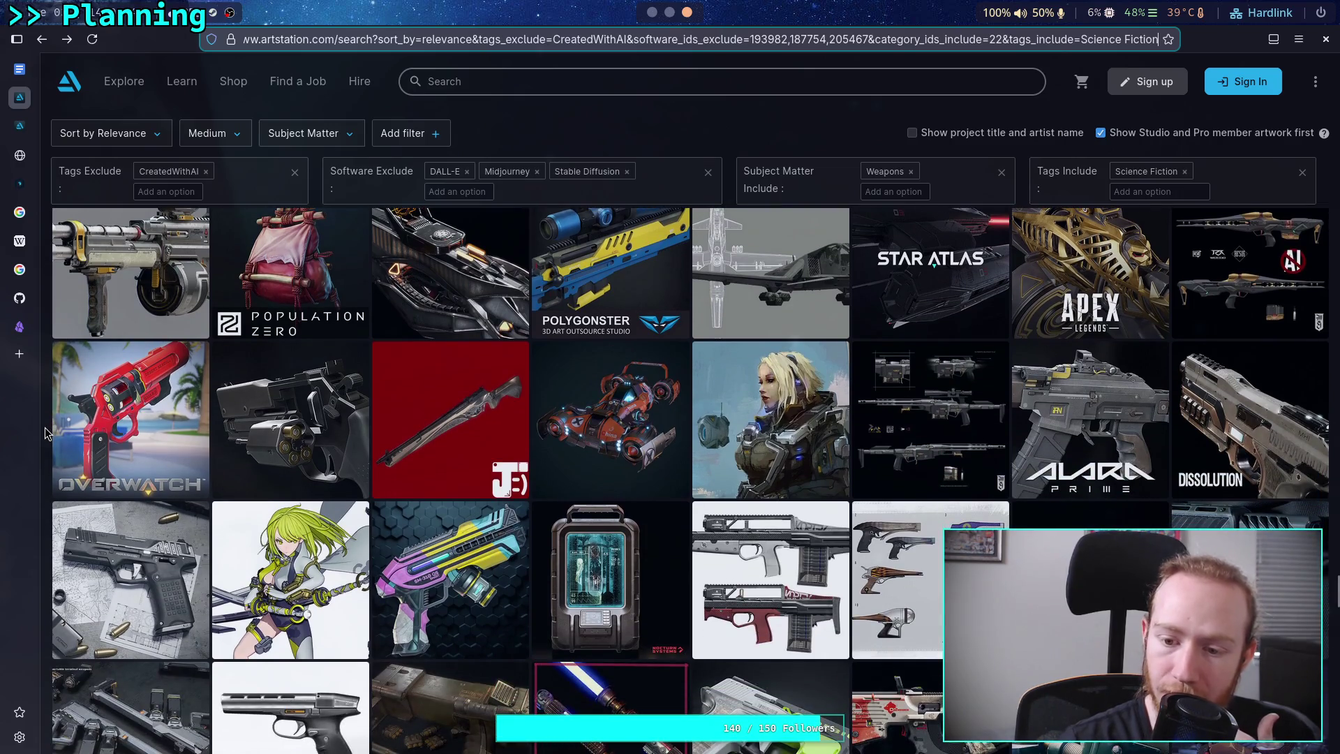
scroll(45, 432, down, 2)
scroll(45, 433, down, 2)
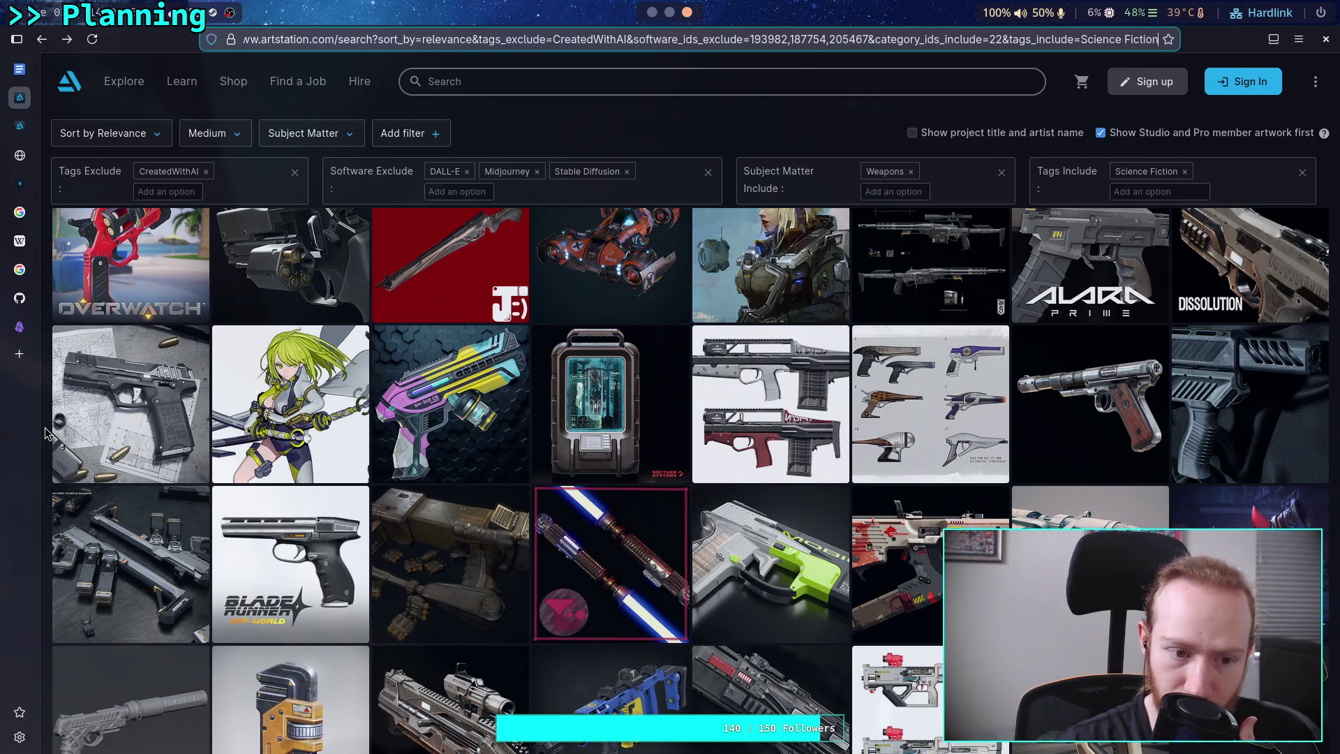
Open the Magnus HG-1 pistol artwork page and scroll through its images.
click(133, 395)
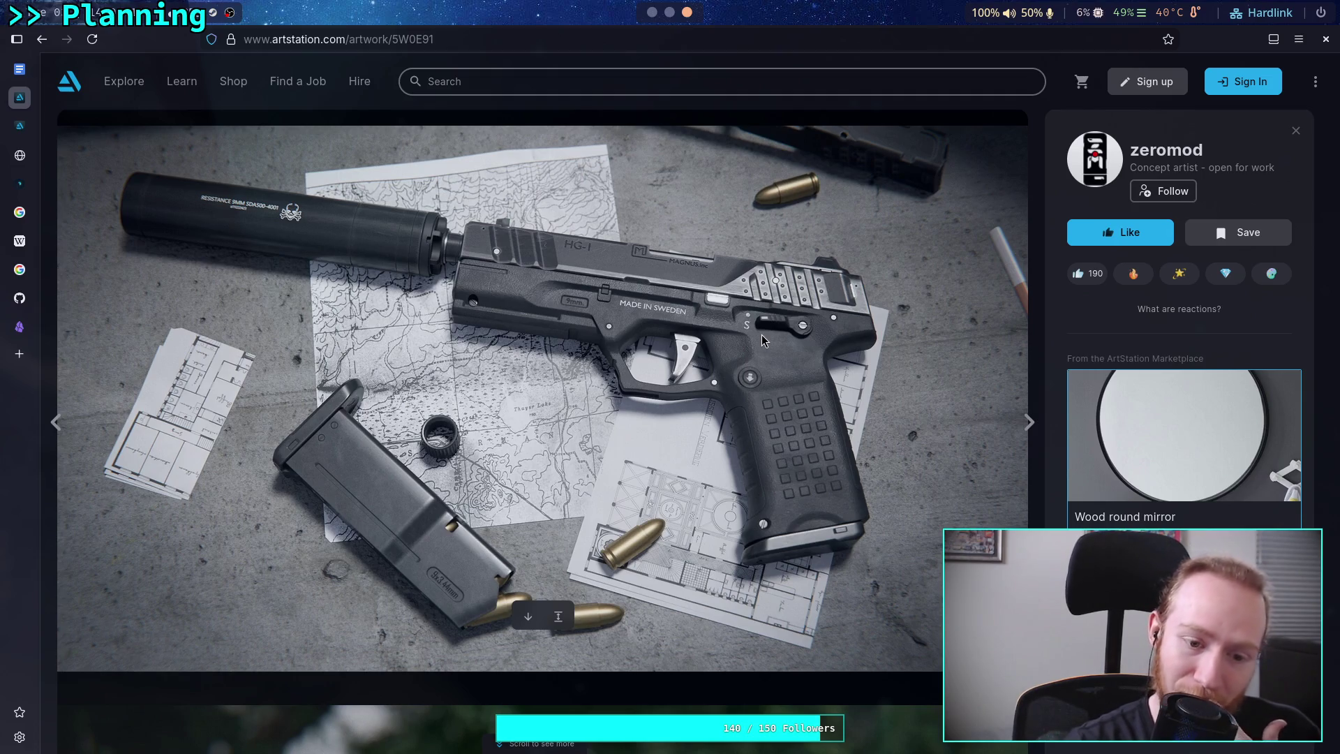
scroll(762, 338, down, 2)
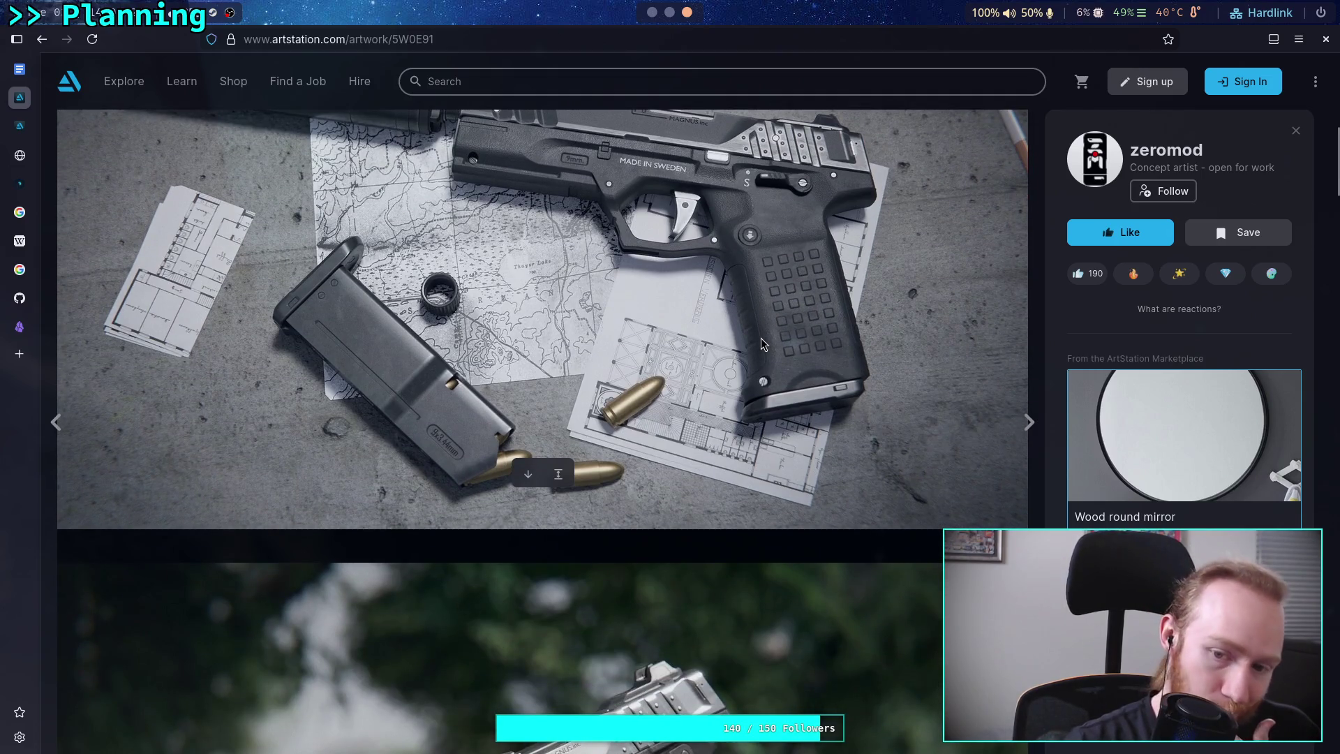
scroll(761, 338, down, 5)
scroll(761, 338, down, 2)
scroll(761, 338, down, 4)
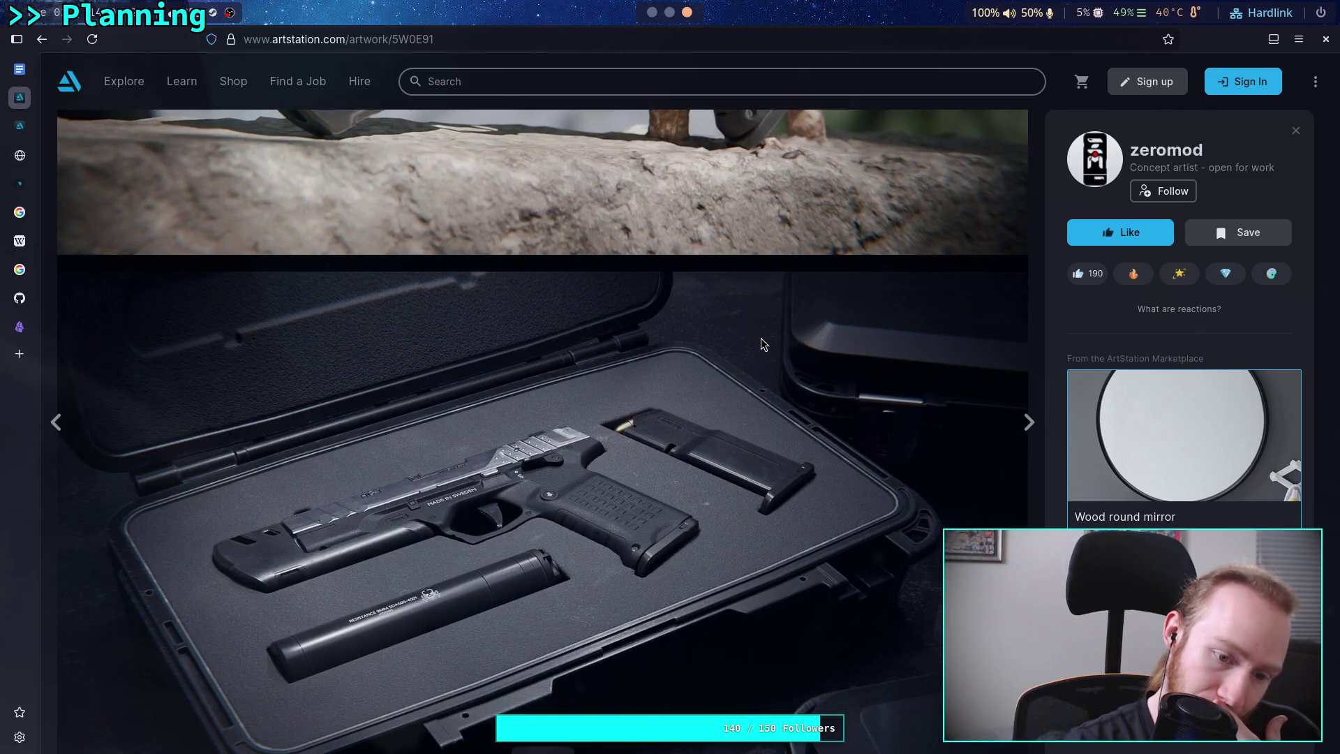
scroll(761, 338, down, 6)
scroll(761, 338, down, 4)
scroll(761, 338, down, 5)
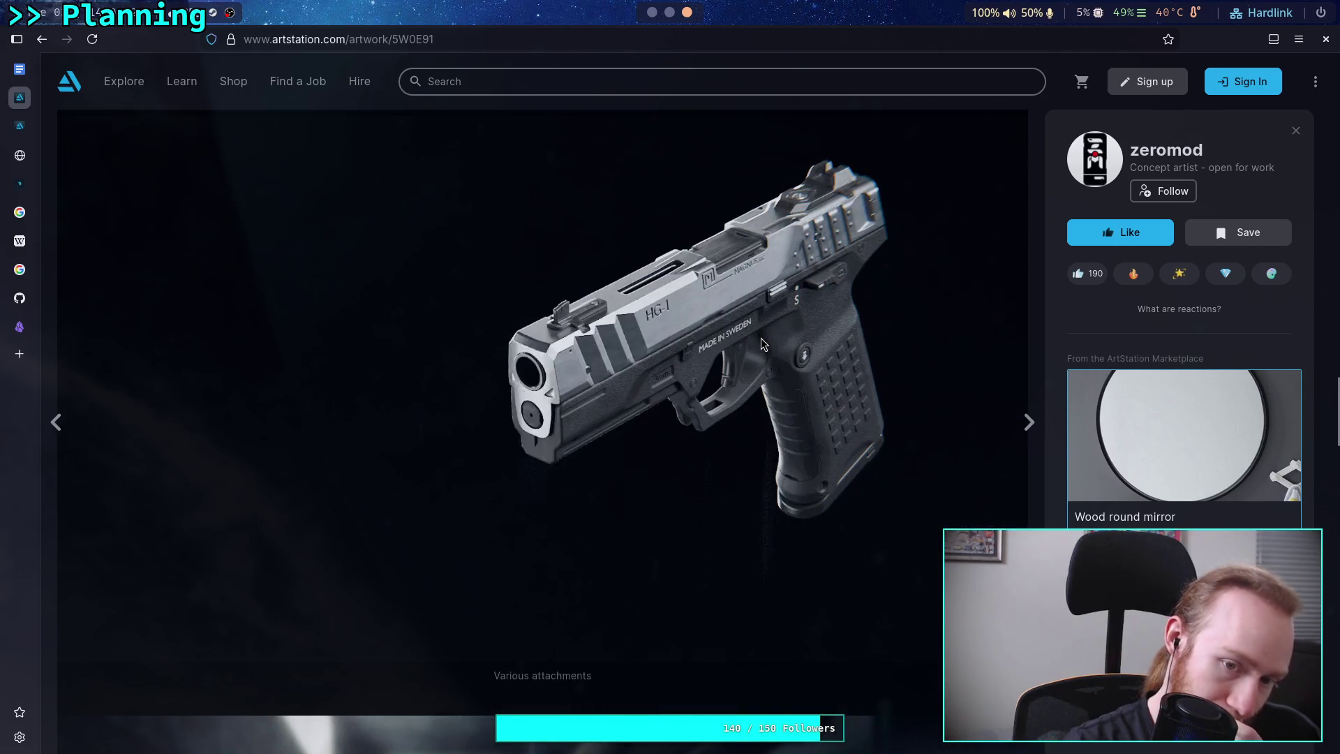
scroll(761, 337, down, 4)
scroll(761, 338, down, 3)
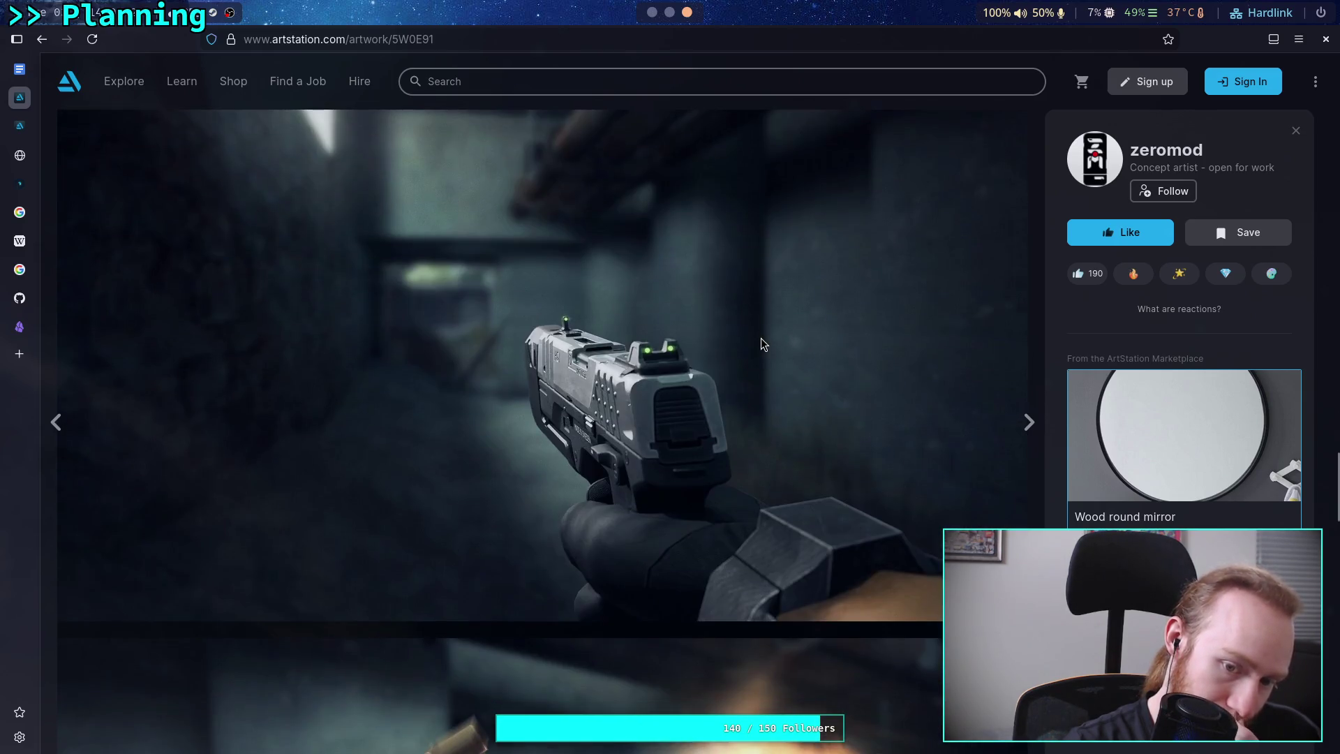
scroll(761, 338, down, 4)
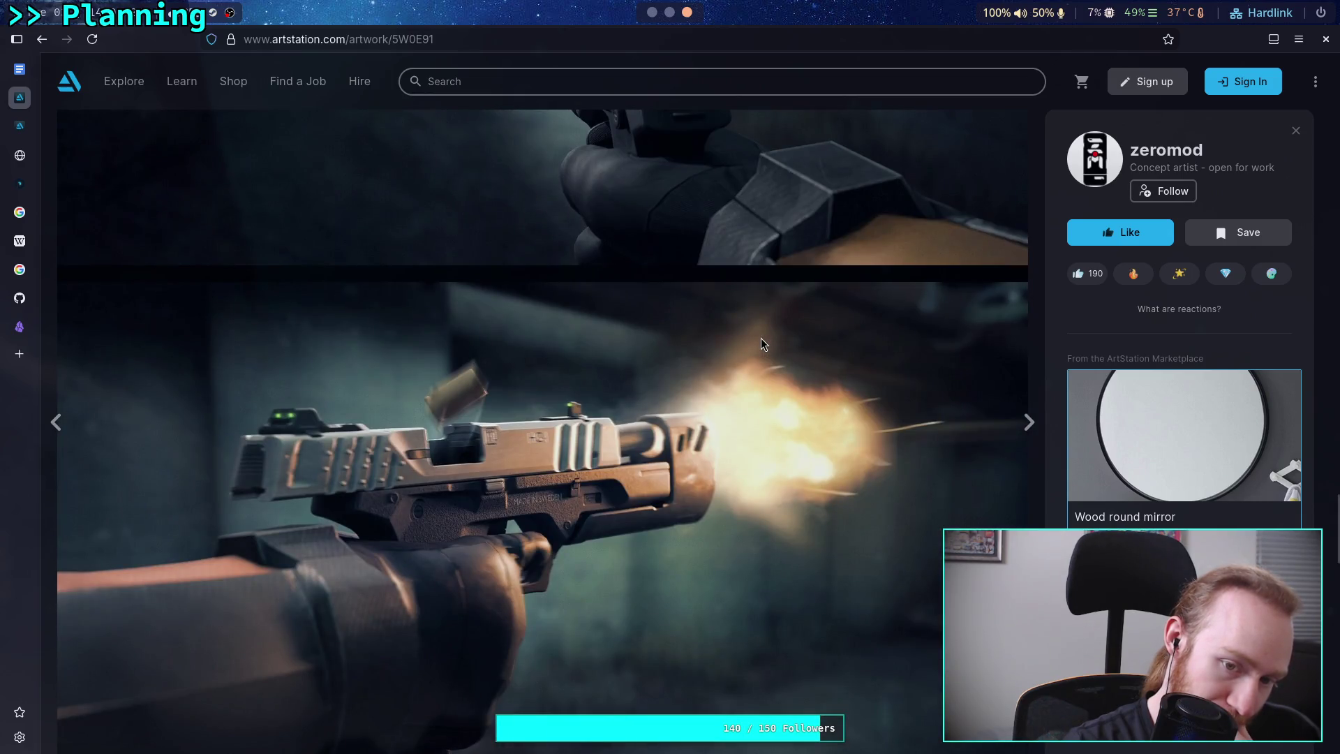
scroll(761, 339, up, 3)
scroll(761, 338, up, 8)
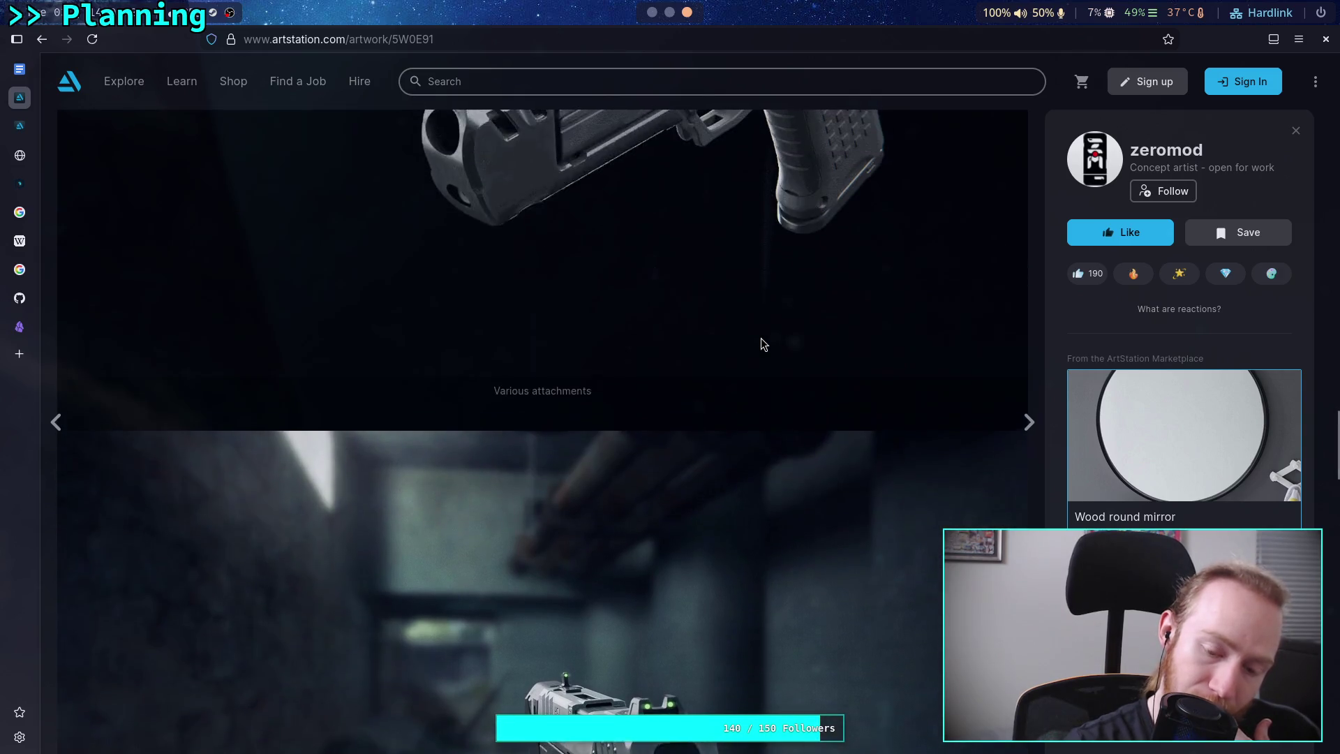
scroll(761, 338, down, 6)
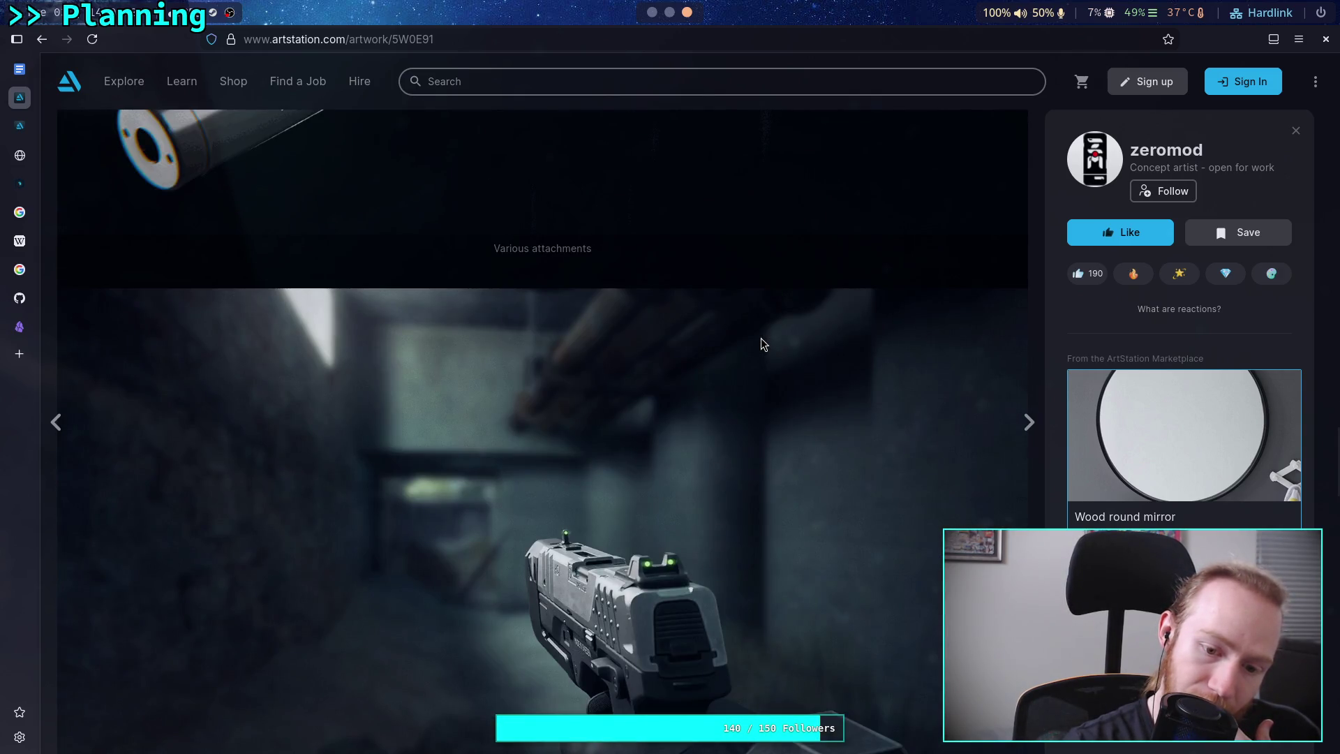
scroll(622, 529, up, 5)
scroll(621, 529, up, 15)
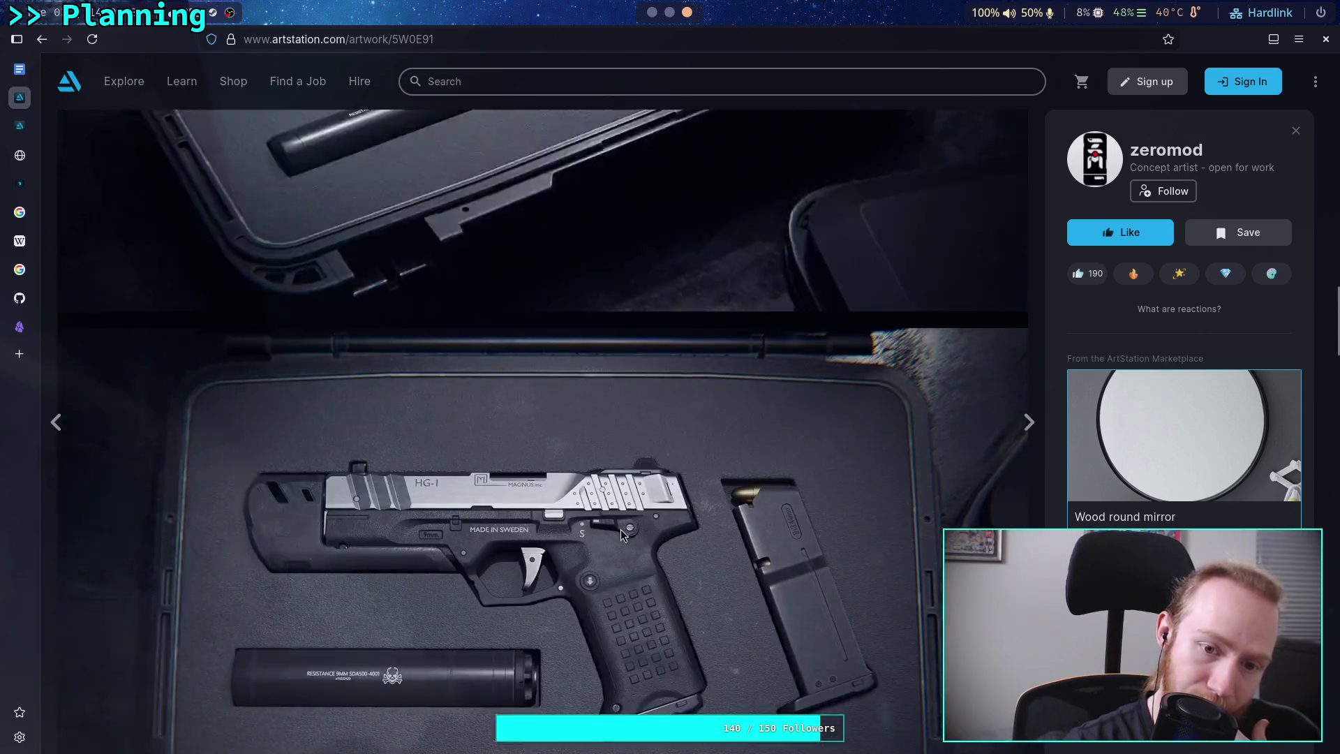
scroll(621, 529, down, 13)
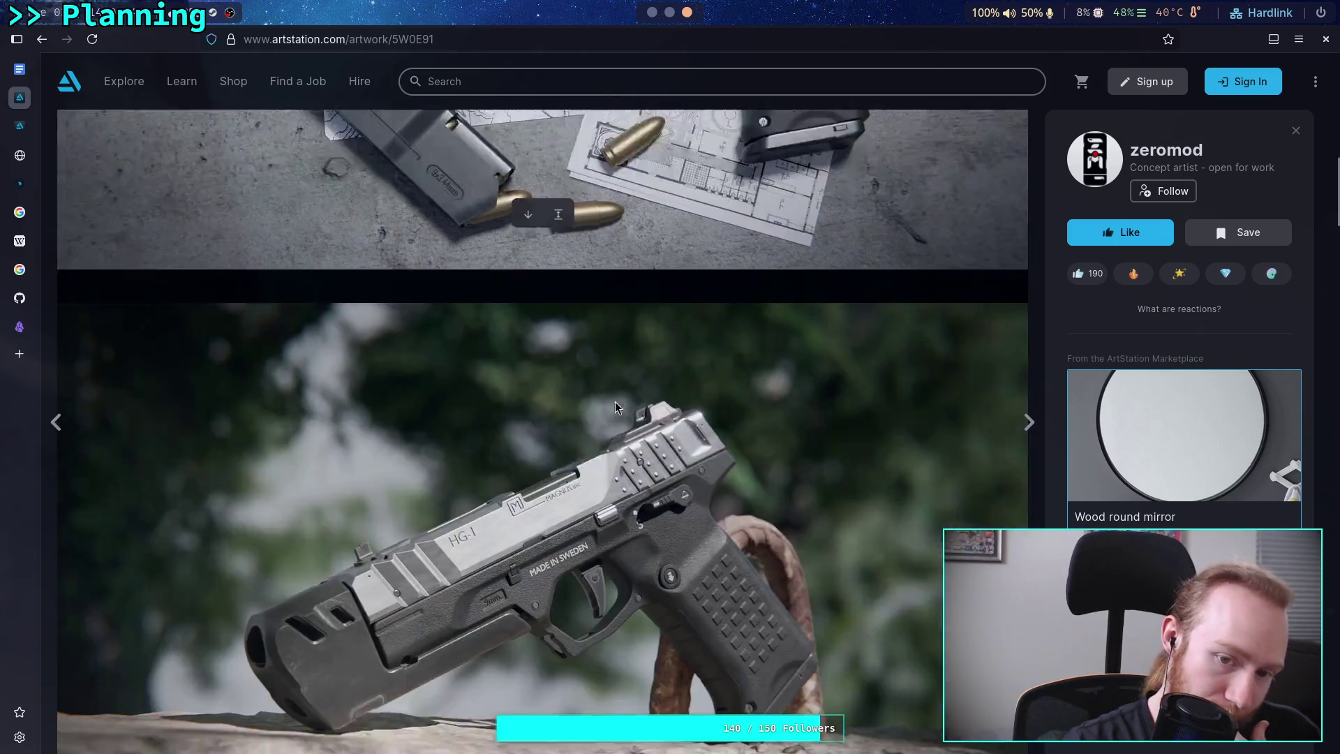
scroll(668, 398, up, 4)
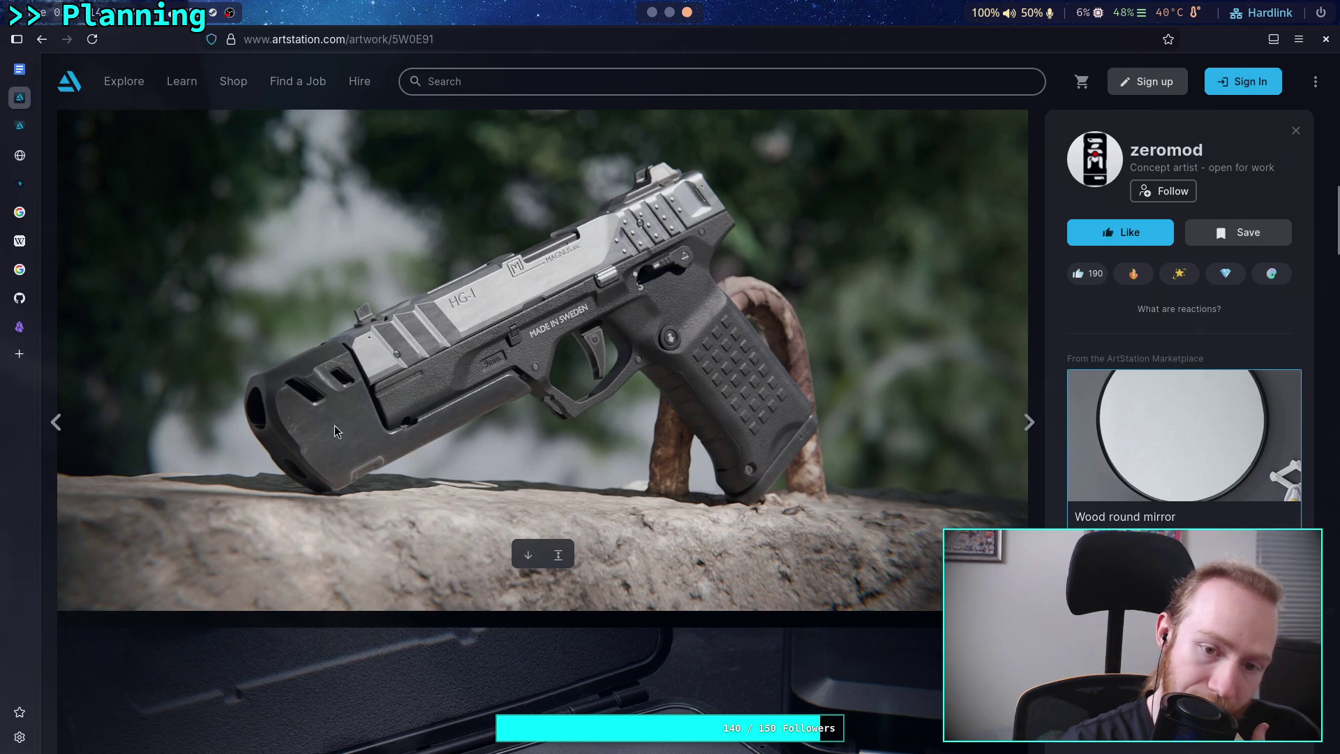
scroll(565, 370, down, 7)
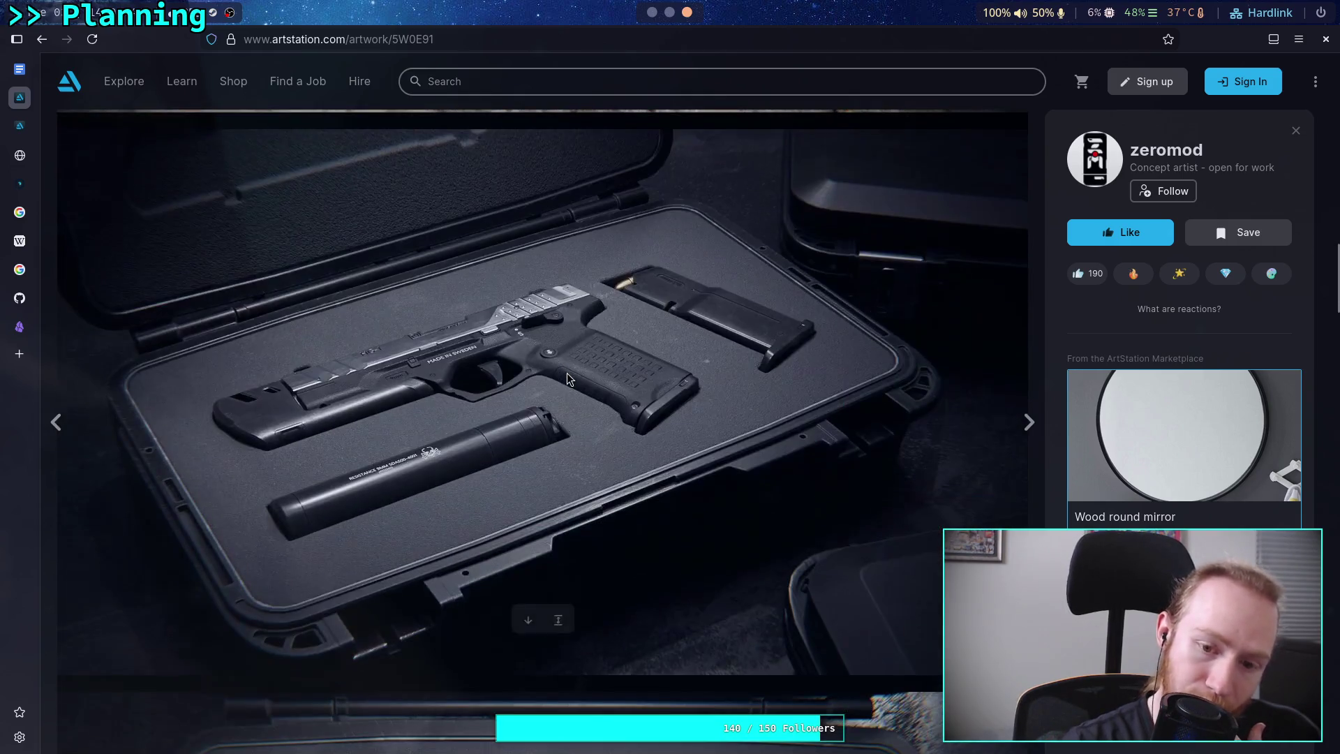
scroll(564, 380, down, 15)
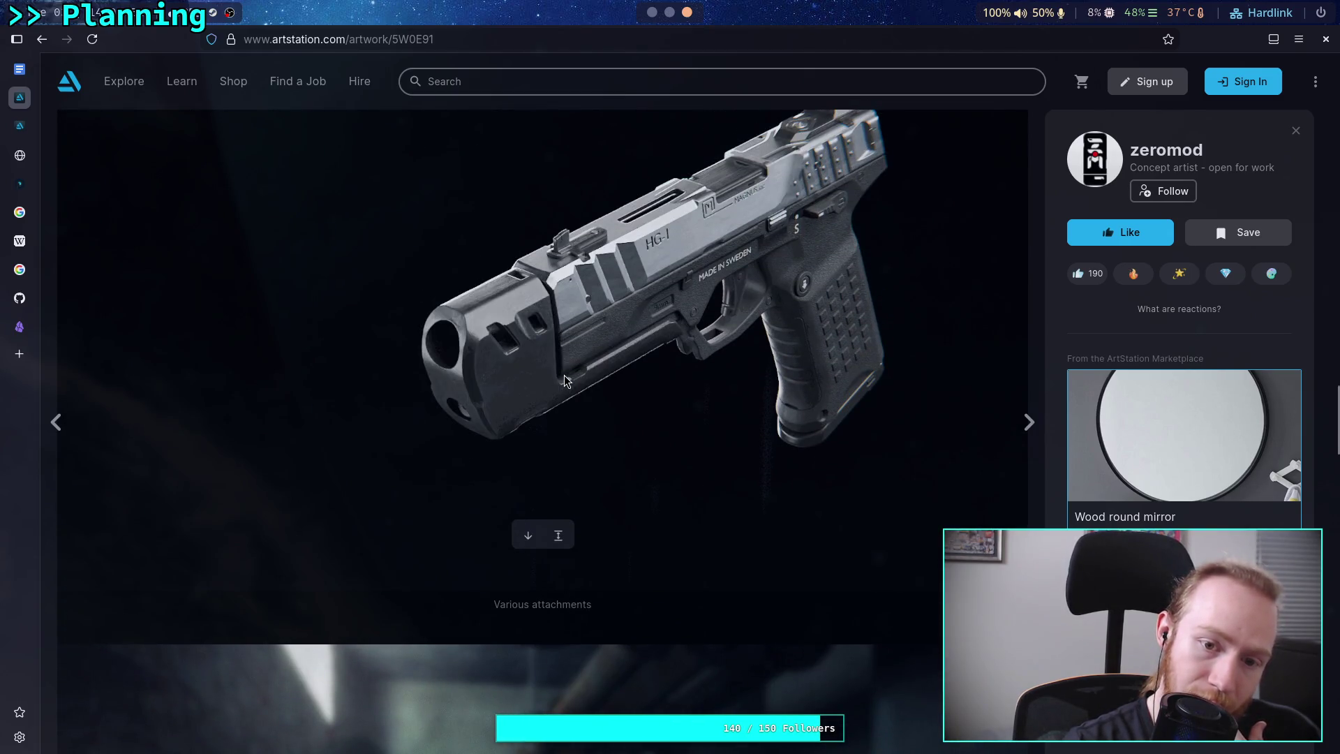
scroll(565, 380, down, 5)
scroll(566, 375, down, 10)
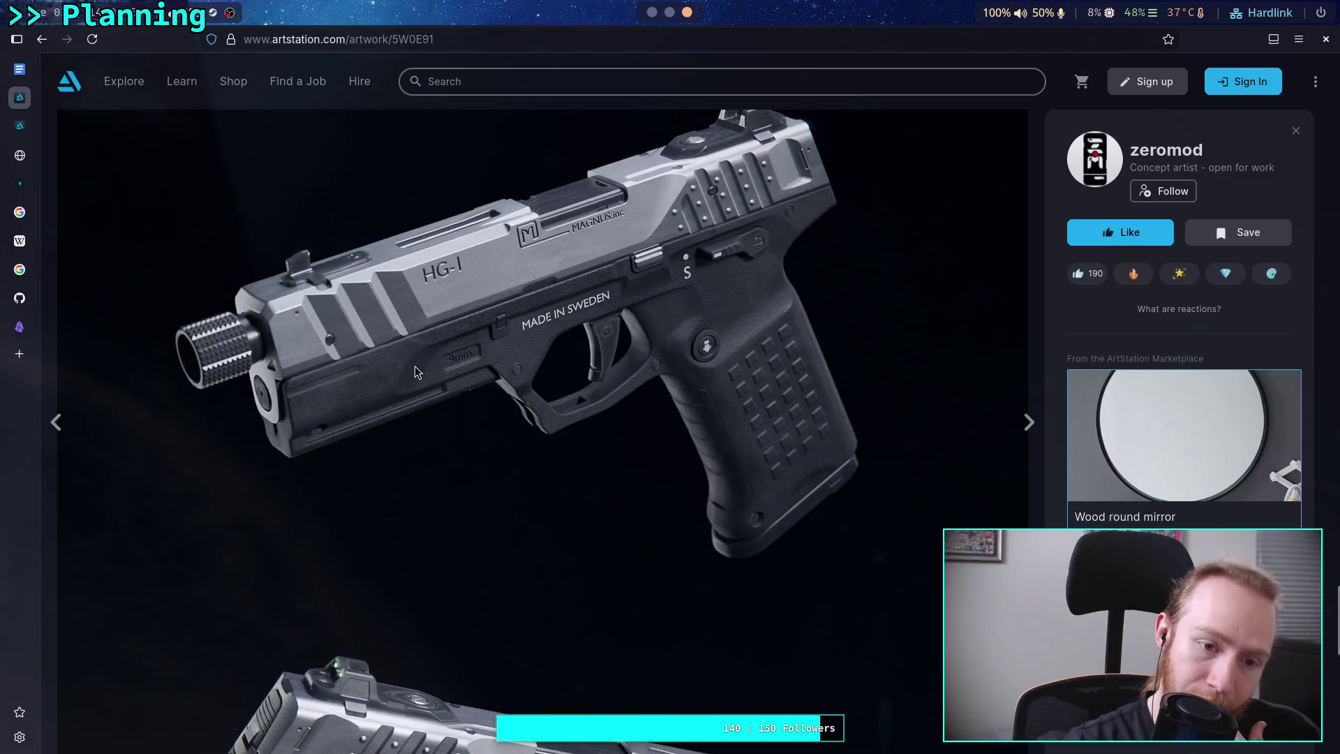
Bring up the context menu on the silver HG-1 render on the dark background.
mouse_move(229, 349)
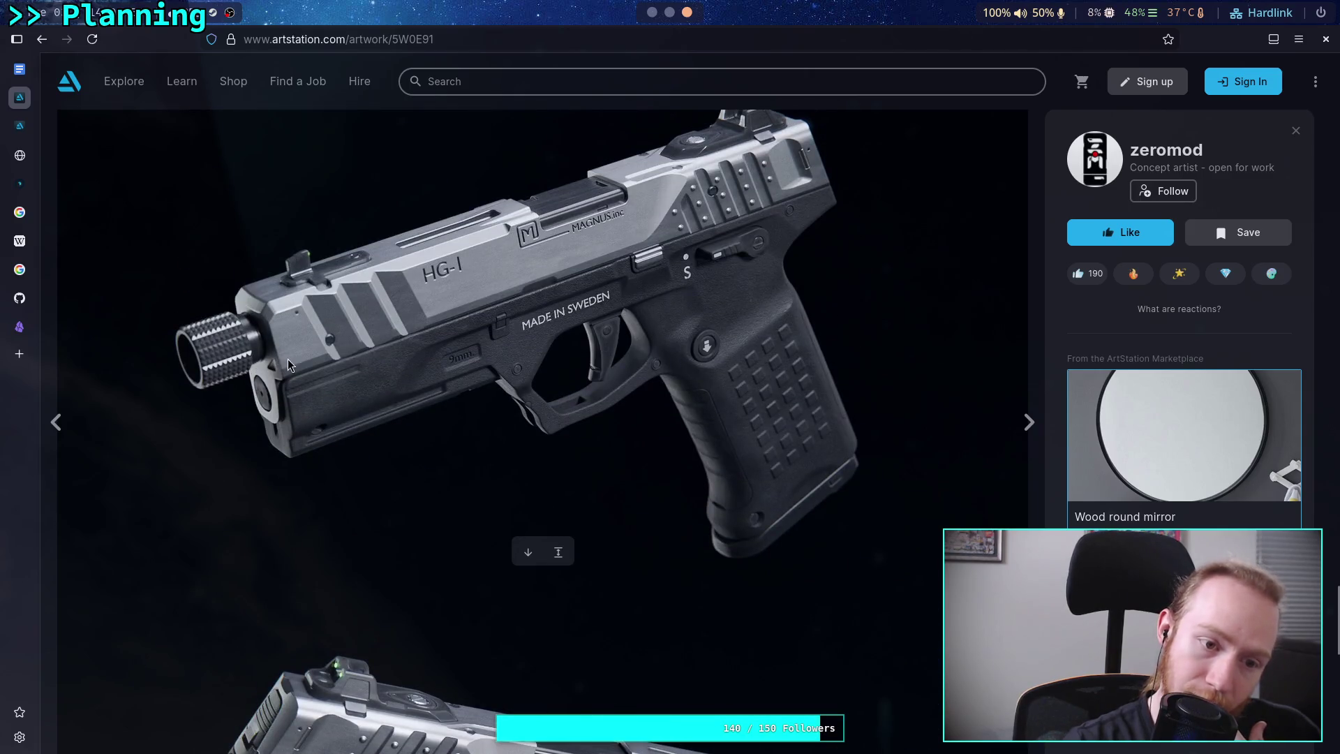
scroll(337, 404, down, 13)
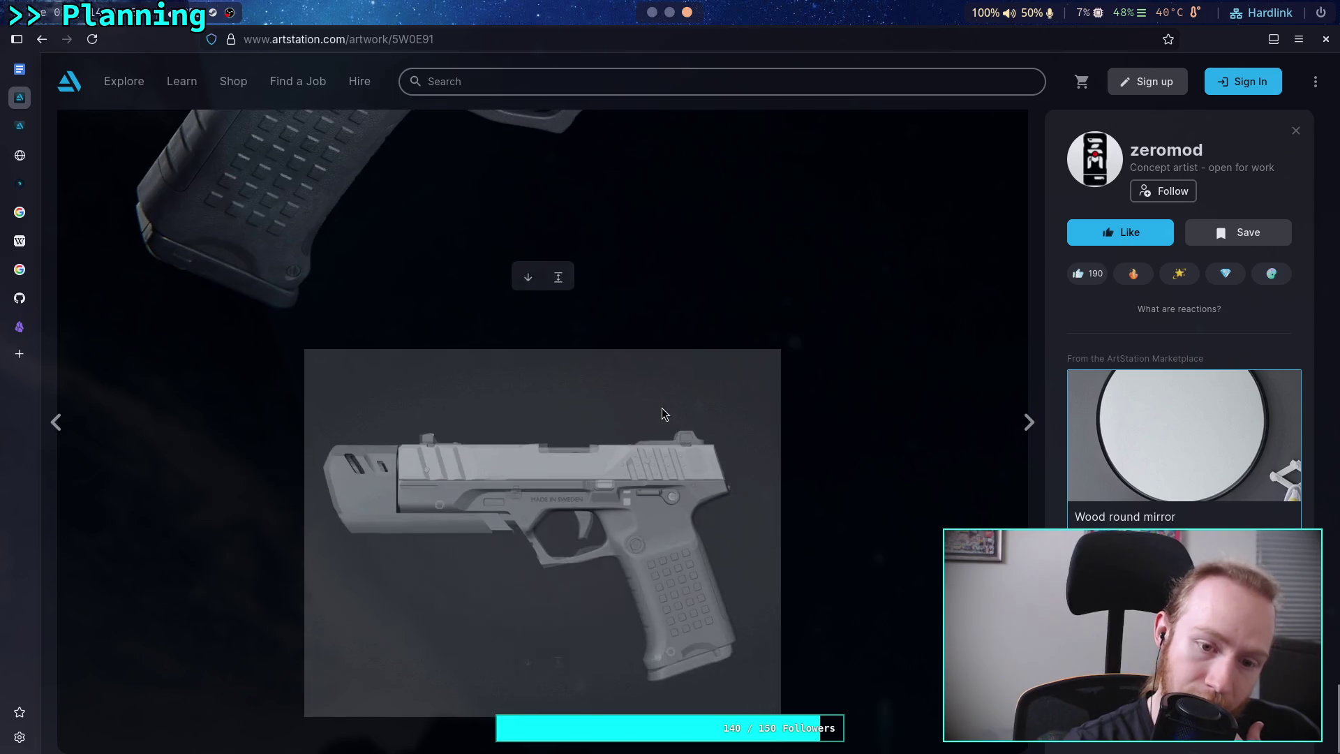
scroll(659, 413, up, 8)
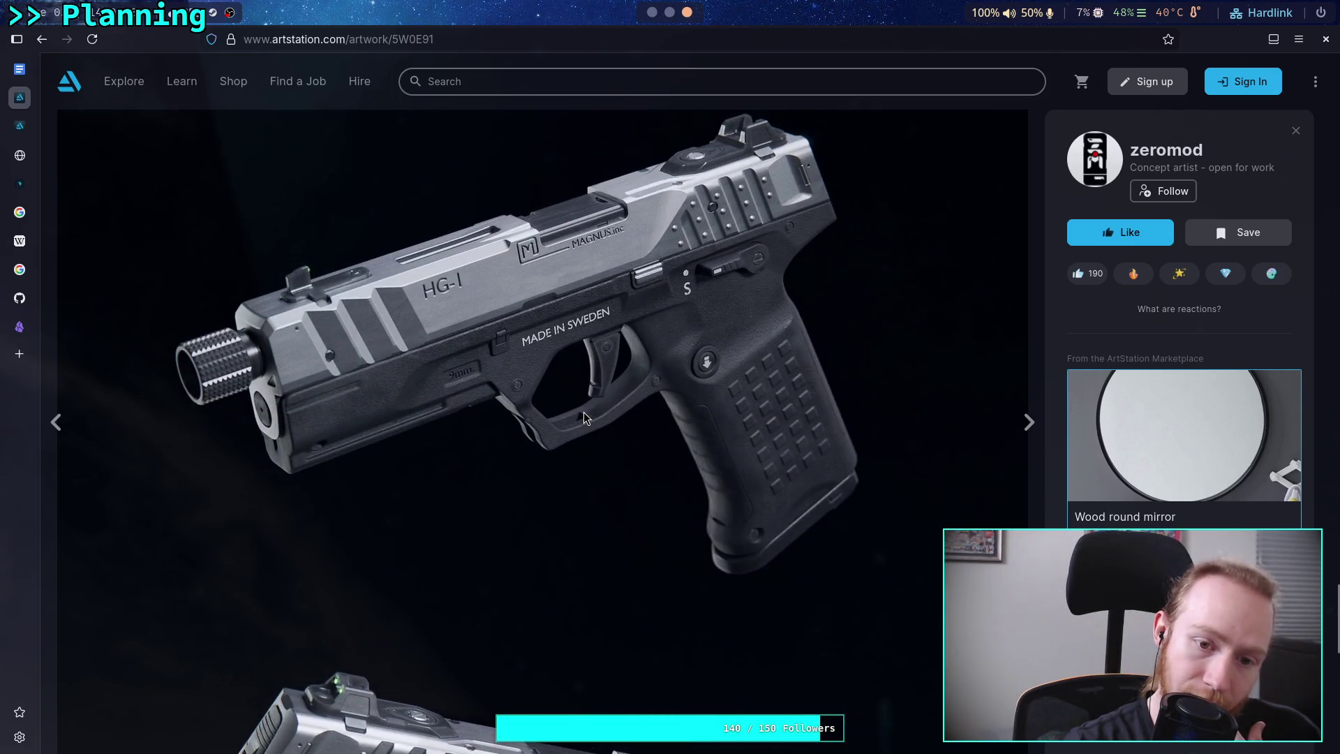
mouse_move(583, 418)
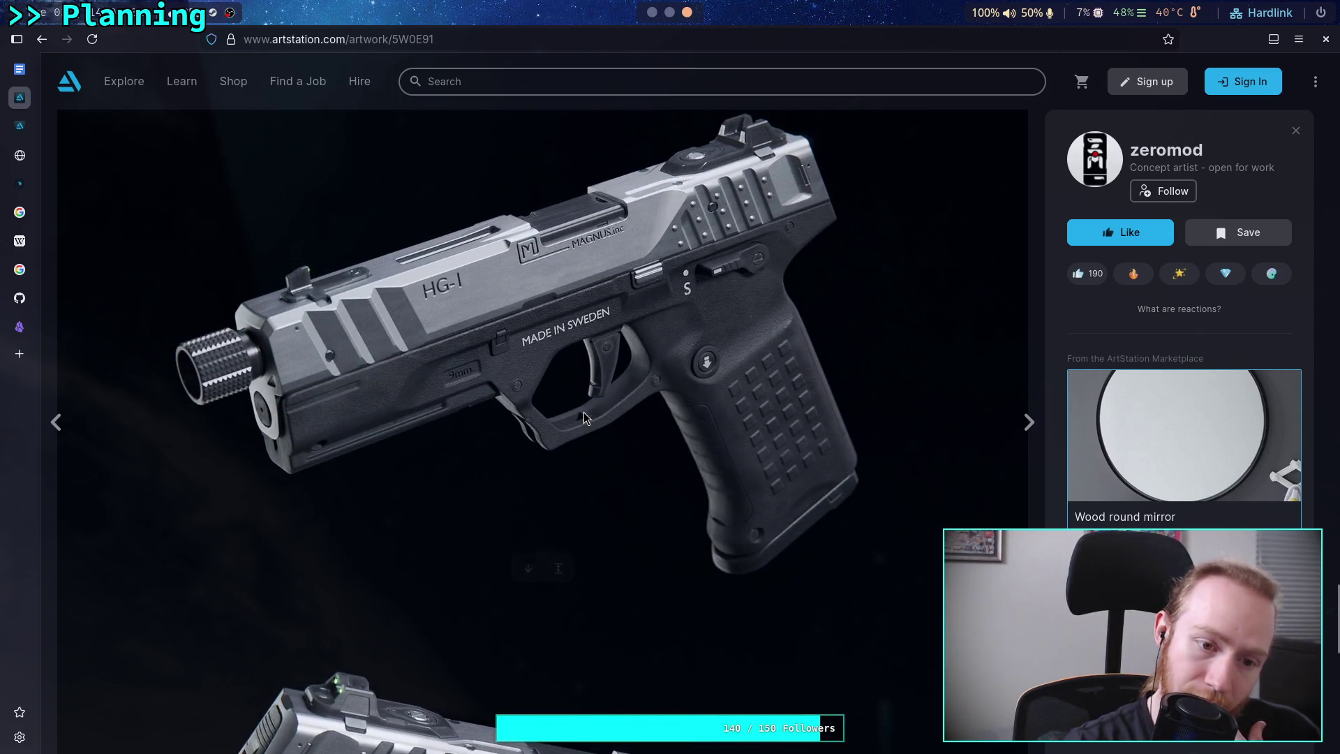
right_click(597, 363)
Copy the silver HG-1 render and paste it on a new line below the sword link.
click(643, 412)
key(super+1)
scroll(762, 571, down, 5)
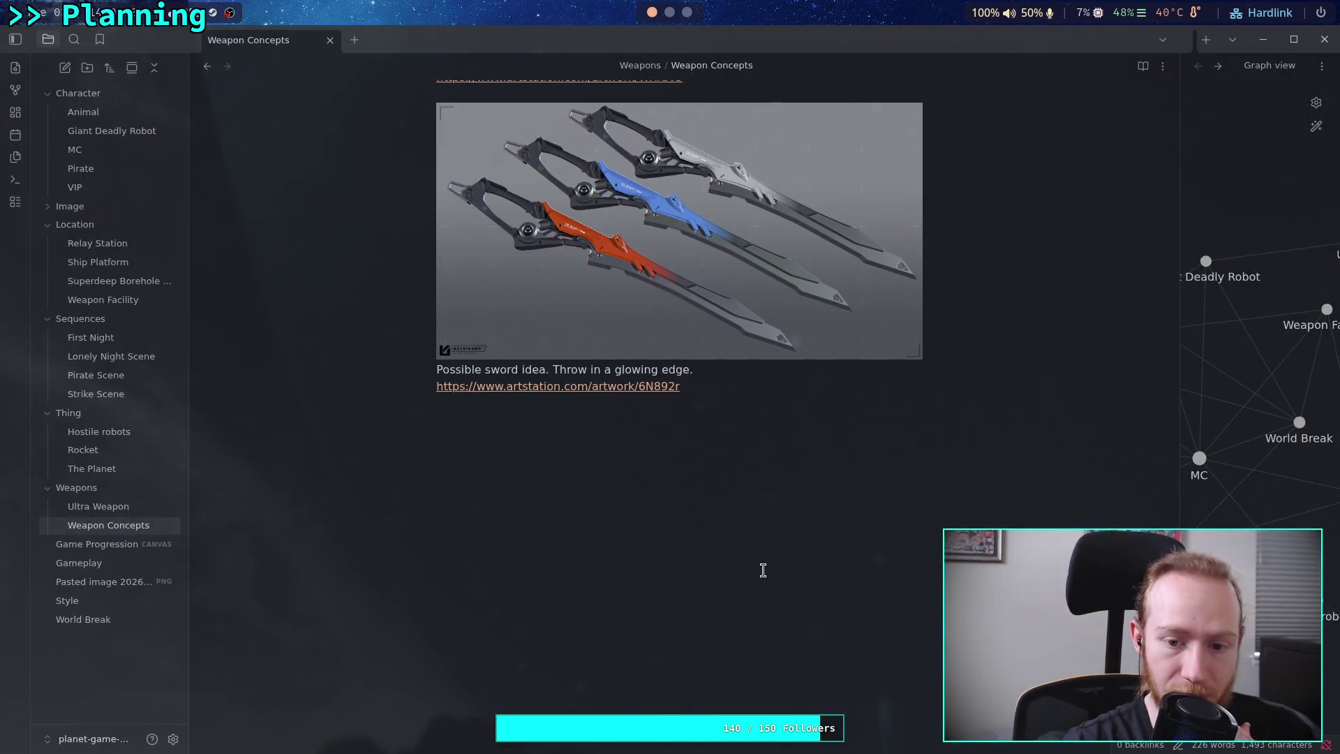
key(Down)
key(Return)
key(Return)
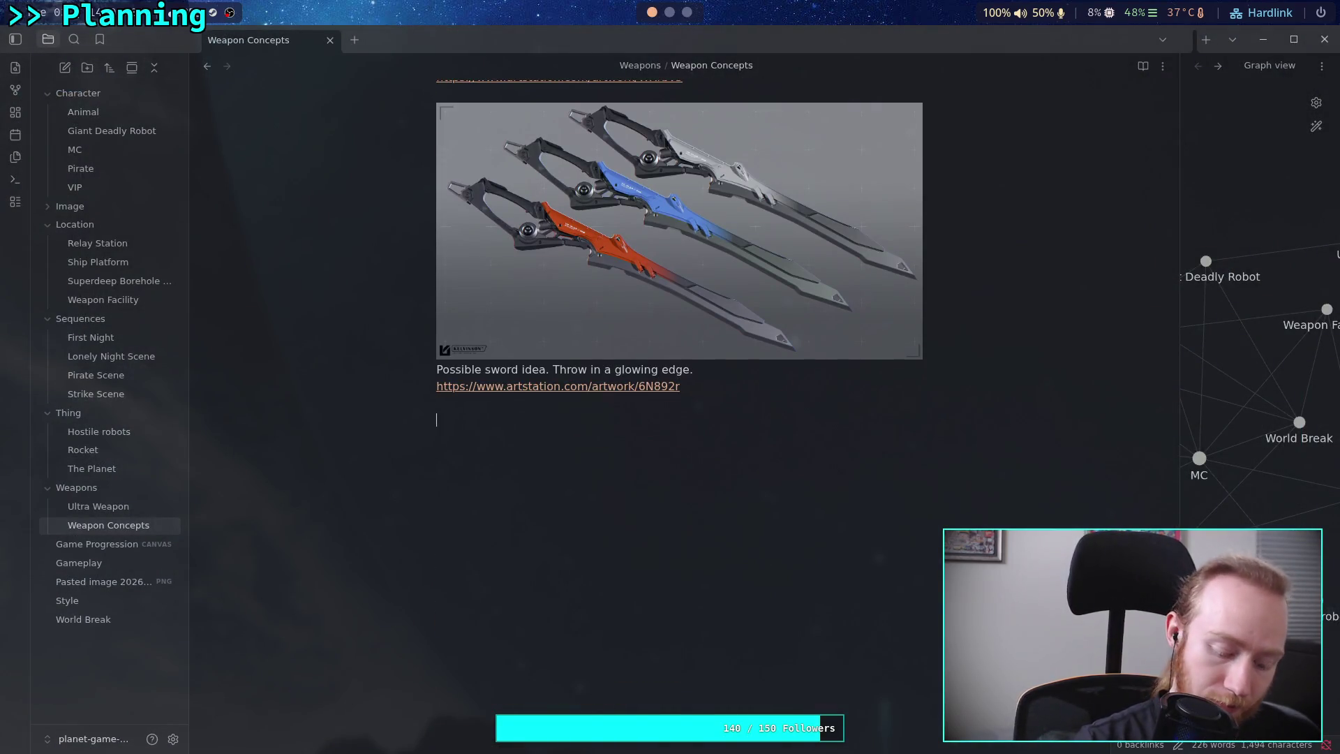
key(ctrl+v)
Caption the pistol image: make the barrel larger for a bigger round and remove the barrel attachment.
key(Return)
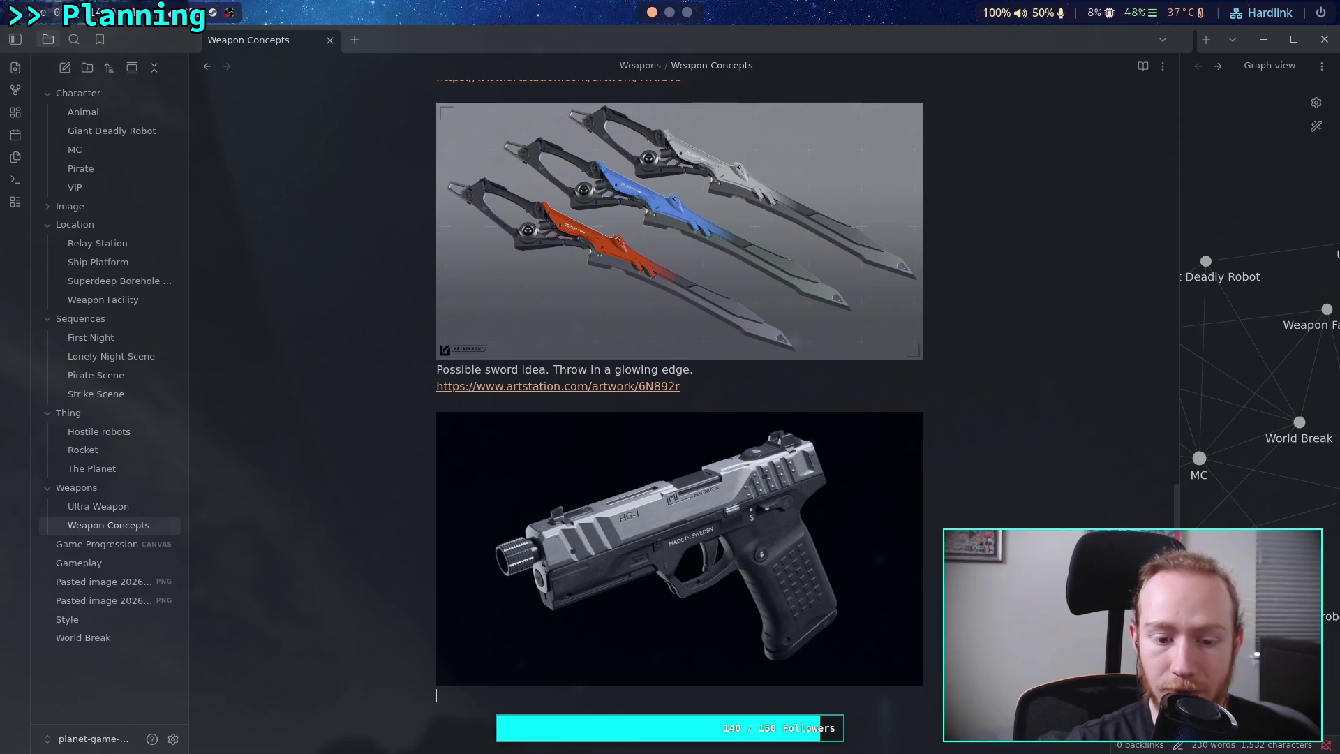
text(O)
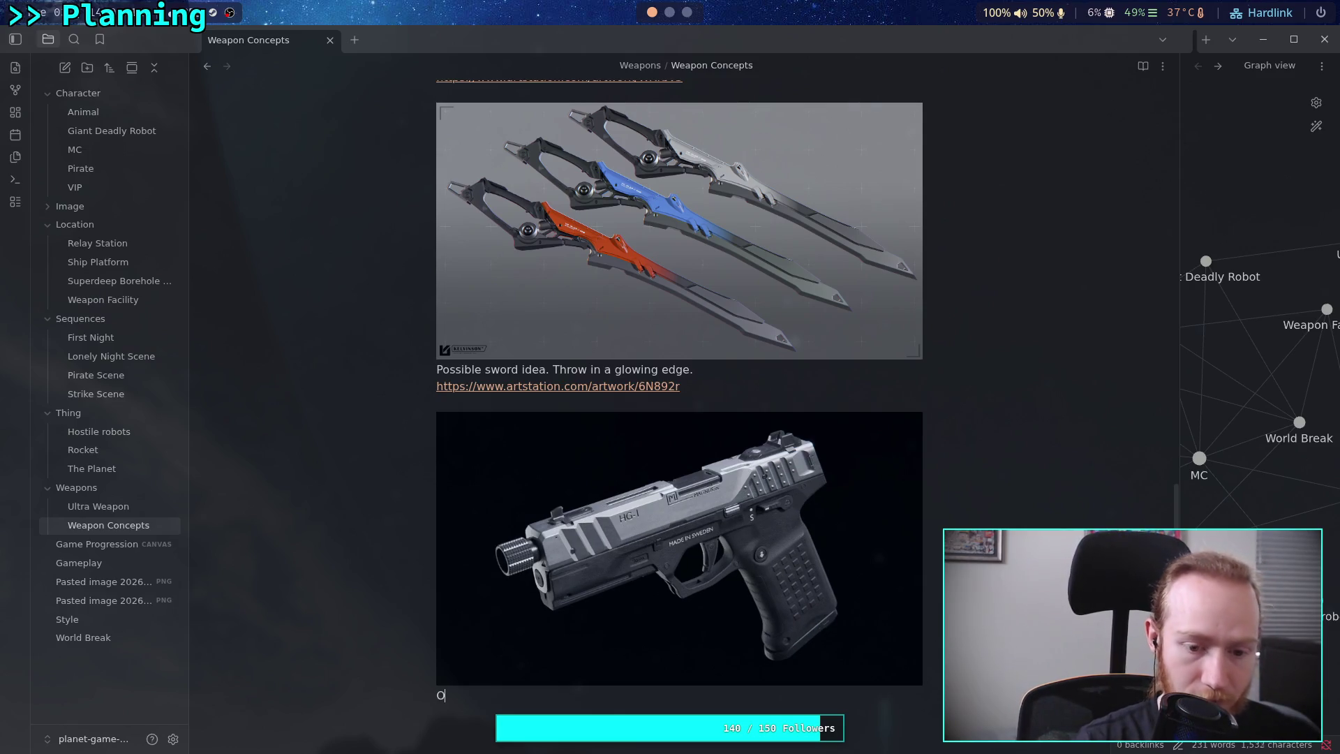
text(kay)
text( for a handgu)
text(n,)
text(I'd)
key(BackSpace)
key(BackSpace)
key(BackSpace)
text(make the a)
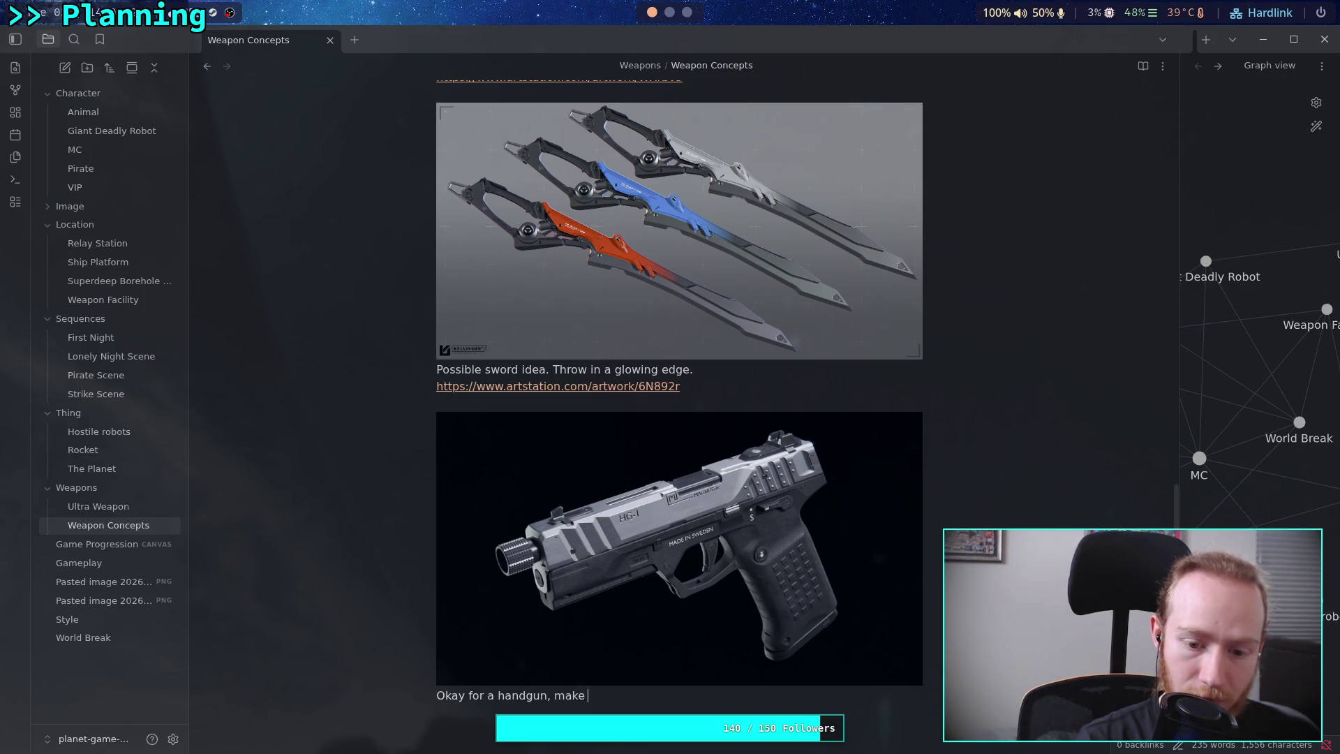
key(BackSpace)
text(barrel )
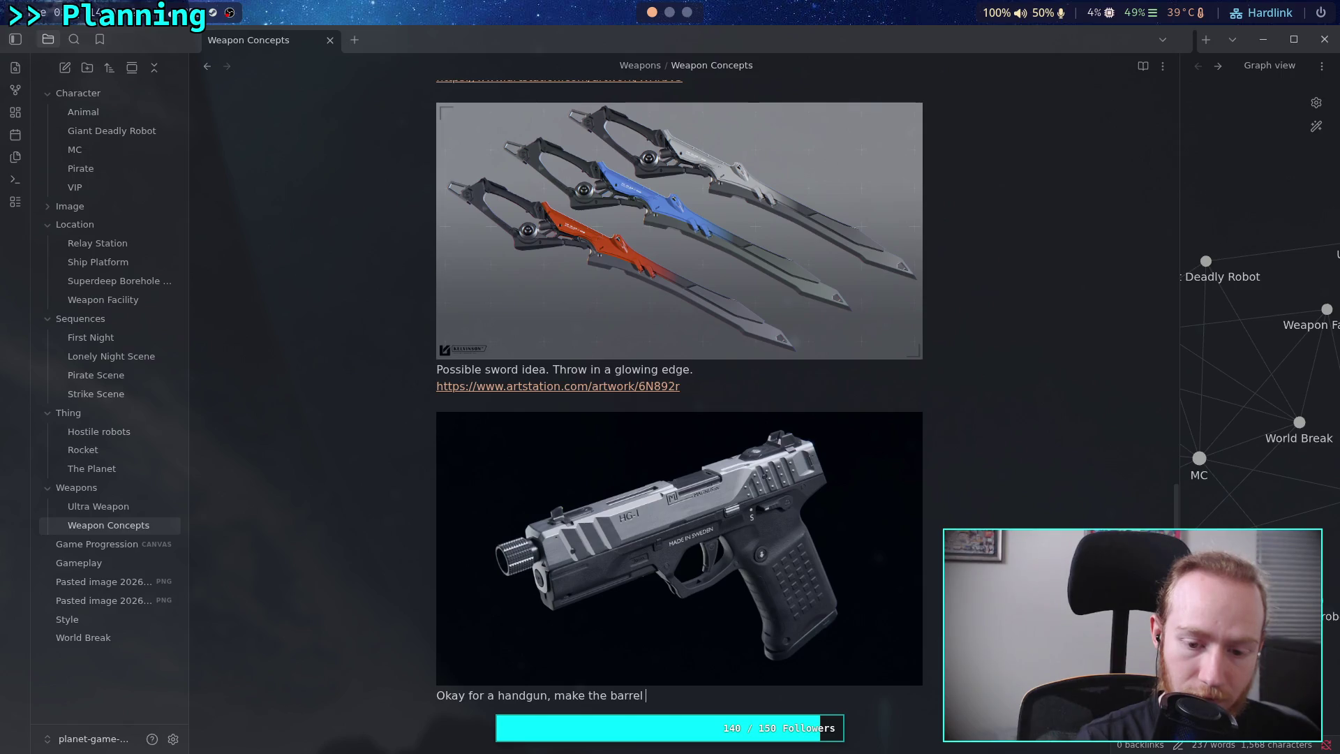
text(larger for a bigger rou)
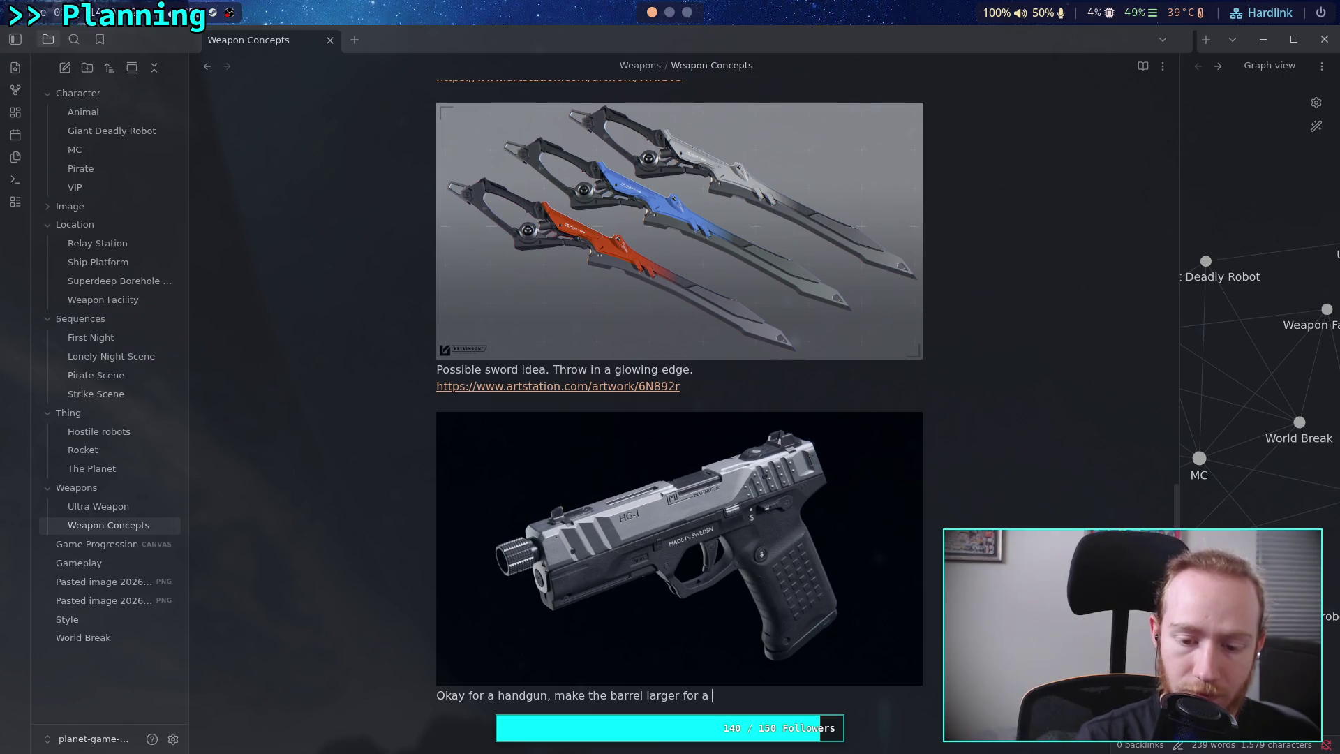
text(nd though)
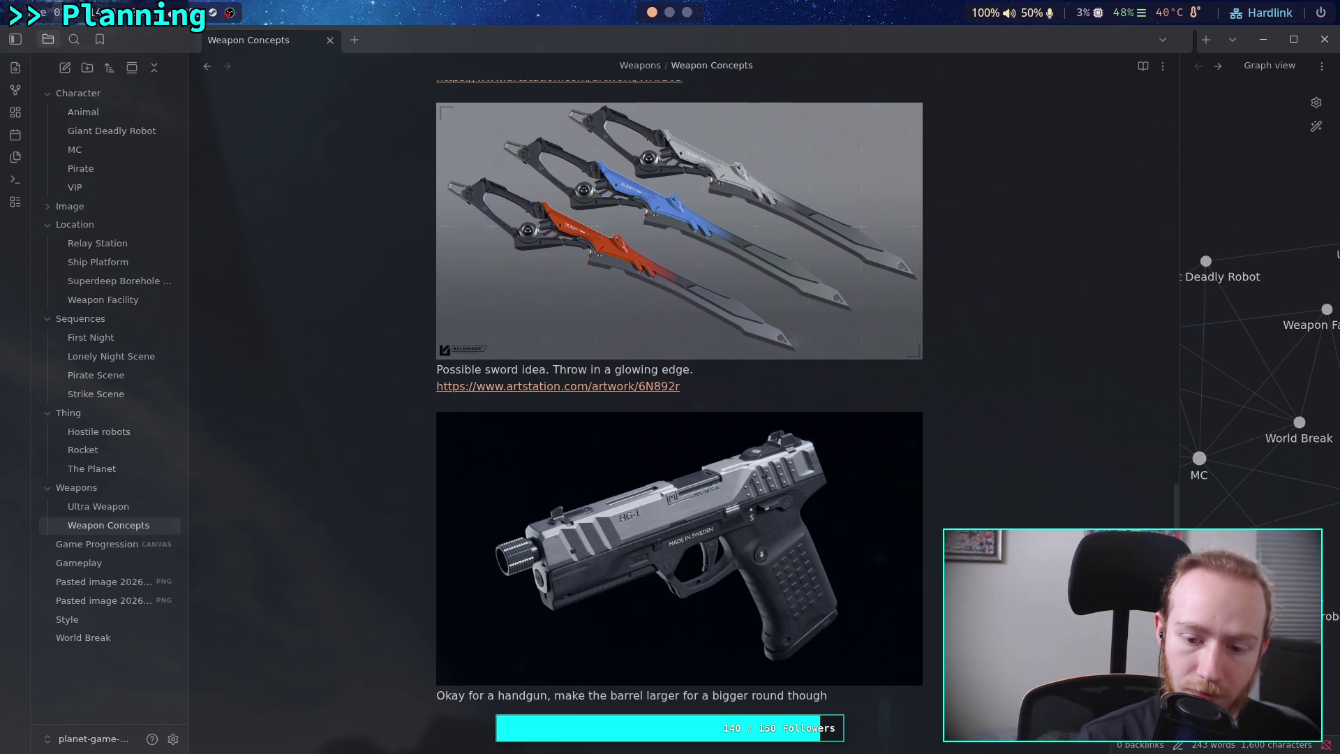
text(. T)
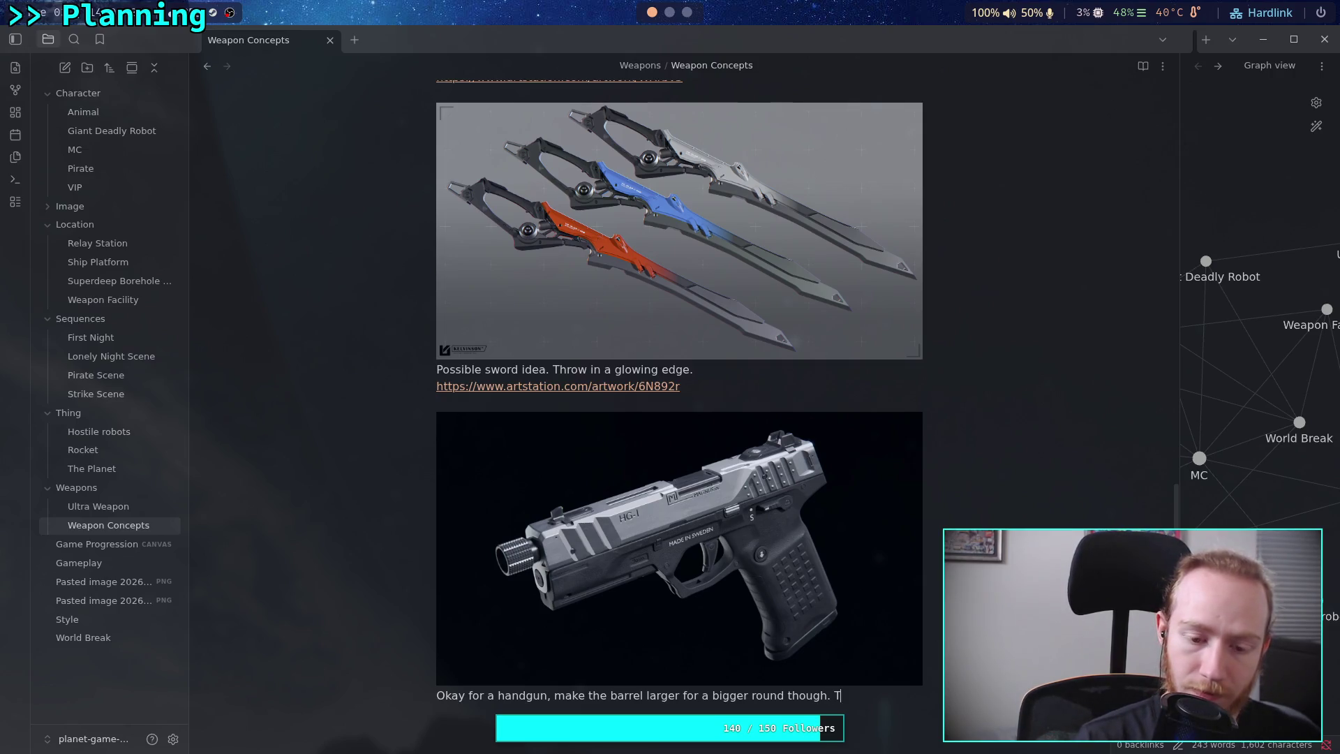
text(ake offwhatever )
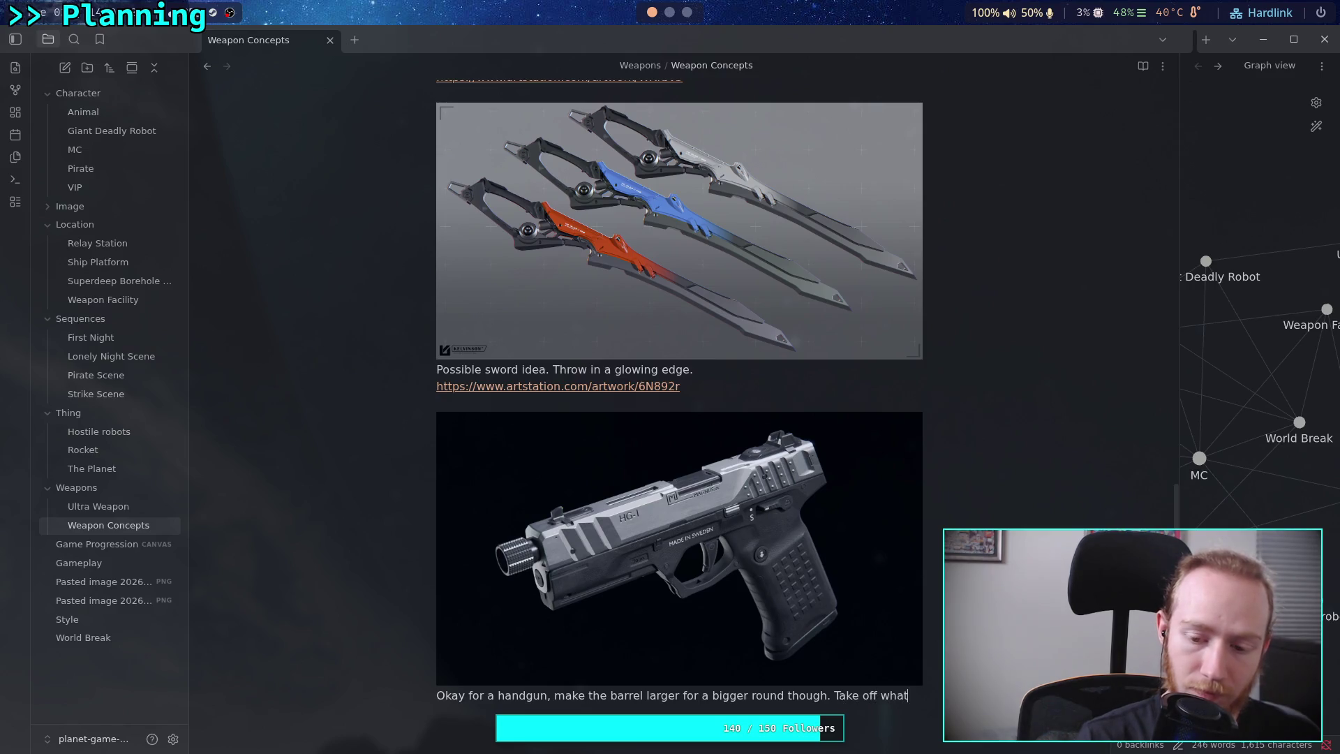
text(sto)
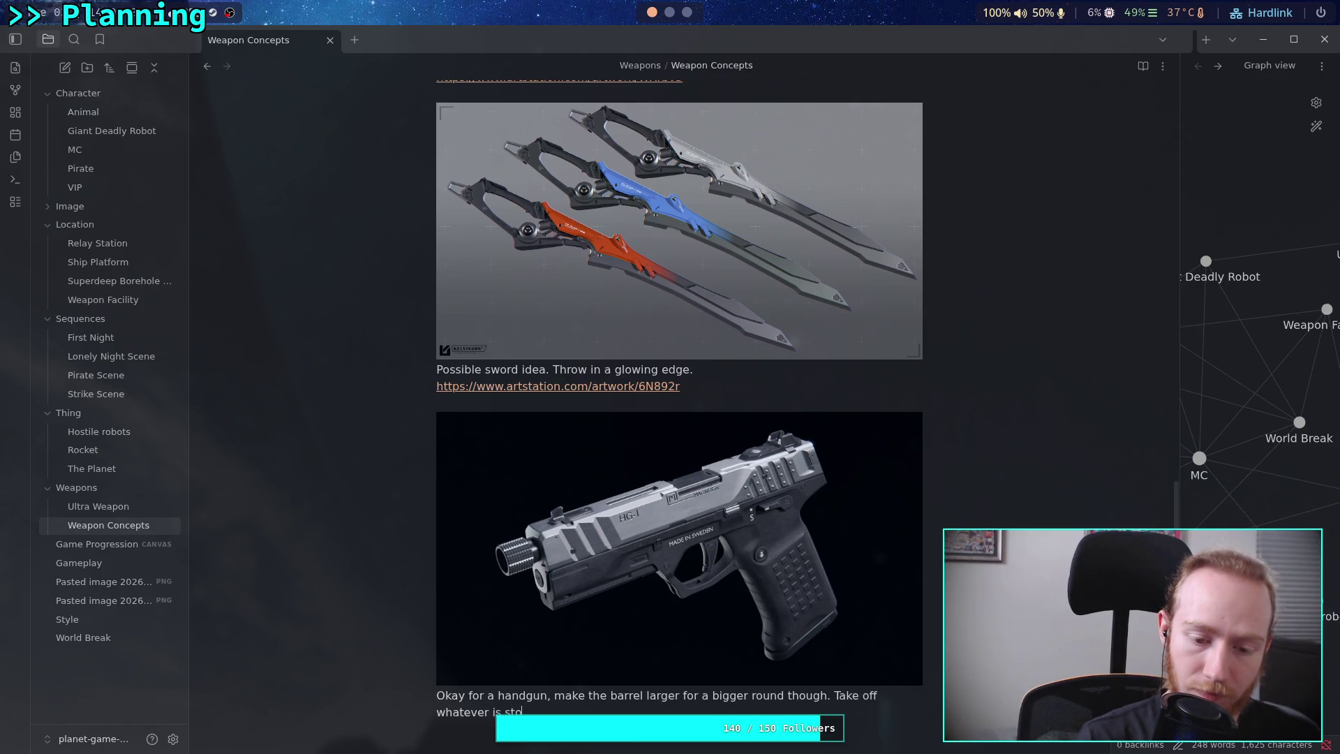
key(BackSpace)
text(uck on the )
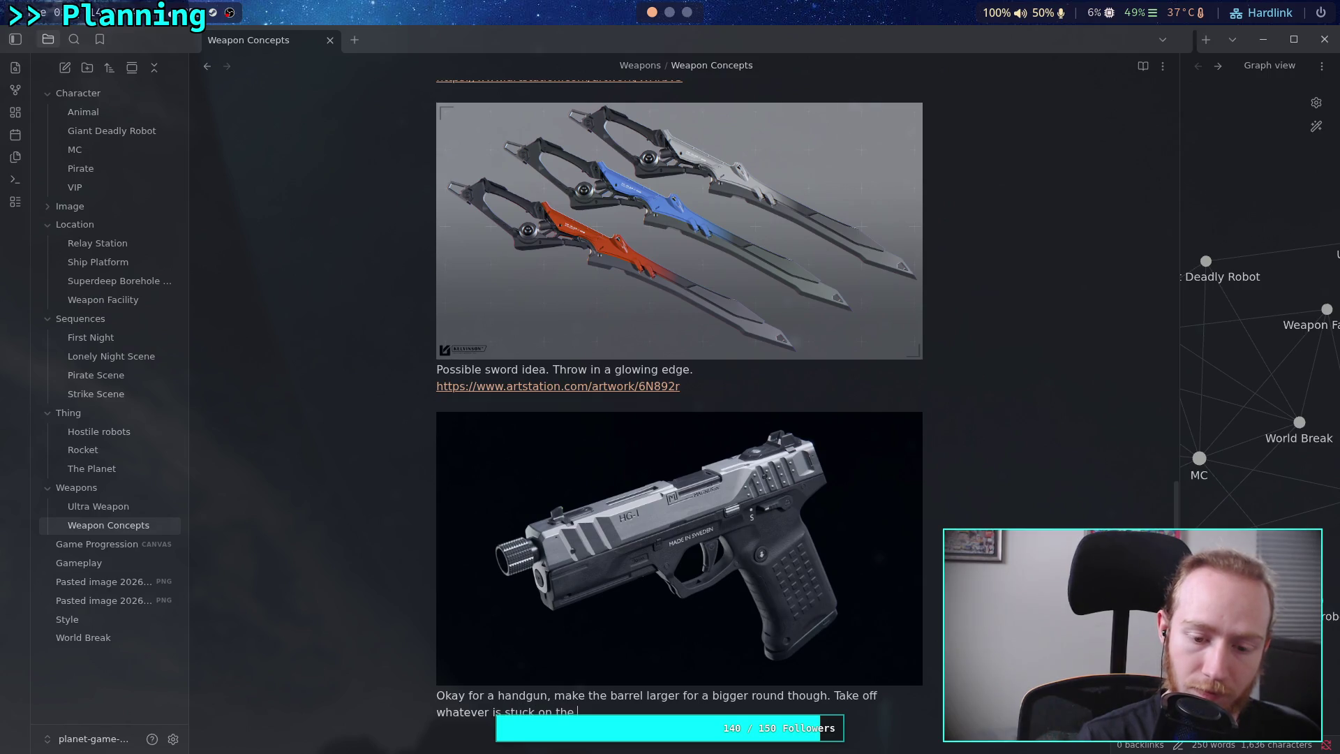
text(pait is not very tacticale)
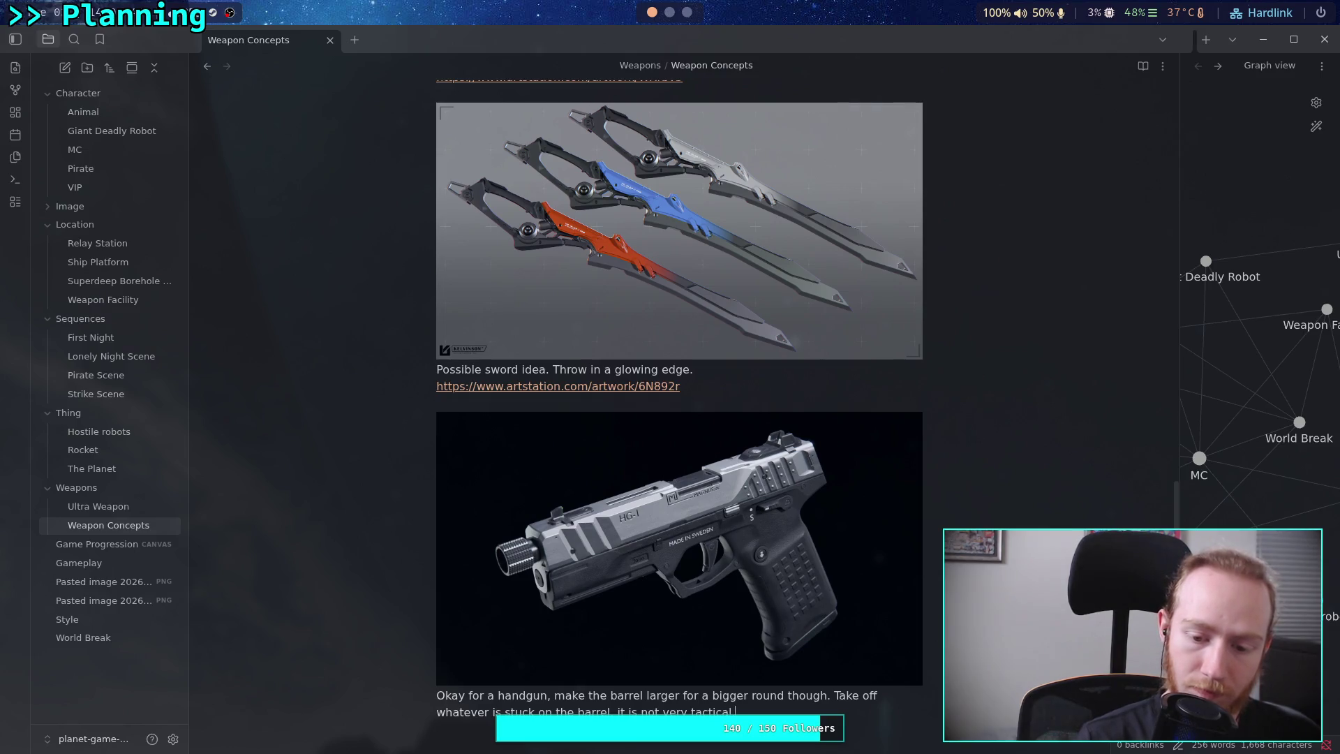
click(685, 13)
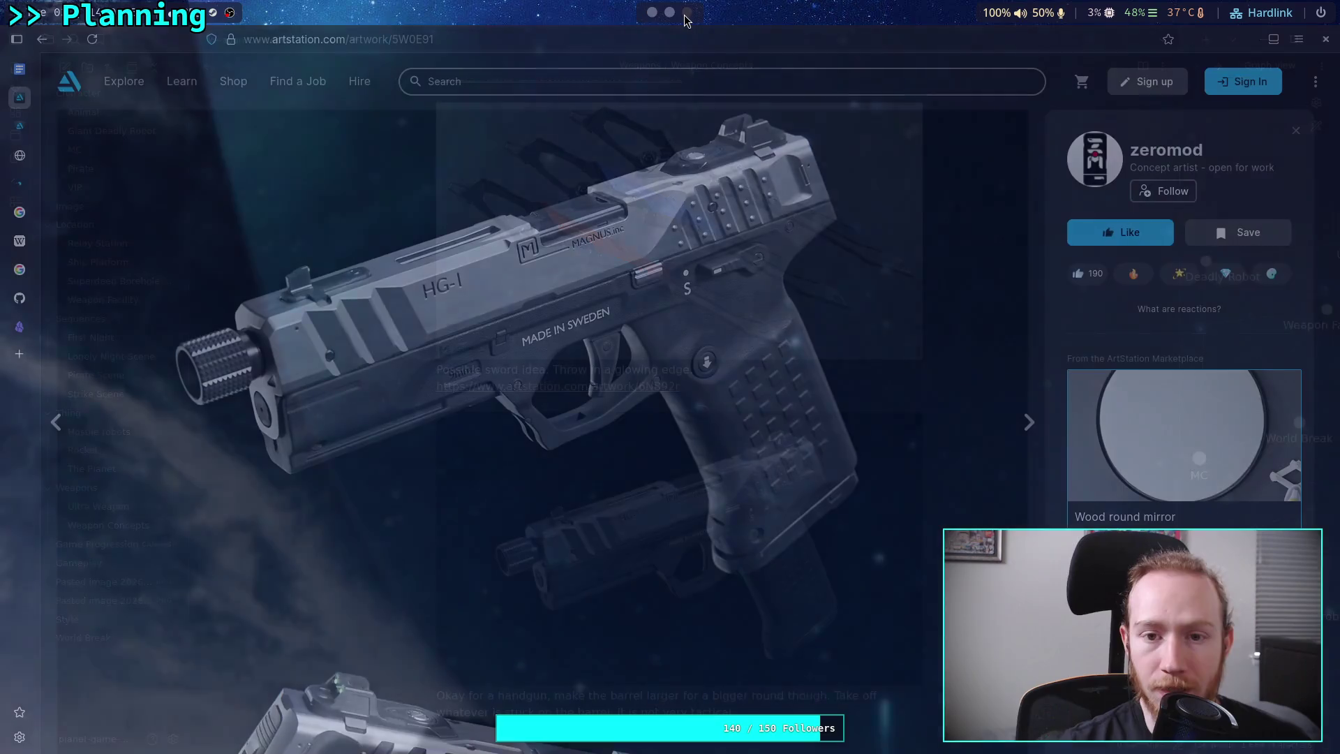
Copy the HG-1 artwork's web address and paste it beneath the handgun caption.
click(500, 41)
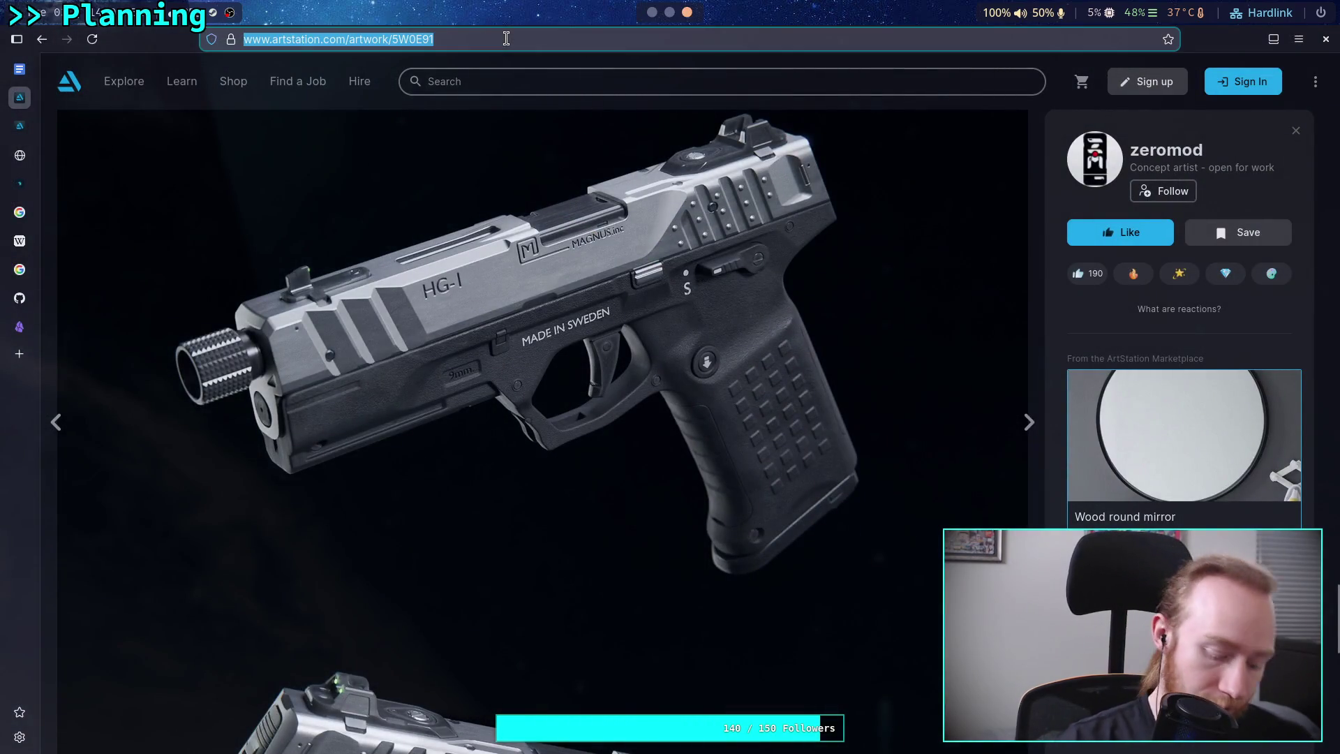
key(ctrl+c)
key(super+1)
key(ctrl+v)
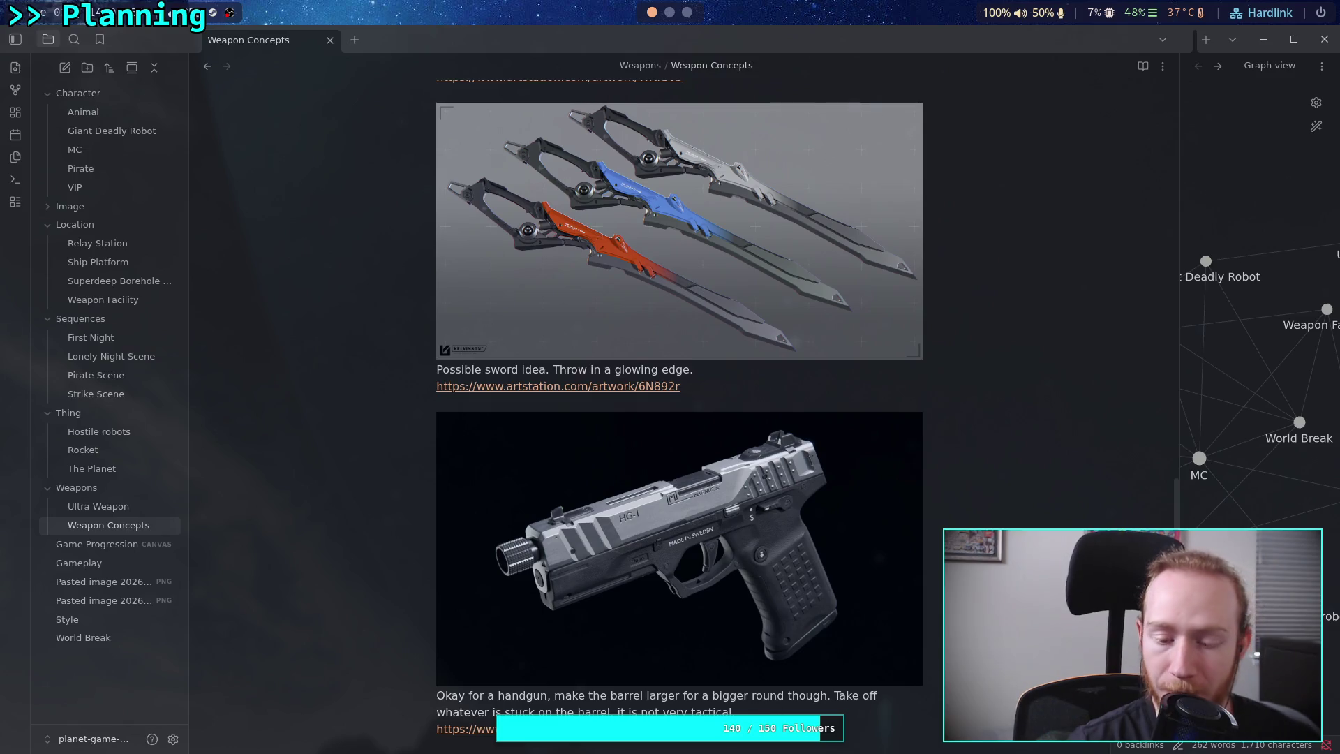
scroll(793, 712, down, 2)
key(super+3)
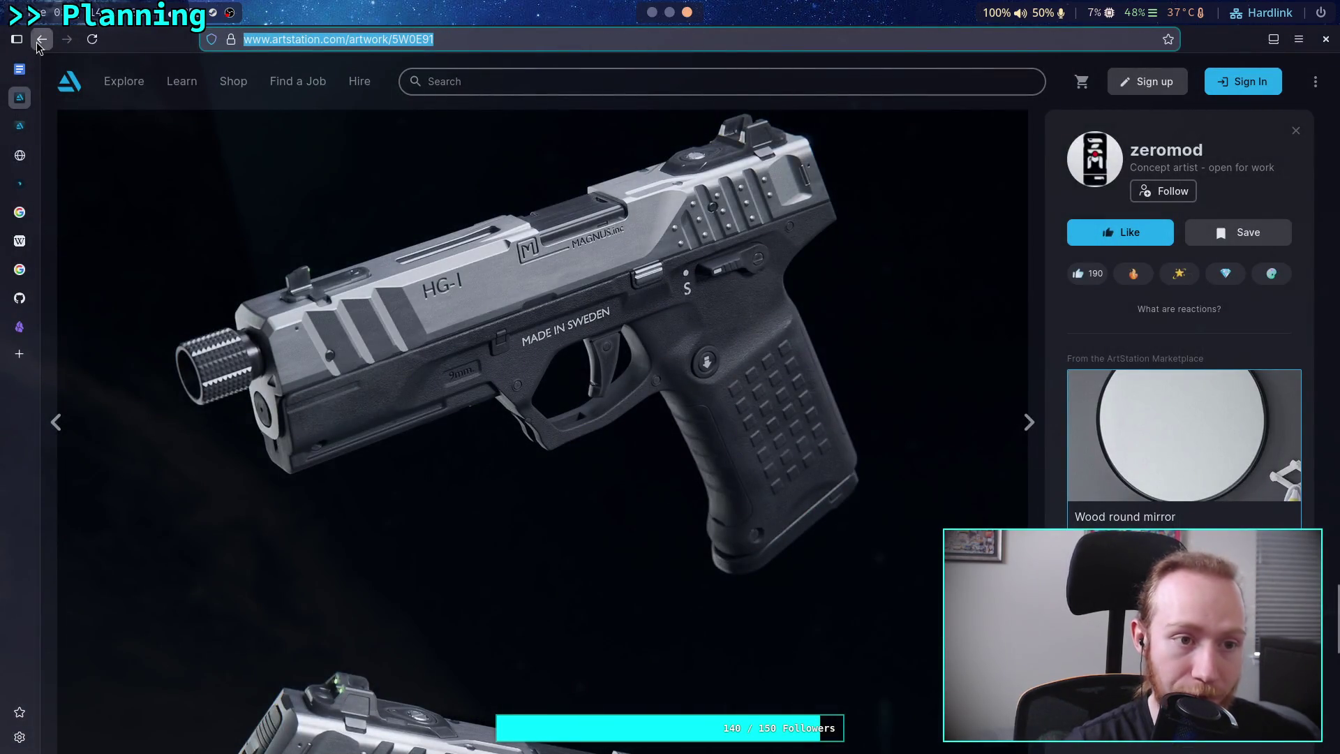
Go back to the sci-fi weapons results and view the green Mobius pistol artwork.
click(42, 39)
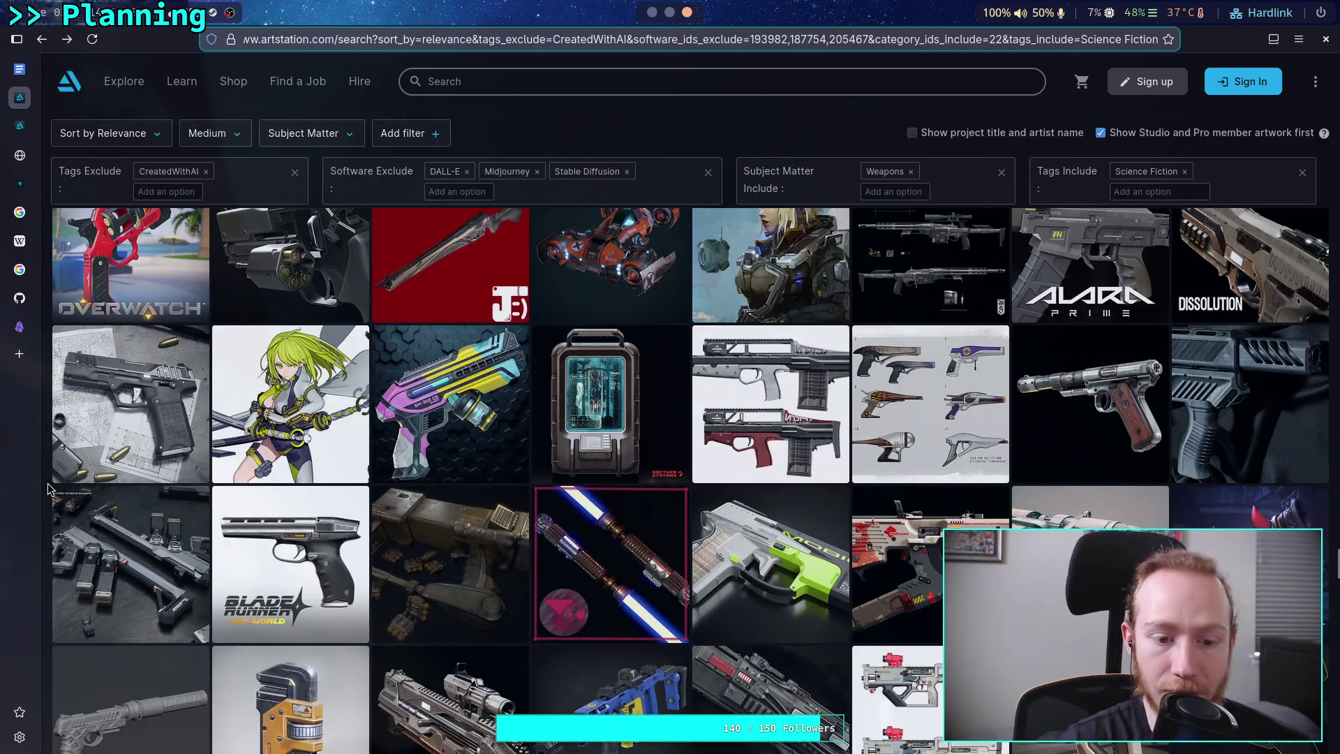
scroll(48, 489, down, 2)
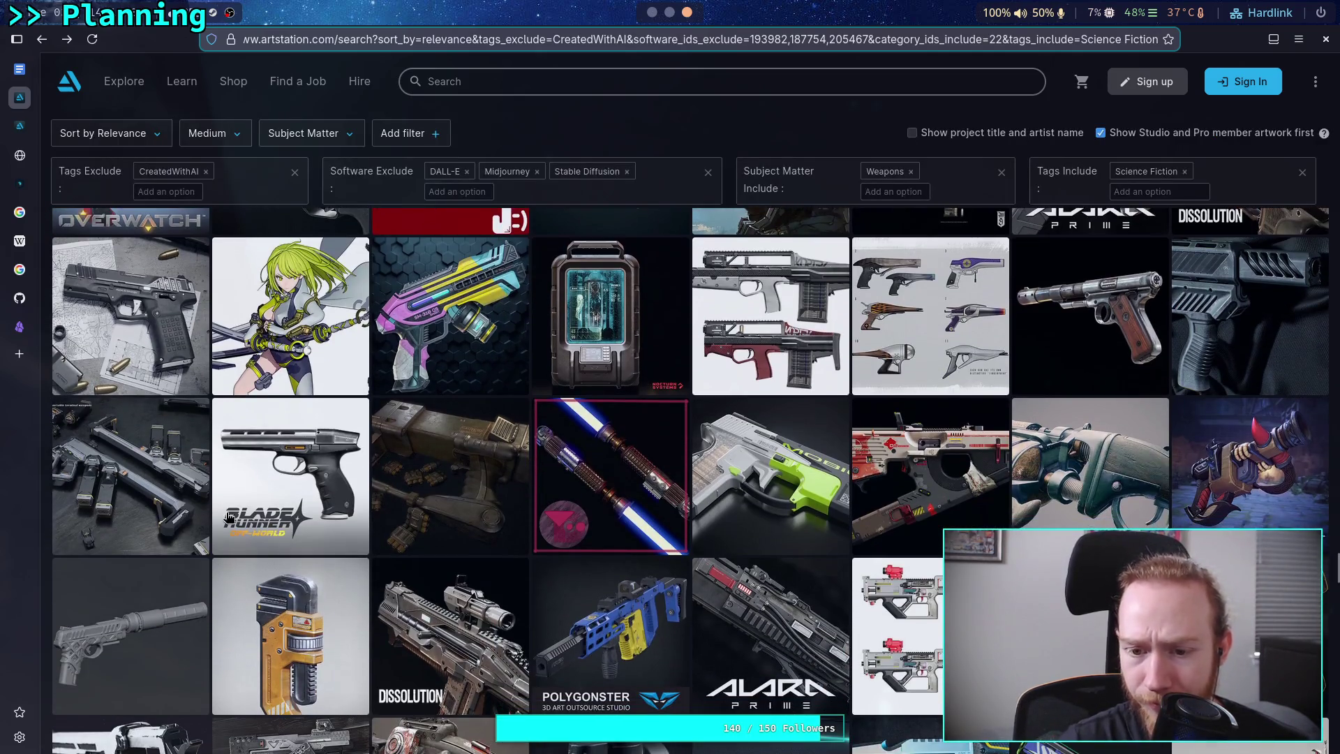
click(777, 471)
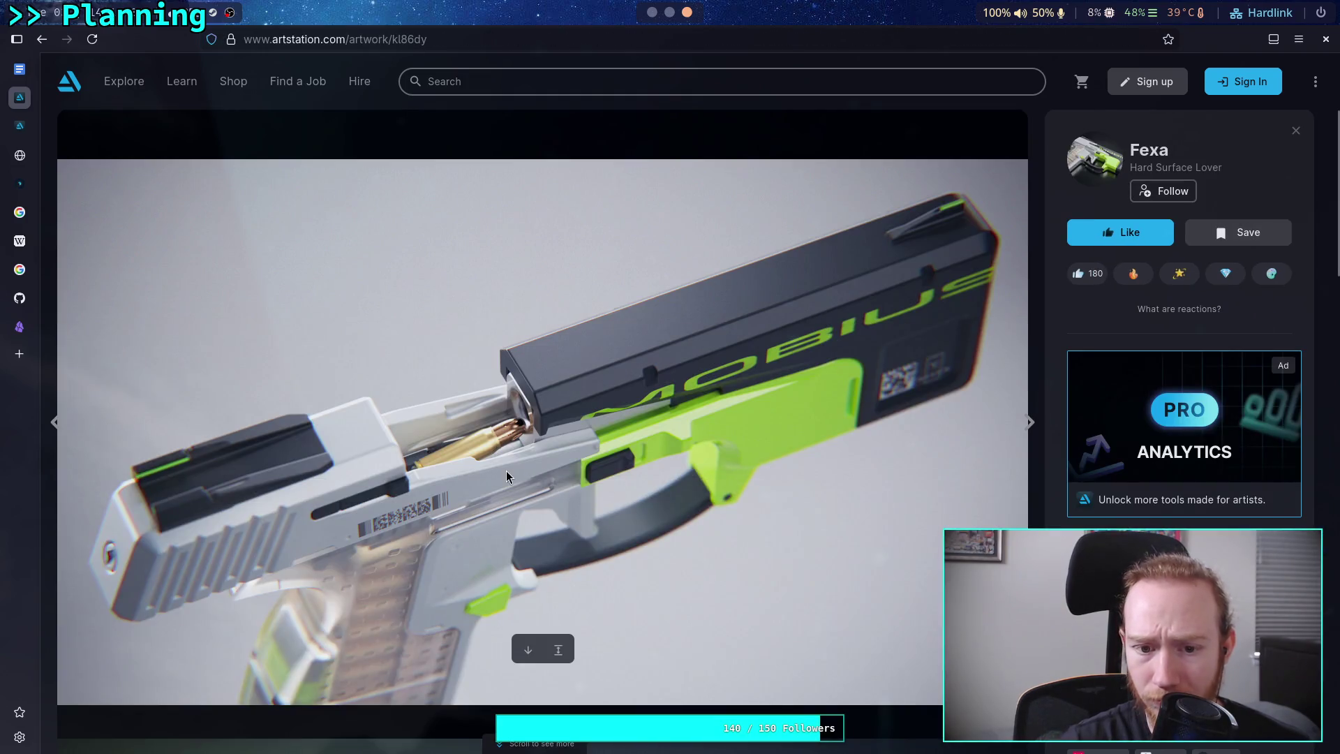
scroll(492, 467, down, 8)
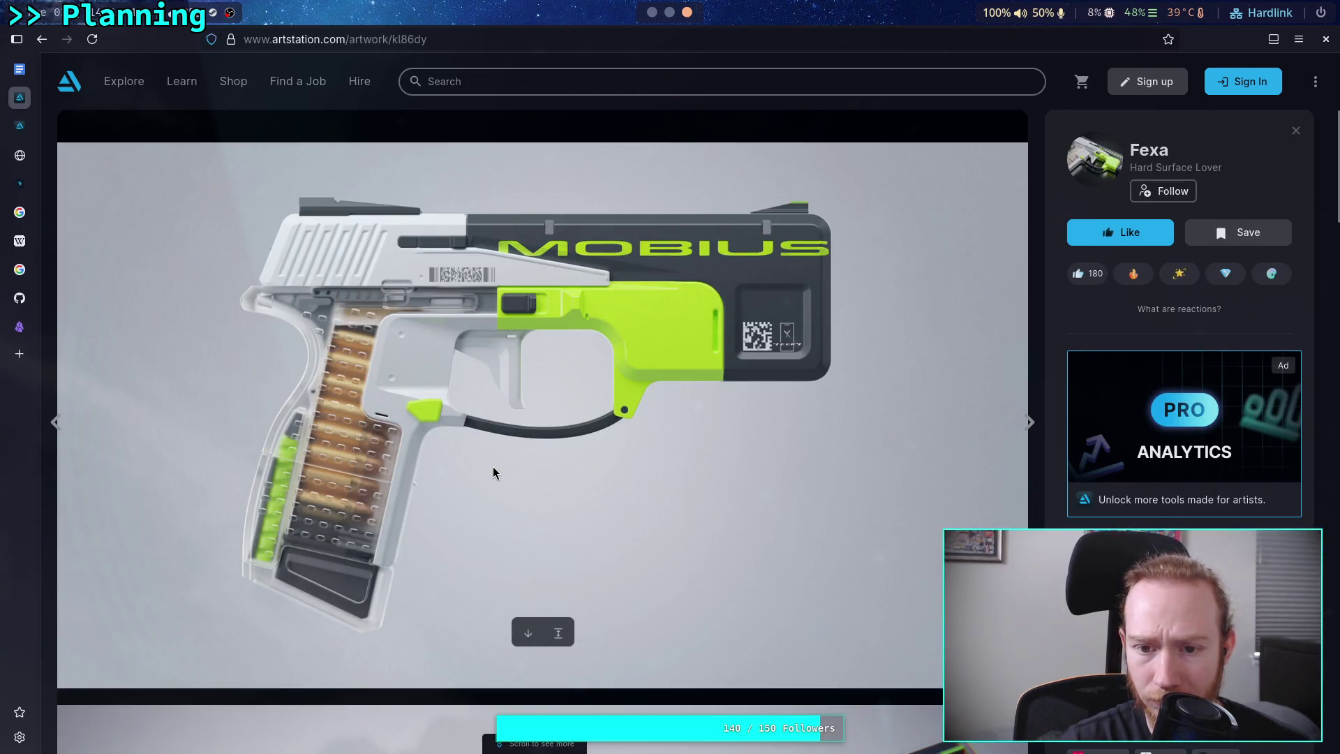
Return to the search results and browse further down the results grid.
click(41, 39)
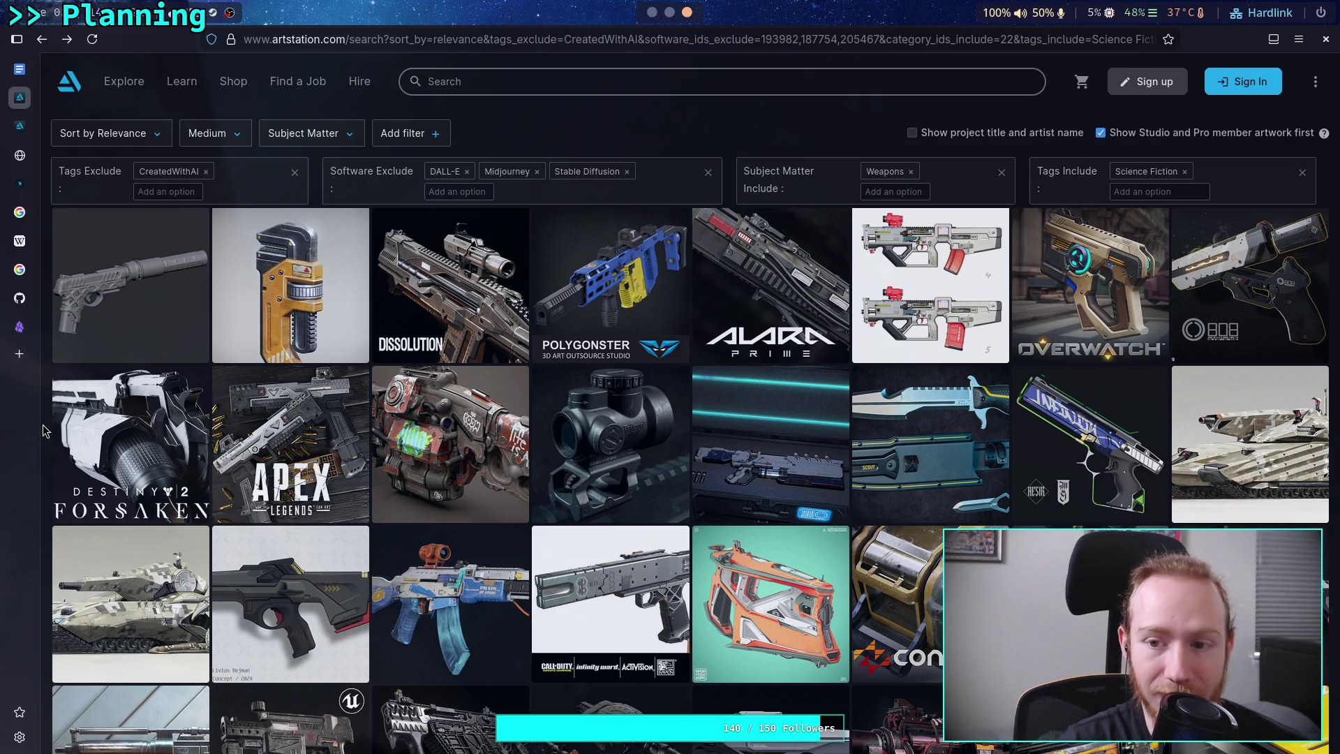
scroll(43, 430, down, 2)
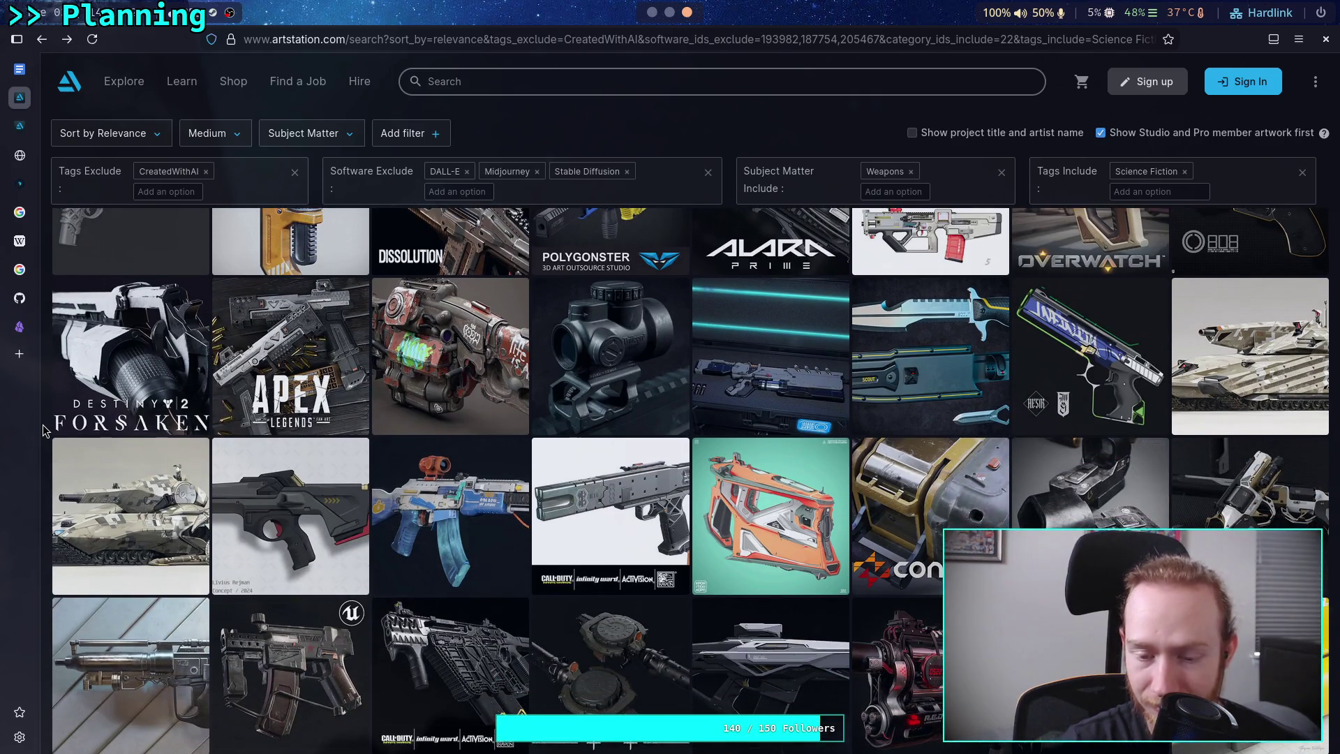
scroll(44, 431, down, 2)
scroll(43, 431, down, 2)
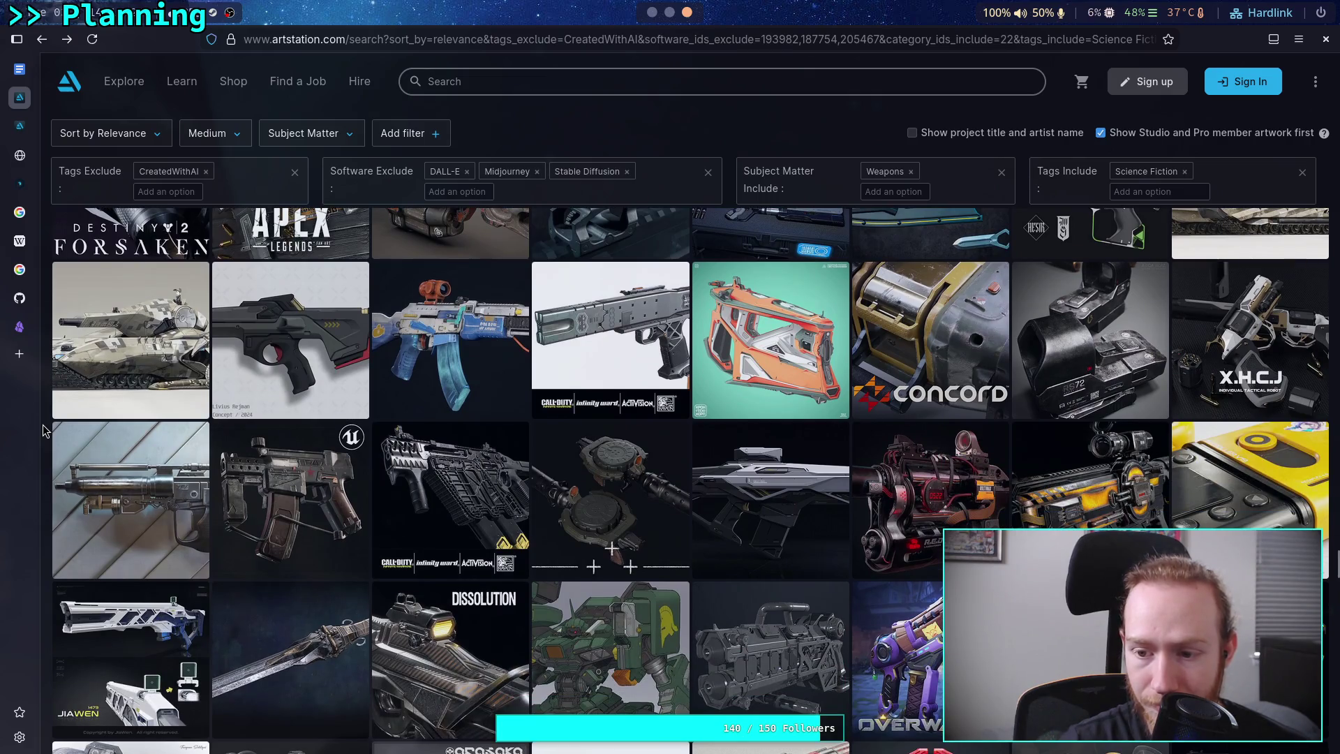
scroll(43, 431, down, 2)
scroll(43, 431, down, 2)
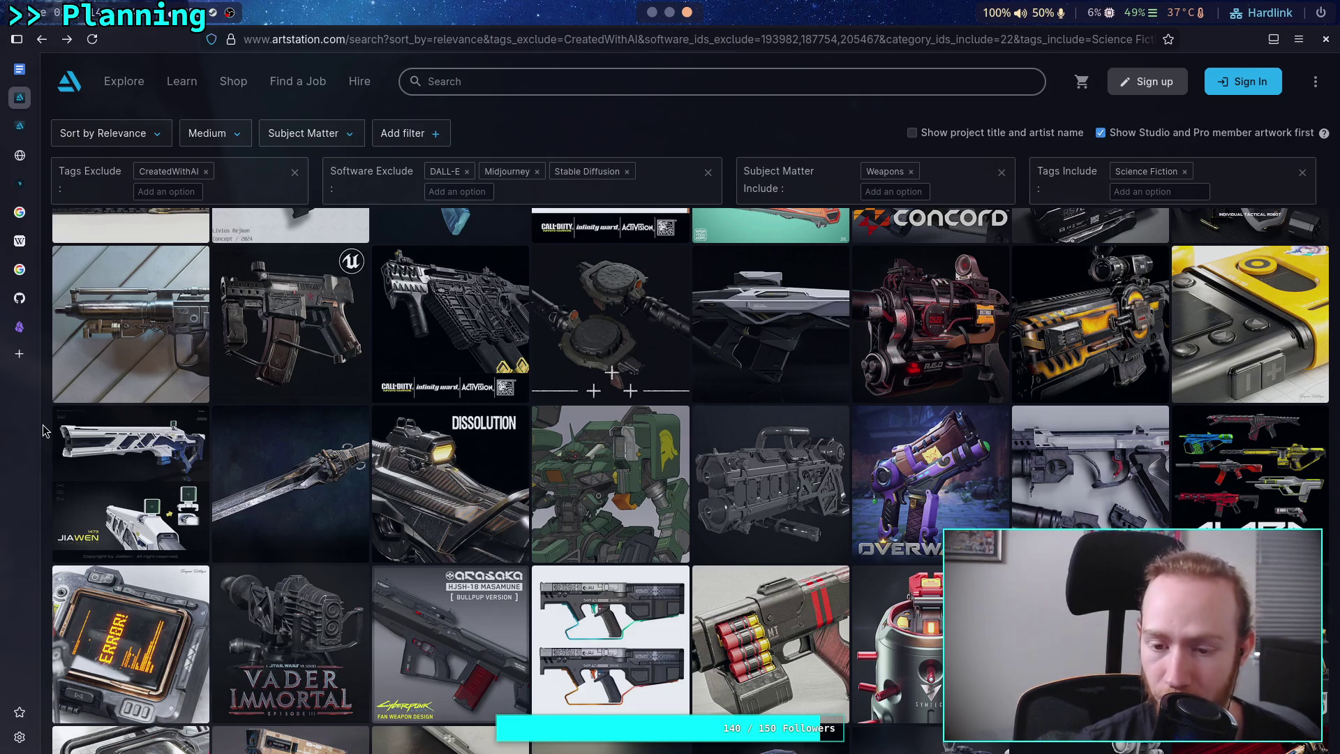
scroll(43, 431, down, 2)
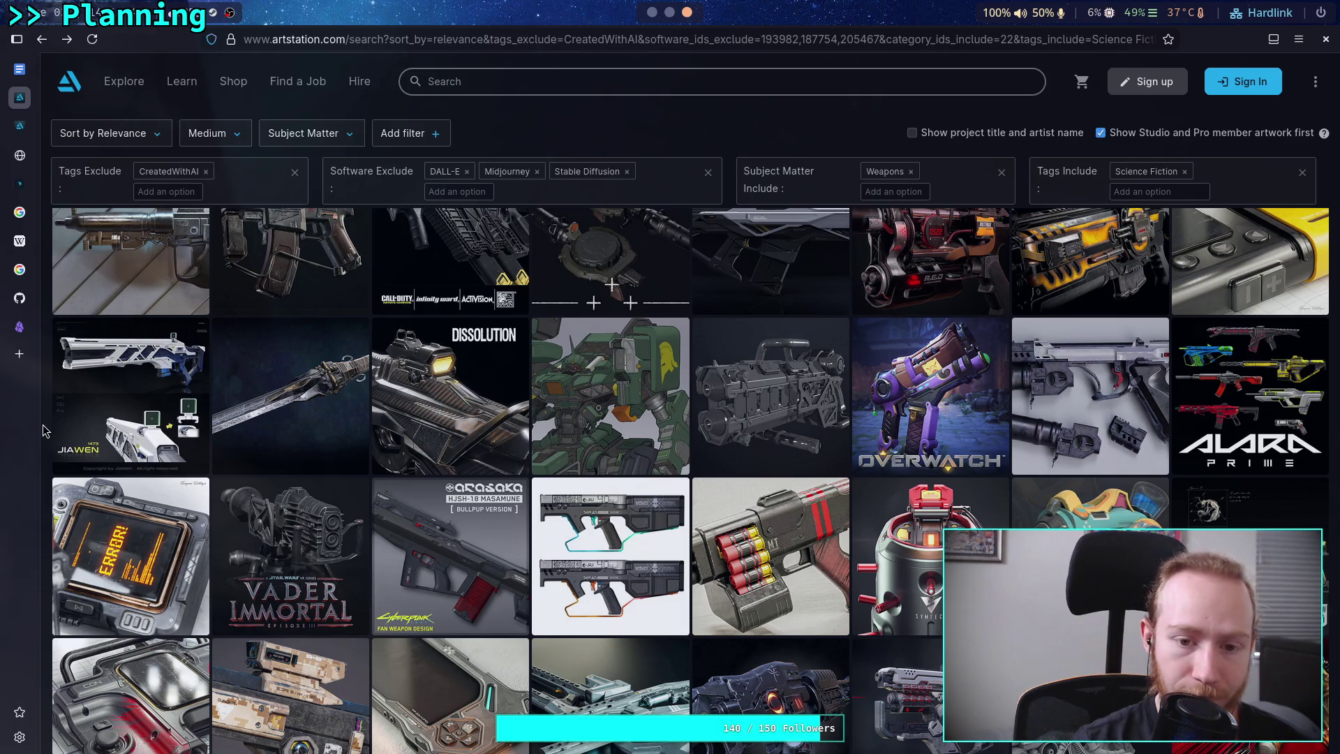
scroll(43, 431, down, 2)
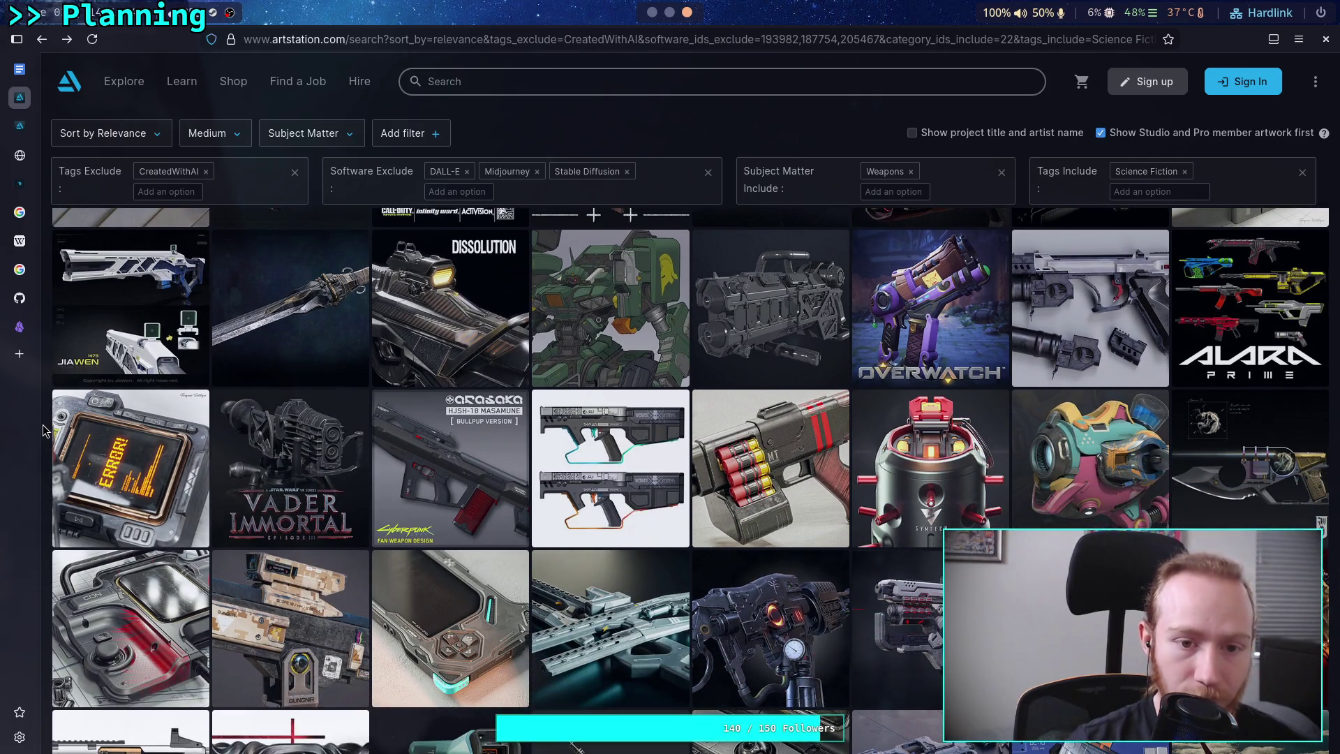
scroll(44, 430, down, 2)
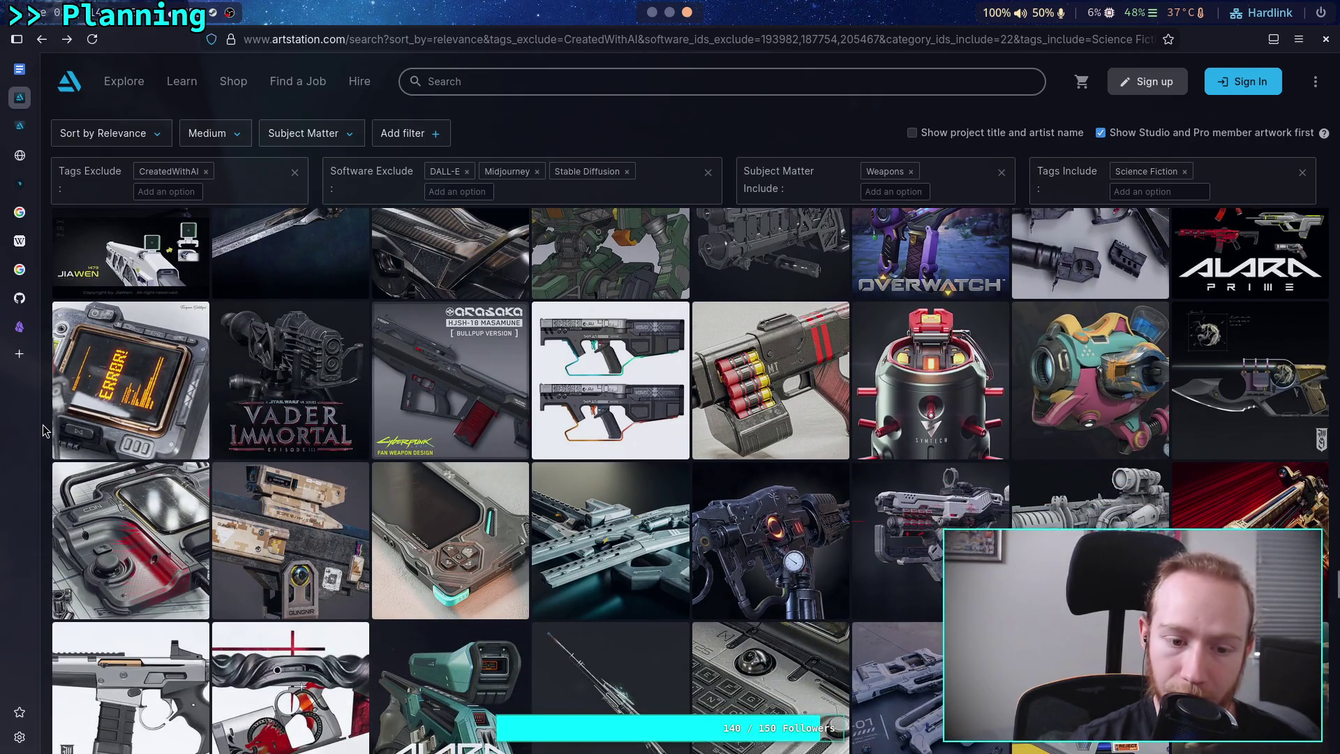
scroll(43, 431, down, 2)
scroll(43, 430, down, 2)
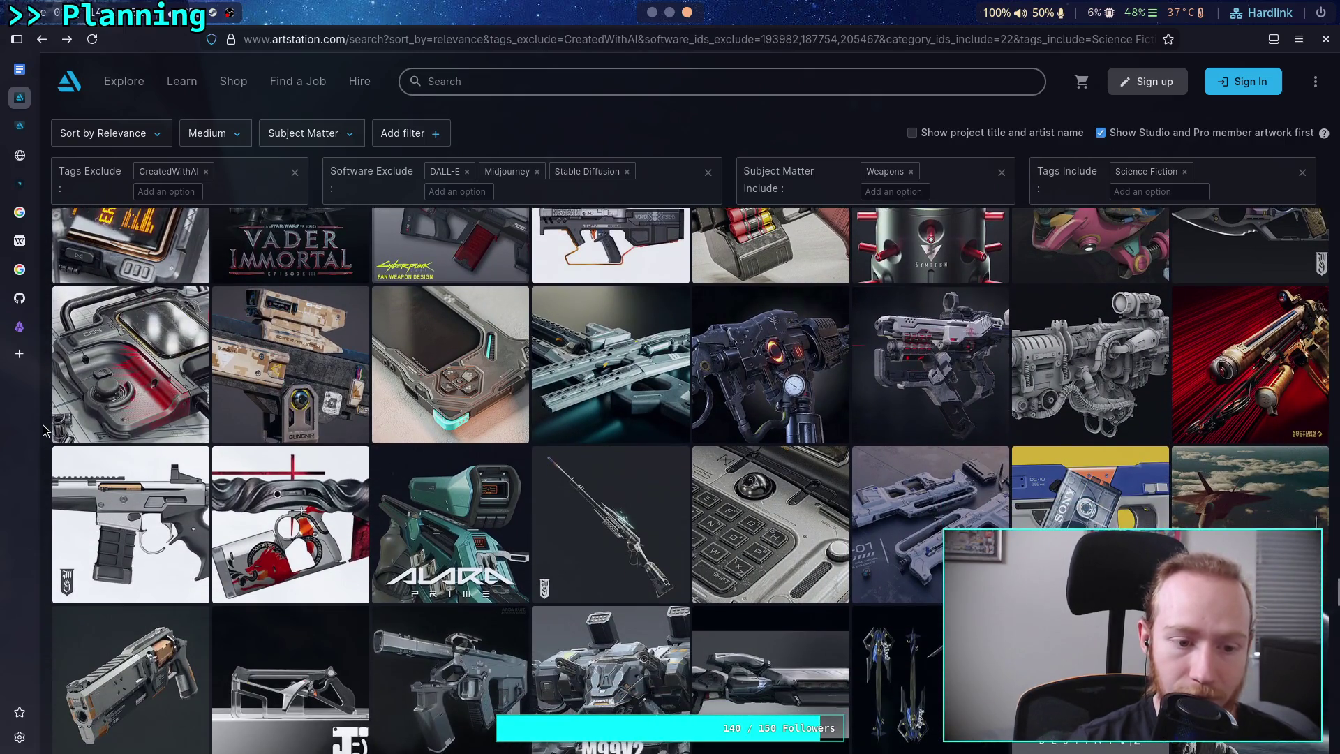
scroll(43, 431, down, 2)
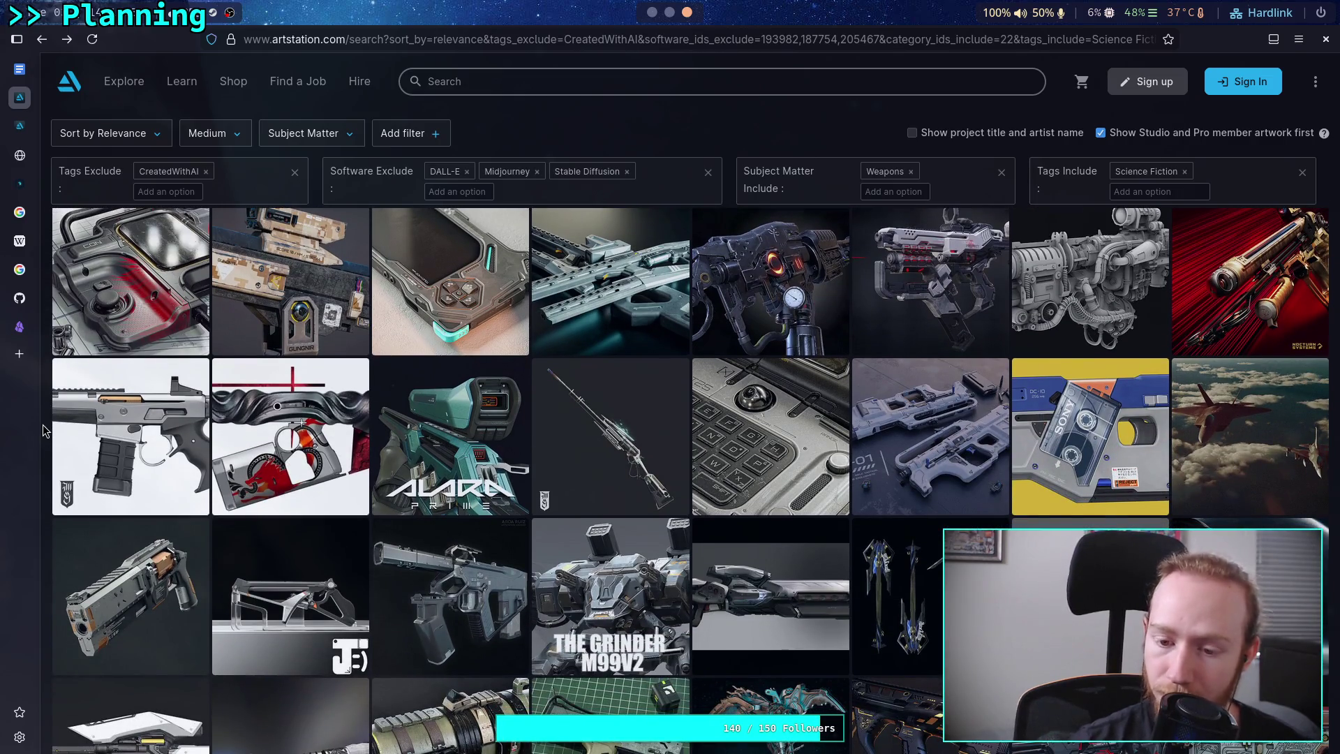
scroll(43, 426, down, 4)
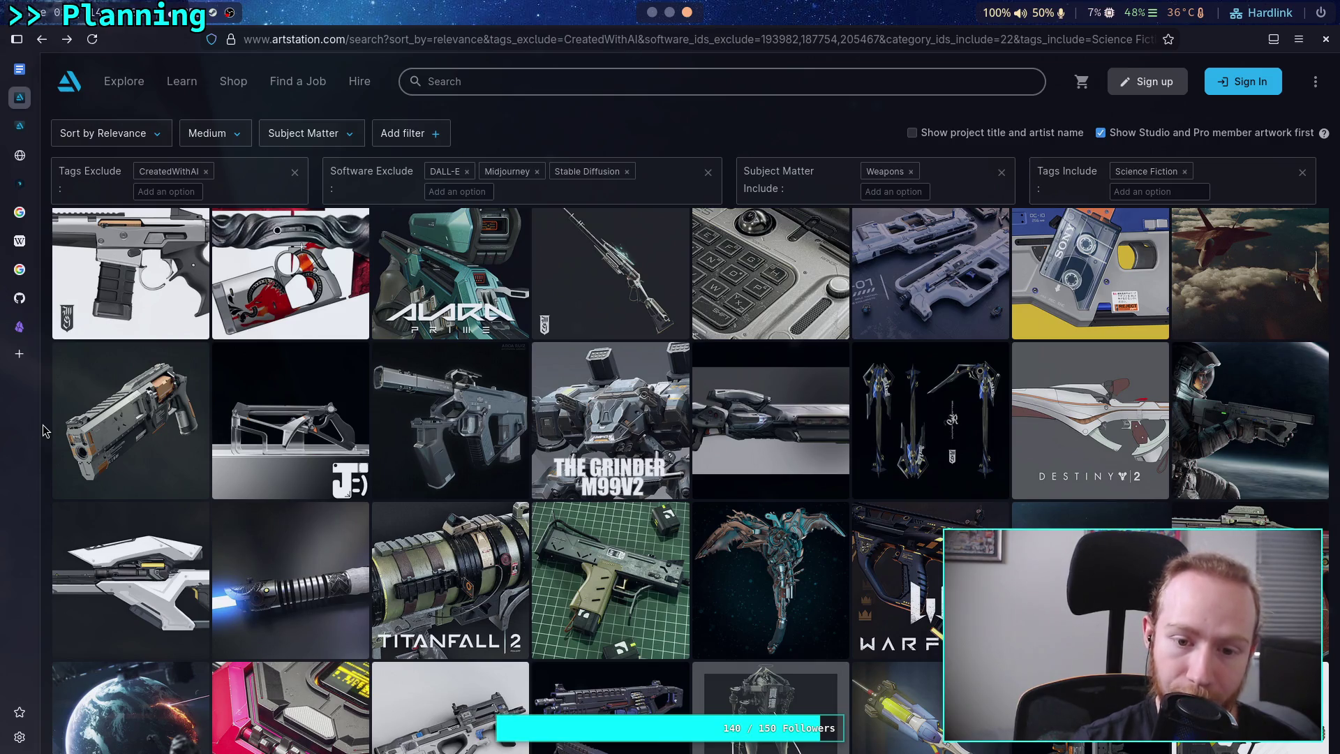
scroll(43, 430, down, 2)
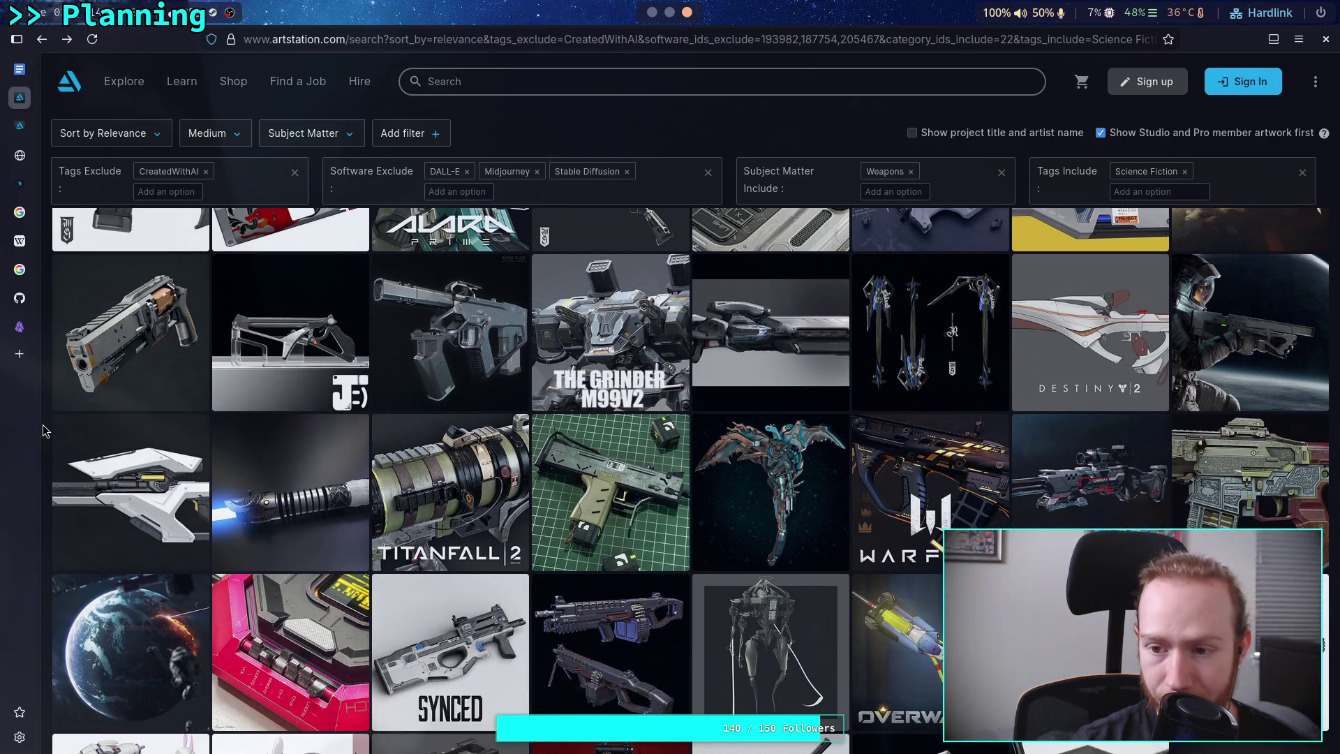
scroll(43, 431, down, 2)
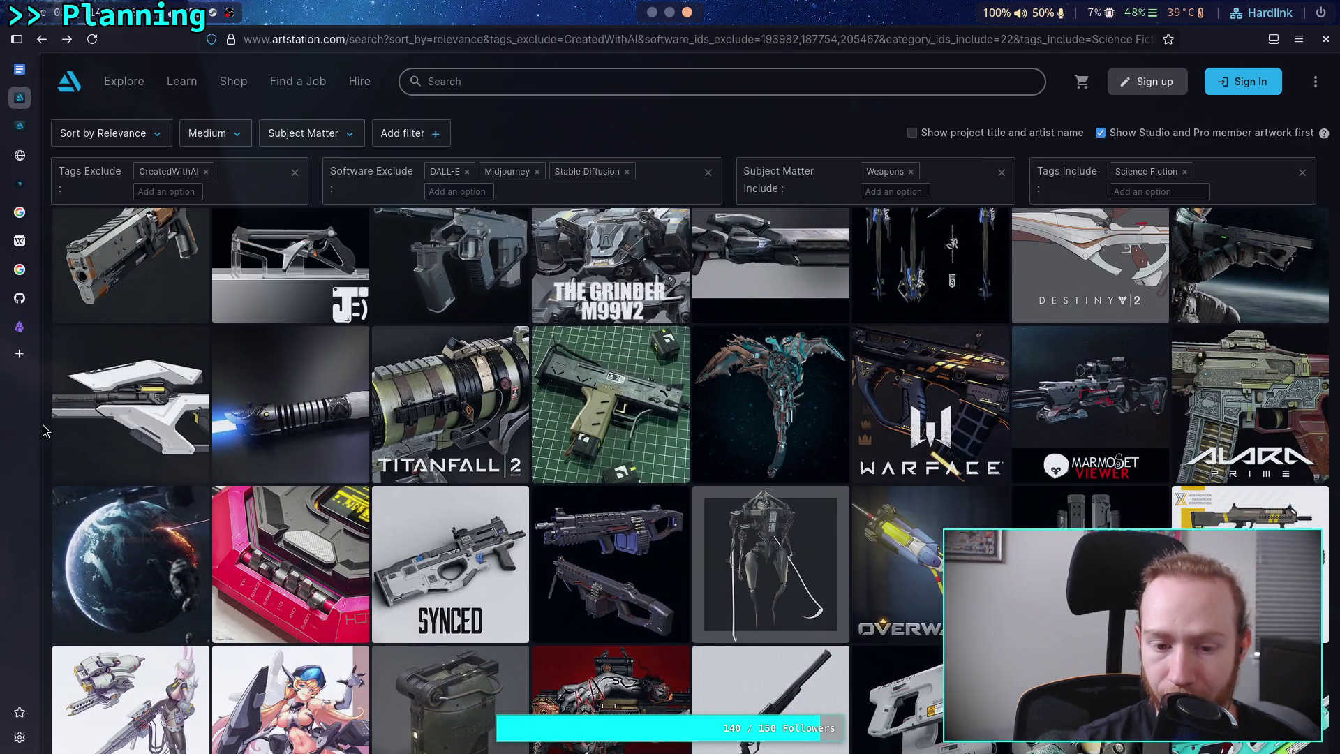
scroll(43, 431, down, 2)
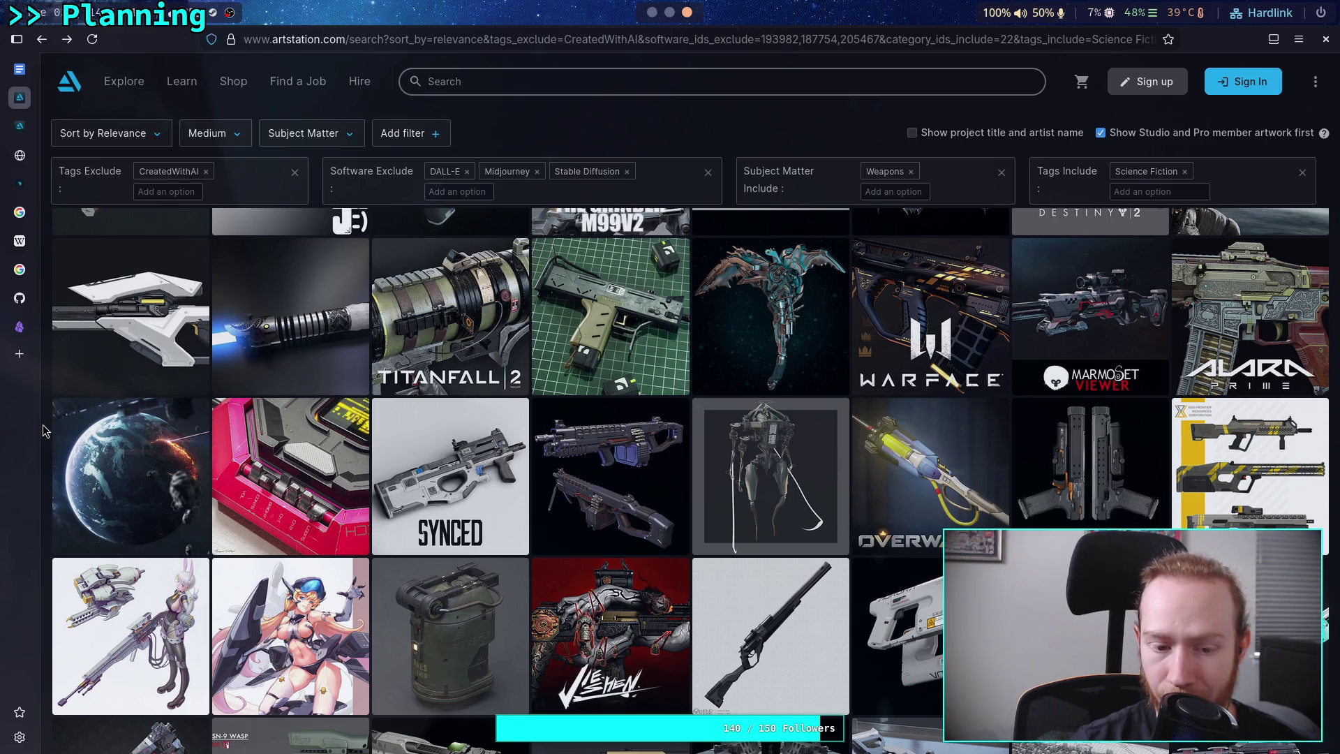
scroll(43, 430, down, 10)
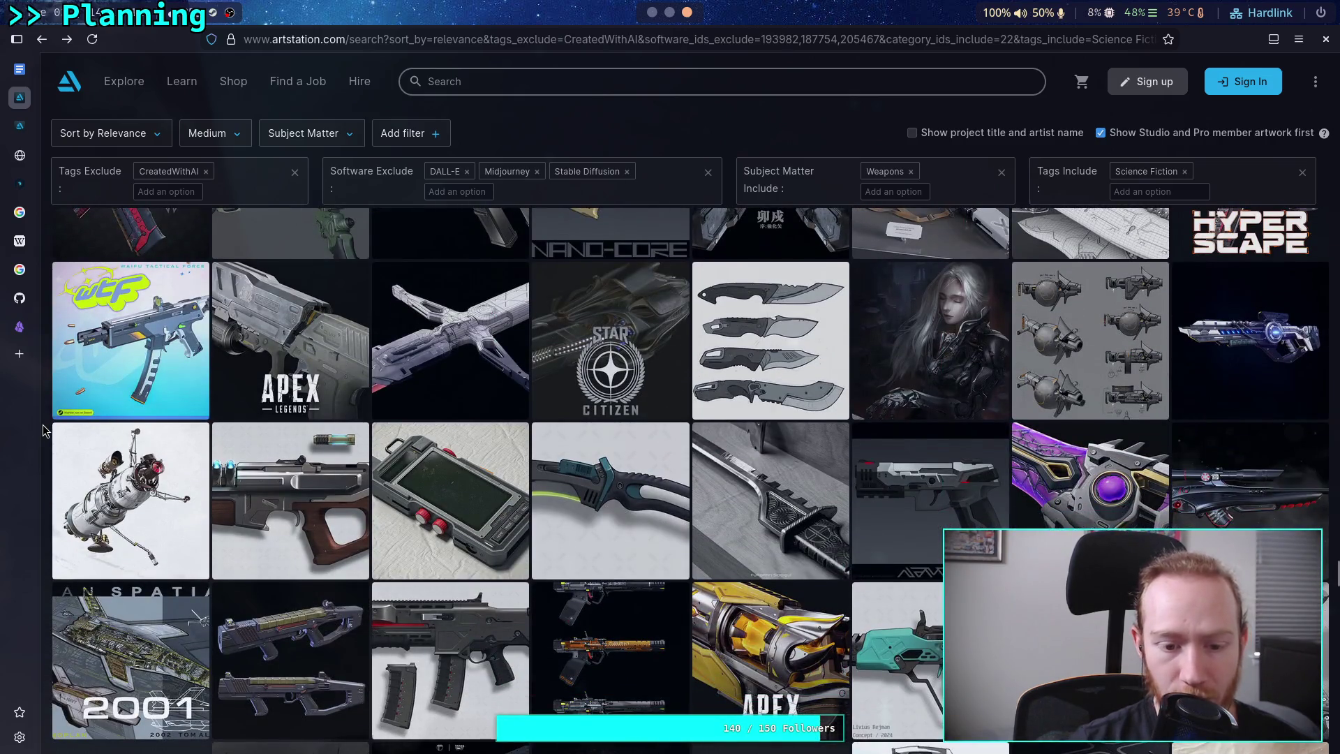
scroll(43, 431, up, 2)
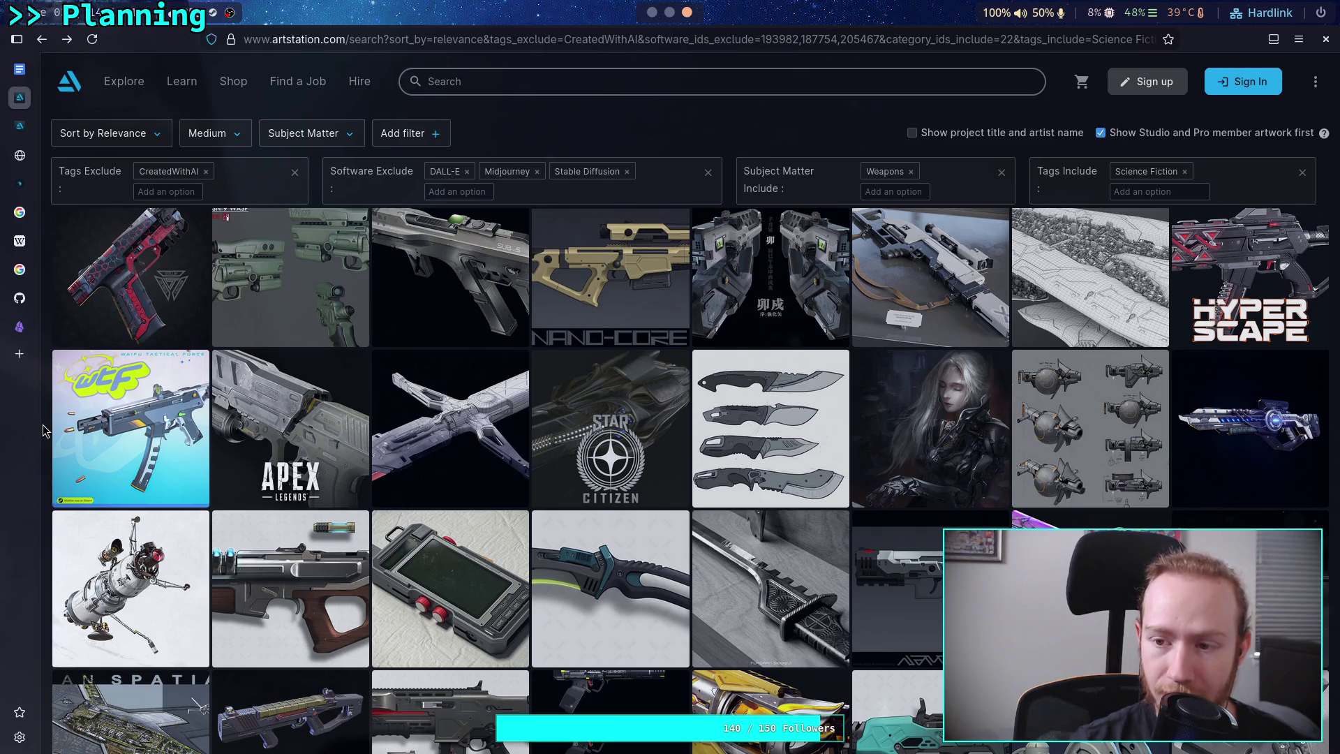
scroll(44, 431, down, 8)
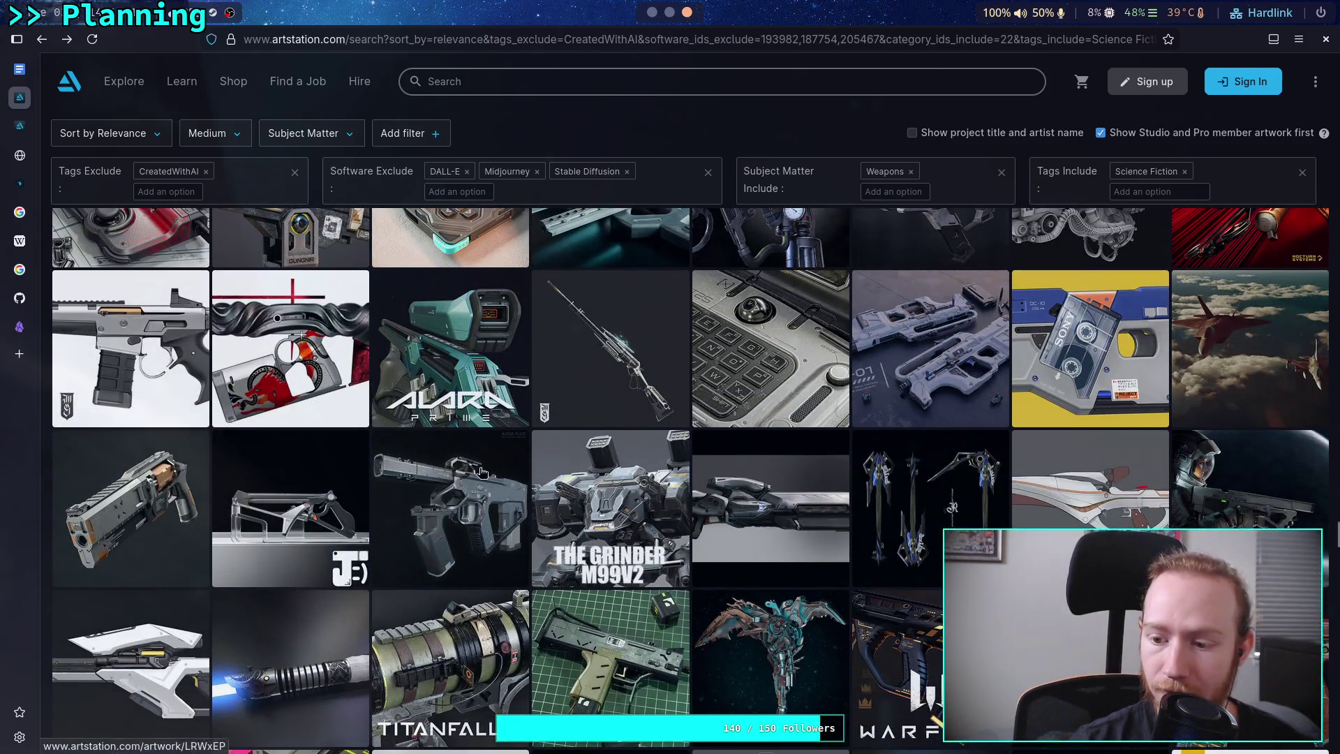
click(1219, 491)
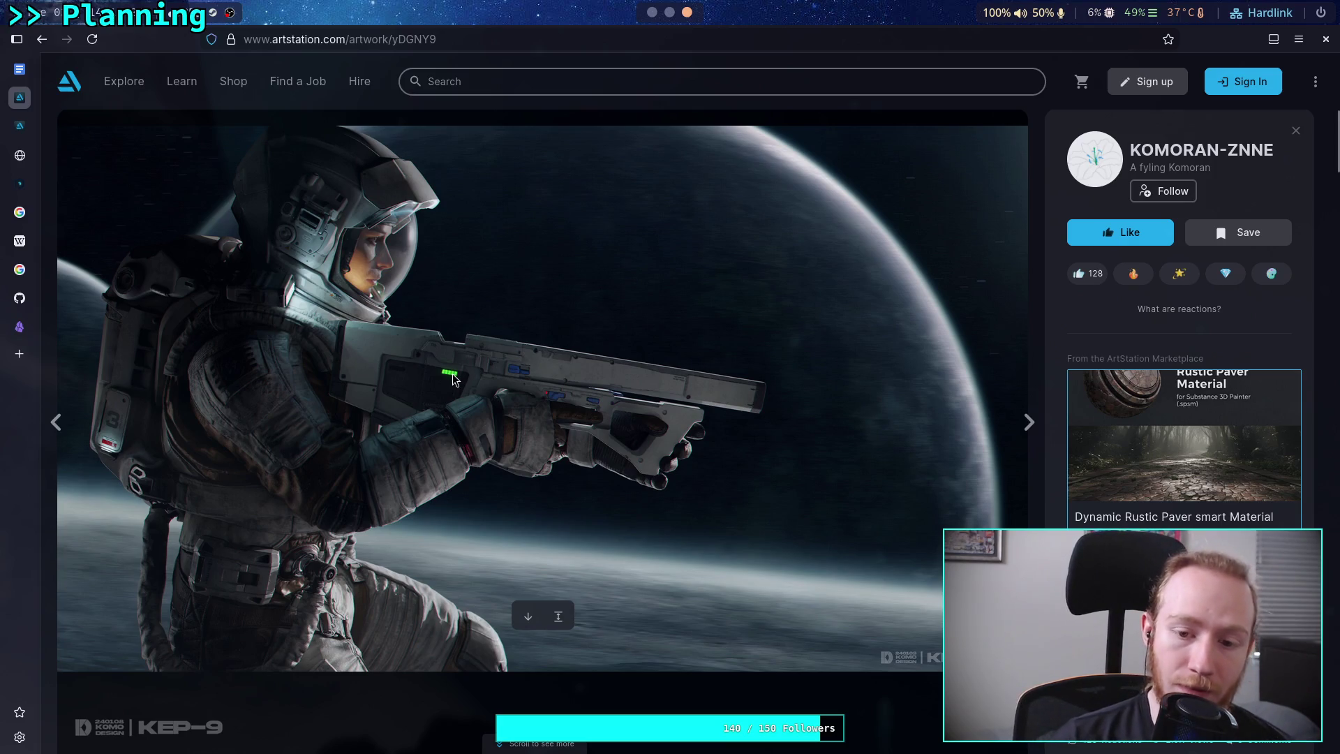
click(43, 41)
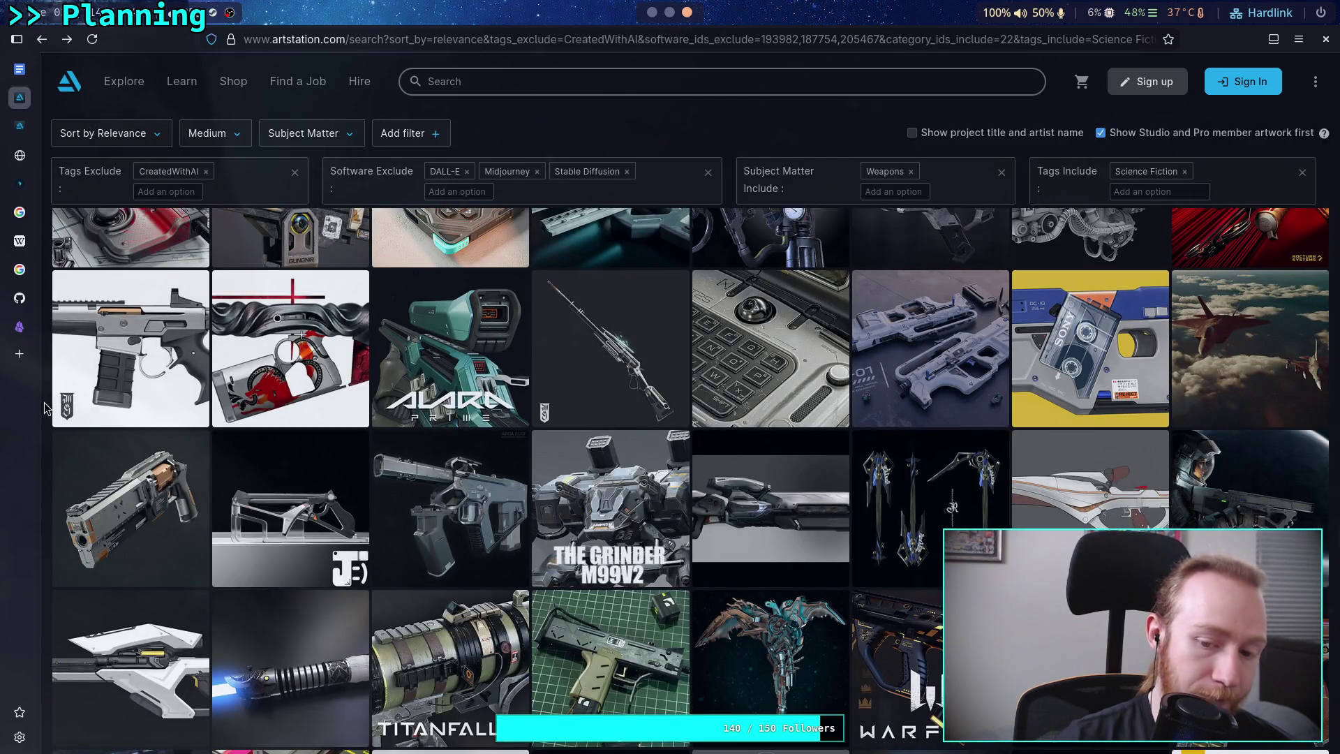
scroll(44, 402, down, 10)
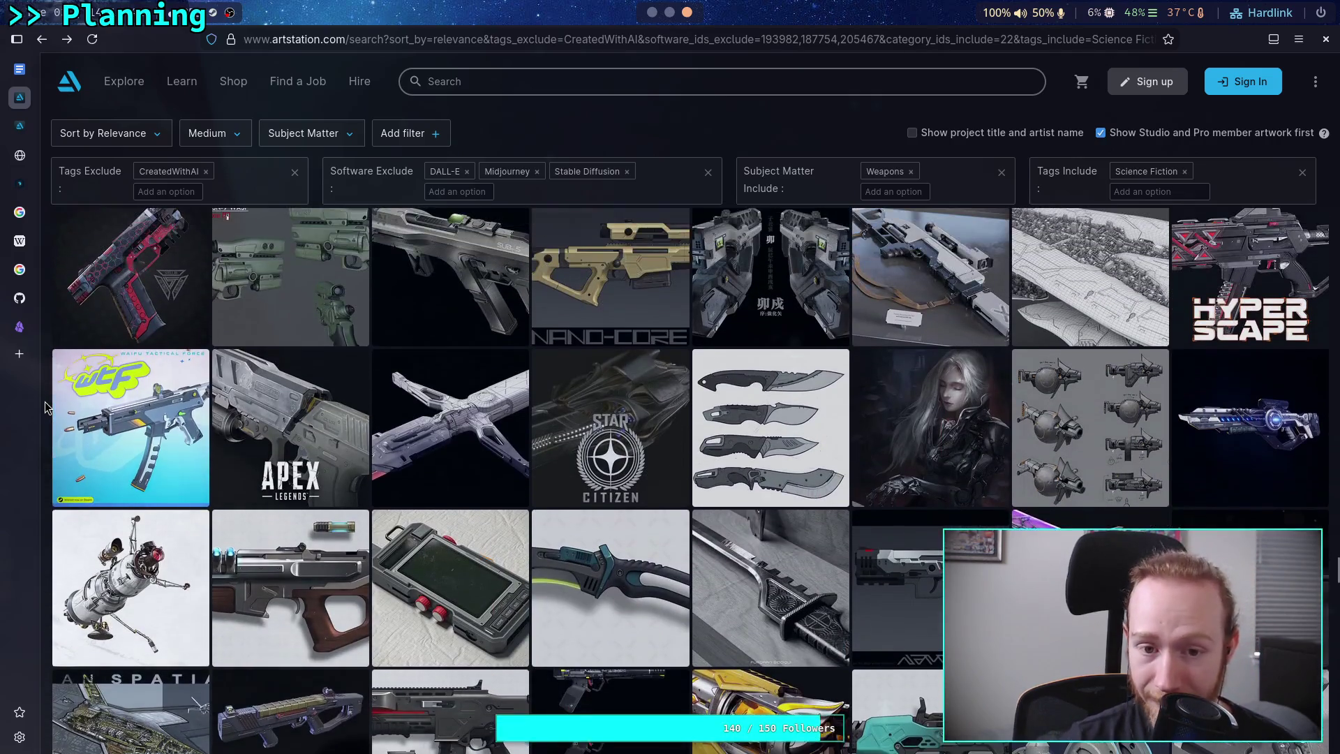
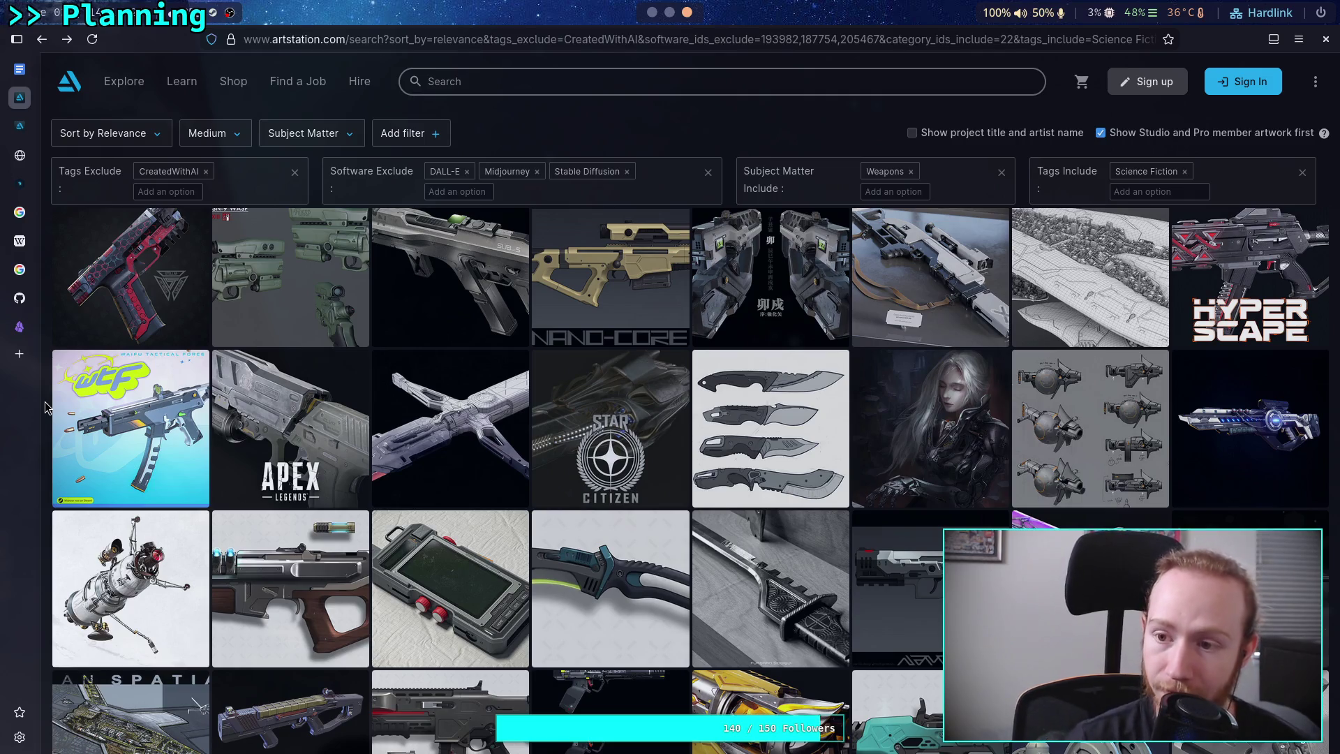
Look through the wireframe spaceship and sword artworks in the weapon search results.
click(1087, 274)
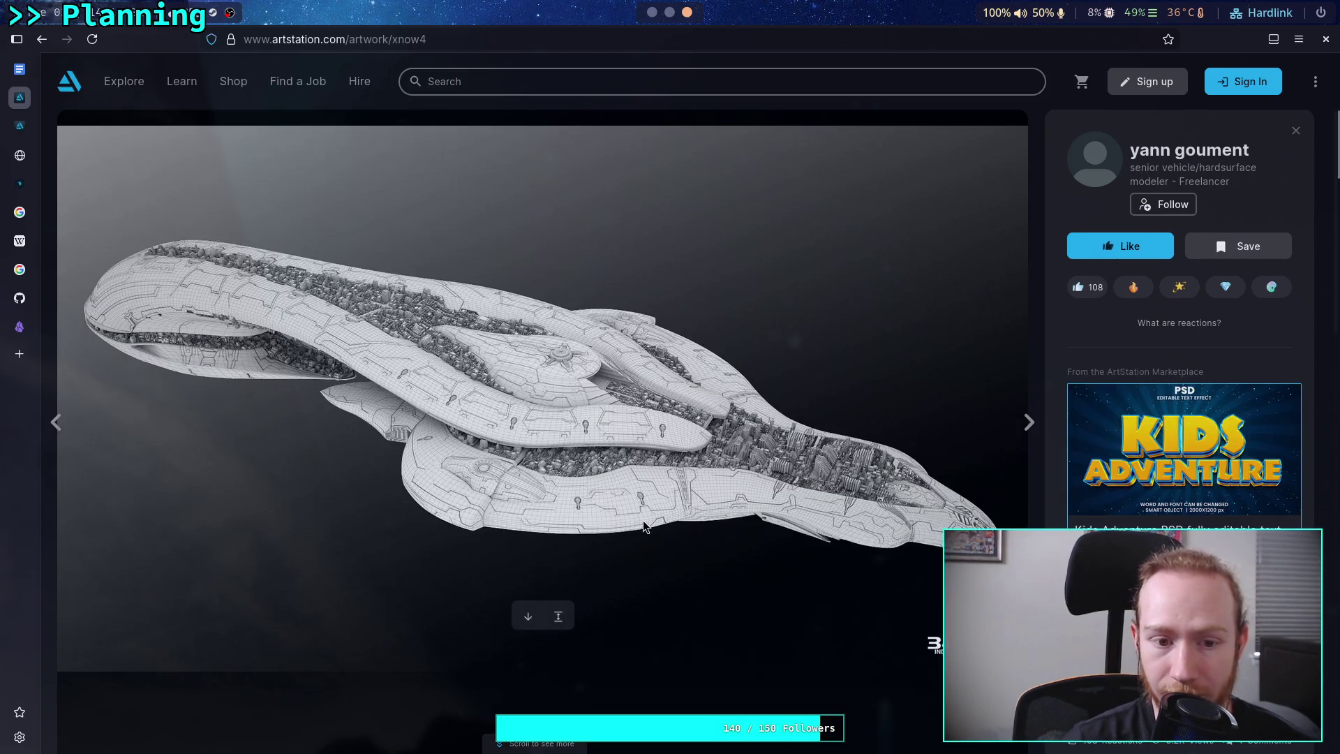
scroll(643, 521, down, 5)
scroll(642, 521, up, 5)
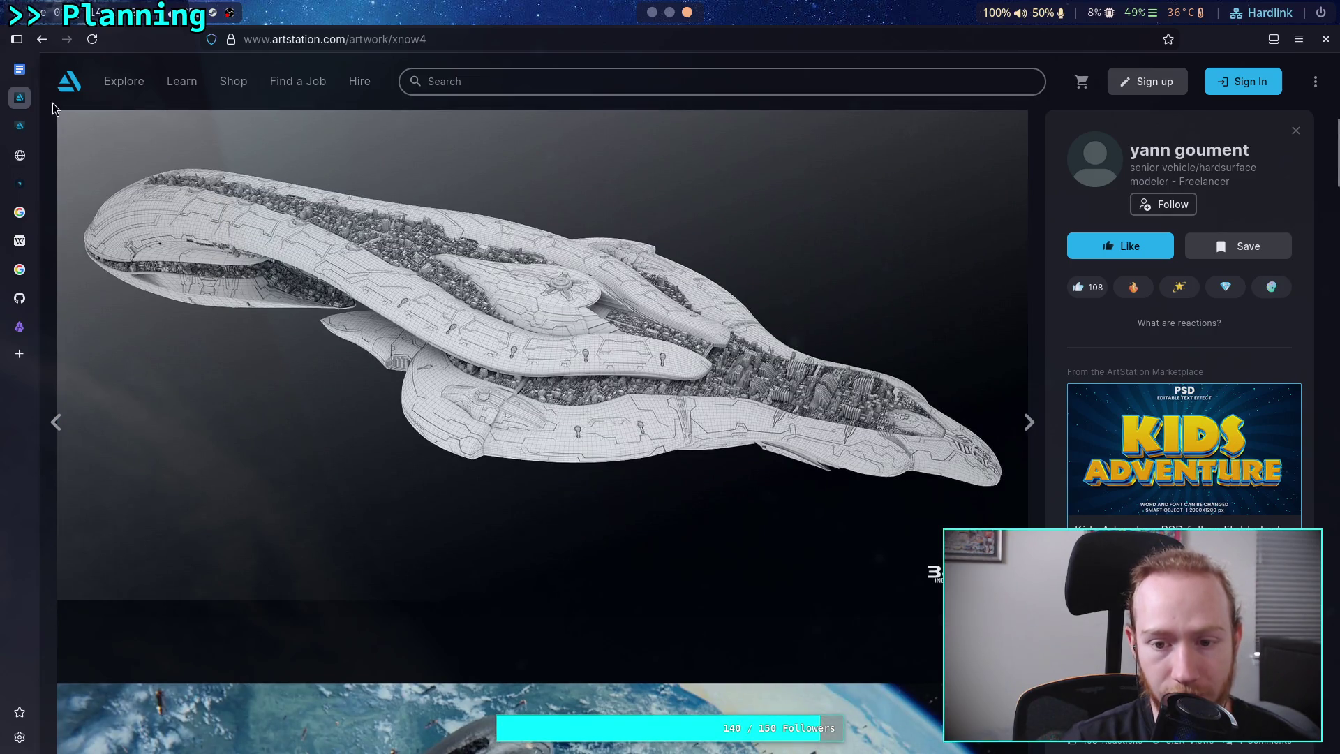
click(41, 37)
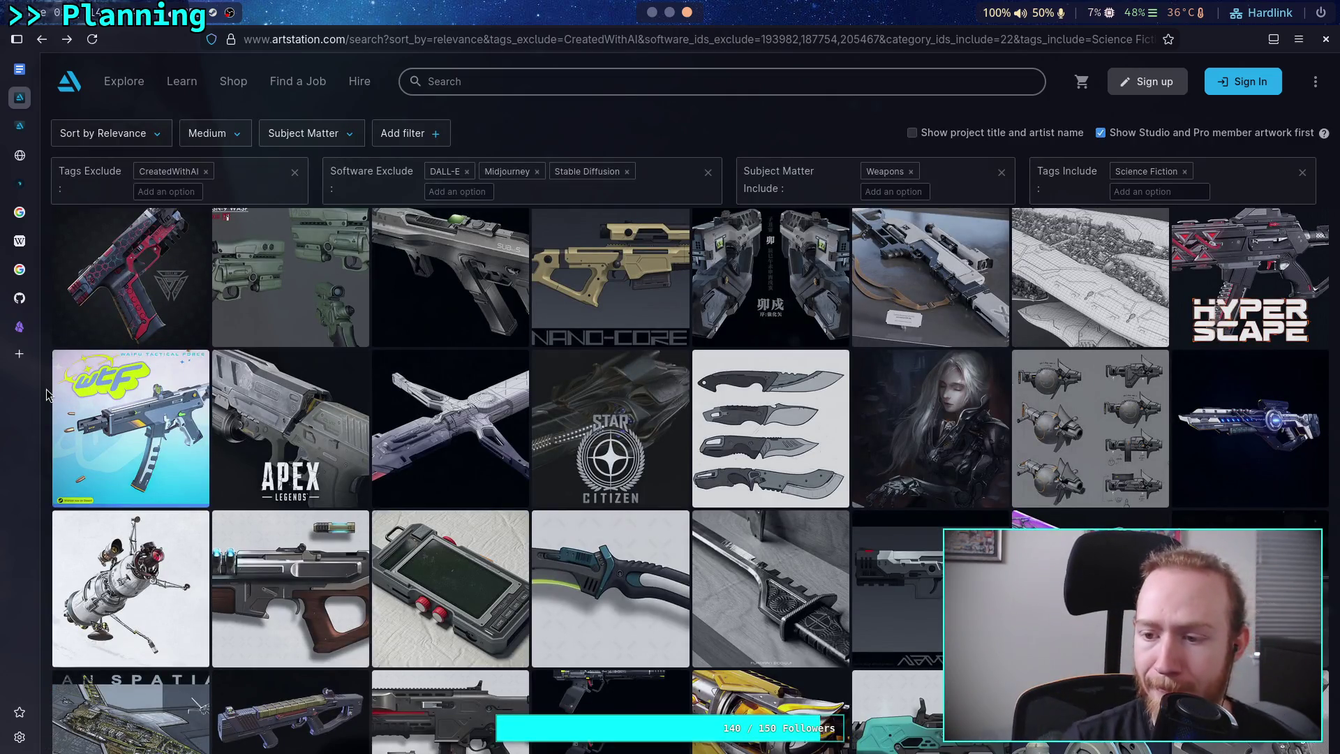
scroll(47, 394, down, 2)
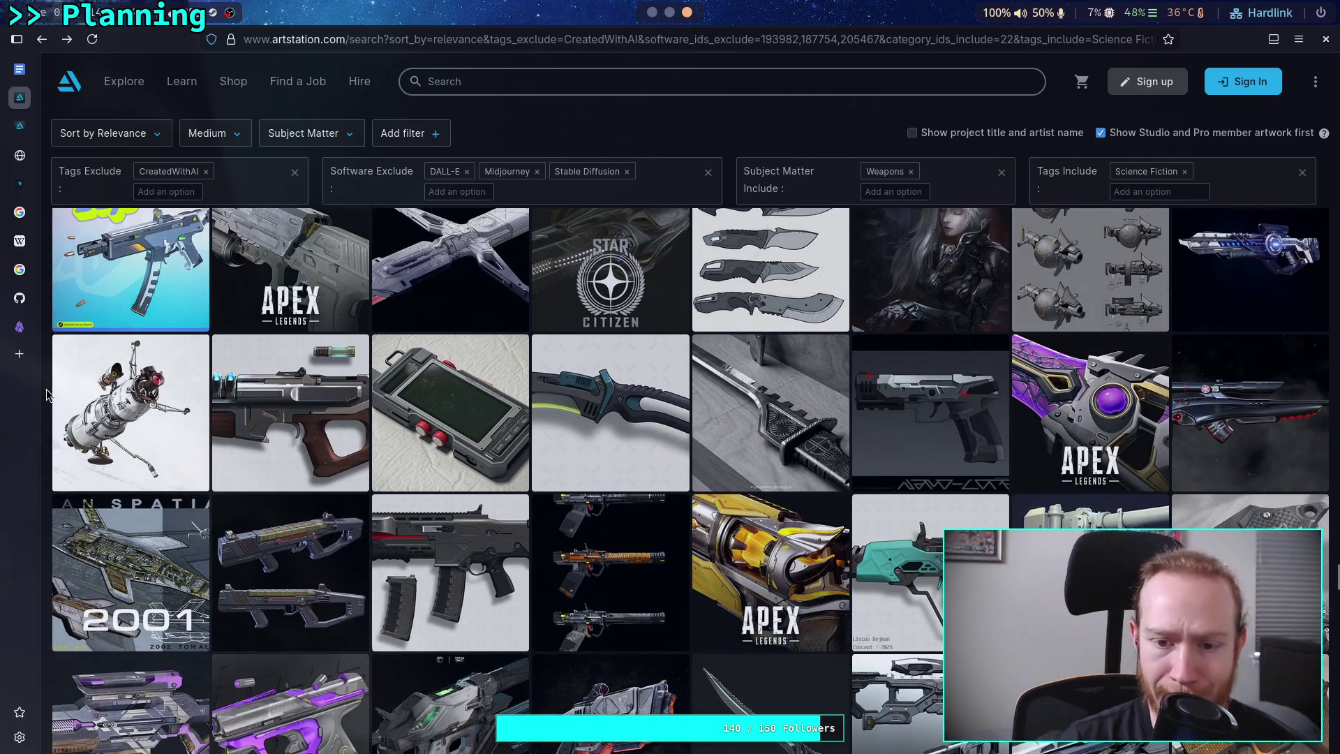
click(764, 424)
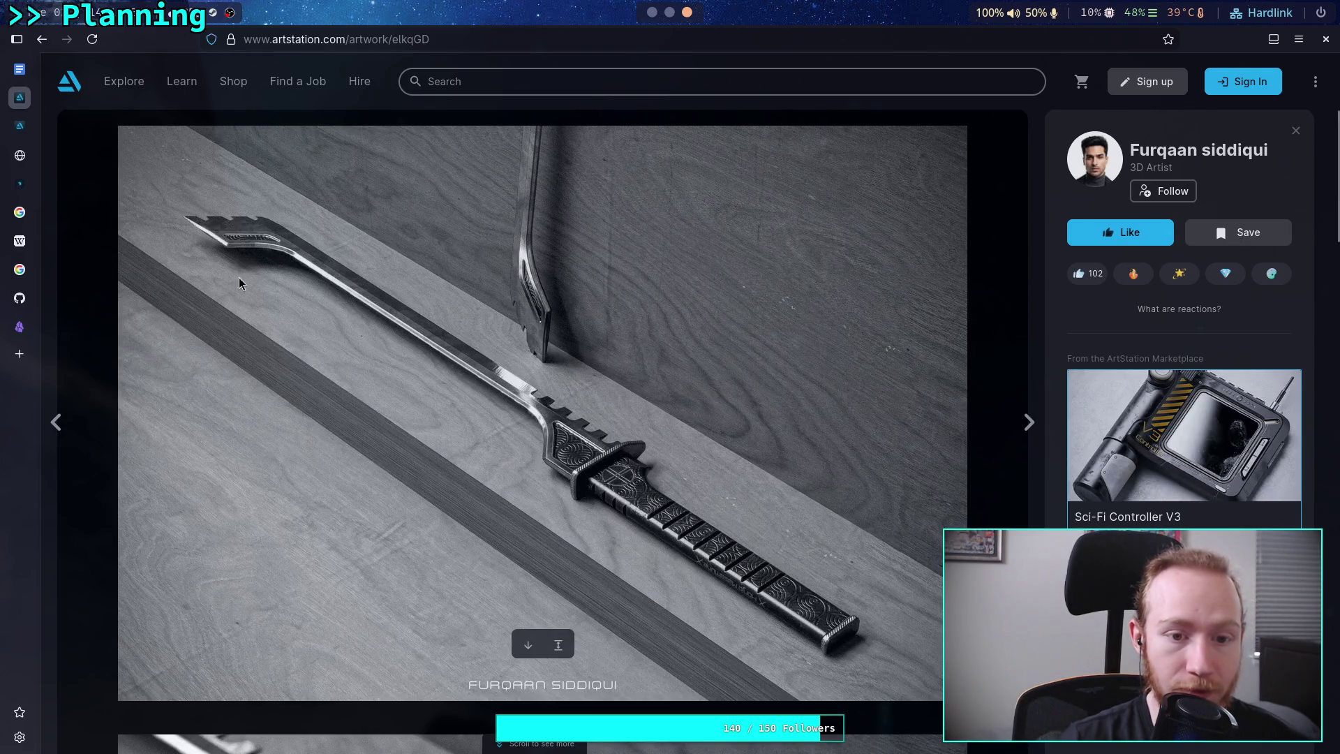
click(43, 40)
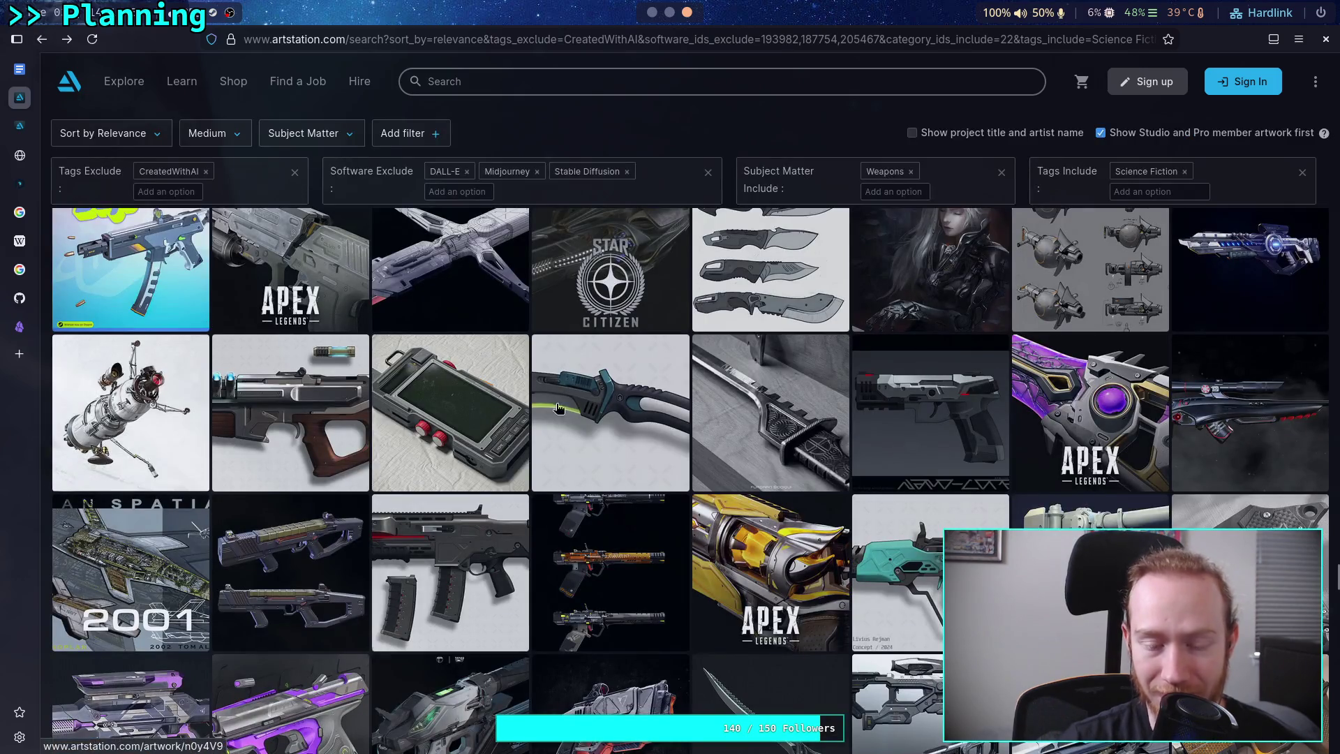
Inspect the kukri blade concept artwork, then go back to the weapon results.
click(584, 403)
scroll(580, 399, down, 5)
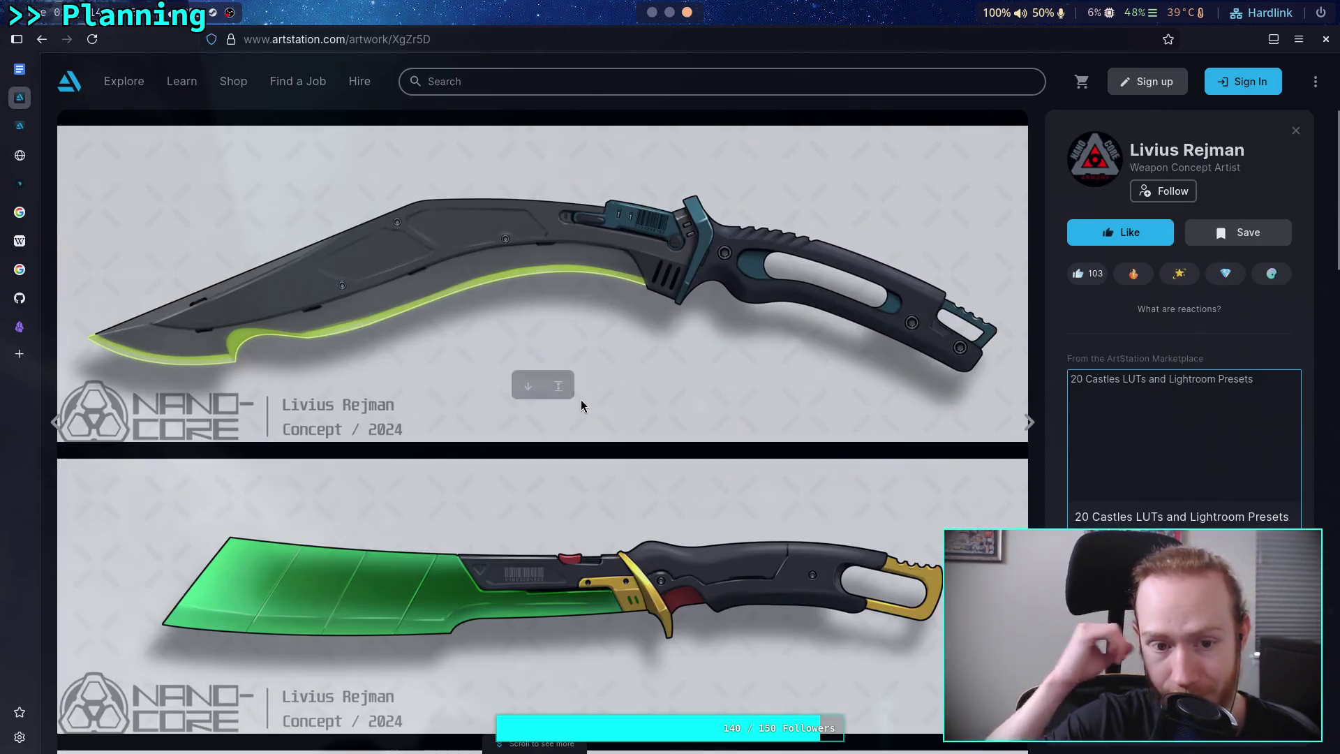
scroll(581, 399, down, 2)
scroll(573, 405, down, 4)
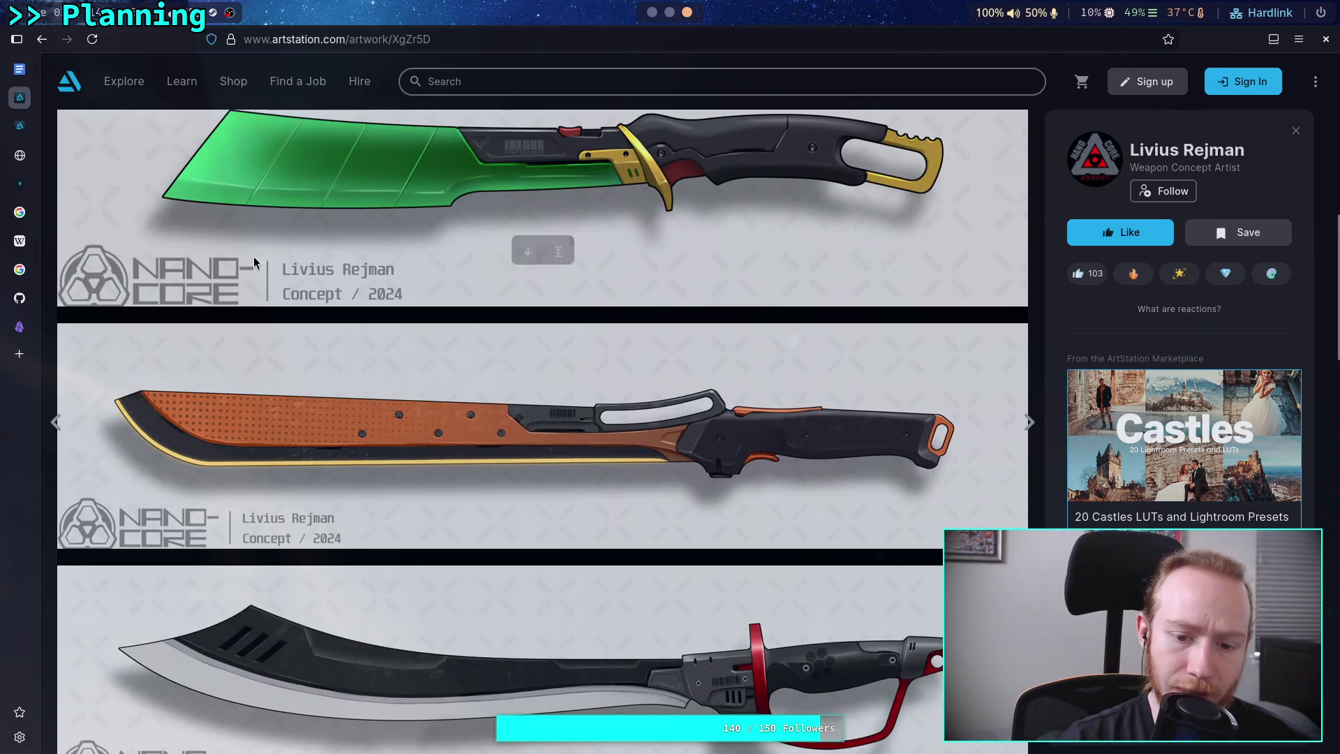
scroll(368, 344, down, 5)
click(42, 39)
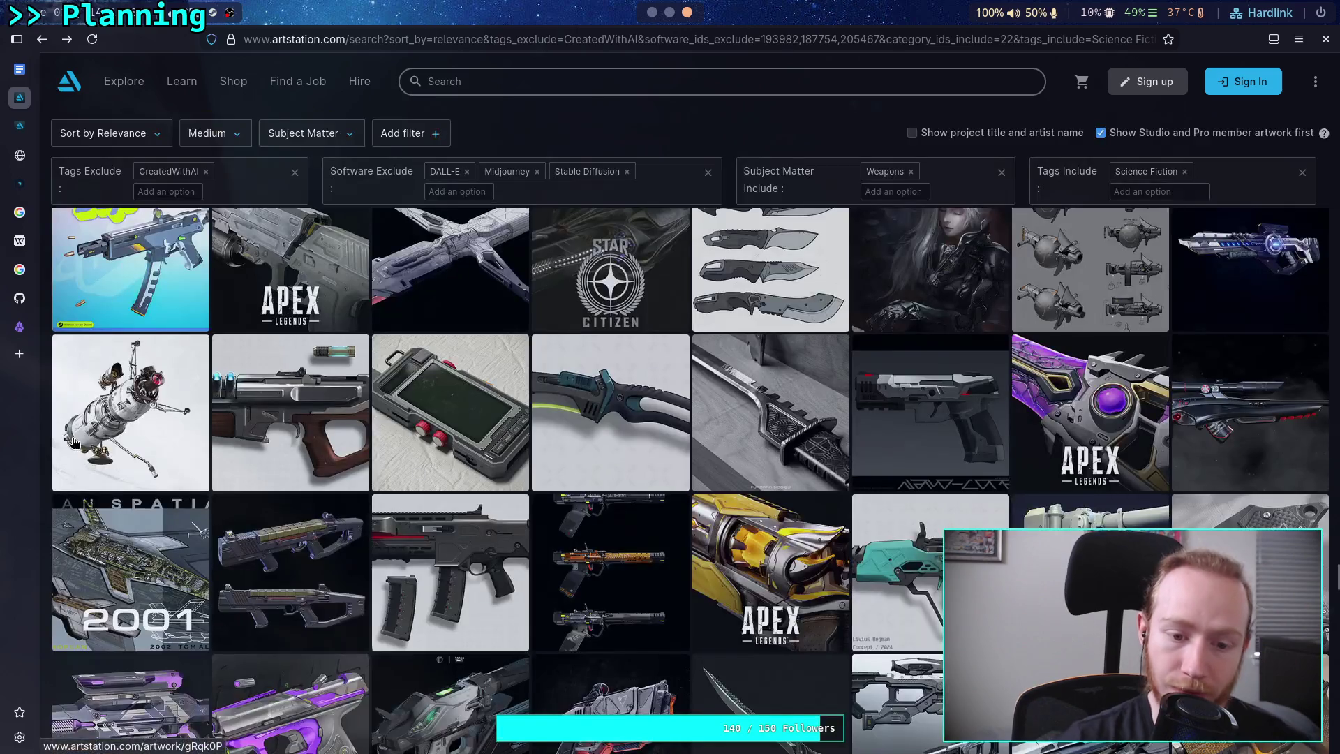
scroll(47, 468, down, 2)
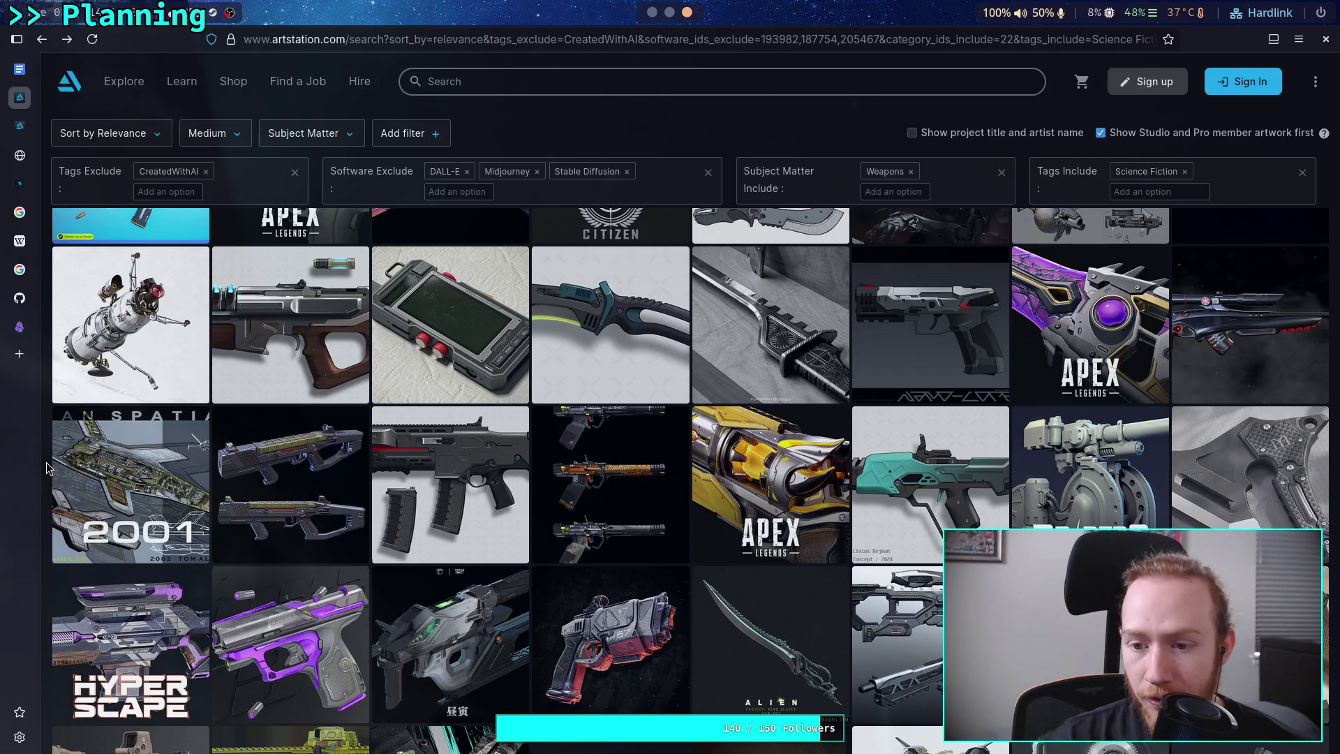
Open the Sci Fi Standard Issue Pistol artwork, copy its image, and return to Obsidian.
click(864, 338)
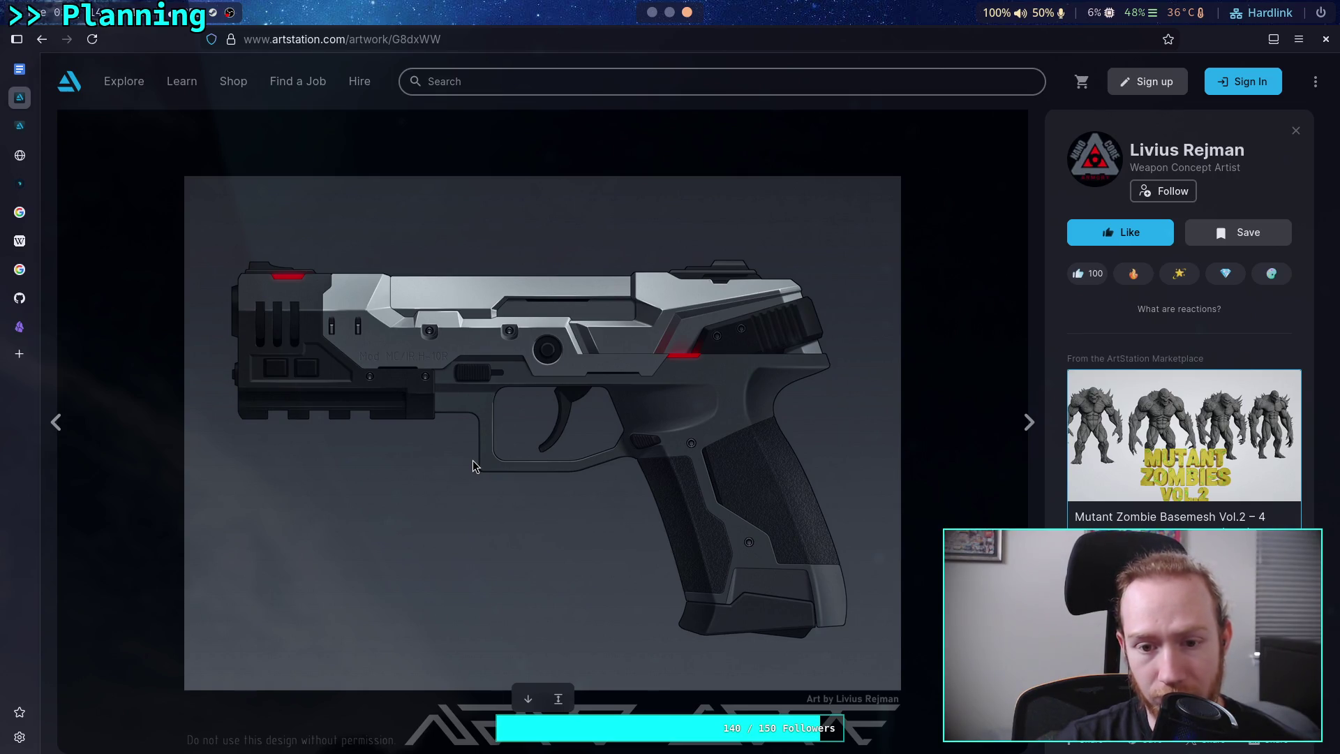
scroll(756, 512, down, 5)
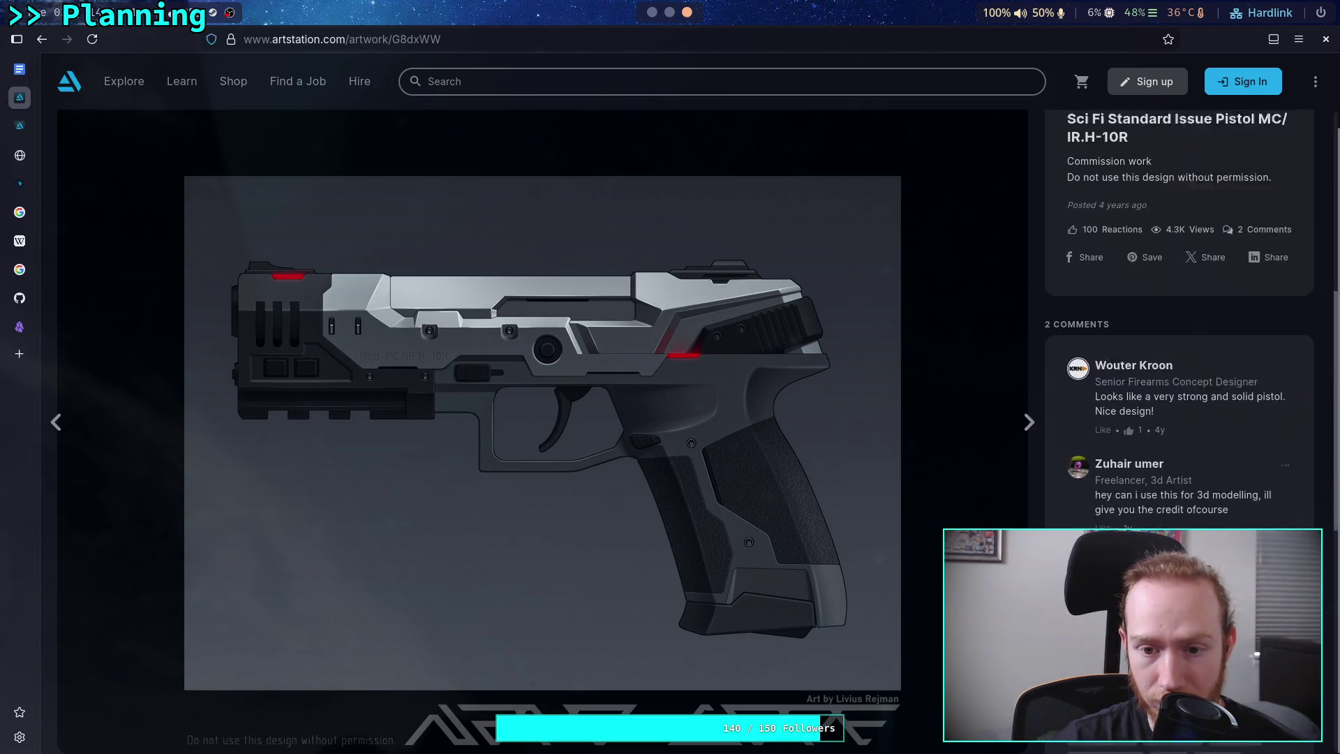
scroll(680, 377, down, 8)
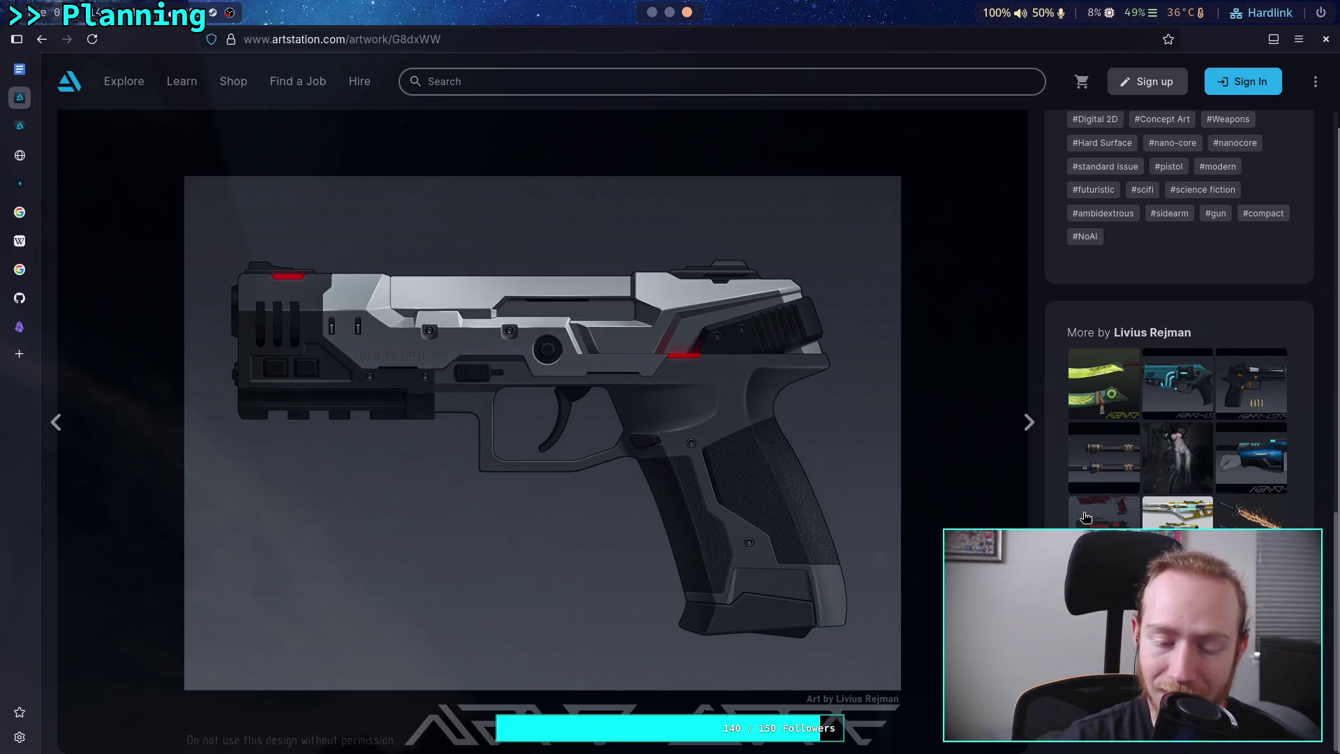
scroll(1086, 518, up, 5)
scroll(1087, 518, up, 8)
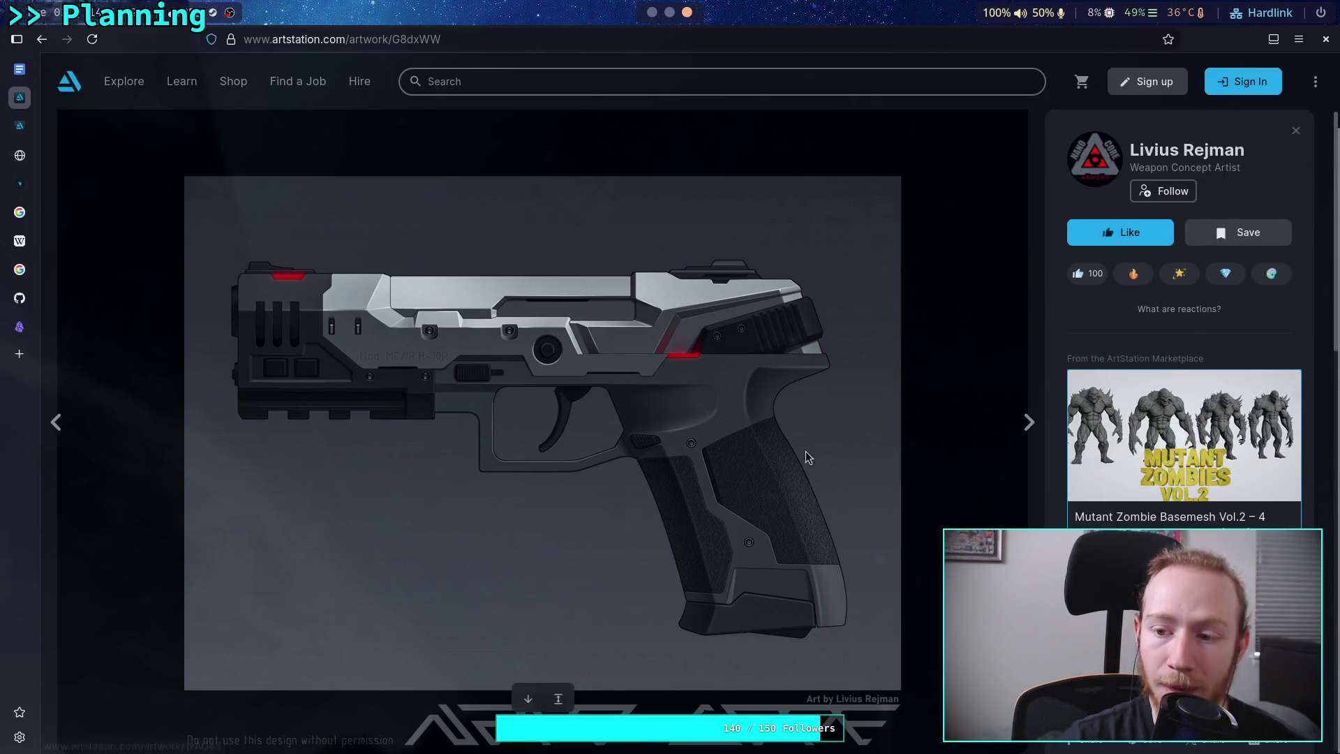
right_click(429, 374)
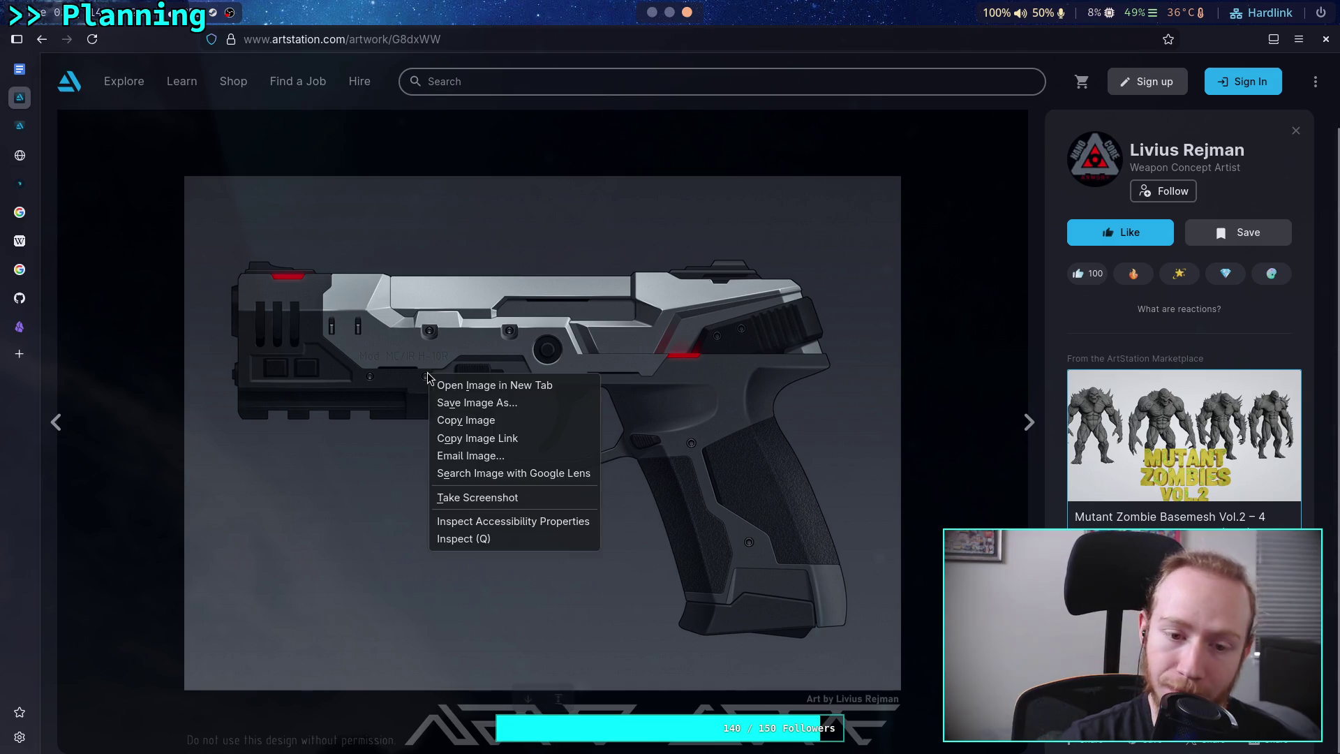
click(472, 426)
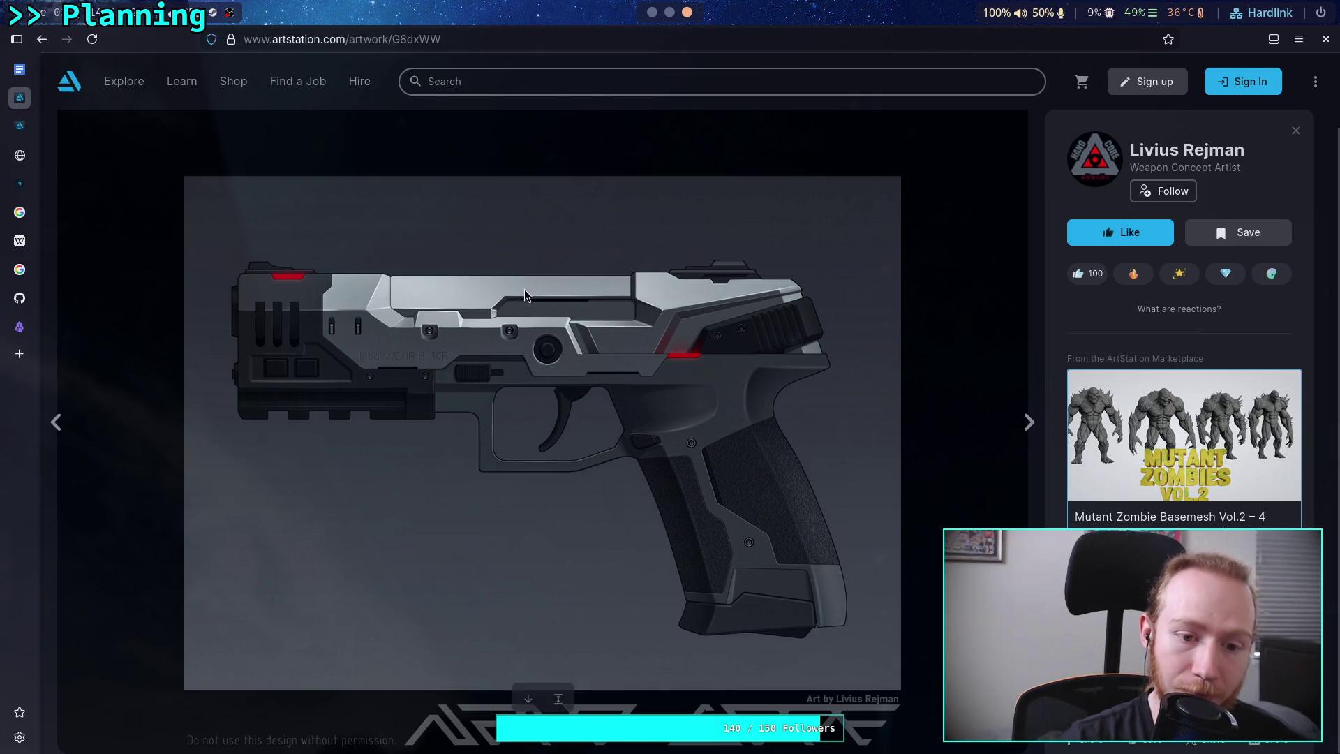
click(648, 14)
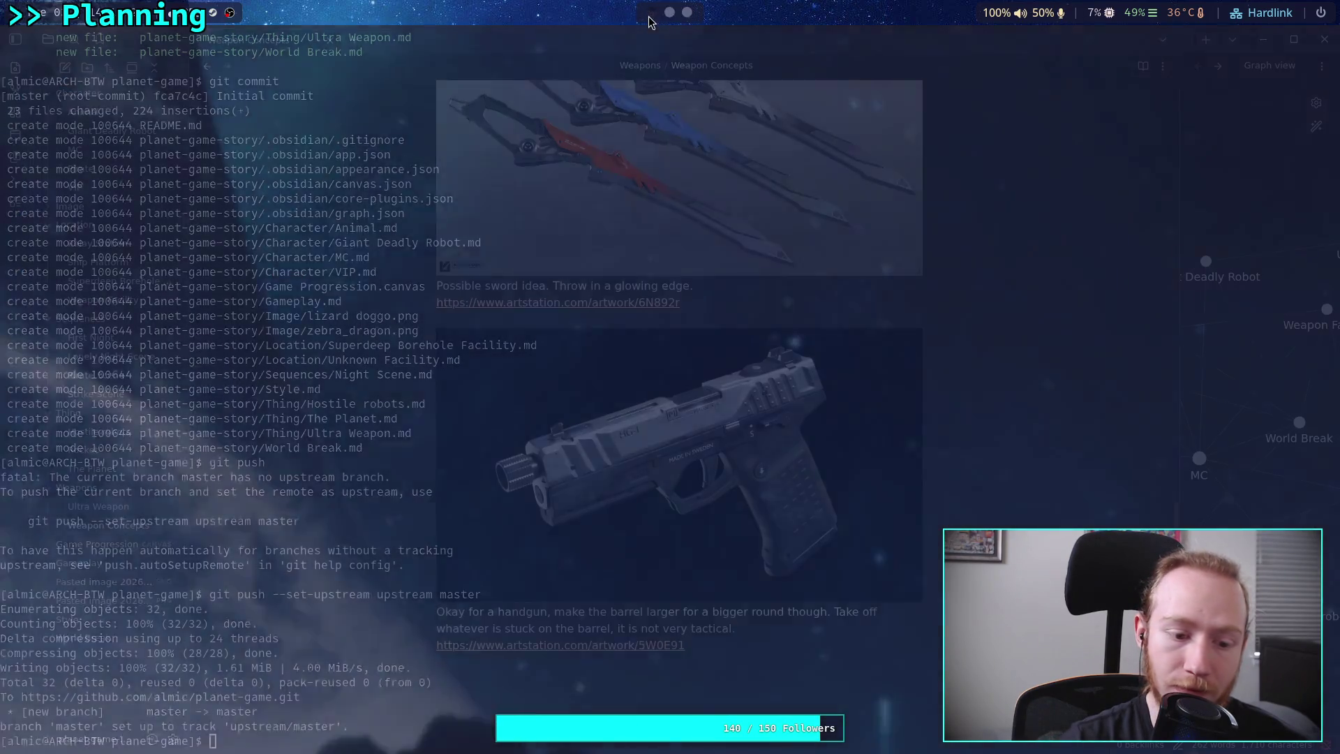
Paste the pistol image on a new line and add a caption about its outline.
key(Return)
key(ctrl+v)
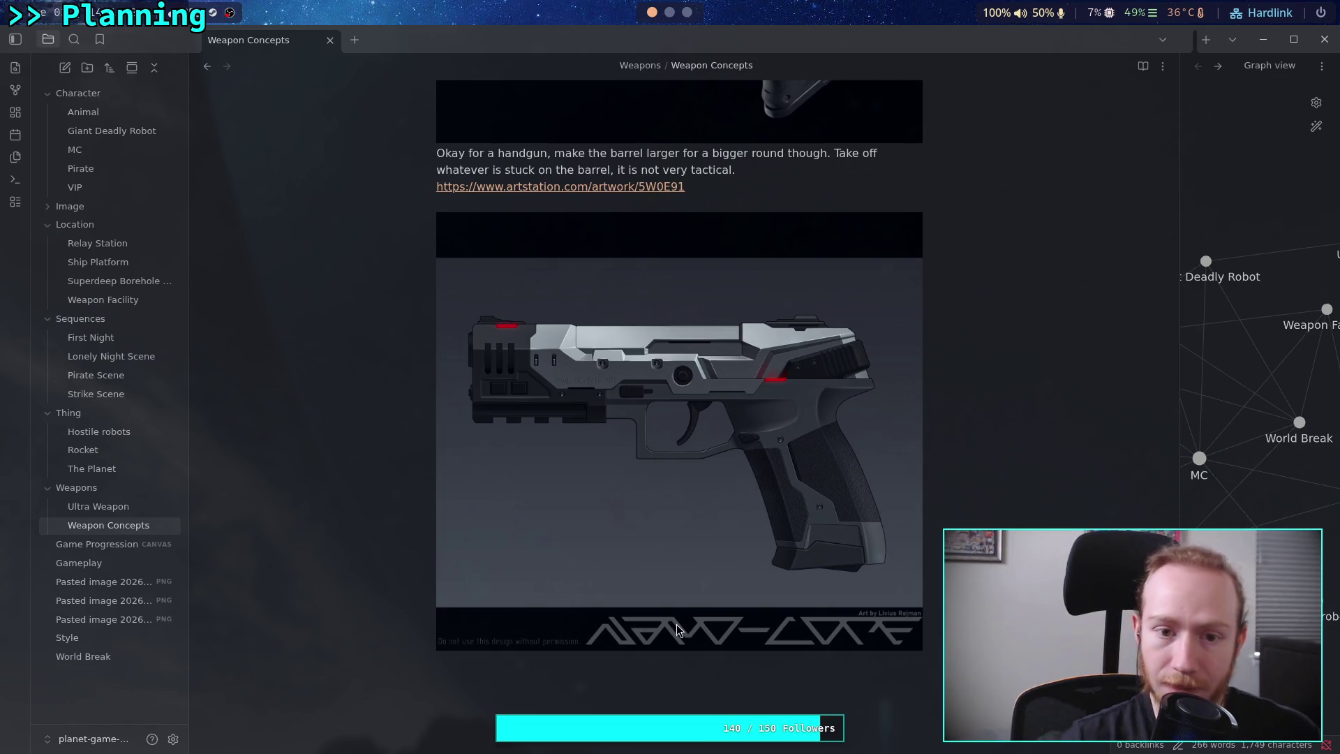
text(Very co)
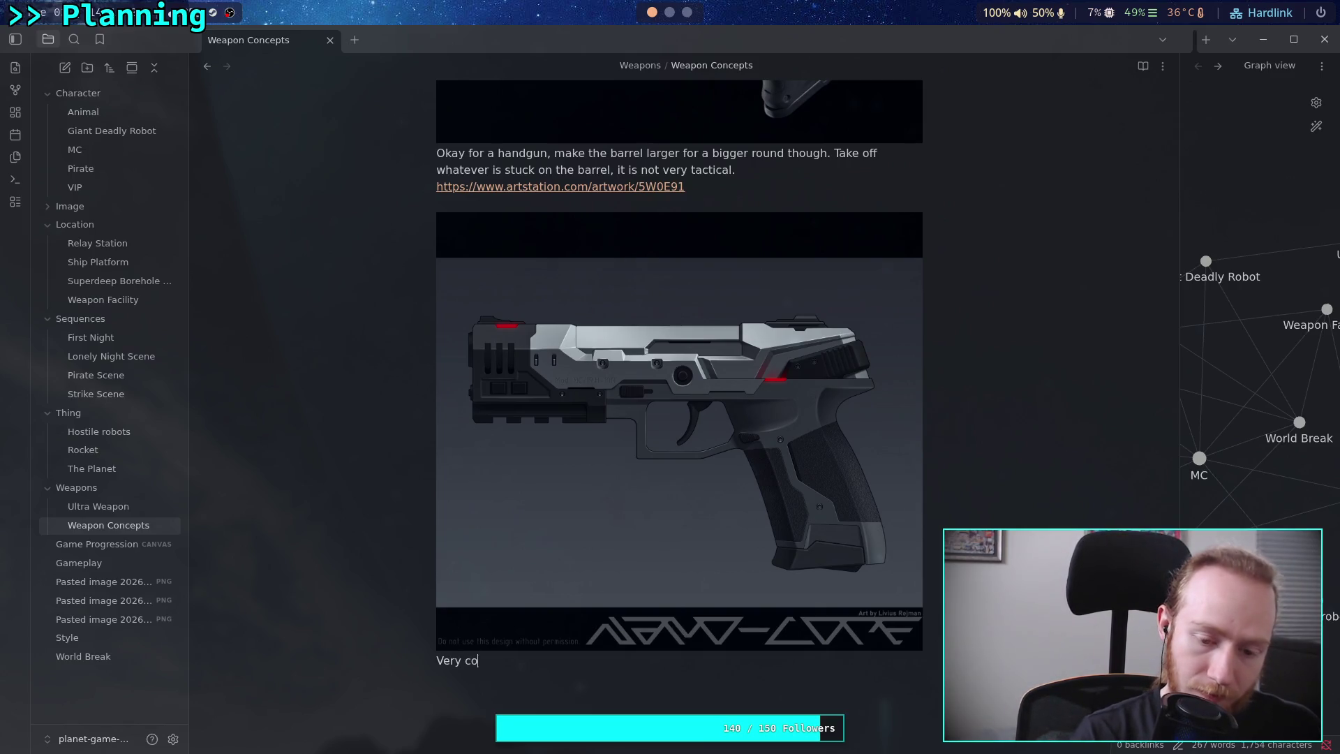
text(ol outline, remove the lights (cool but)
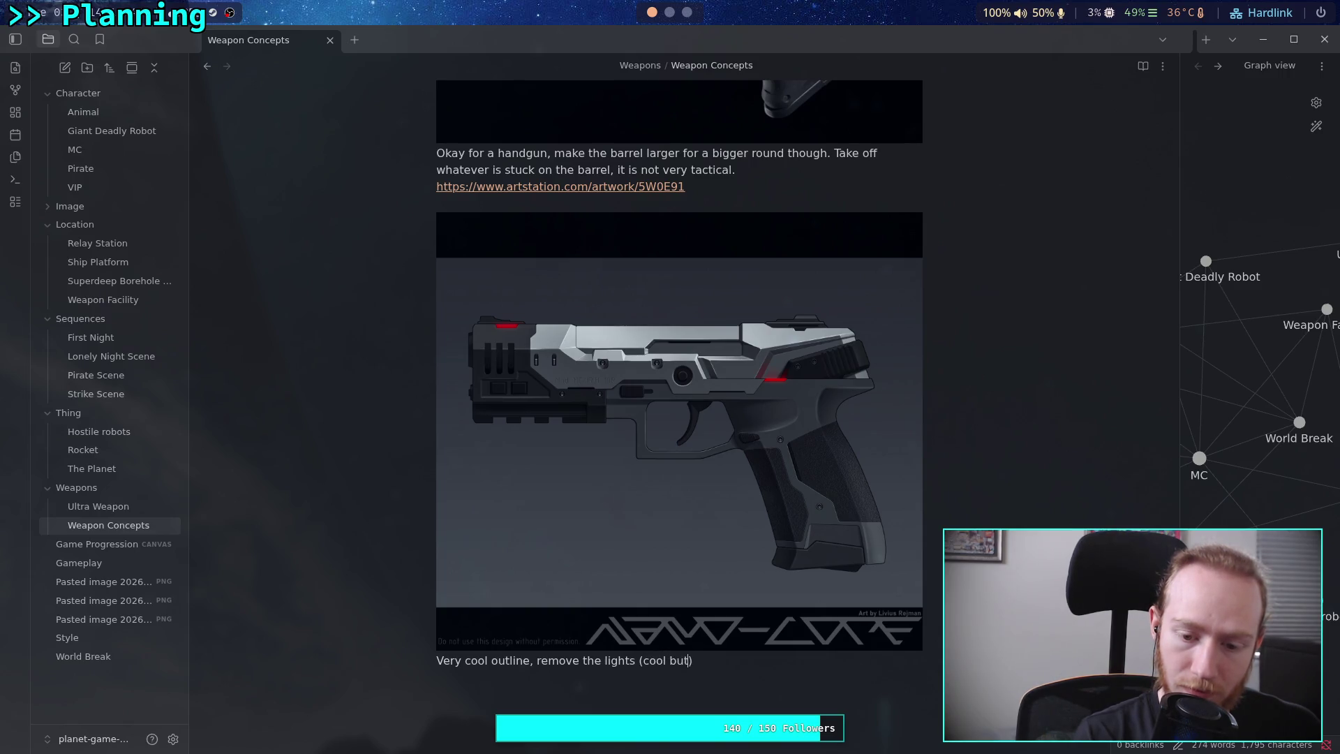
text(not tactical)
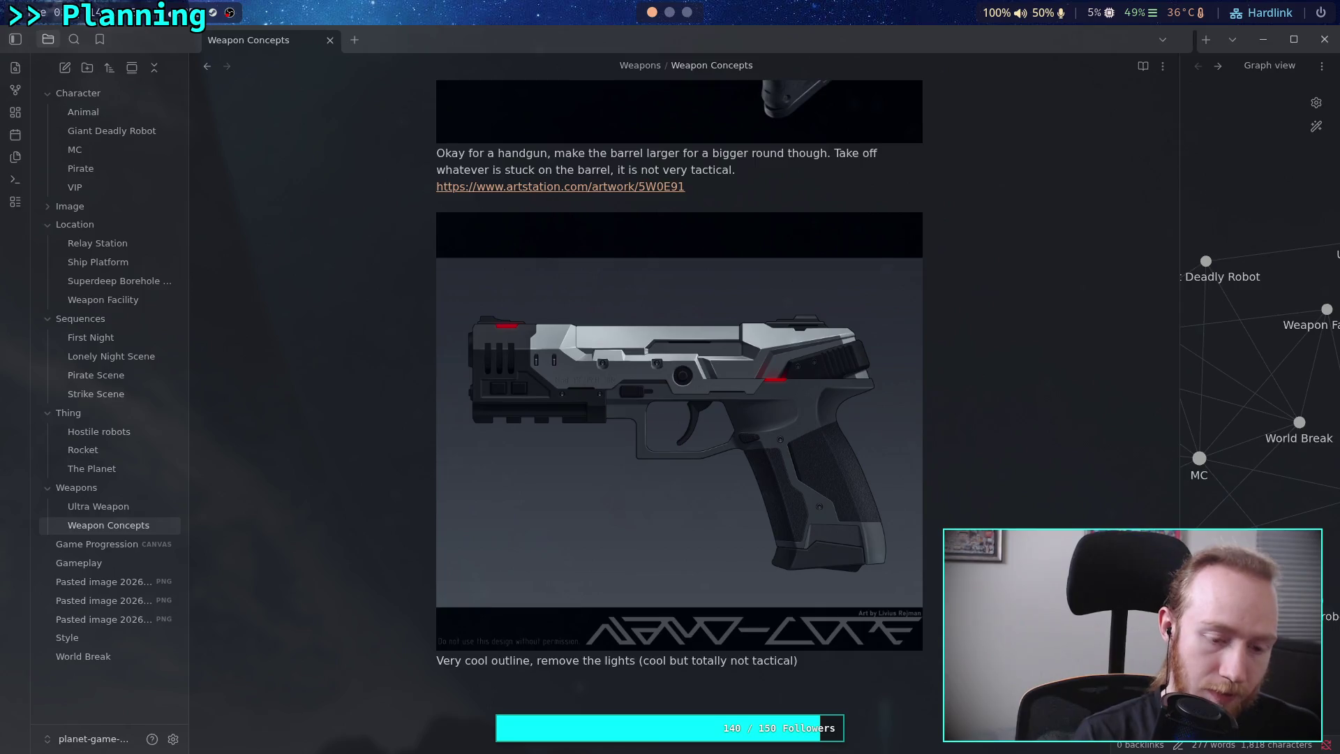
Copy the pistol artwork's ArtStation URL and paste it below the caption.
key(super+3)
click(506, 41)
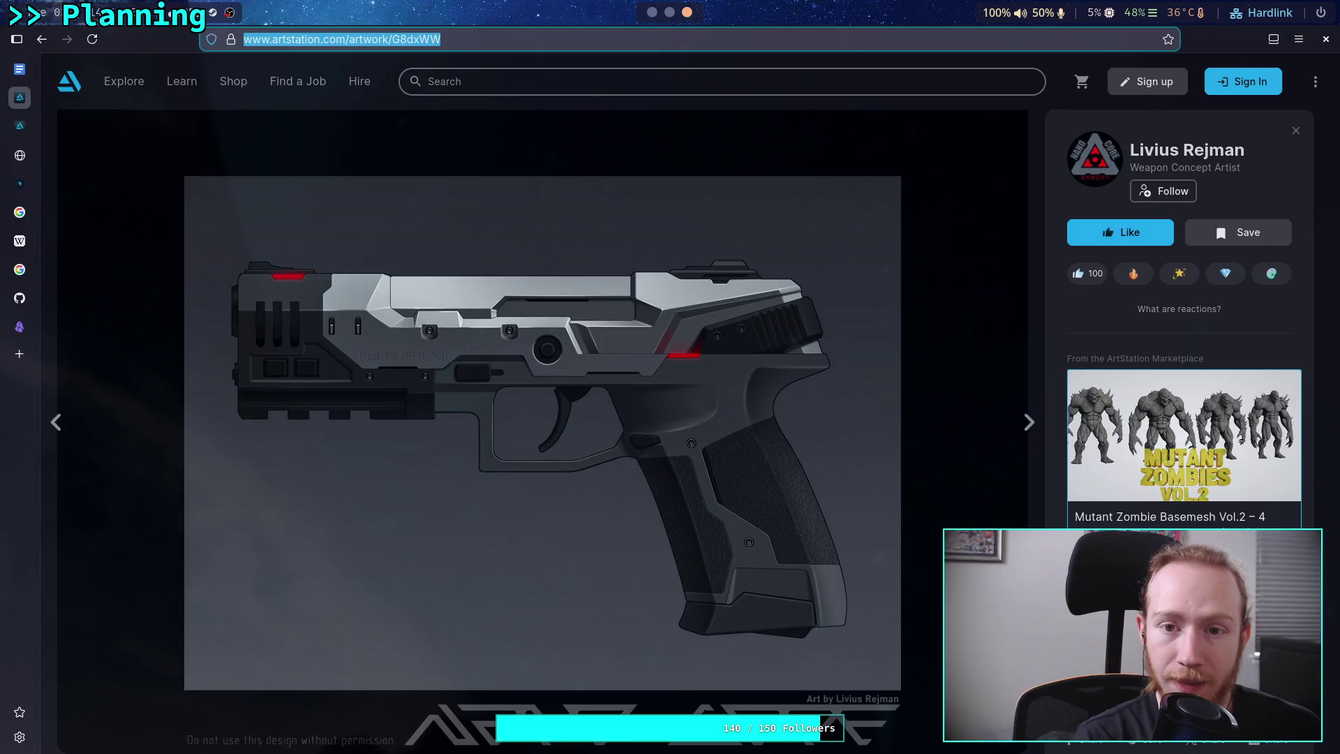
key(super+1)
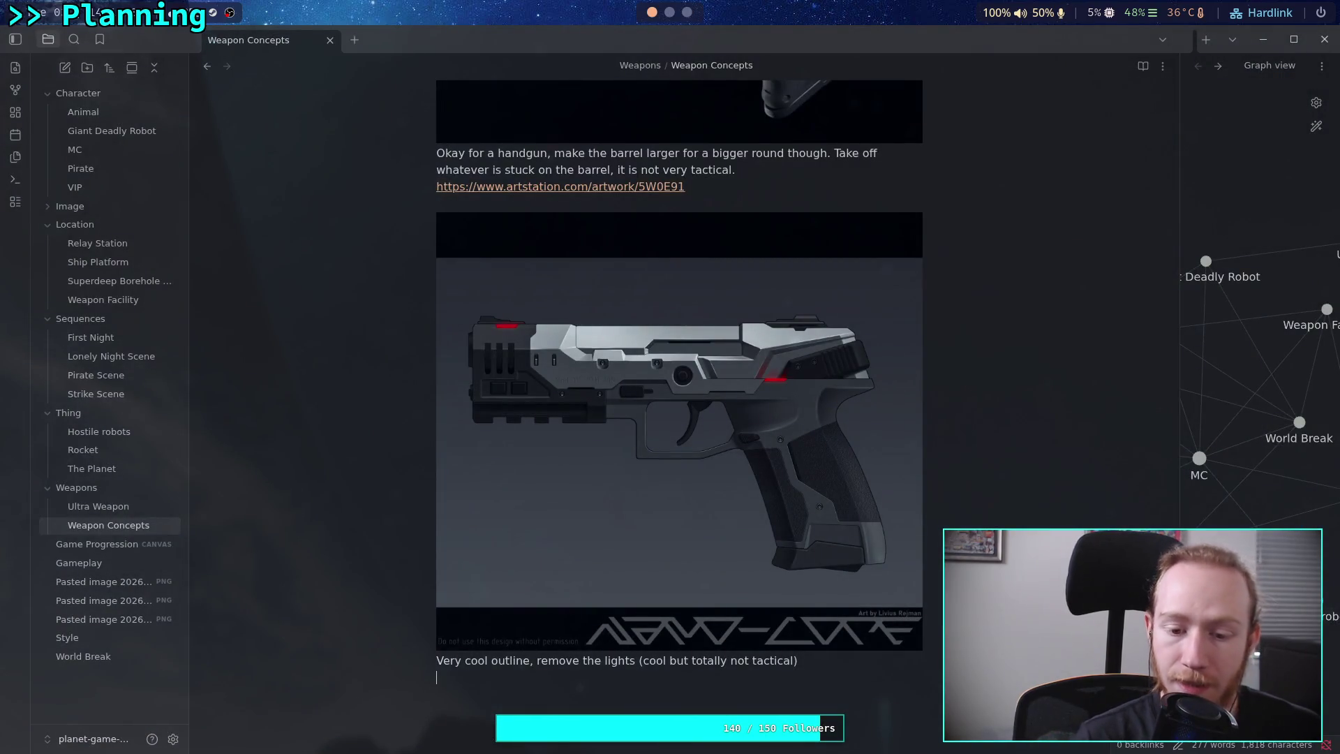
key(ctrl+v)
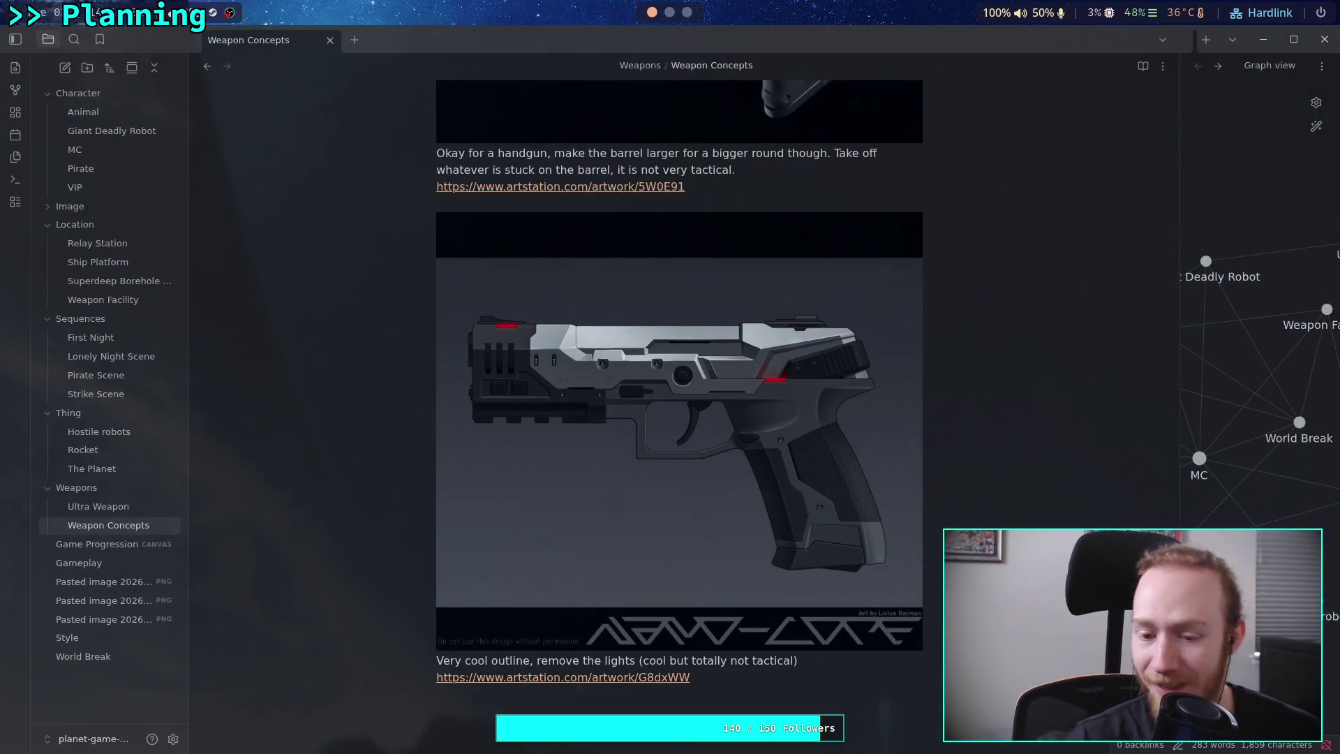
scroll(722, 358, up, 10)
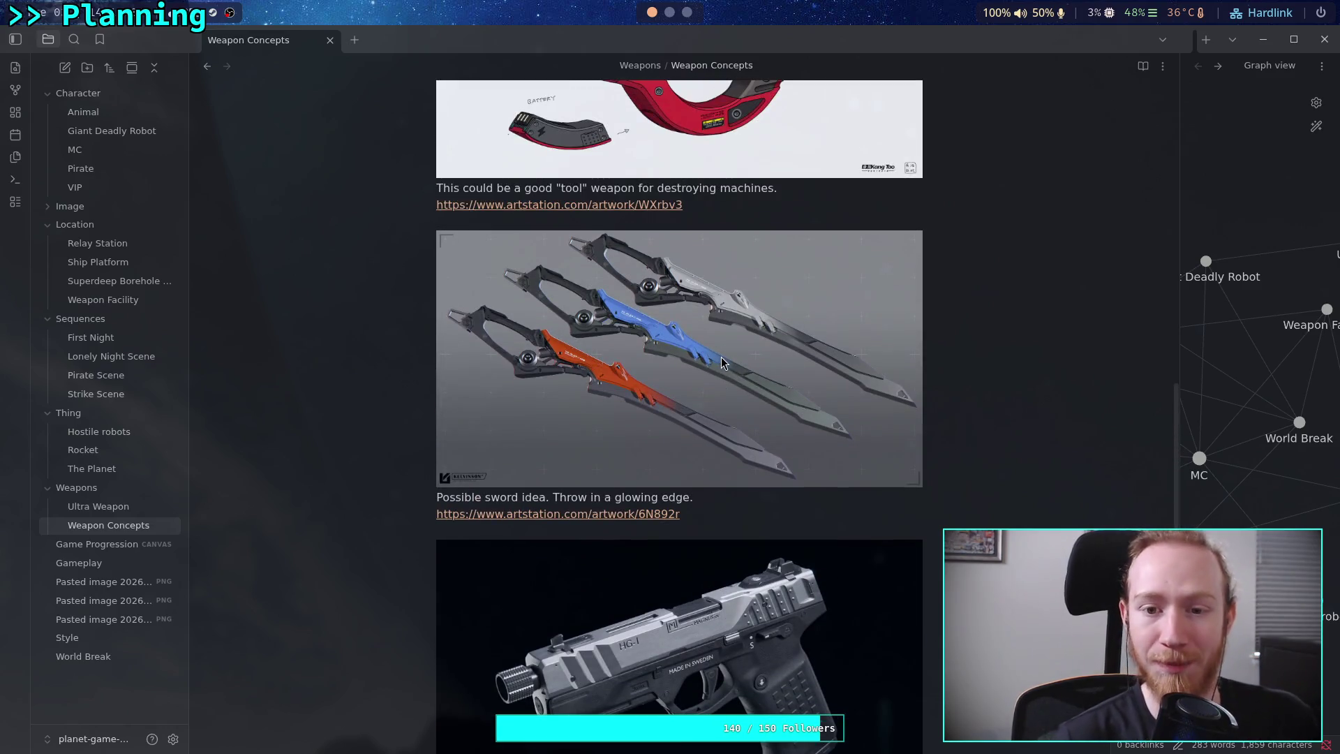
Add '## Shotgun' and '## Security' headings above the first two gun images.
scroll(722, 357, up, 15)
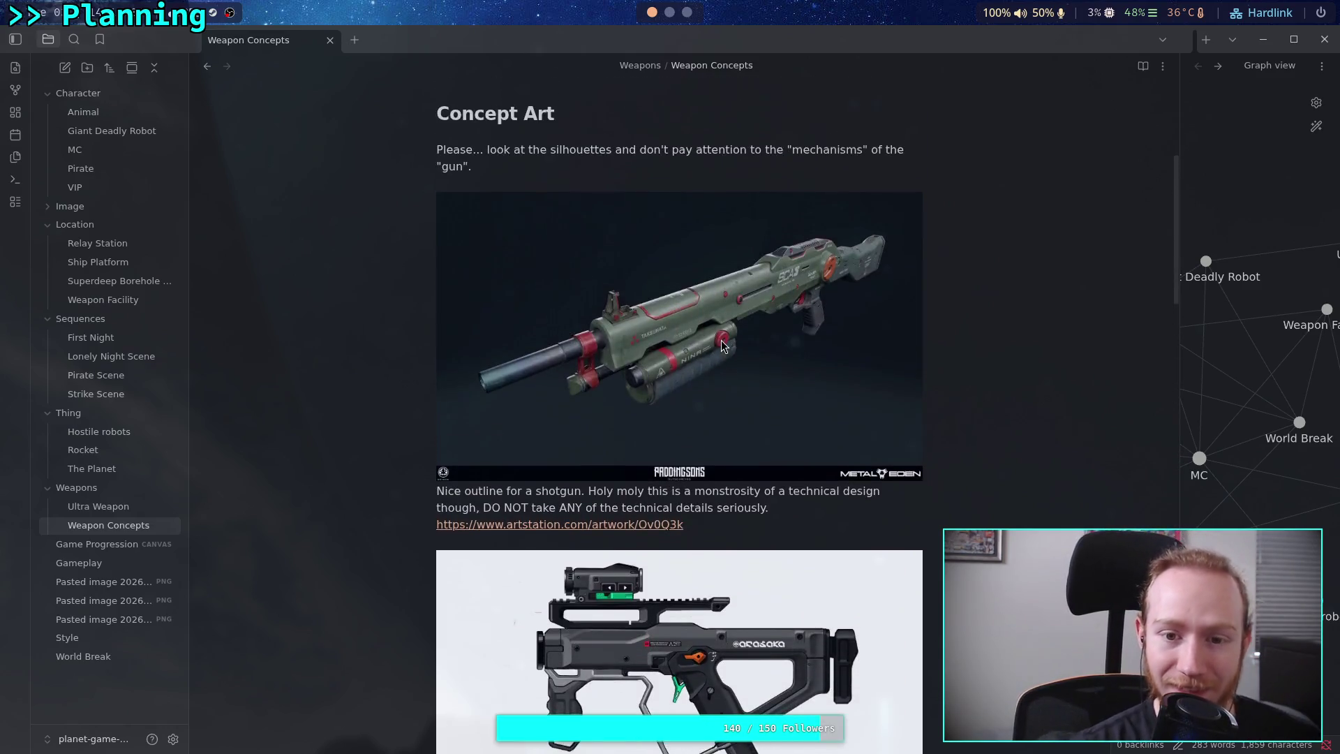
scroll(722, 345, up, 5)
scroll(467, 243, down, 4)
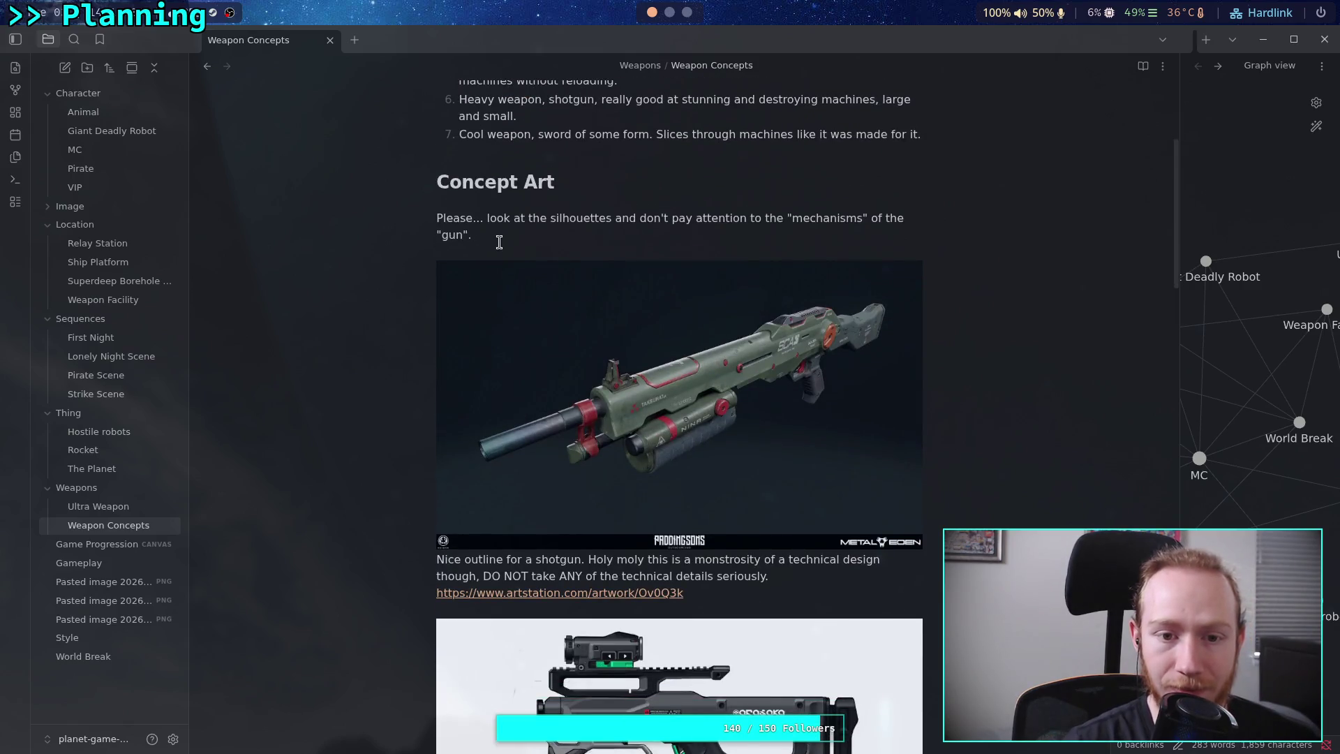
key(Return)
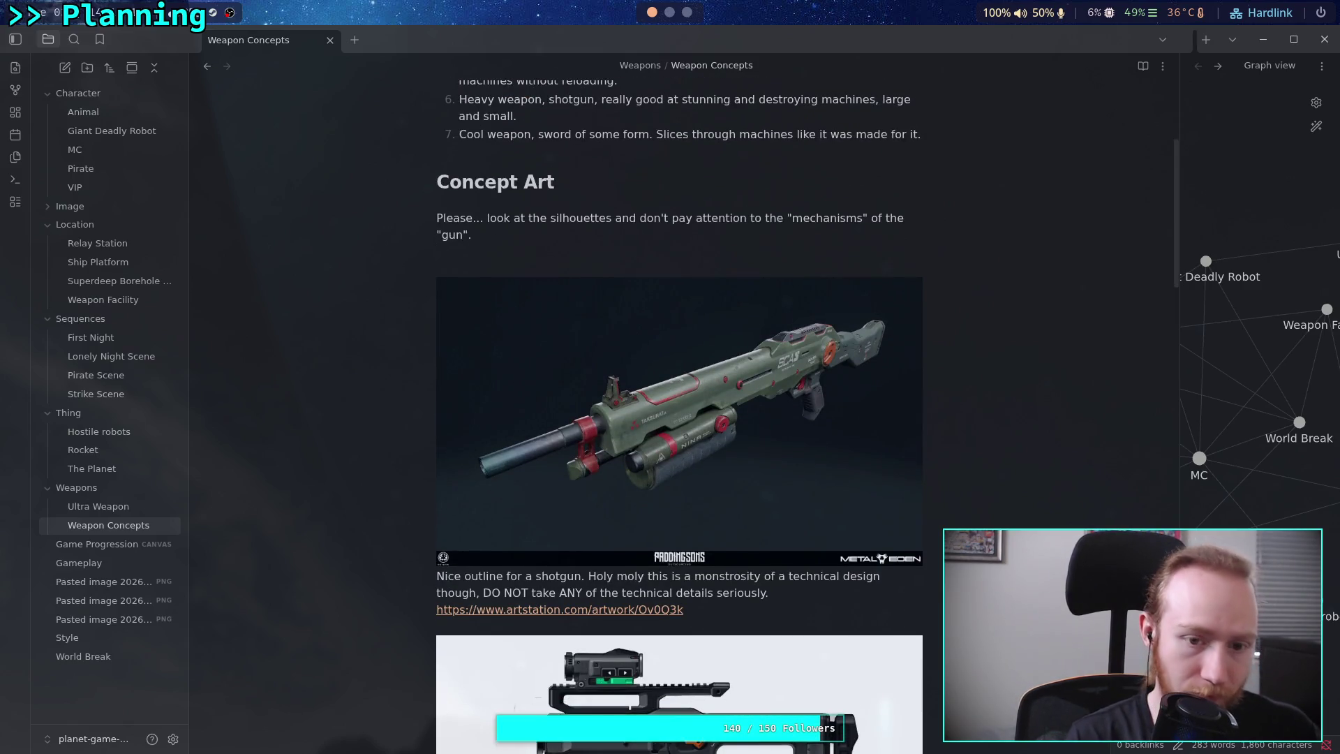
text(## Shotgun)
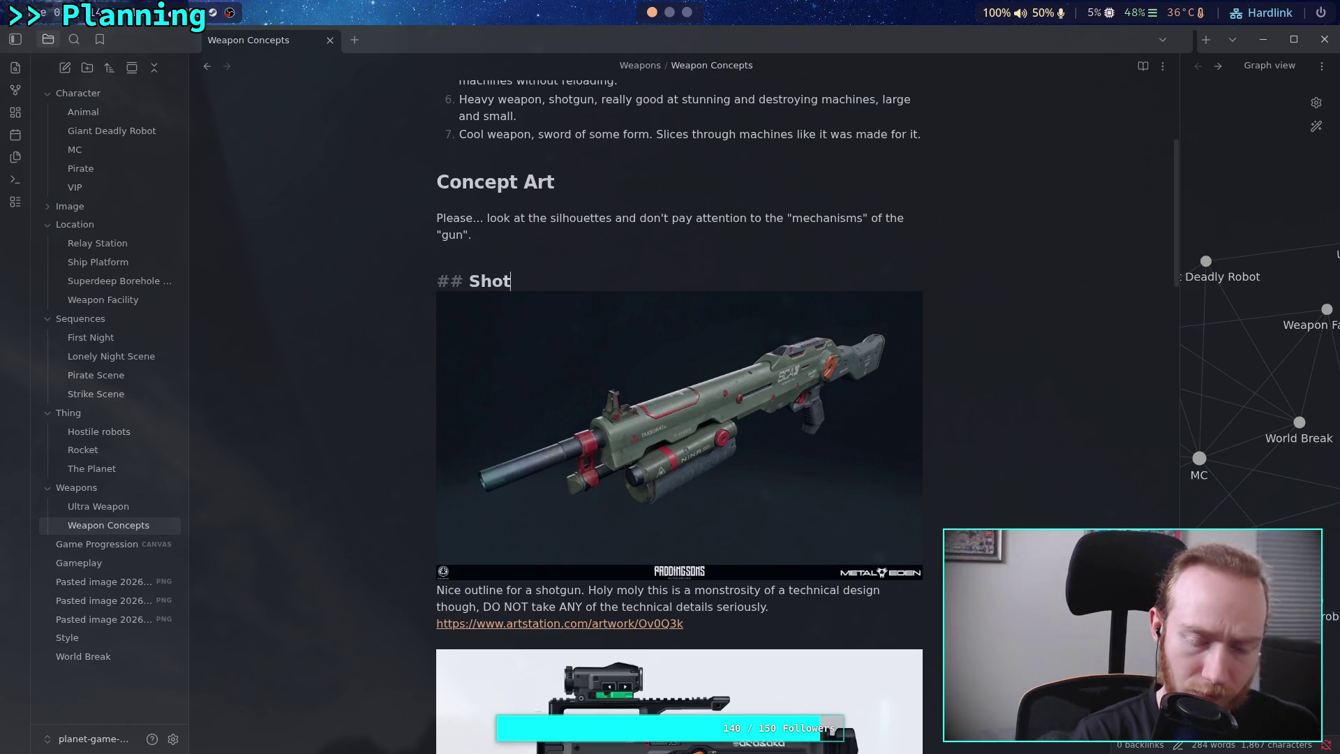
key(Return)
scroll(647, 442, down, 3)
key(Return)
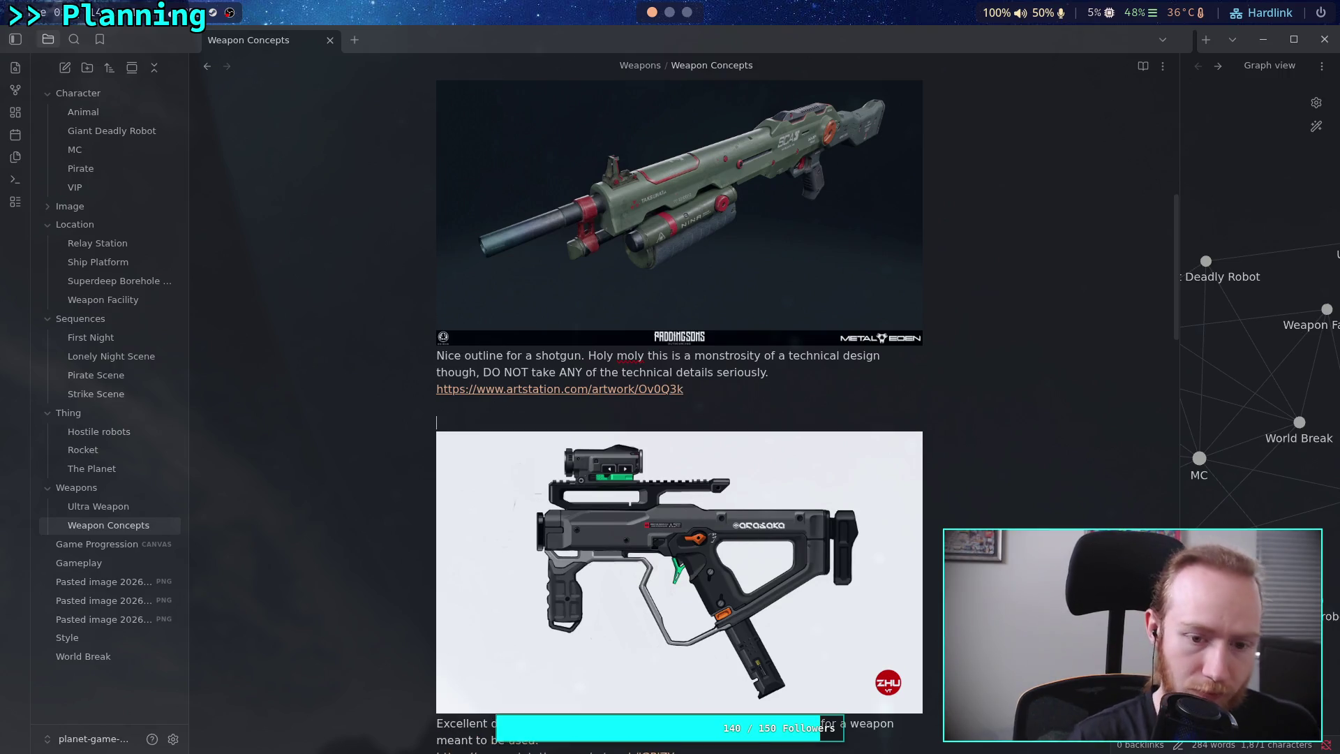
text(## Secu)
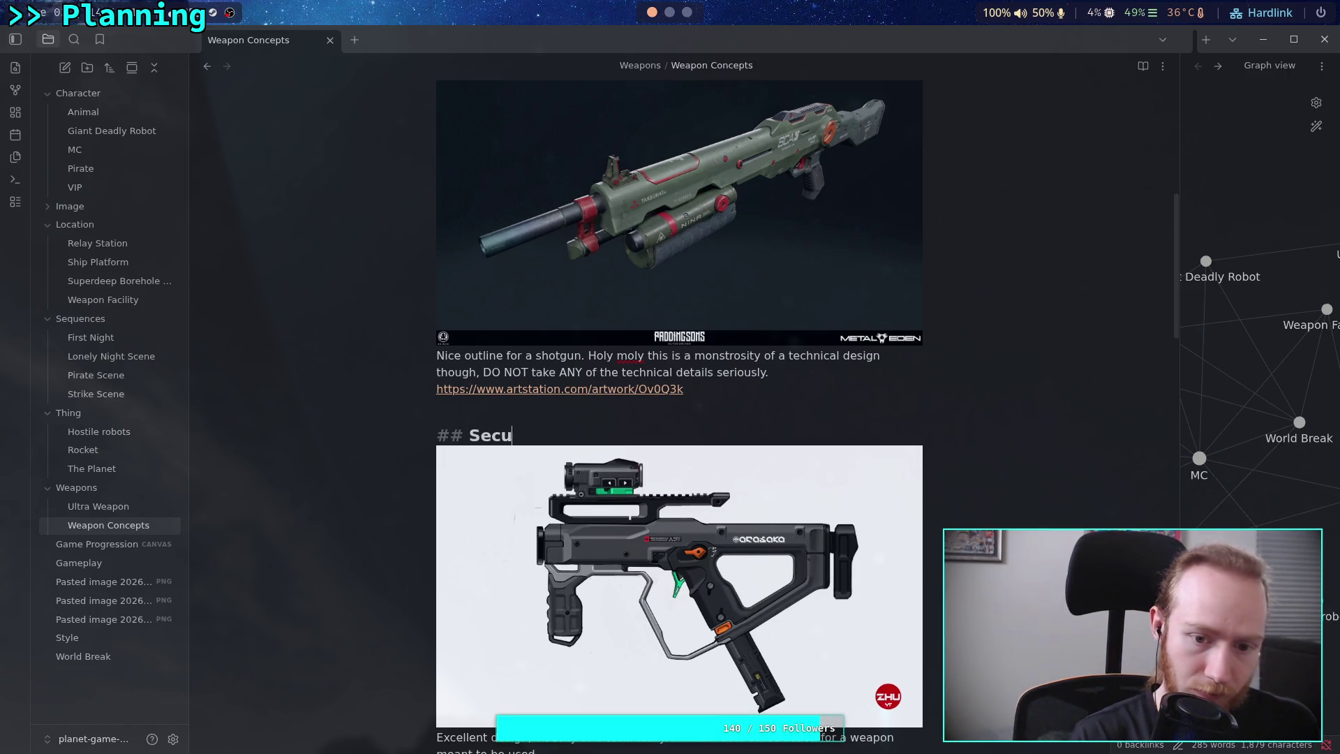
text(ty)
key(Return)
Add '## Tool' and '## Sword' headings above their matching images.
scroll(493, 339, down, 8)
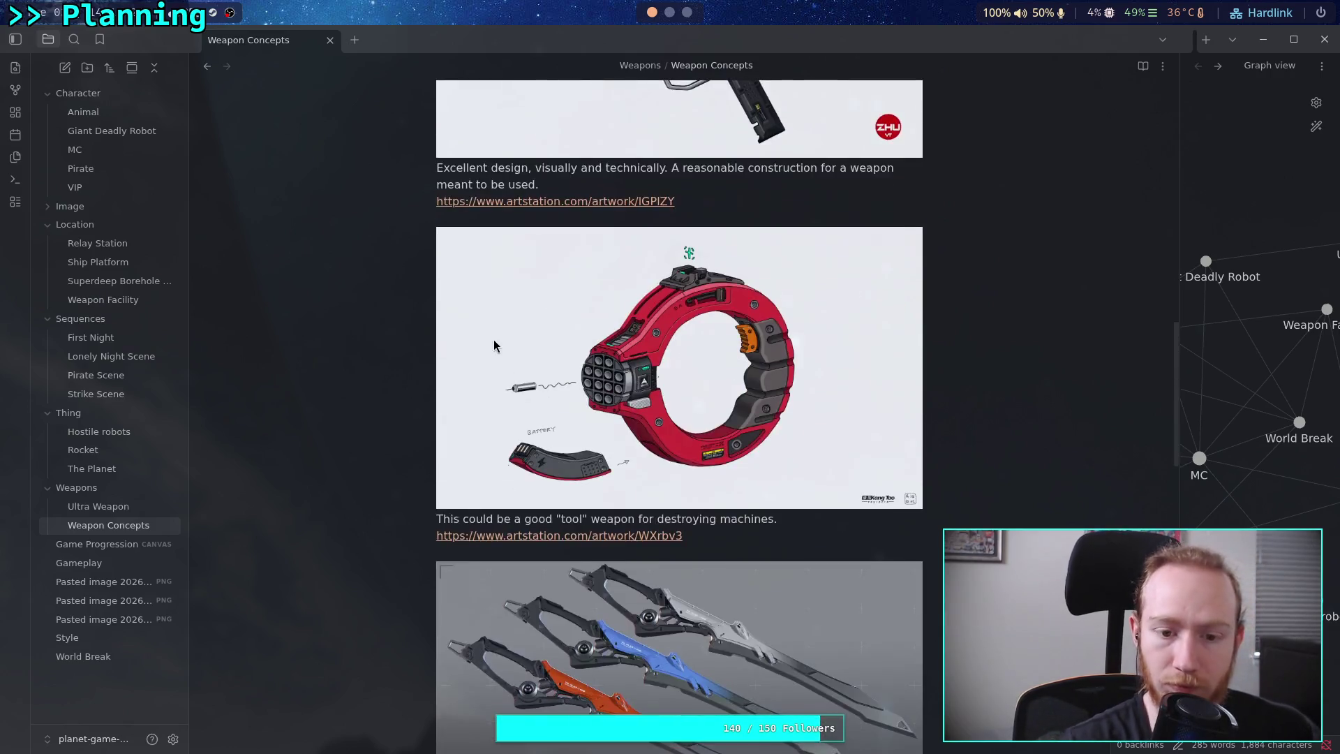
scroll(685, 359, up, 3)
text(## To)
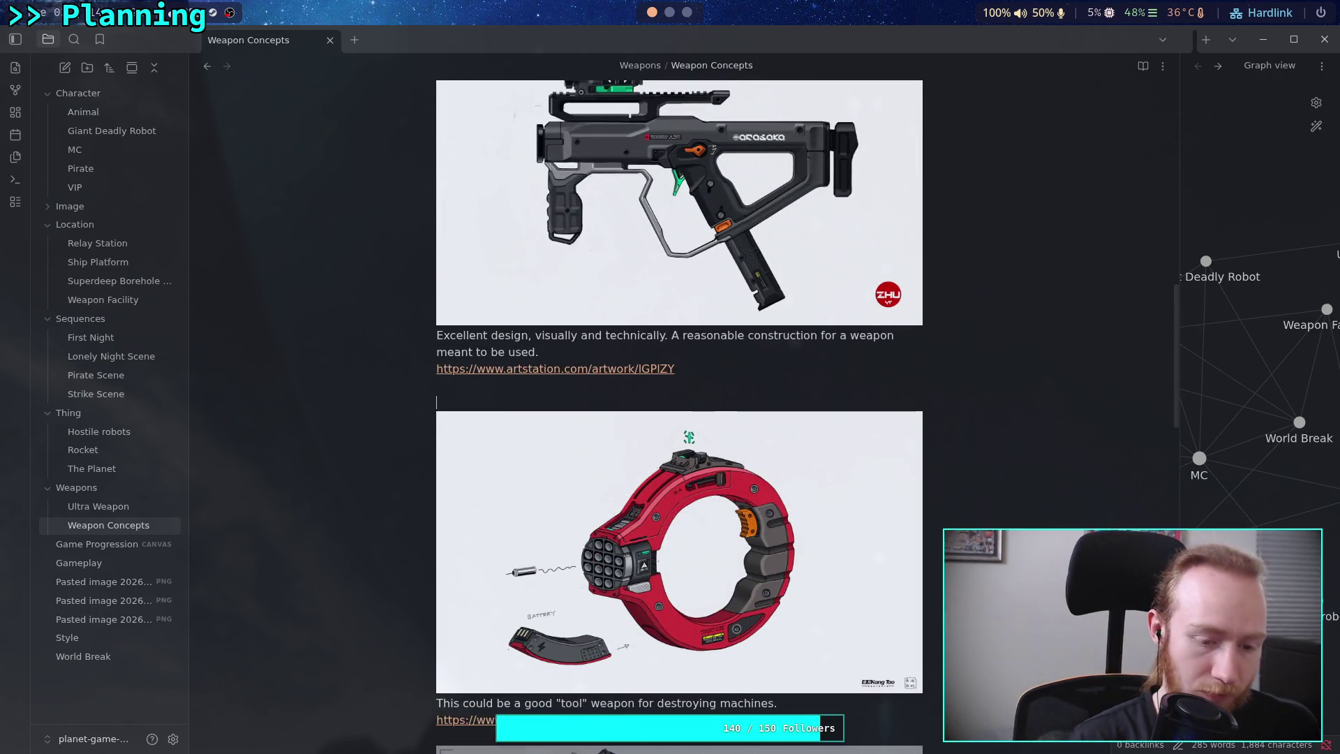
text(ol)
key(Return)
scroll(743, 169, down, 7)
click(742, 169)
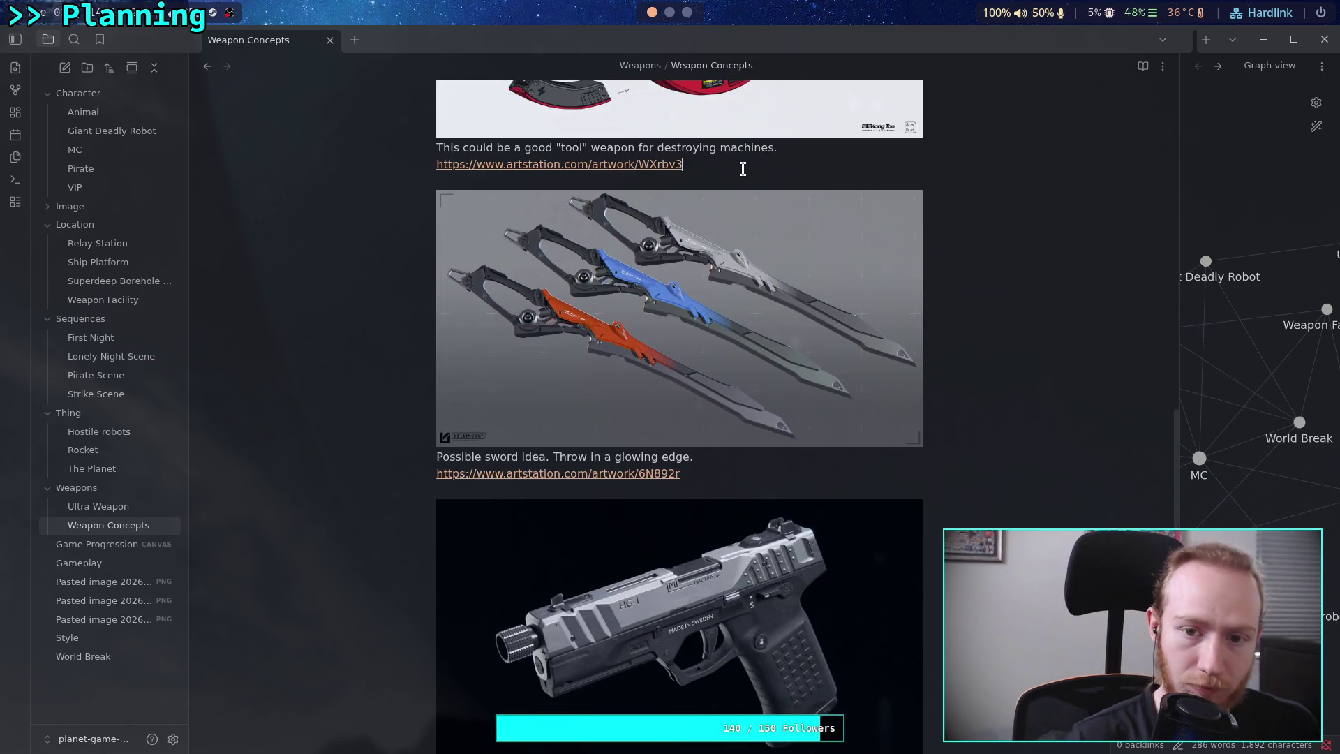
key(Return)
text(# )
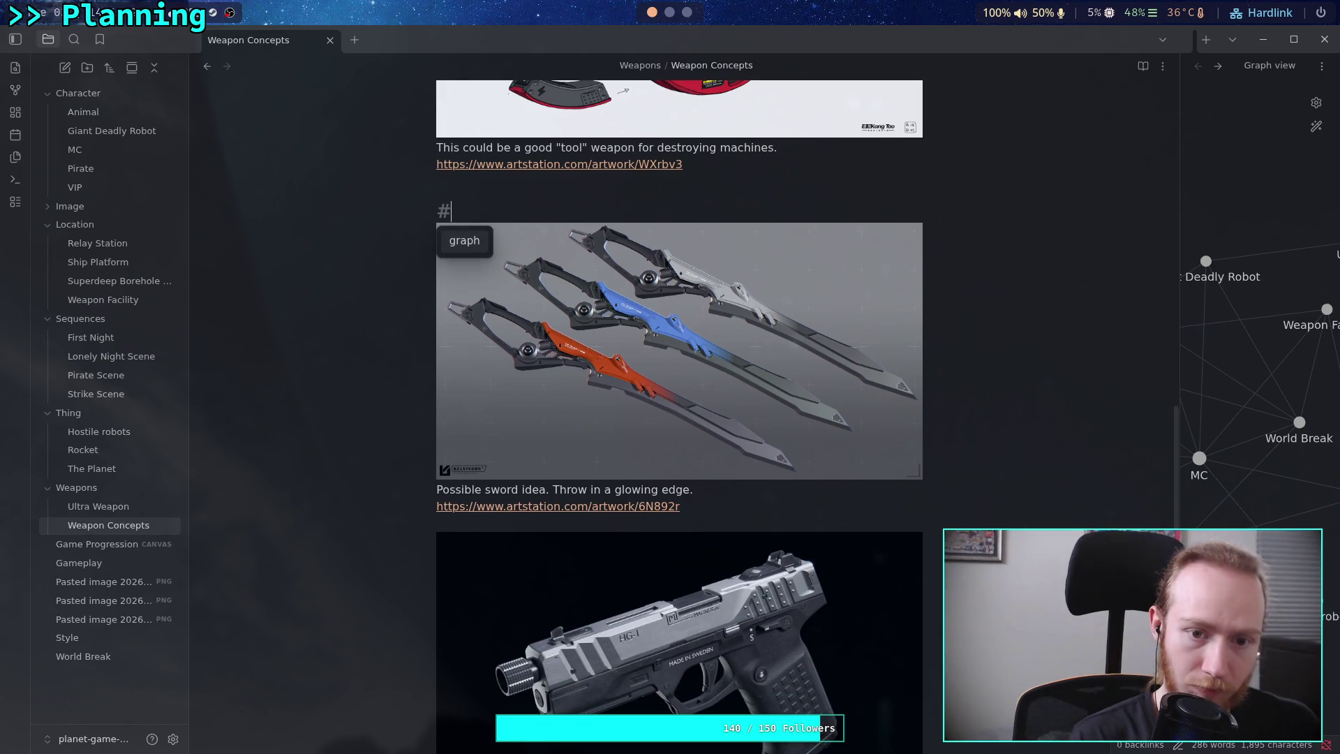
text(# Sword)
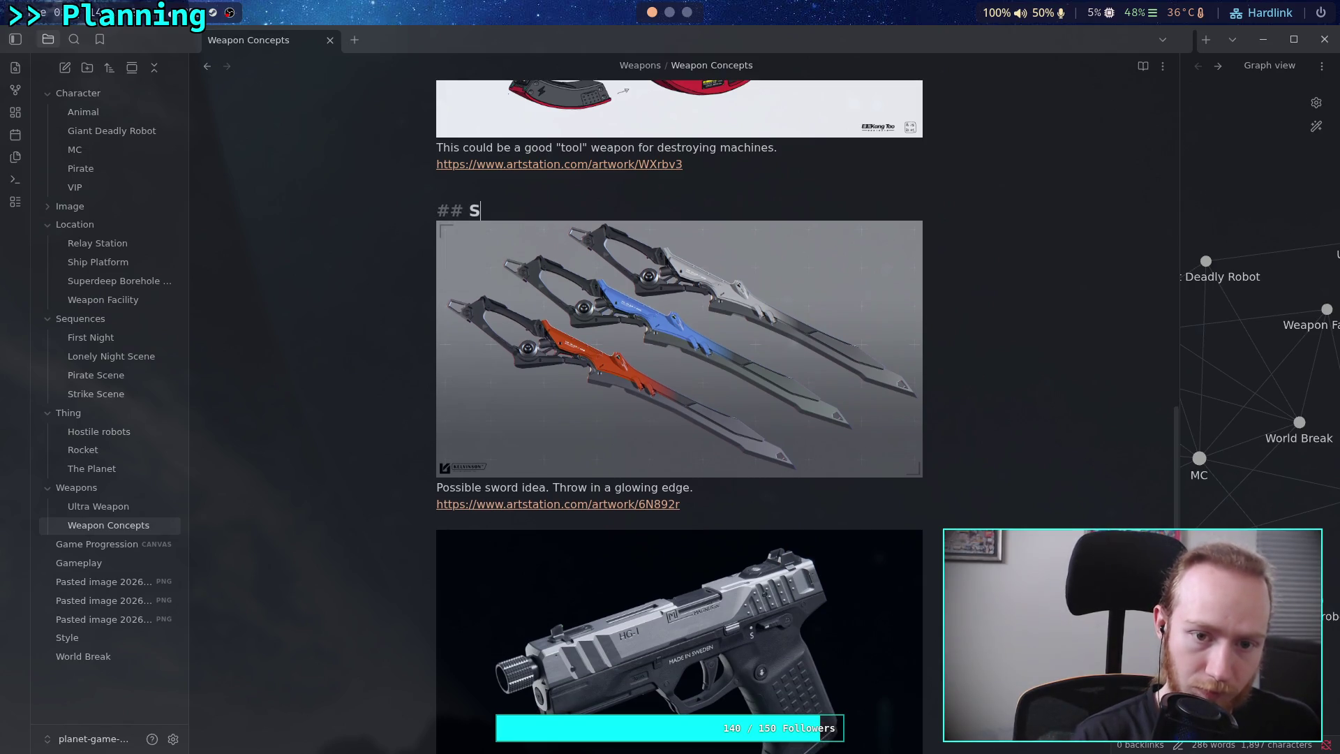
key(Return)
Add a '## Handgun' heading above the handgun image, replacing the initial Pistol title.
scroll(743, 174, down, 5)
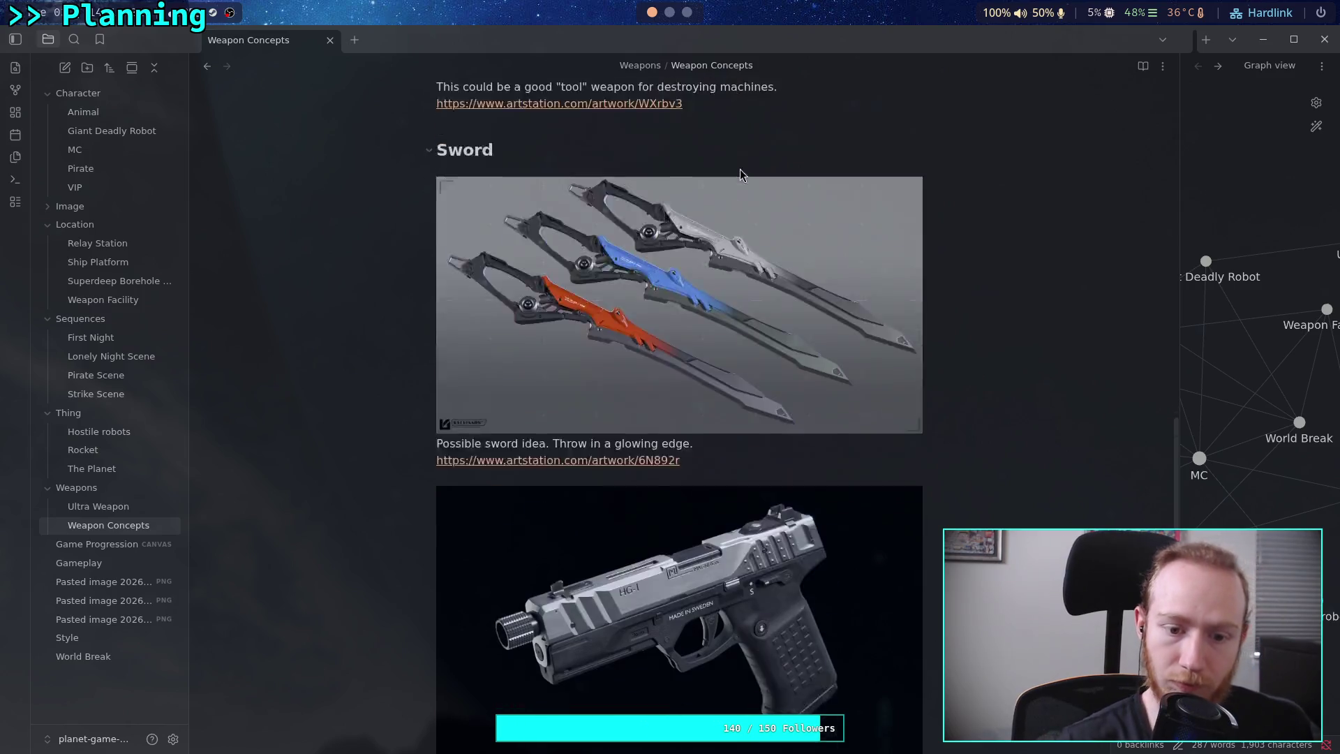
key(Return)
text(## Pistol)
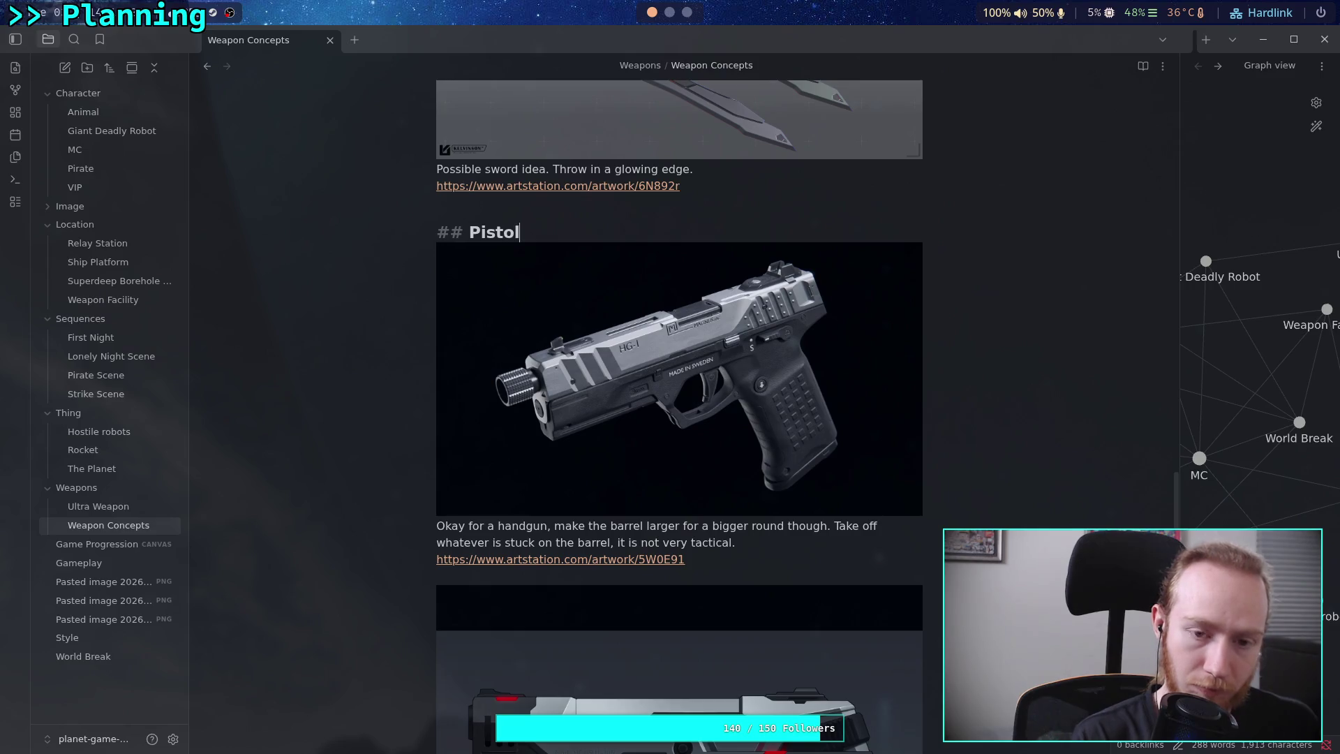
key(BackSpace)
key(BackSpace)
key(BackSpace)
key(BackSpace)
key(BackSpace)
key(BackSpace)
text(Handu)
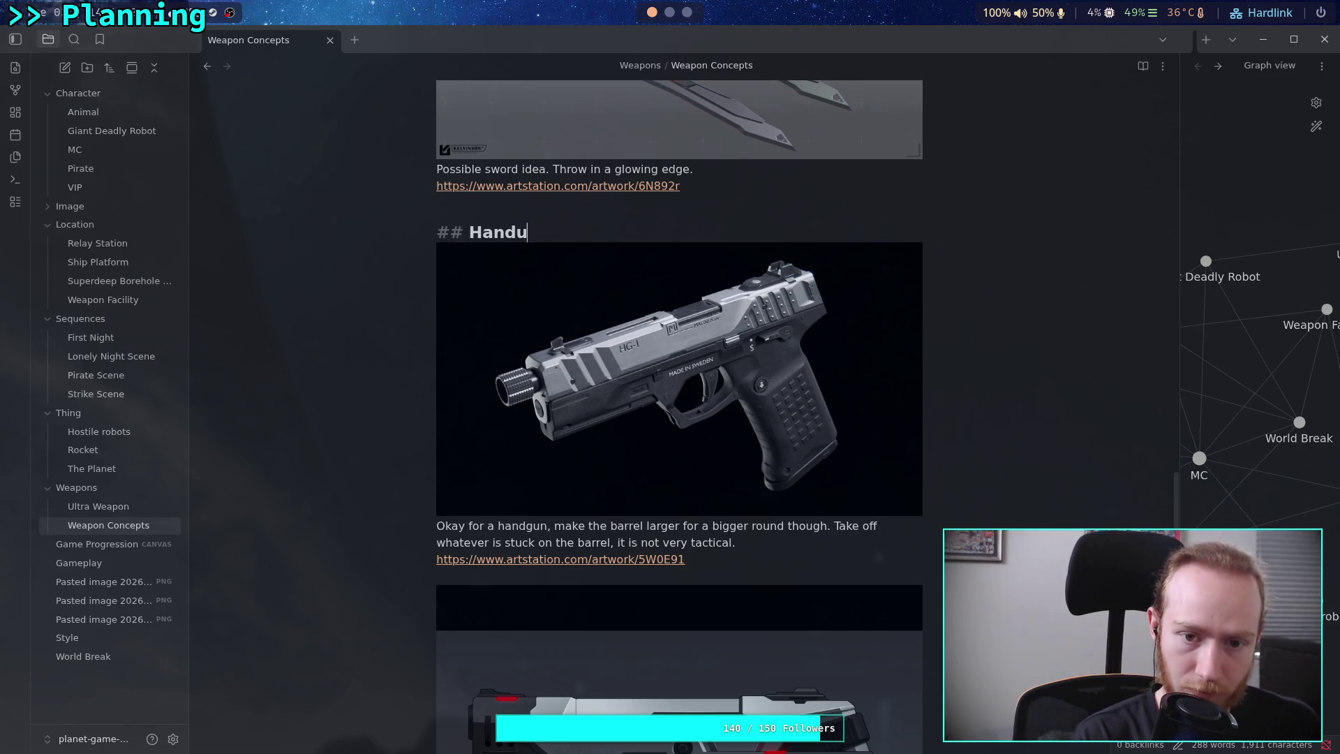
text(gun)
key(Return)
scroll(535, 275, down, 7)
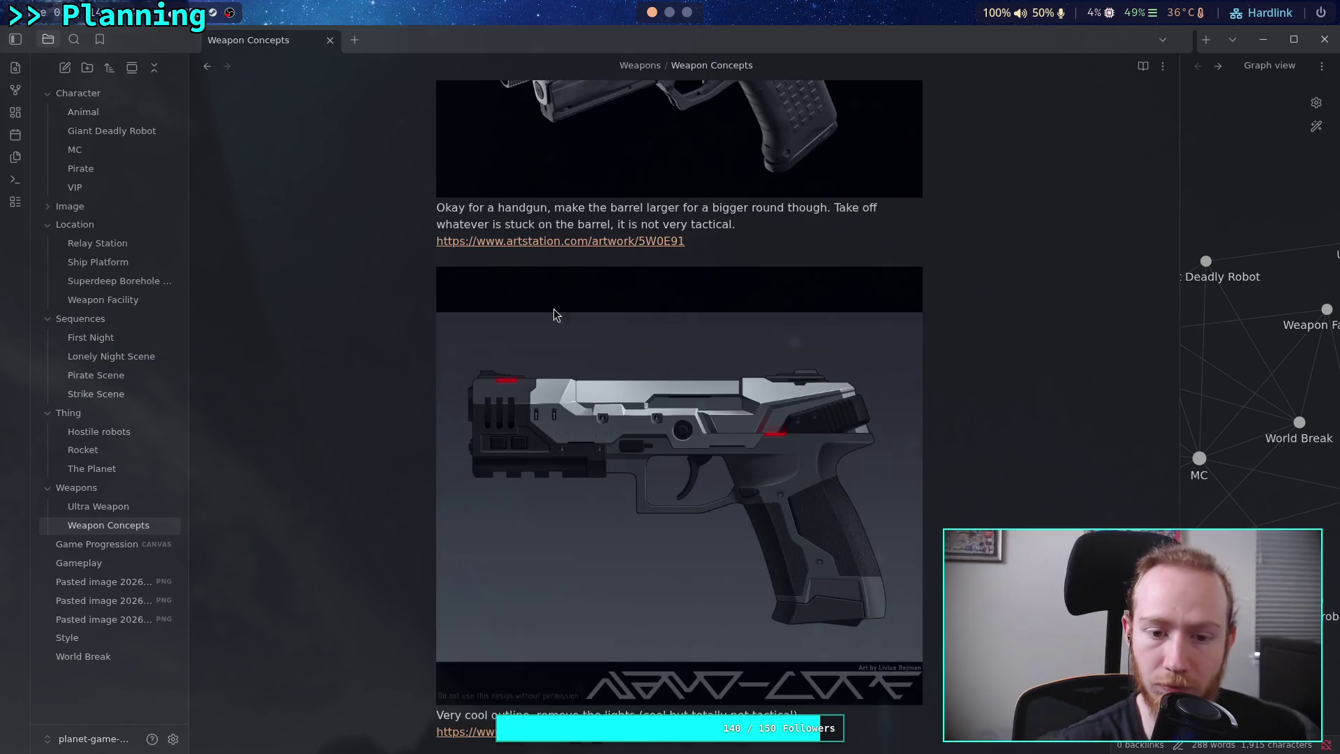
mouse_move(720, 578)
mouse_down()
mouse_move(698, 548)
mouse_move(528, 437)
mouse_move(390, 232)
mouse_move(391, 208)
mouse_up()
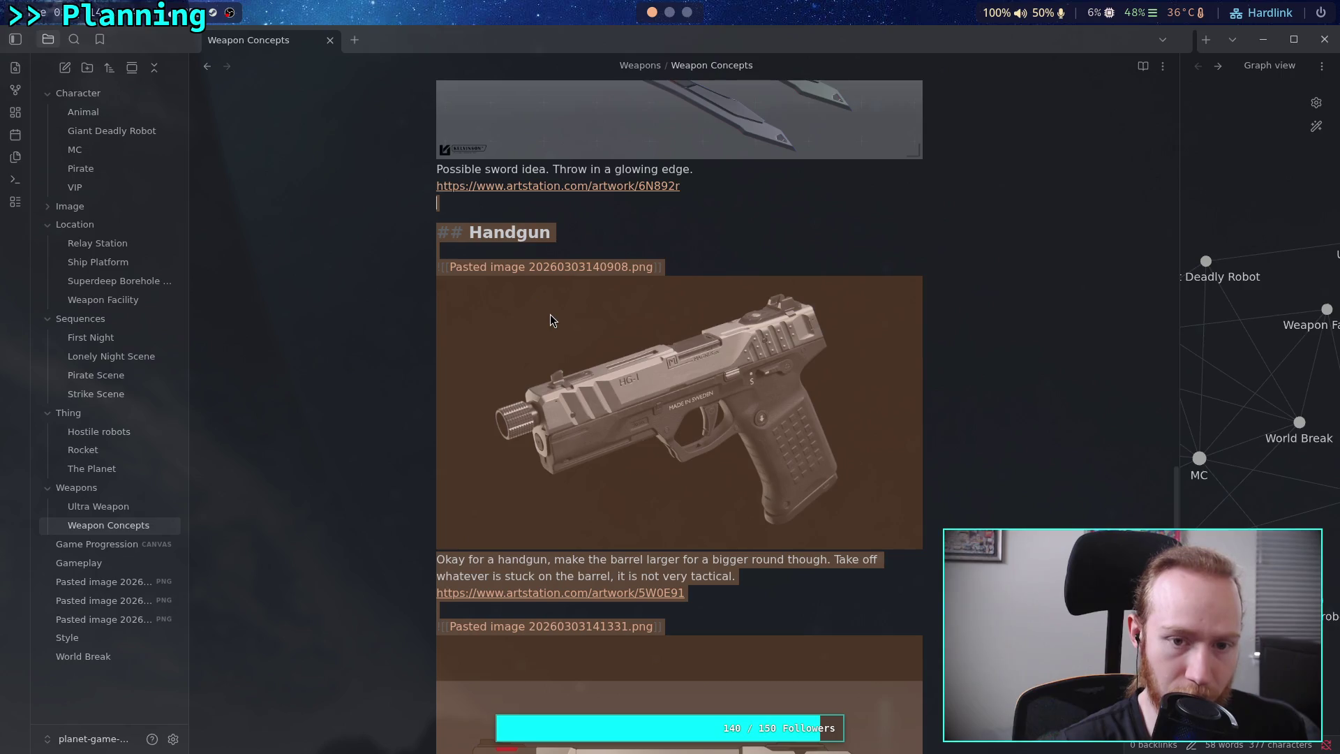
Cut the Handgun section and paste it above the Shotgun section.
key(ctrl+x)
scroll(635, 450, up, 20)
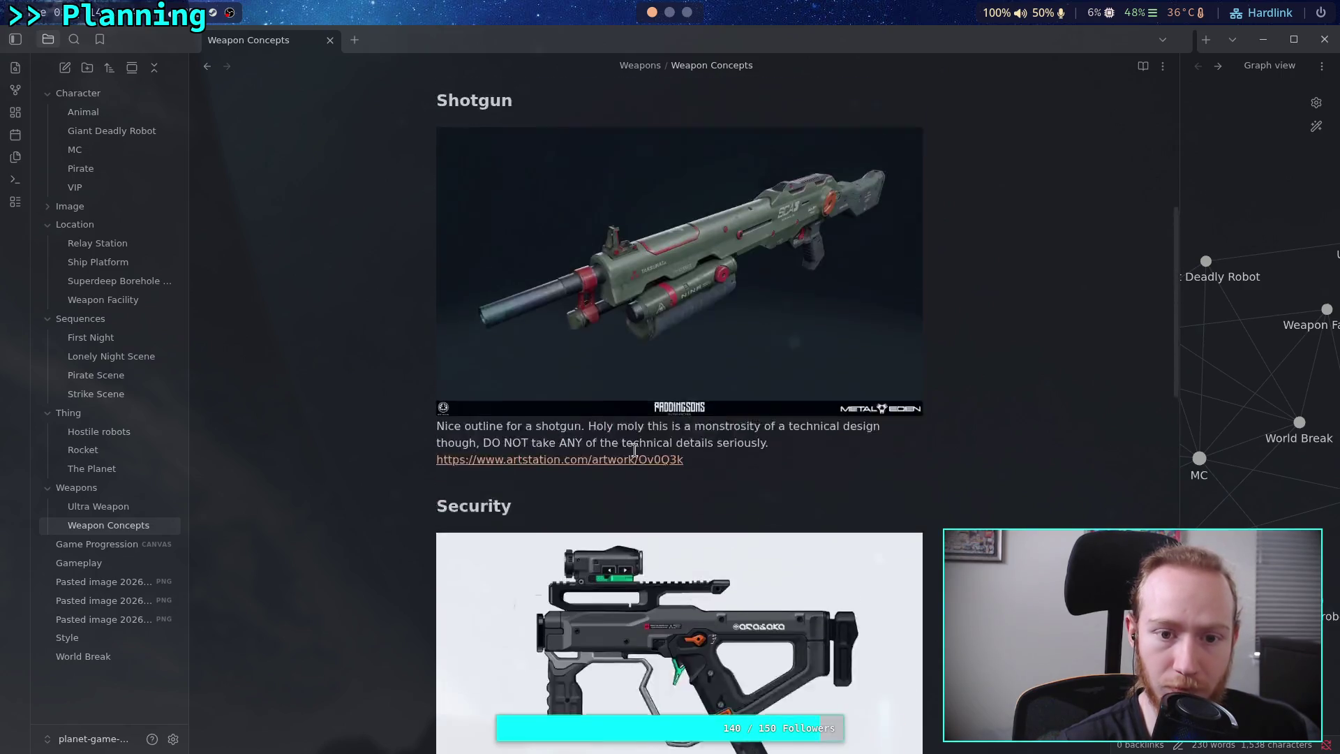
click(485, 509)
key(ctrl+v)
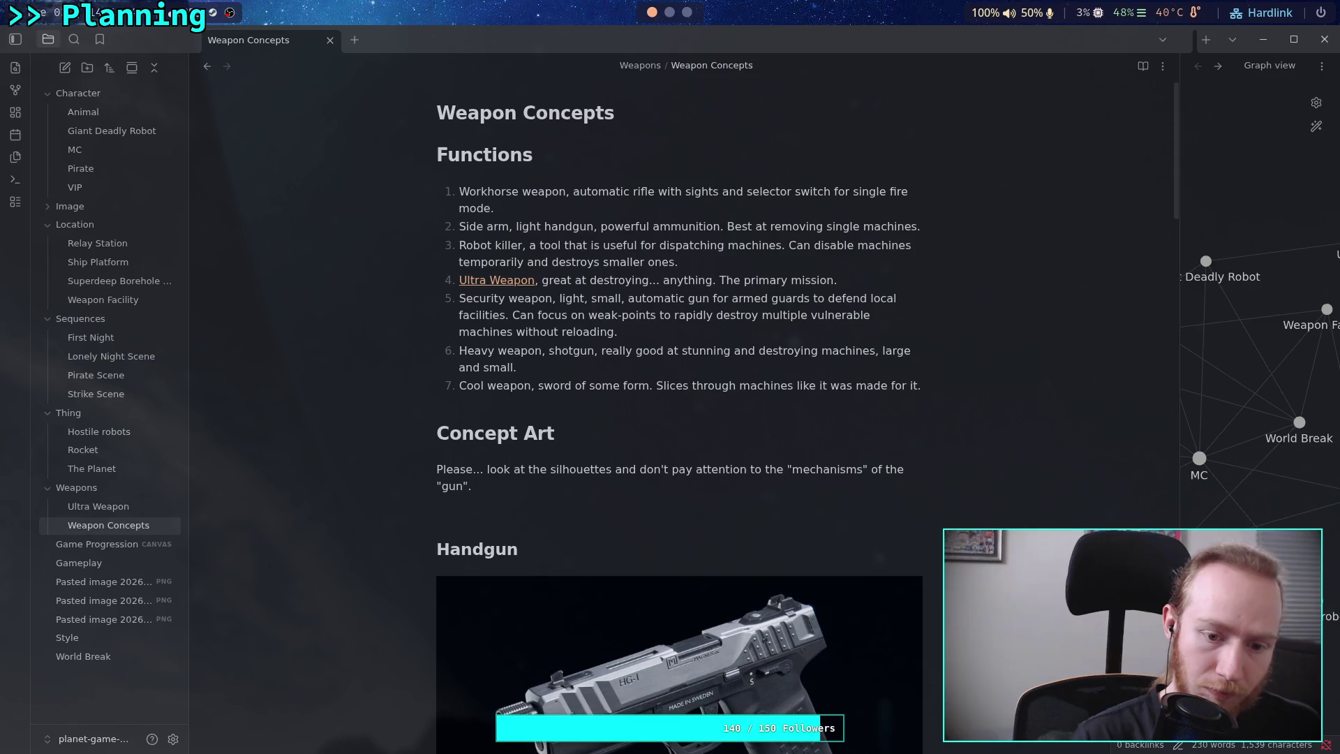
Start an '## Automatic' heading on a new line above Handgun.
scroll(520, 286, down, 3)
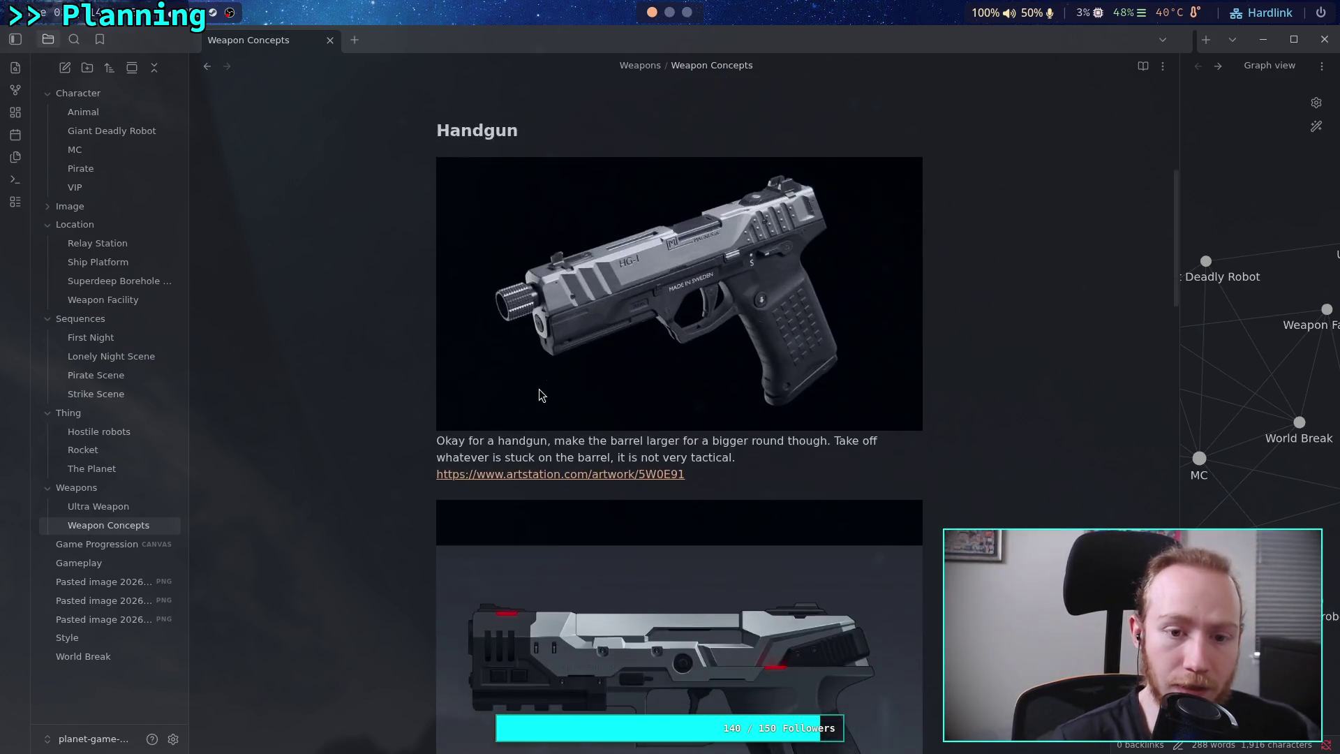
click(493, 269)
key(Return)
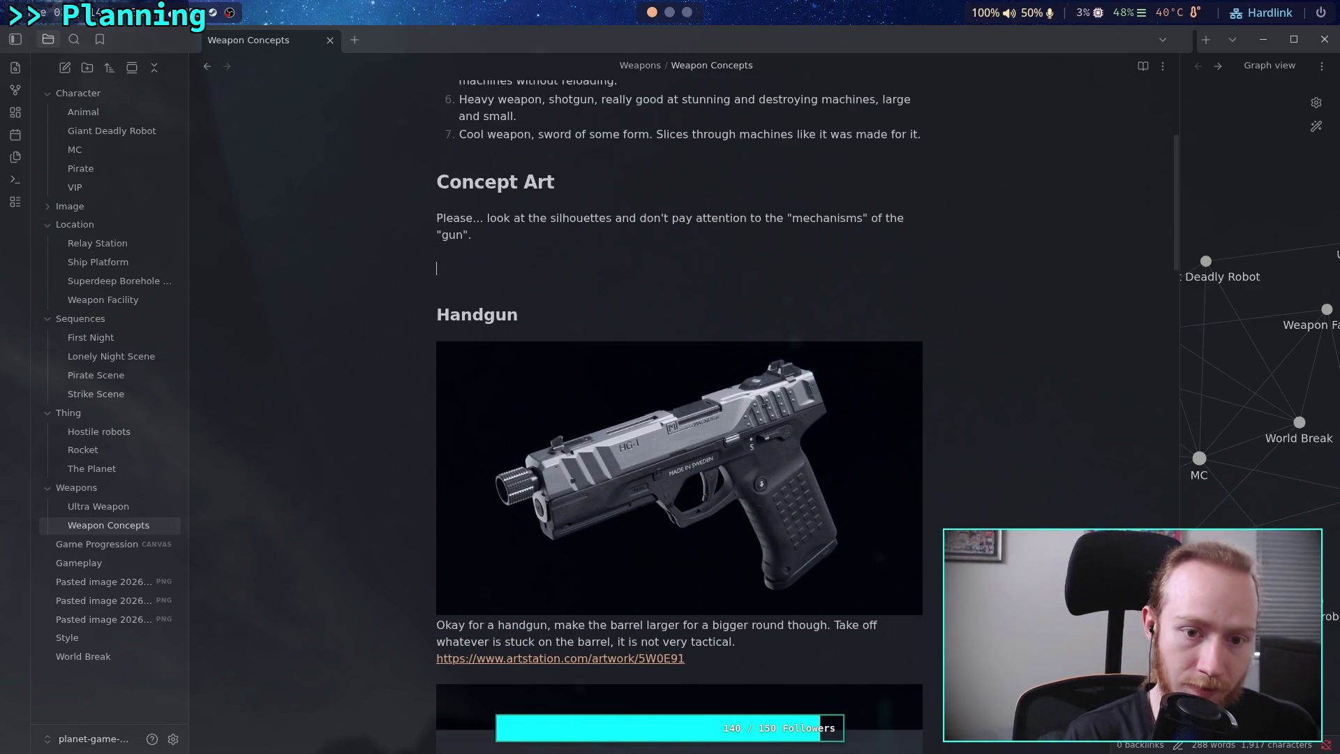
text(##)
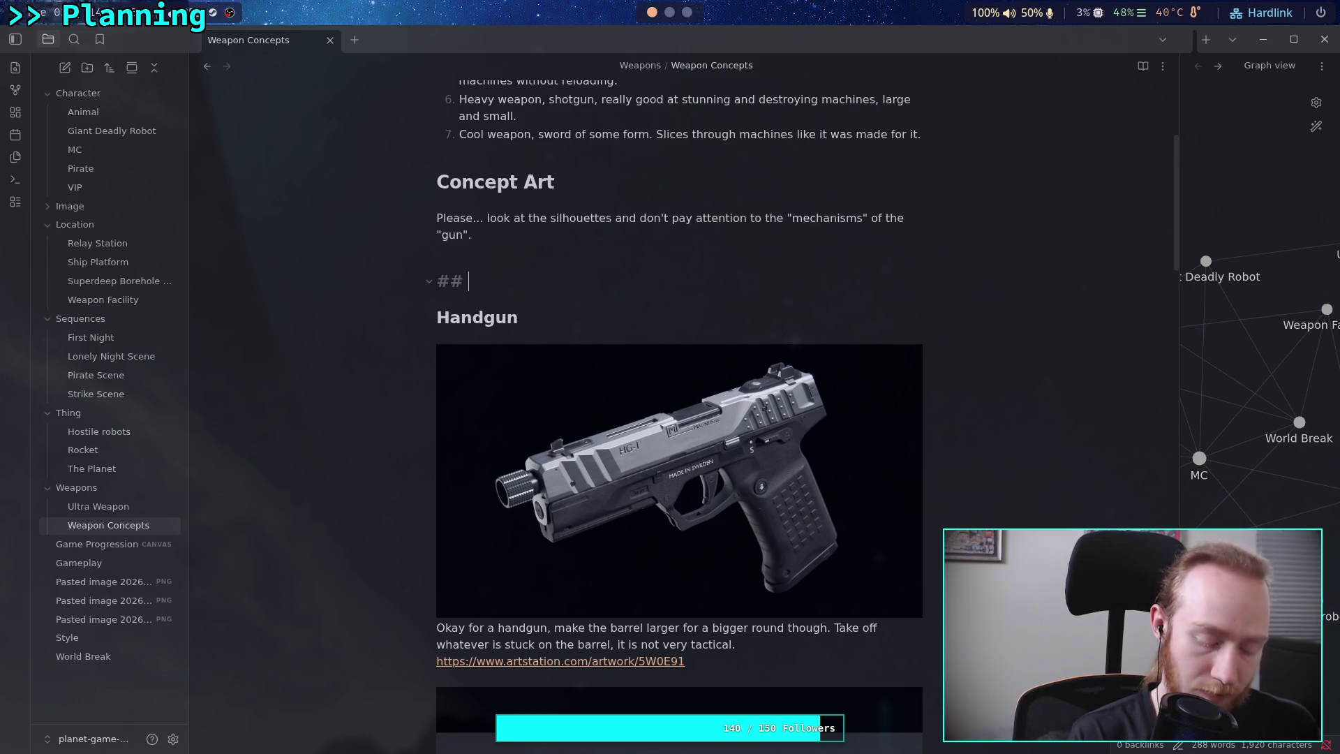
text(Autom)
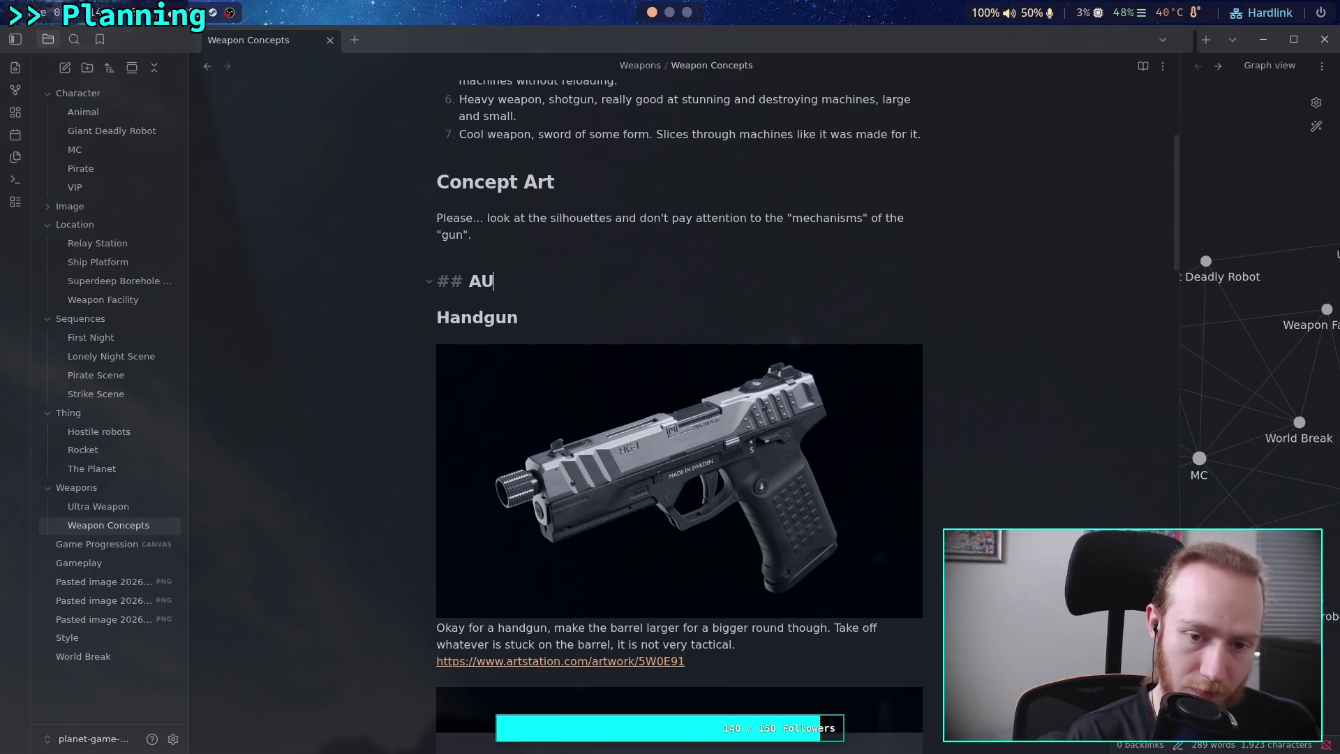
text(atic W)
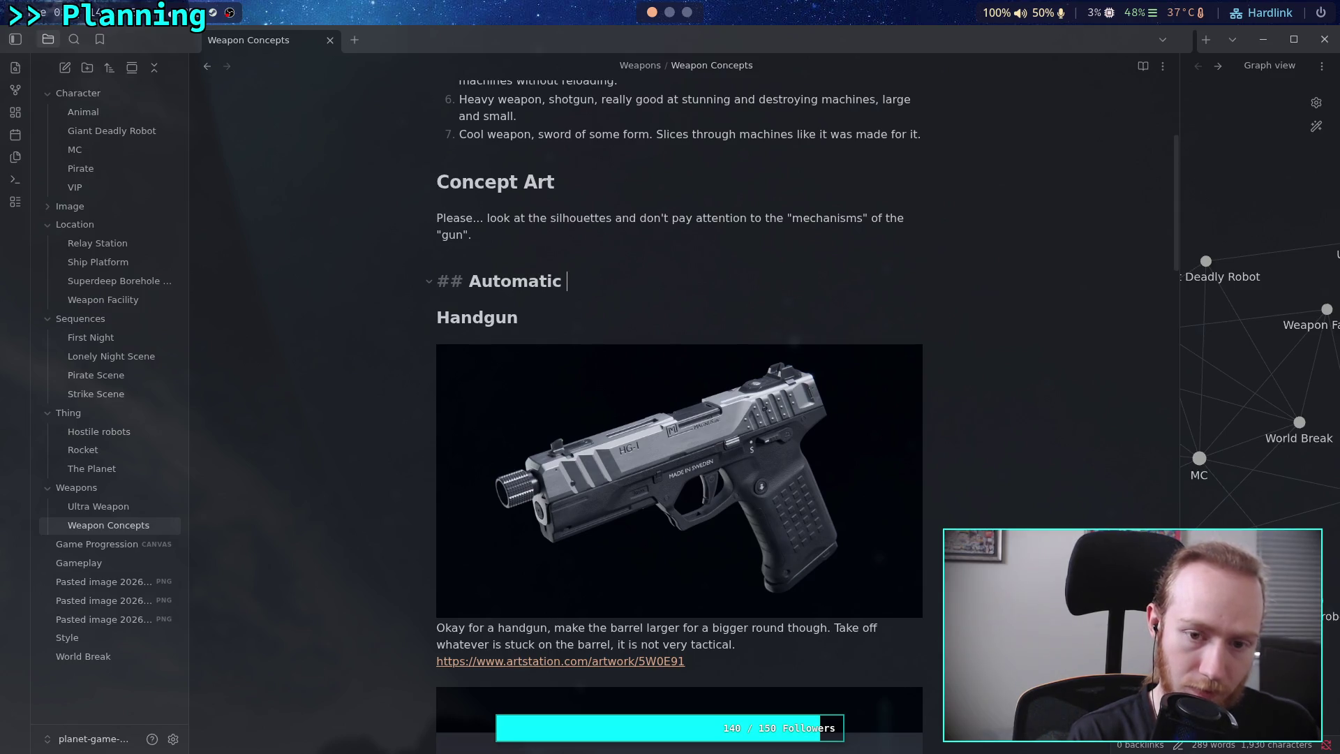
Change the new heading to '## Rifle'.
key(BackSpace)
text(G)
key(BackSpace)
text(Rig)
key(BackSpace)
key(BackSpace)
key(BackSpace)
key(BackSpace)
text(Rifle)
key(Return)
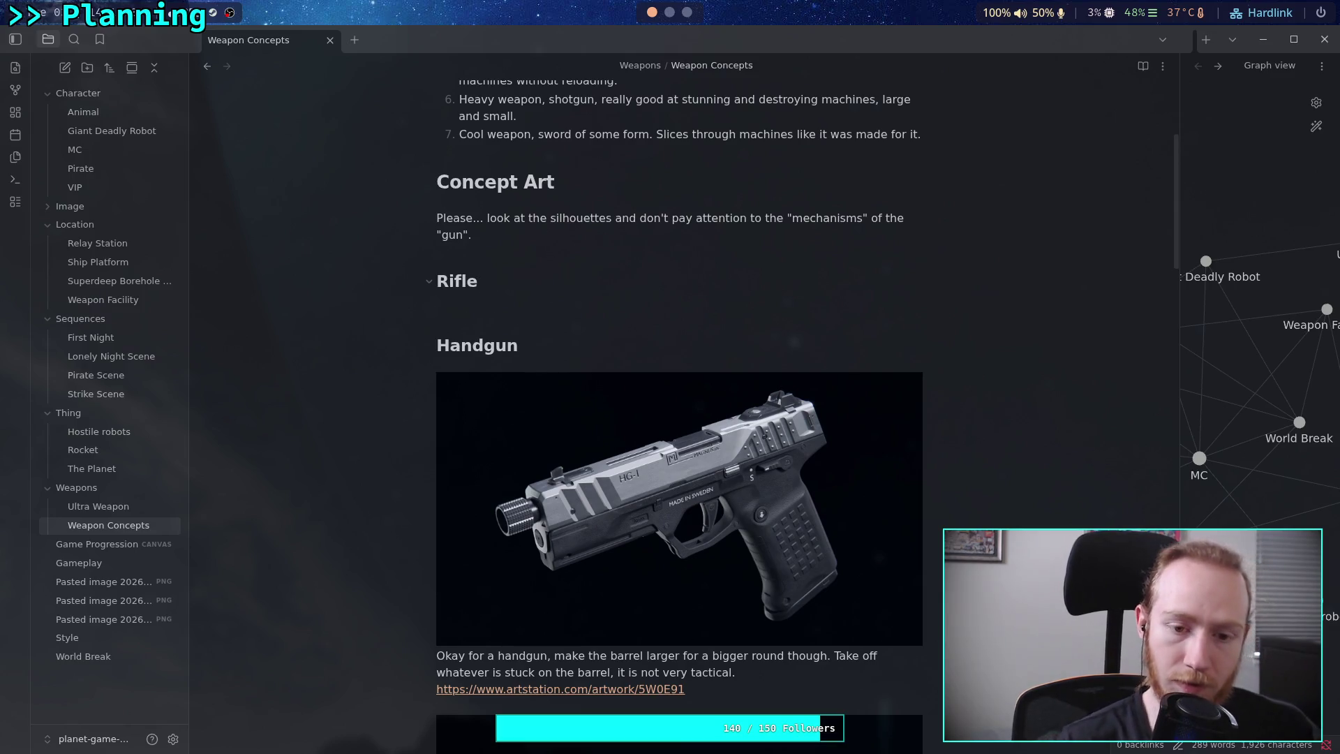
Select and cut the whole Tool section with its image and link.
scroll(547, 315, down, 2)
scroll(645, 443, down, 7)
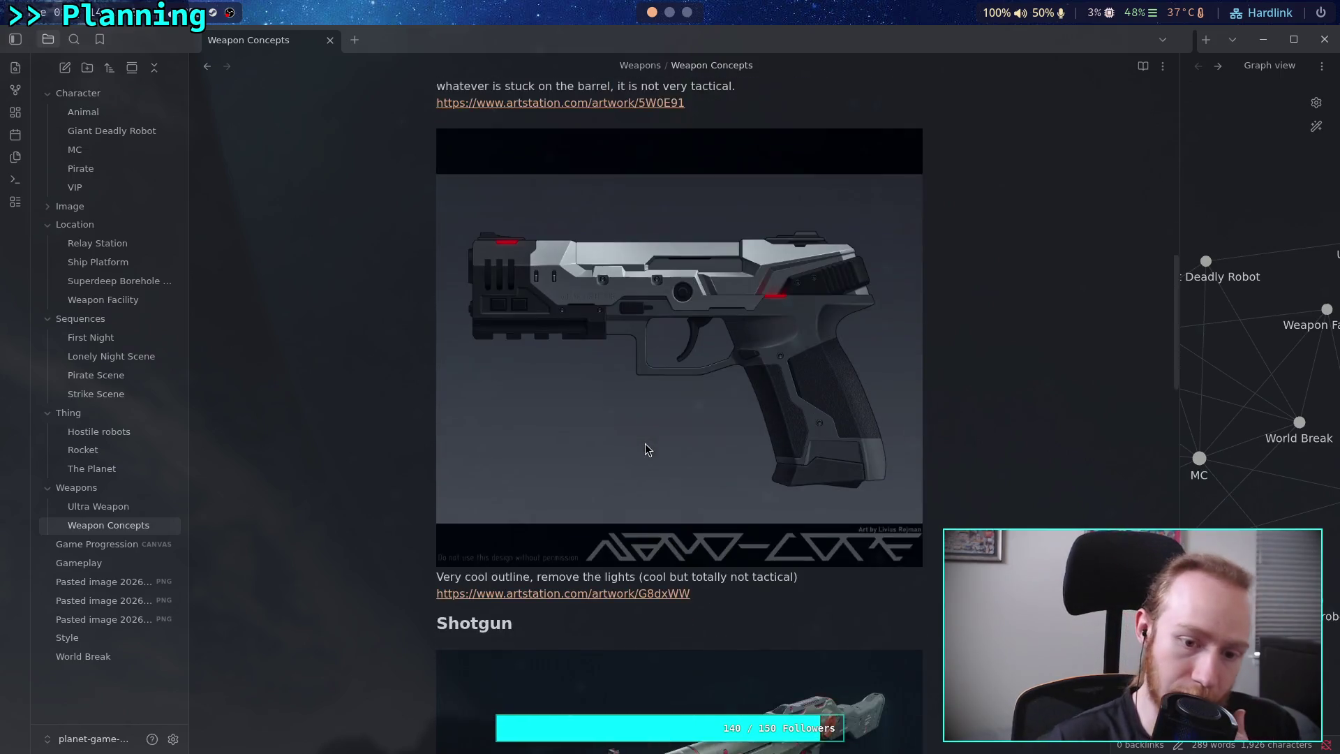
scroll(638, 438, up, 11)
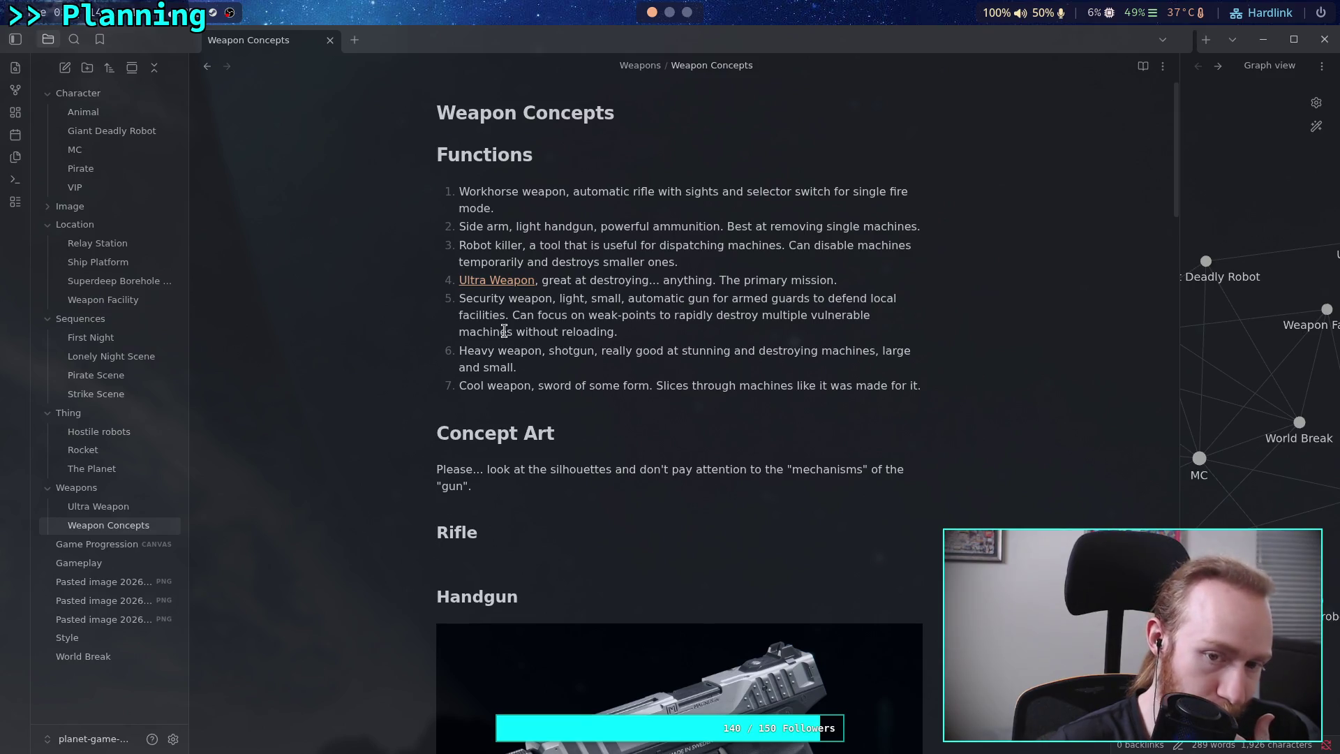
scroll(505, 331, down, 10)
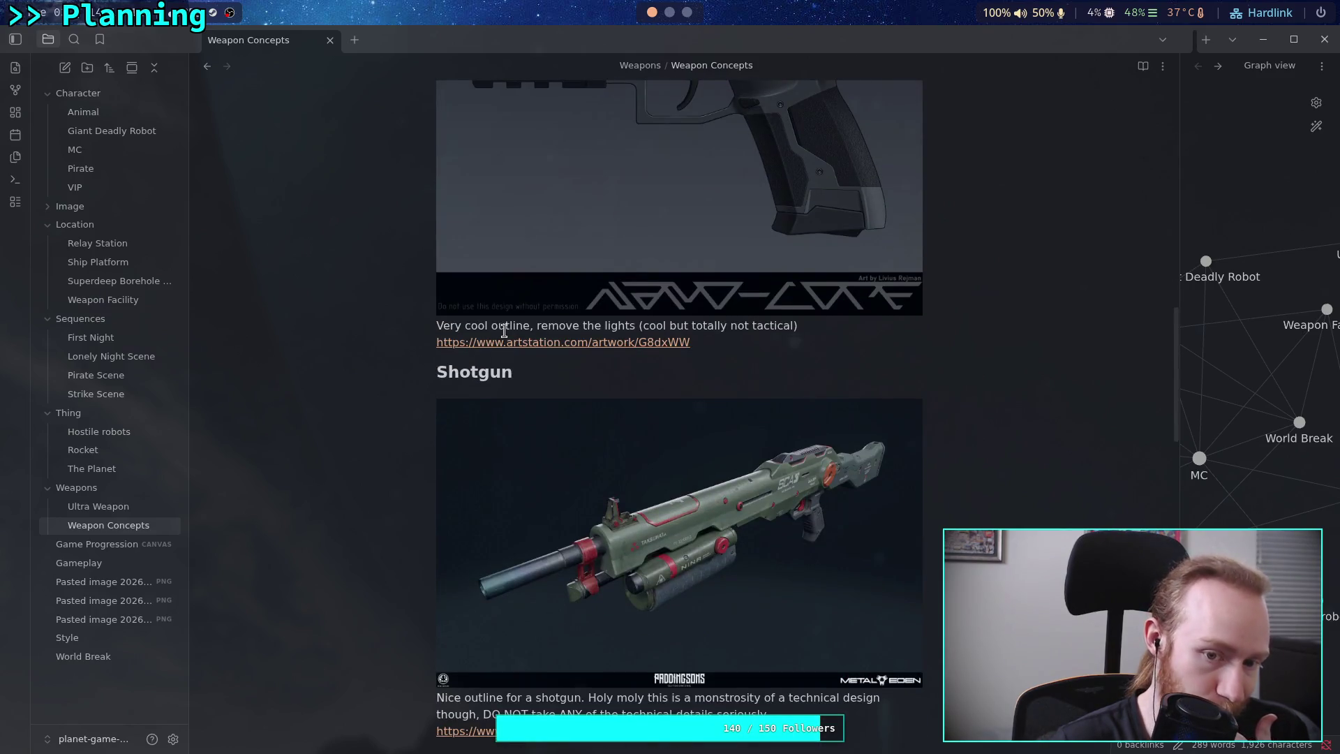
scroll(505, 331, down, 12)
mouse_move(437, 246)
mouse_down()
mouse_move(740, 595)
mouse_move(739, 618)
mouse_move(609, 600)
mouse_up()
key(ctrl+c)
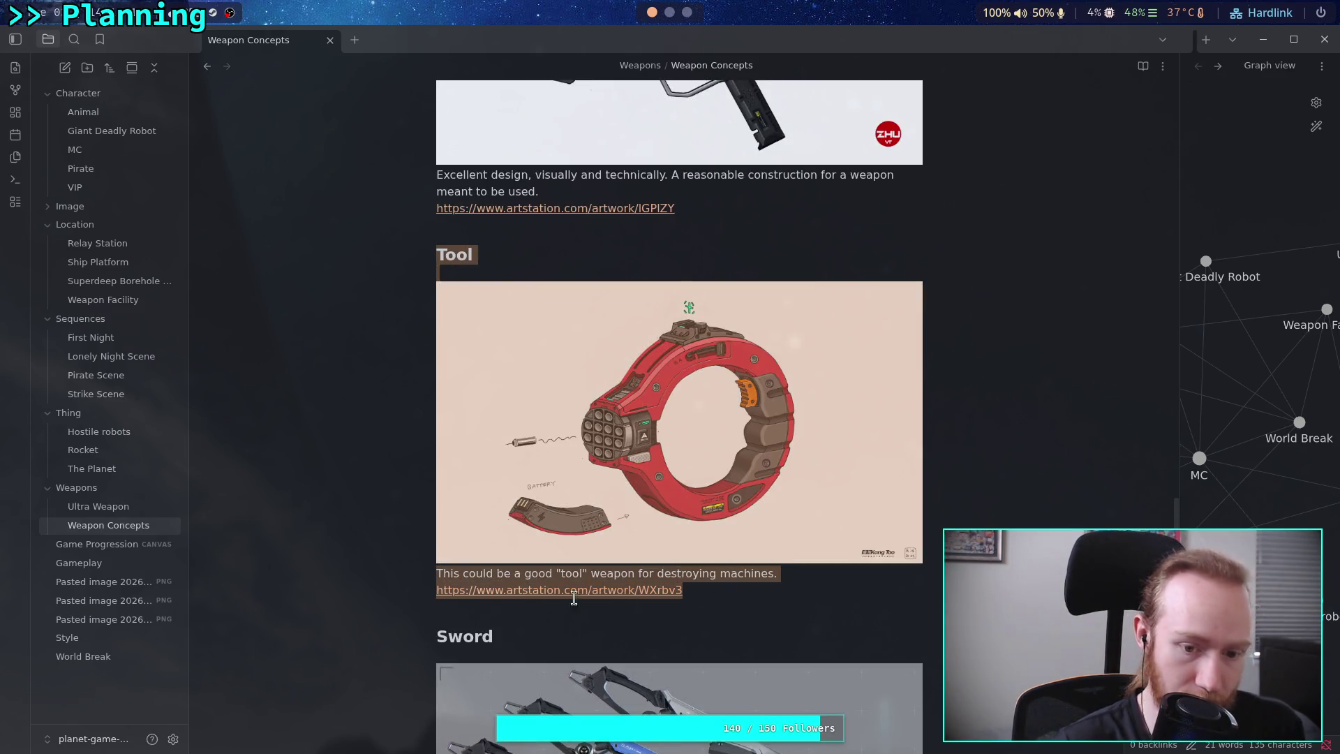
key(BackSpace)
Paste the Tool section on a blank line directly above the Shotgun heading.
scroll(588, 547, up, 15)
scroll(585, 529, down, 5)
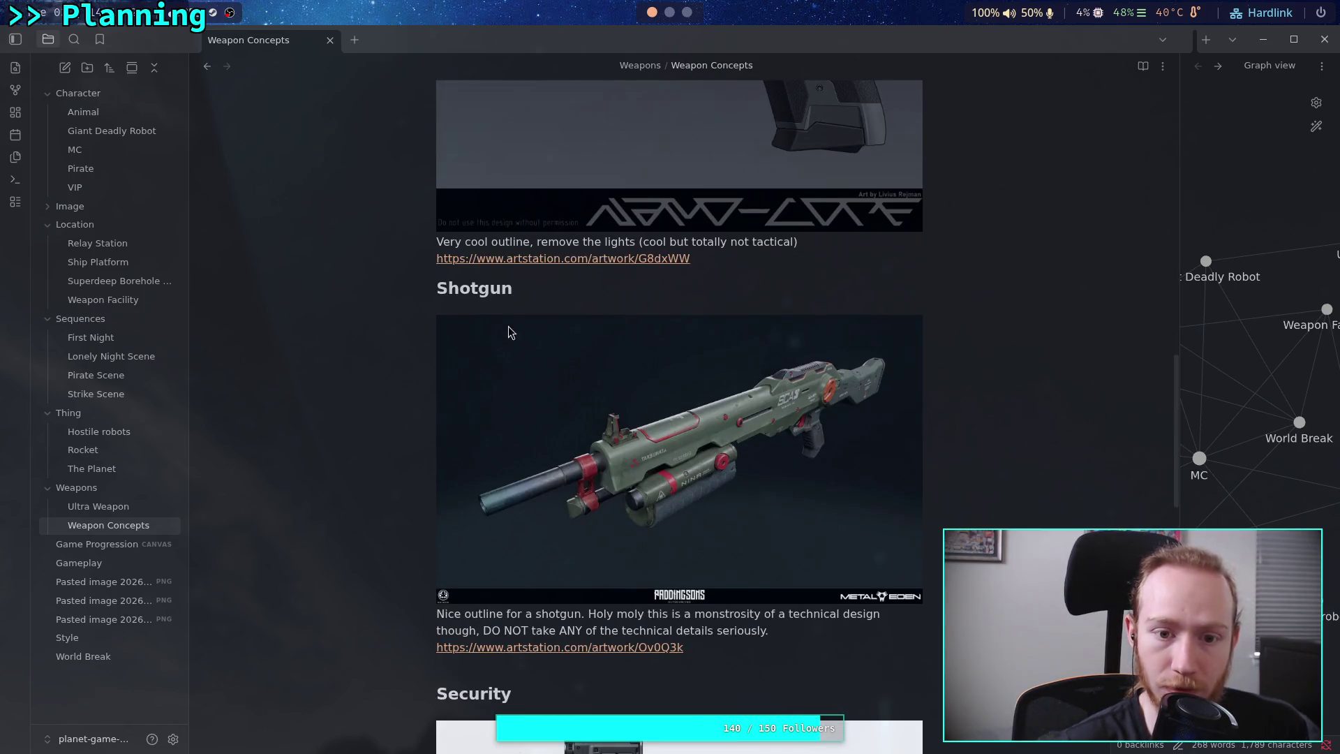
click(438, 288)
key(Return)
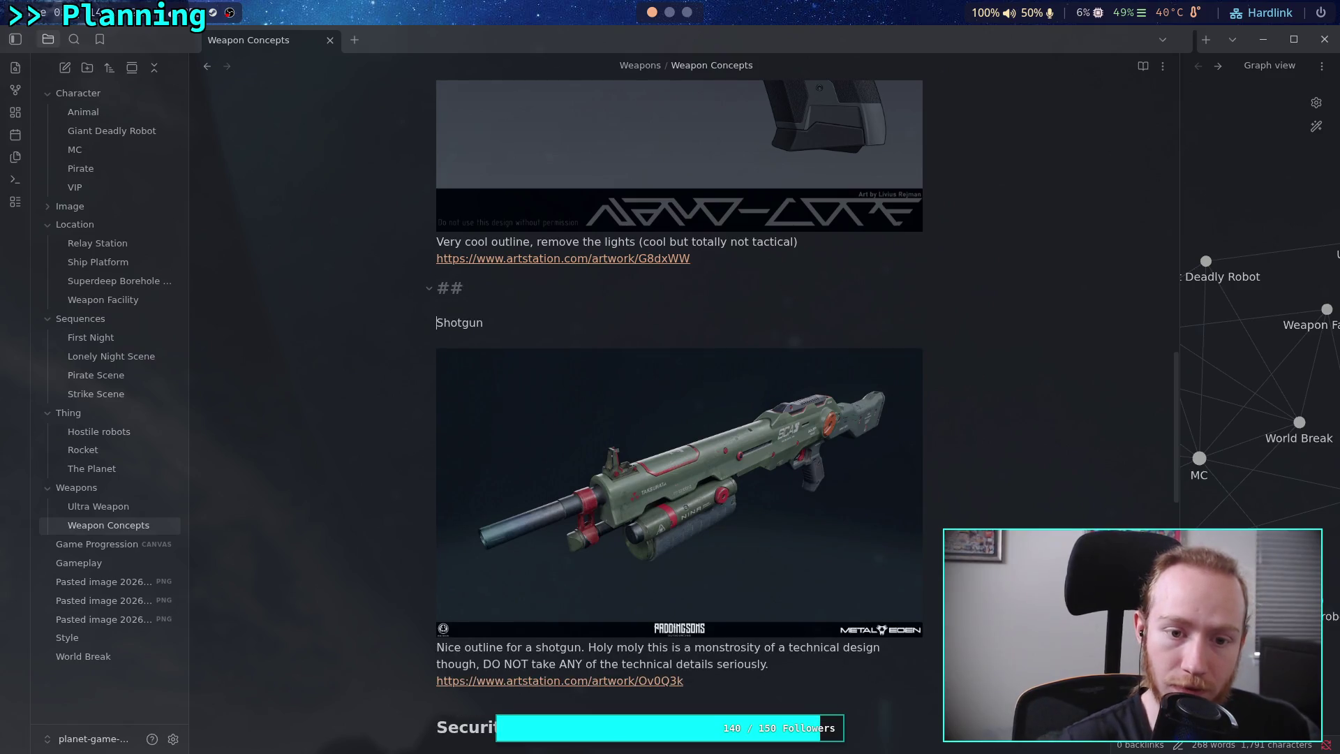
key(BackSpace)
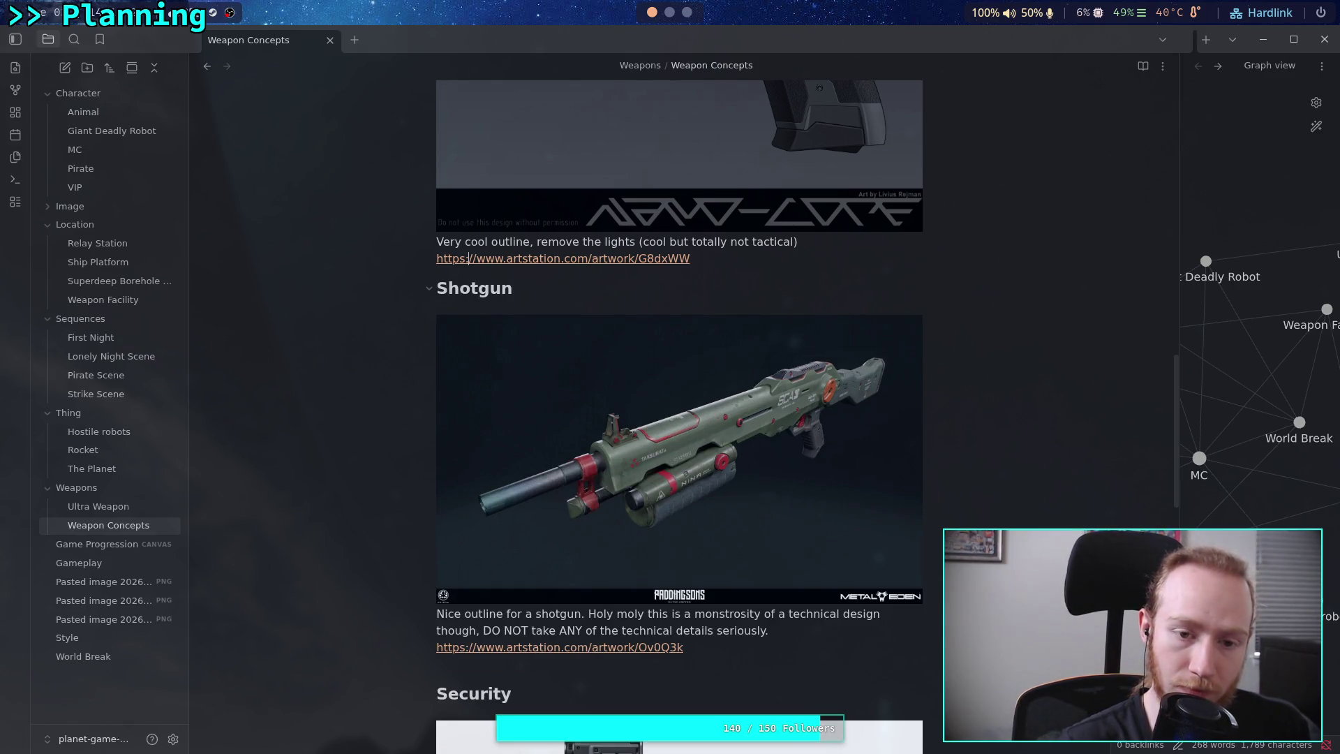
key(Return)
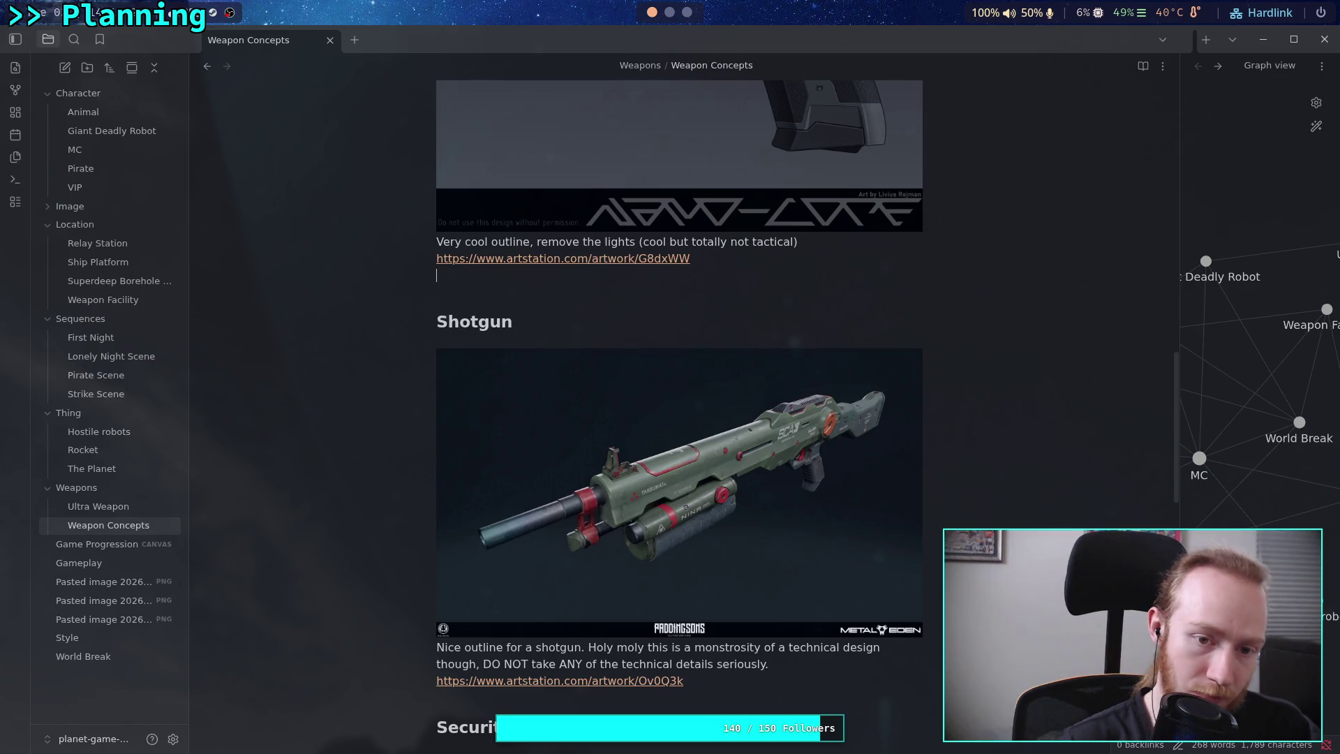
key(ctrl+v)
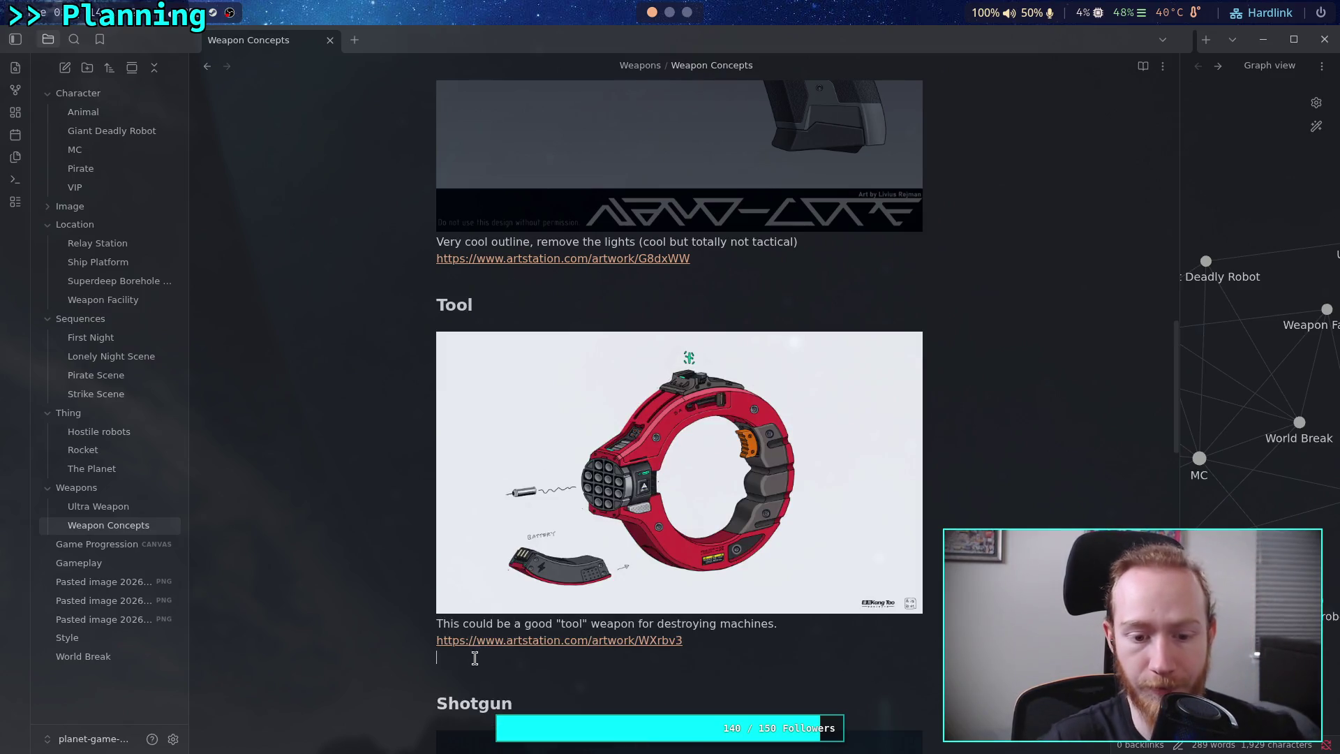
click(463, 287)
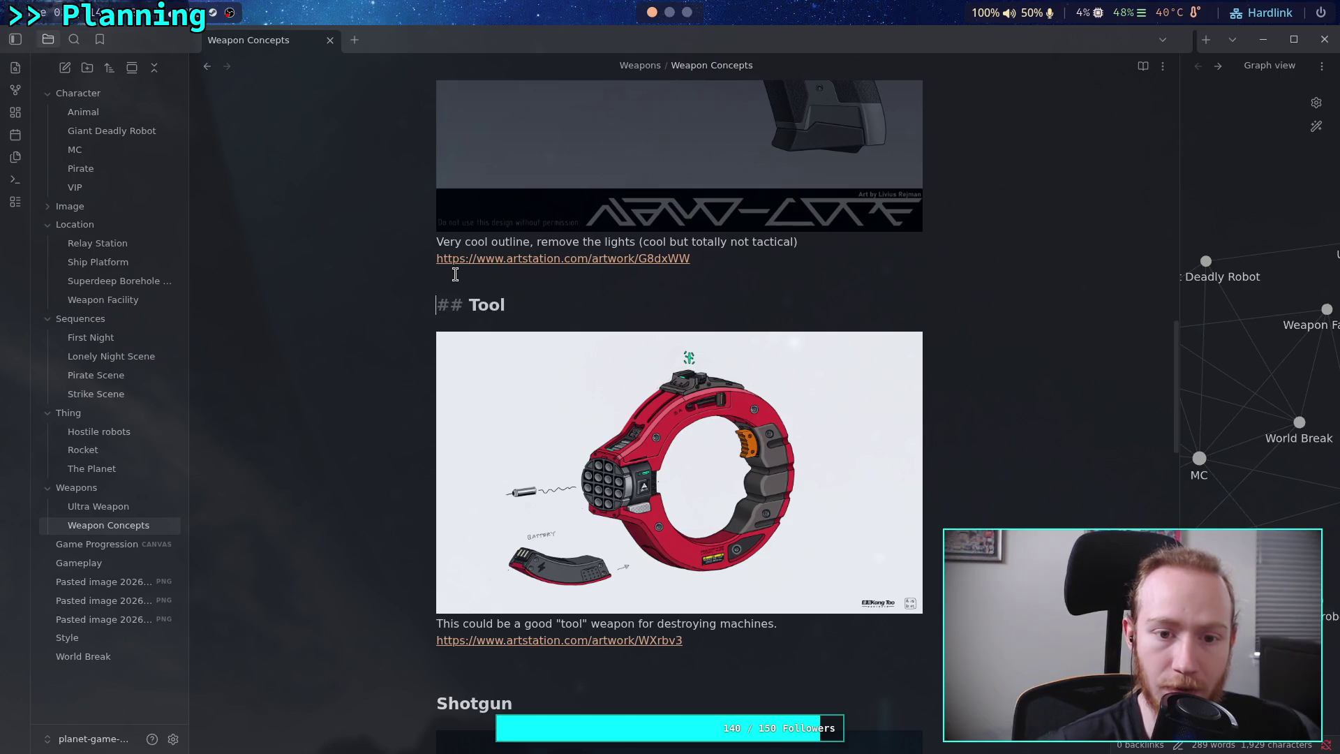
Add empty spacing lines above the Tool heading and under the Rifle heading.
key(Return)
key(Up)
scroll(557, 375, up, 15)
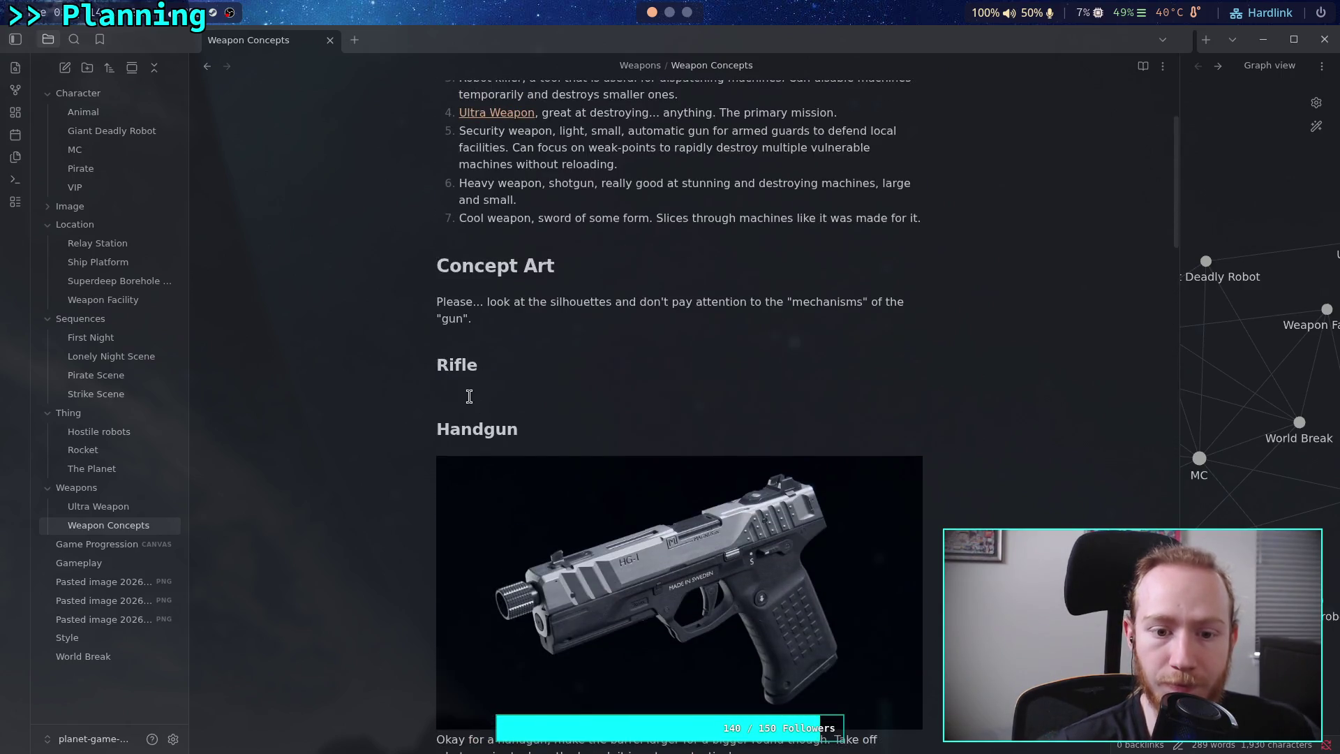
key(Return)
click(455, 426)
click(454, 413)
key(Up)
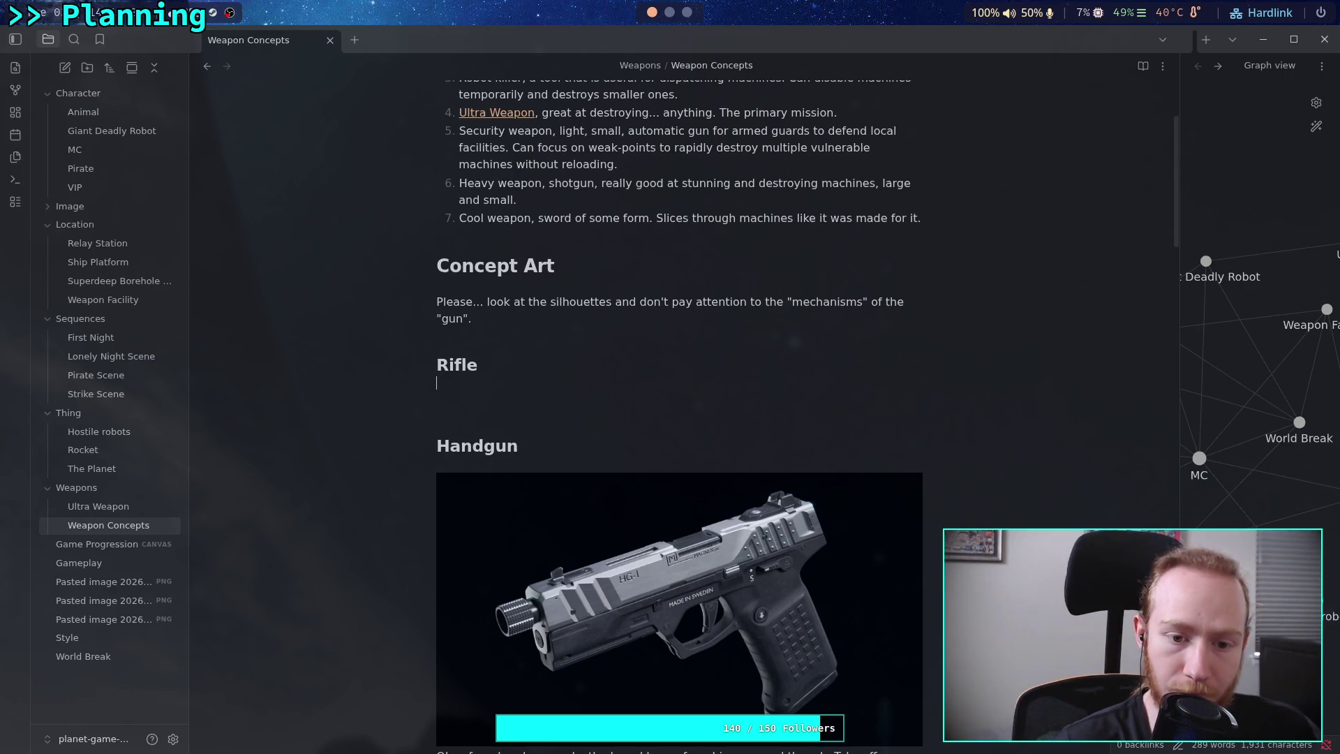
key(Return)
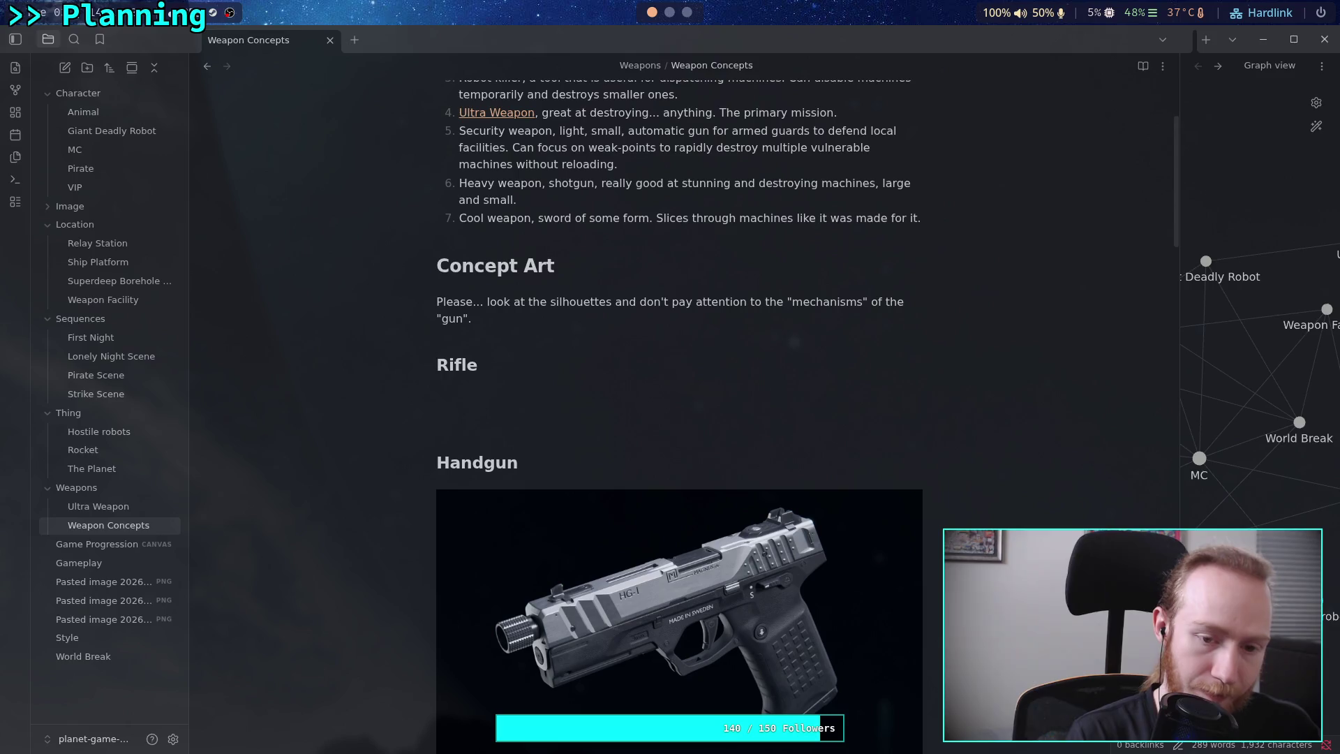
text(T)
Select and cut the entire Security concept-art section.
scroll(481, 419, down, 10)
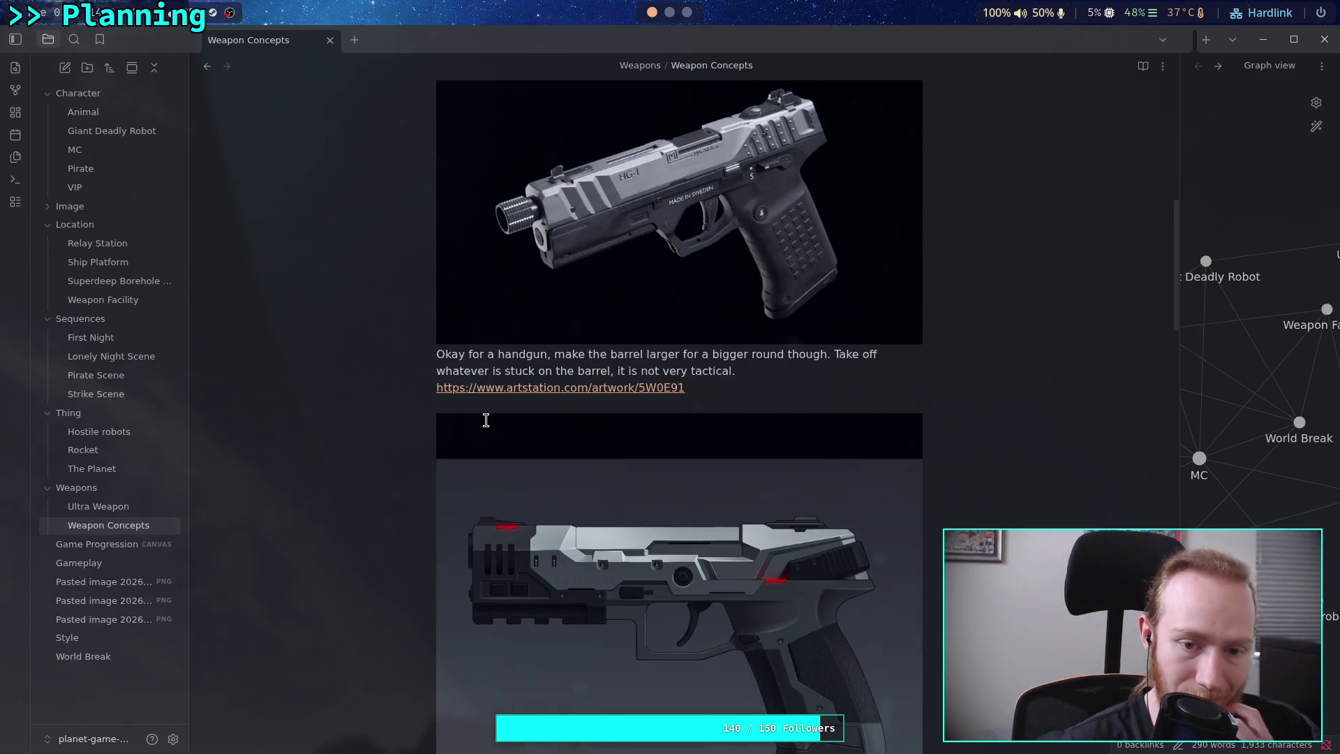
scroll(487, 427, down, 8)
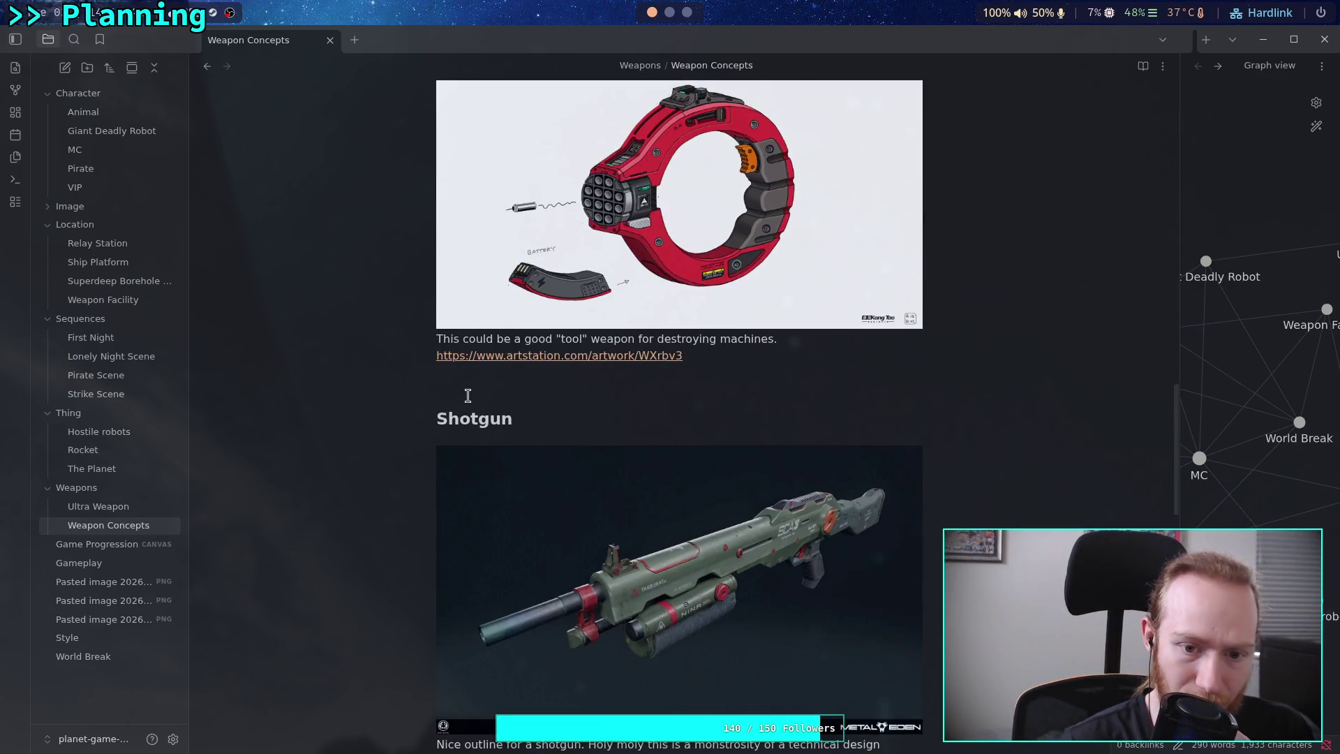
scroll(475, 419, down, 3)
scroll(482, 434, up, 20)
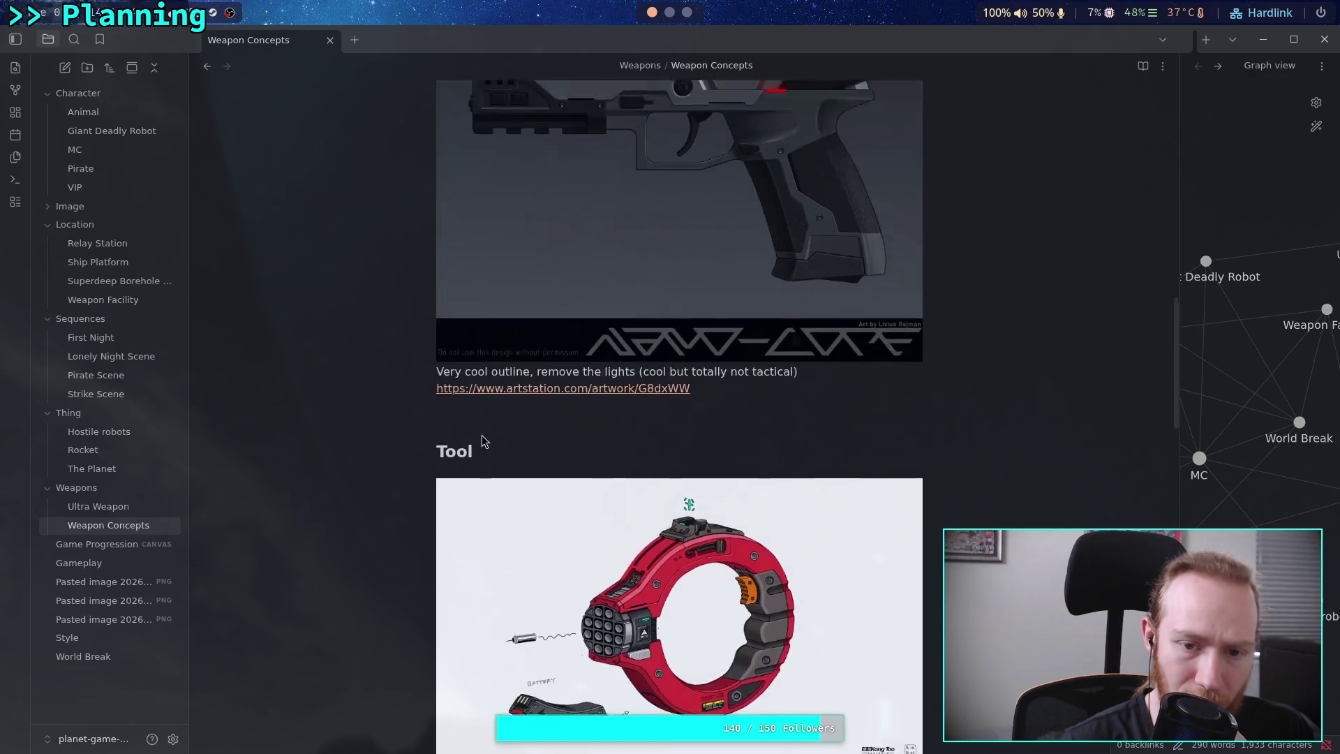
scroll(482, 434, up, 1)
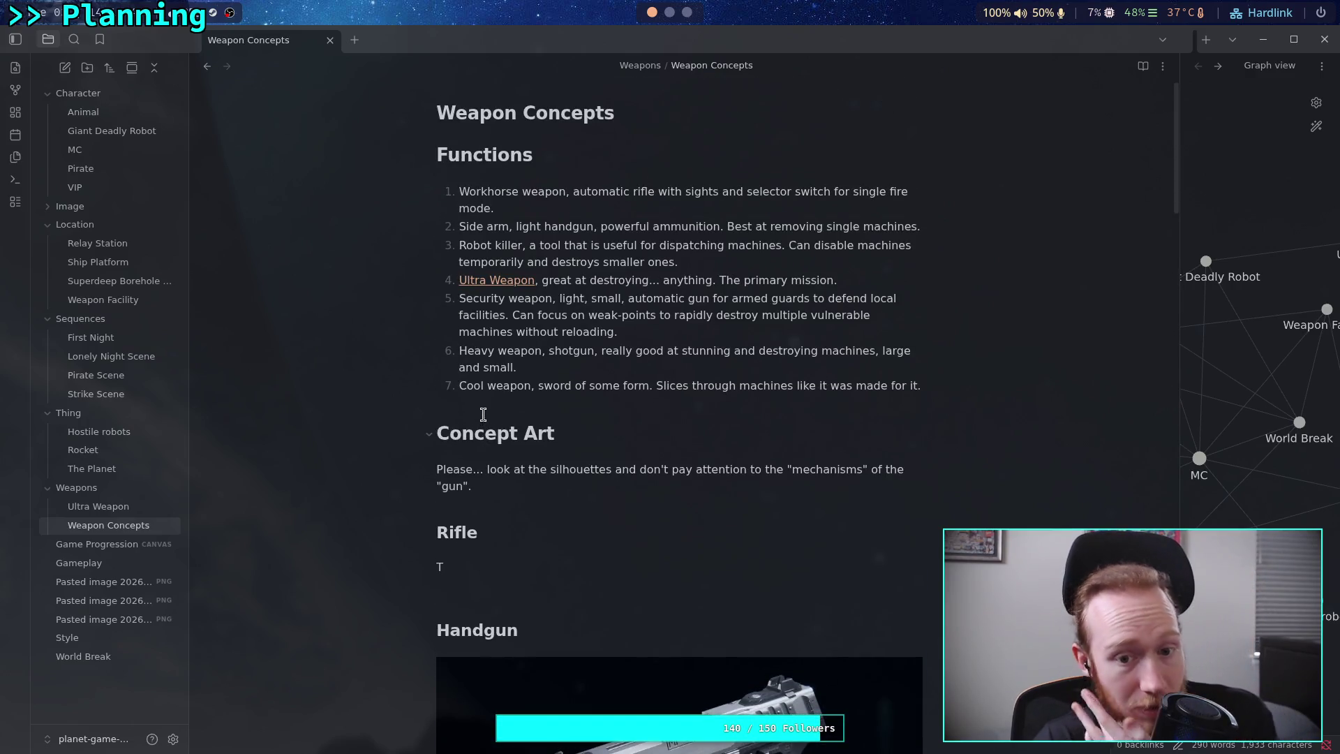
scroll(484, 415, down, 20)
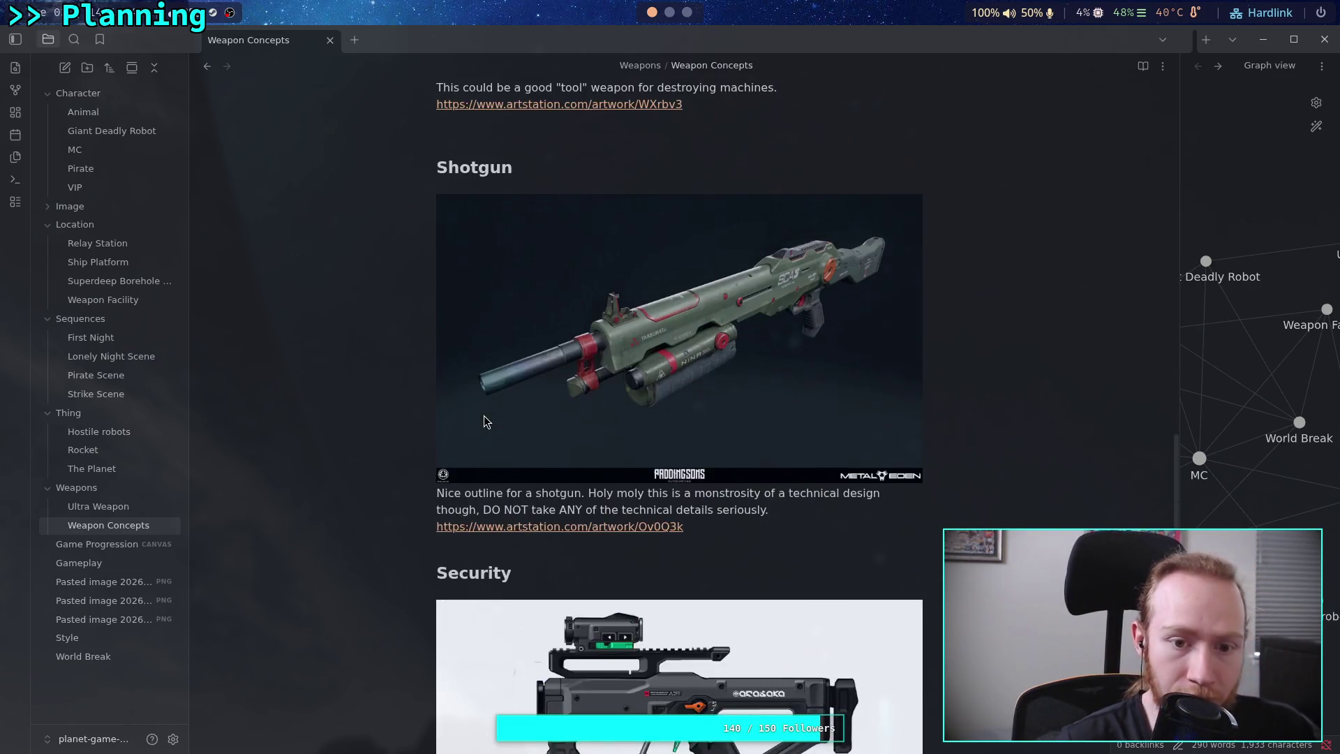
drag(434, 325, 690, 690)
key(ctrl+x)
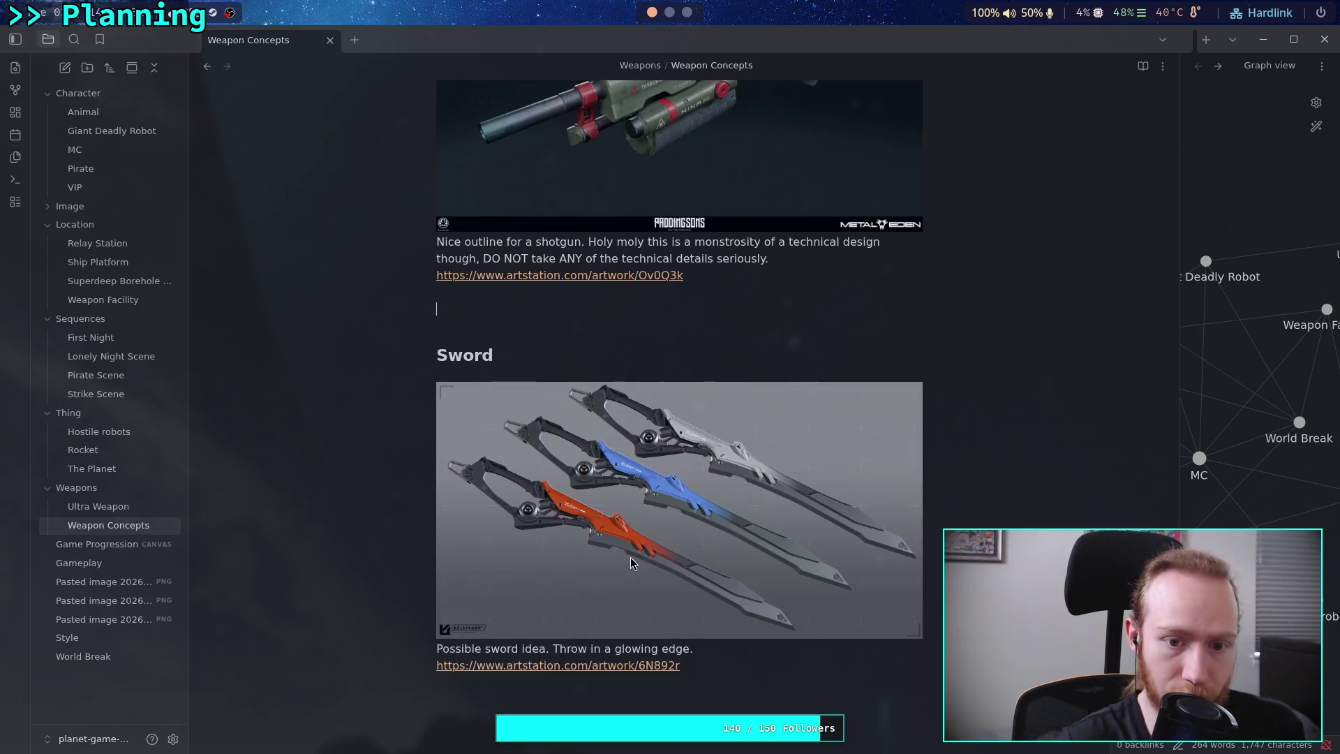
Add an '## Ultra Weapon' heading below the Tool link and remove the Security section pasted there.
scroll(630, 538, up, 10)
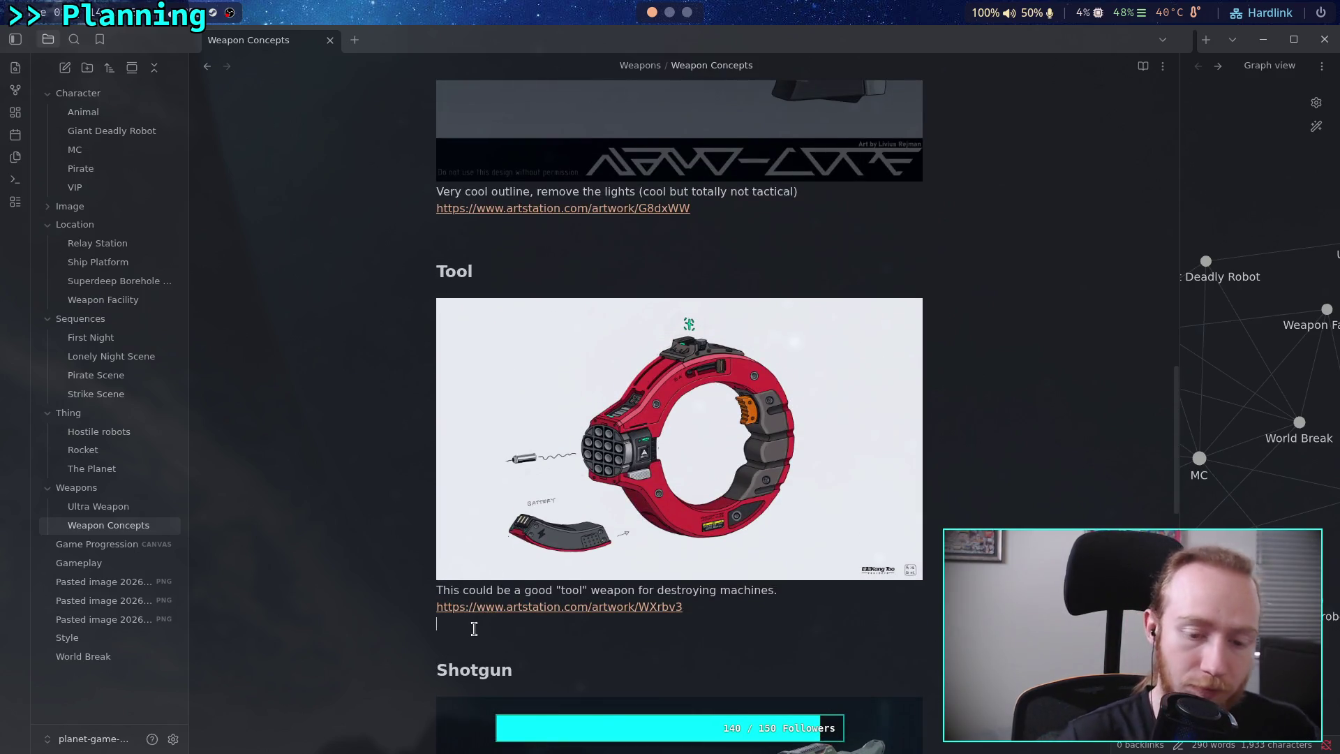
key(Return)
key(Return)
text(#)
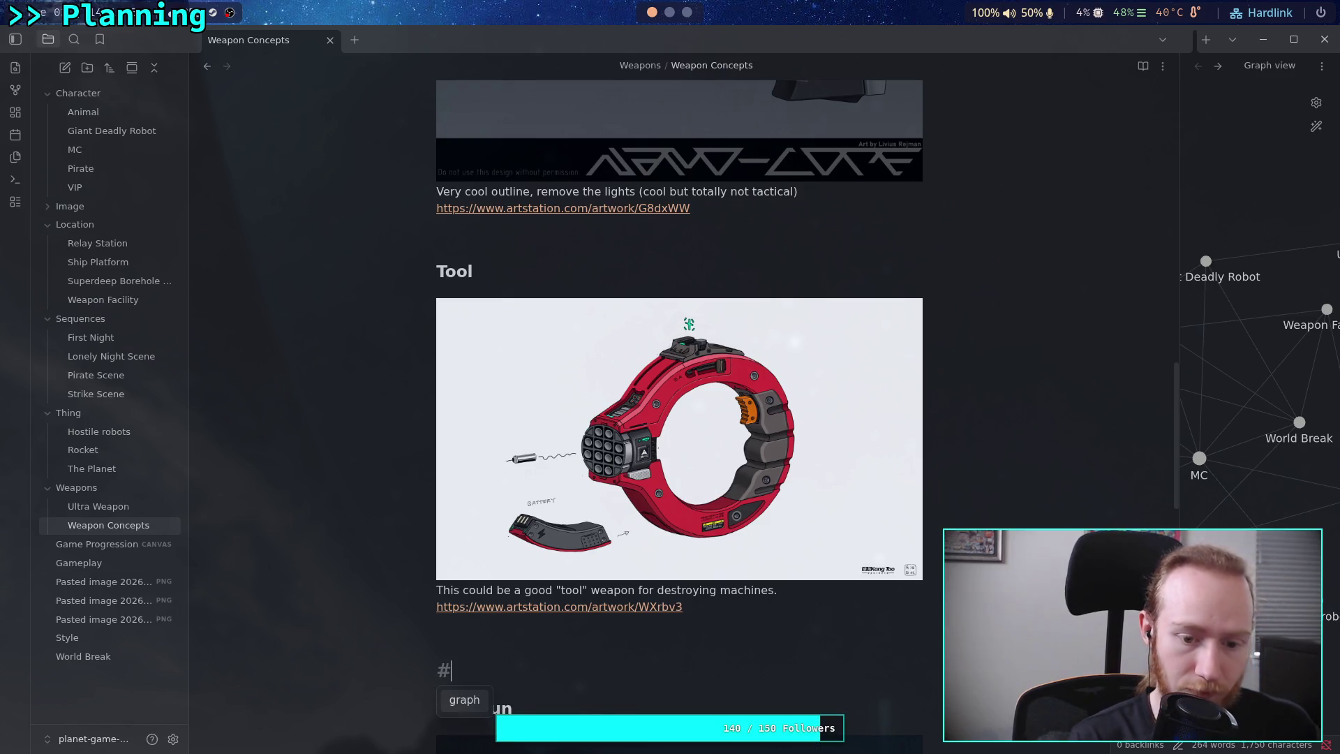
text(# E)
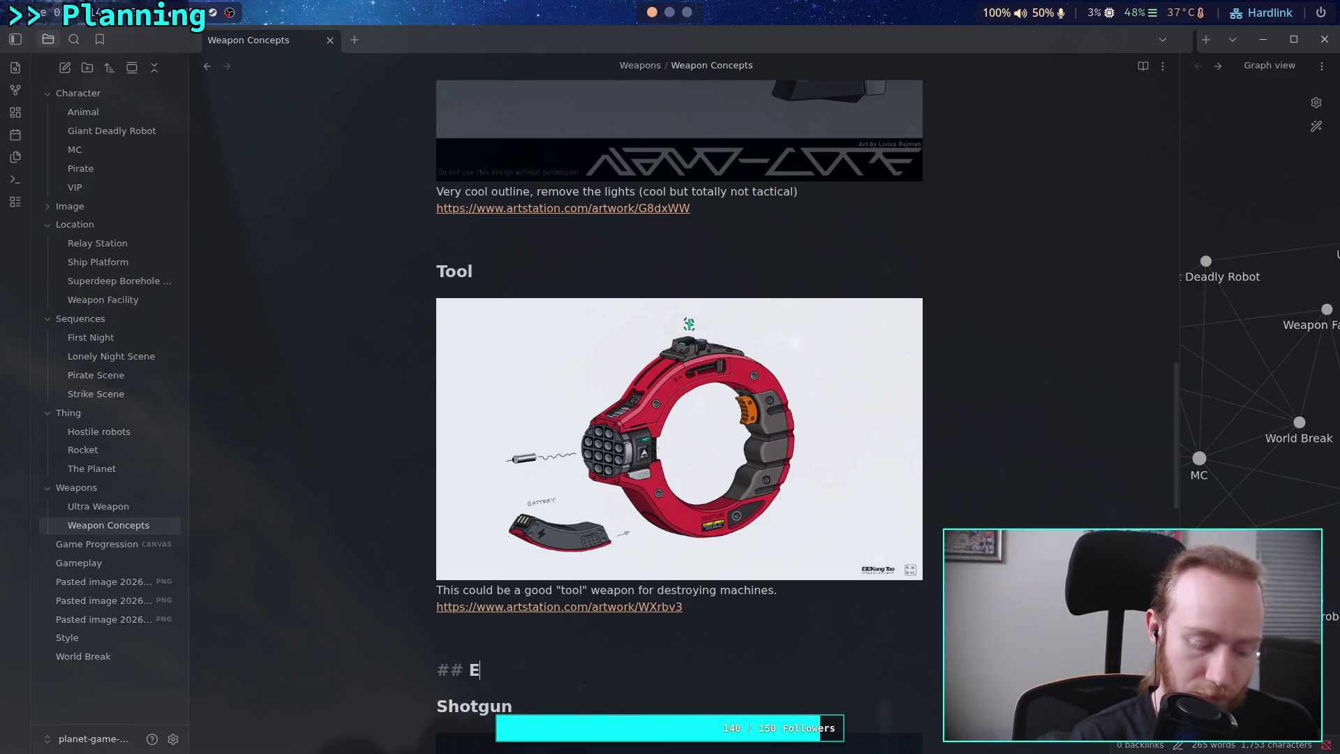
key(BackSpace)
text(Utltra Weapon)
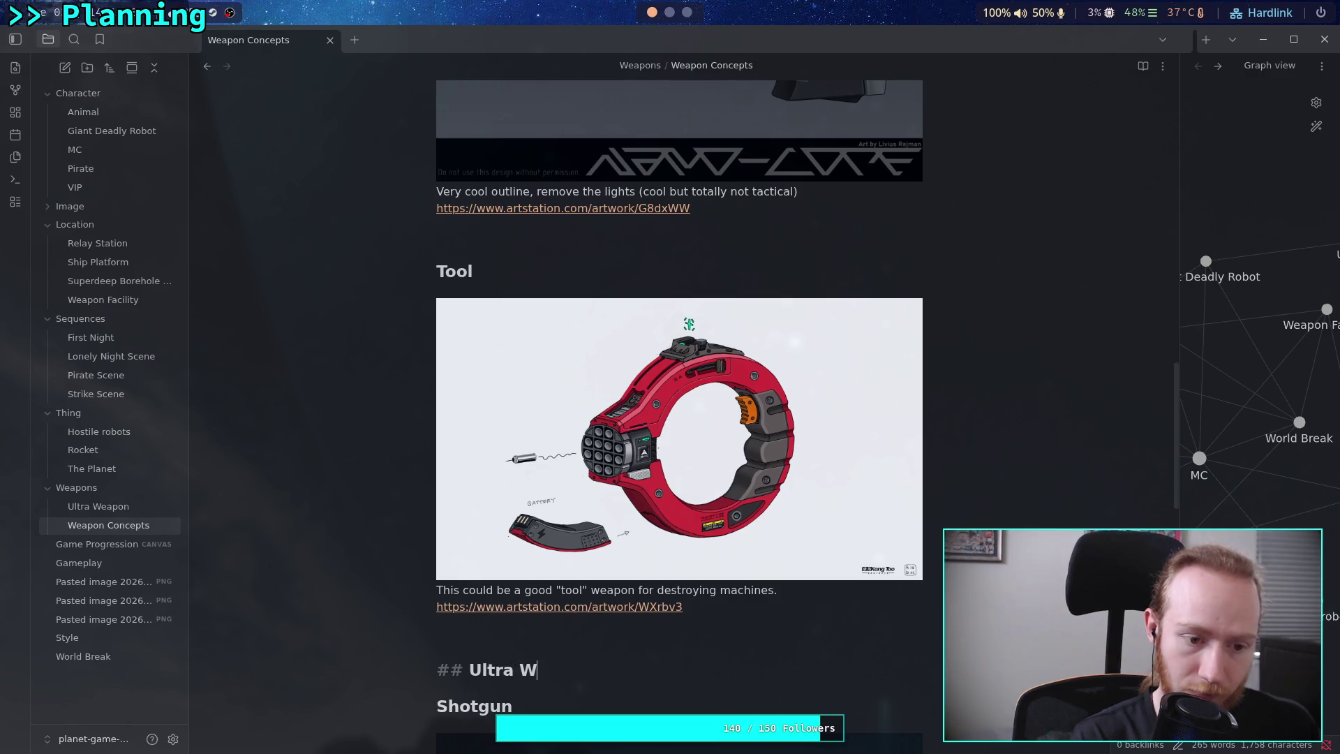
key(Return)
key(ctrl+v)
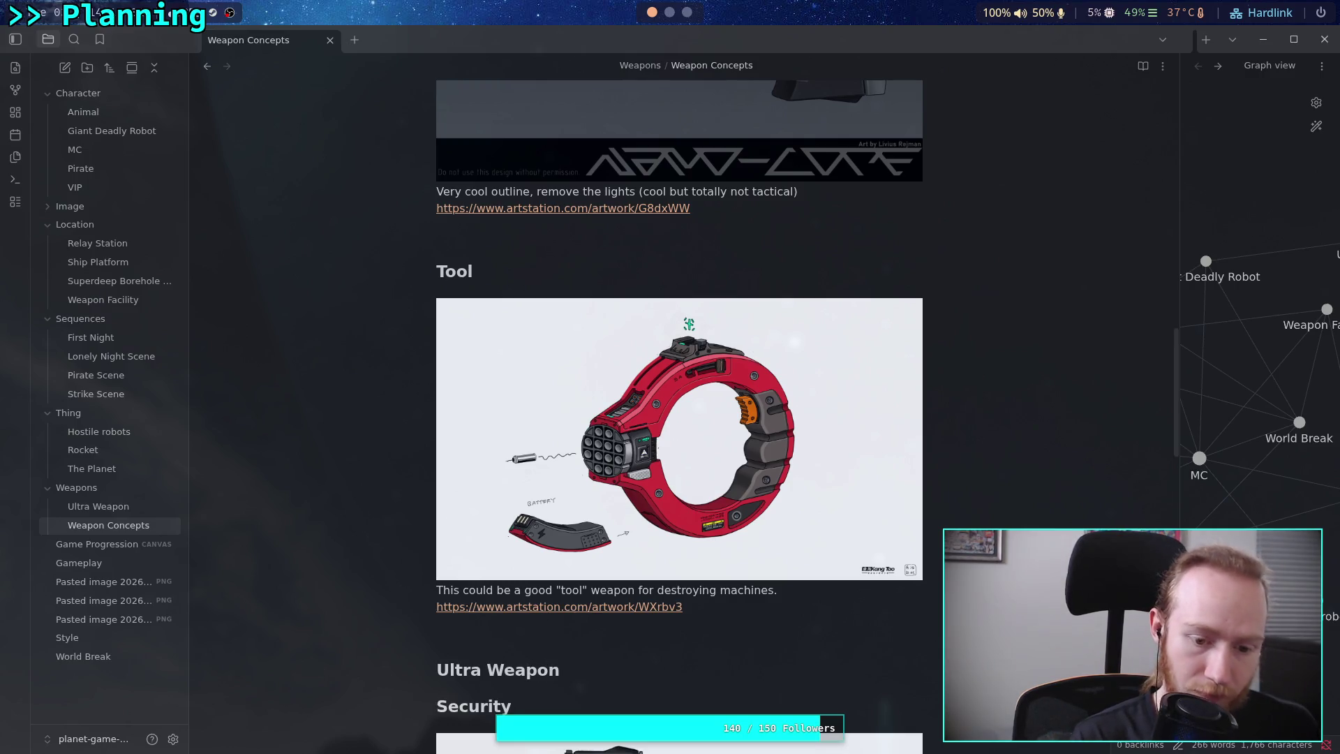
mouse_move(447, 726)
mouse_down()
mouse_move(440, 479)
mouse_move(371, 365)
mouse_up()
mouse_move(458, 405)
key(BackSpace)
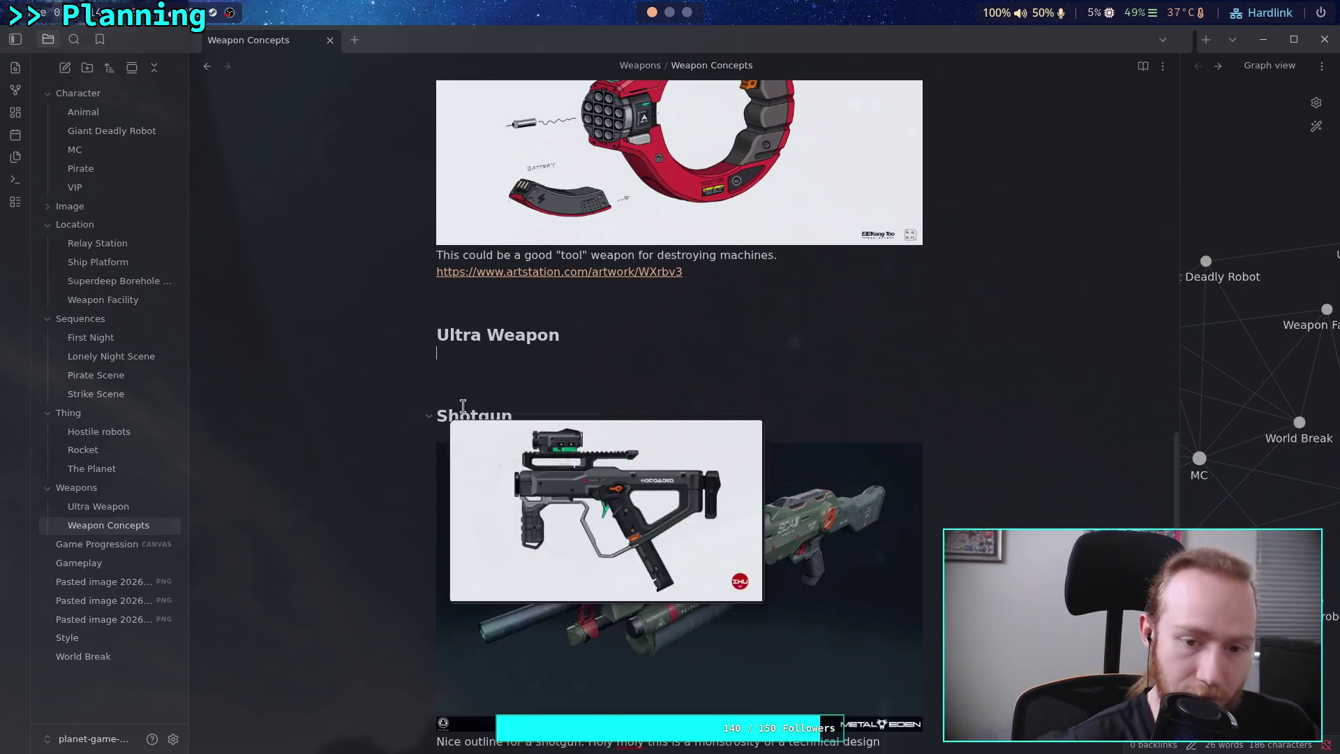
key(BackSpace)
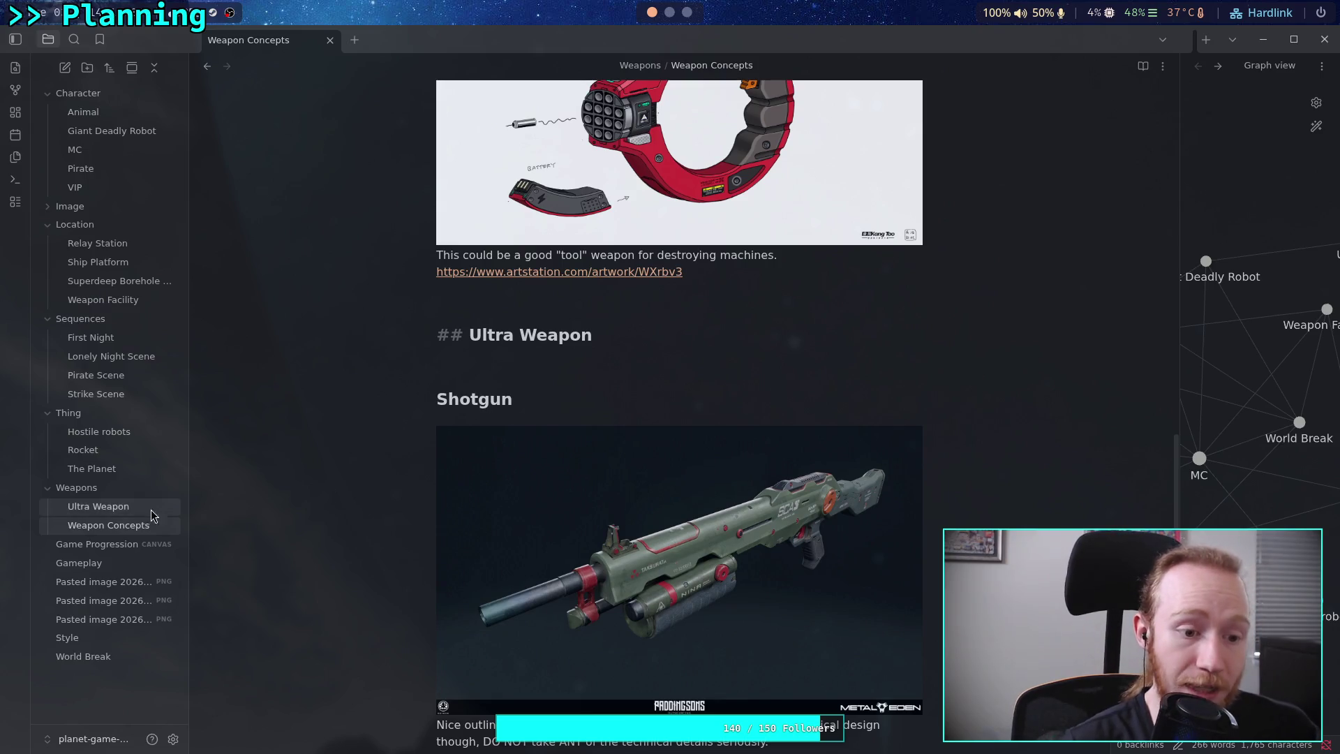
Create a Security Gun note in Weapons, paste the security gun section, and retitle its heading 'Concept Art'.
click(125, 503)
right_click(111, 489)
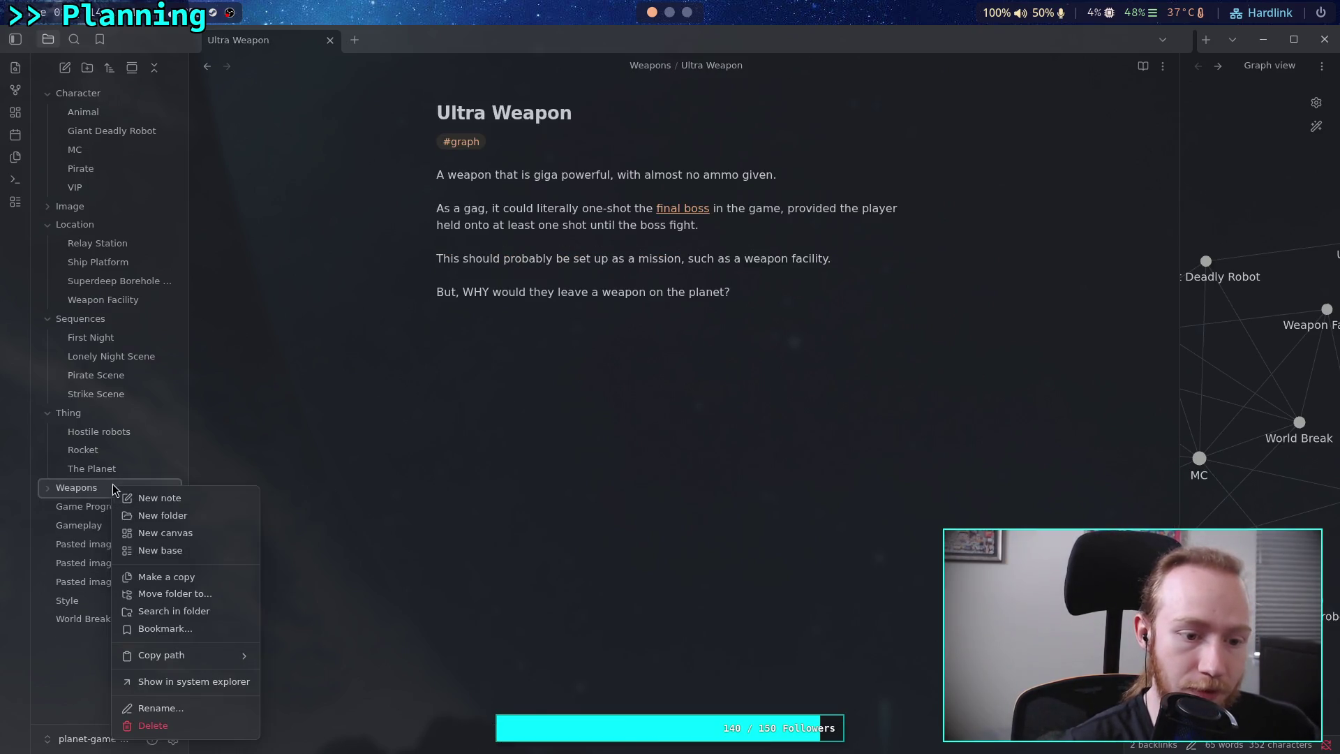
click(224, 498)
text(S)
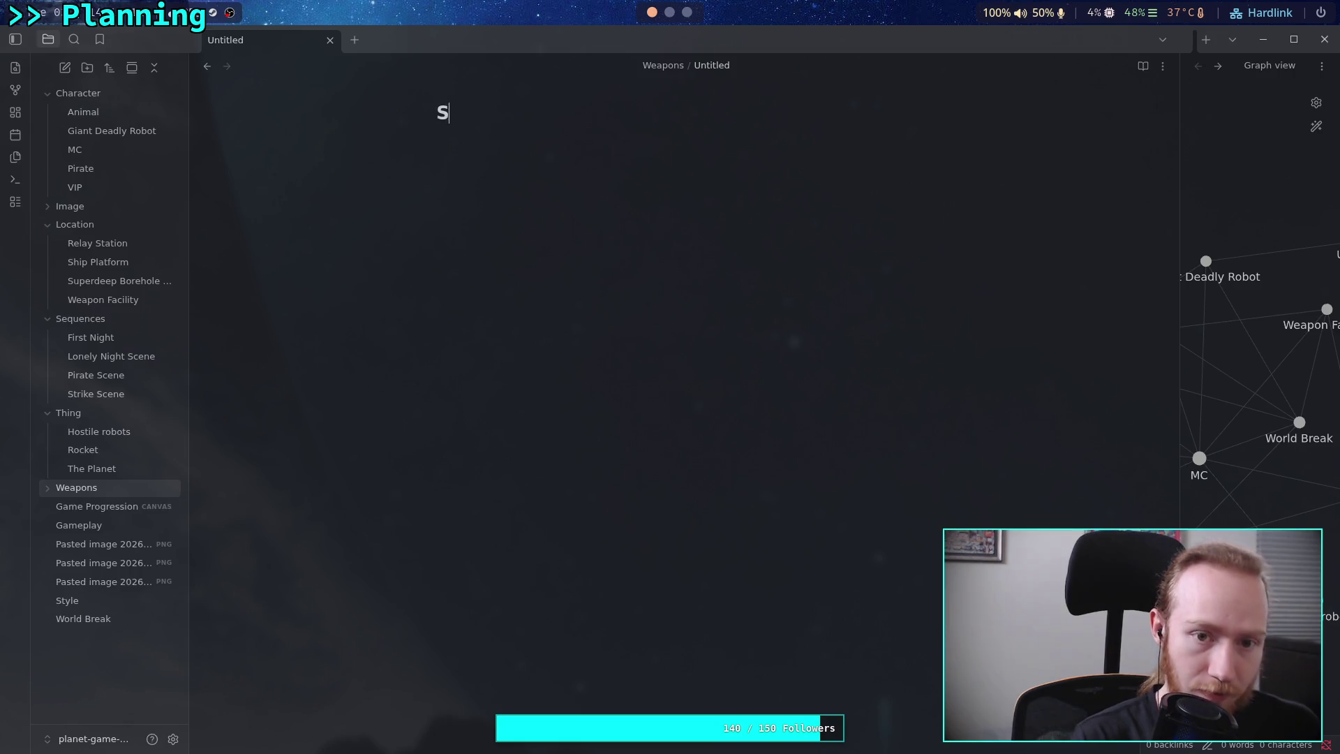
text(ecurity )
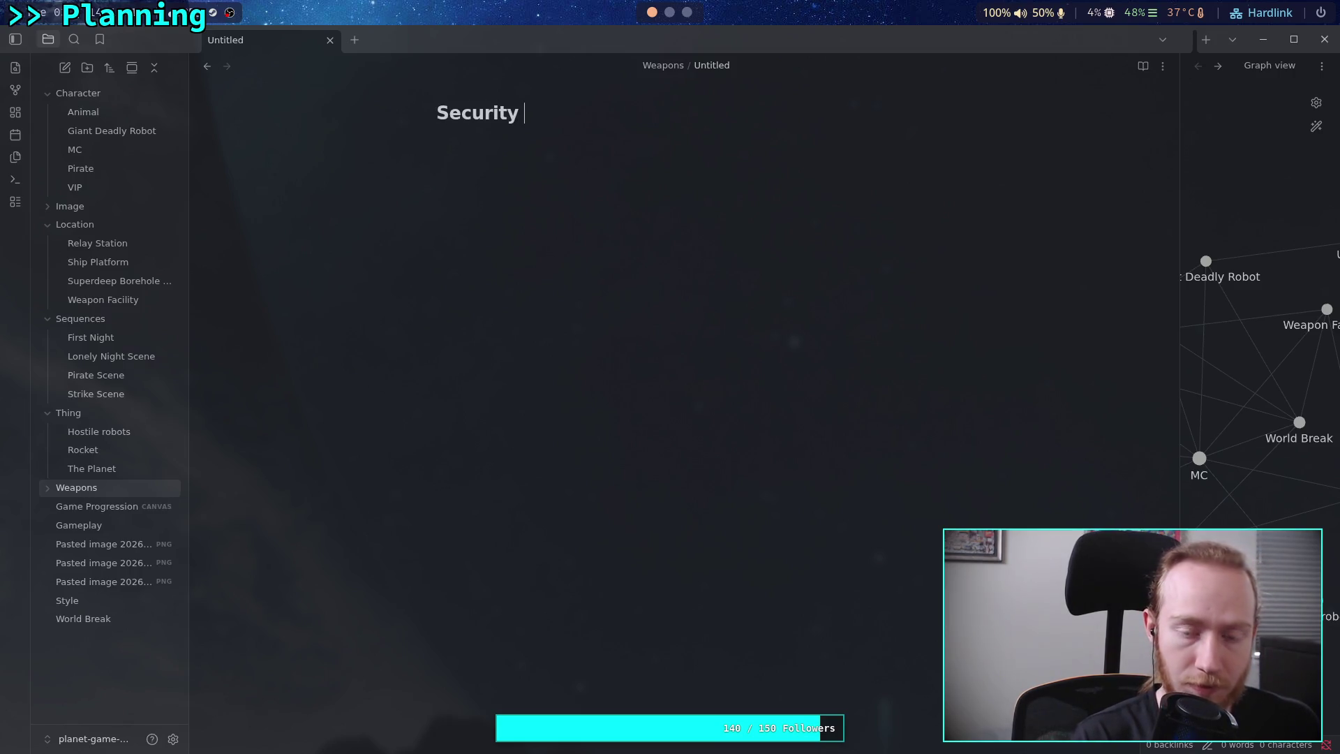
text(Gun)
key(Return)
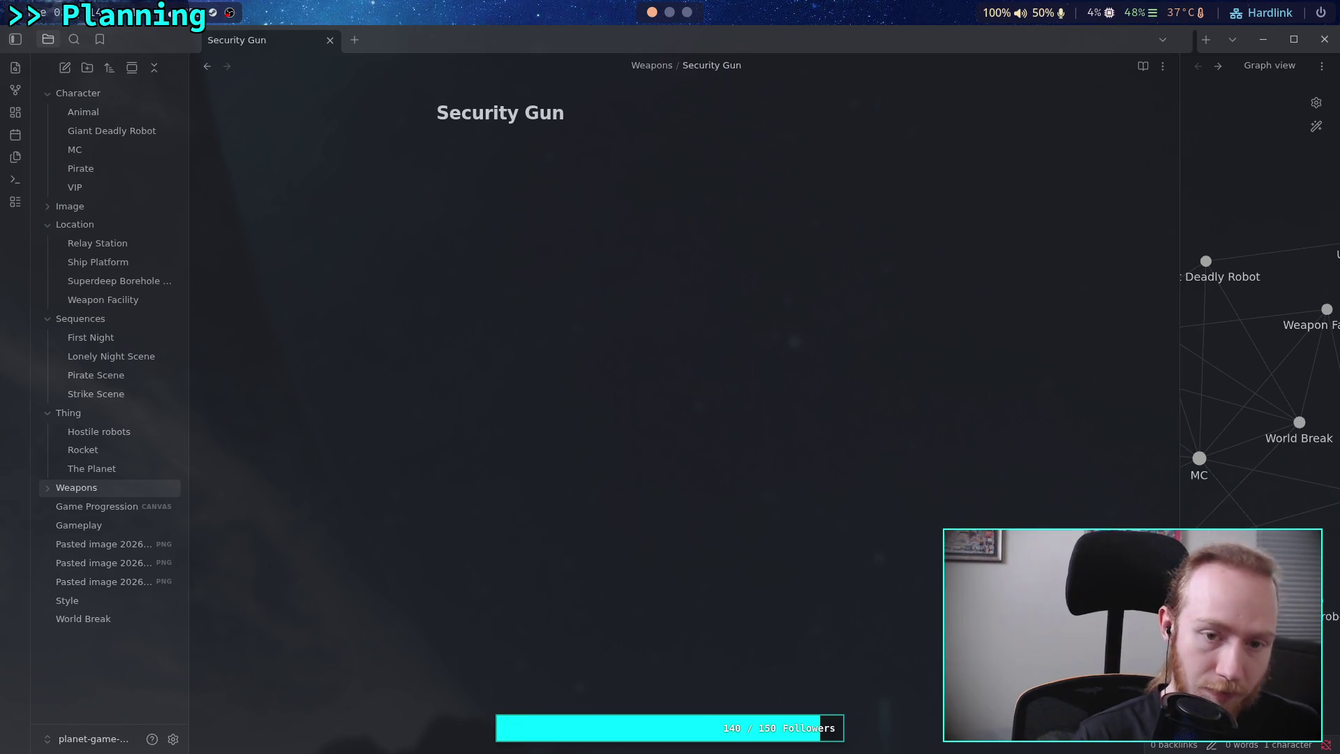
key(ctrl+v)
triple_click(516, 187)
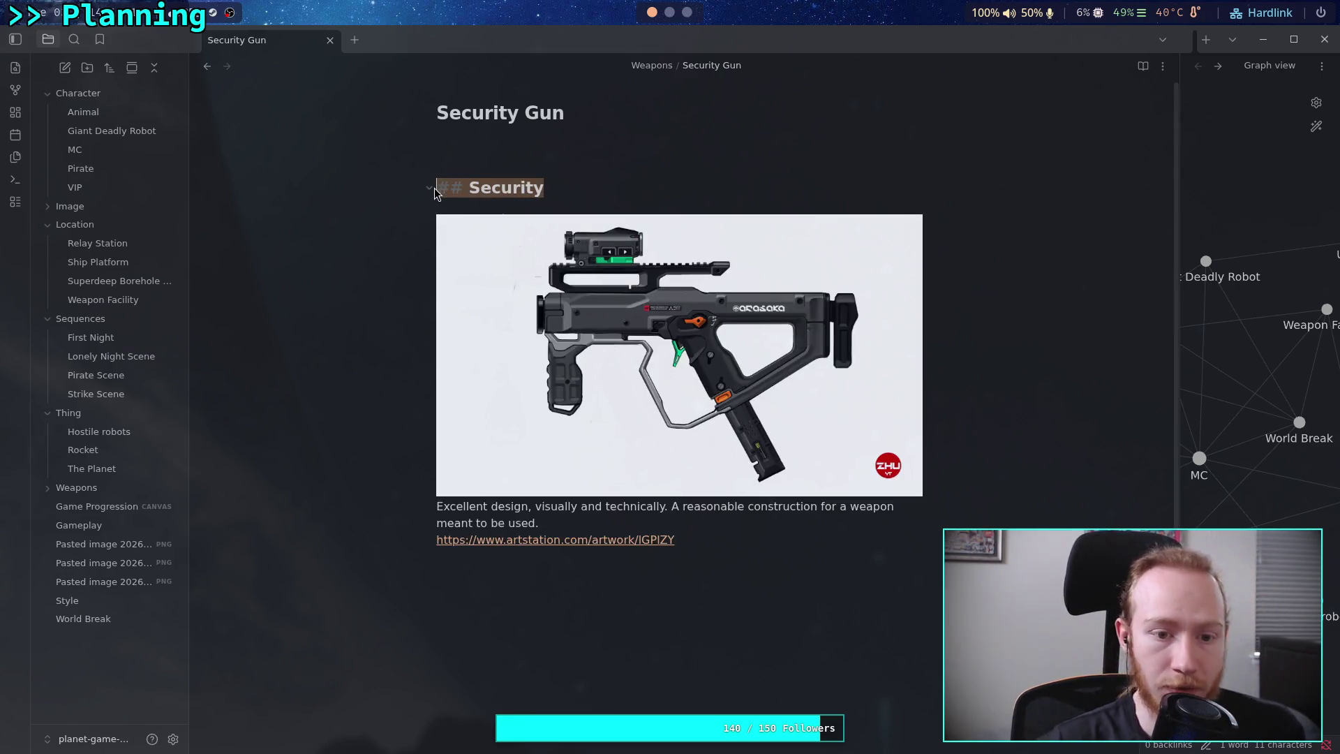
text(Con)
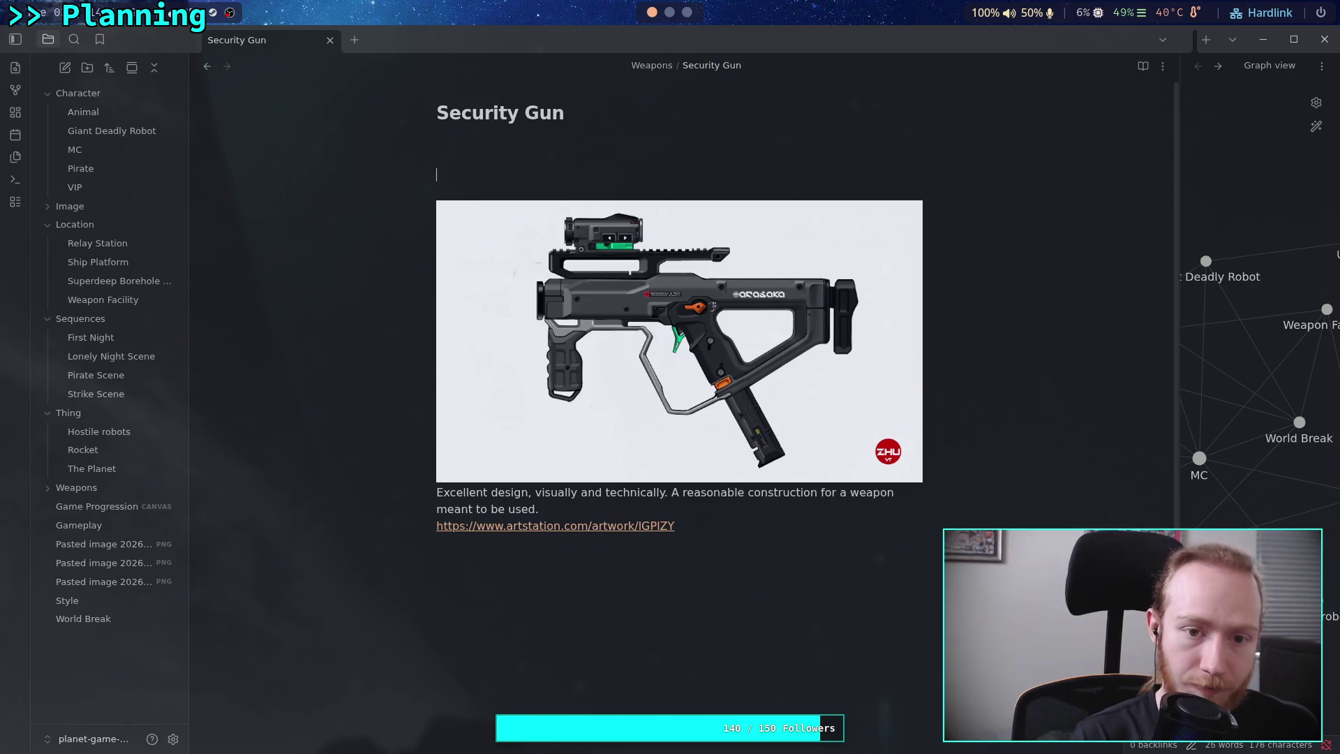
text( C)
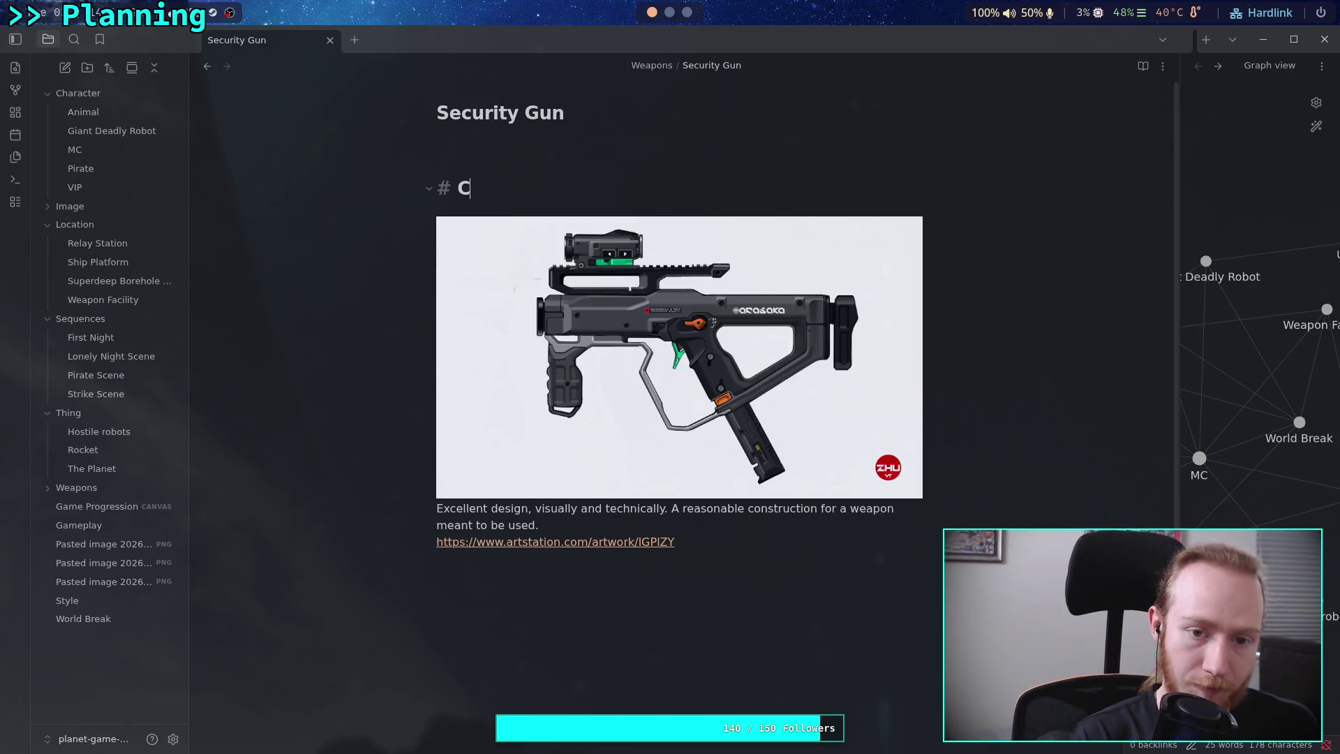
text(oncepArt)
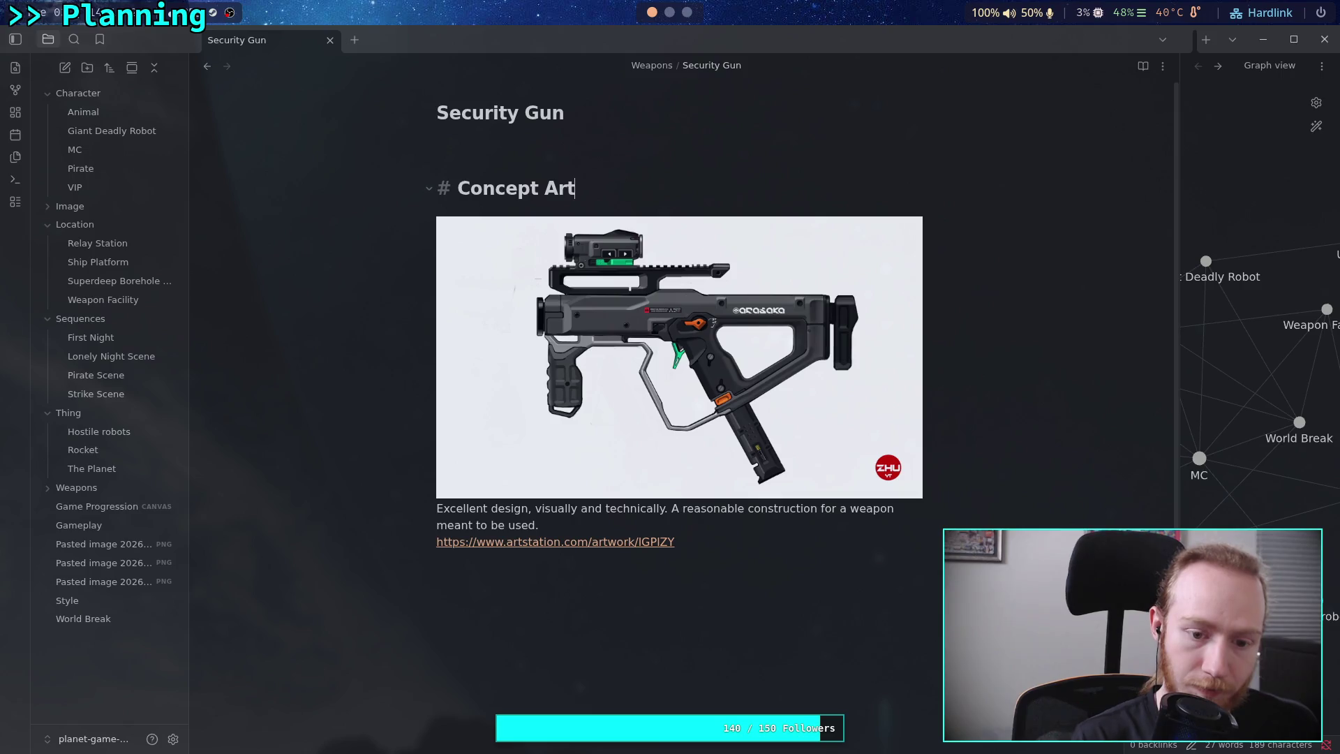
click(478, 148)
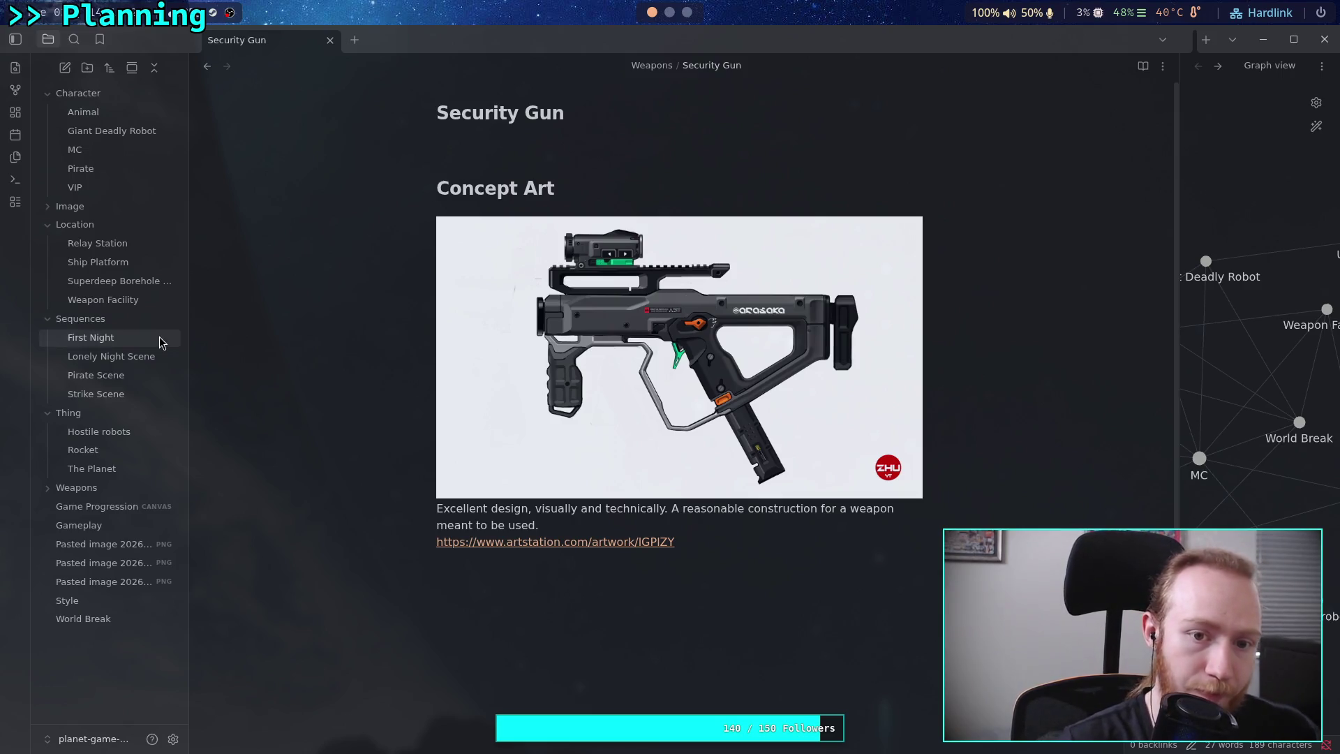
Expand the Weapons folder and go back to the Weapon Concepts note.
click(76, 488)
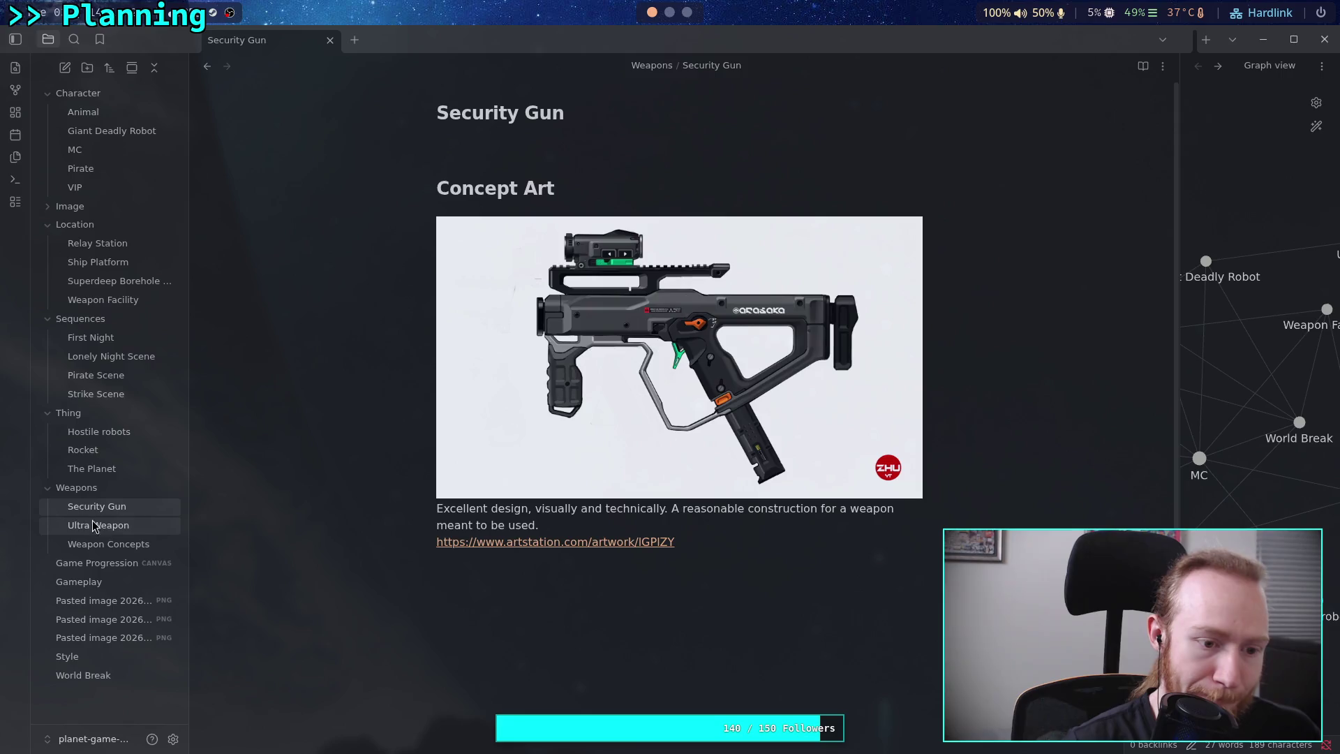
click(101, 525)
click(124, 546)
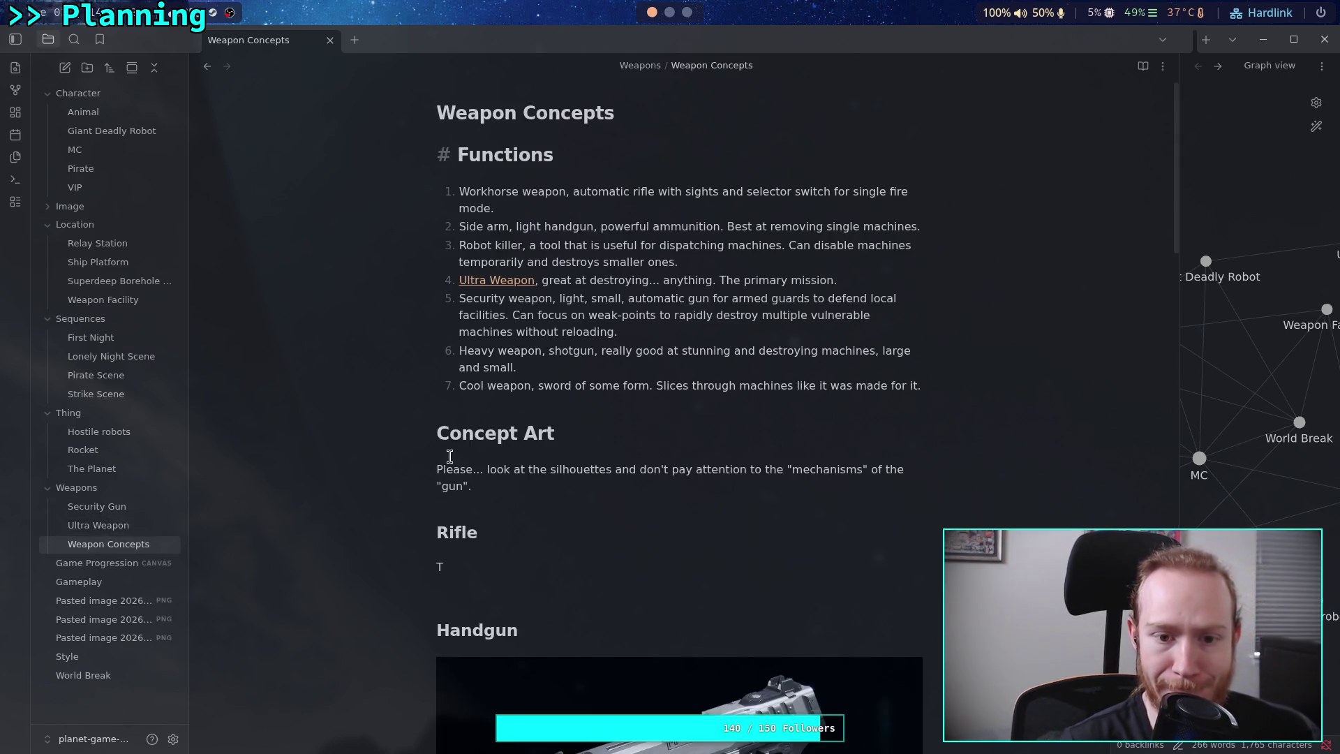
scroll(475, 516, down, 3)
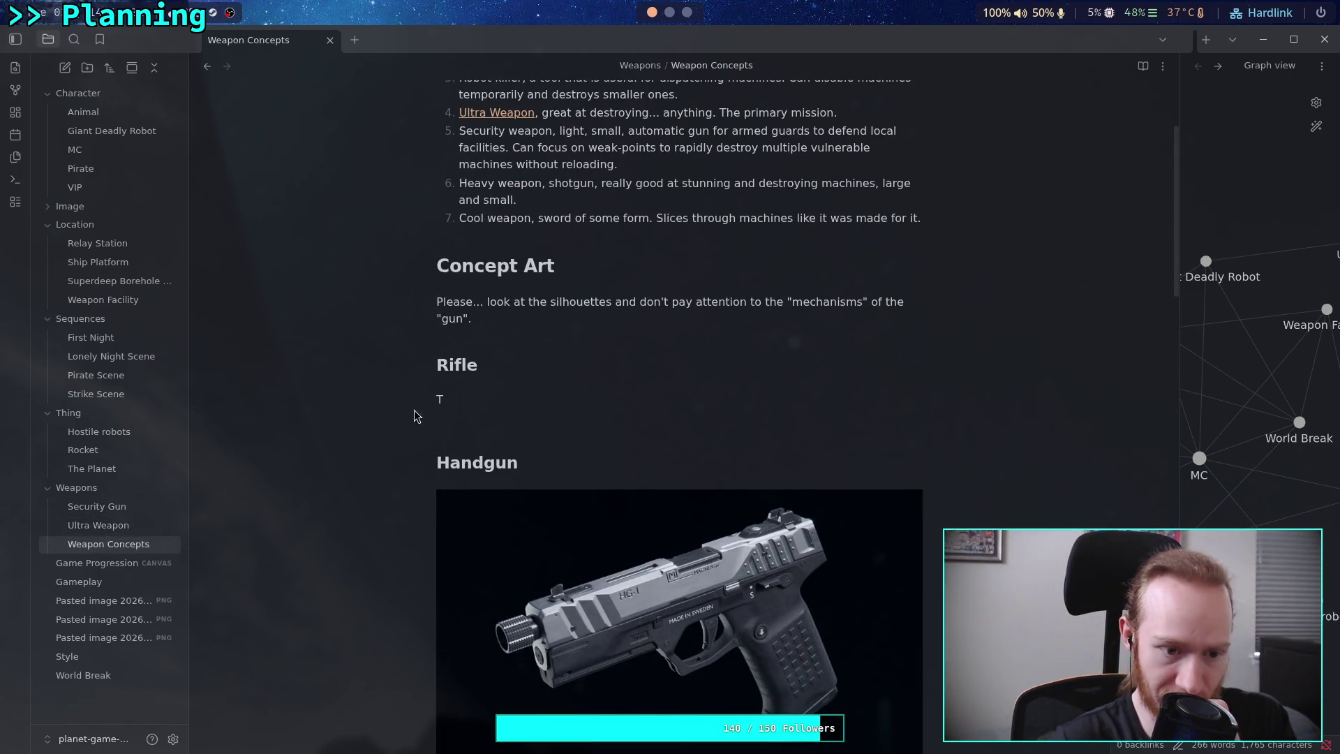
right_click(157, 484)
Create a 'Rifle' note in Weapons holding the workhorse rifle description from Weapon Concepts item 1.
click(168, 497)
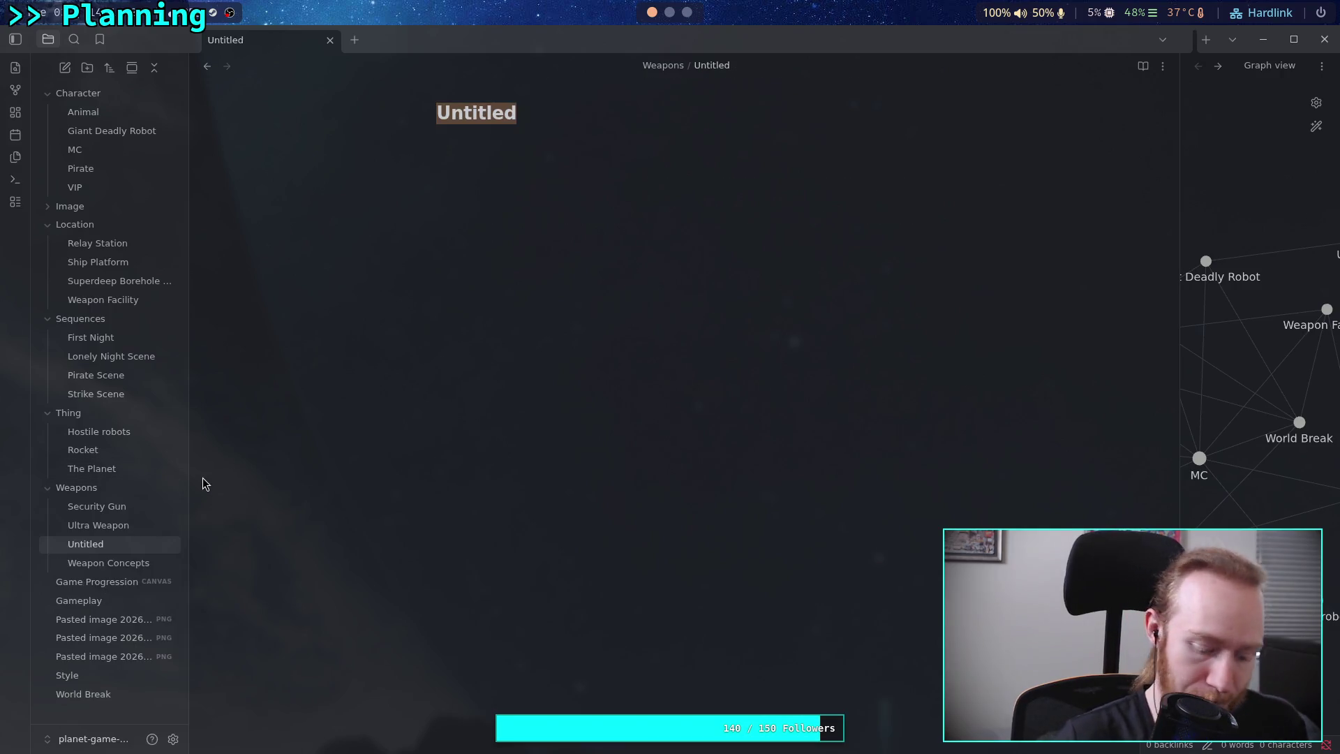
text(Rig)
text(fe)
key(BackSpace)
text(le)
key(Return)
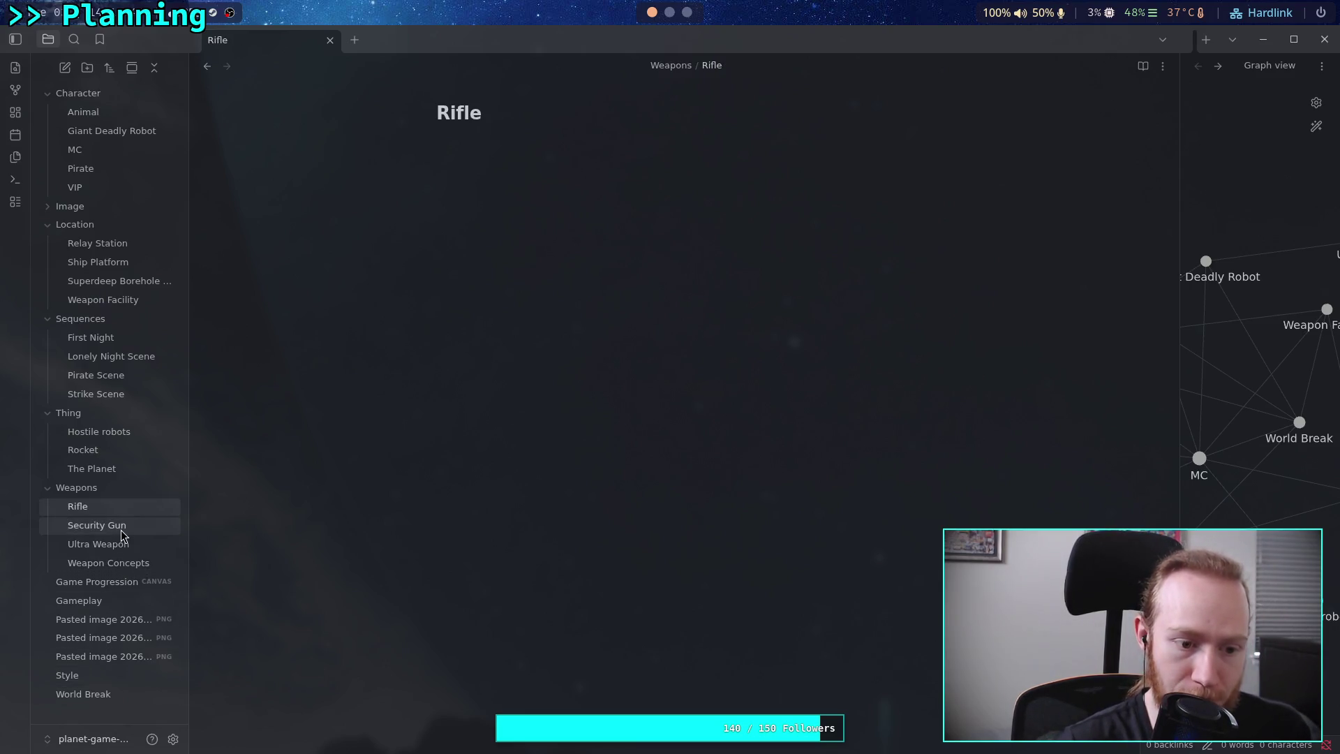
click(112, 564)
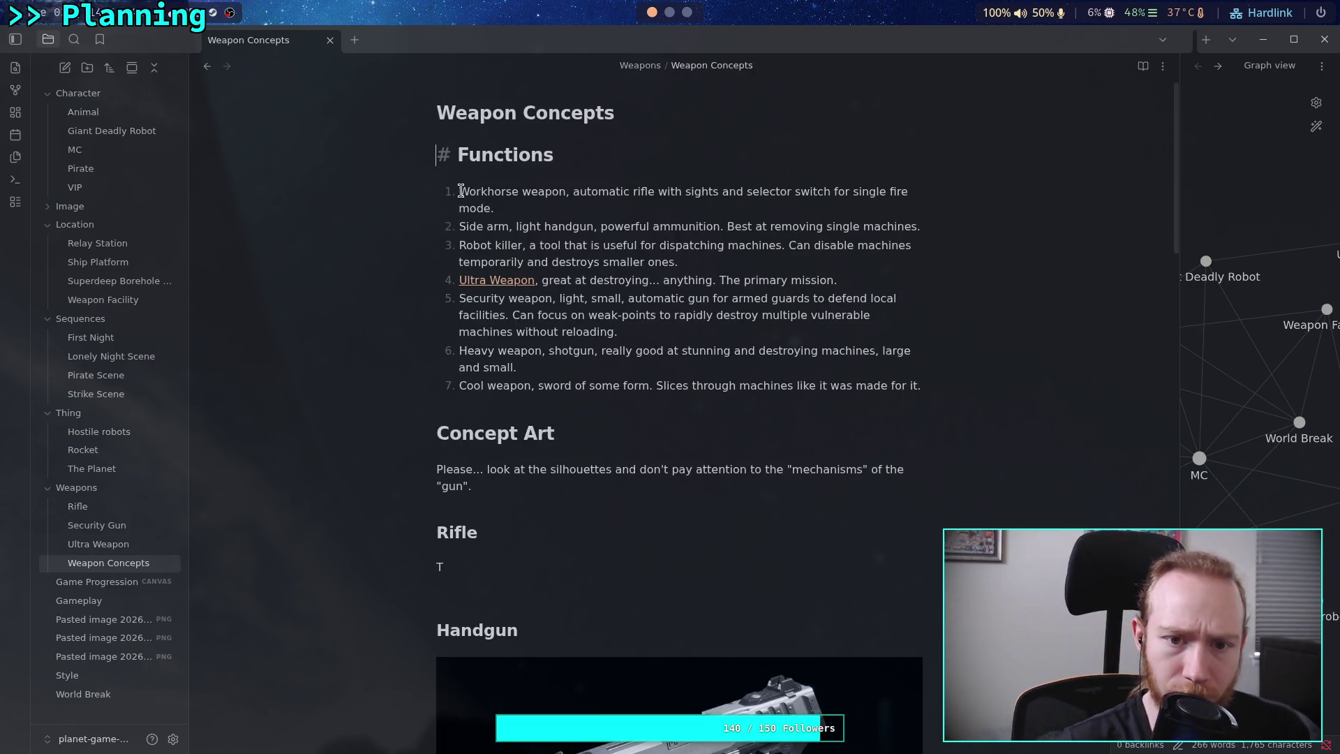
drag(461, 191, 516, 209)
key(ctrl+c)
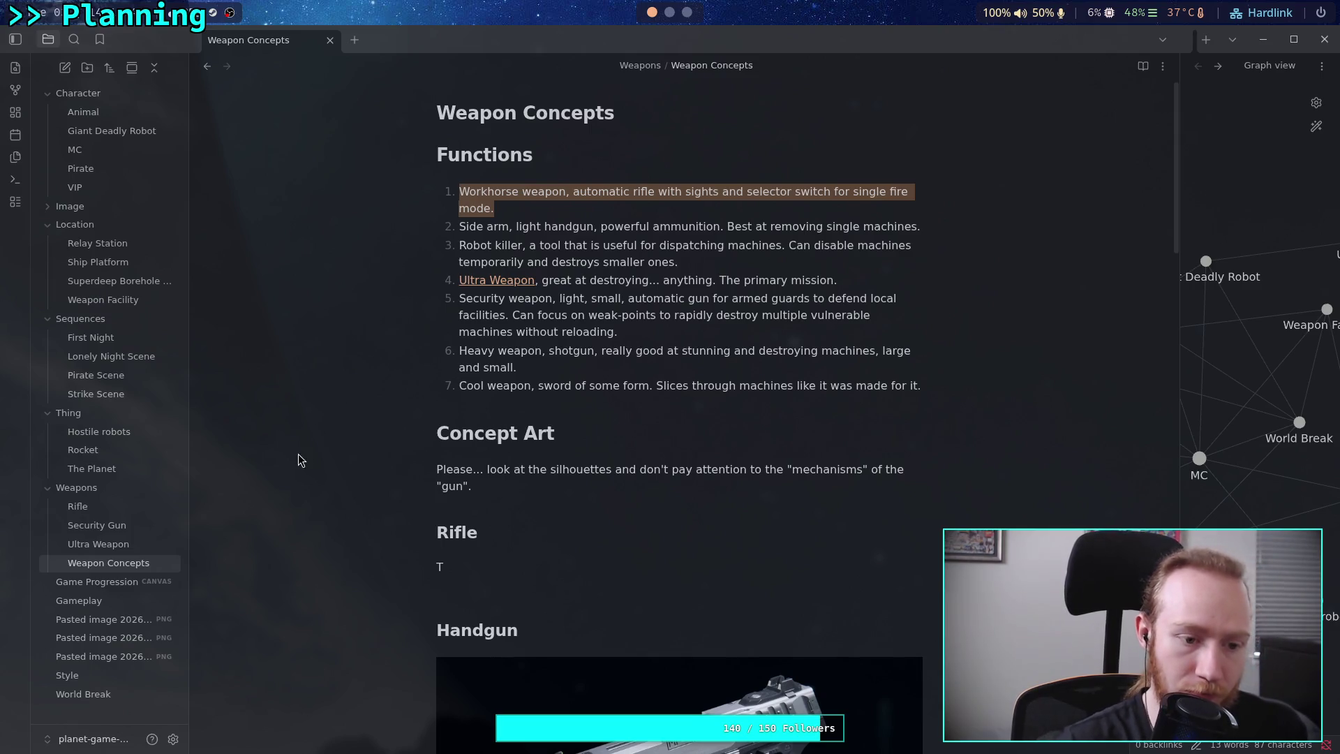
click(133, 508)
key(ctrl+v)
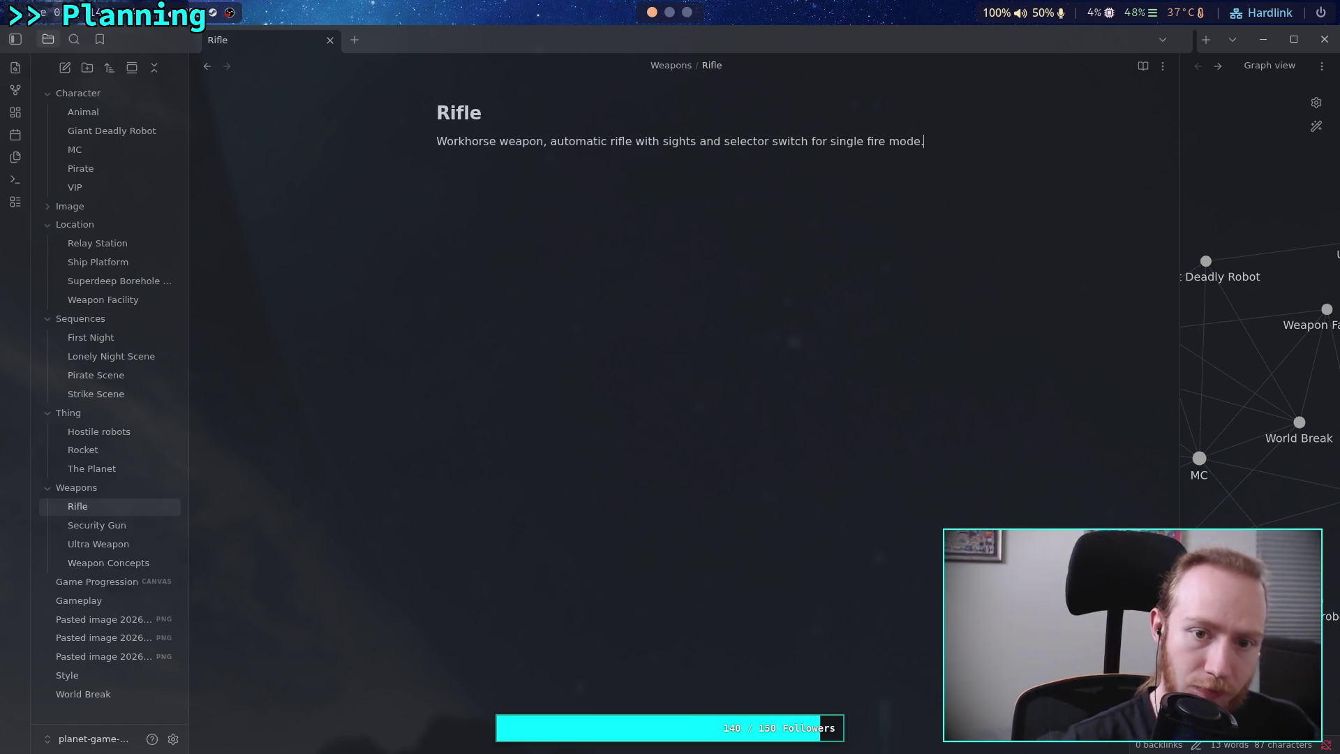
Create a new empty note titled 'Handgun' in the Weapons folder.
right_click(94, 491)
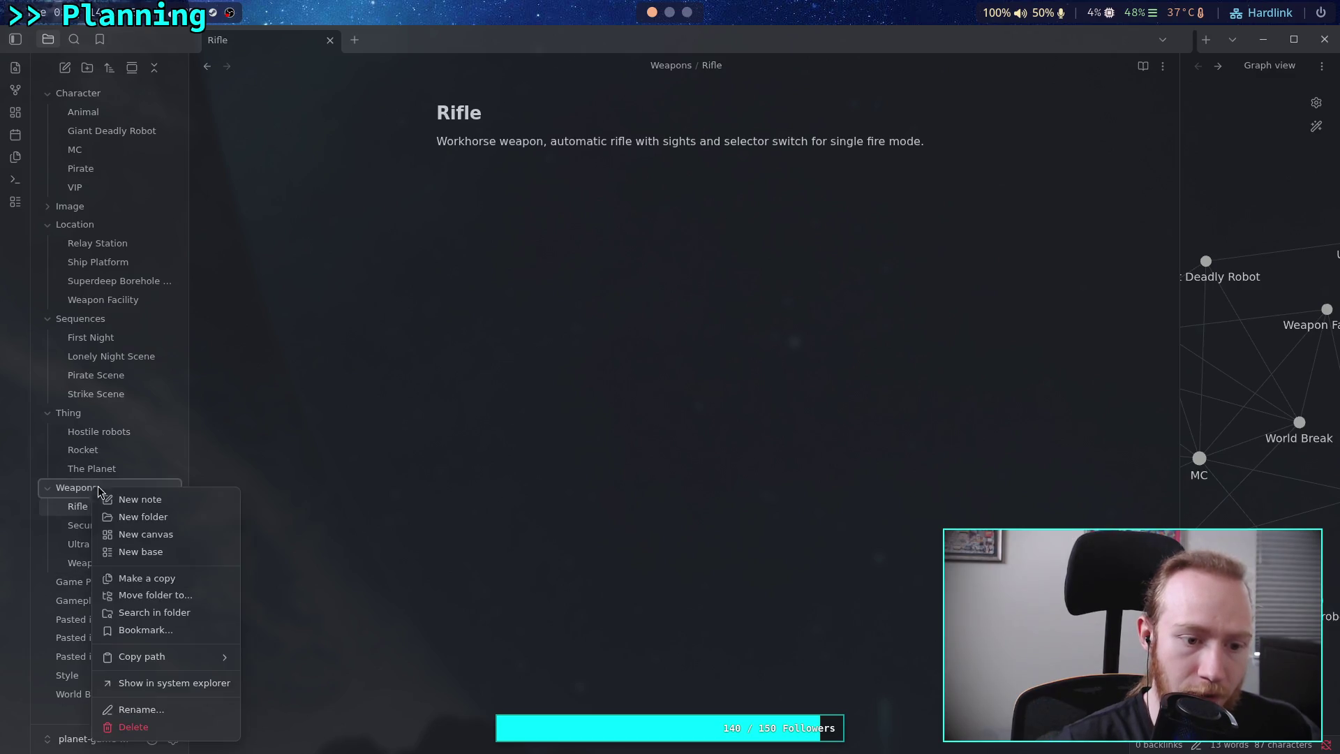
click(163, 500)
text(Handgun)
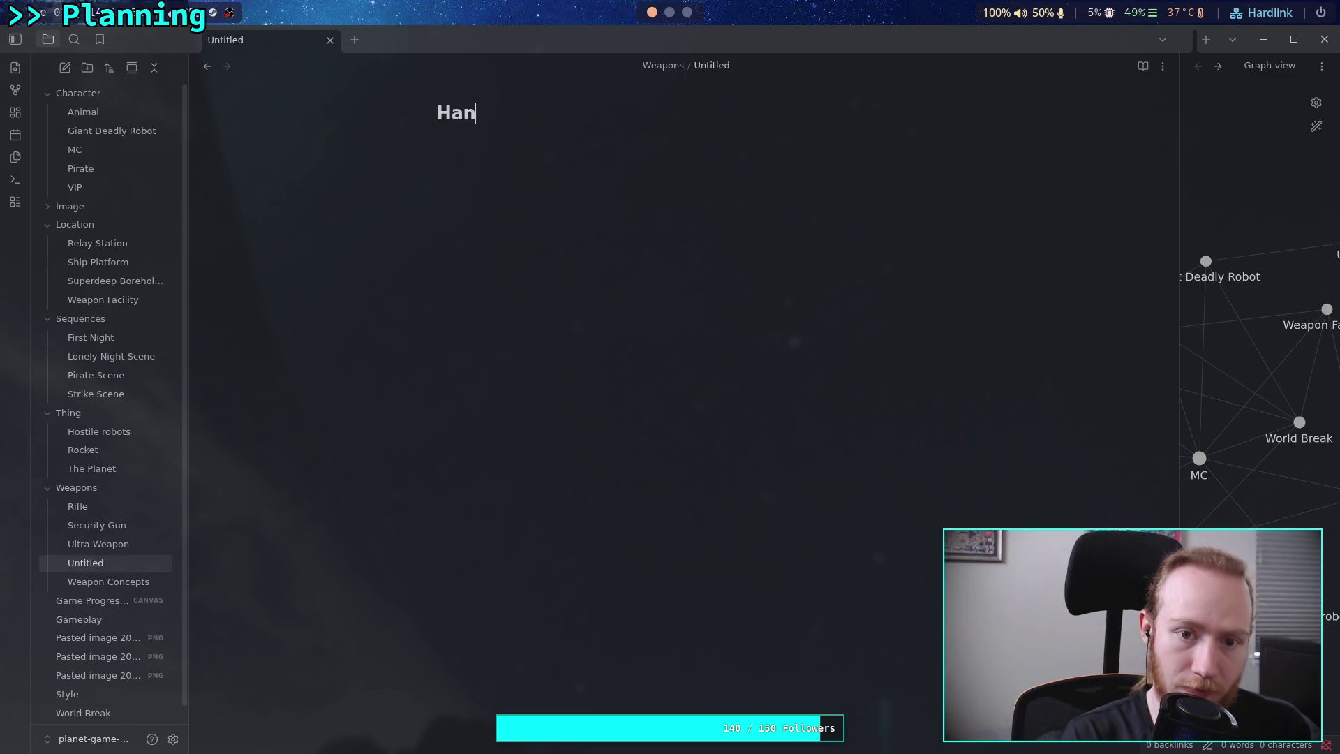
key(Return)
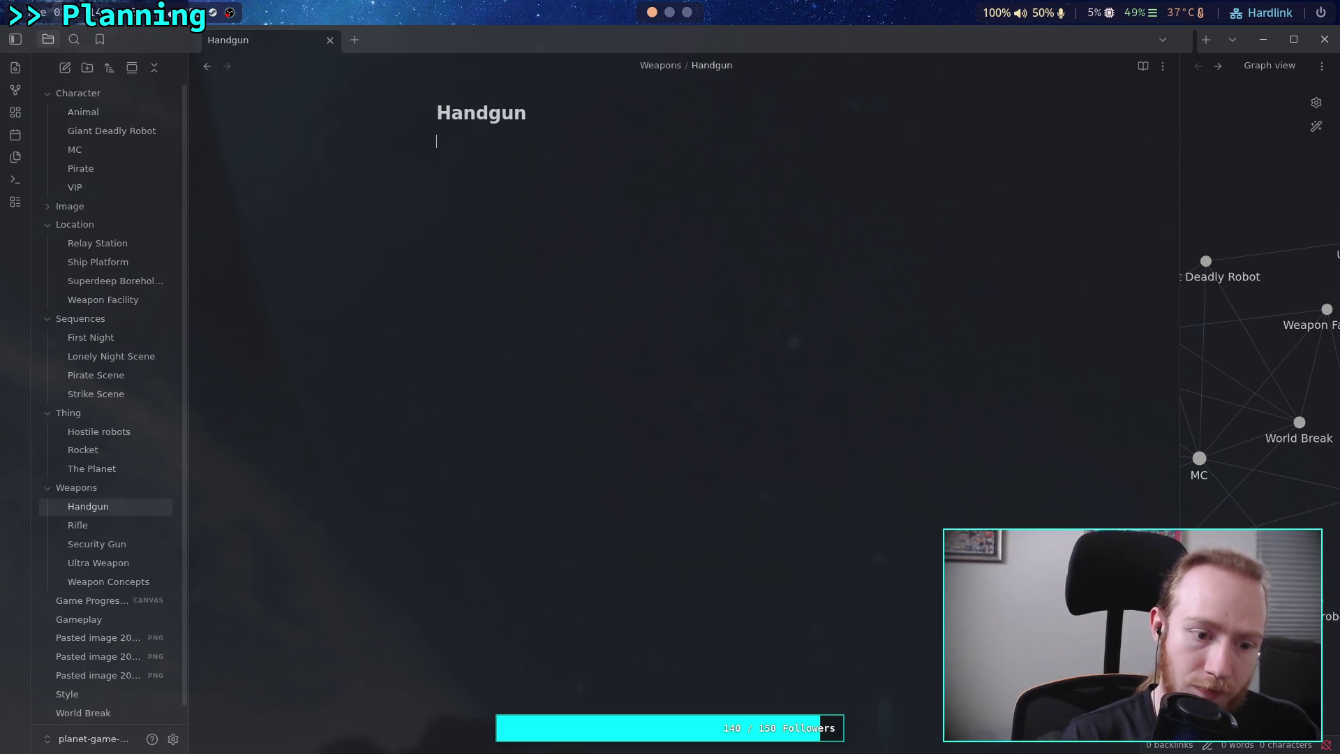
double_click(472, 113)
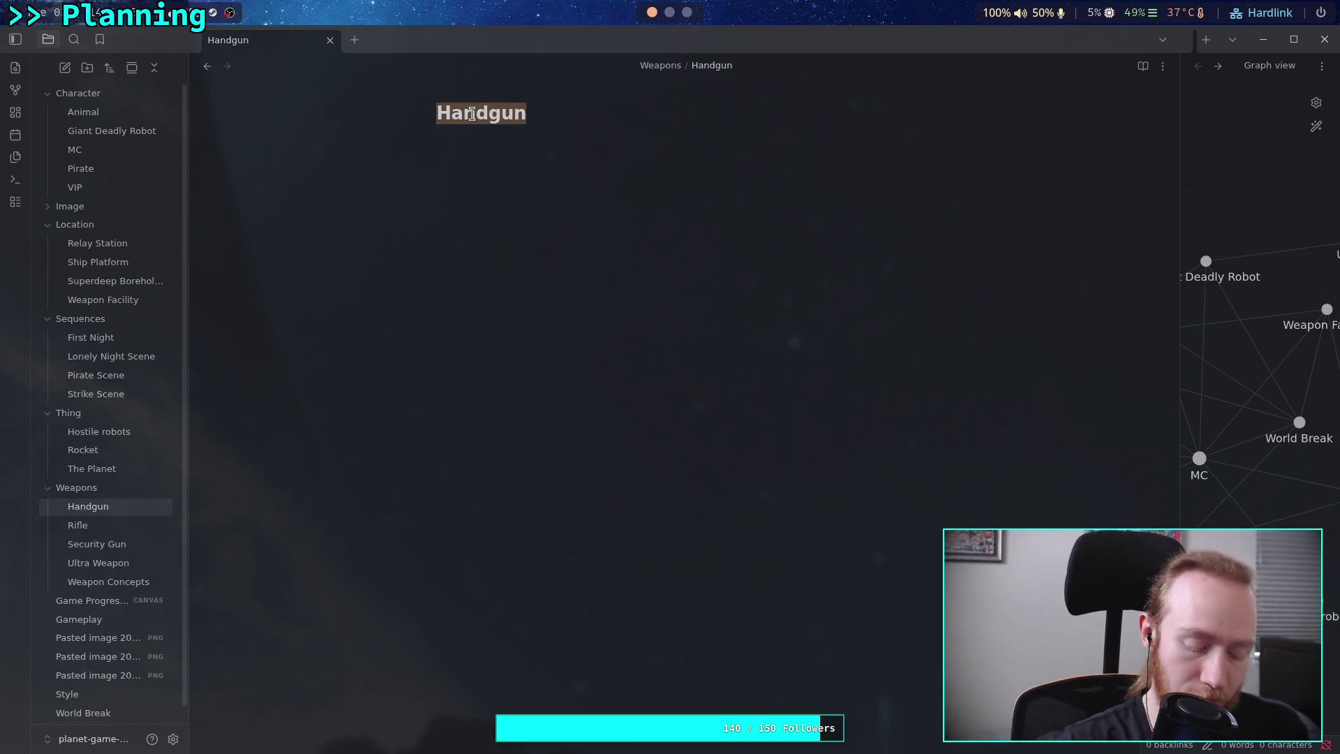
Rename the Handgun note to 'Sidearm' and paste in the item 2 sidearm description.
text(Sidearm)
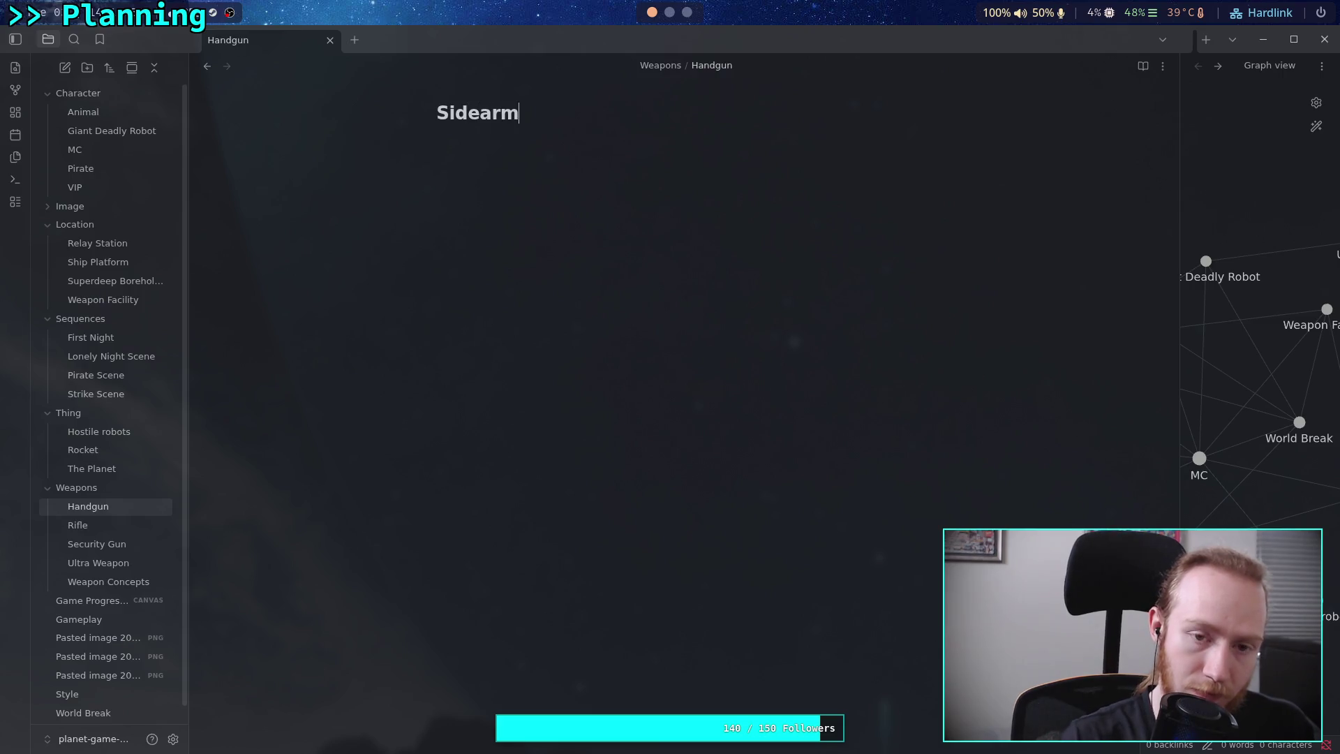
key(Return)
click(94, 583)
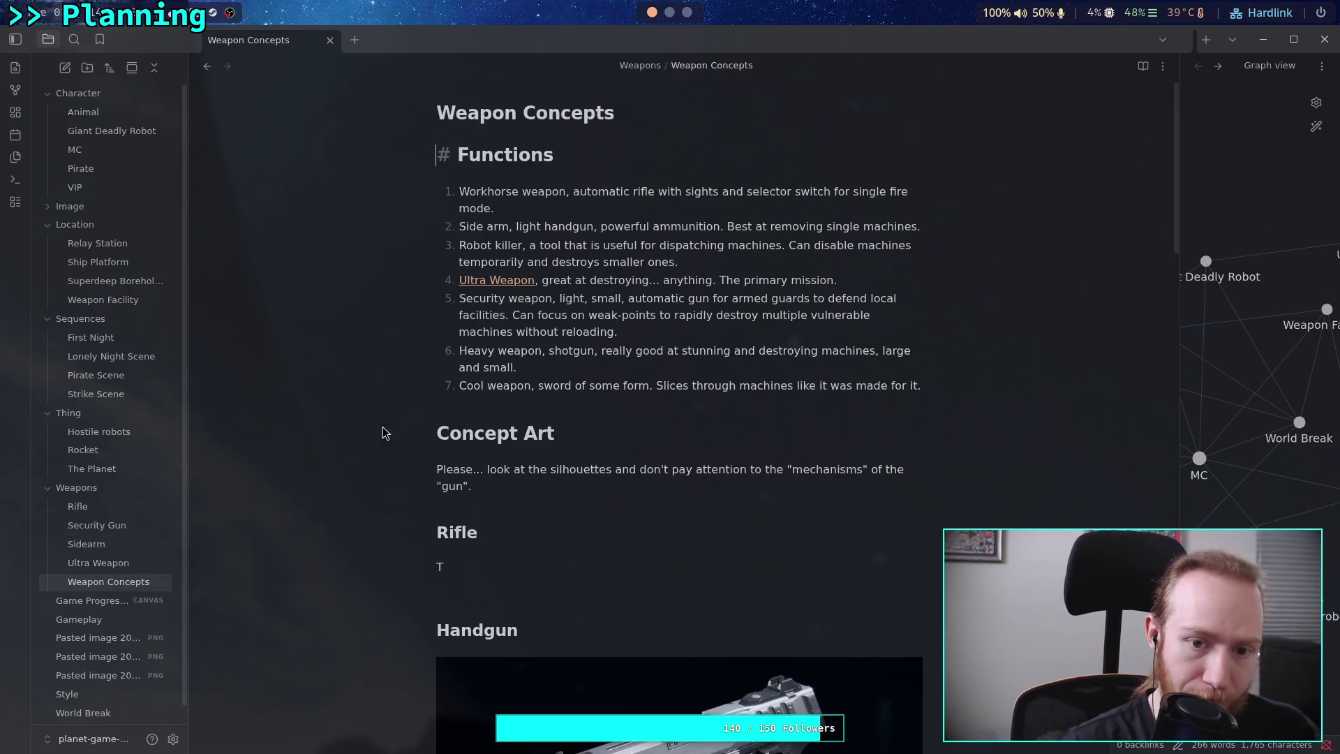
drag(457, 226, 929, 231)
key(ctrl+c)
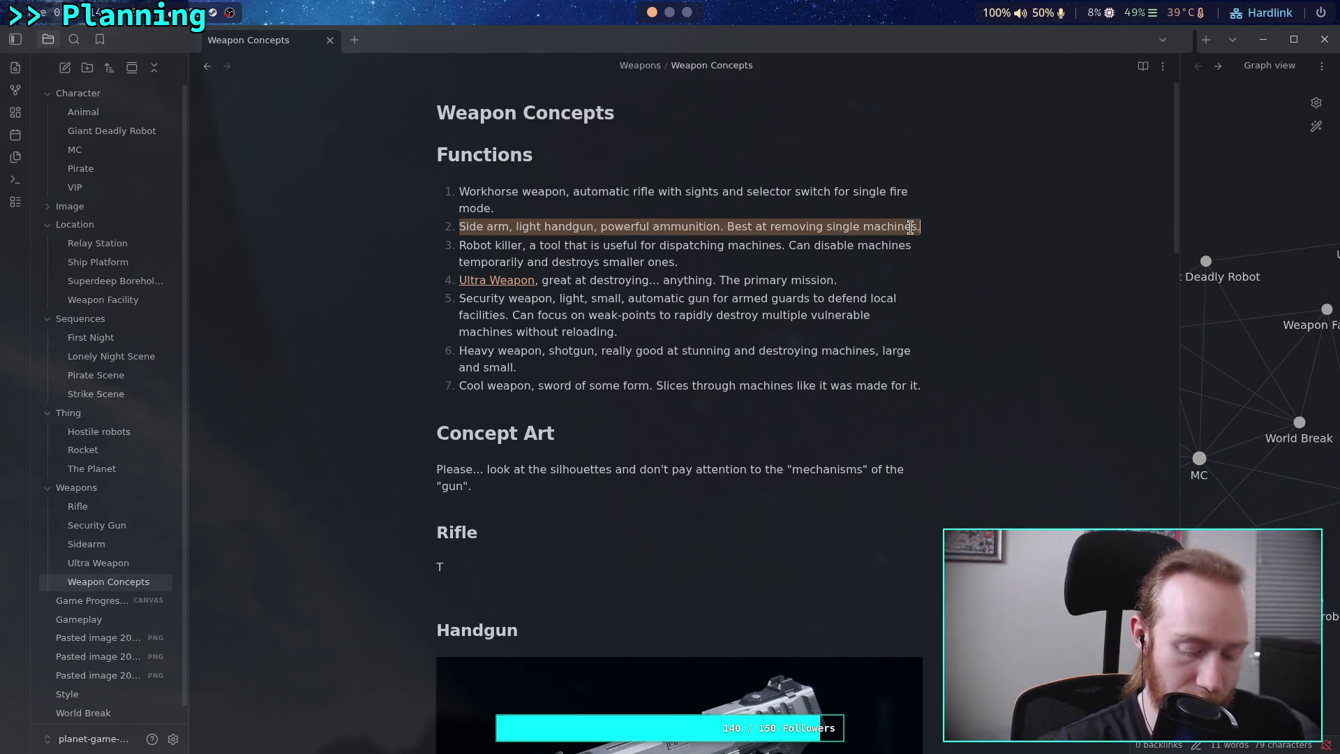
click(108, 551)
key(ctrl+v)
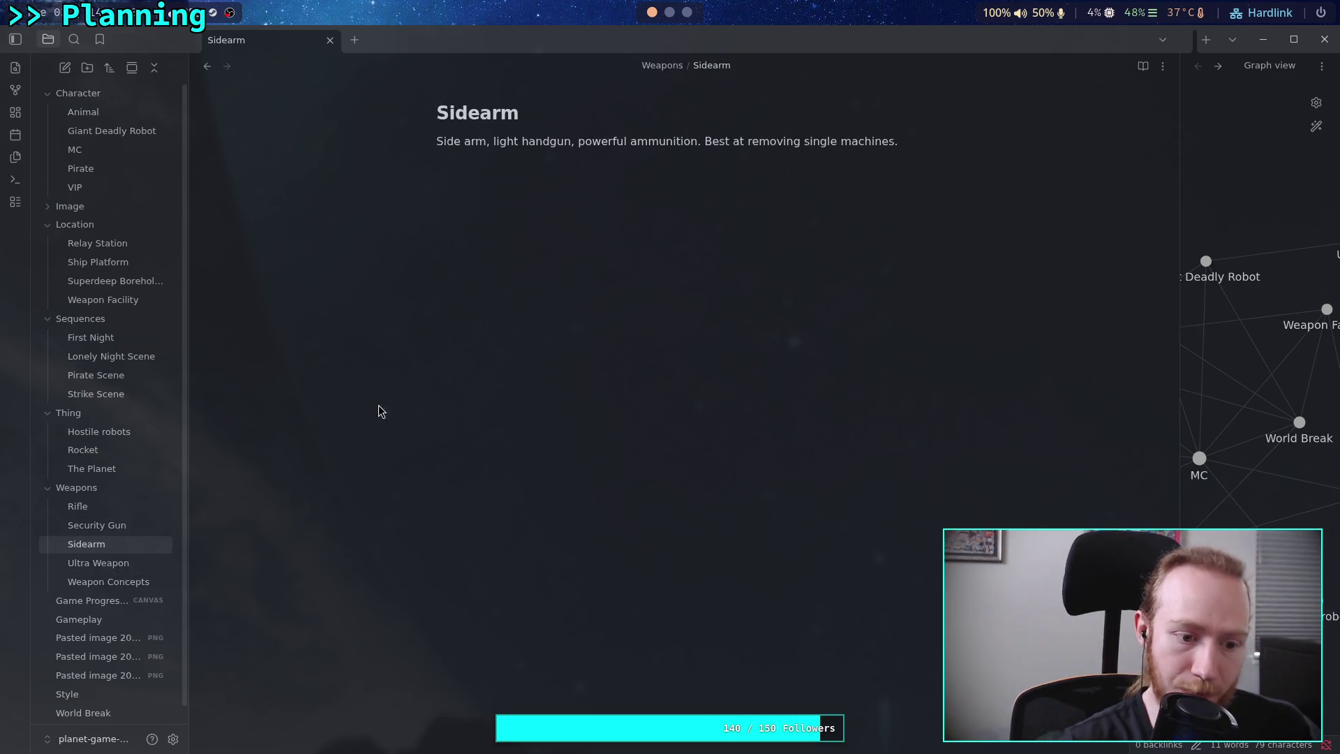
Move the Handgun section's pistol images and notes from Weapon Concepts into Sidearm.
click(105, 584)
scroll(479, 488, down, 2)
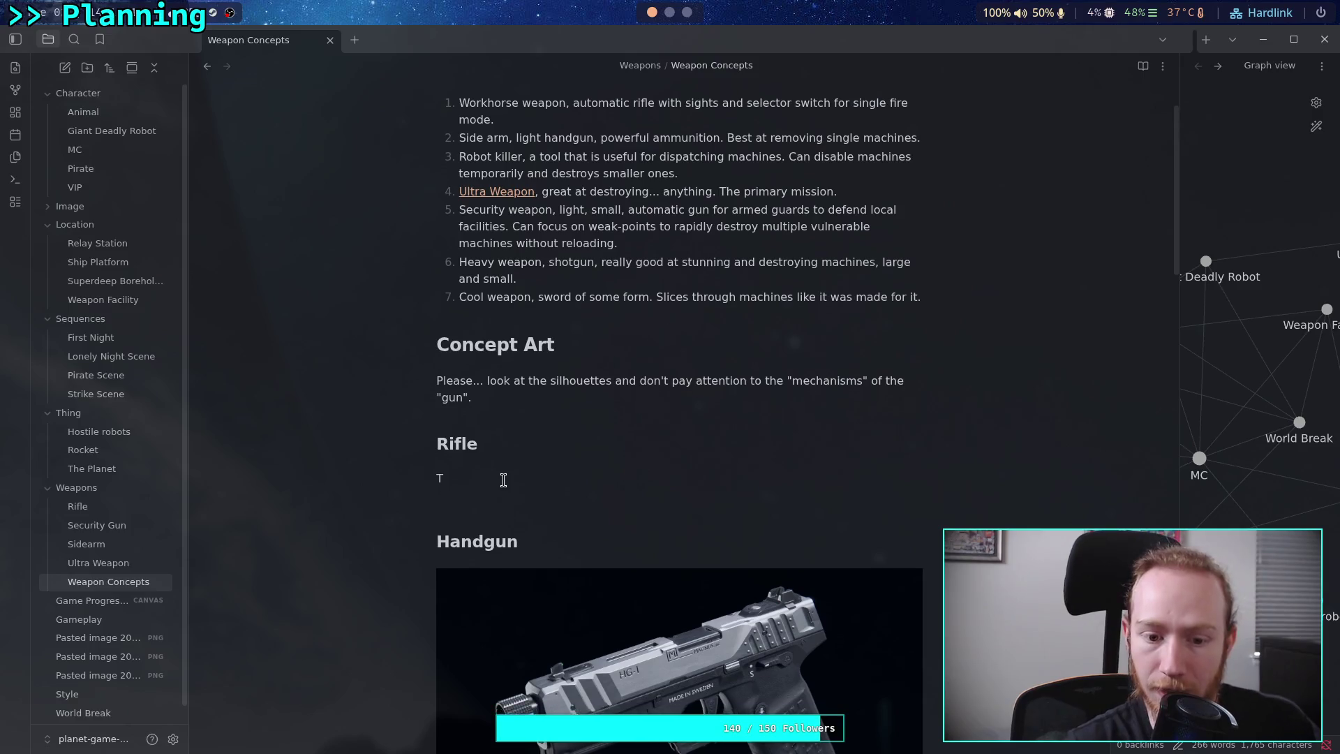
scroll(503, 480, down, 2)
drag(439, 385, 522, 380)
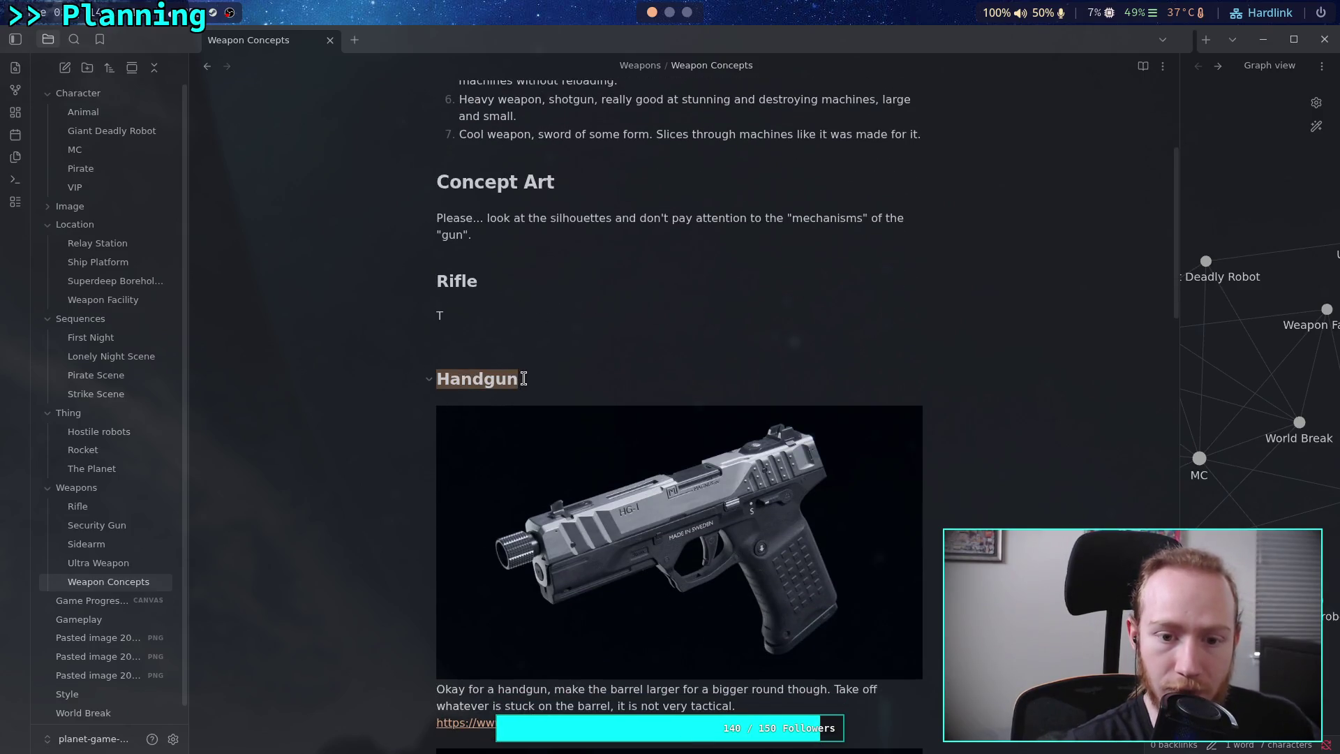
key(BackSpace)
key(BackSpace)
key(BackSpace)
mouse_move(448, 362)
mouse_down()
mouse_move(666, 504)
mouse_move(751, 602)
mouse_up()
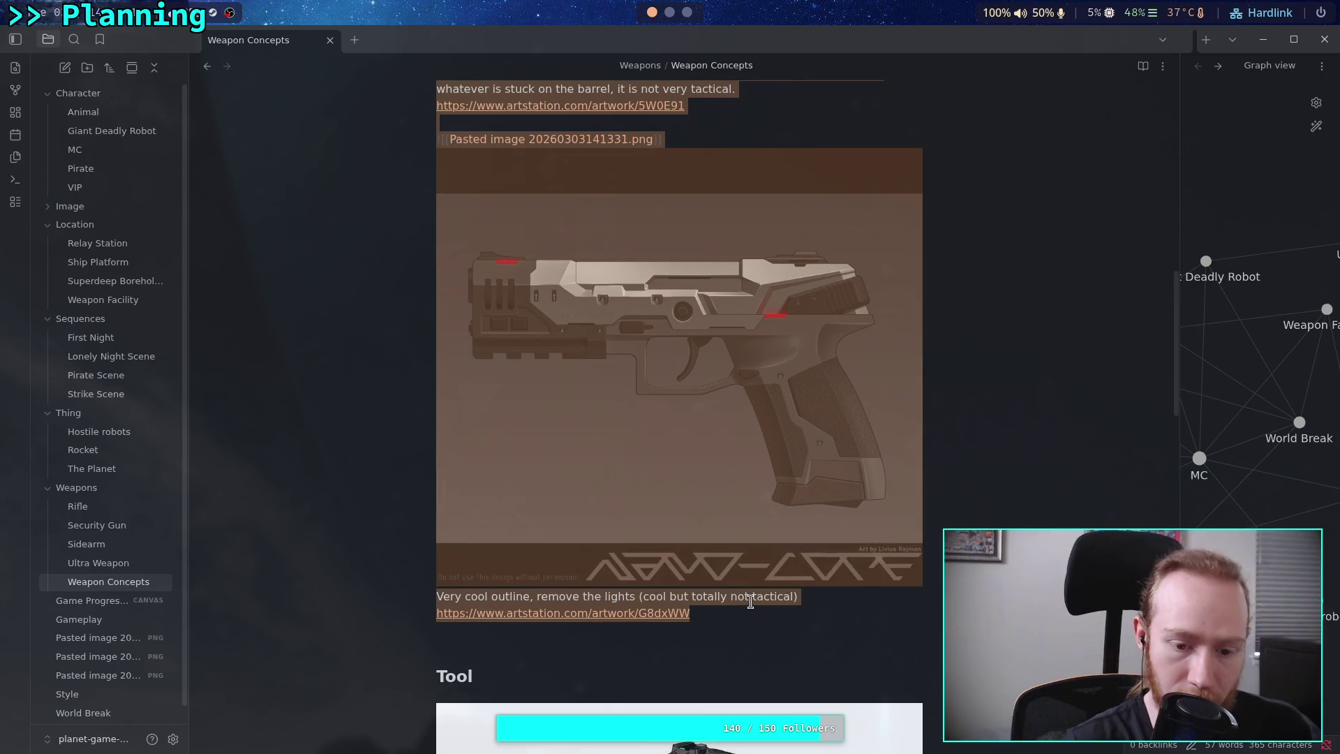
key(BackSpace)
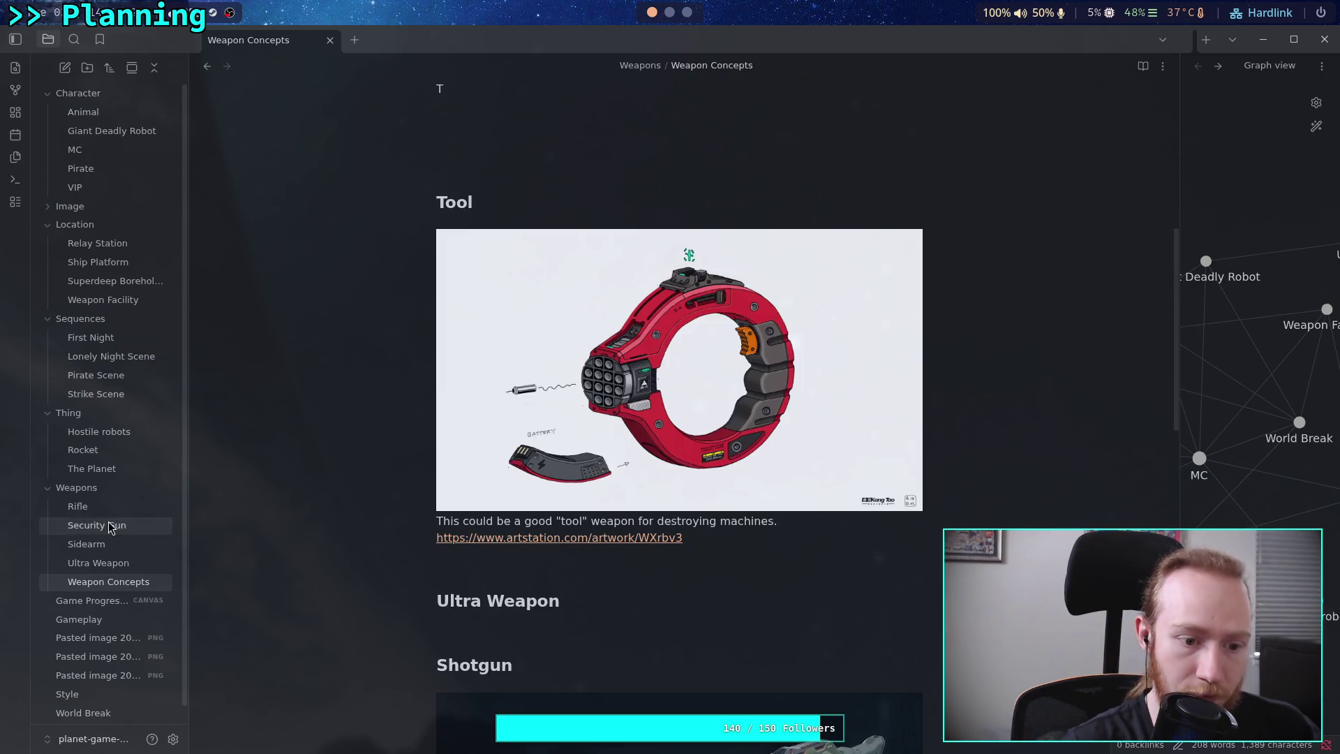
click(115, 549)
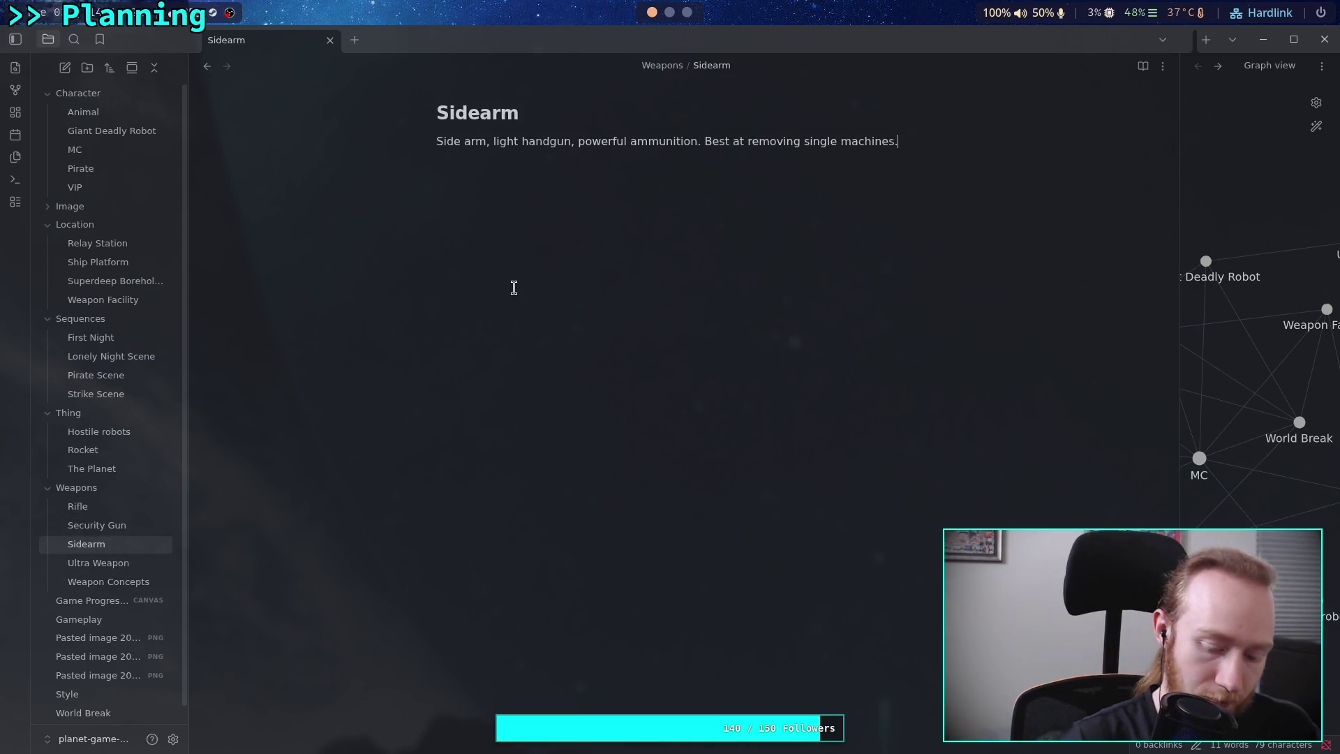
key(Return)
key(Return)
key(ctrl+v)
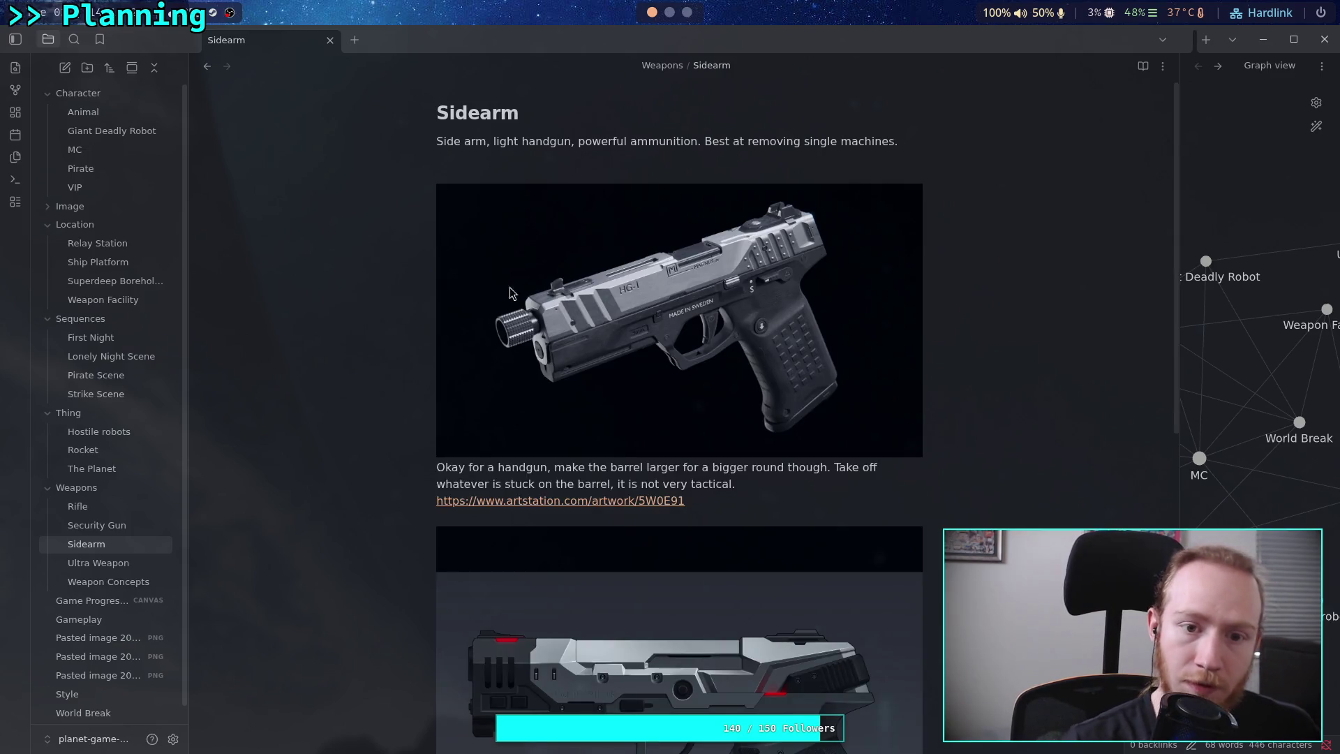
Add a '# Concept Art' heading above the pistol images, with a blank line before it.
click(453, 175)
text(#)
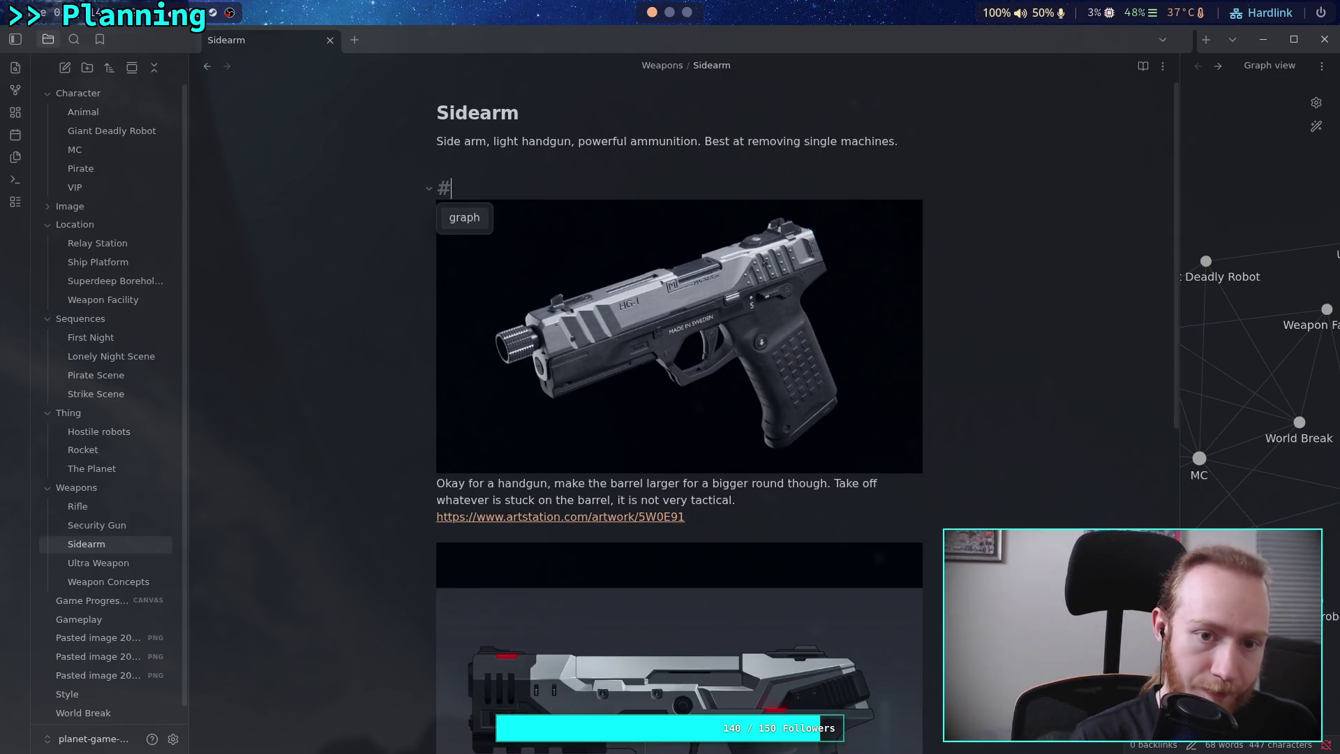
text( Conce)
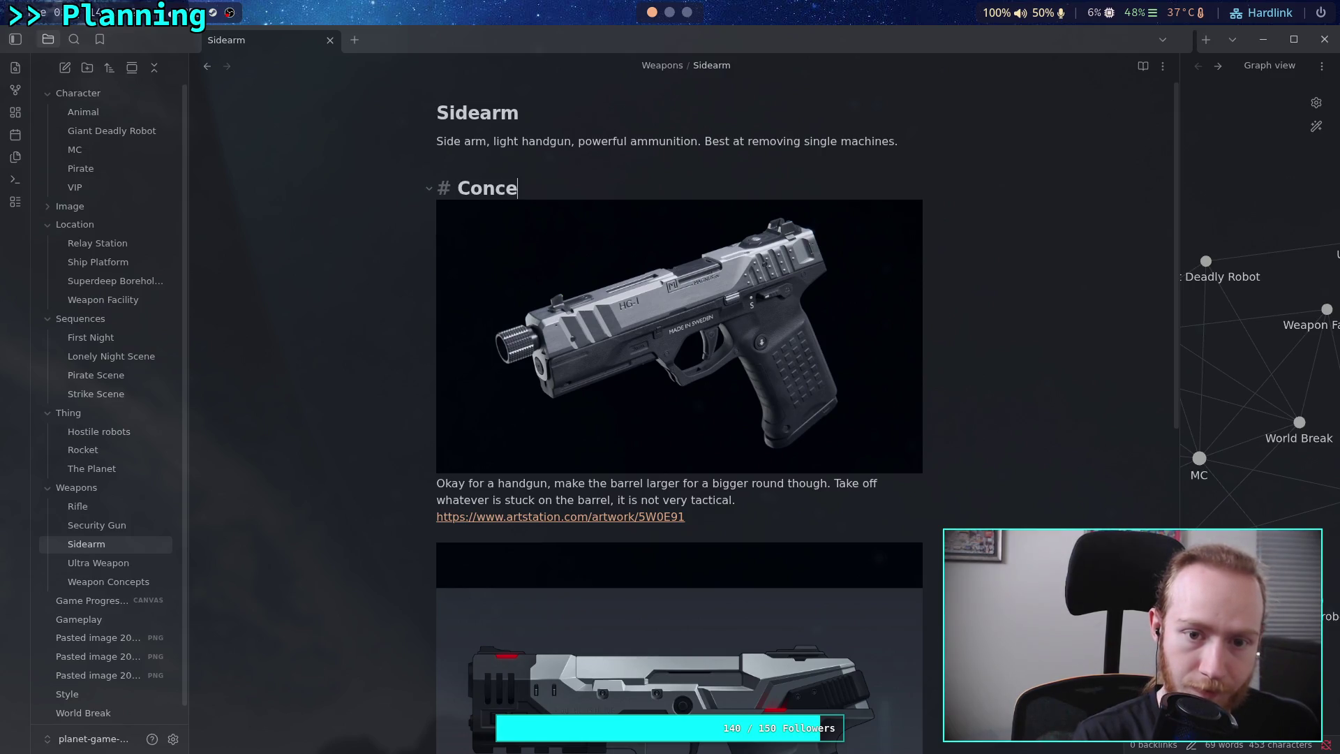
text(pt Art)
key(Return)
click(475, 160)
key(Return)
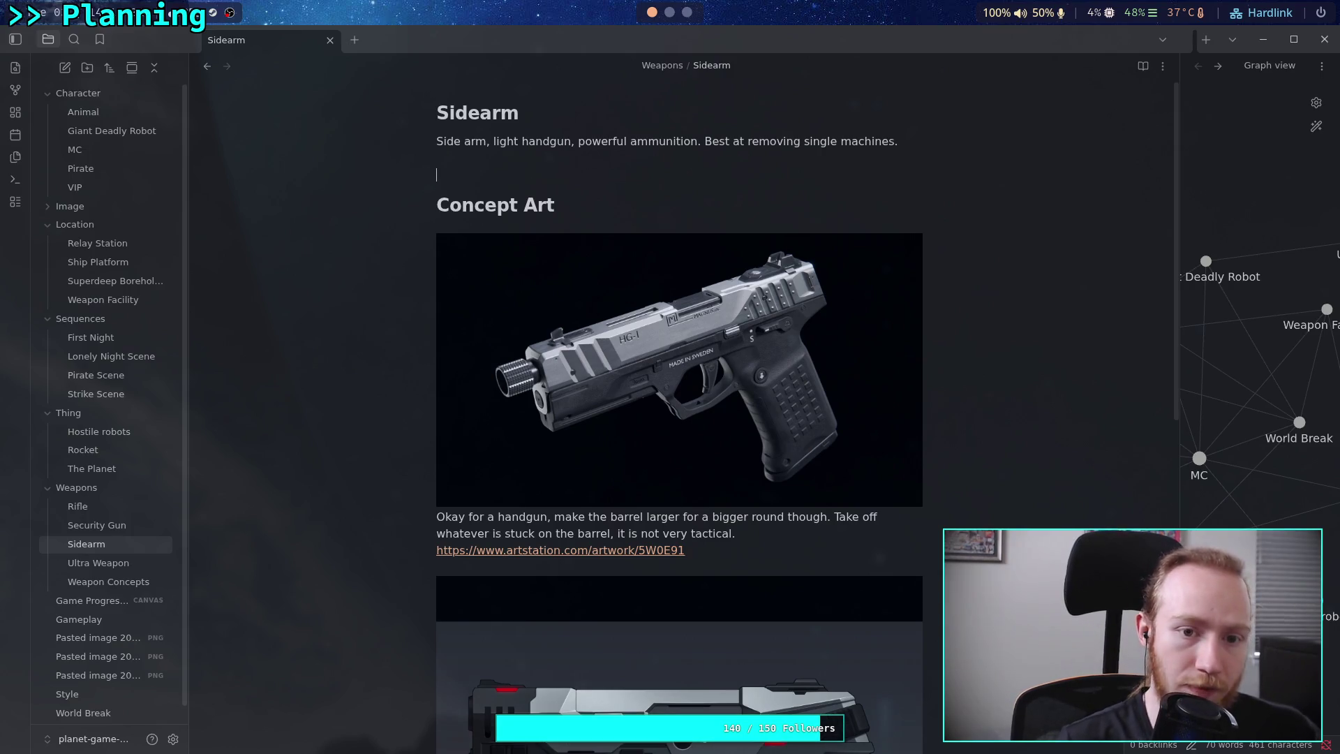
key(Delete)
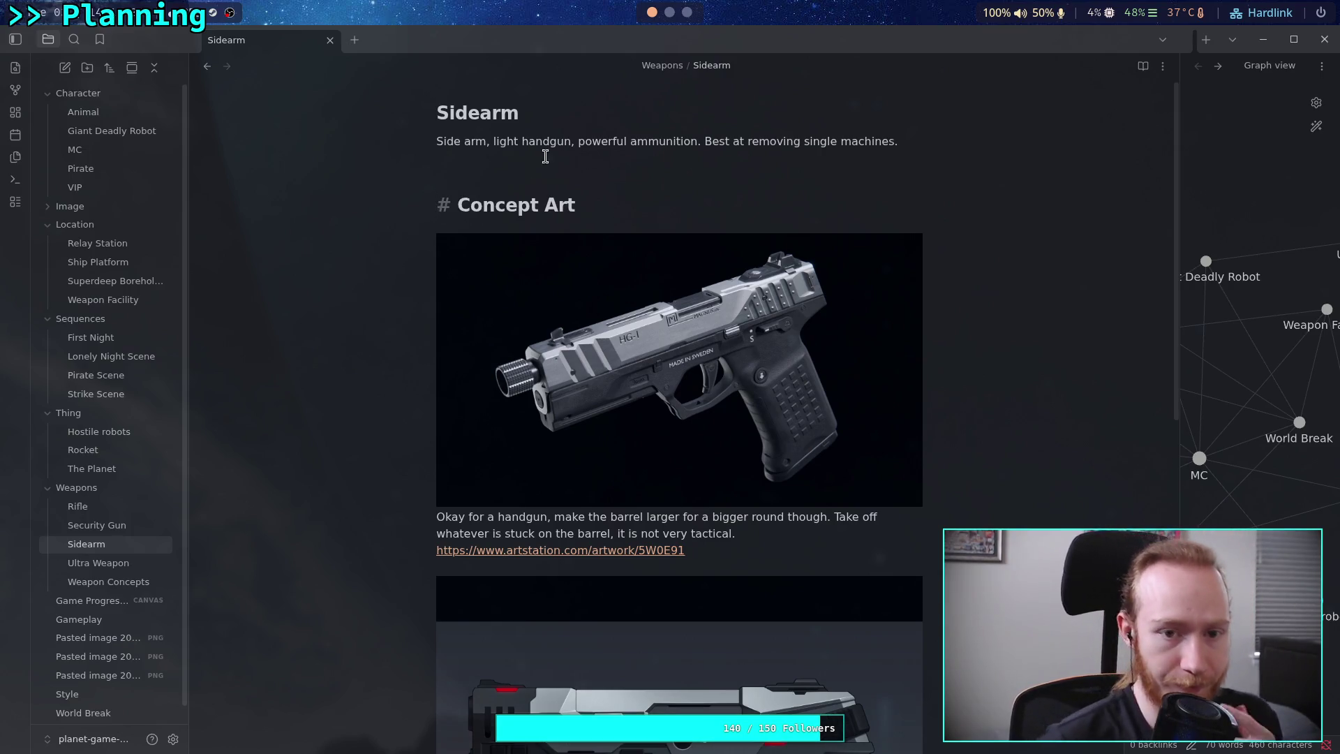
click(117, 512)
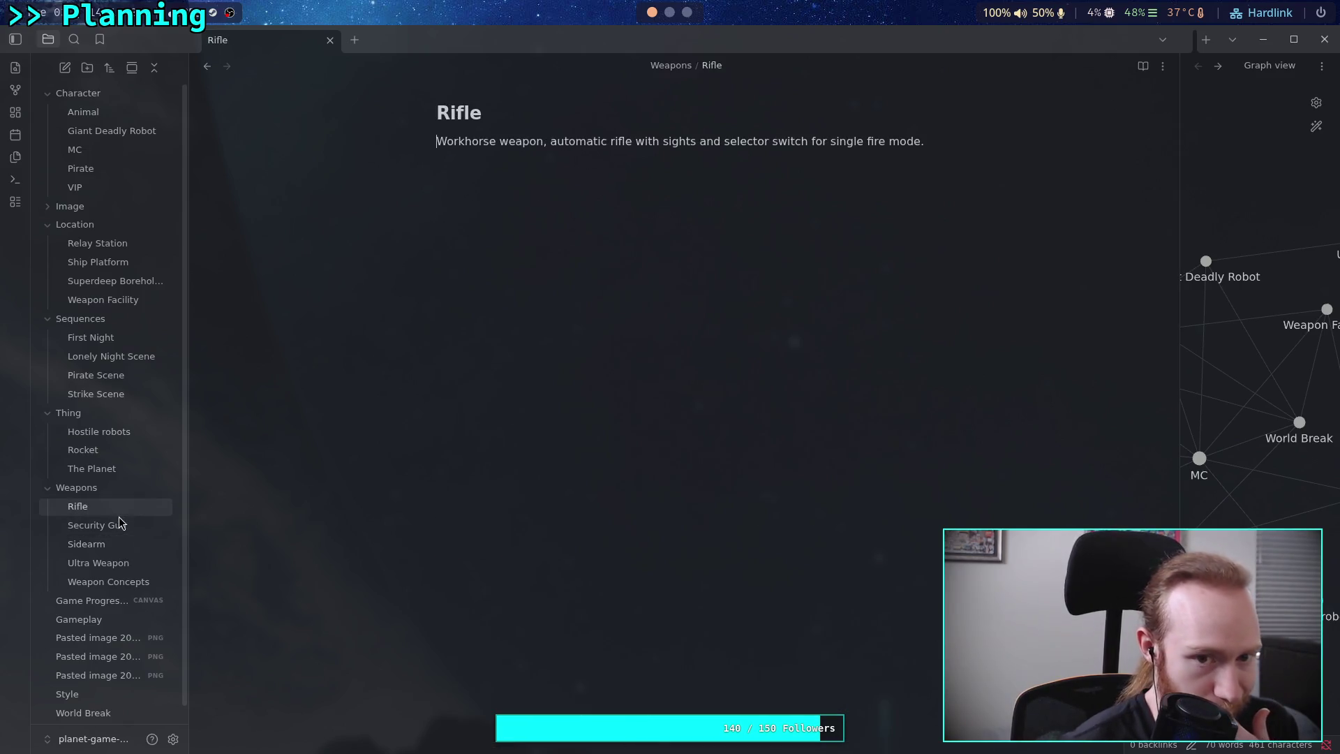
Add a '# Concept Art' heading below the Rifle note's description.
click(570, 333)
key(Return)
text(#)
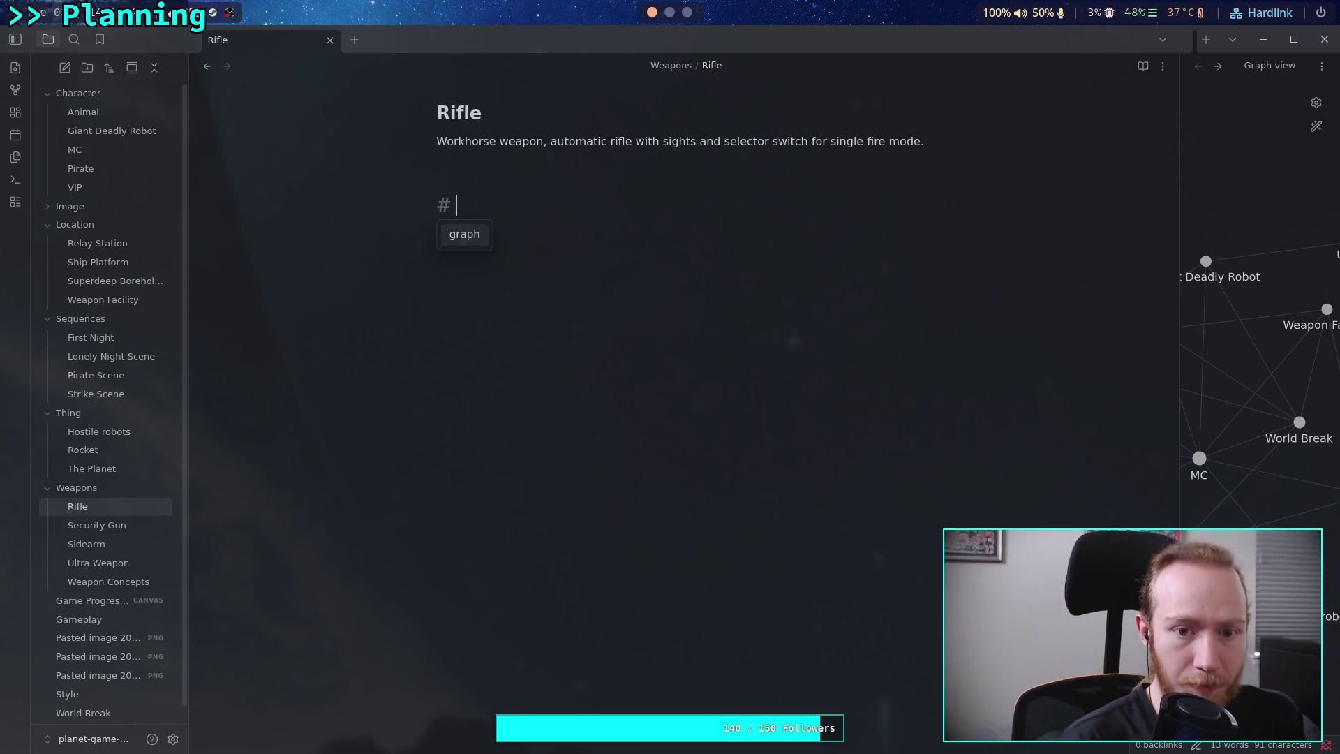
text( ConceptArt)
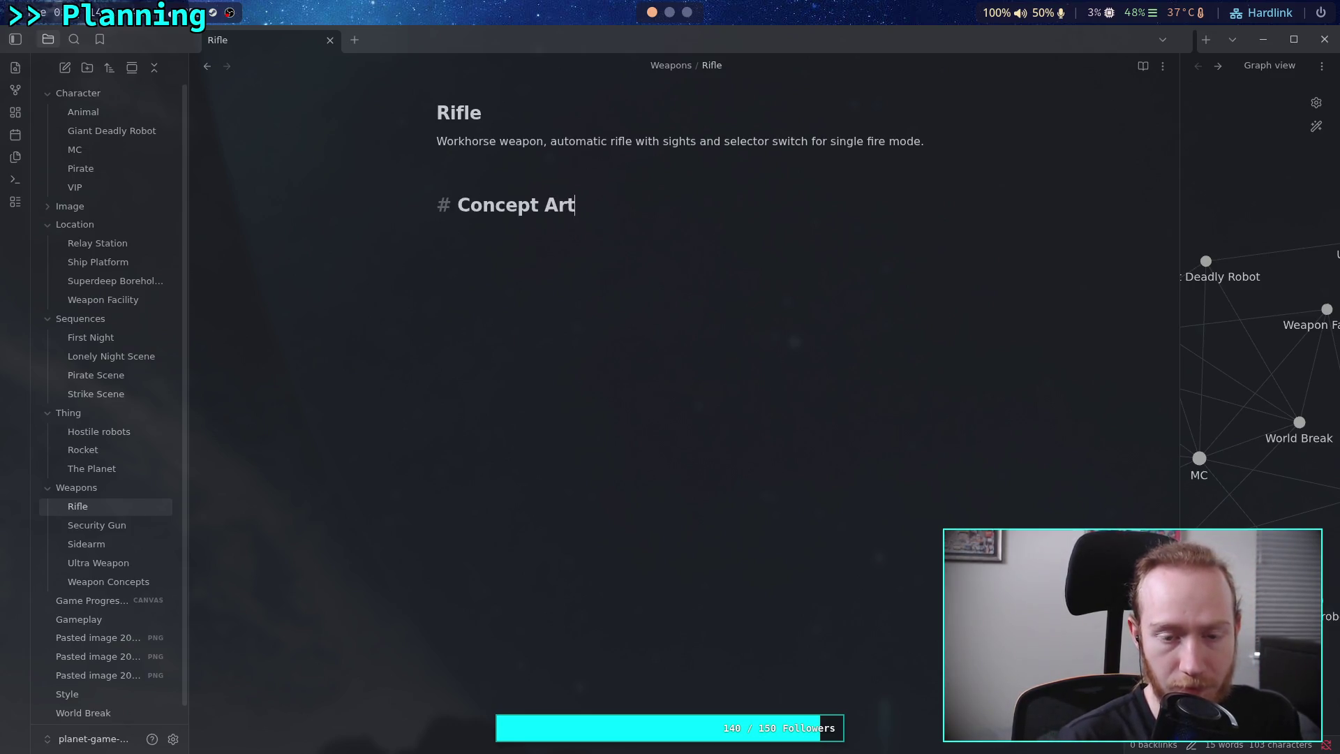
key(Return)
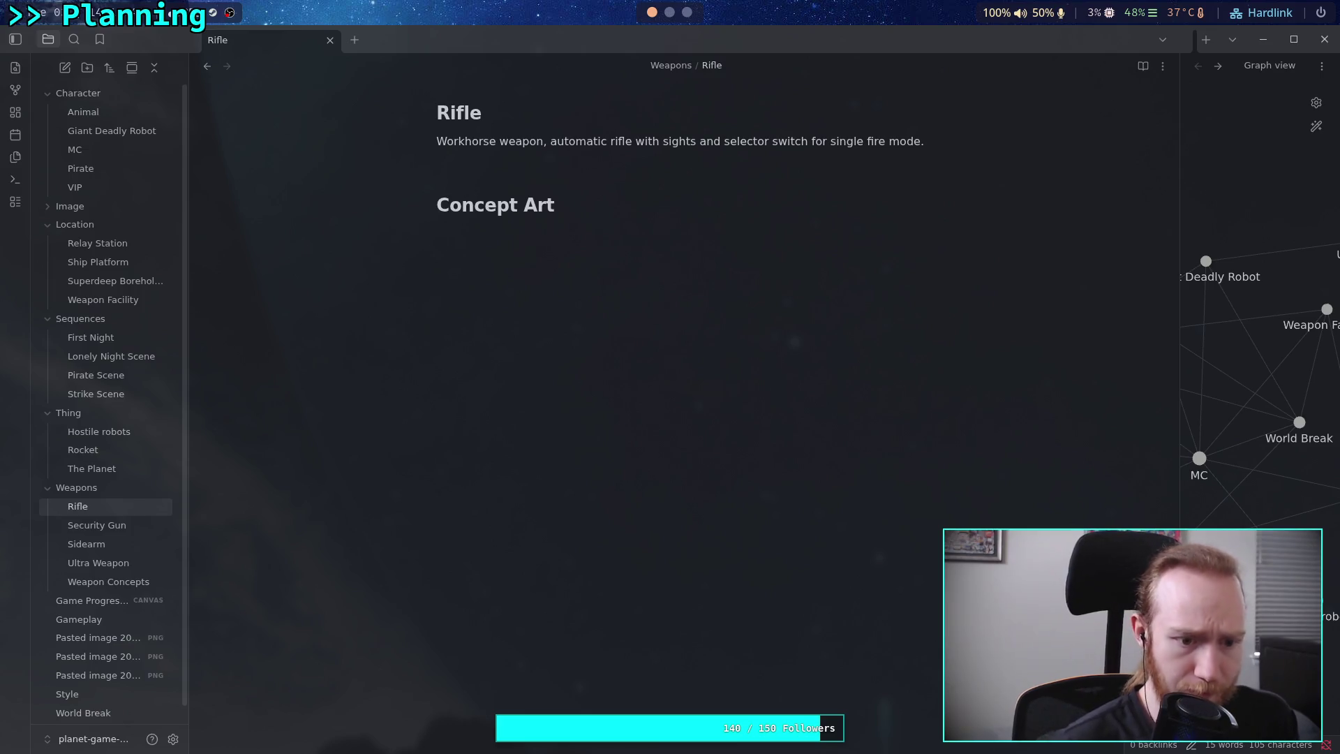
Paste the security weapon description from Weapon Concepts item 5 into the Security Gun note.
click(159, 525)
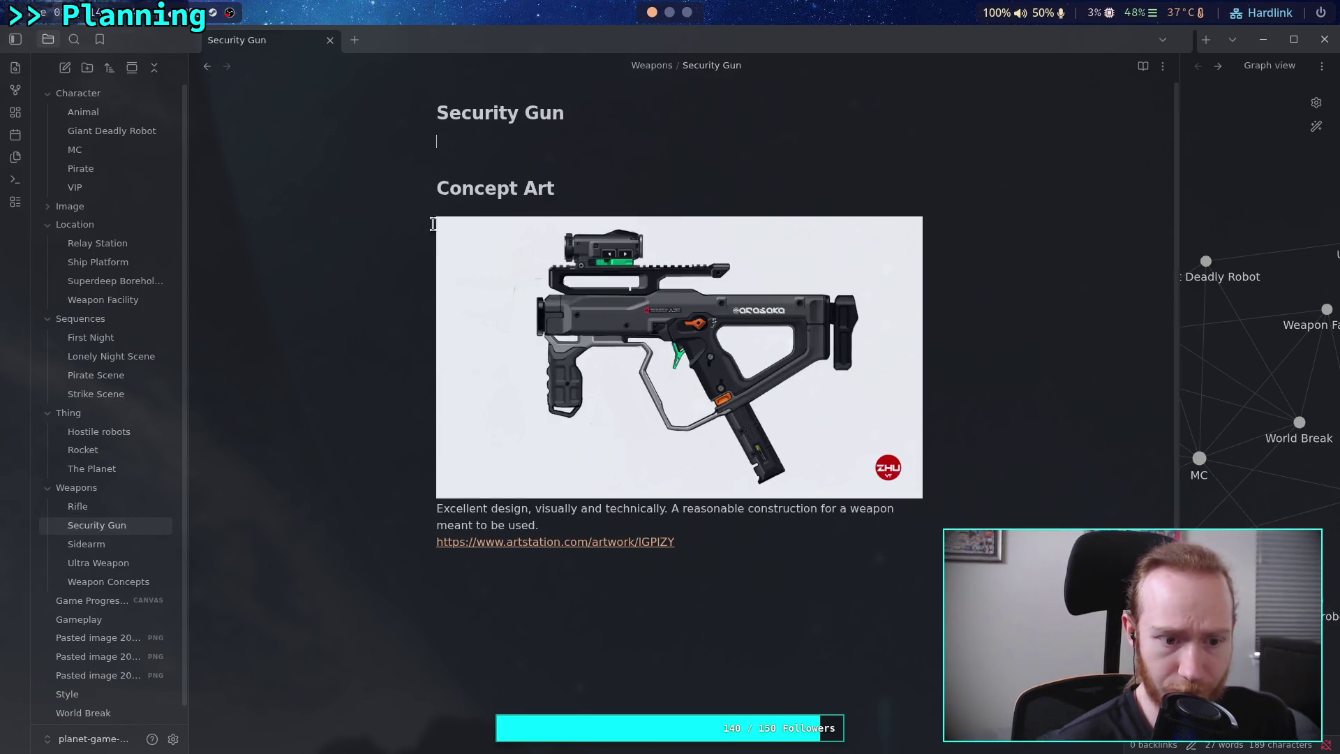
click(160, 581)
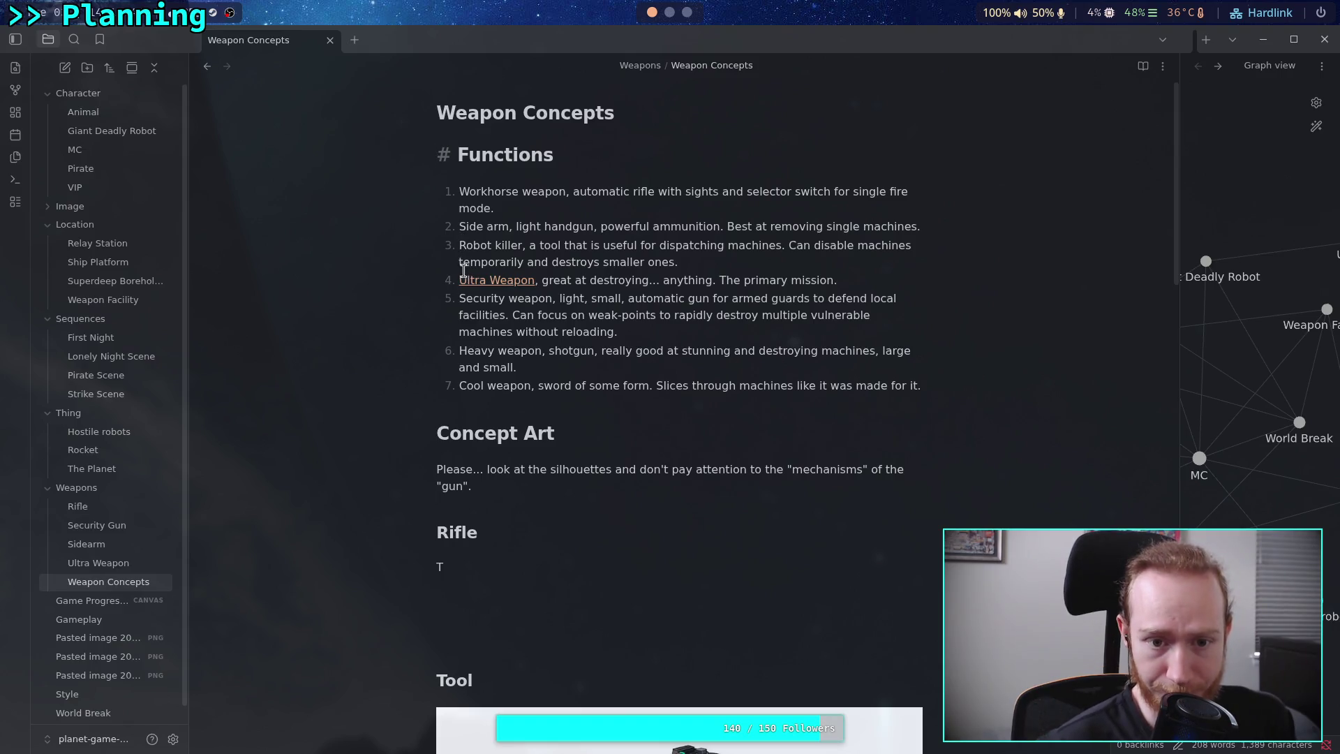
mouse_move(460, 298)
mouse_down()
mouse_move(536, 300)
mouse_move(616, 333)
mouse_up()
key(ctrl+c)
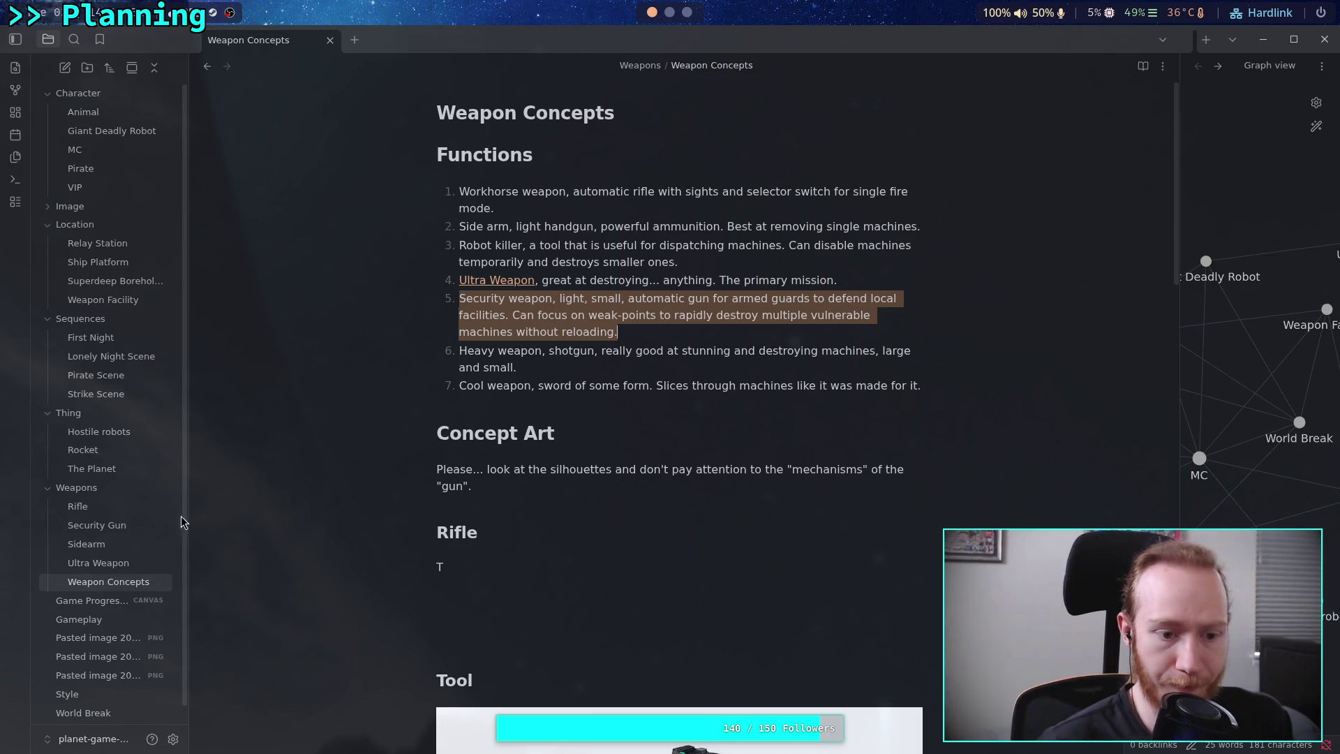
key(ctrl+alt+Left)
key(ctrl+v)
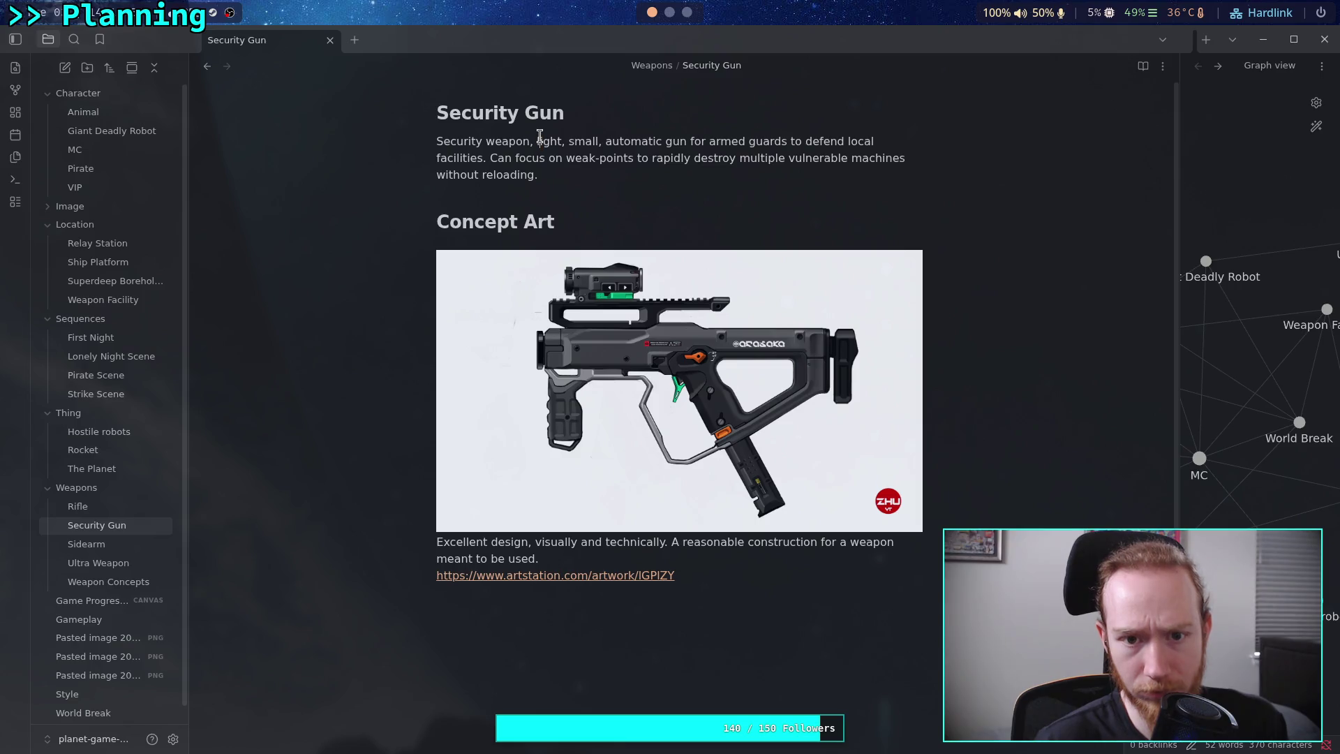
drag(541, 139, 439, 144)
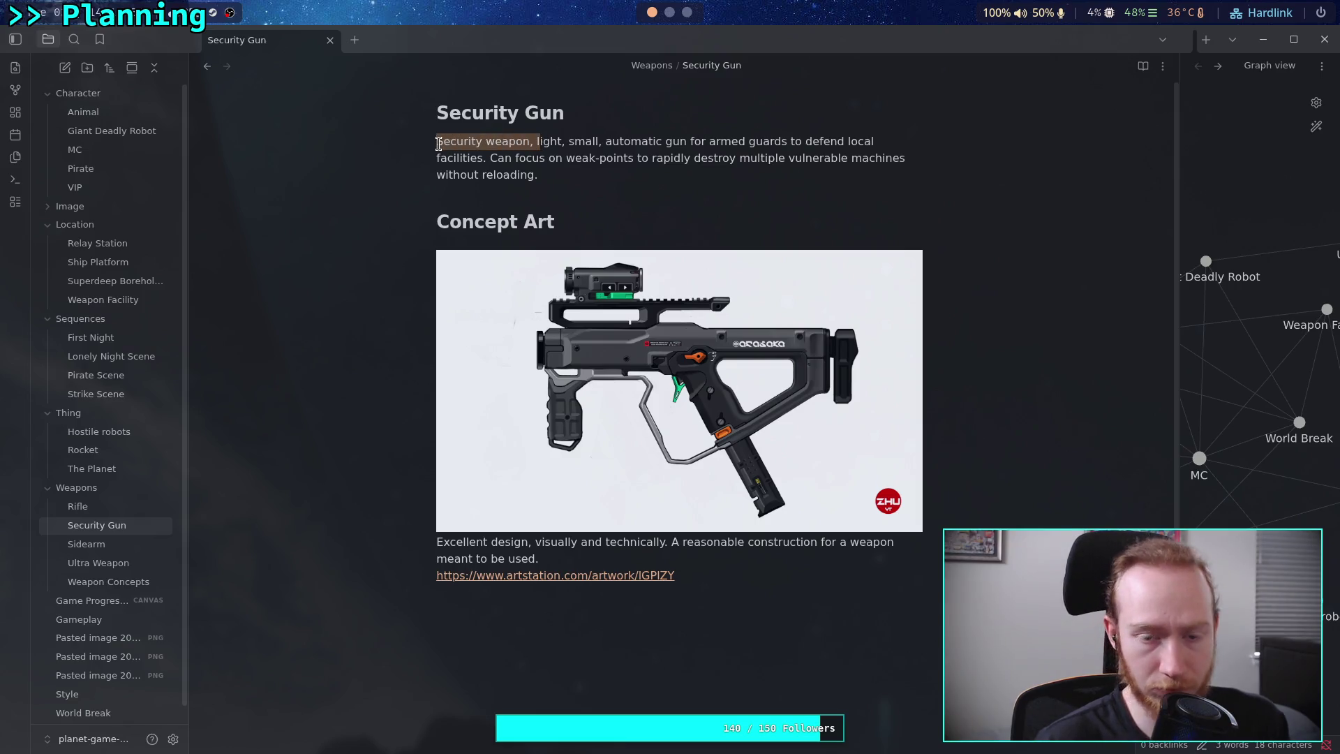
Rewrite the opening as 'Made for private security. Light, small, with a large magazine' plus firing.
click(437, 144)
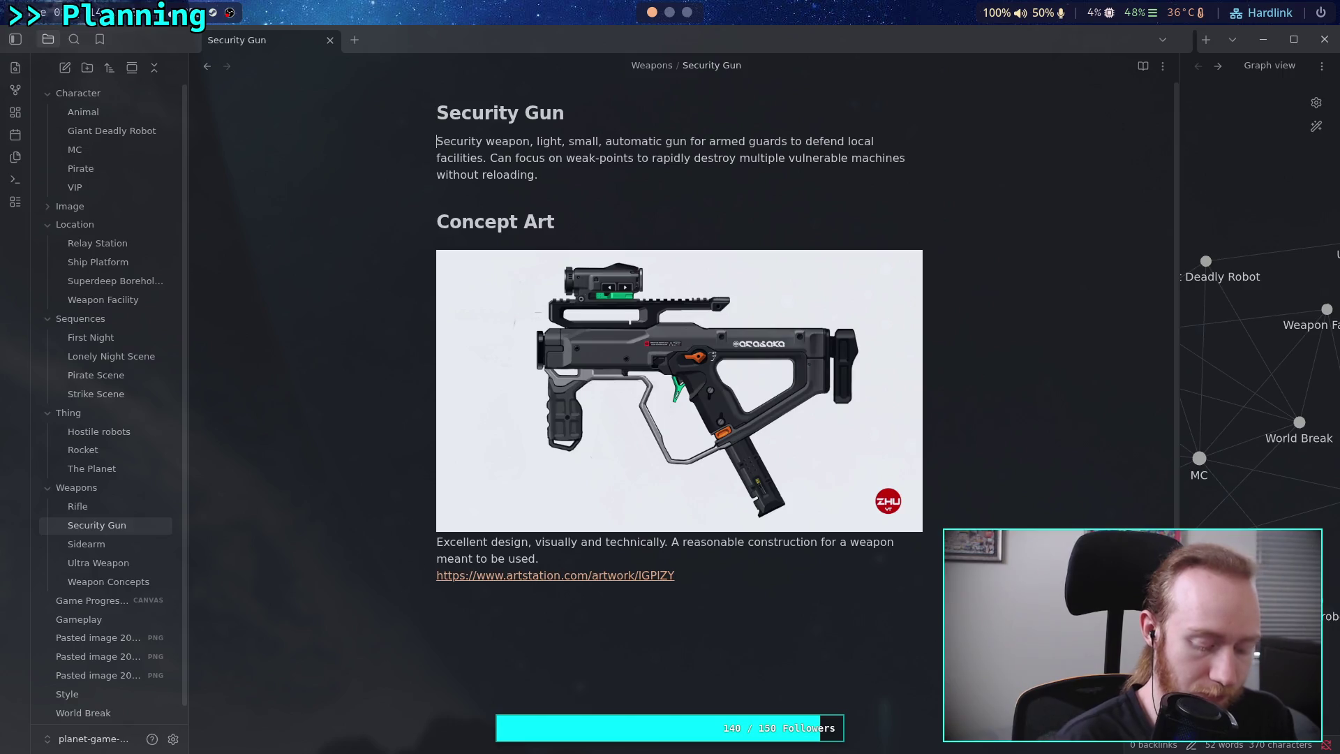
text(Made for private)
key(Delete)
text(s)
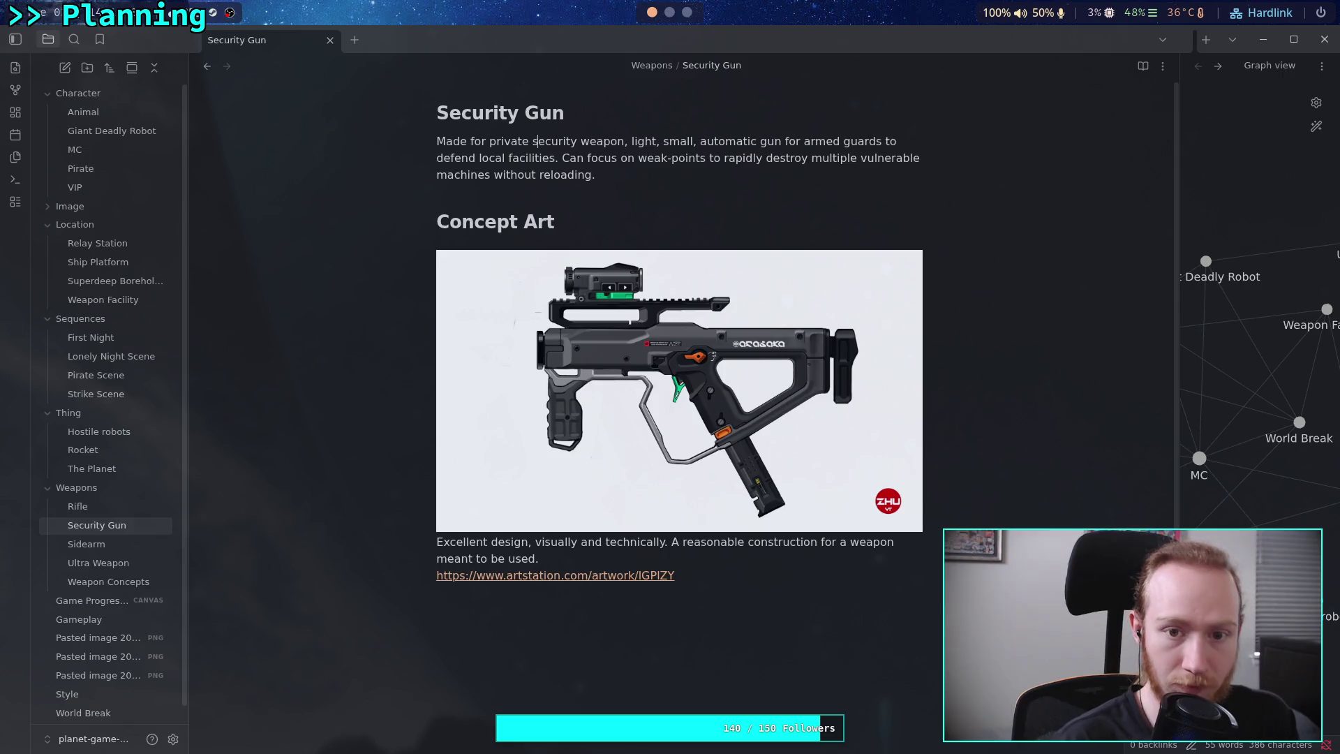
key(BackSpace)
key(Delete)
key(Delete)
key(Delete)
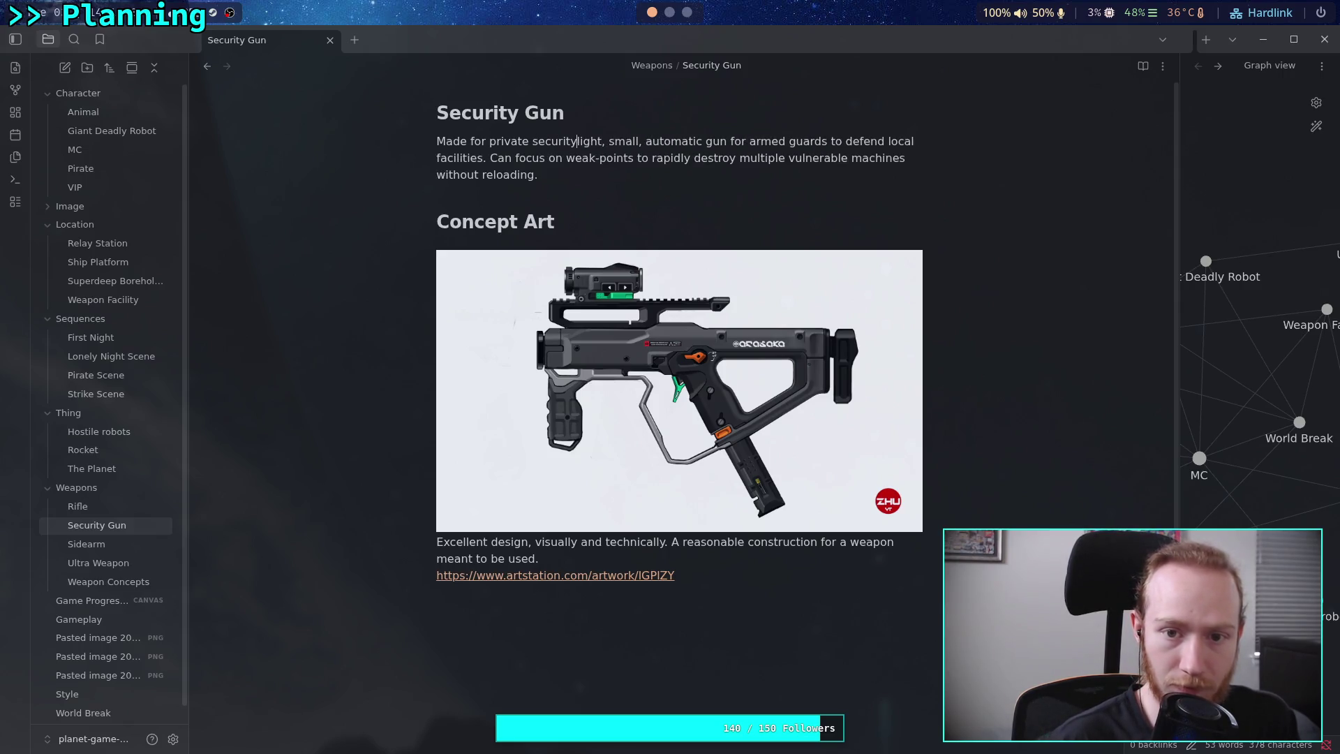
text(.)
key(Delete)
text(Light, small, )
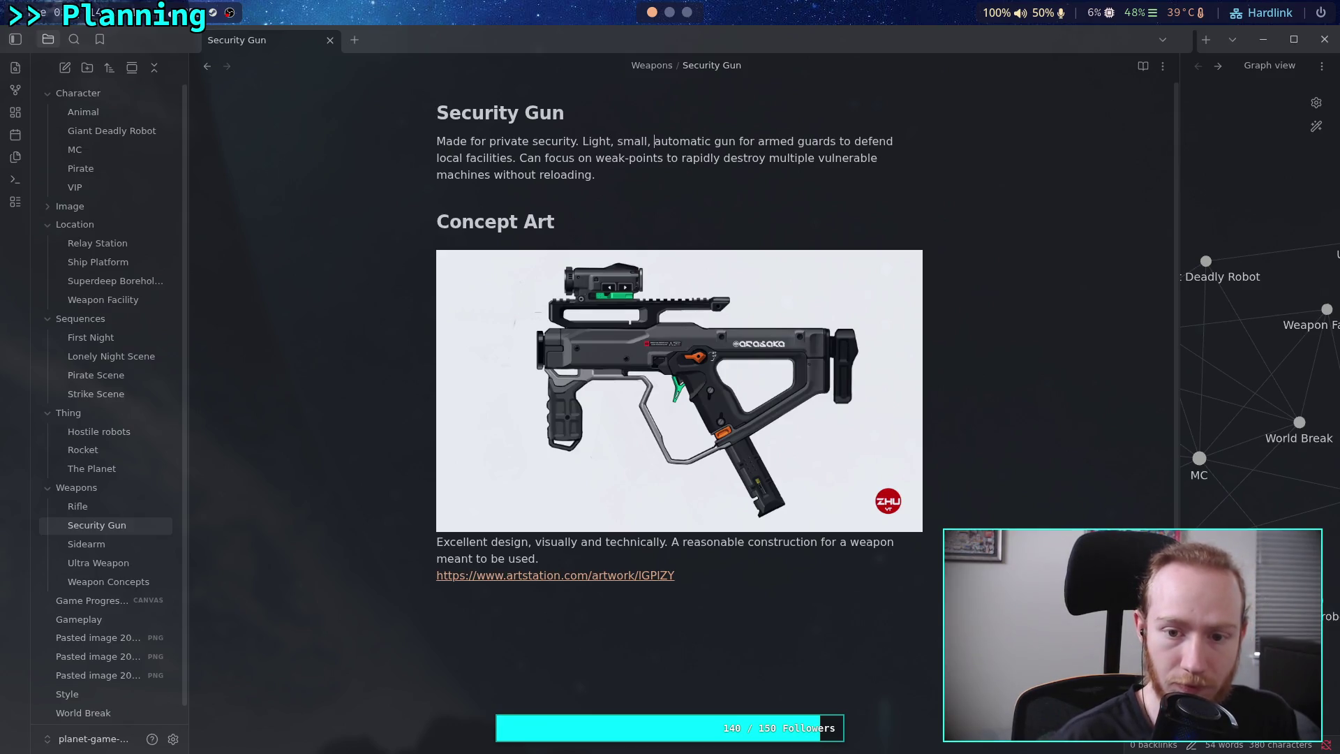
text(with a large maga)
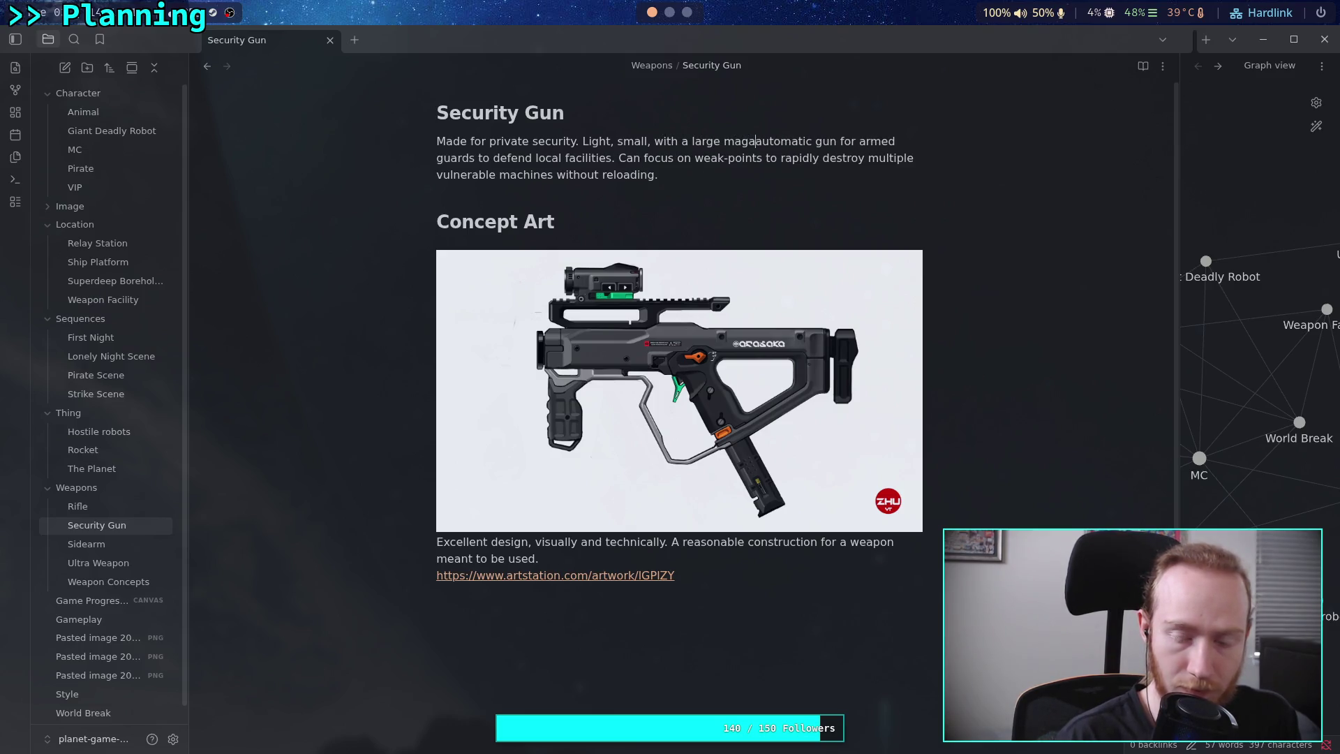
text(zine.)
key(Delete)
text(A)
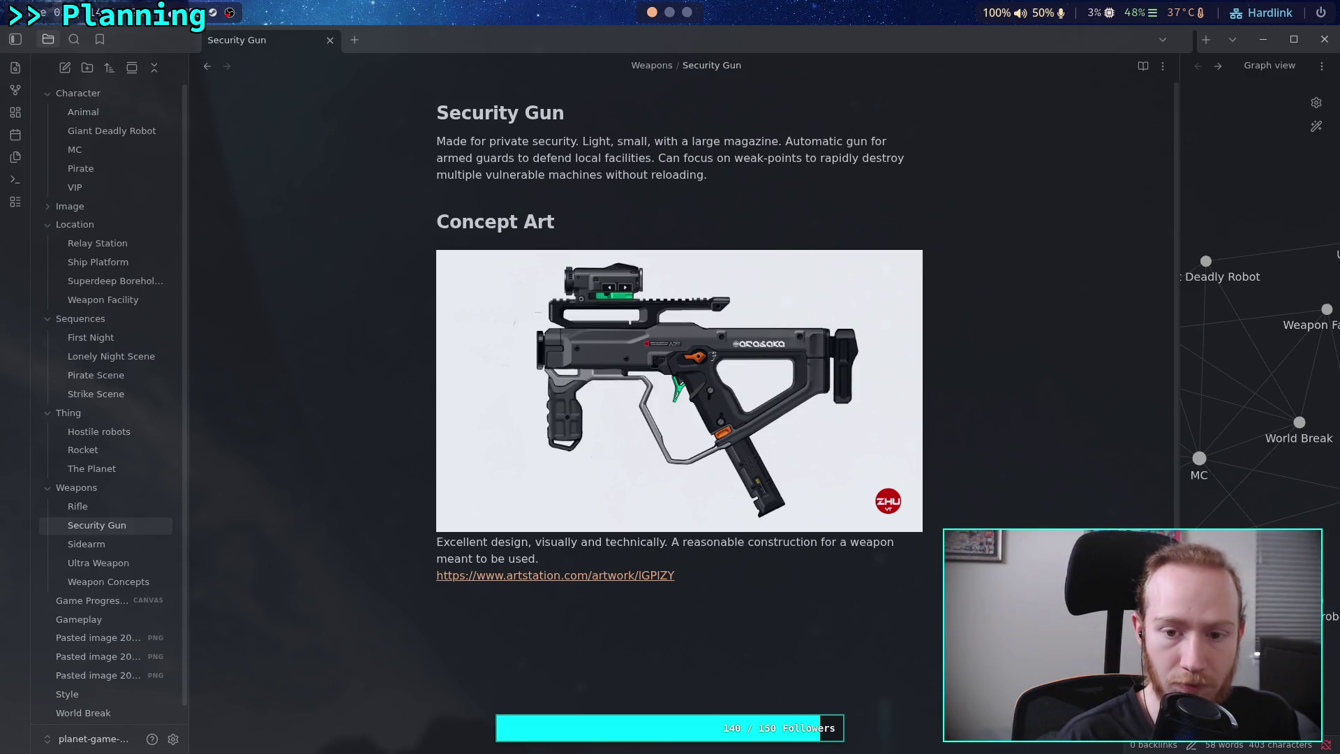
text(firing)
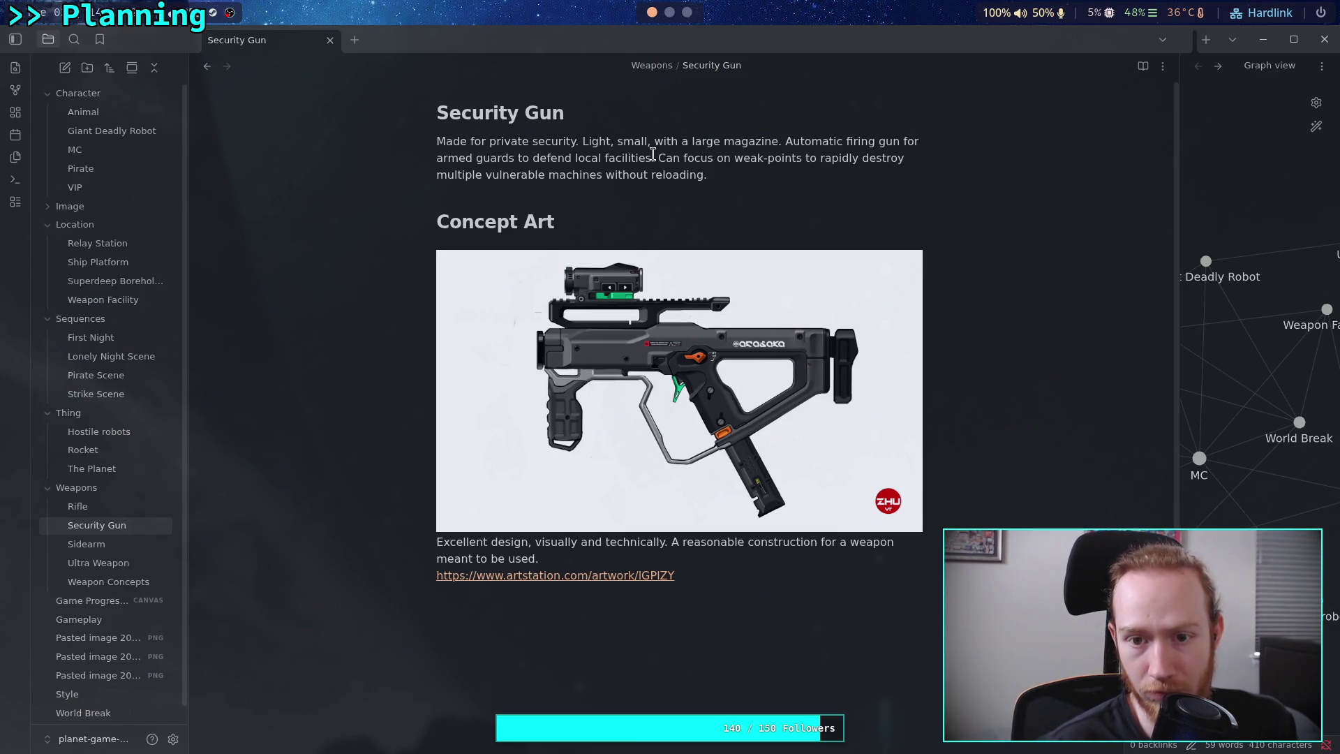
Add 'guards' after security and move 'to defend local facilities' right after it.
click(577, 142)
text(guards)
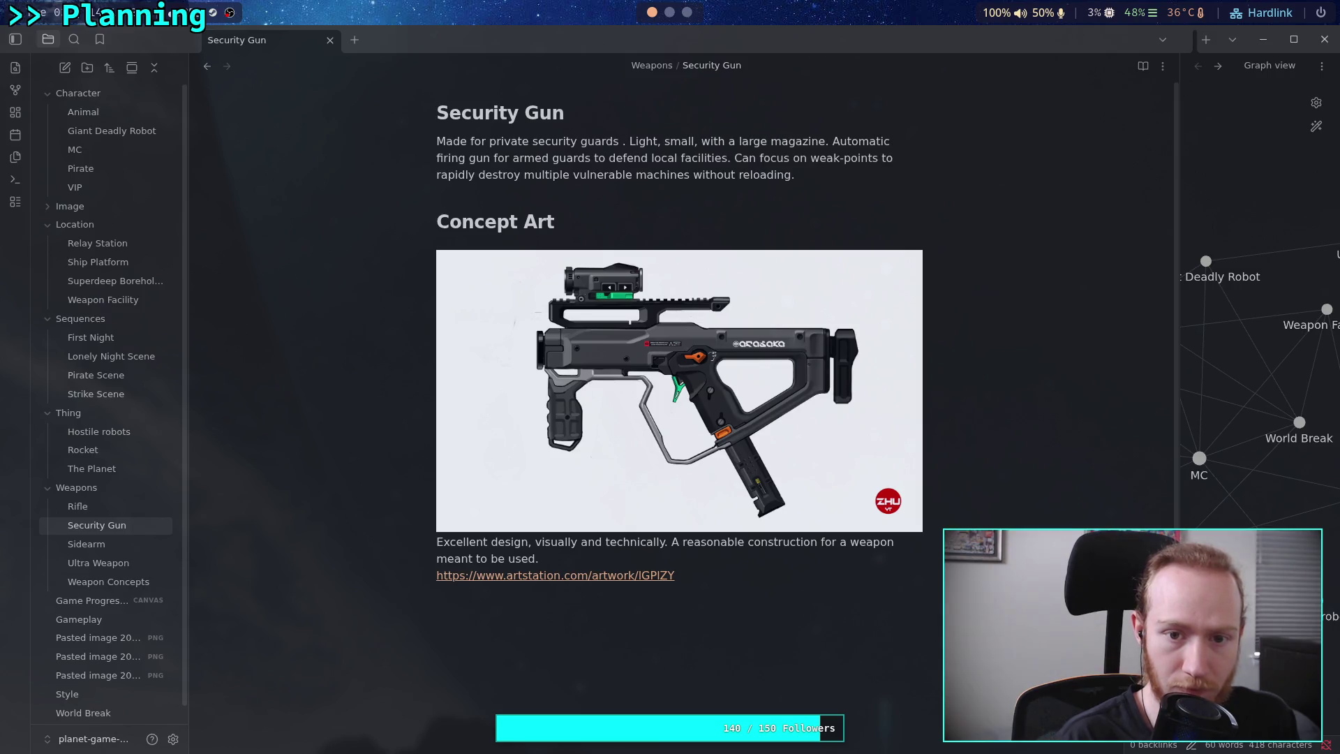
drag(594, 159, 738, 158)
key(ctrl+c)
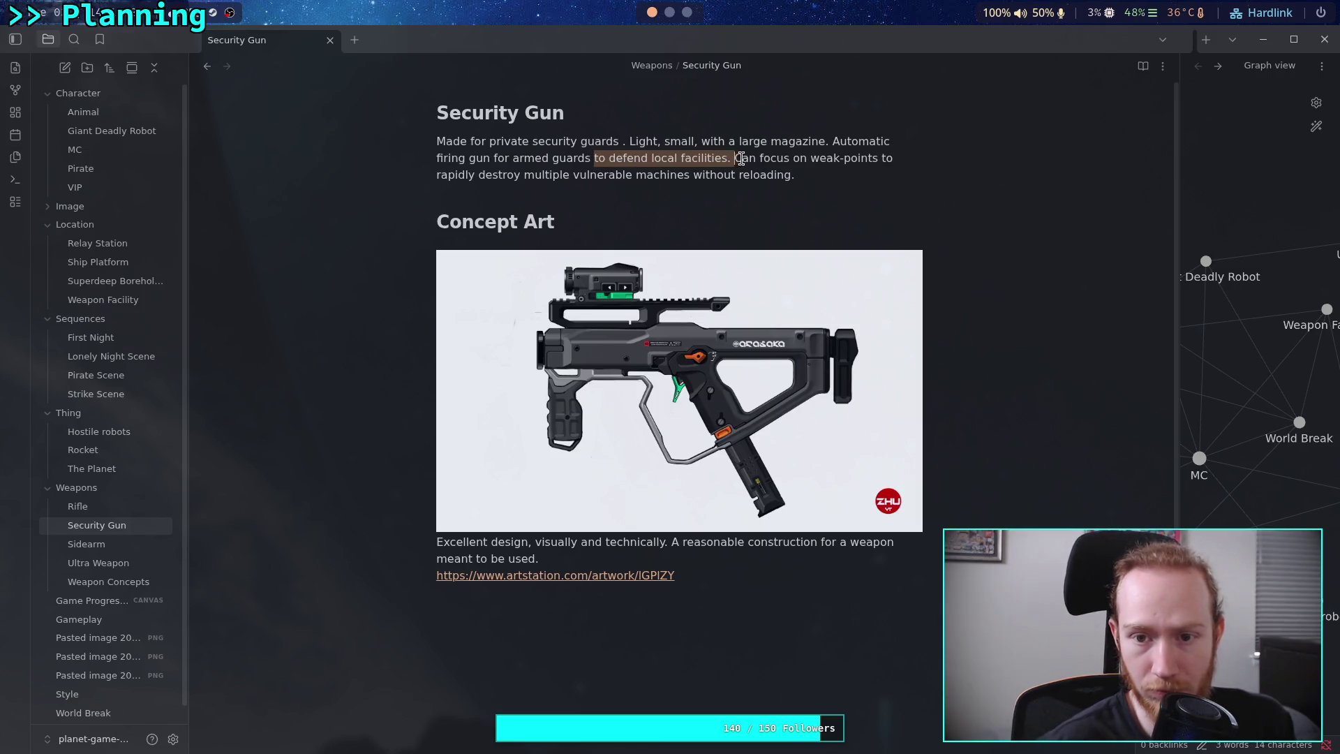
key(BackSpace)
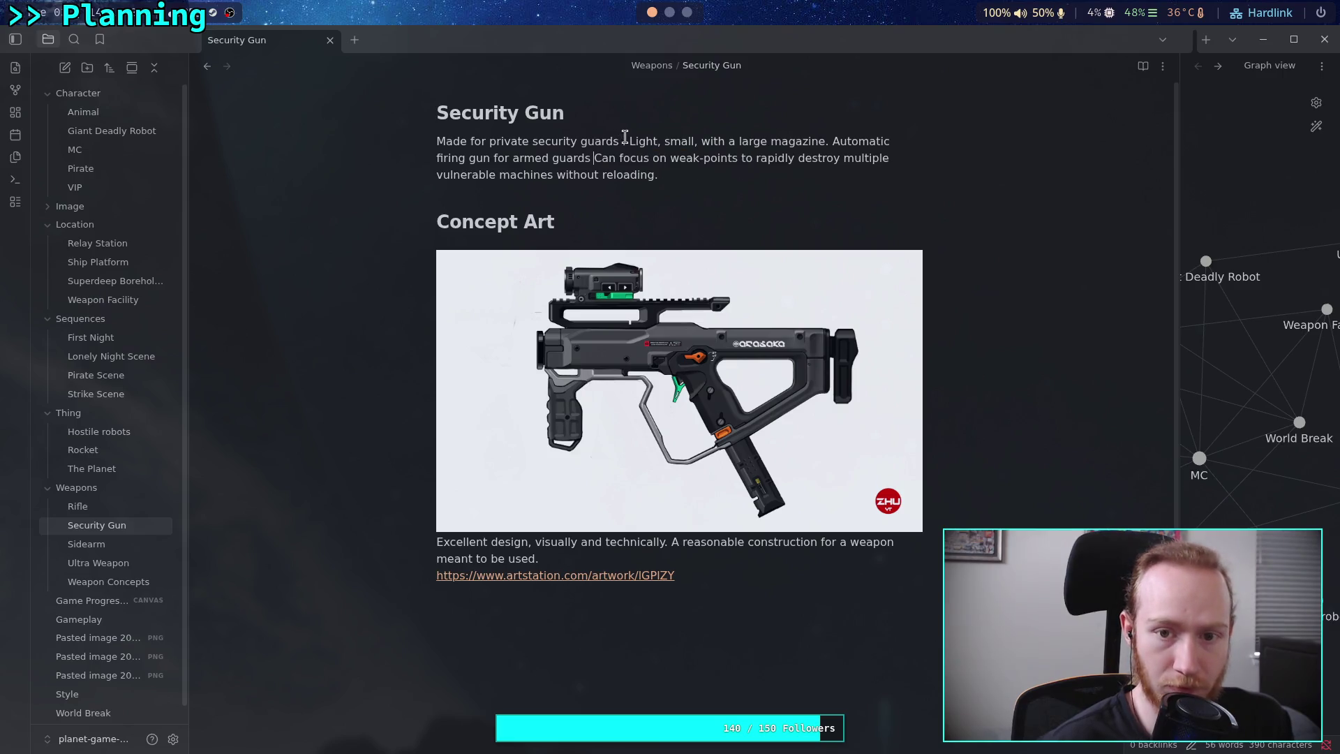
click(623, 141)
key(ctrl+v)
key(BackSpace)
key(BackSpace)
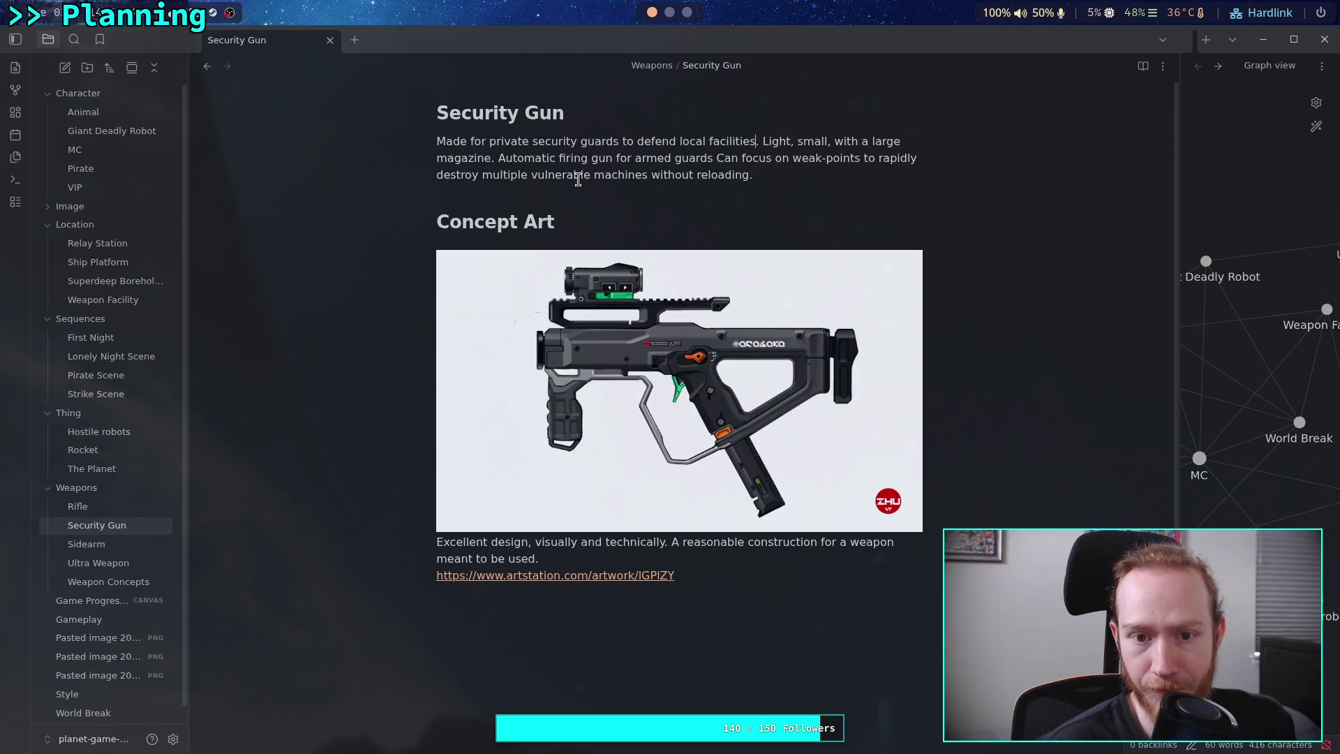
Delete 'with a' and make 'automatic firing.' continue the magazine sentence in lowercase.
drag(835, 139, 868, 134)
key(BackSpace)
key(BackSpace)
click(493, 158)
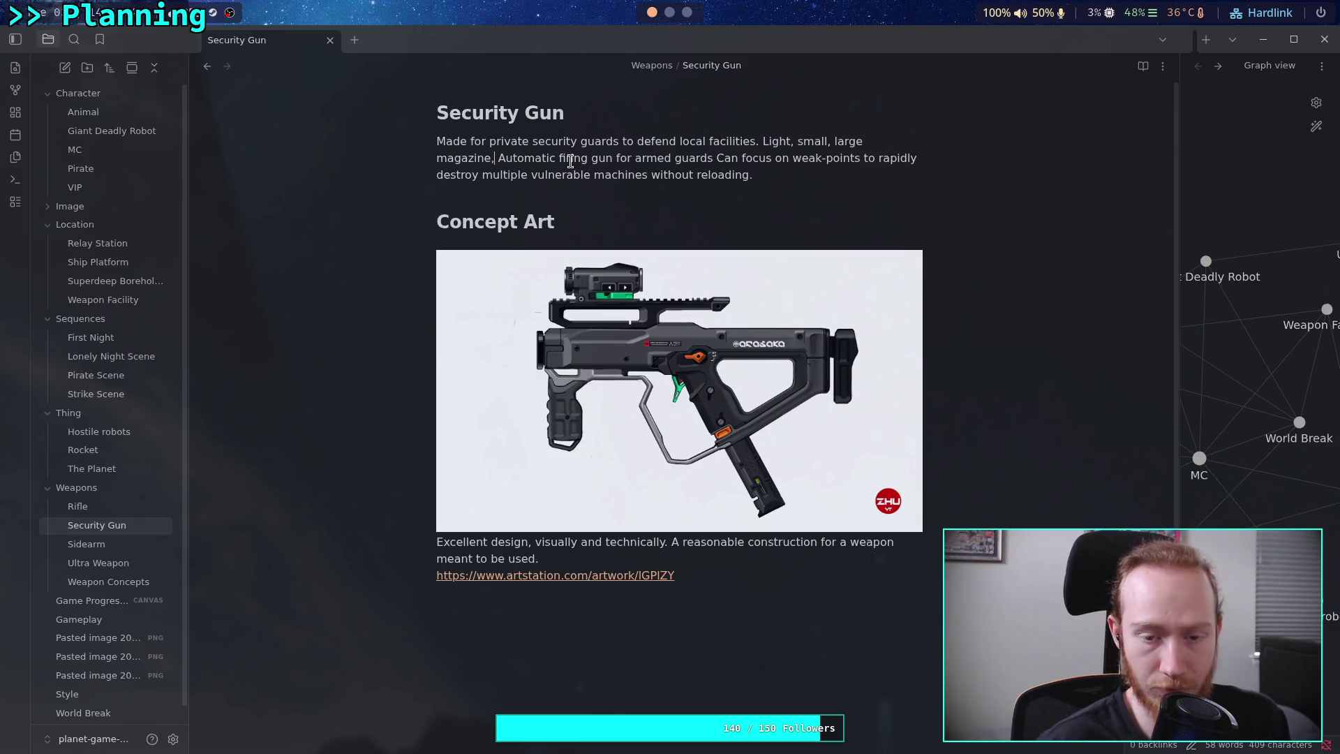
key(Delete)
text(a)
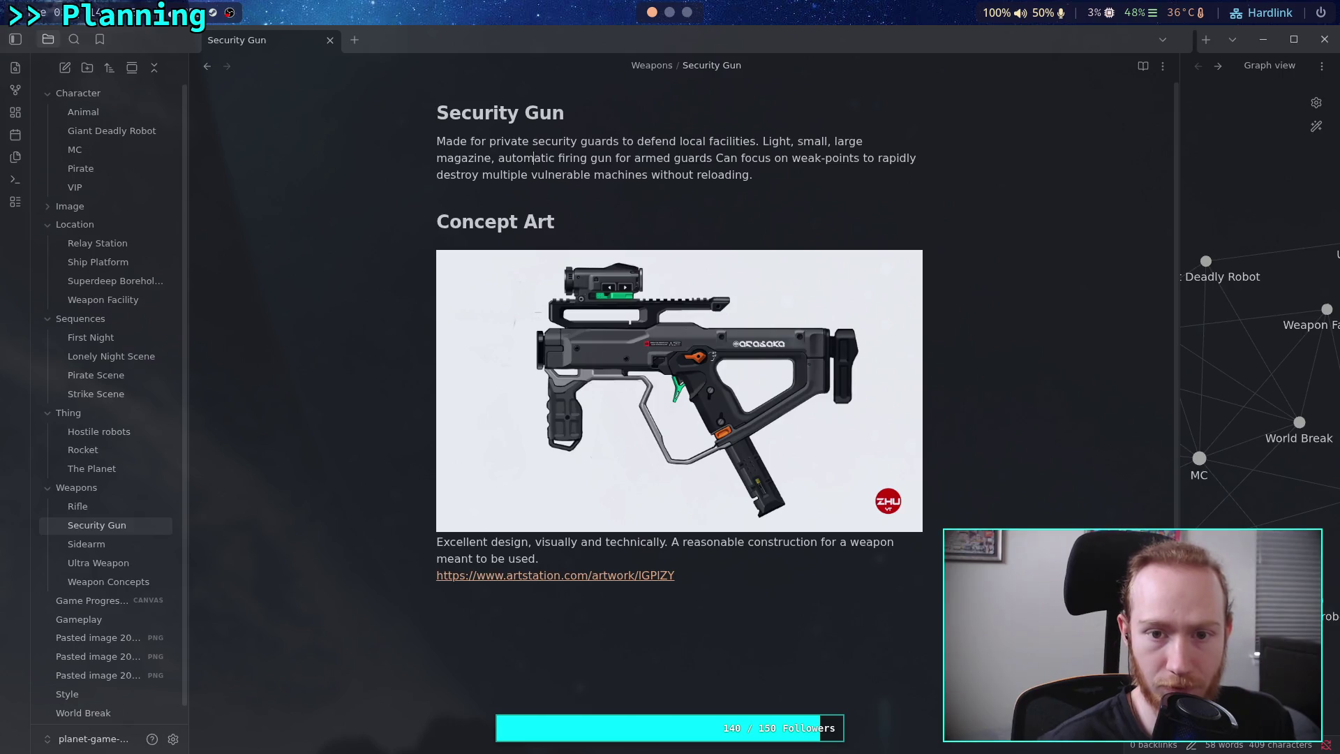
click(587, 158)
text(.)
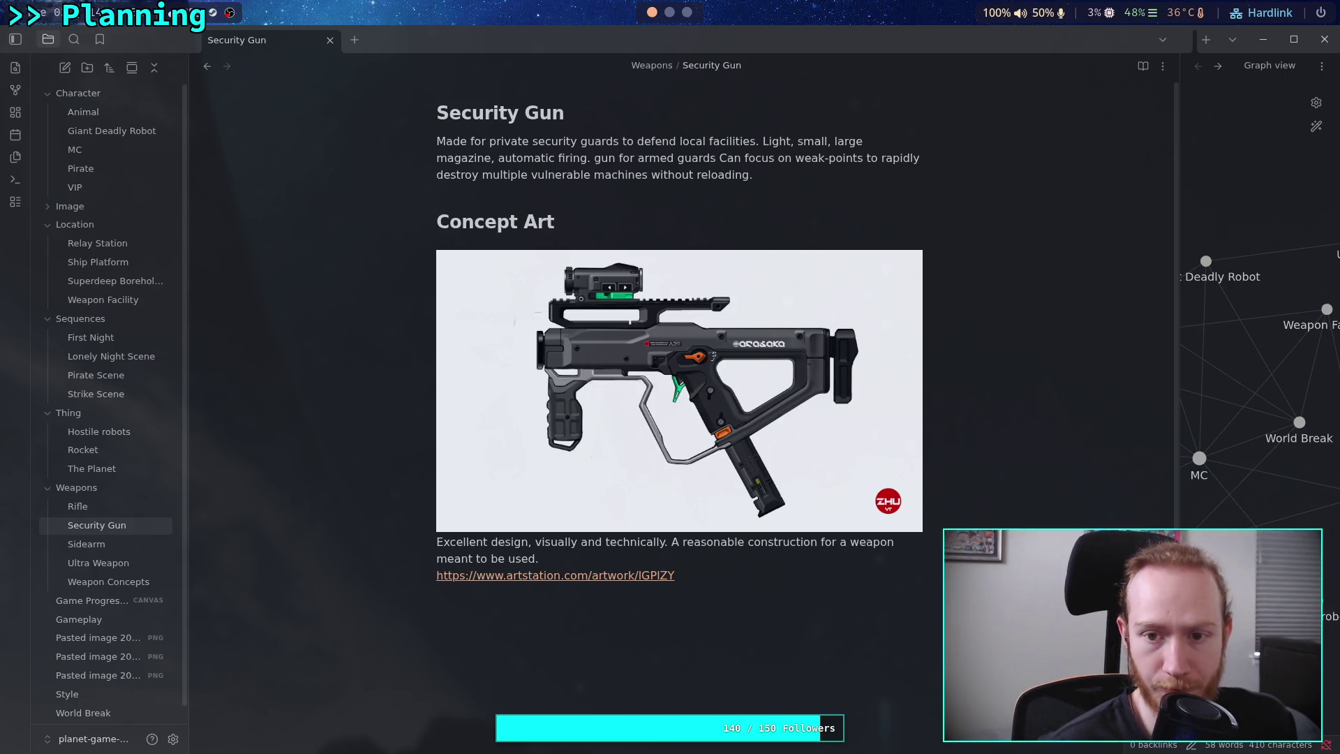
Delete 'gun for armed guards' and split the weak-point sentence into its own paragraph.
drag(716, 159, 591, 159)
key(BackSpace)
key(Delete)
key(Return)
key(Return)
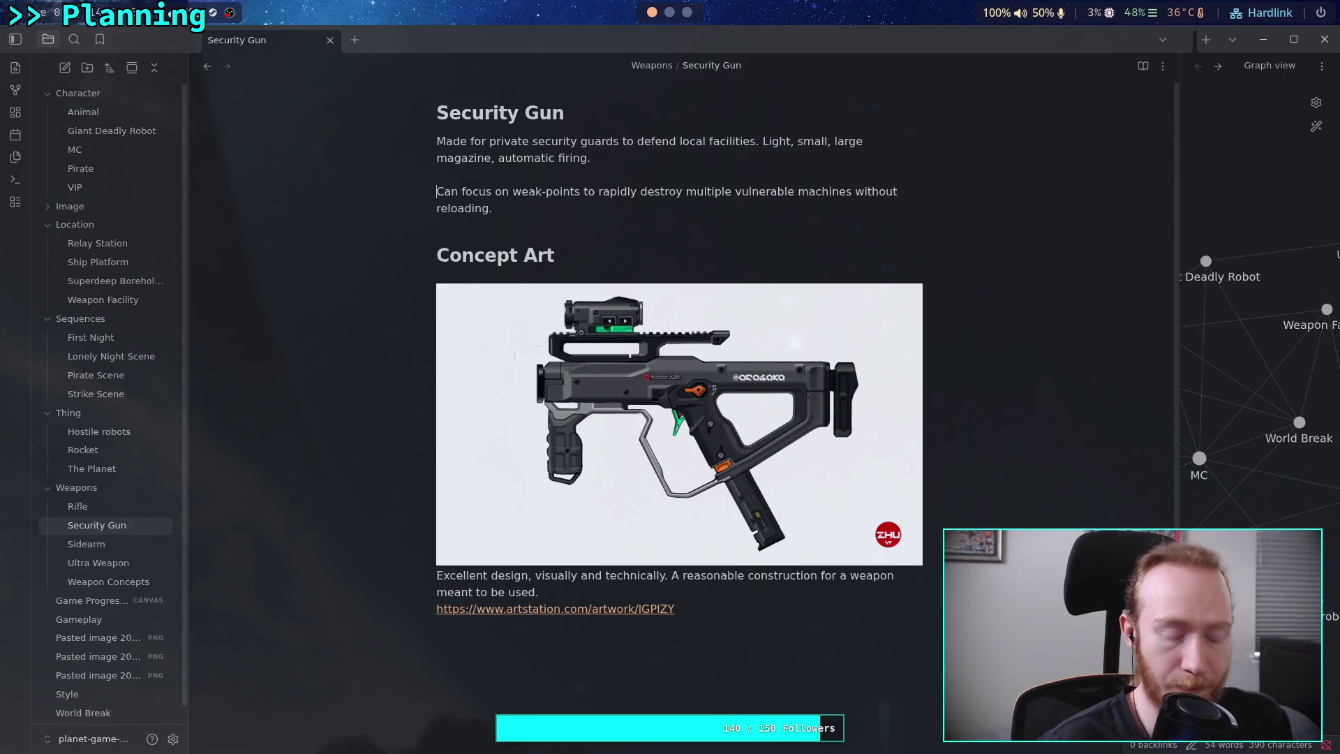
key(Return)
Add a '# Function' heading to Security Gun noting effective damage for groups of weak machines.
text(# )
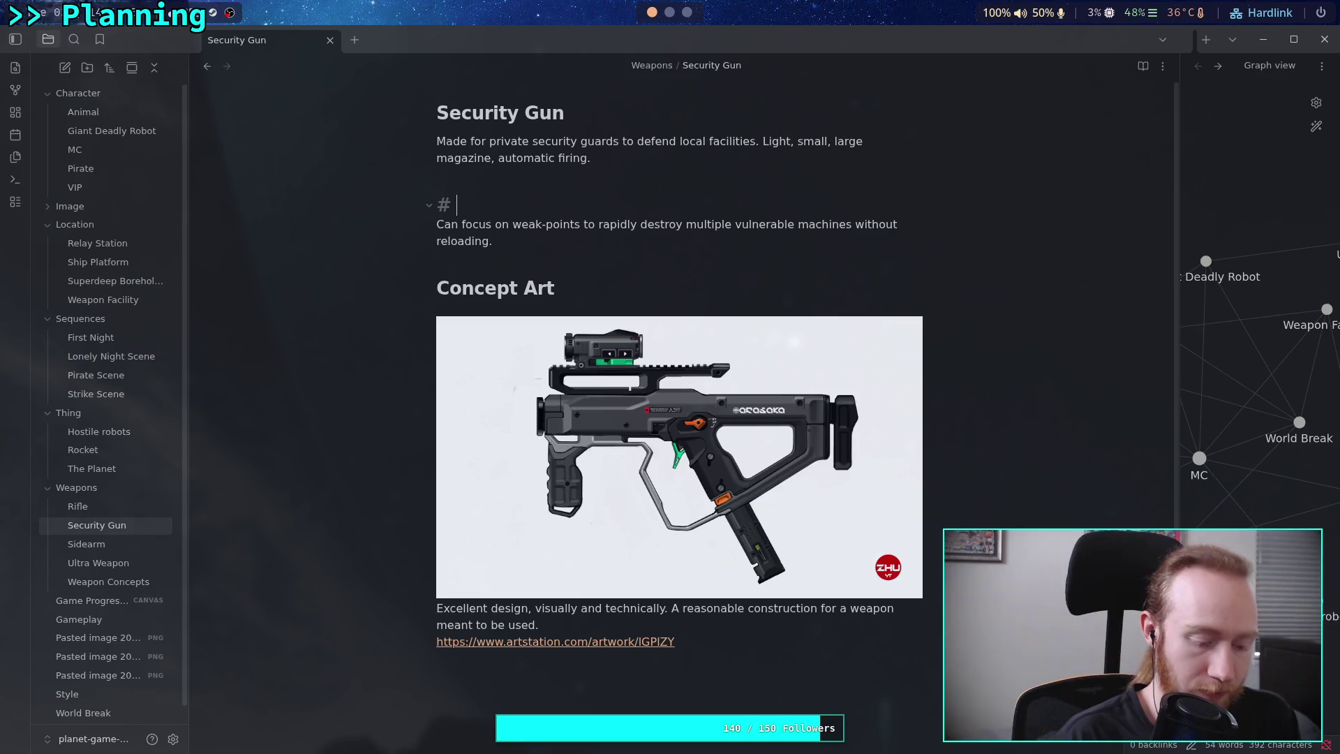
text(Function)
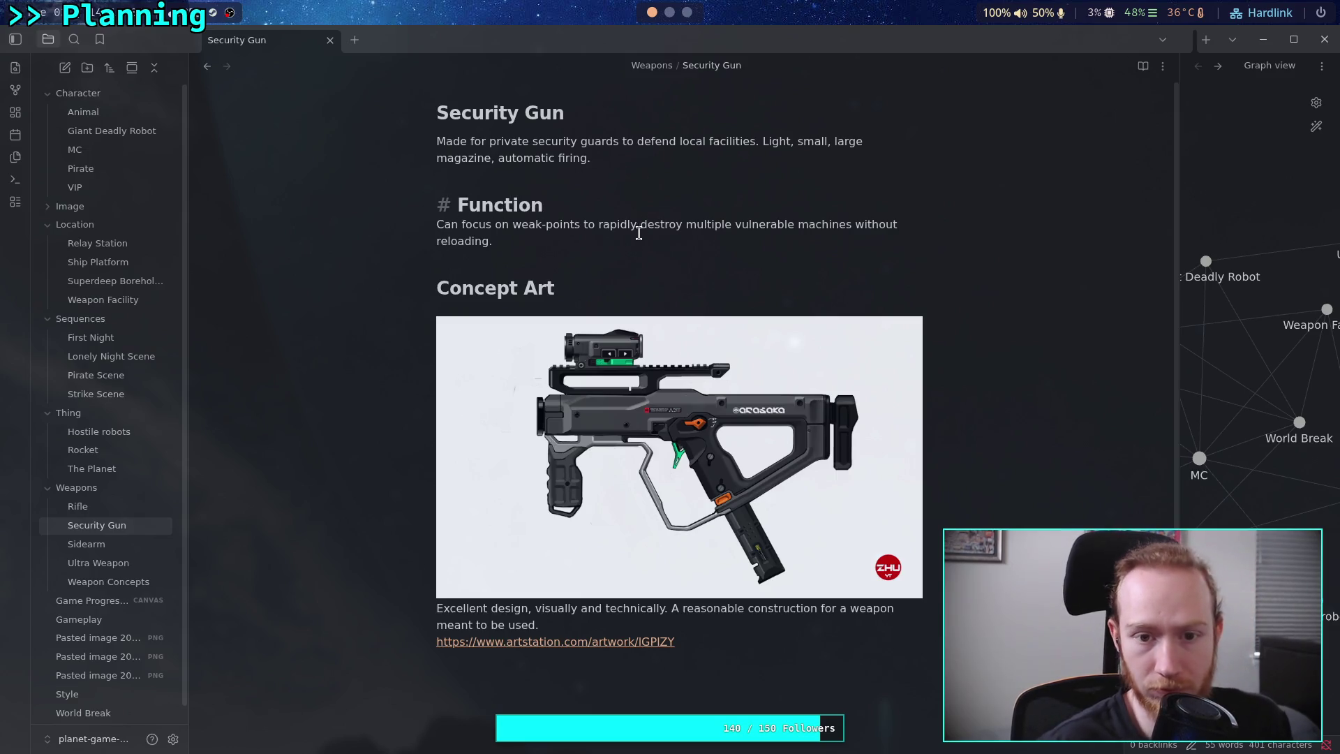
click(634, 234)
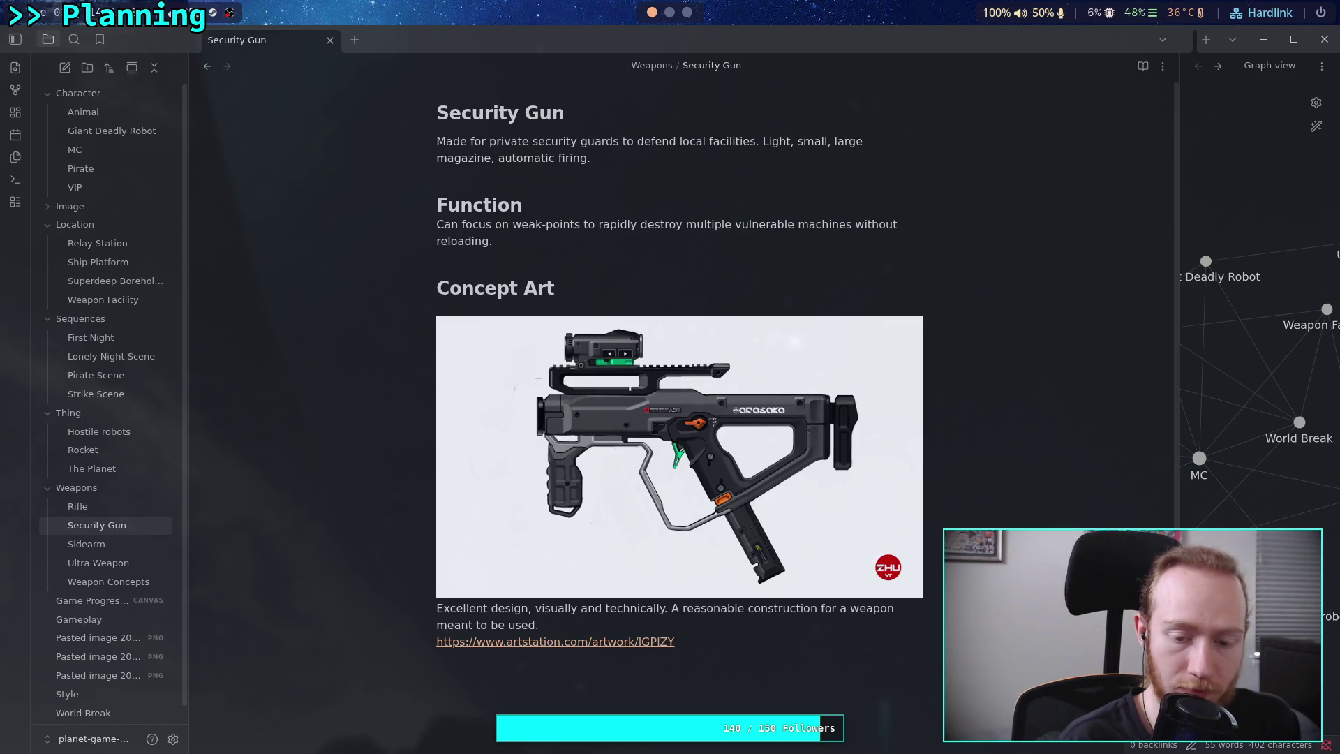
text(ALs)
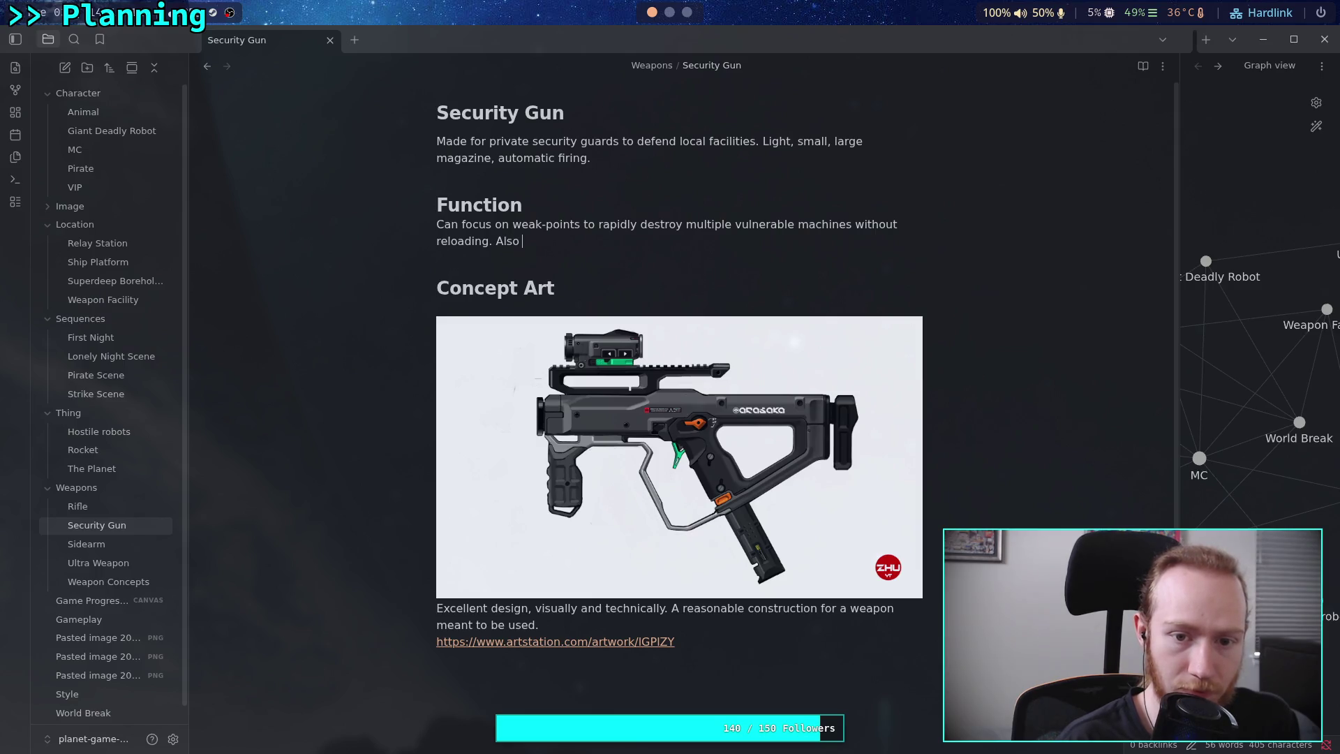
text(effec)
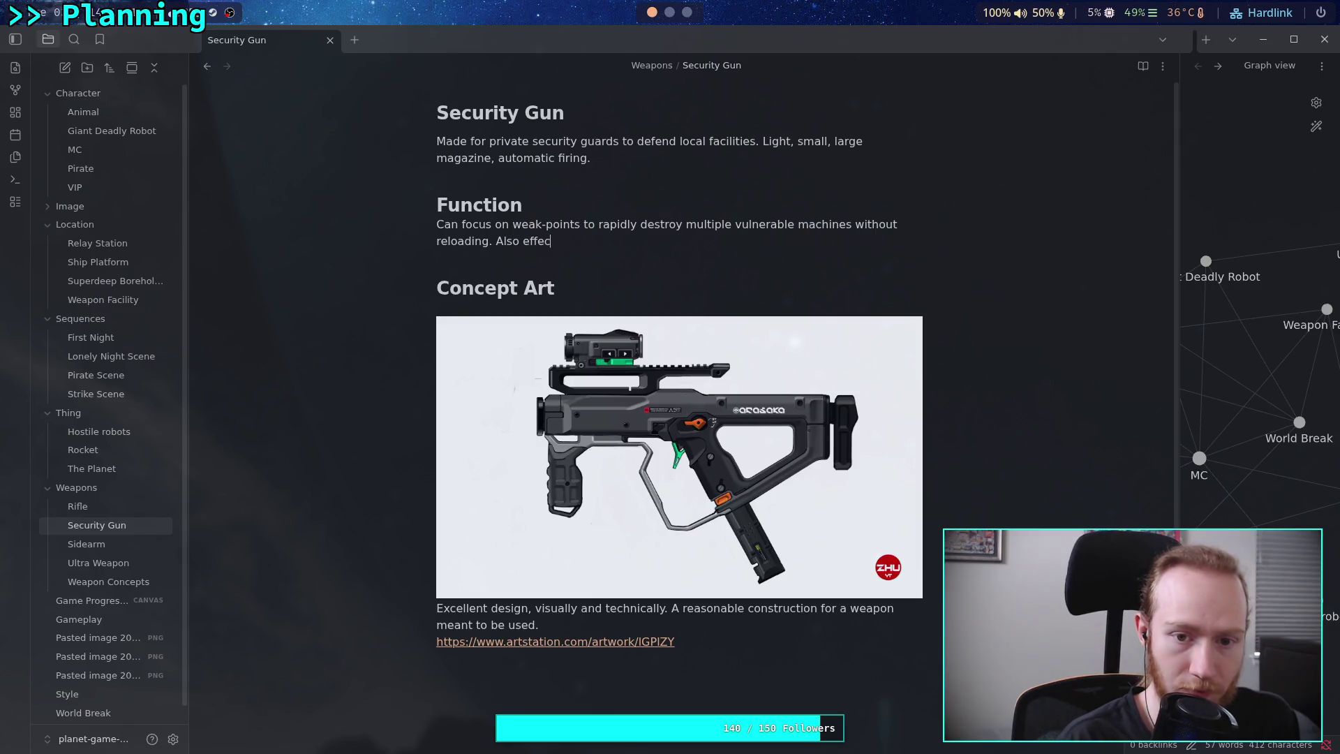
text(tive da)
text(e for )
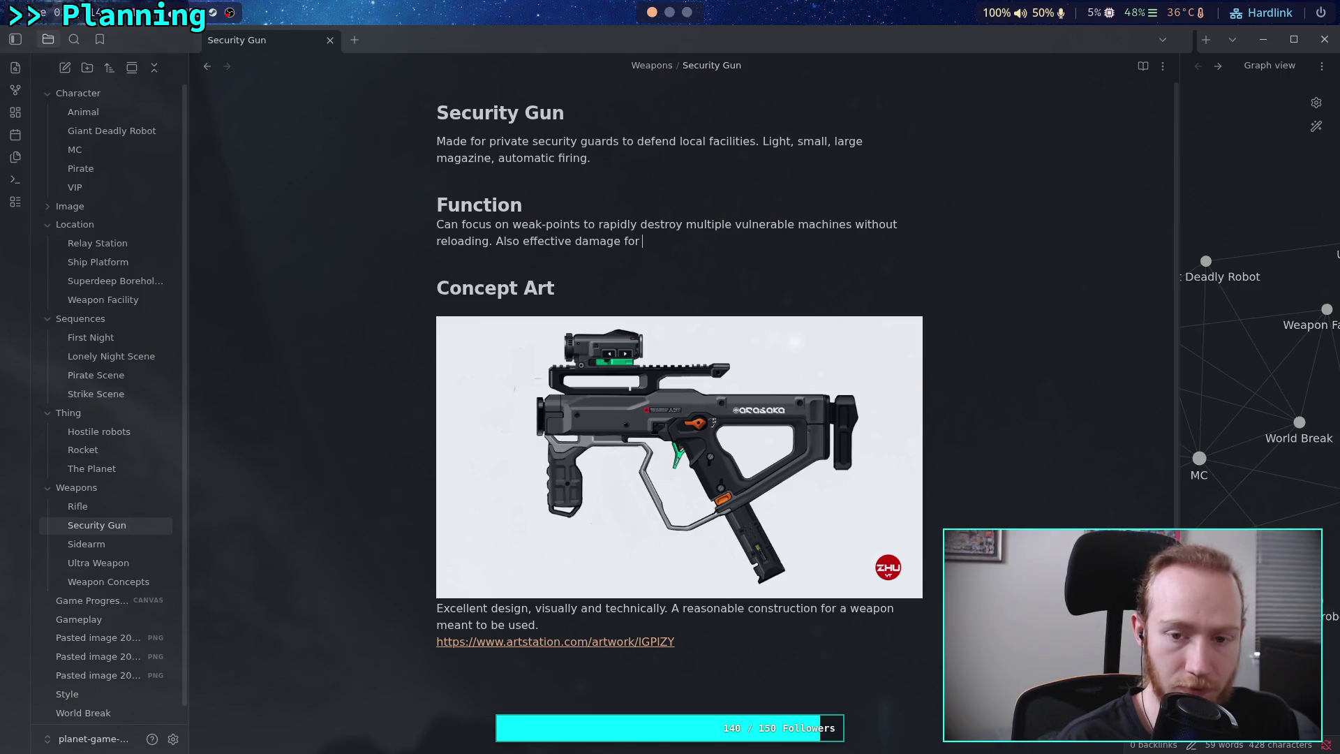
text(groups)
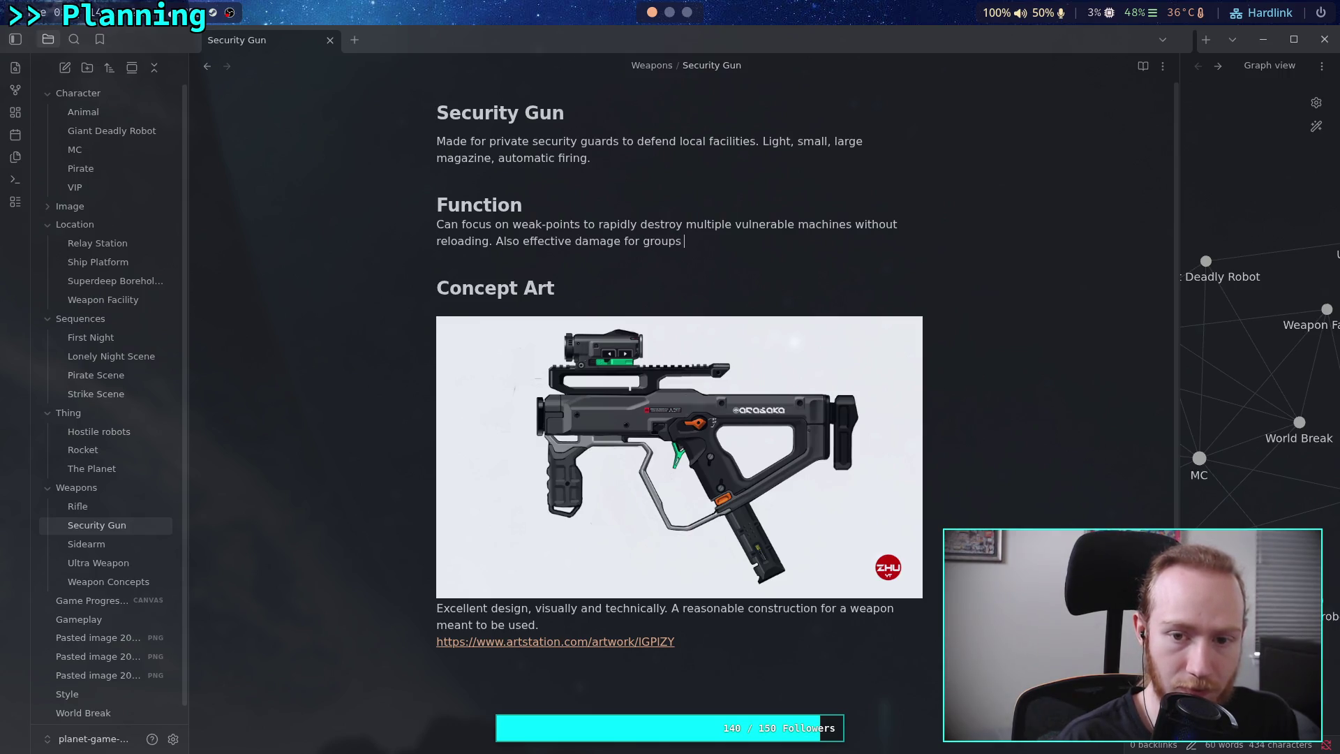
text( of weak machines.)
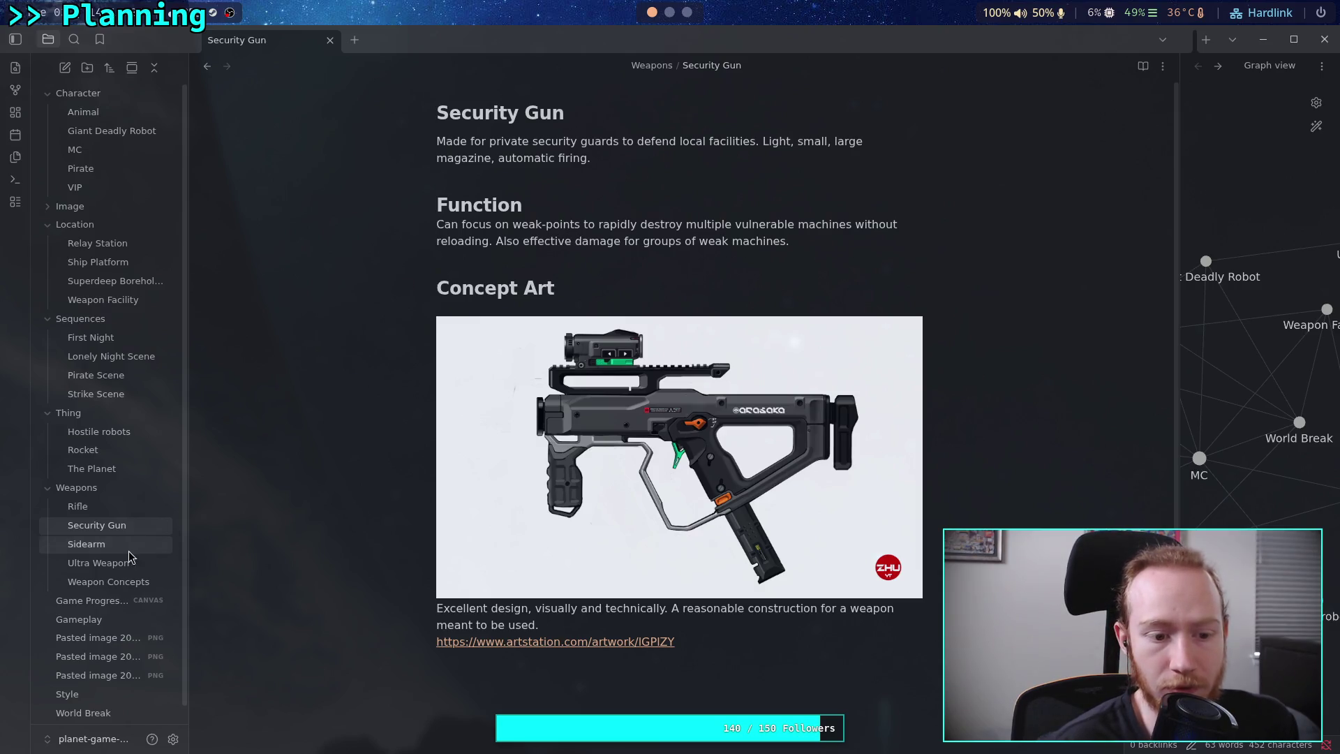
click(118, 582)
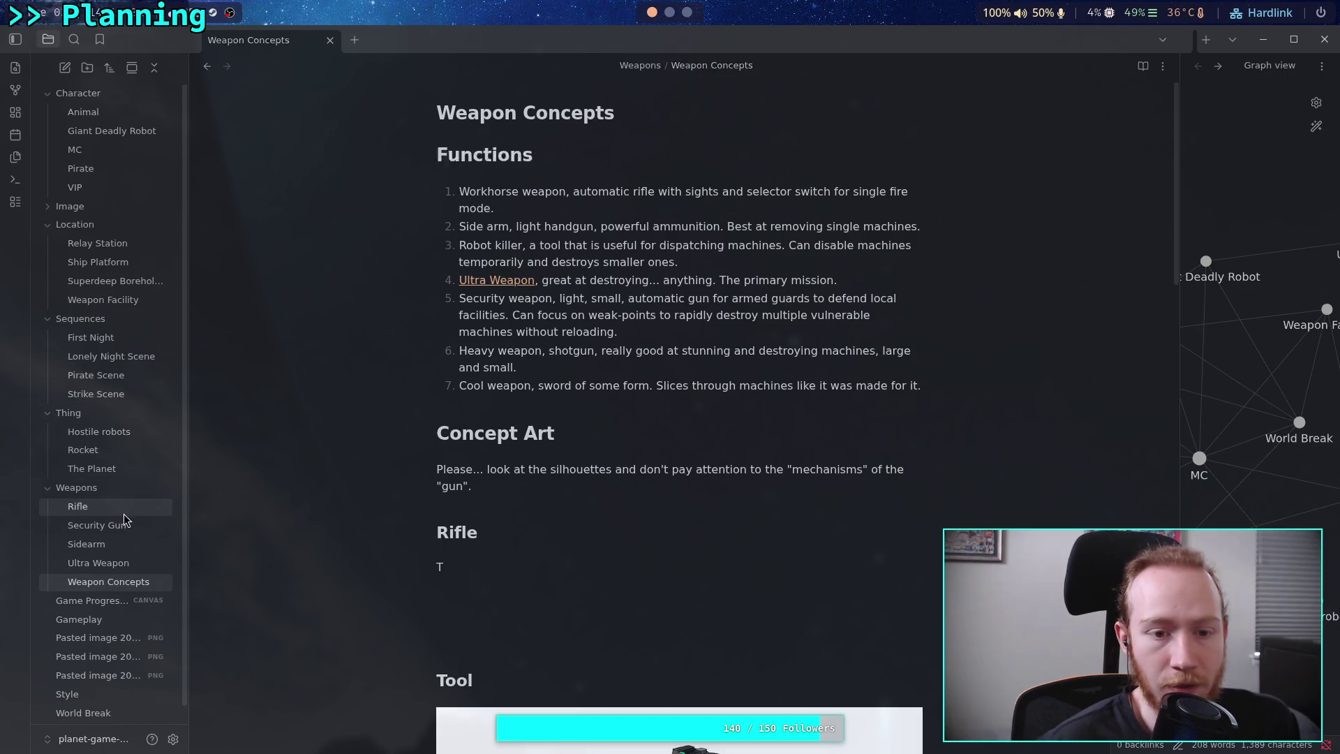
click(98, 507)
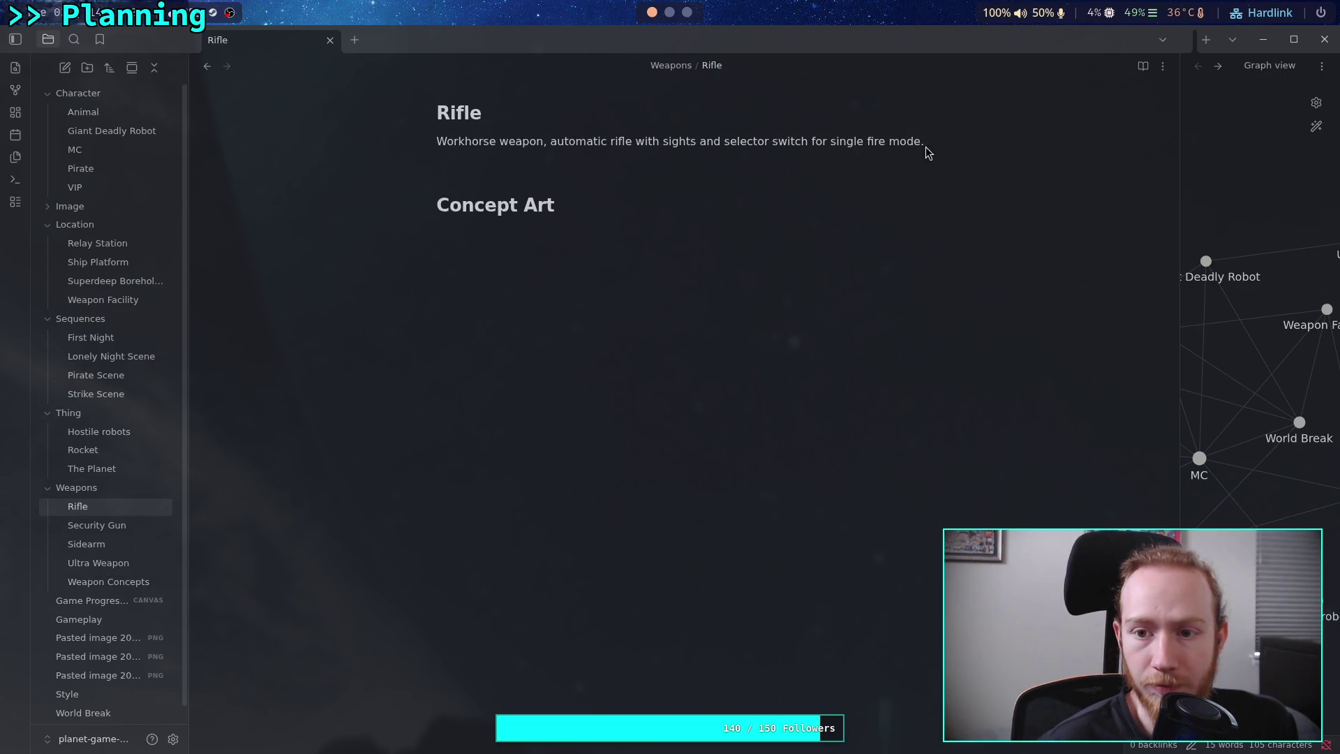
In Rifle, insert a '# Function' heading above Concept Art and start it with 'Initial weapon,'.
key(Return)
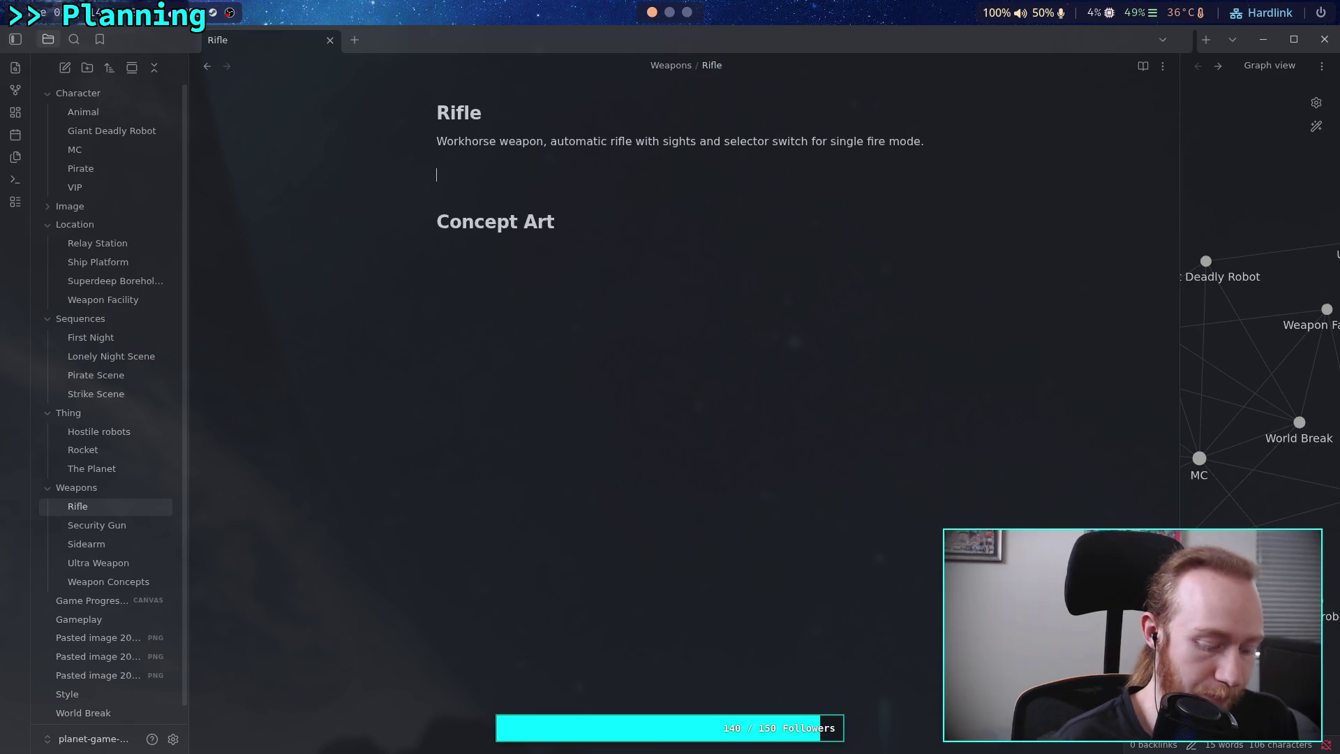
text(# Fen)
key(BackSpace)
key(BackSpace)
text(unction)
key(Return)
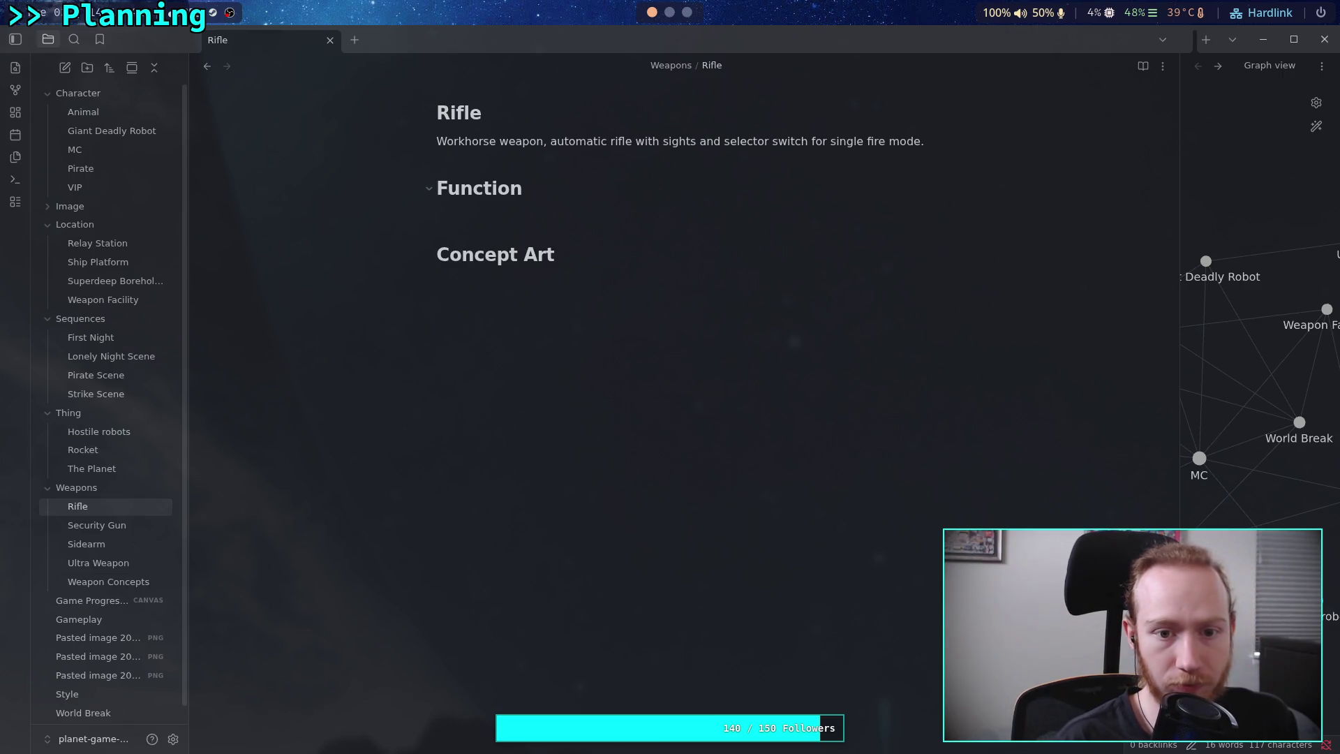
text(Initial weapon,)
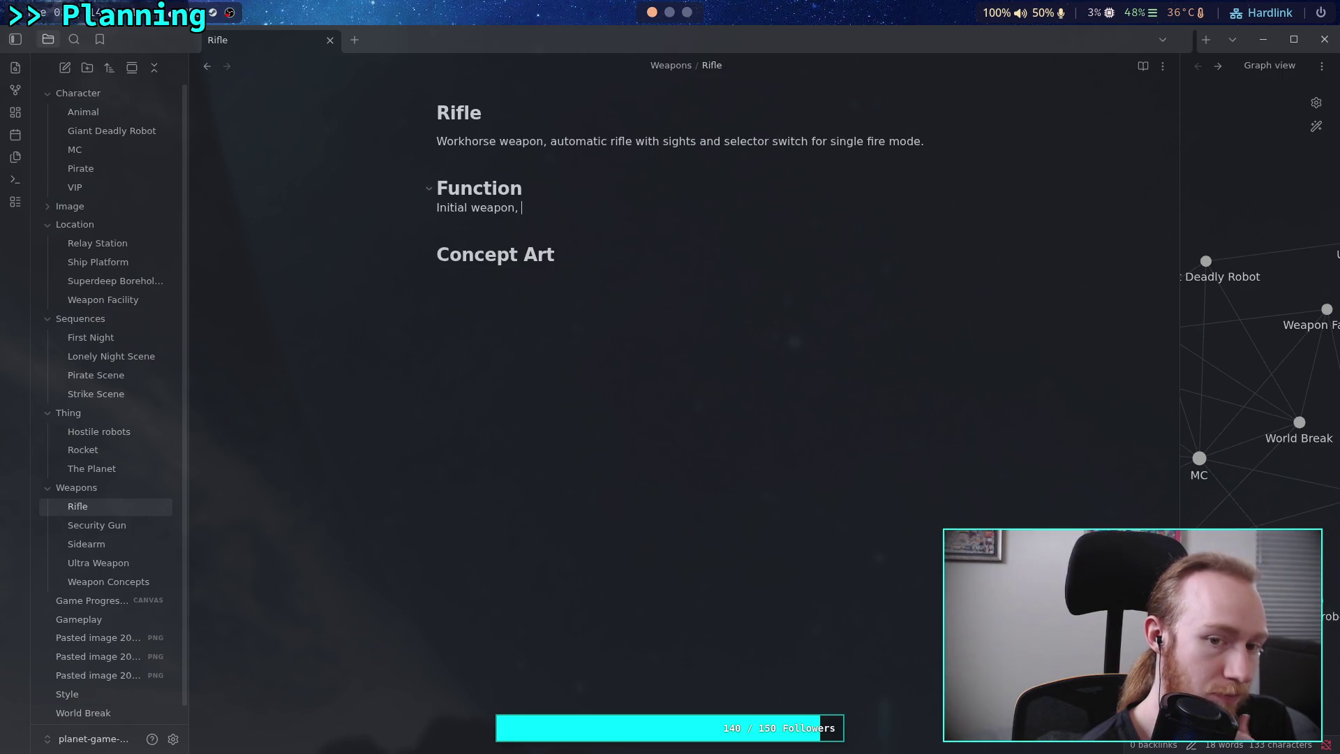
Write the Rifle Function text: planet ammunition, large groups, weak points, taking down armored machines.
text(ma)
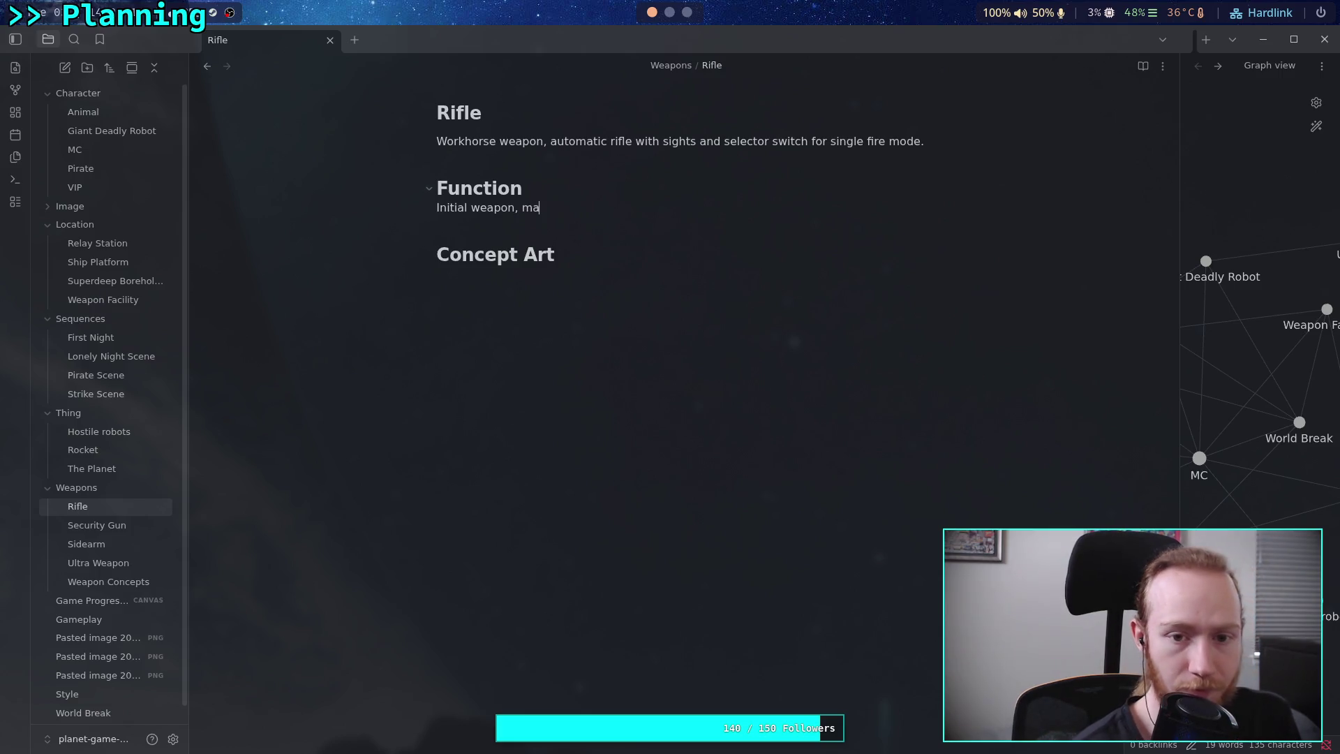
text(tches the)
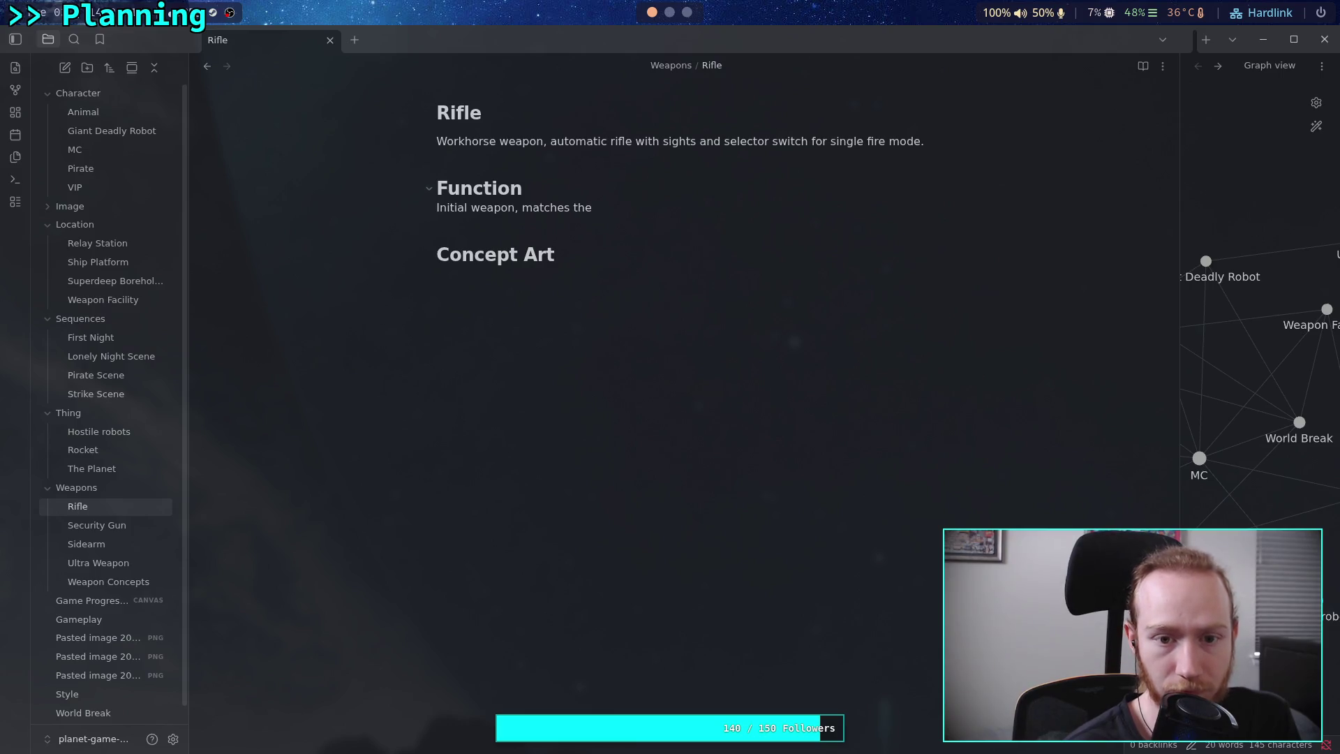
key(BackSpace)
key(BackSpace)
key(BackSpace)
text(ammunition carried on planet)
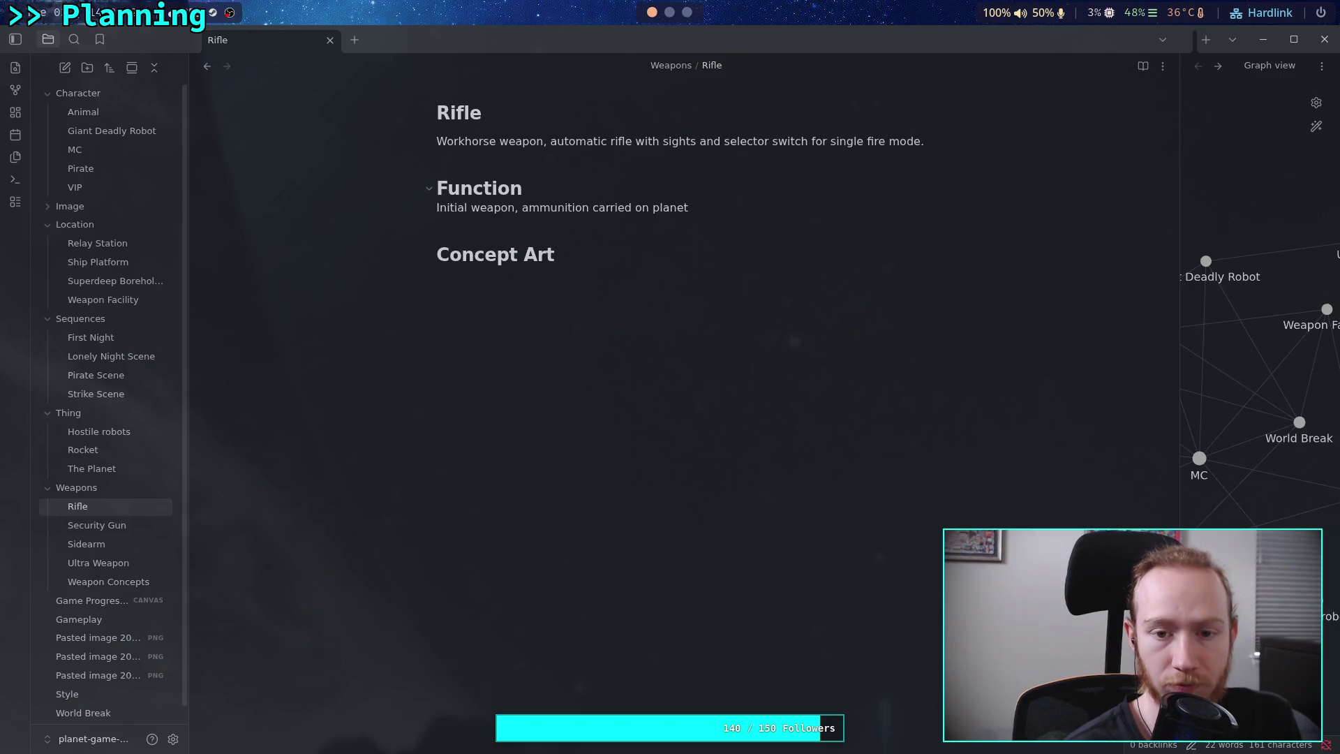
text( and bxy)
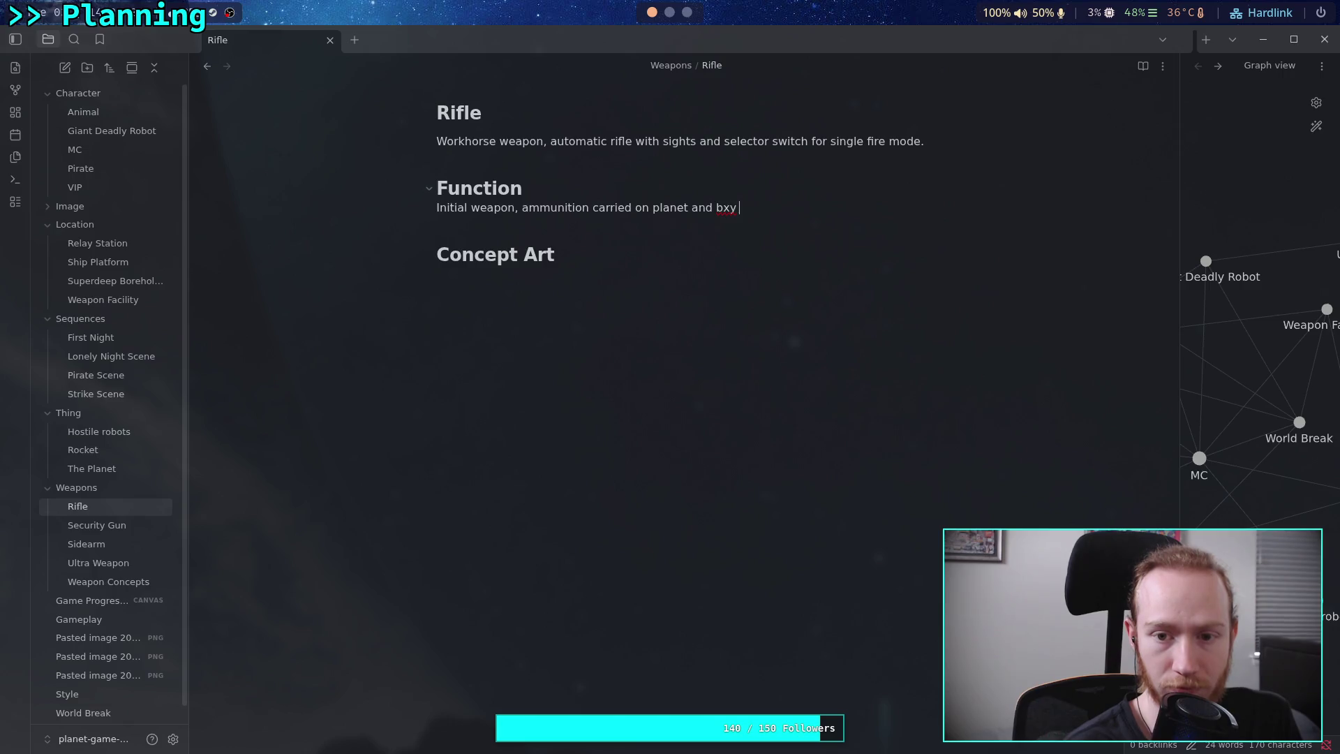
key(BackSpace)
key(BackSpace)
key(BackSpace)
text(y some )
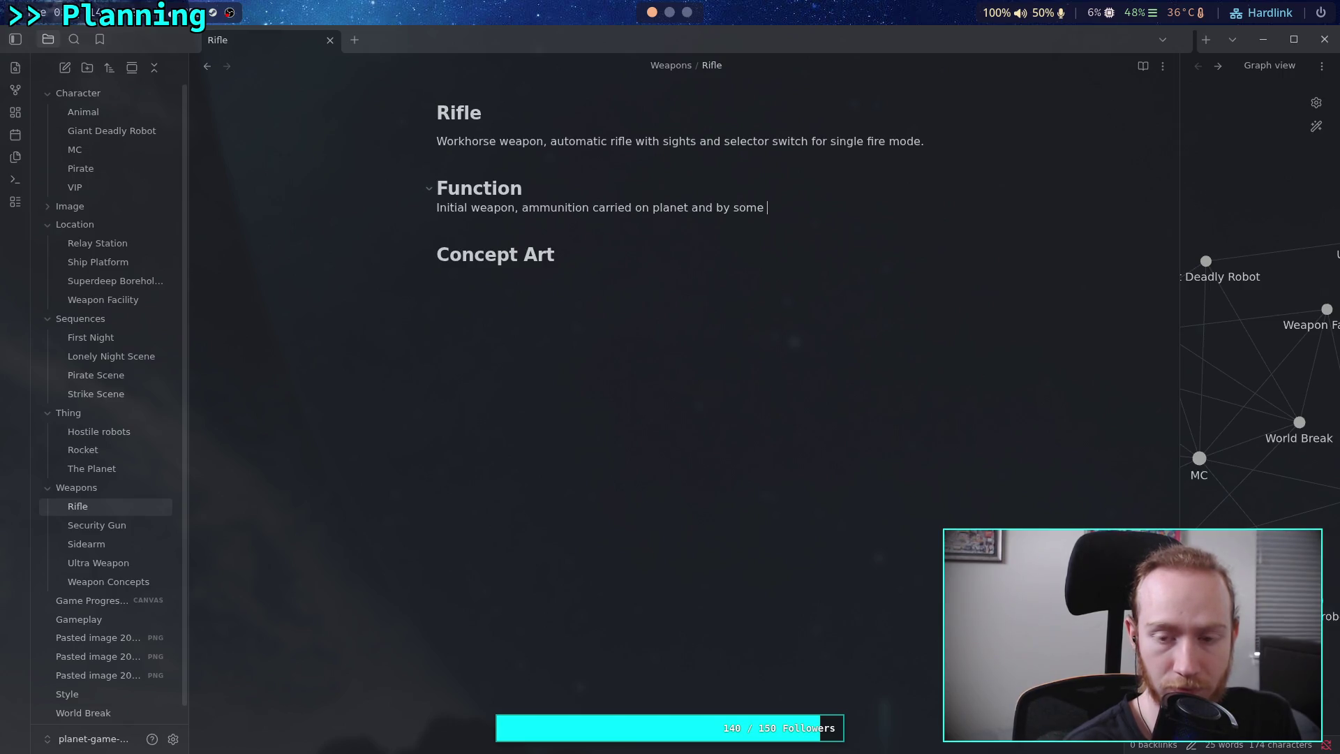
text(mechs)
key(BackSpace)
key(BackSpace)
key(BackSpace)
text(hos)
text(le machien)
key(BackSpace)
key(BackSpace)
text(nes.)
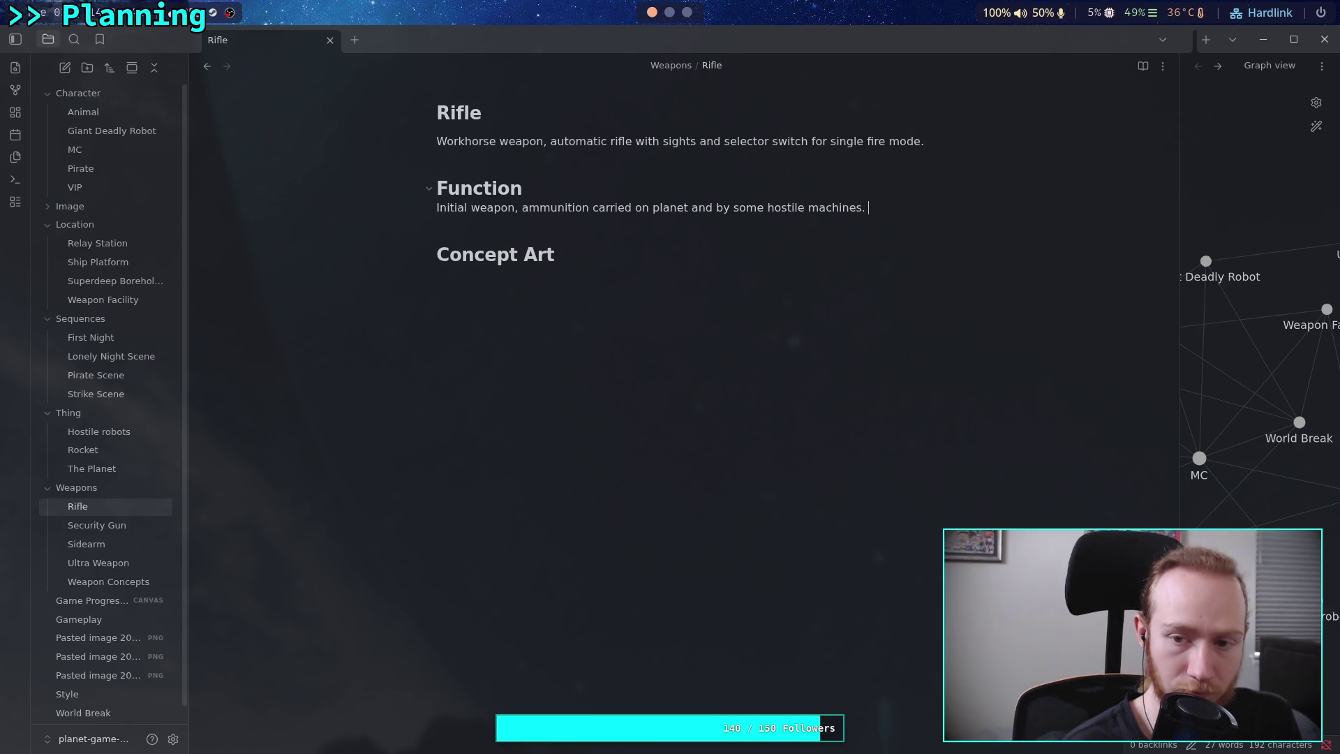
text( Can be us)
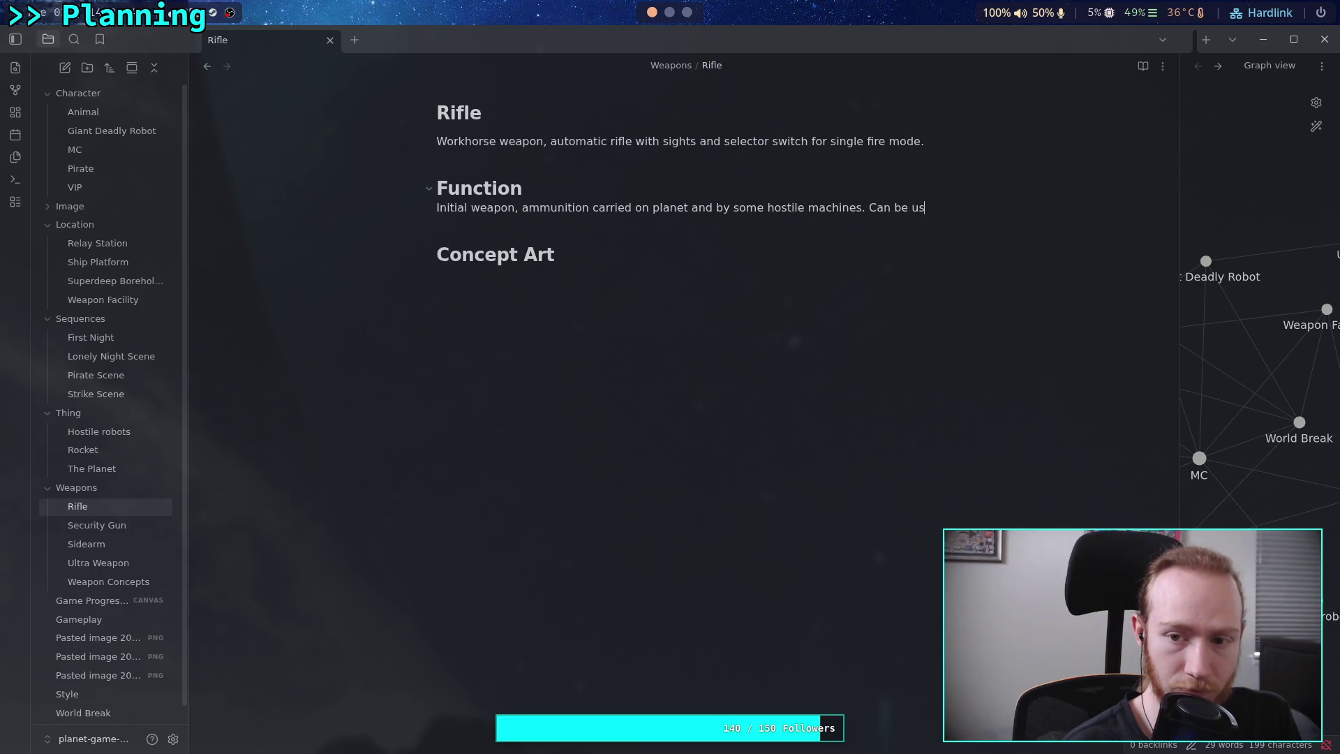
text(ed to )
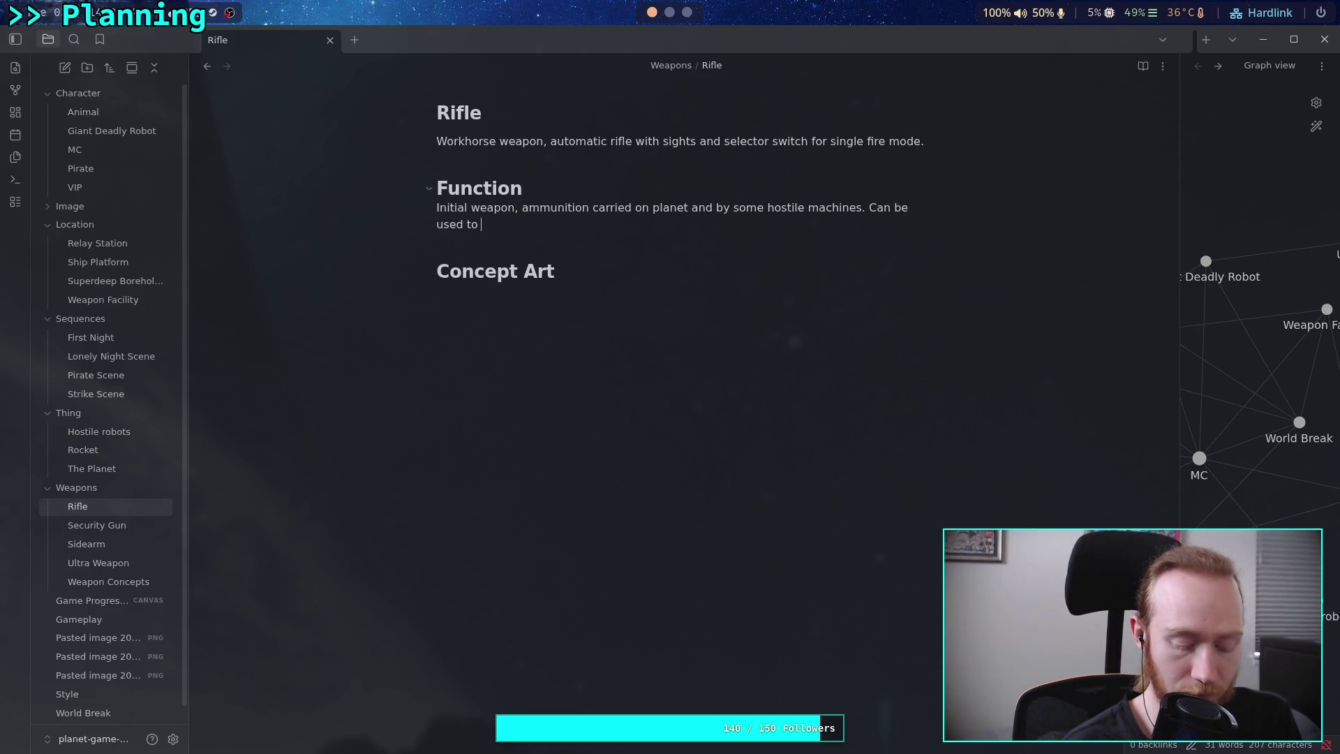
text(handle )
text(large groups.)
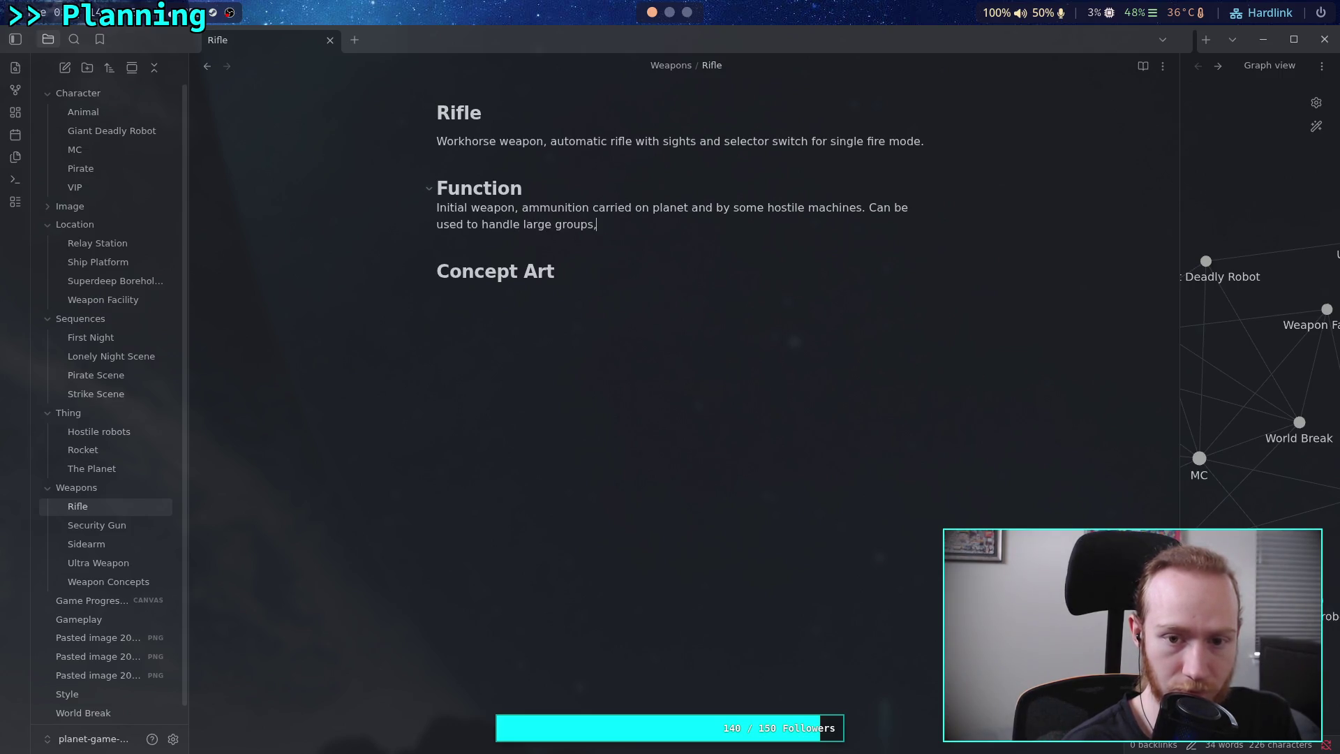
text(target weak)
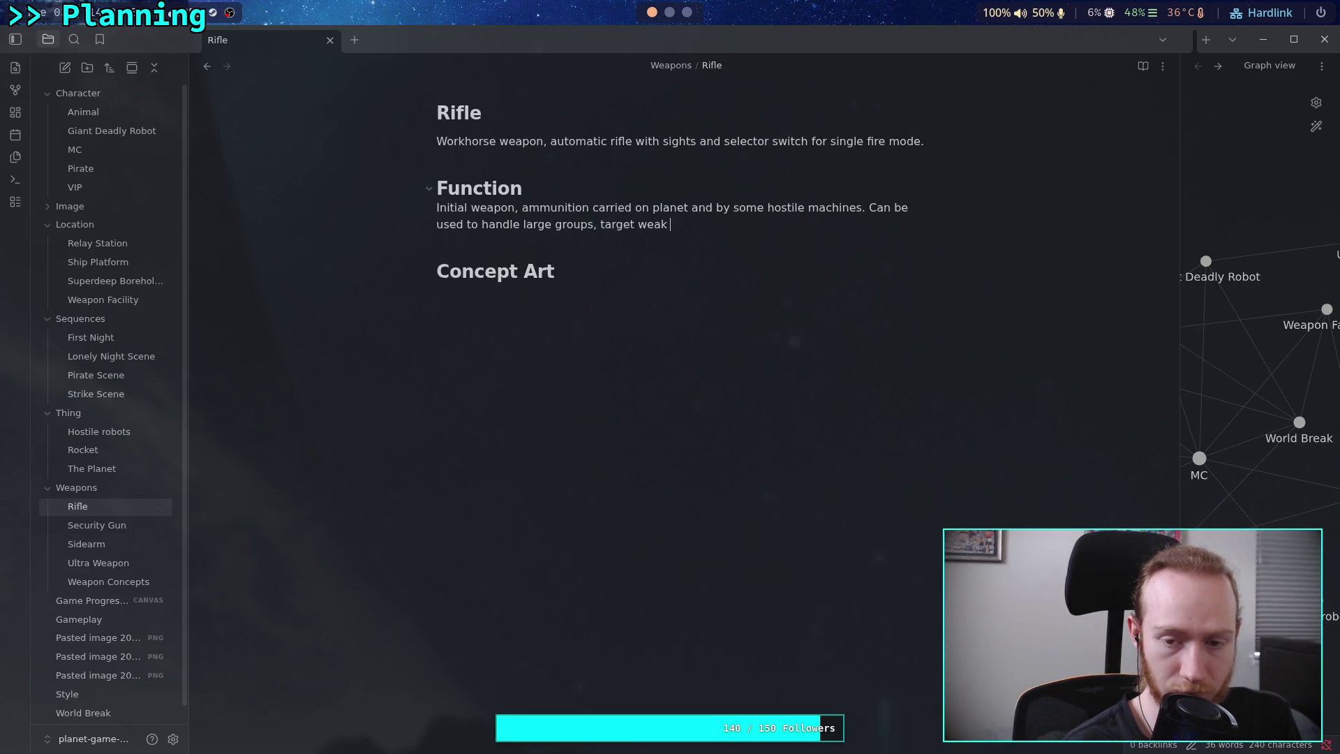
text(points, or)
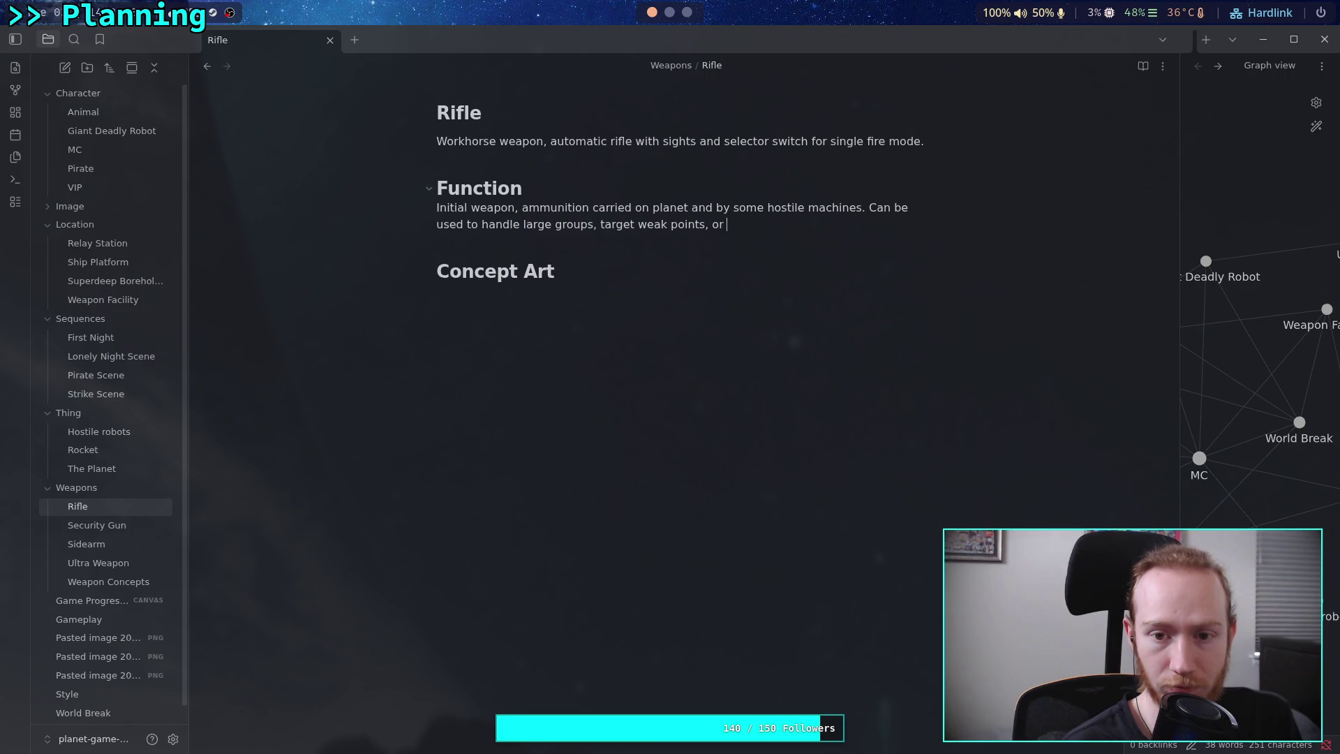
text(take t)
text(down lar)
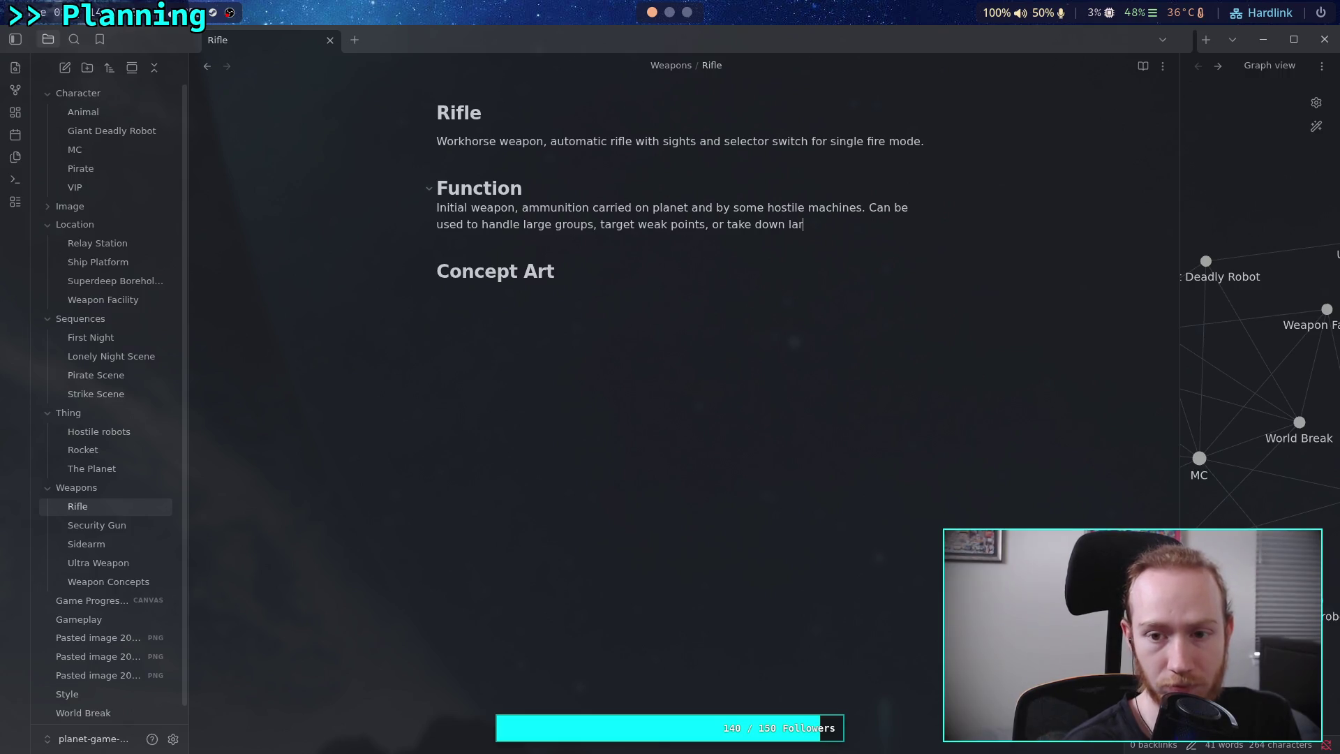
key(BackSpace)
key(BackSpace)
key(BackSpace)
text(arm)
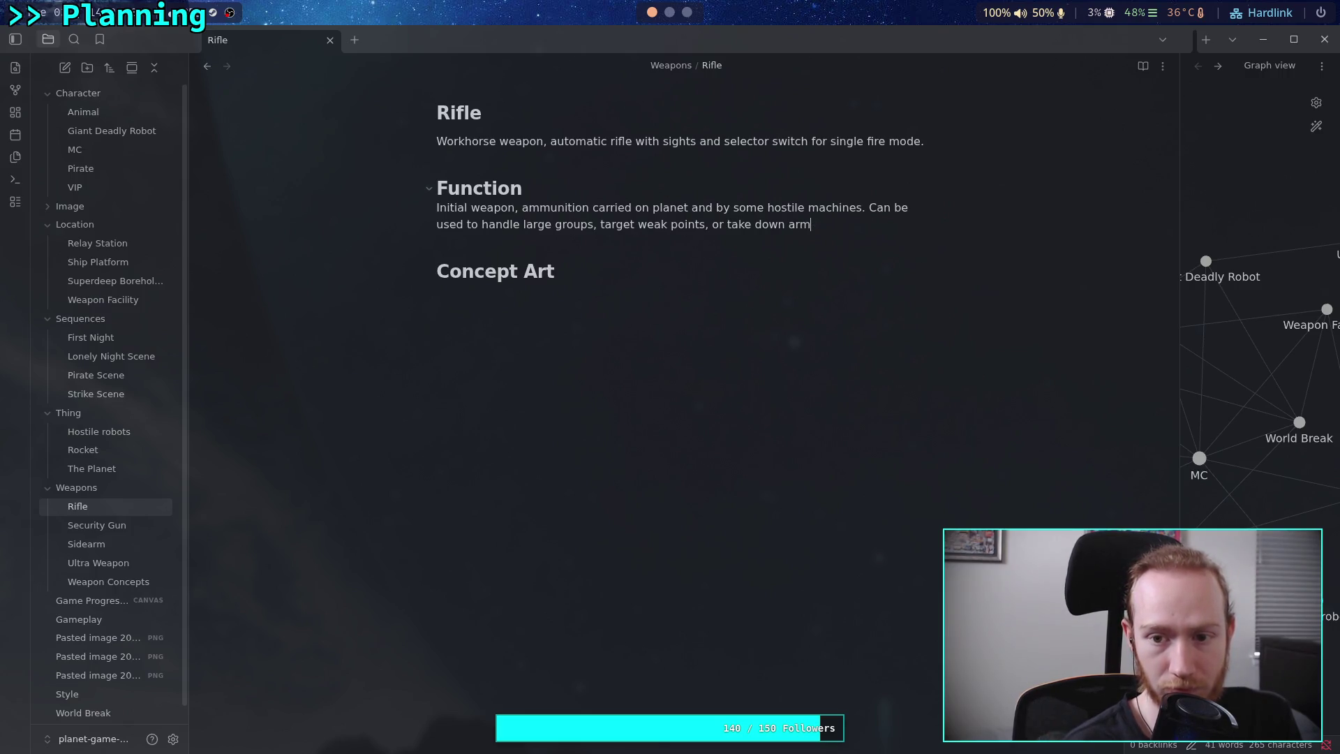
text(ored machines.)
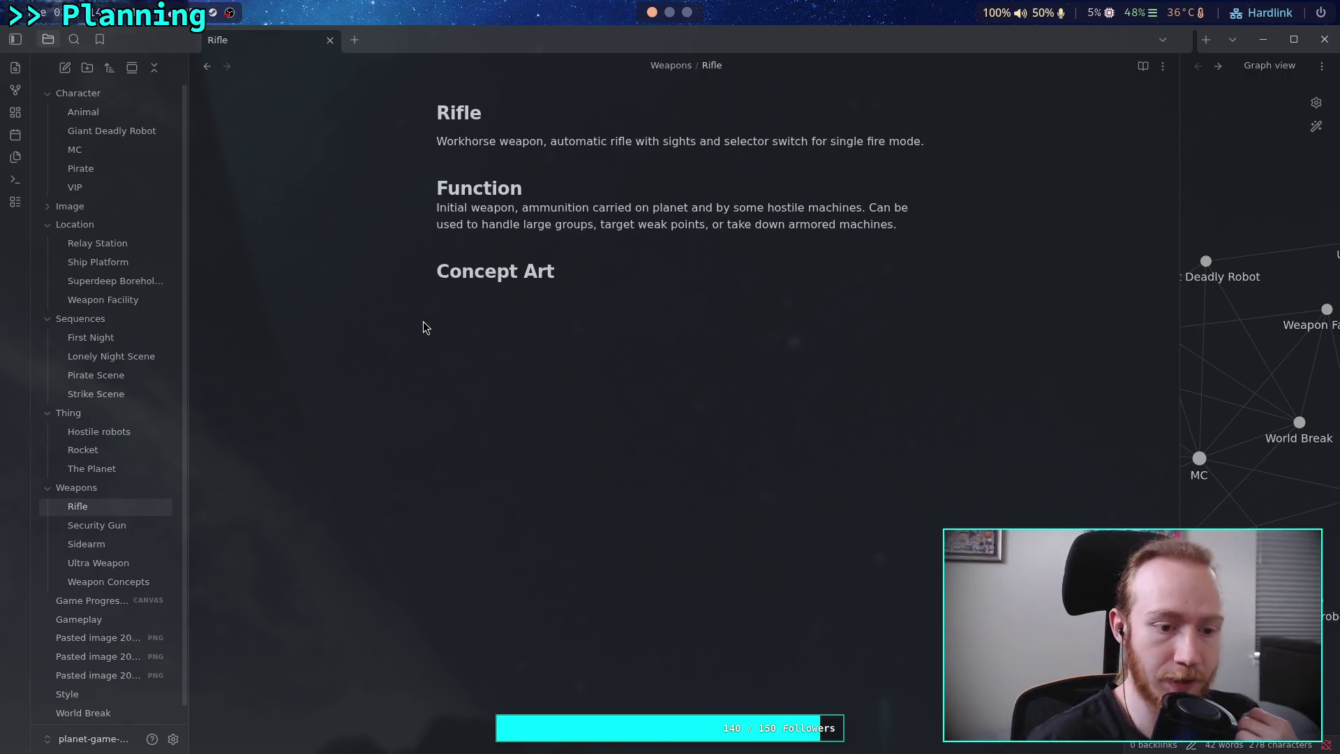
Add a '# Function' heading below the Sidearm note's description.
click(127, 544)
click(546, 157)
key(Return)
text(#)
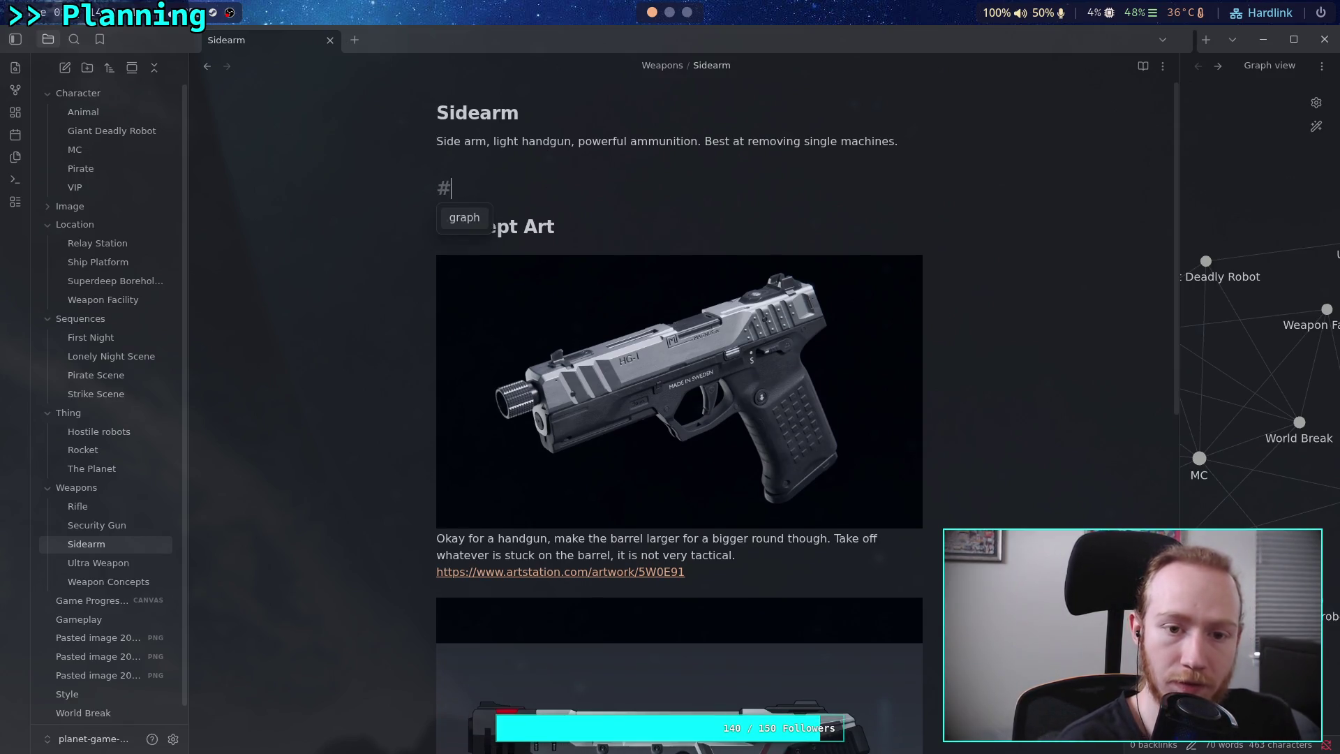
text( Function)
key(Return)
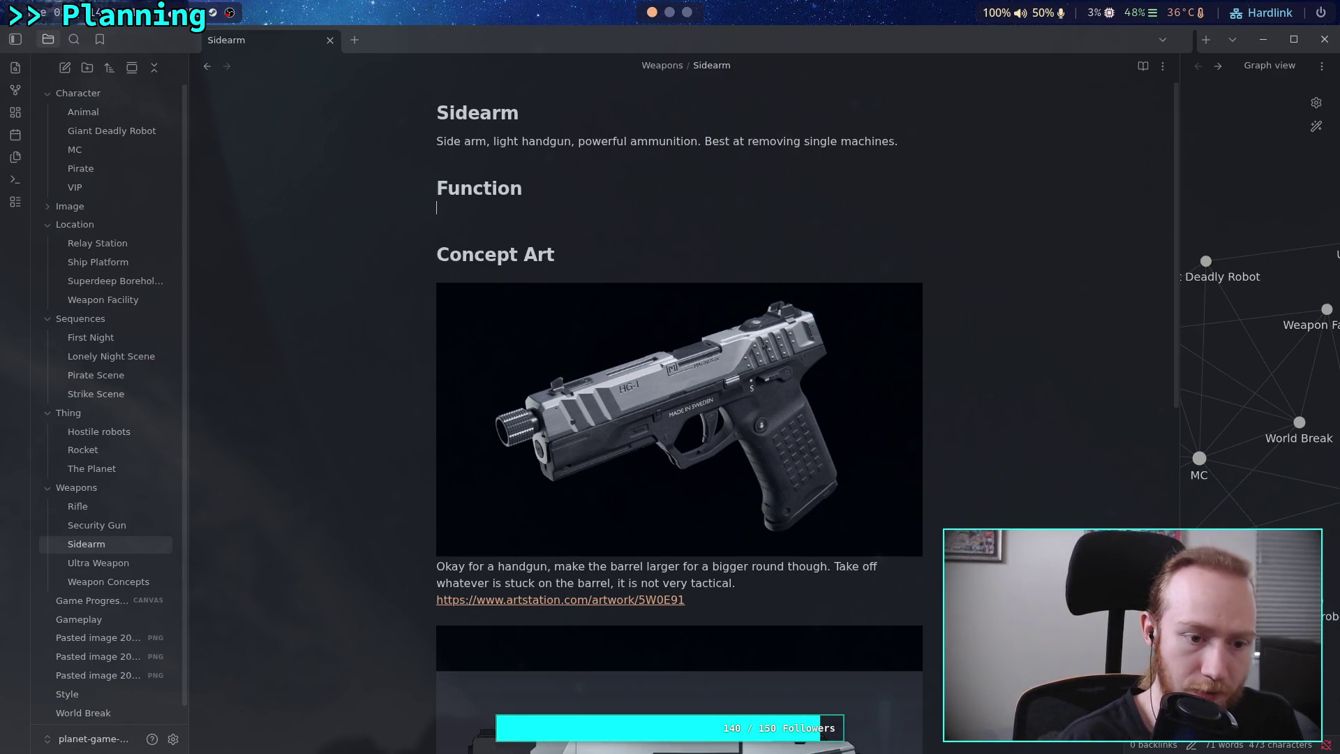
Type 'Initial weapon, secondary' and that it's used when the first gun runs out, with planet ammunition.
click(129, 525)
click(120, 510)
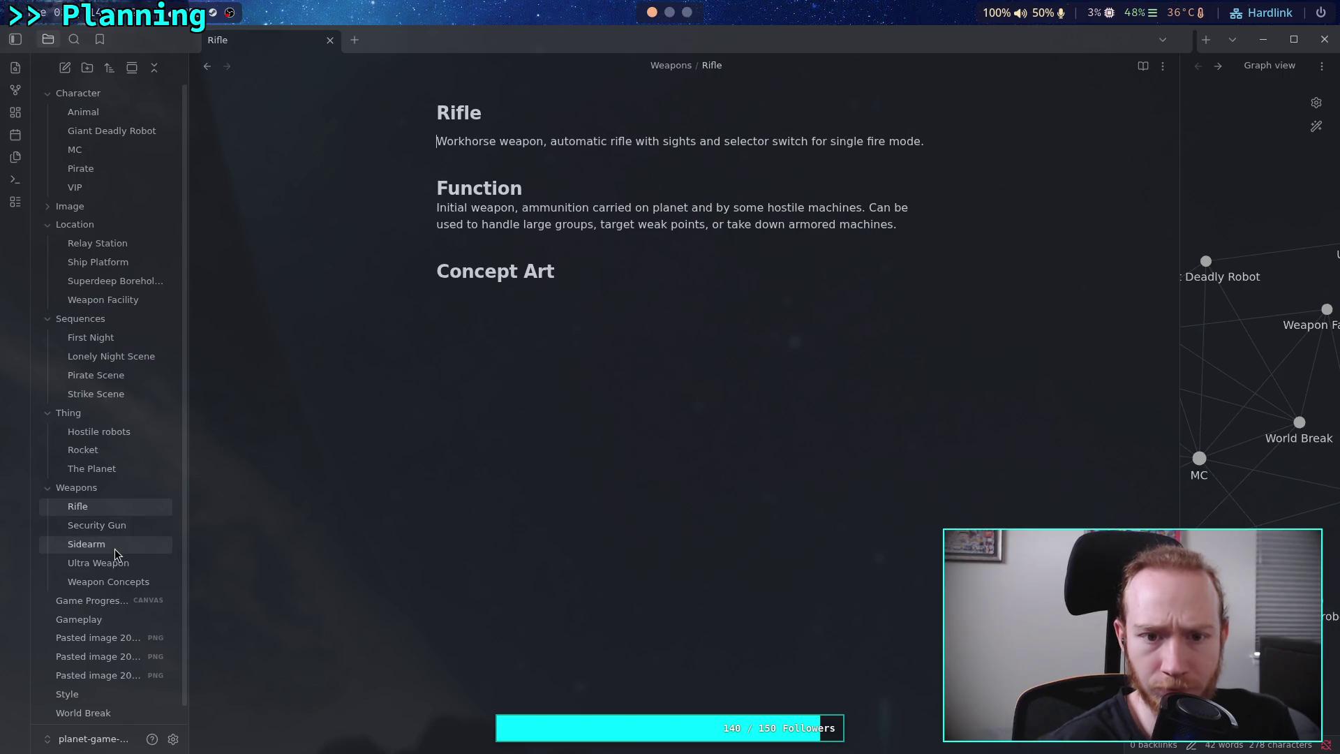
click(114, 544)
click(488, 210)
text(Initial we)
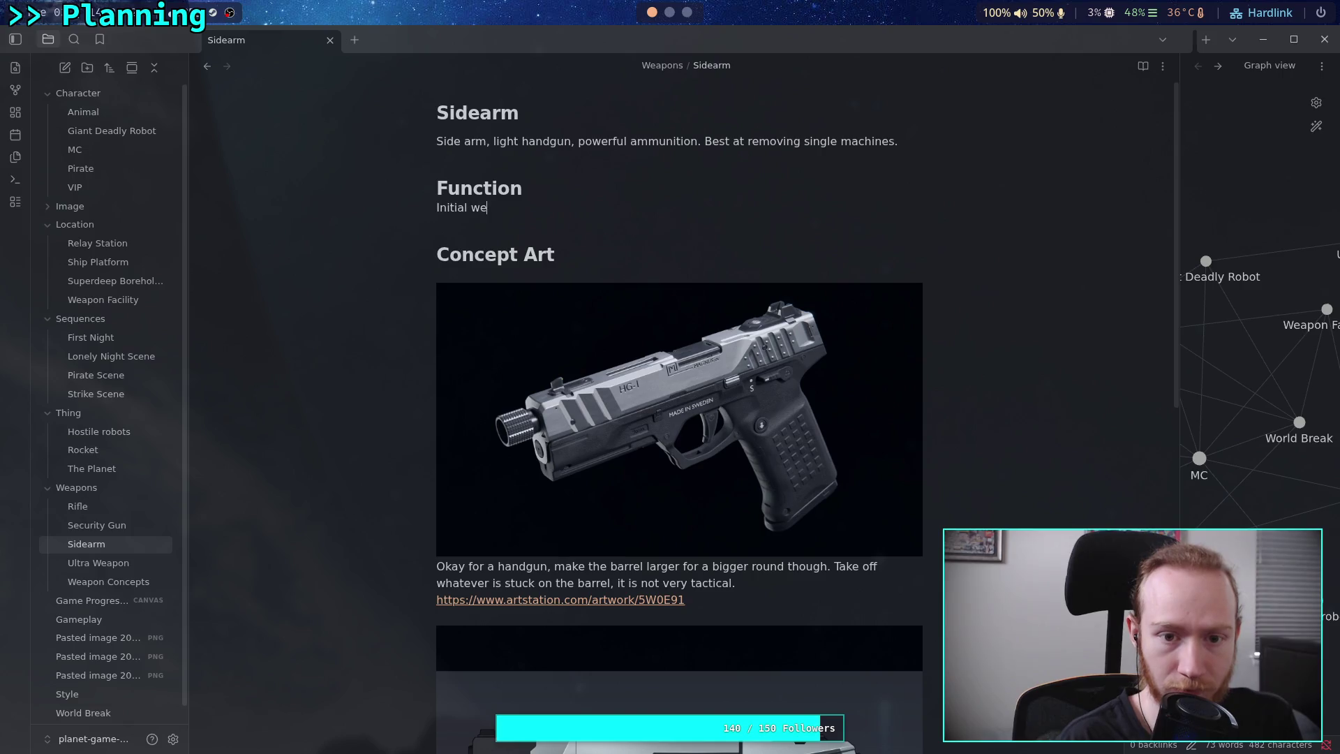
text(apon, secondary.)
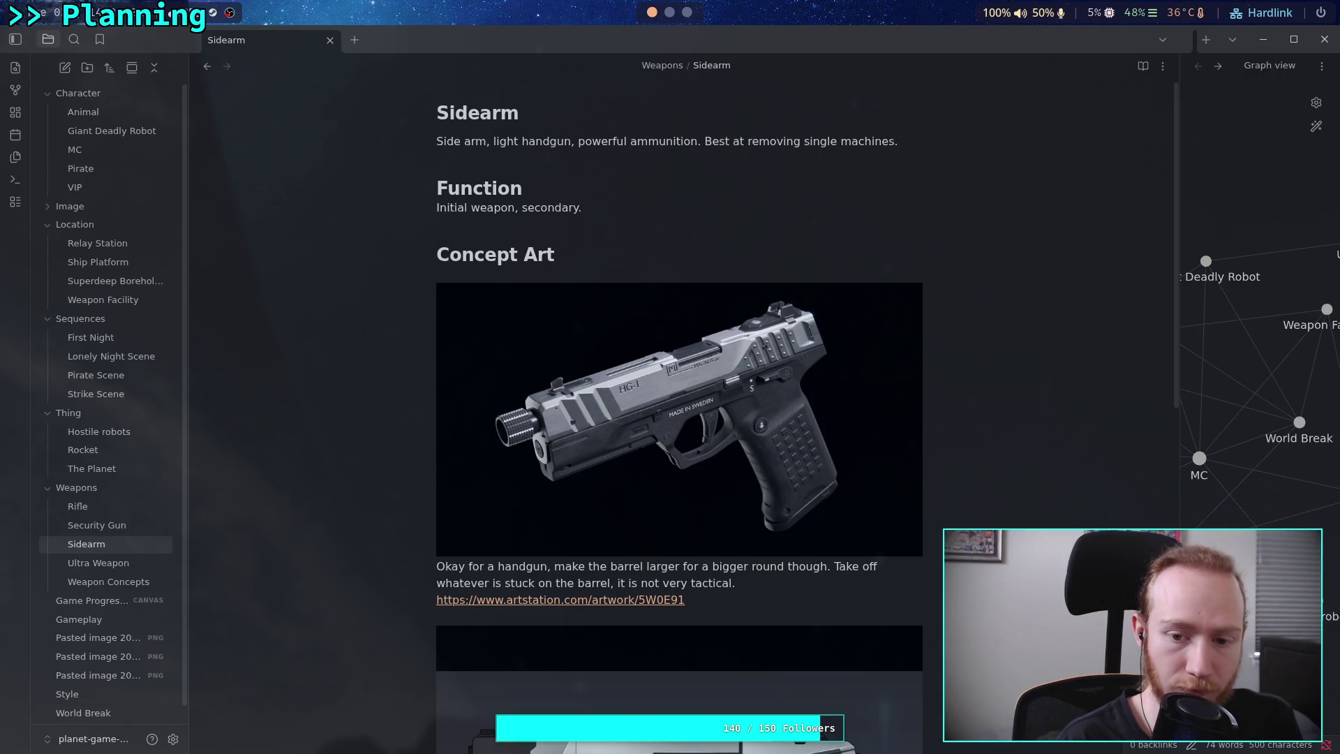
text(When )
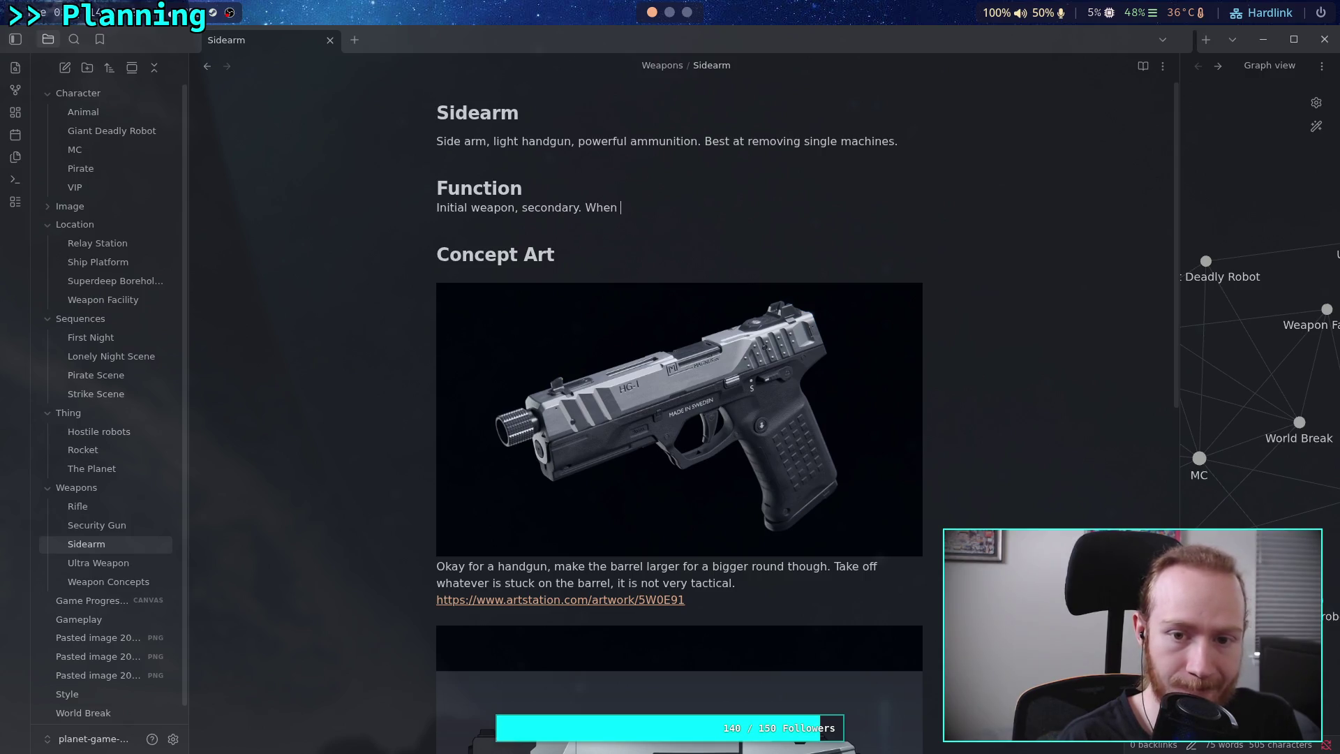
text(the fi)
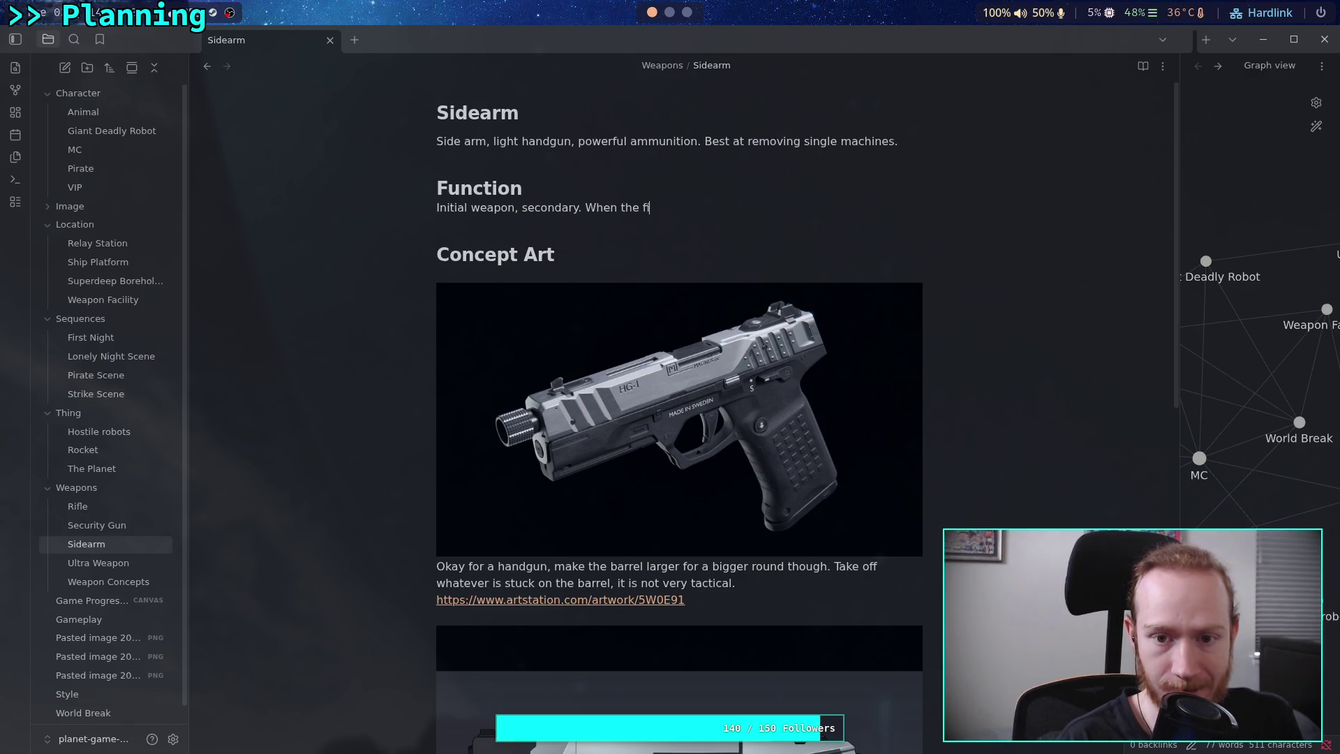
text(rst gun run)
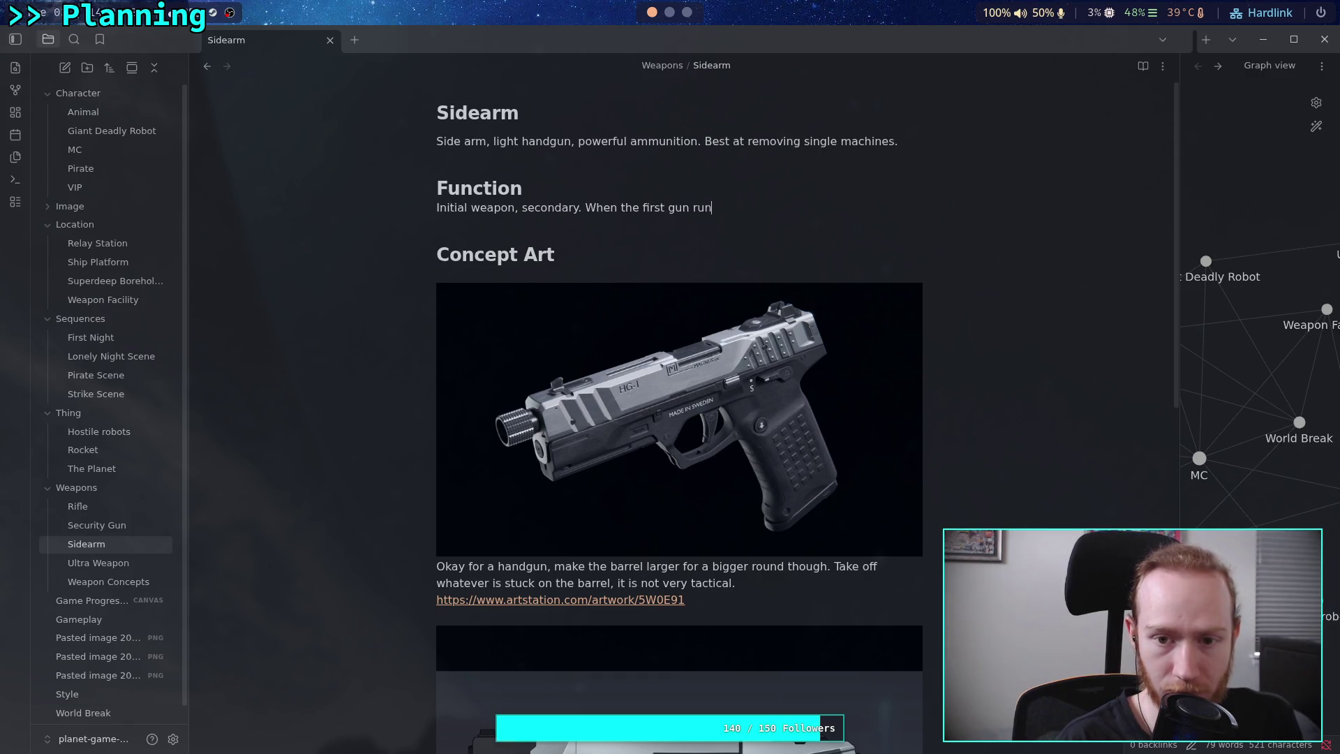
text(s out of bullets. Ammunition is carried on planet and by weaker )
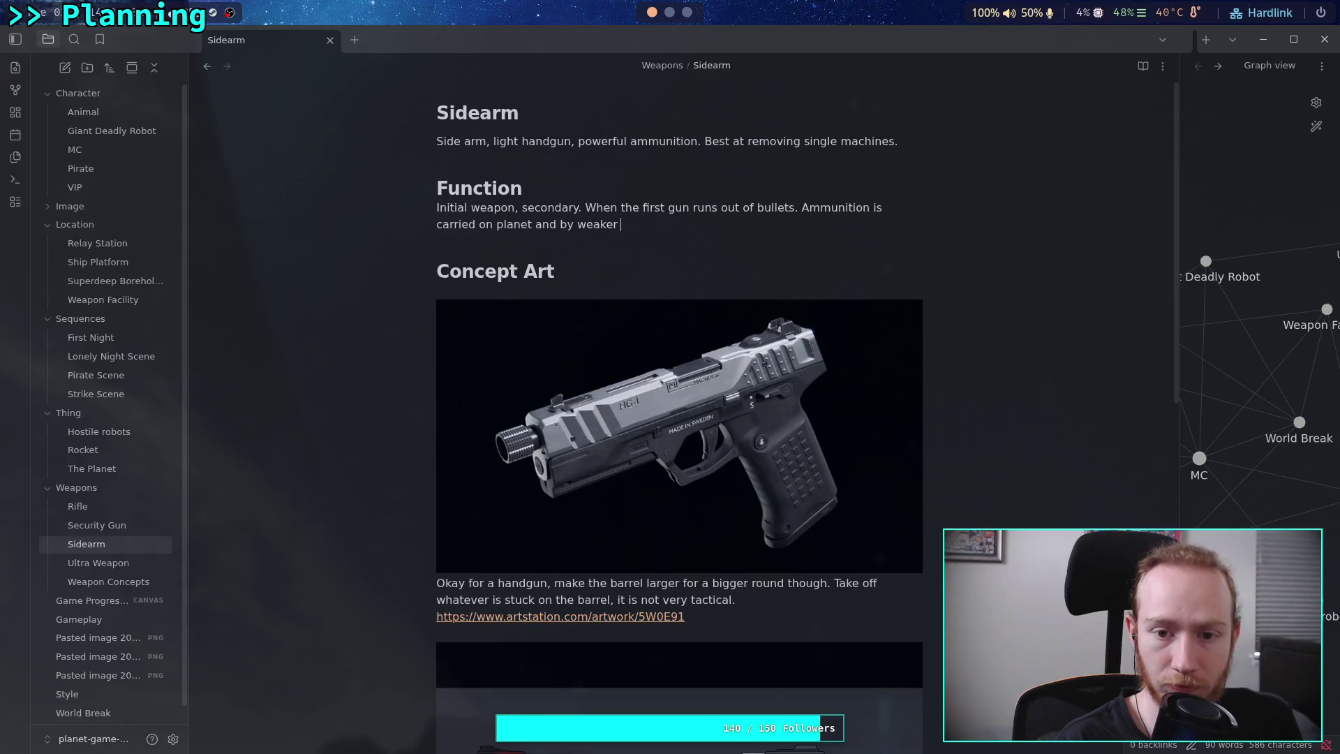
text(armed machines. )
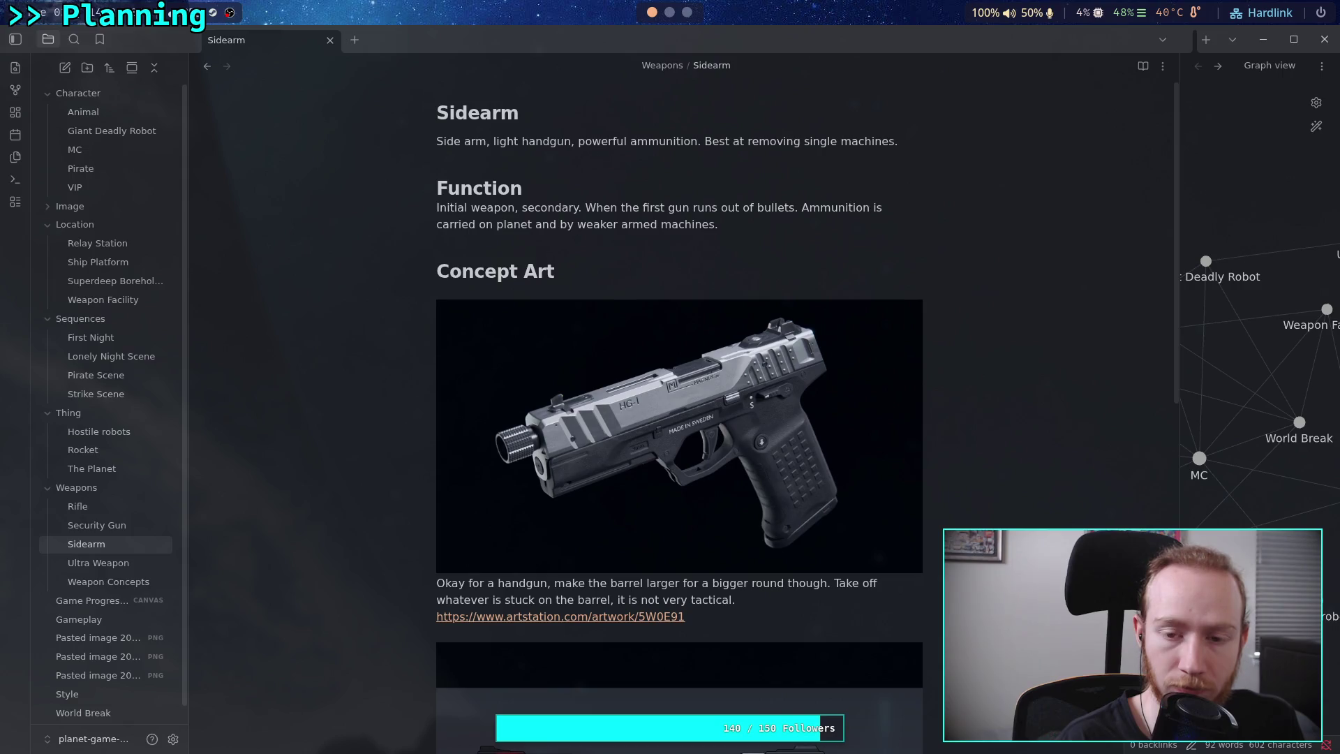
text(Can )
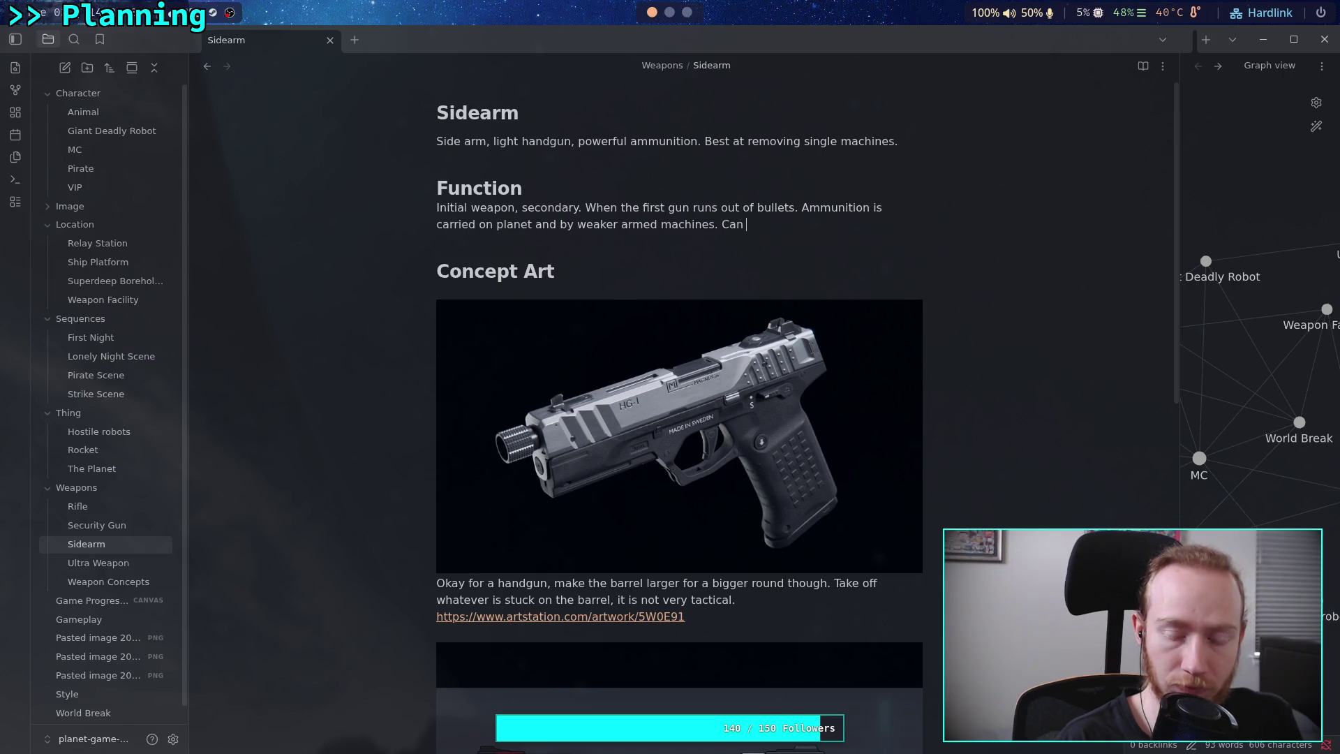
text(foc)
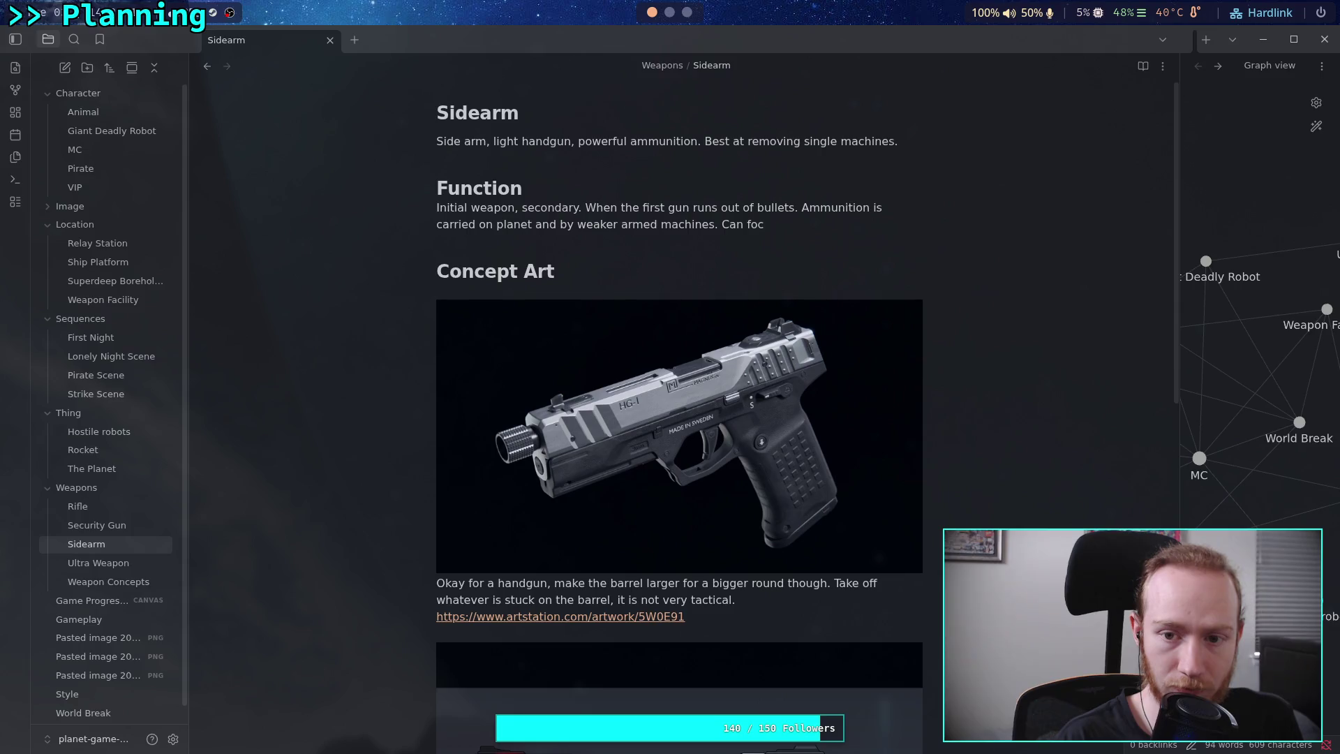
Continue the Sidearm Function text with 'Can focus weak points'.
key(BackSpace)
key(BackSpace)
key(BackSpace)
text(deal)
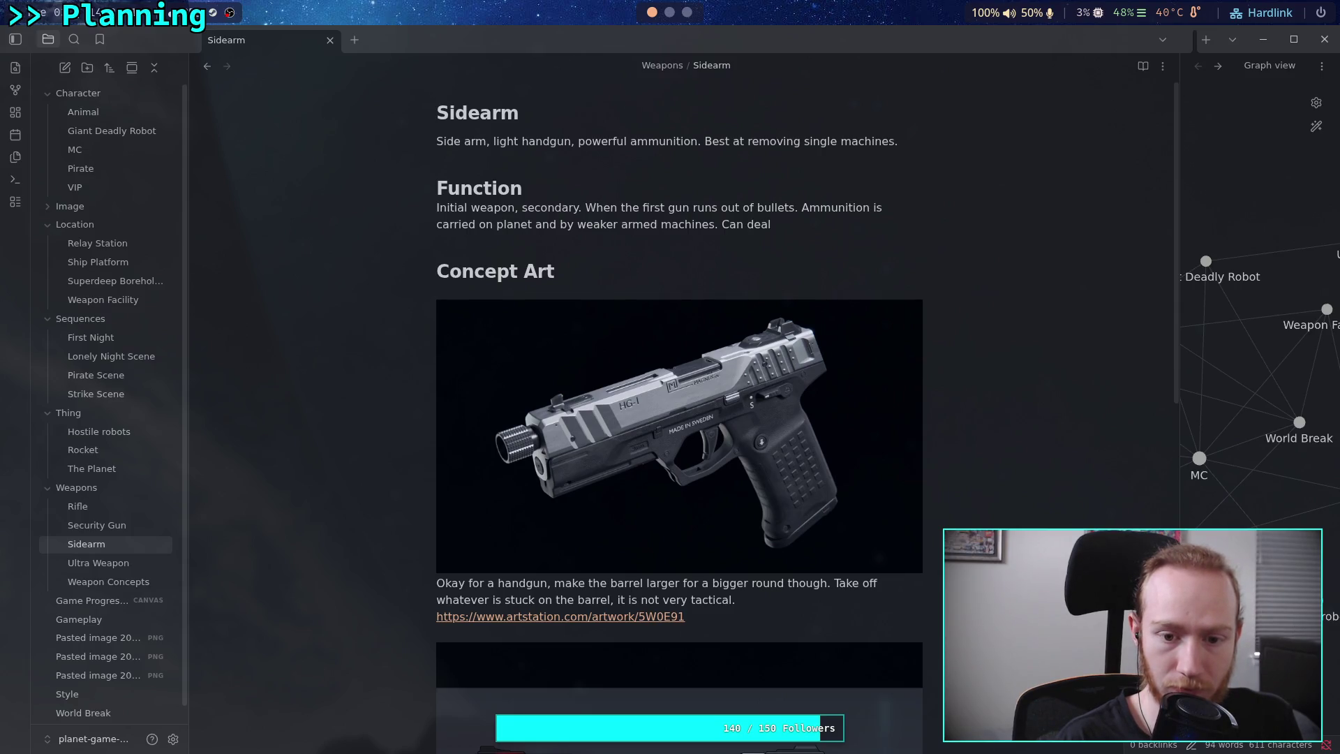
key(BackSpace)
key(BackSpace)
key(BackSpace)
key(BackSpace)
text(f)
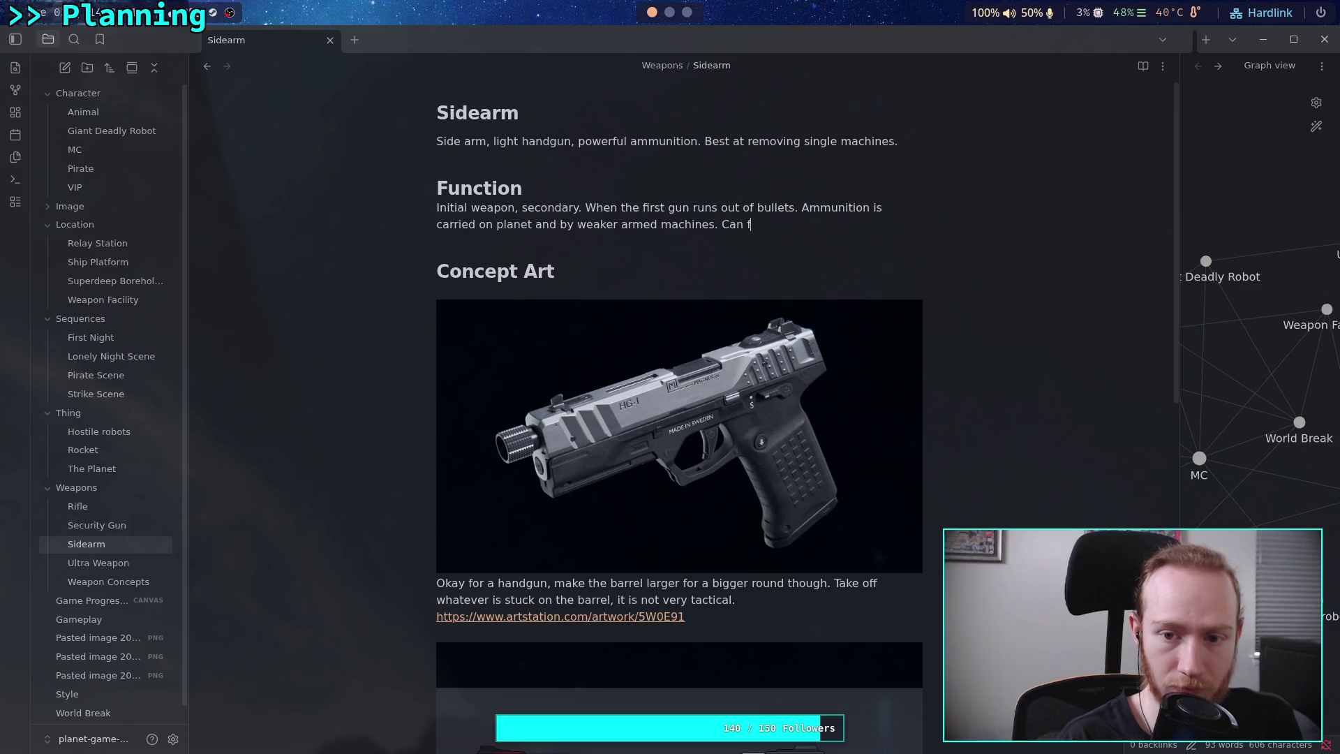
text(ocus weak points,)
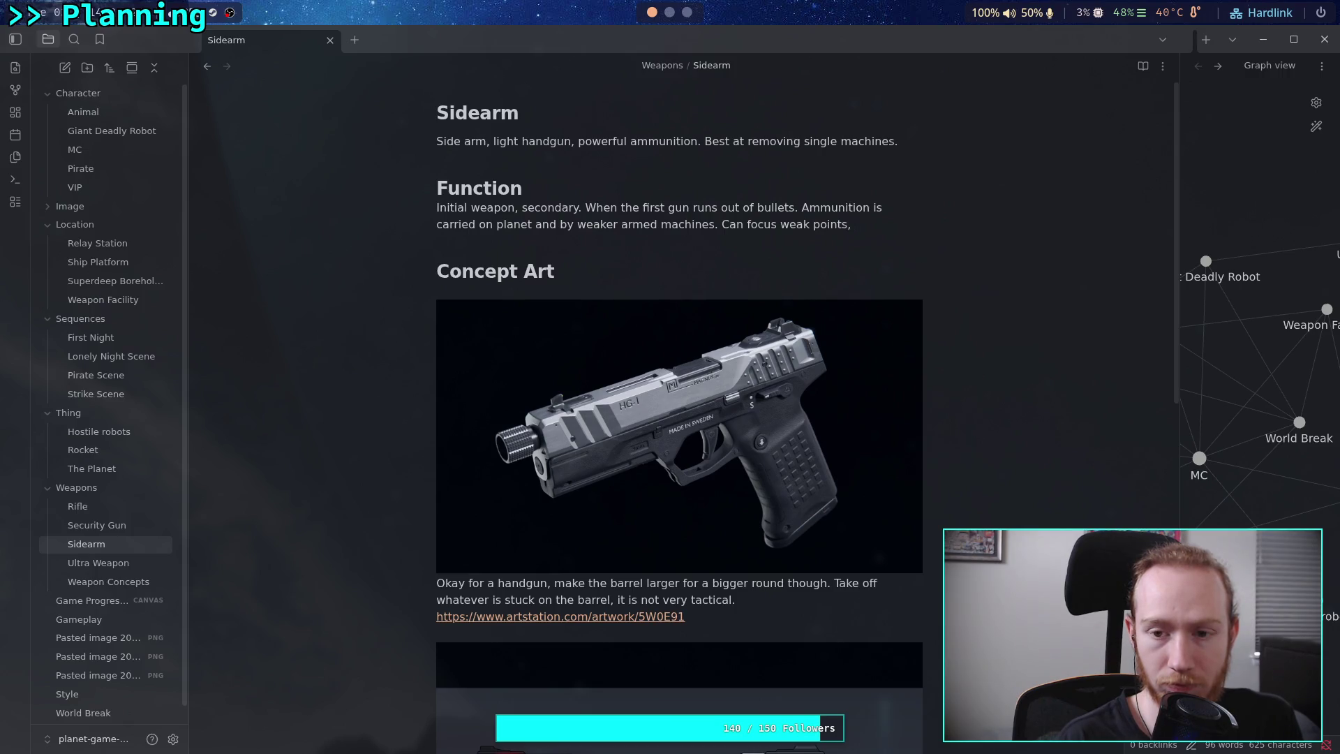
text(has a)
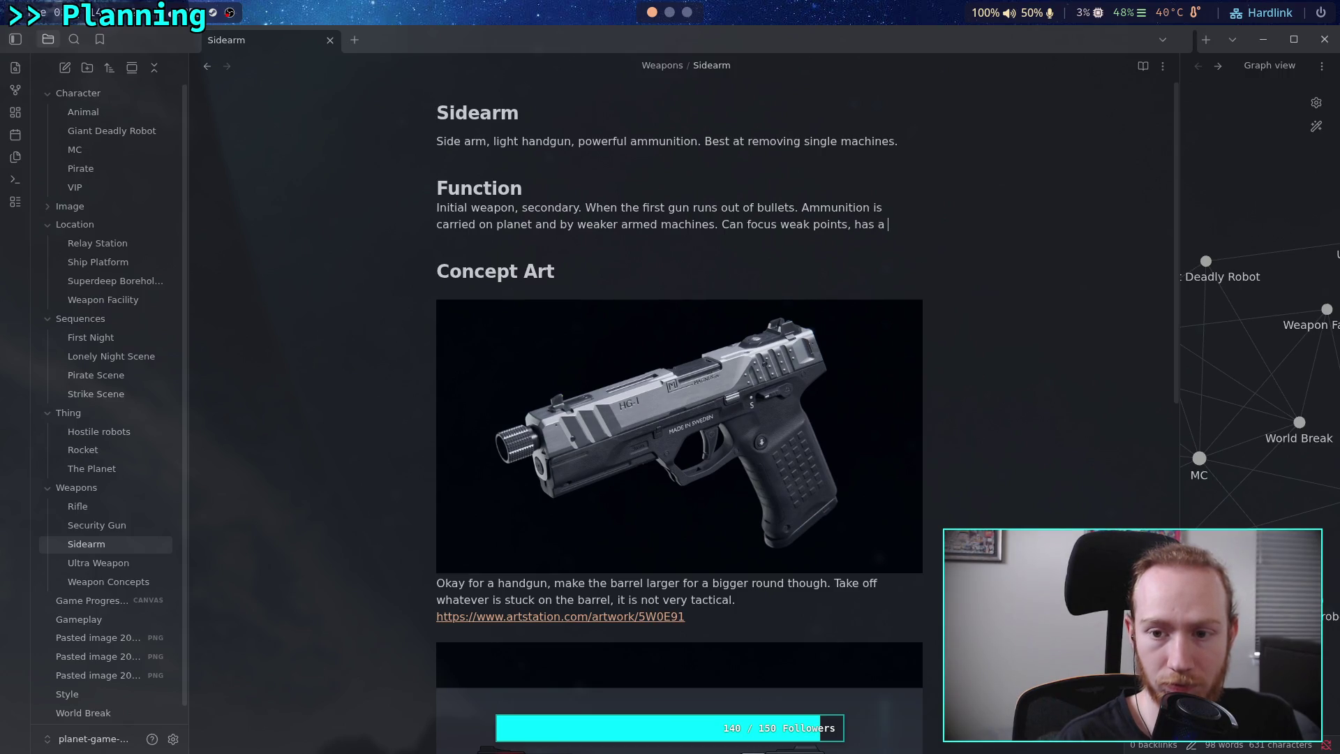
key(BackSpace)
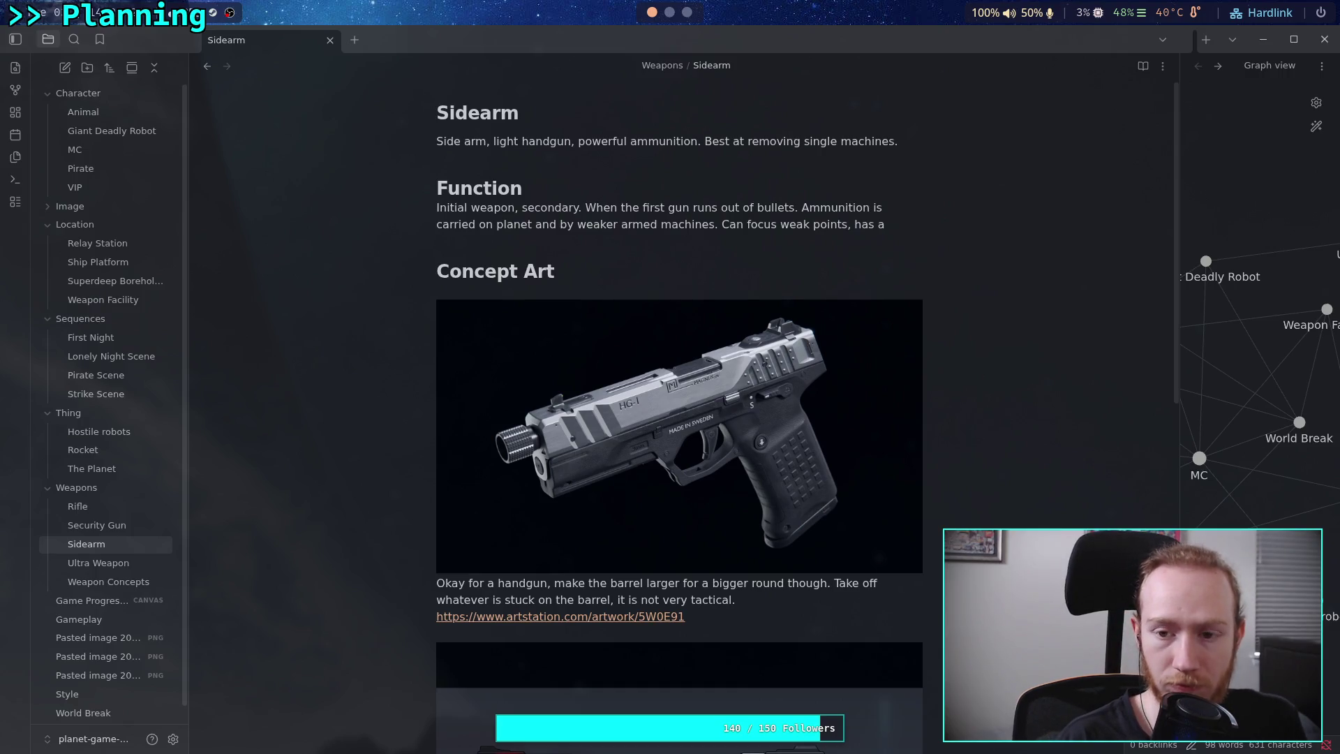
key(BackSpace)
key(BackSpace)
key(BackSpace)
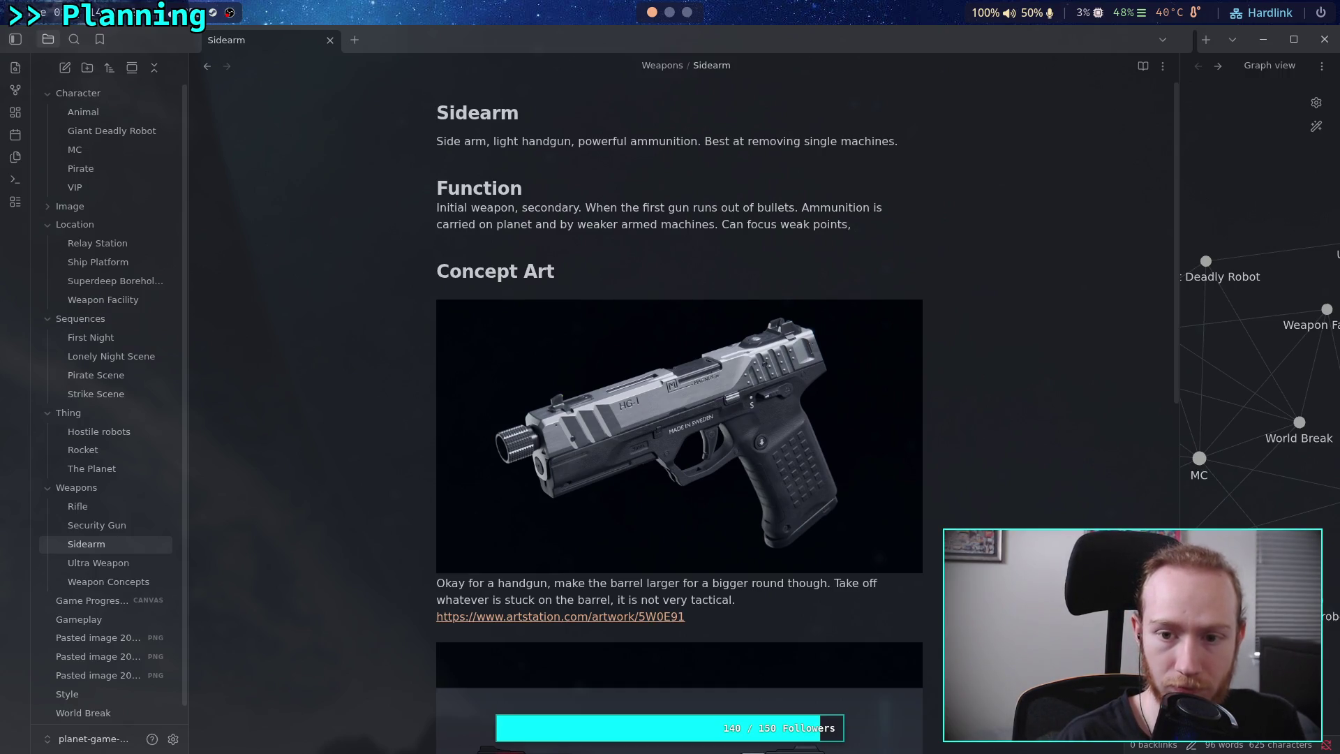
Add that its slower slug can stun individual machines and take down any unarmored machine.
text( th)
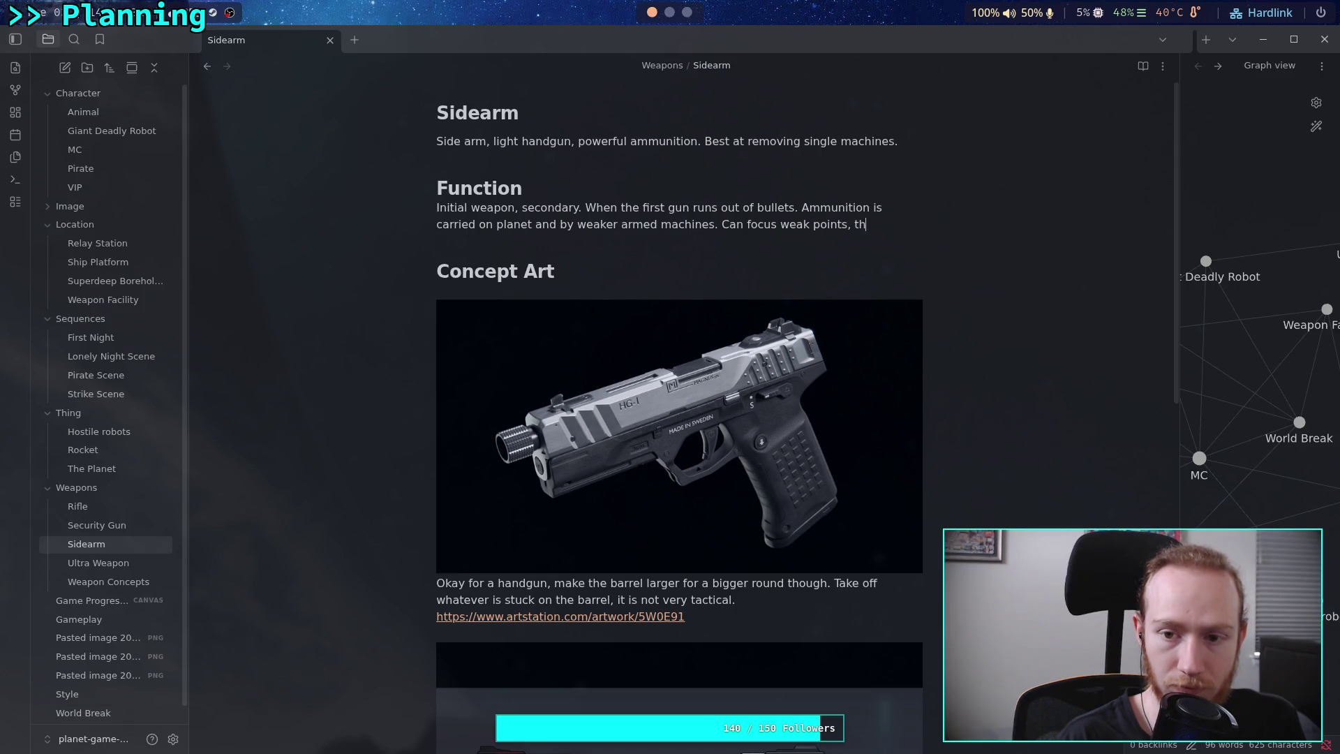
text(e large a)
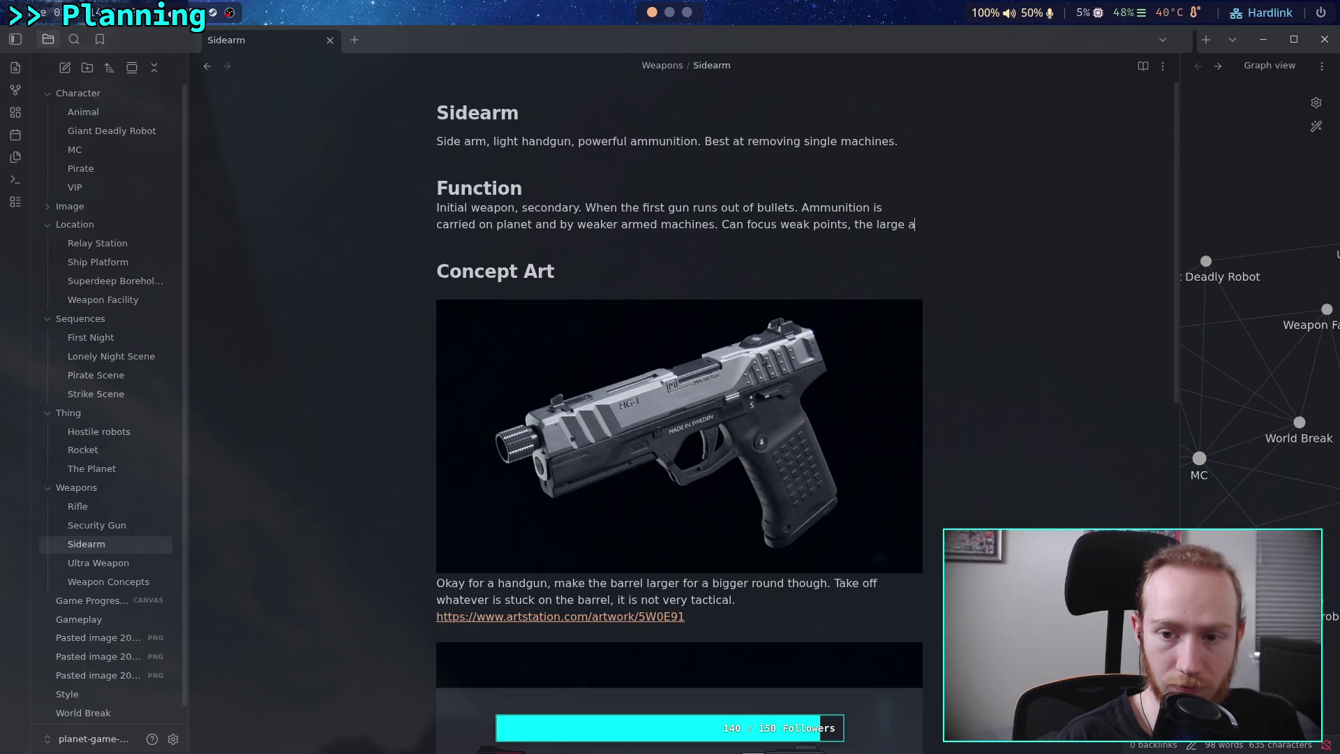
text(nd lslow)
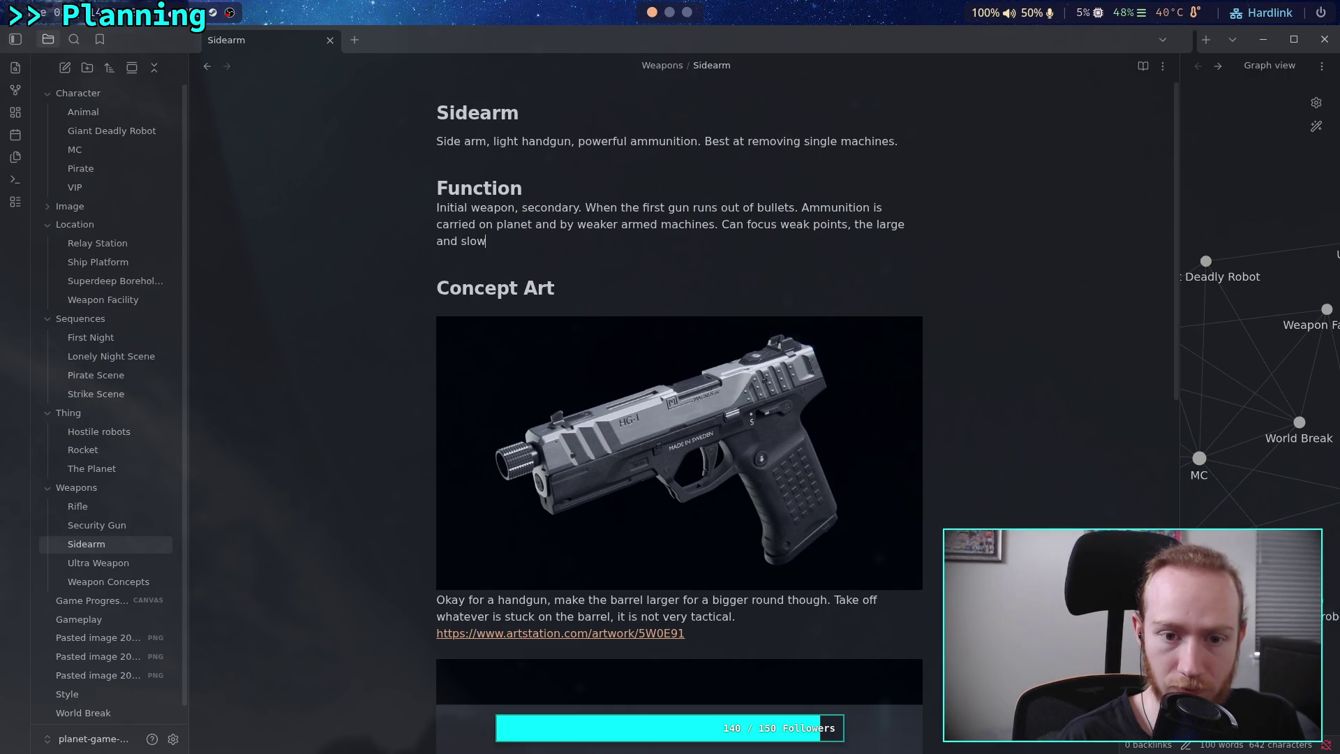
text(er su)
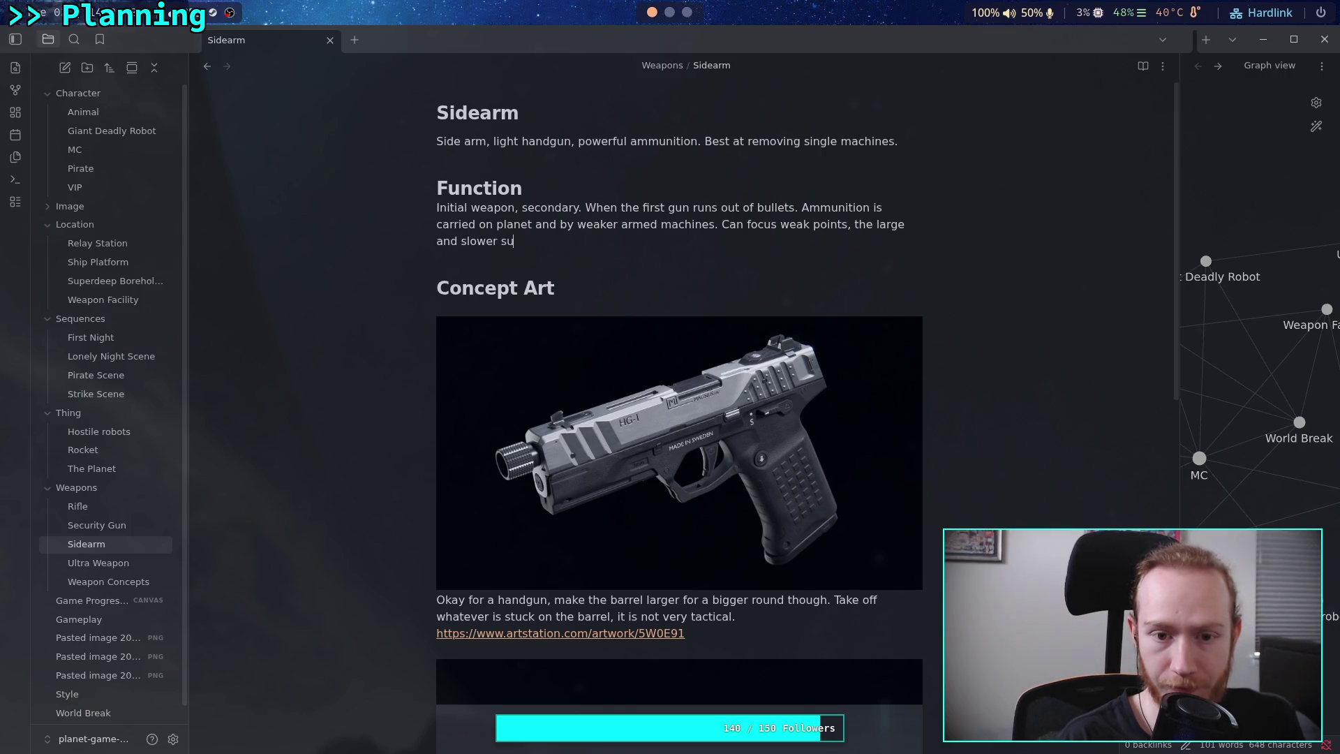
key(BackSpace)
key(BackSpace)
key(BackSpace)
text(luf)
key(BackSpace)
key(BackSpace)
text(g can stun )
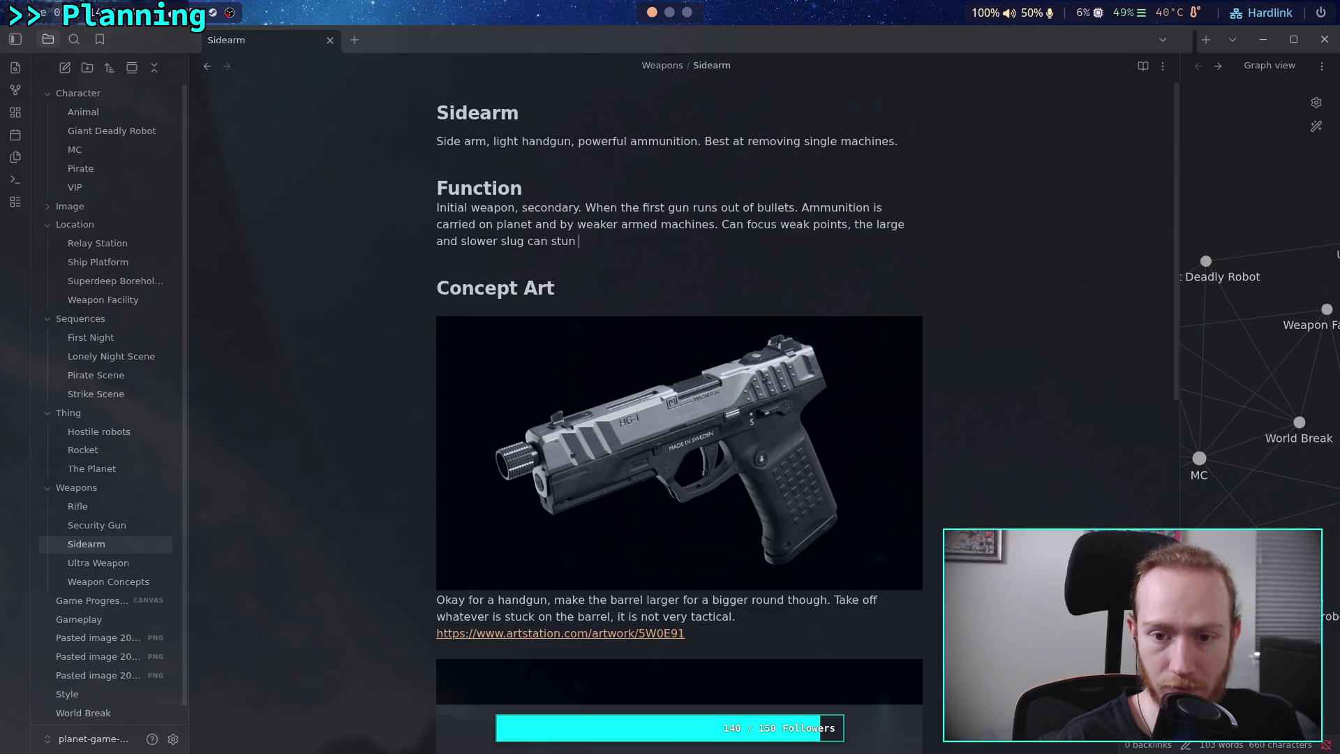
text(indivi)
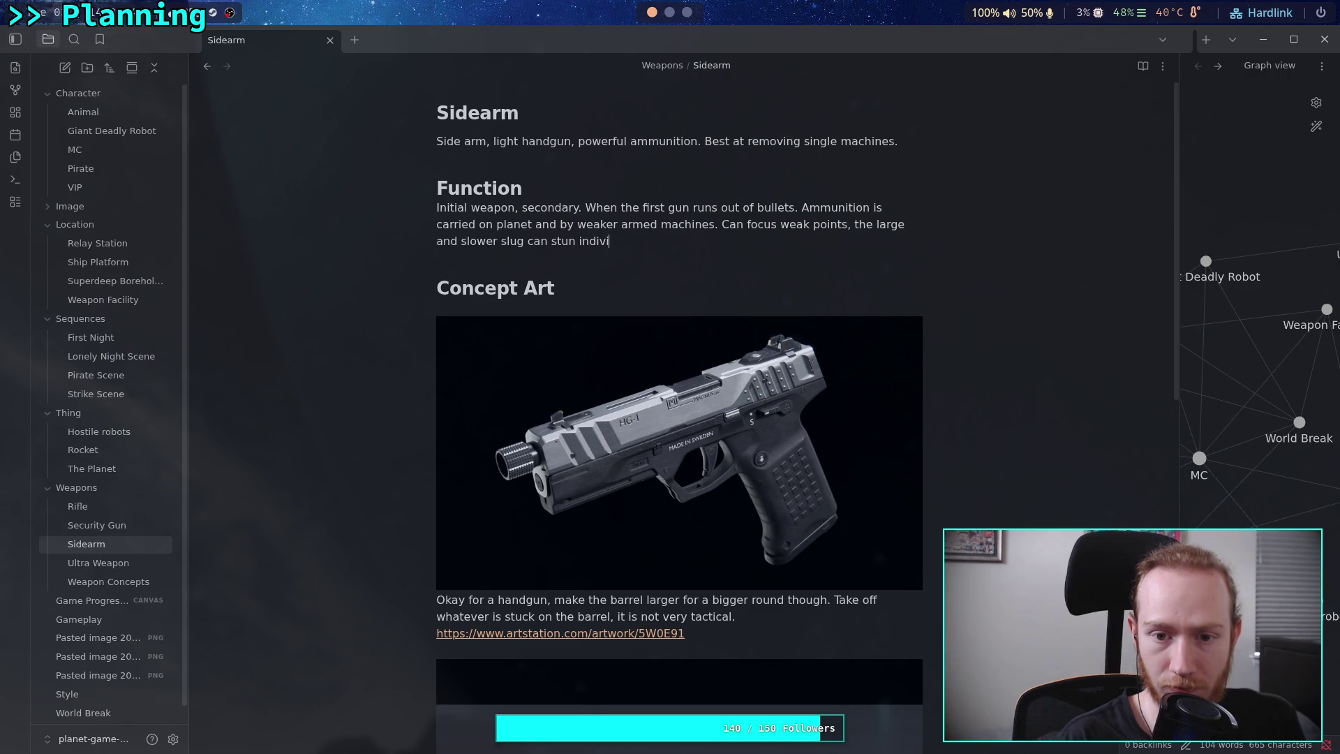
text(dual machines,)
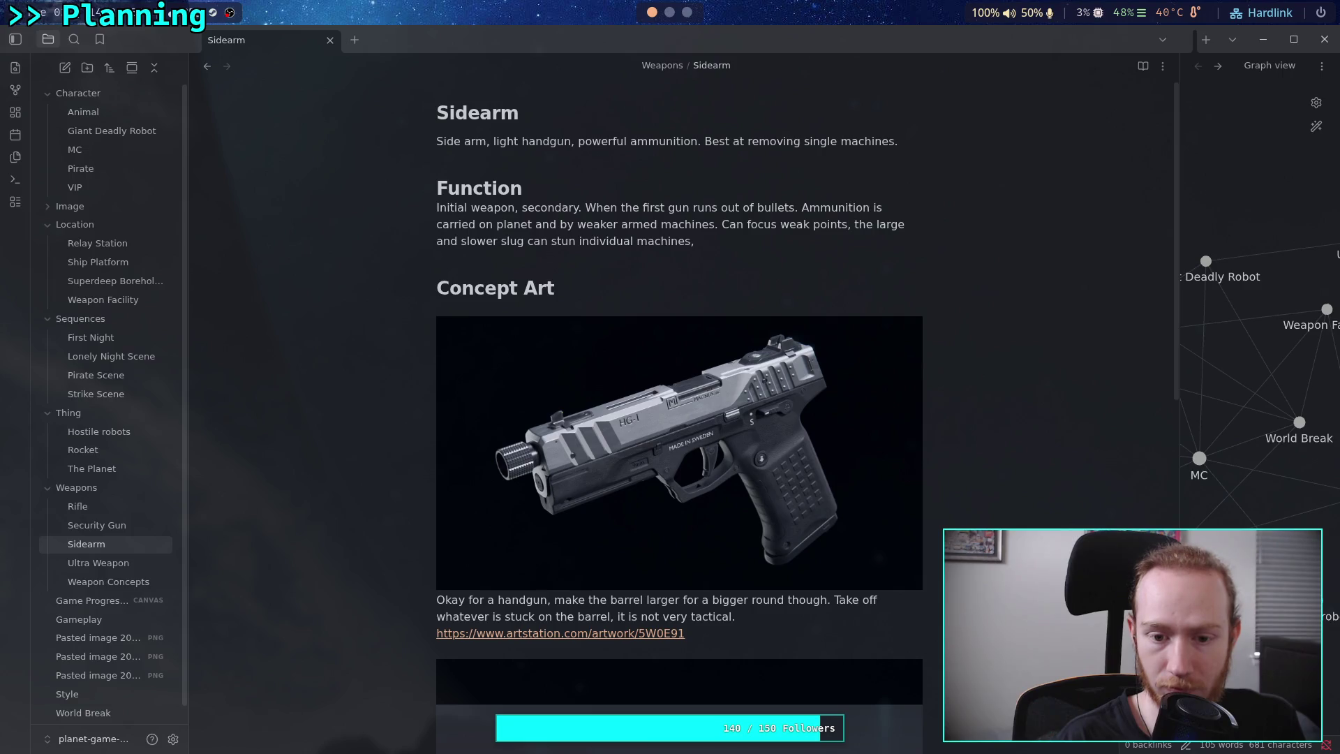
text( can take down )
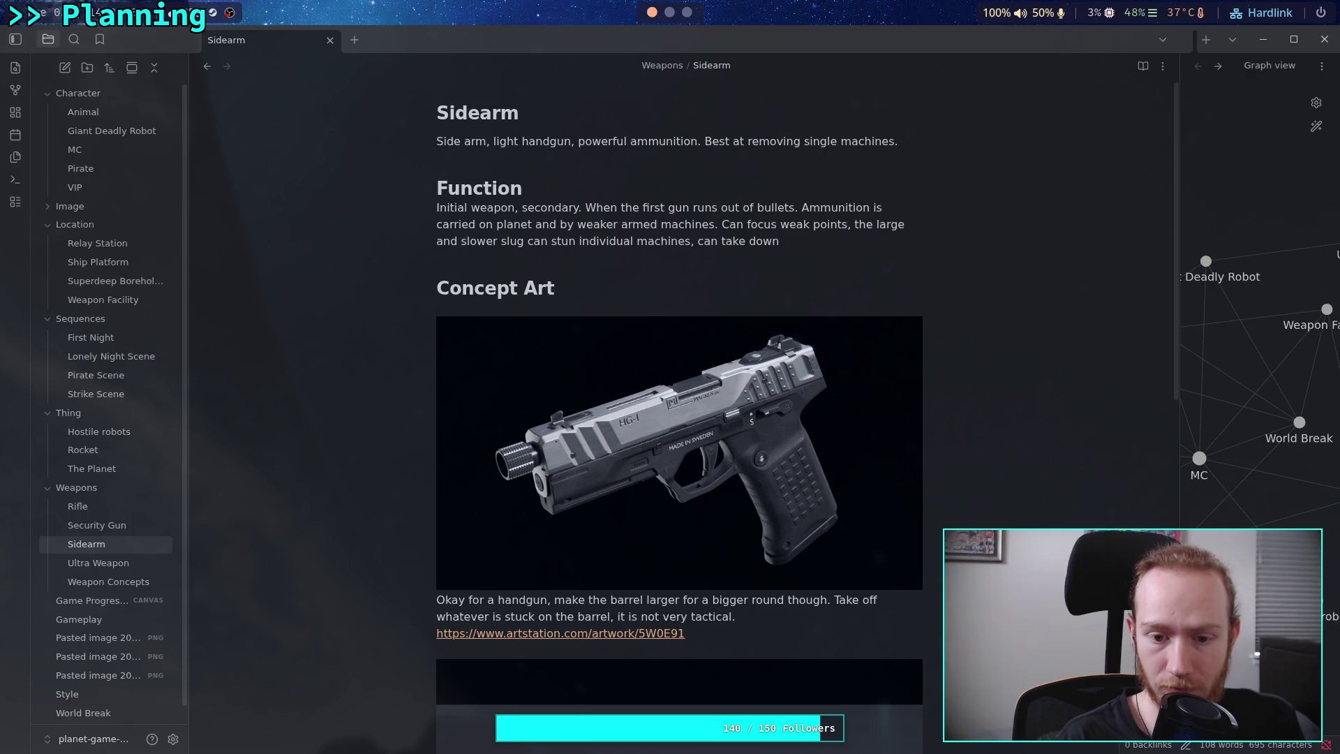
text(any )
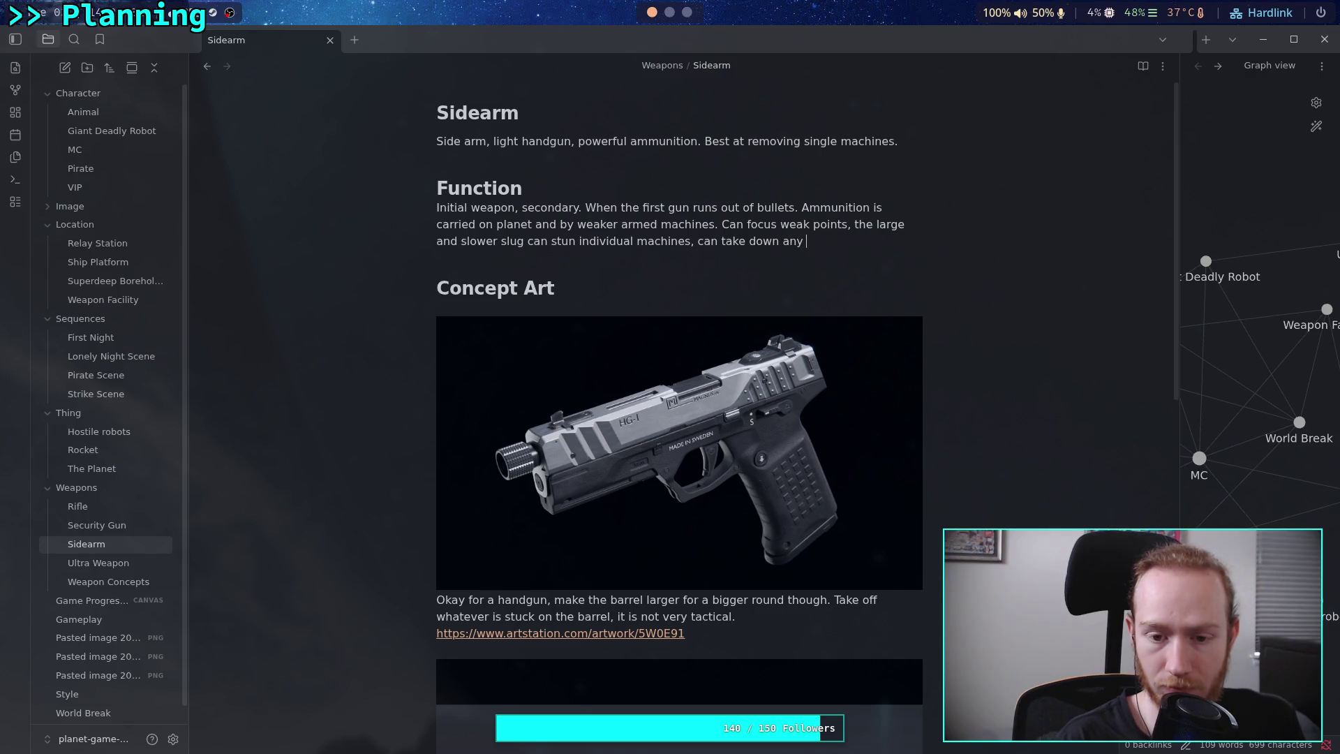
text(unarmo)
text(red machine.)
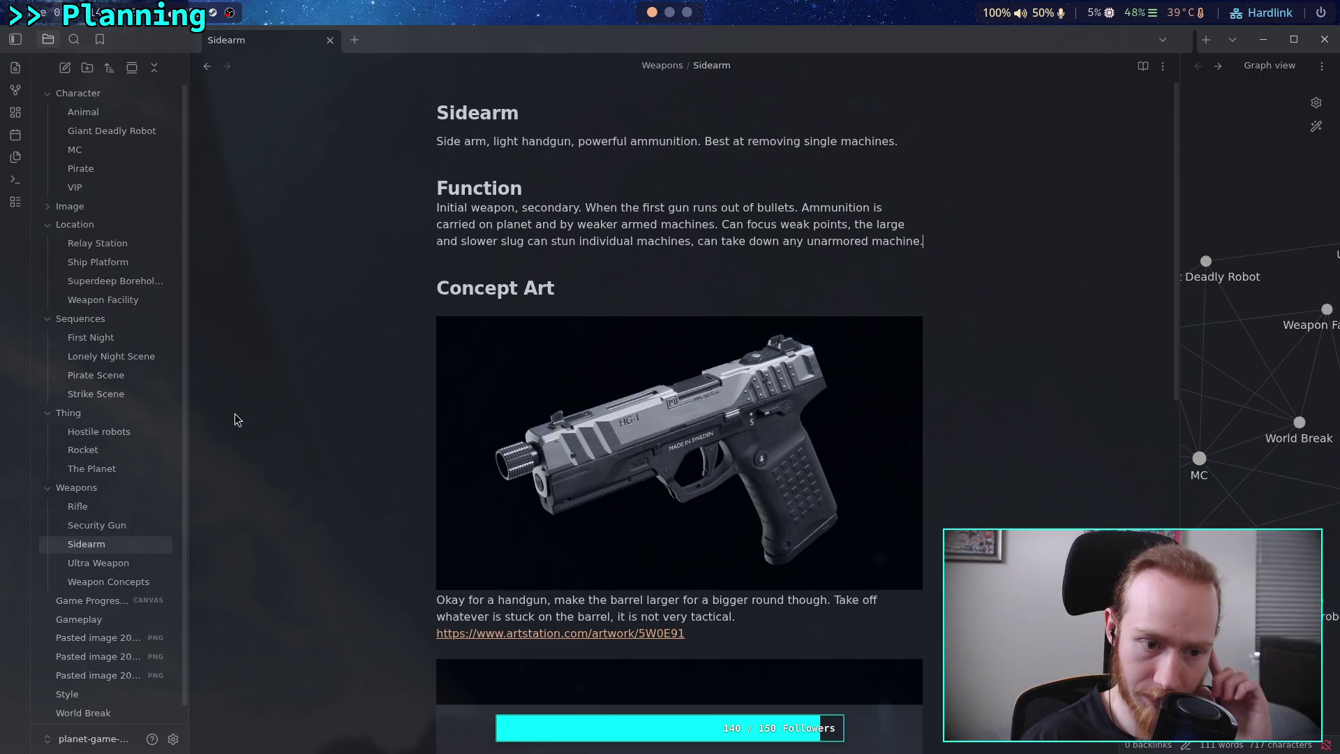
Type 'Higher velocity rounds than the side arm, can damage heavily armored machines.' in Security Gun.
click(121, 508)
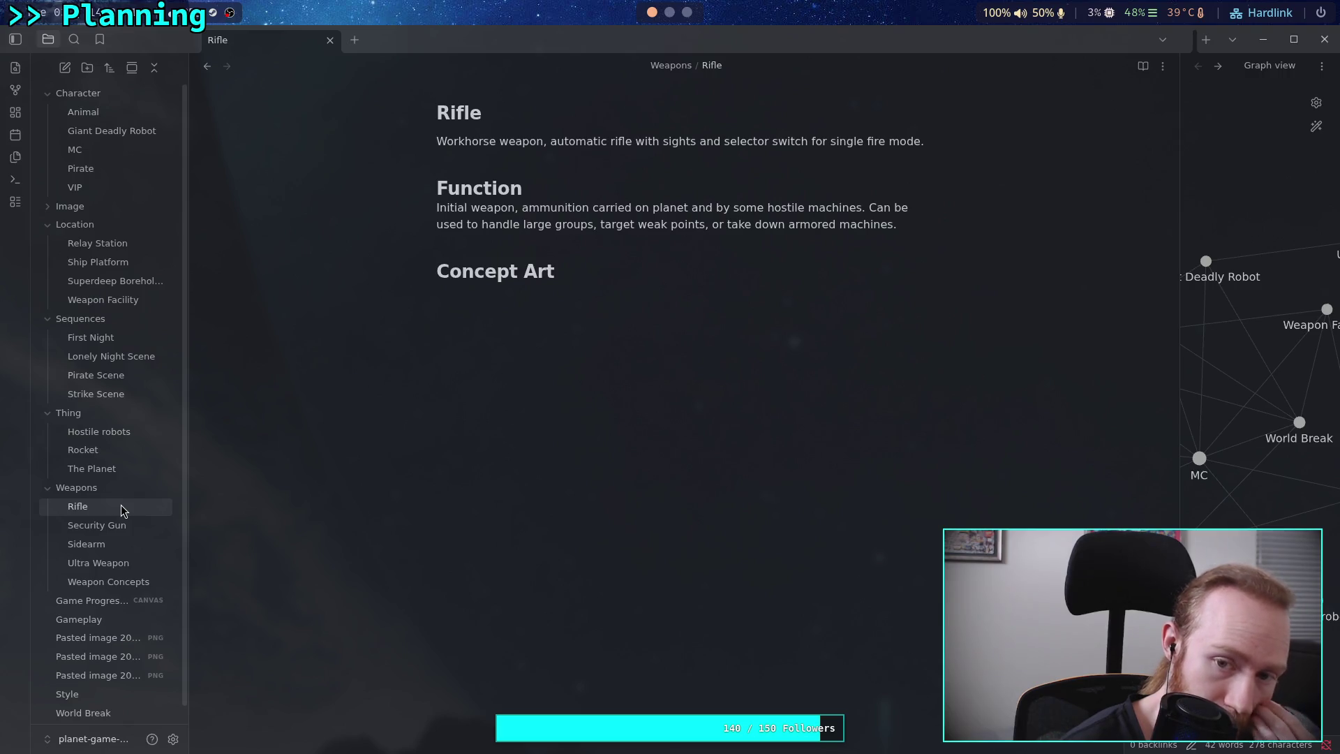
click(106, 527)
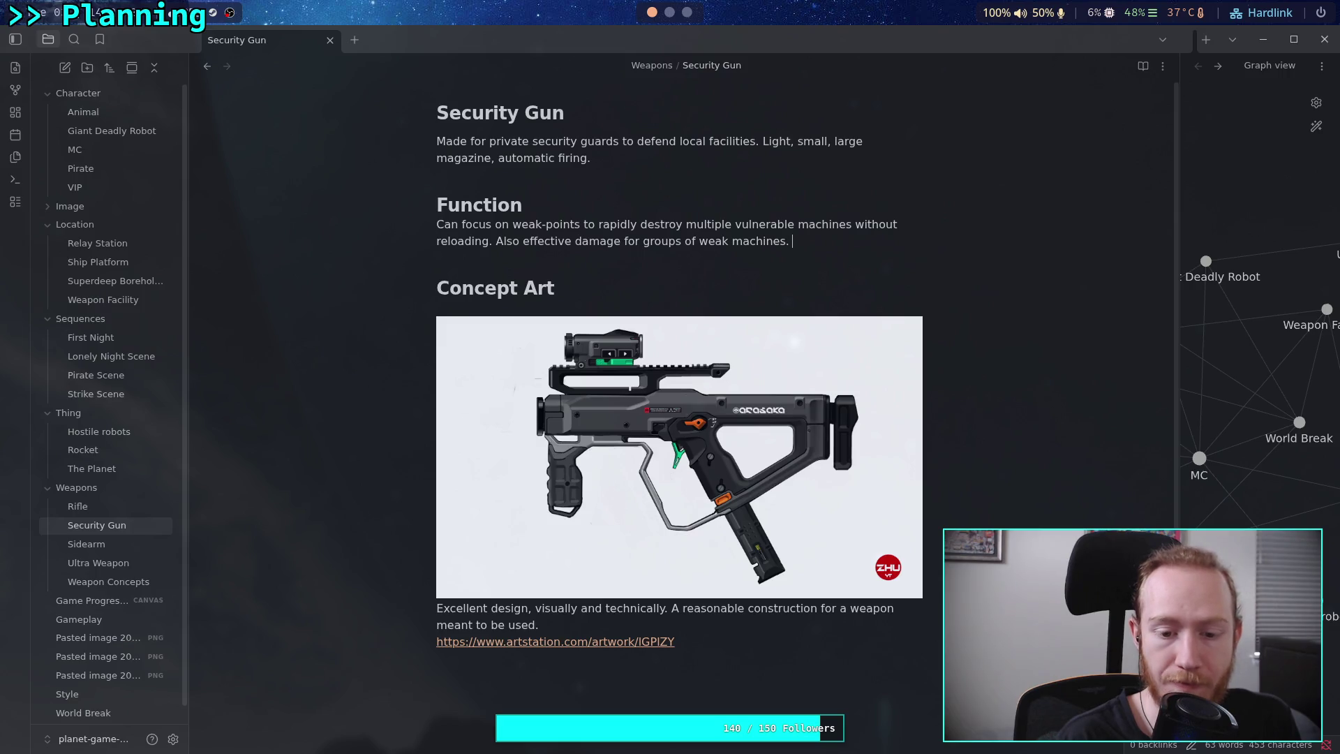
text(Hig)
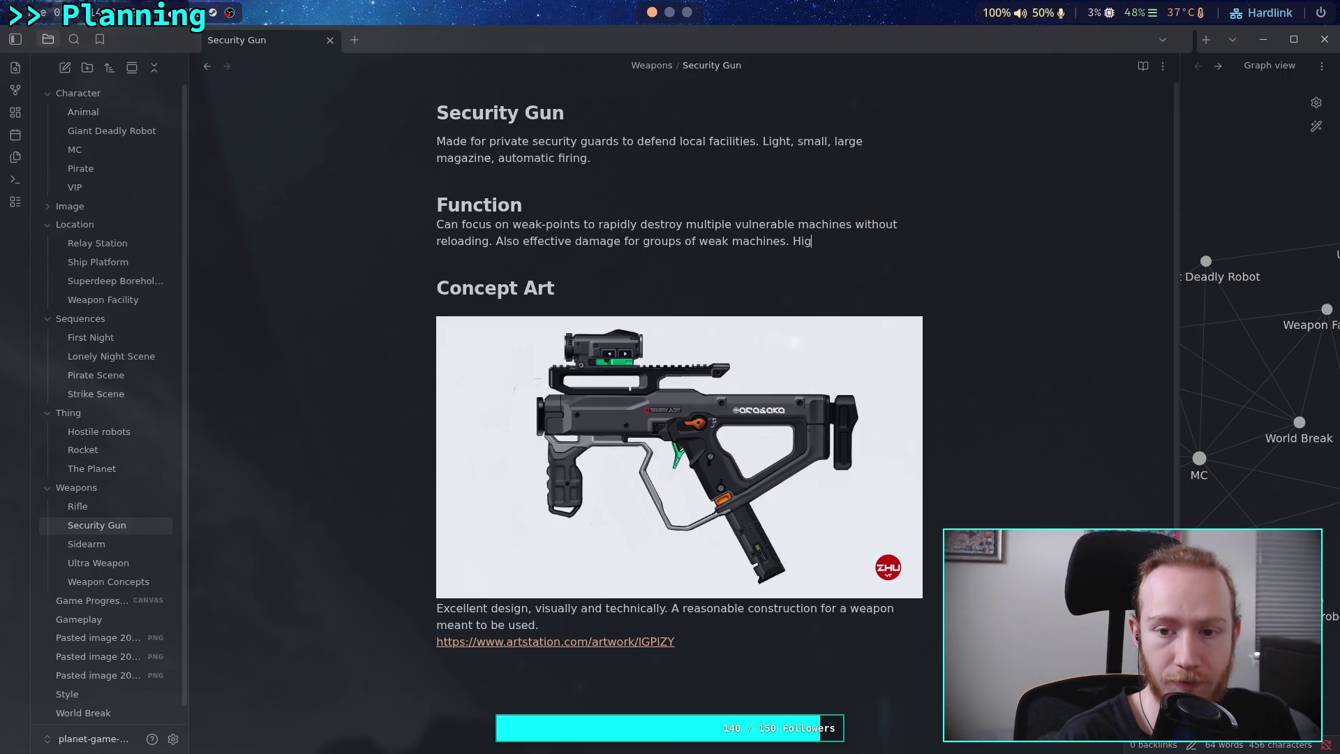
text(her velocity round)
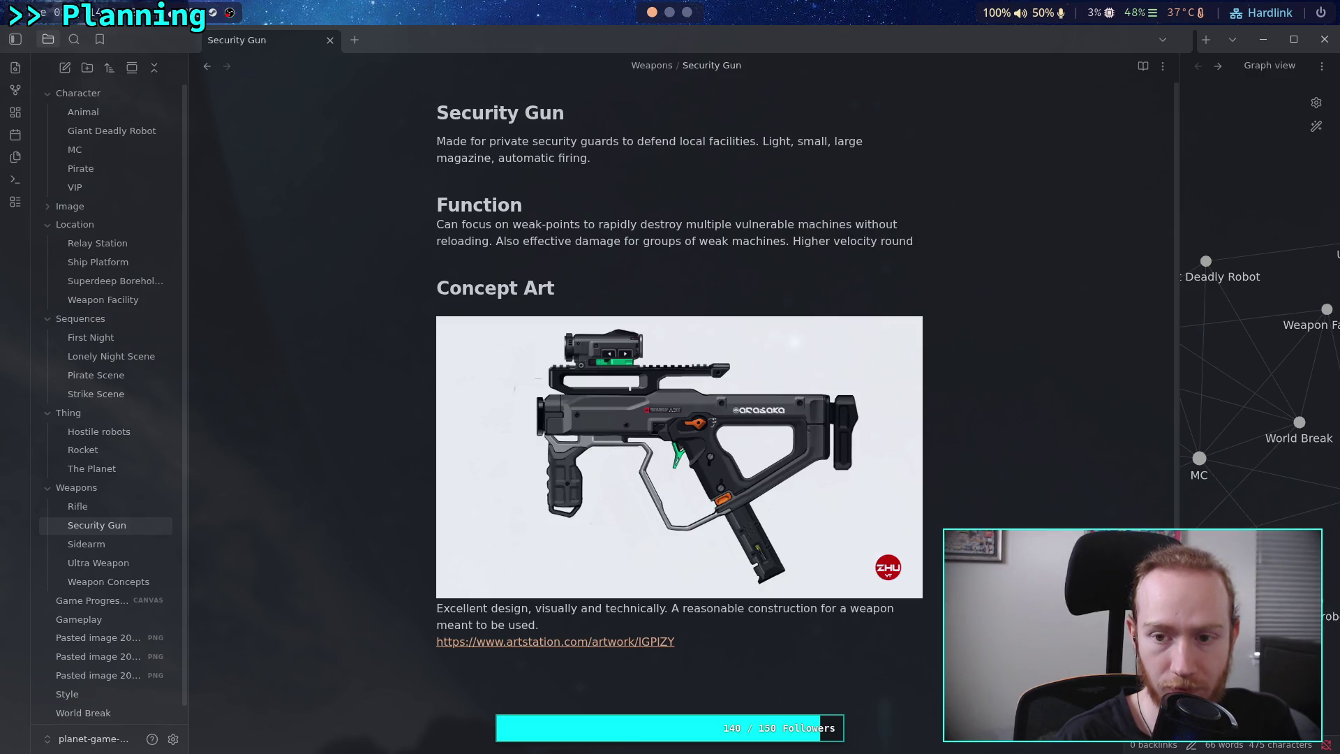
text(s )
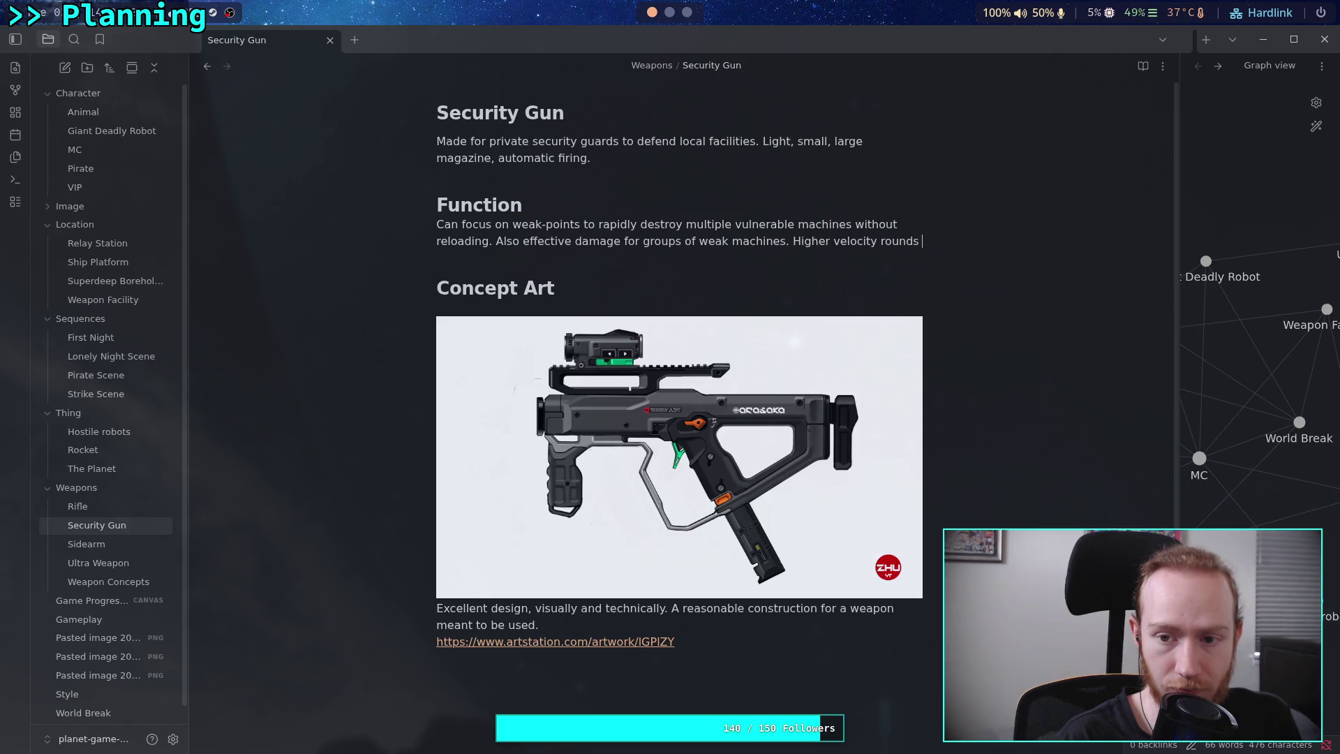
text(than the sid)
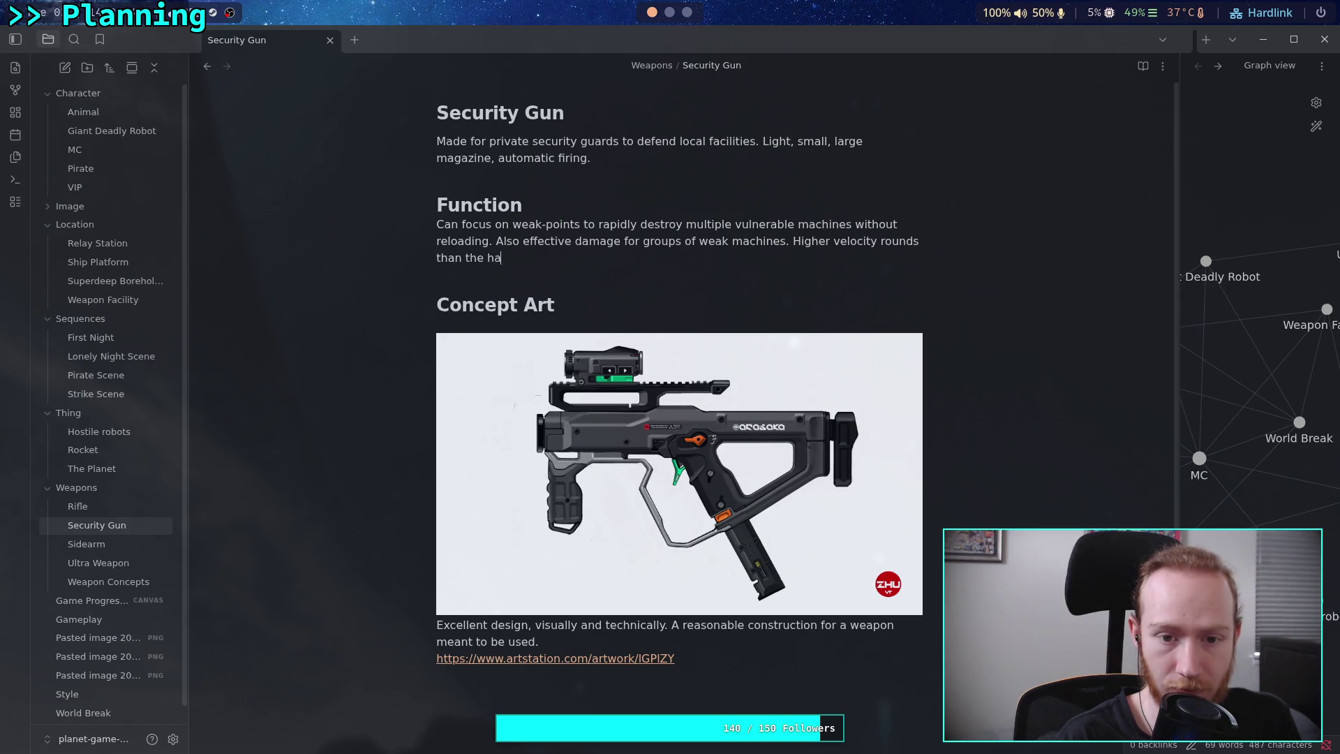
text(e arm, can )
text(damage )
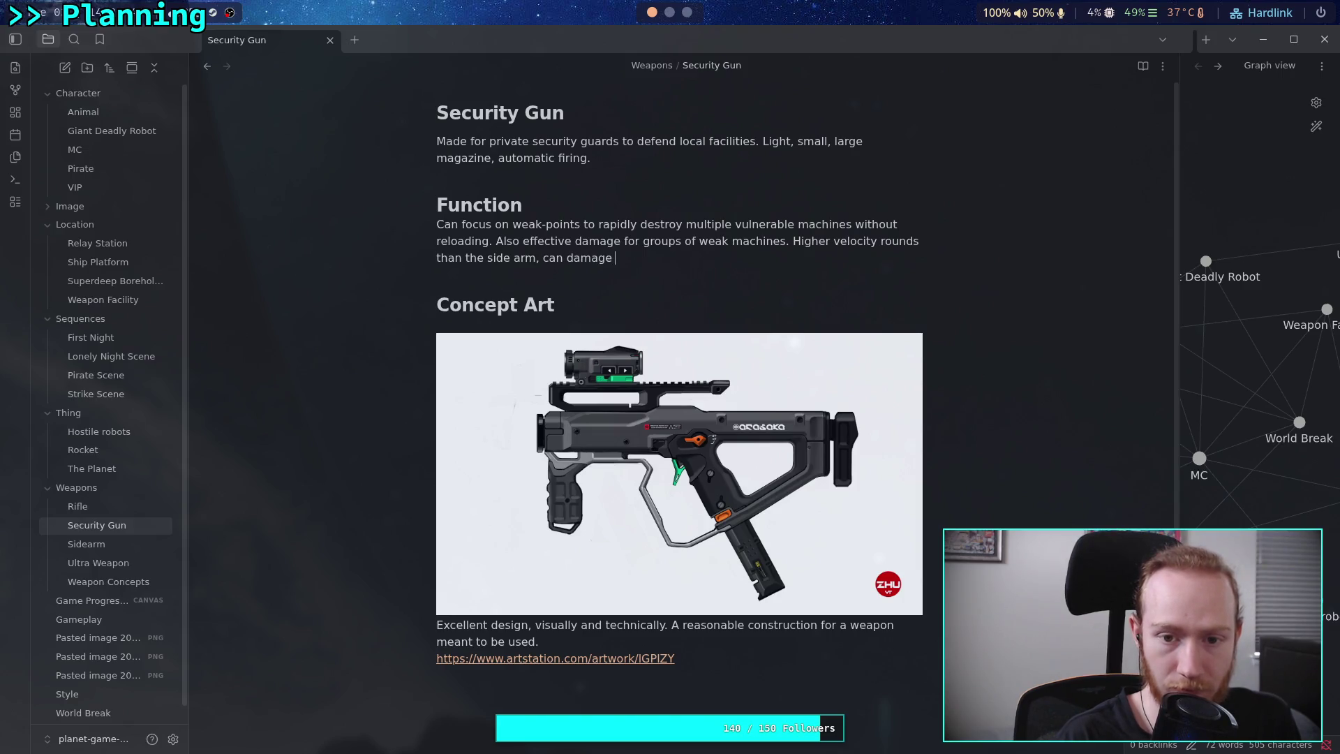
text(armored machines.)
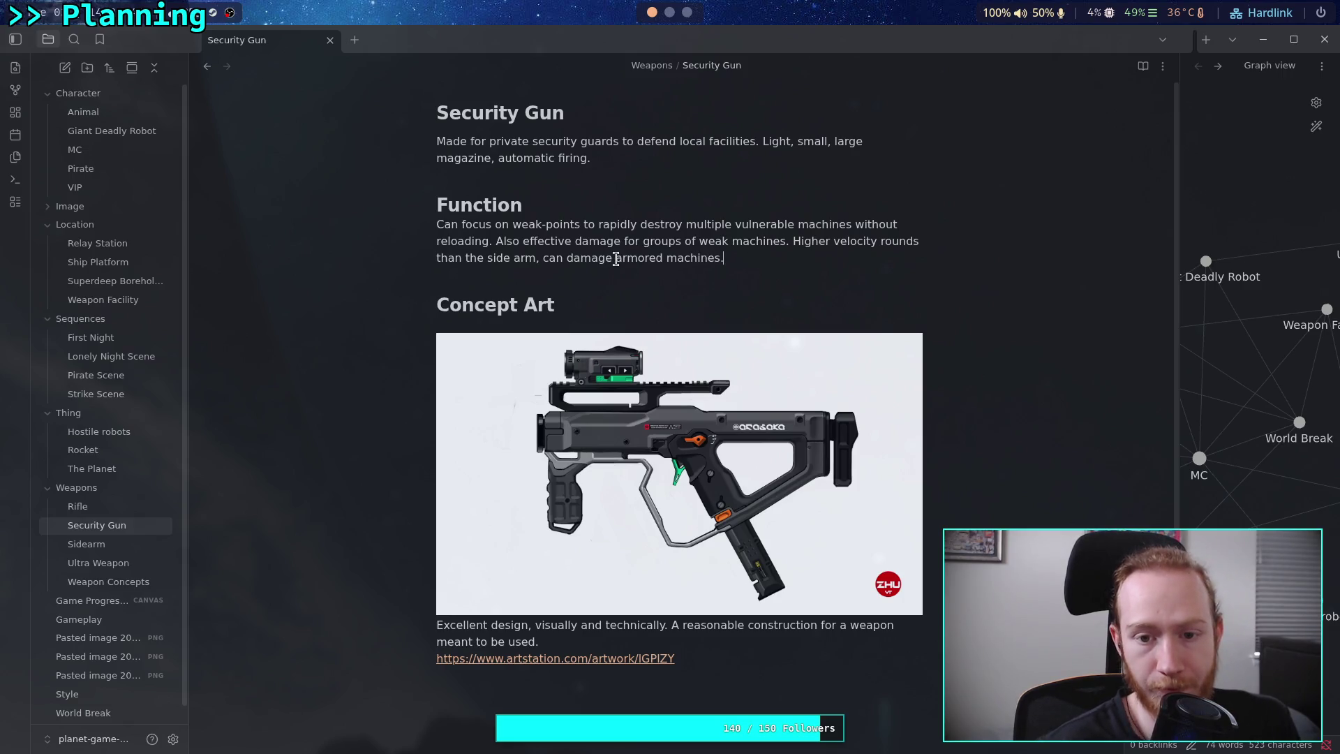
click(615, 258)
text(heav)
text(ily)
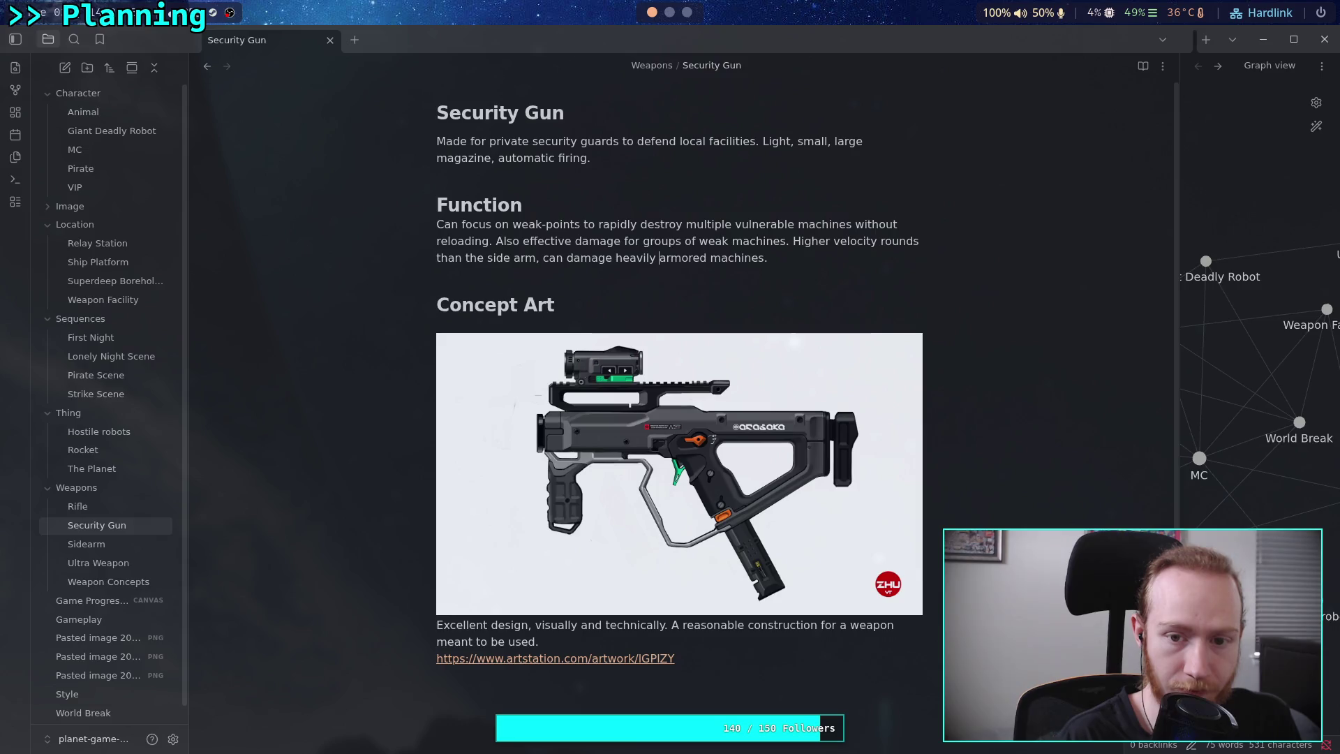
click(104, 562)
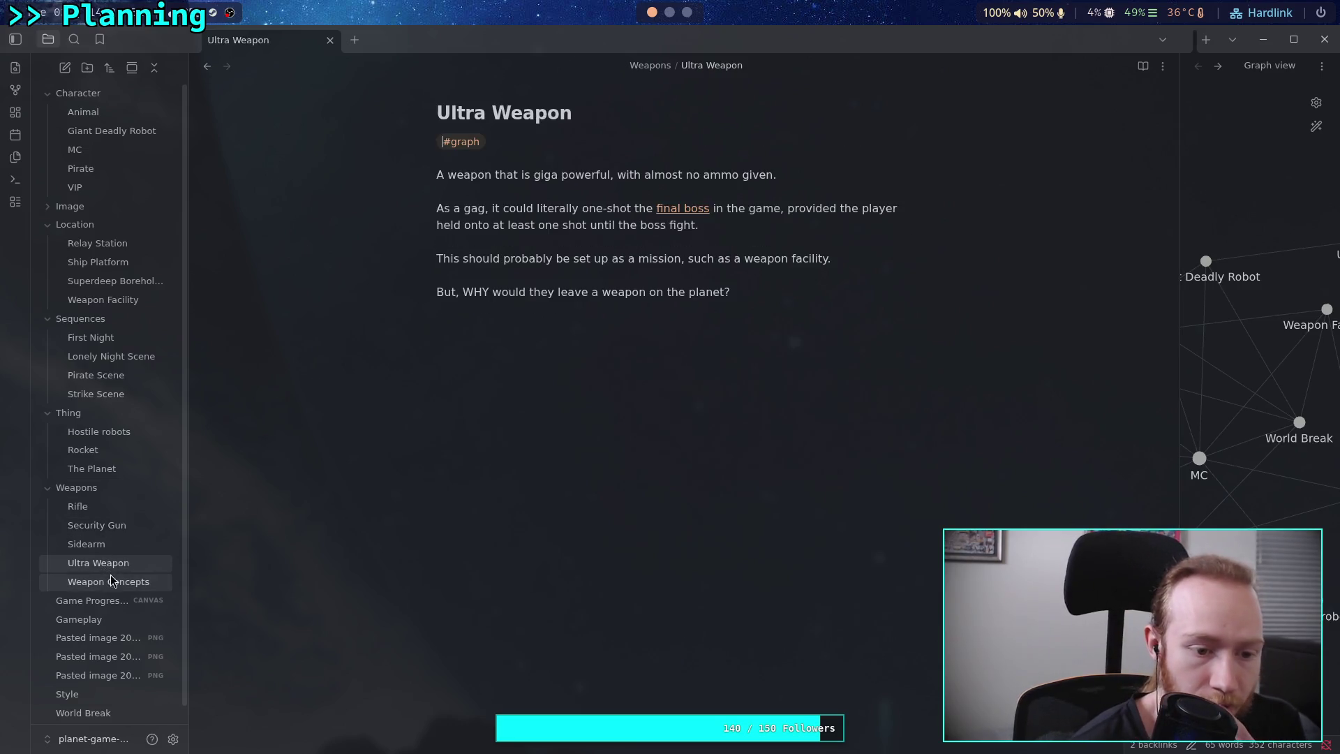
Create a new note titled 'Shotgun' in the Weapons folder.
click(111, 579)
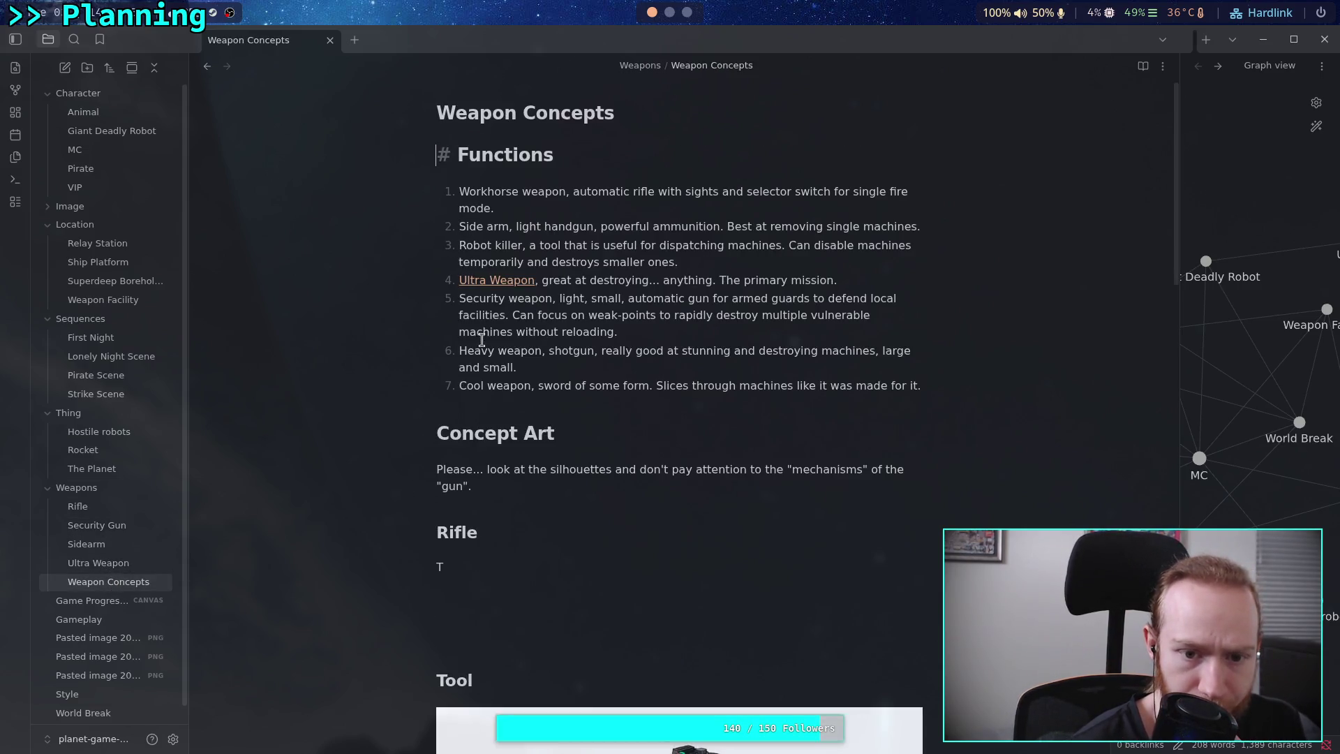
right_click(89, 495)
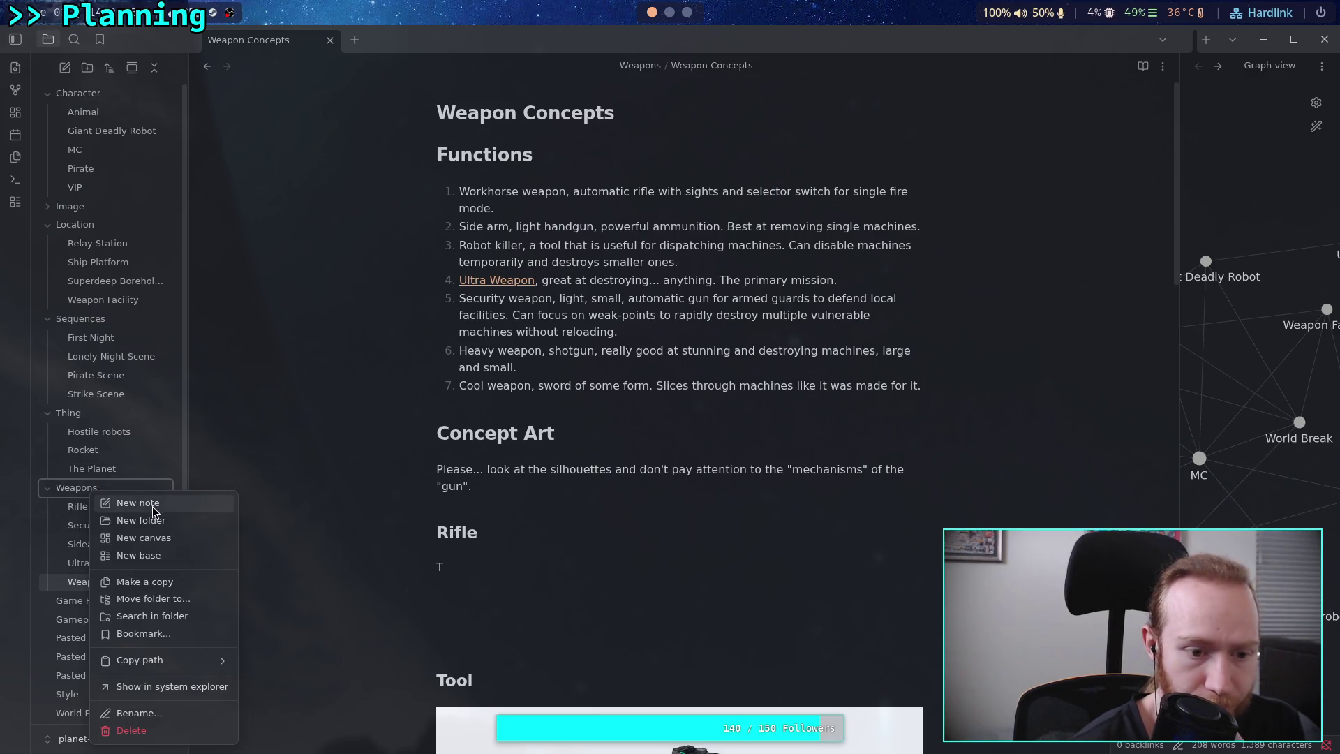
click(132, 503)
text(Shotgun)
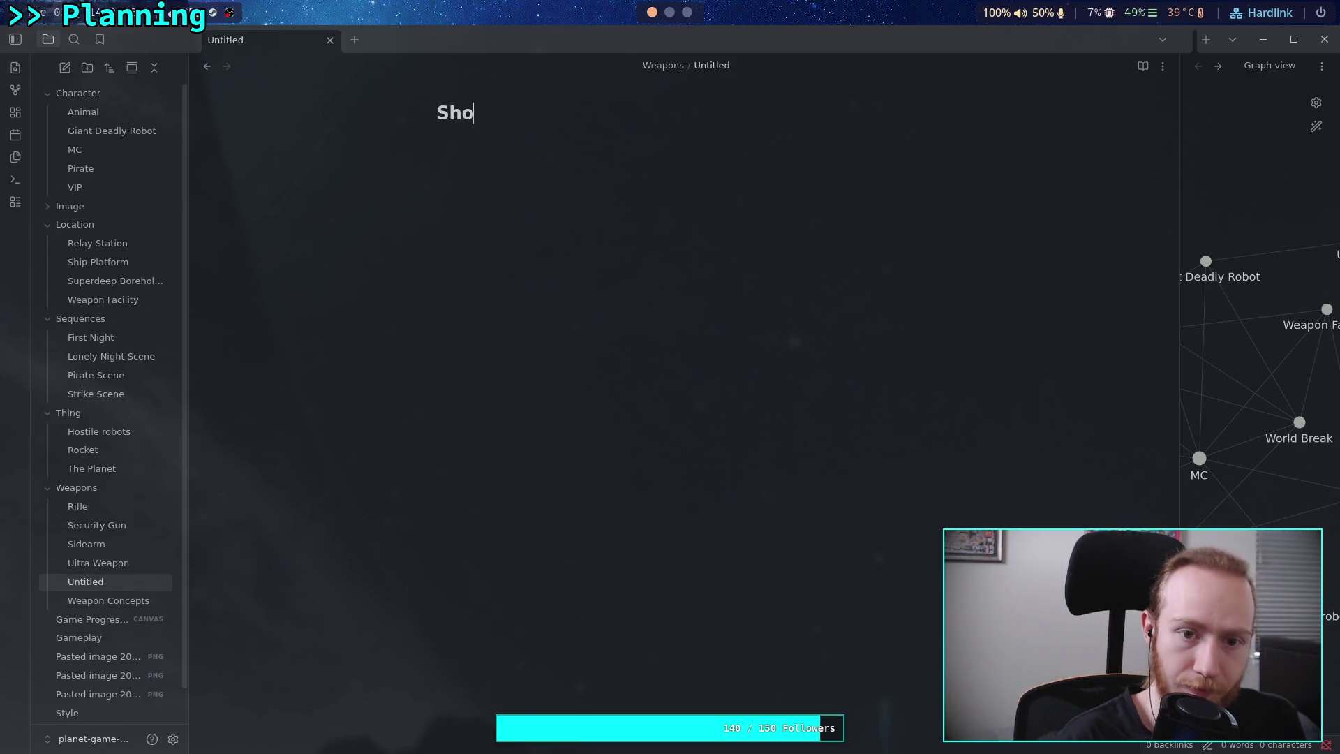
key(Return)
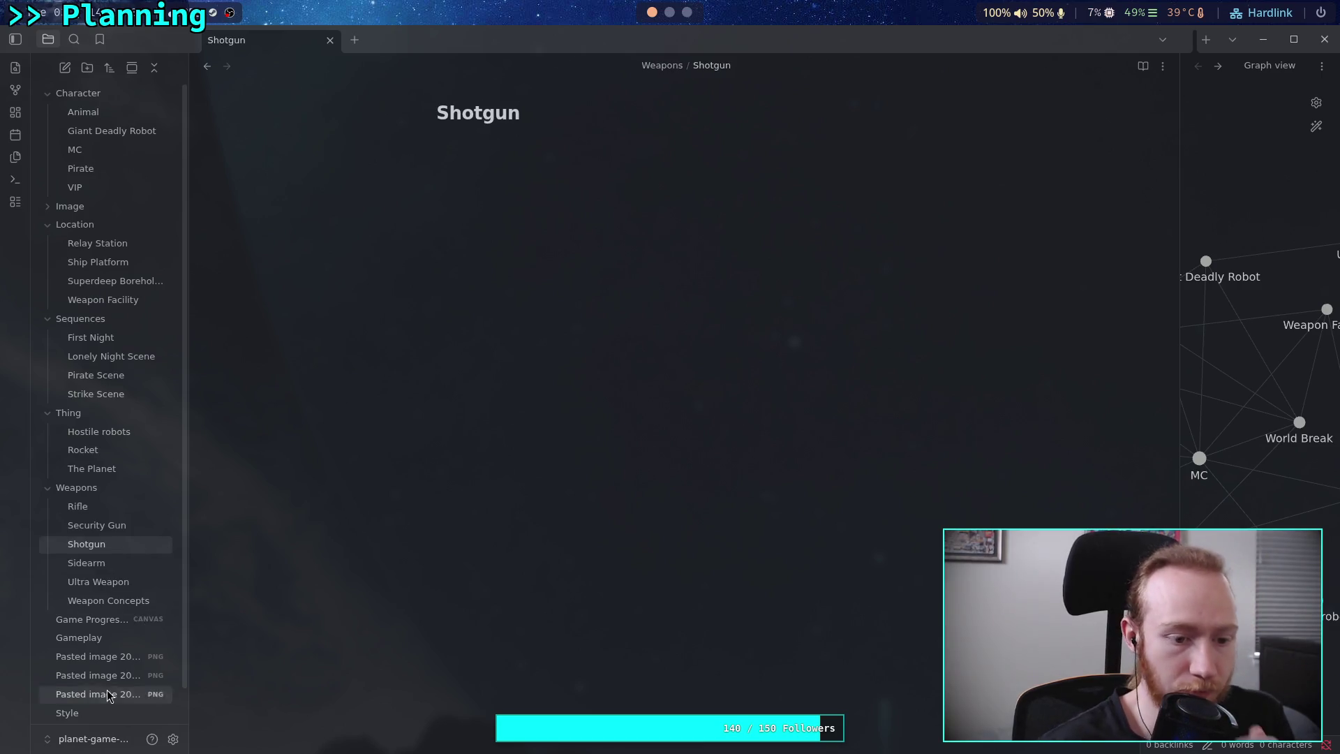
Copy the shotgun description, item 6 of the Weapon Concepts list.
click(132, 601)
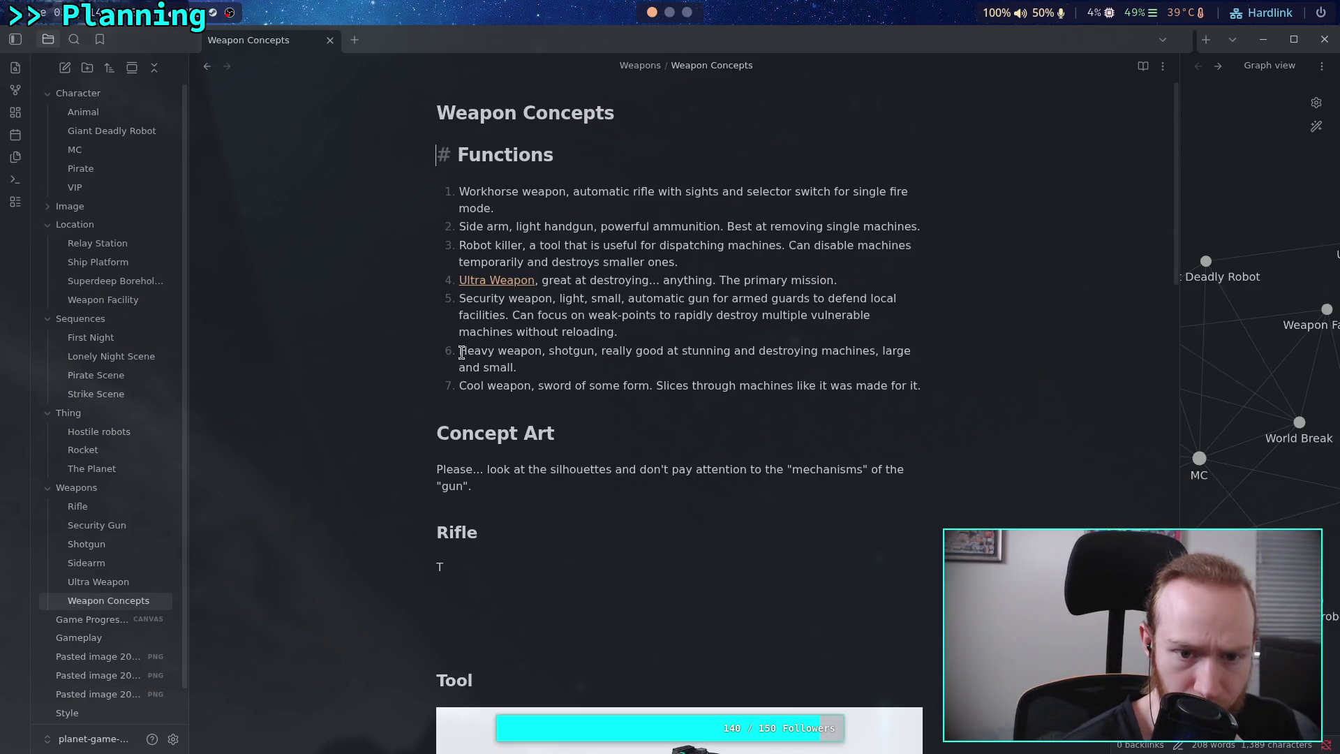
drag(460, 350, 517, 367)
right_click(517, 367)
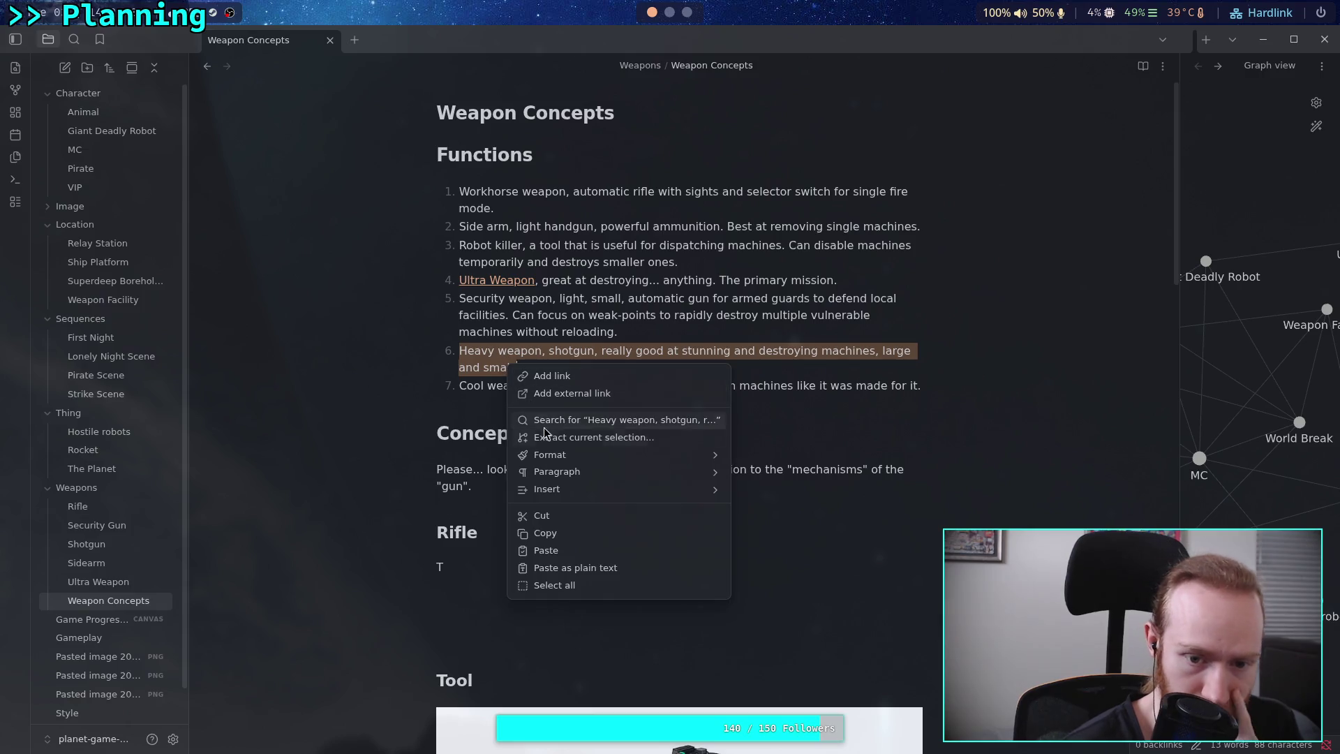
click(546, 532)
click(116, 532)
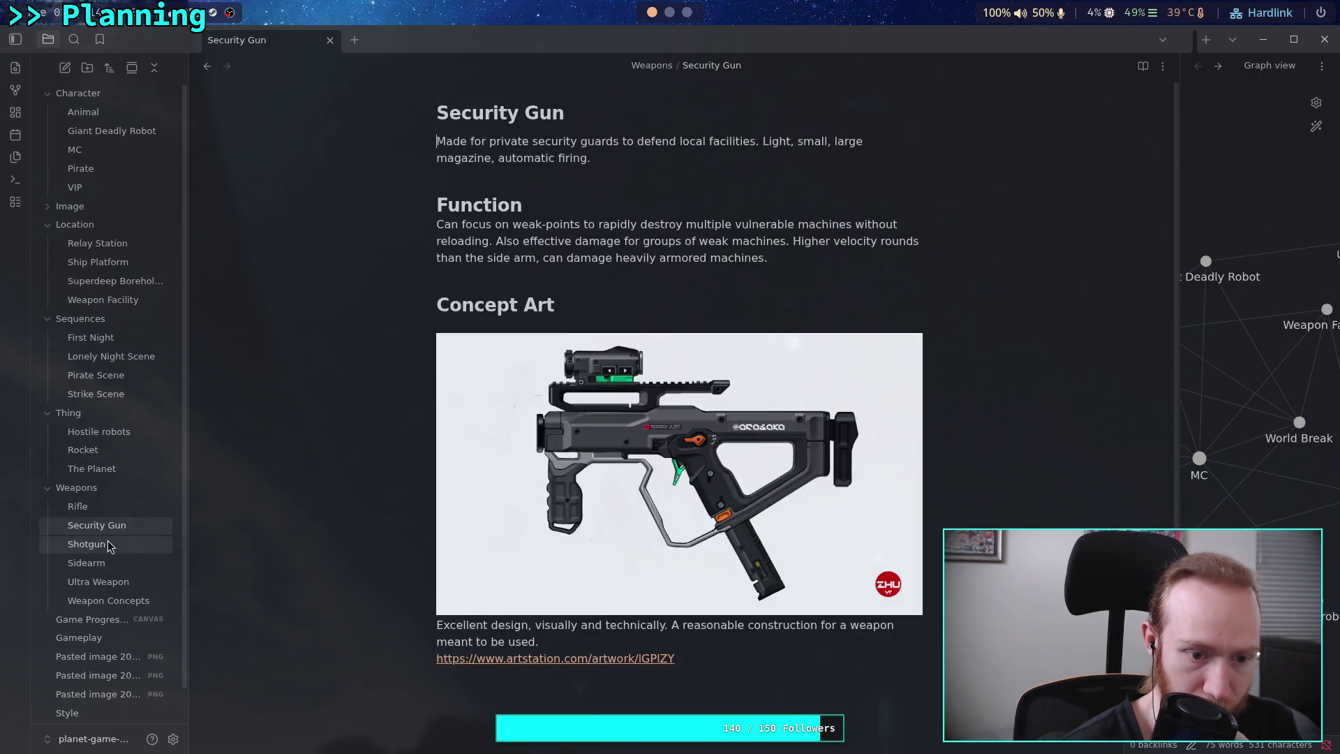
Paste the shotgun description into the Shotgun note and add a '# Function' heading.
click(116, 544)
key(ctrl+v)
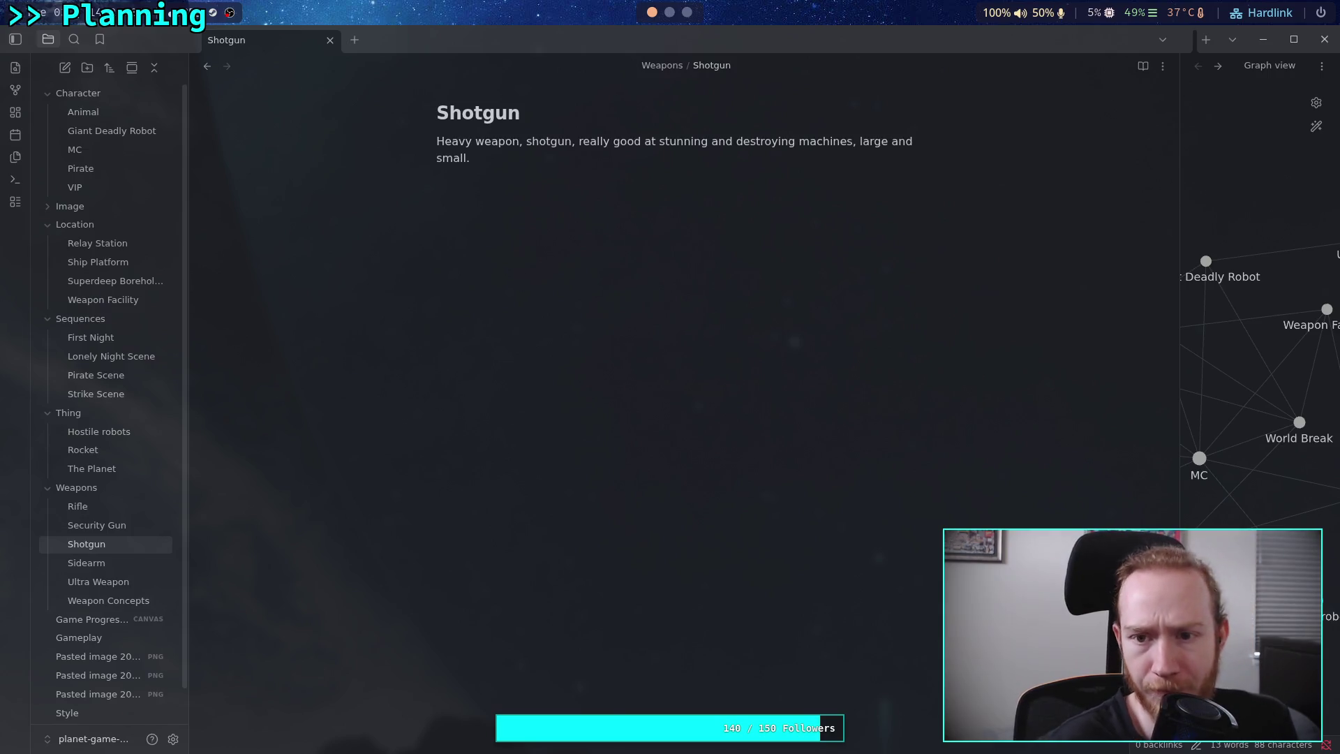
key(Return)
key(Return)
text(# Fen)
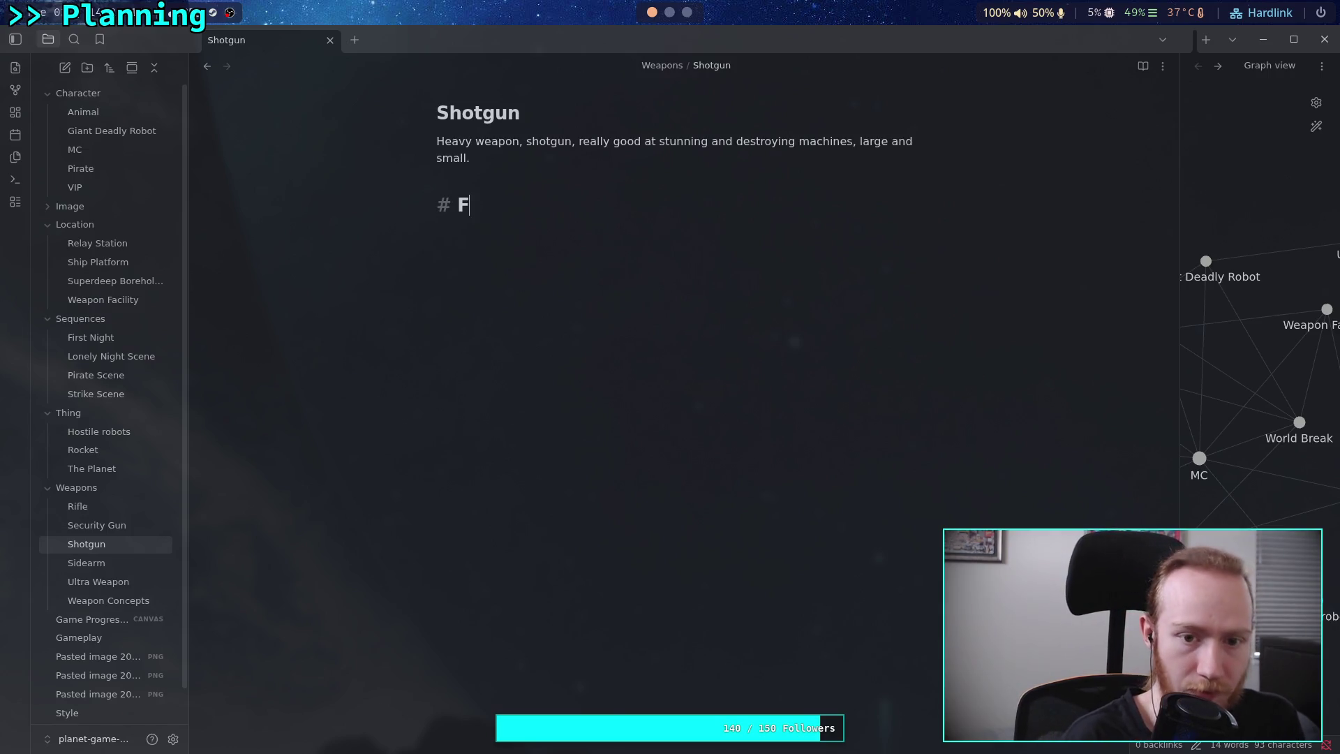
key(BackSpace)
key(BackSpace)
text(unciot)
key(BackSpace)
key(BackSpace)
key(BackSpace)
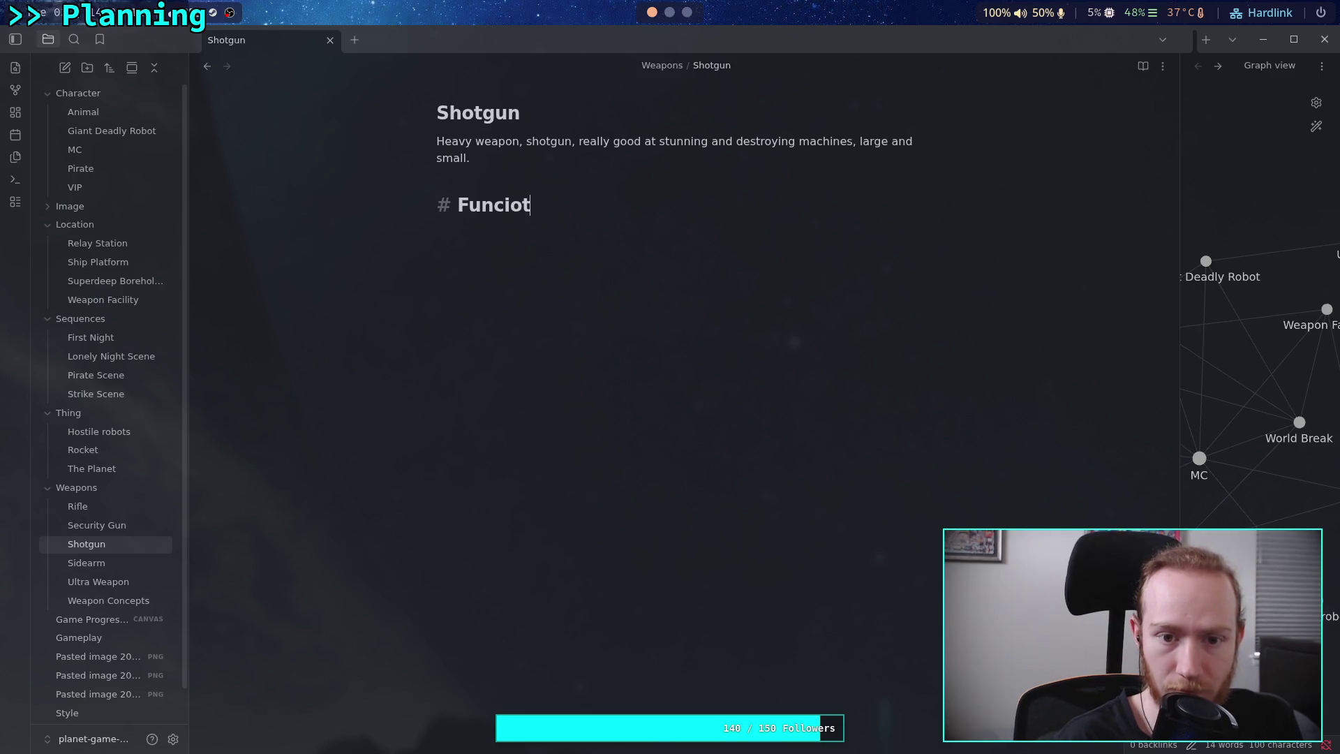
text(tion)
key(Return)
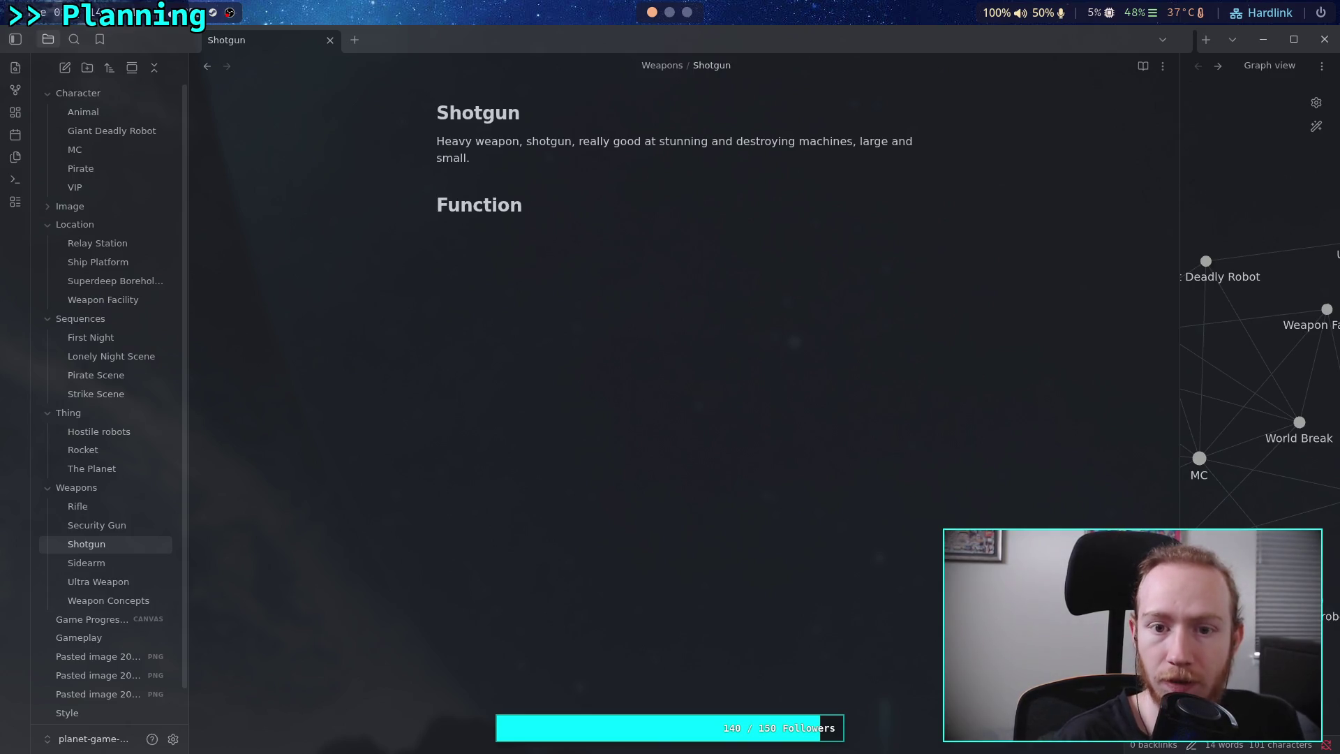
Write the Function text: stuns machines, cannot penetrate armor, but impacts damage machine internals.
text(R)
text(xcells)
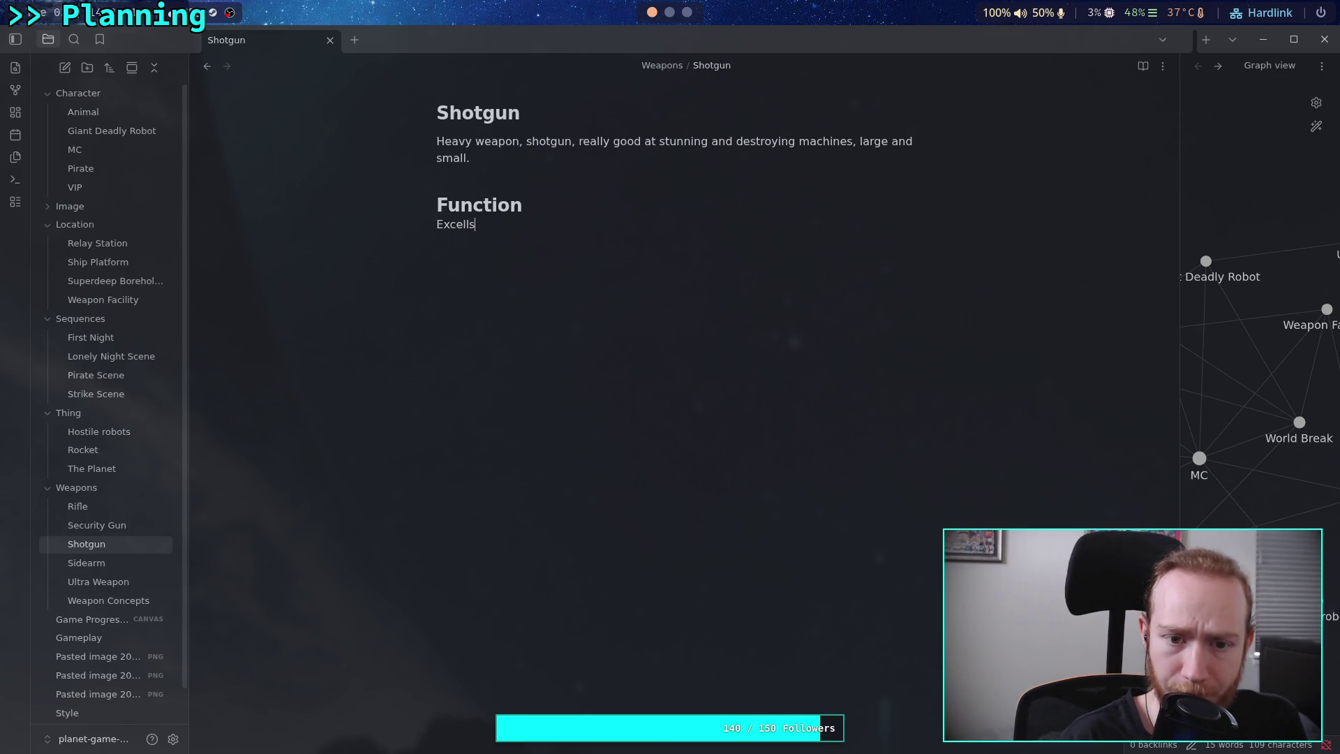
text(a)
text(stun)
text( an)
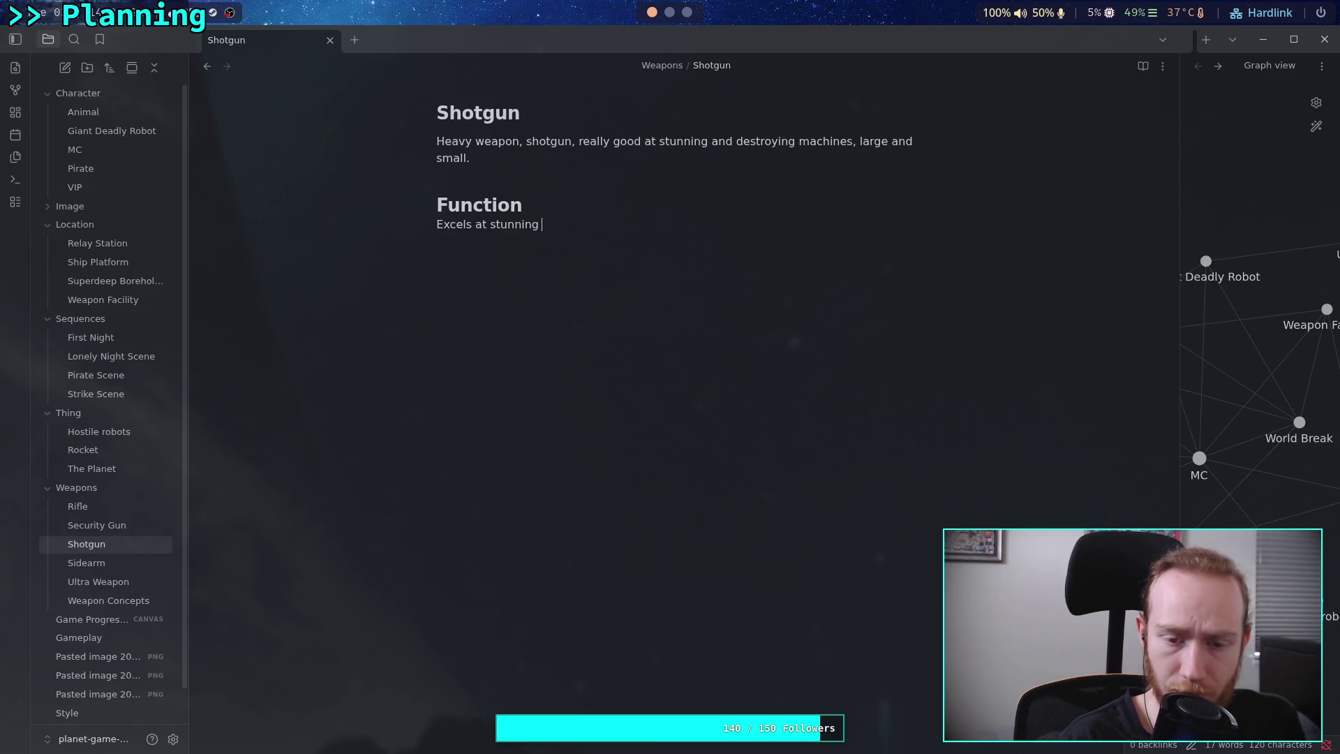
text(d d)
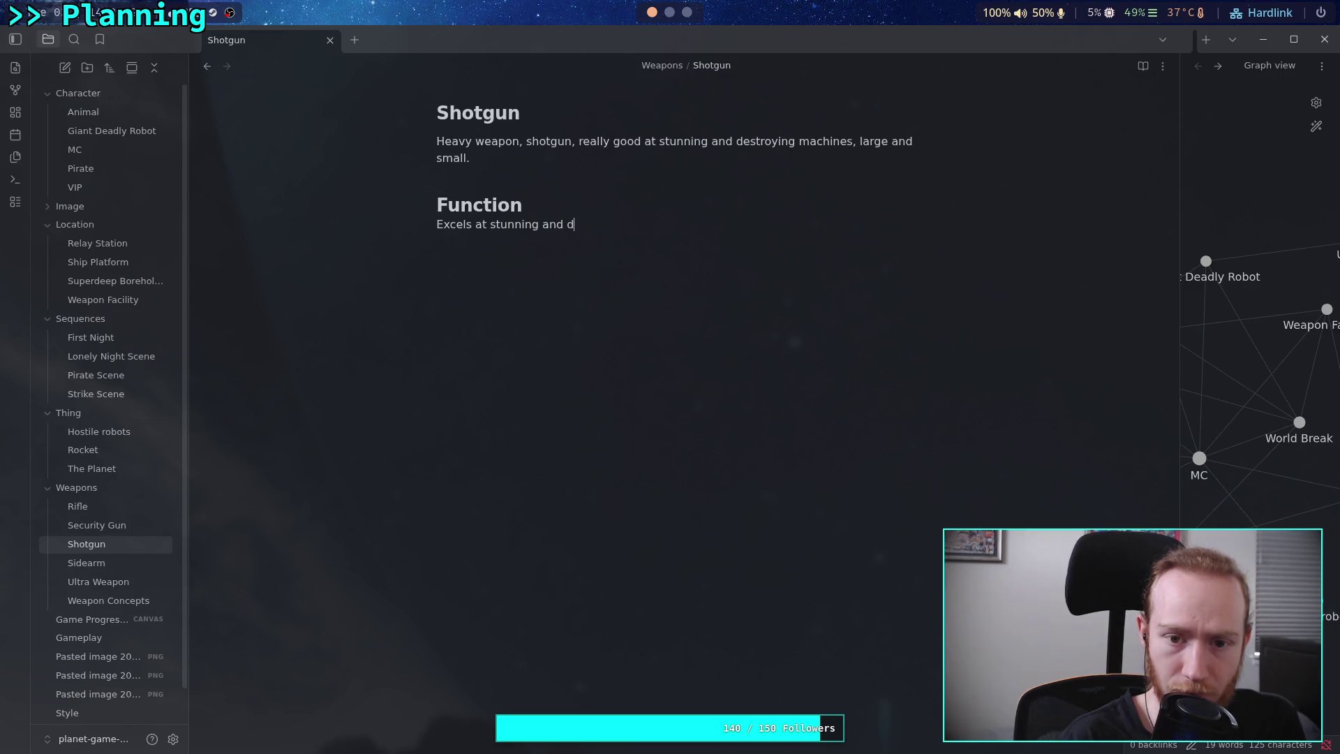
text(esthines. )
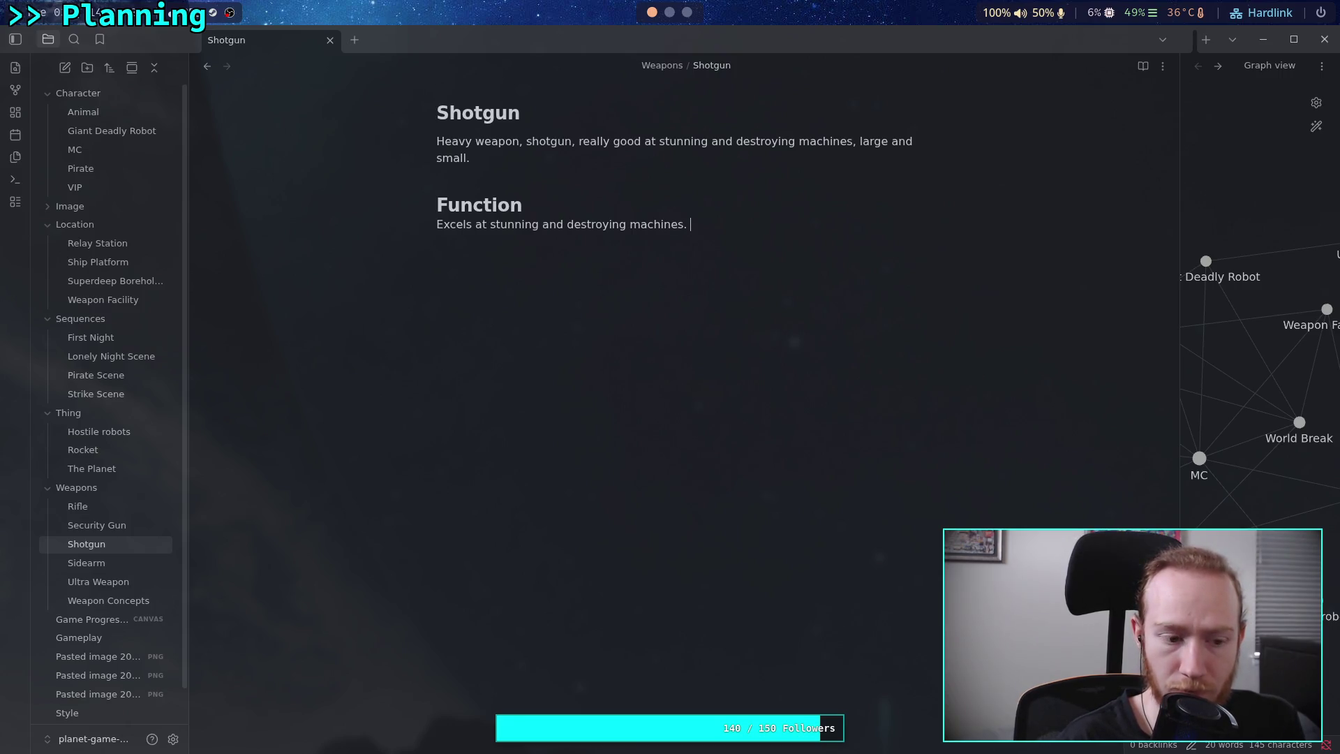
text(Can )
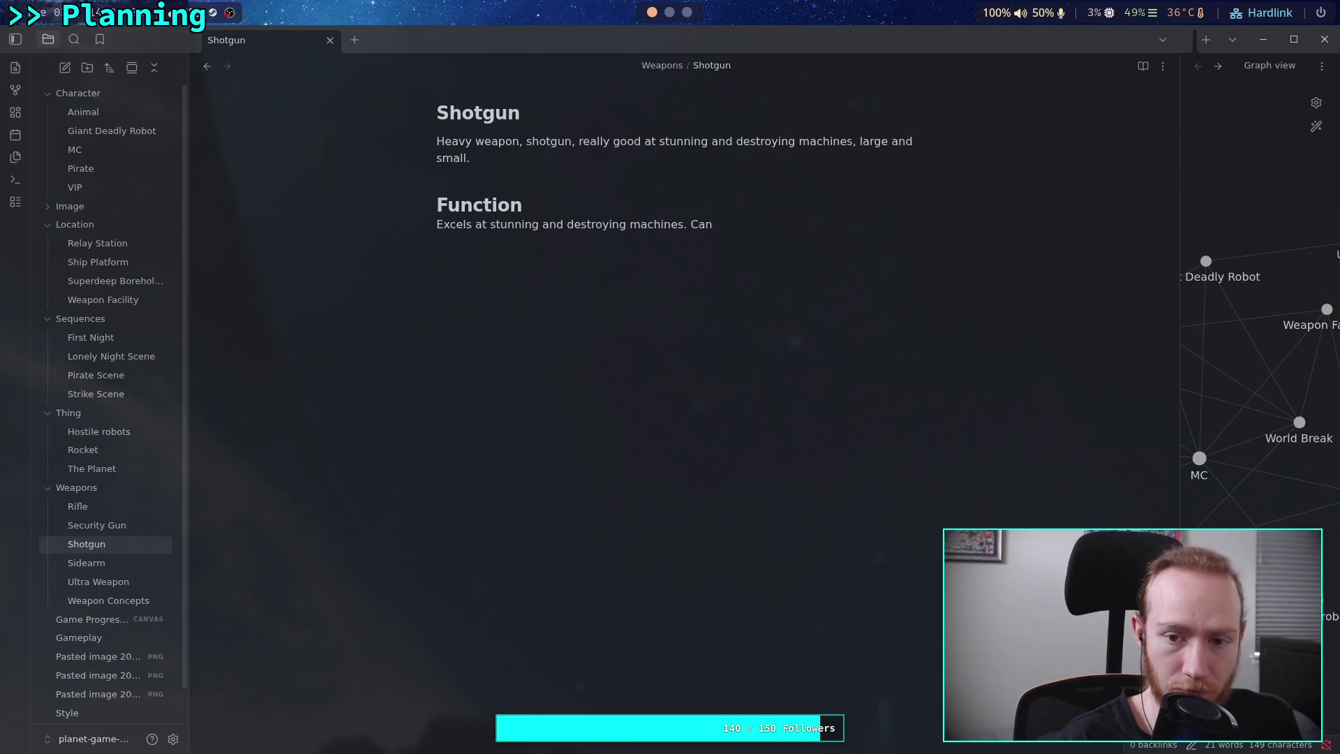
text(pe)
text(netrate)
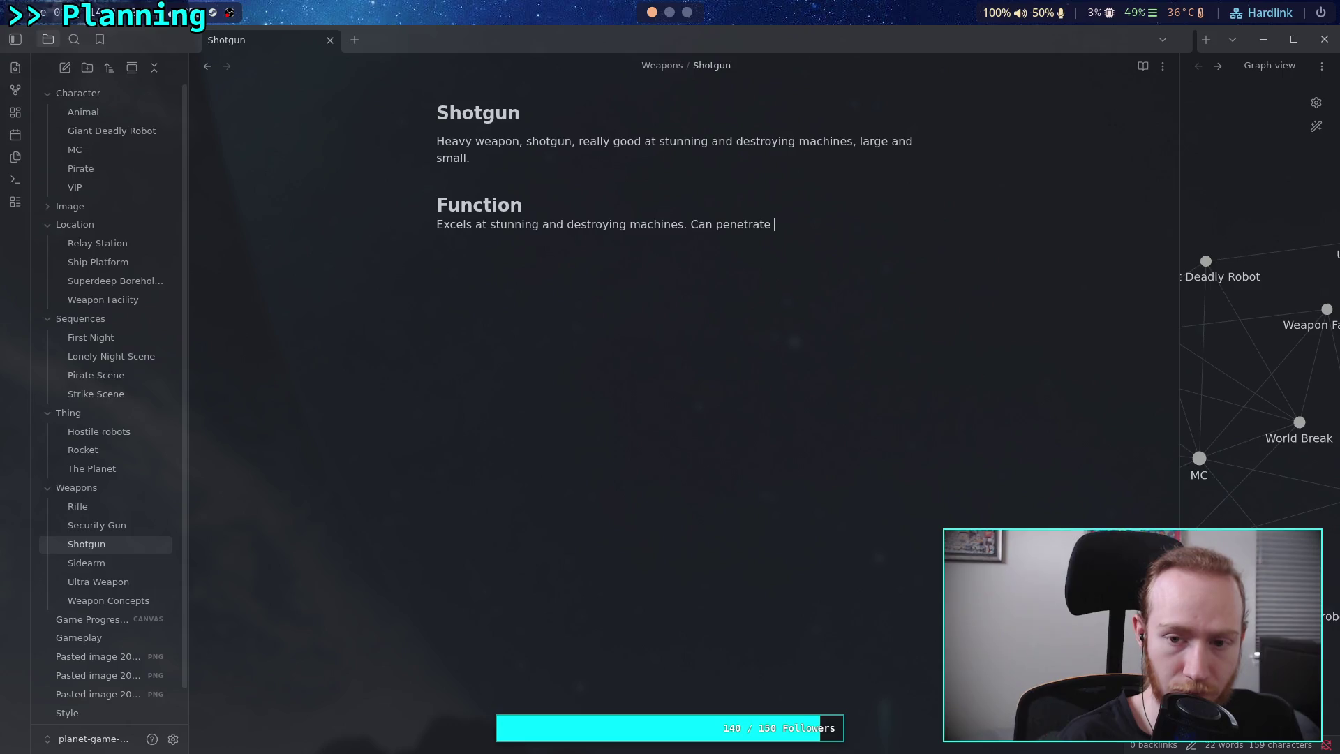
key(BackSpace)
key(BackSpace)
text(or)
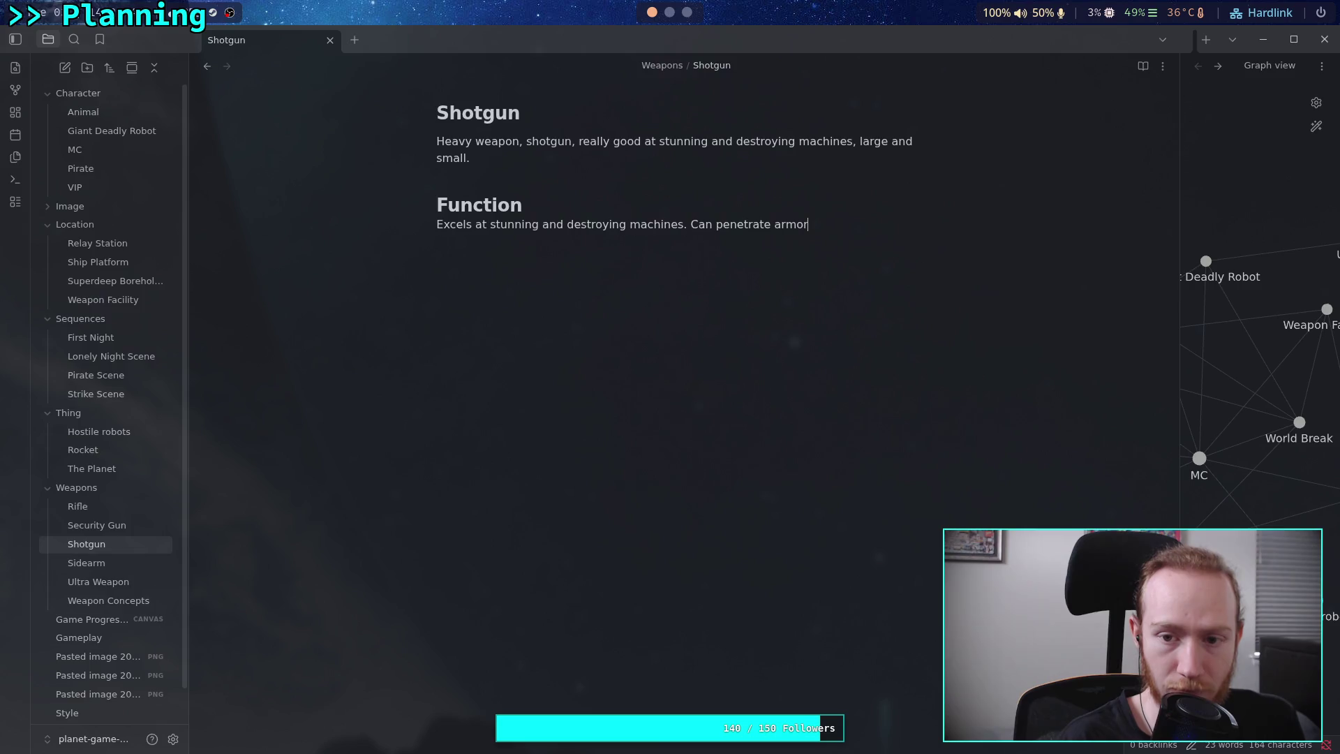
key(BackSpace)
key(BackSpace)
key(BackSpace)
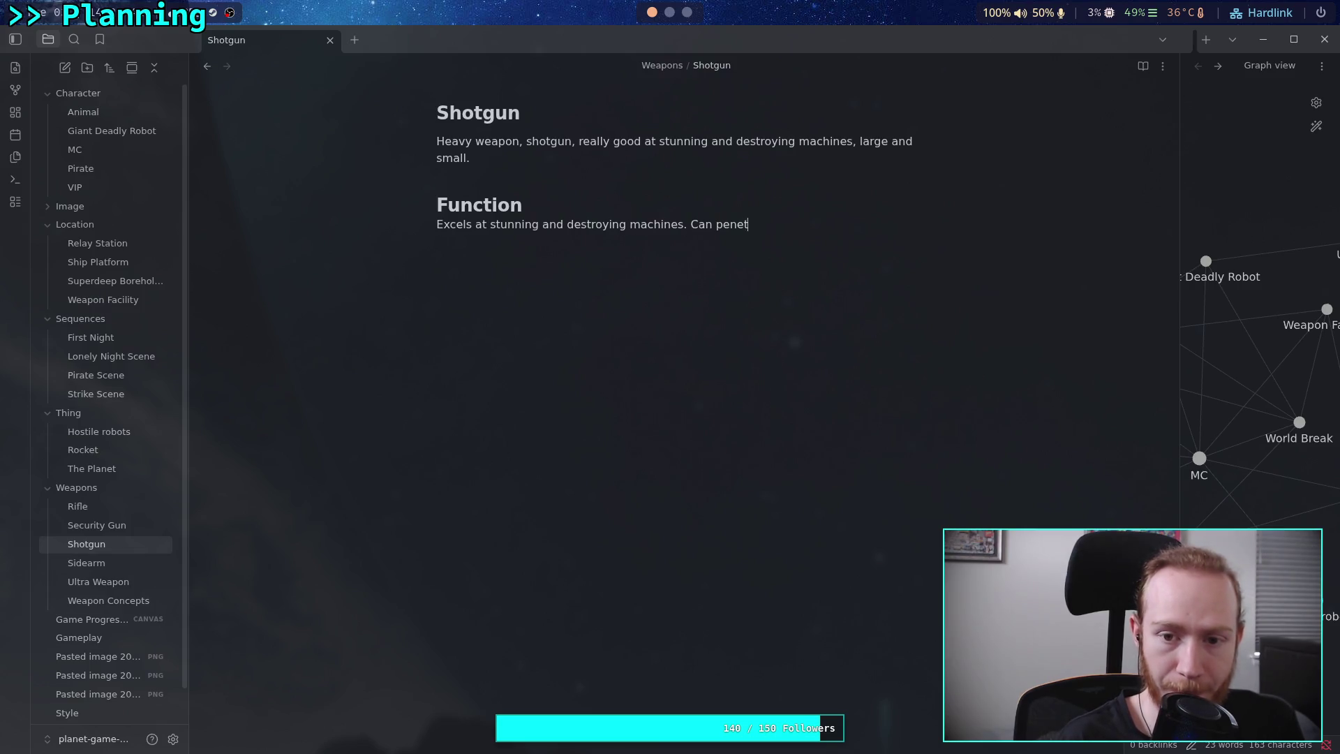
text(not b)
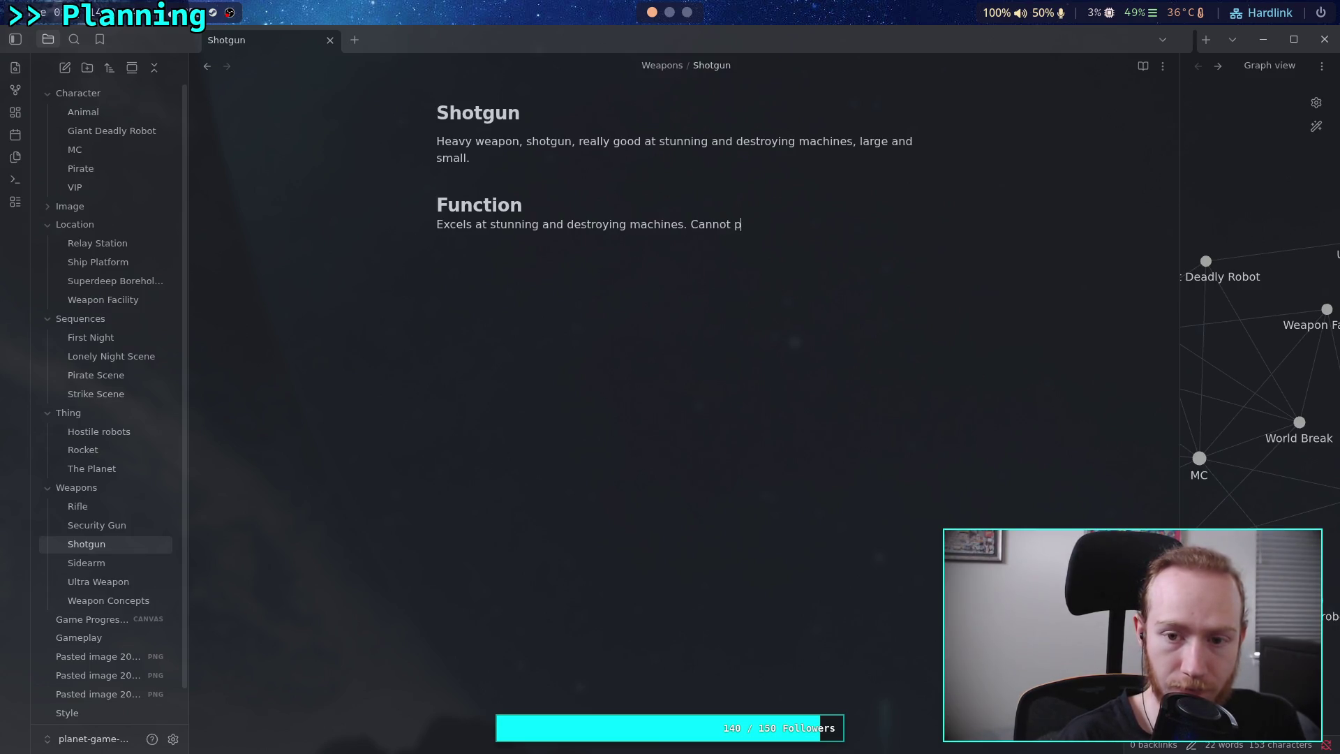
text(armor, but is still c)
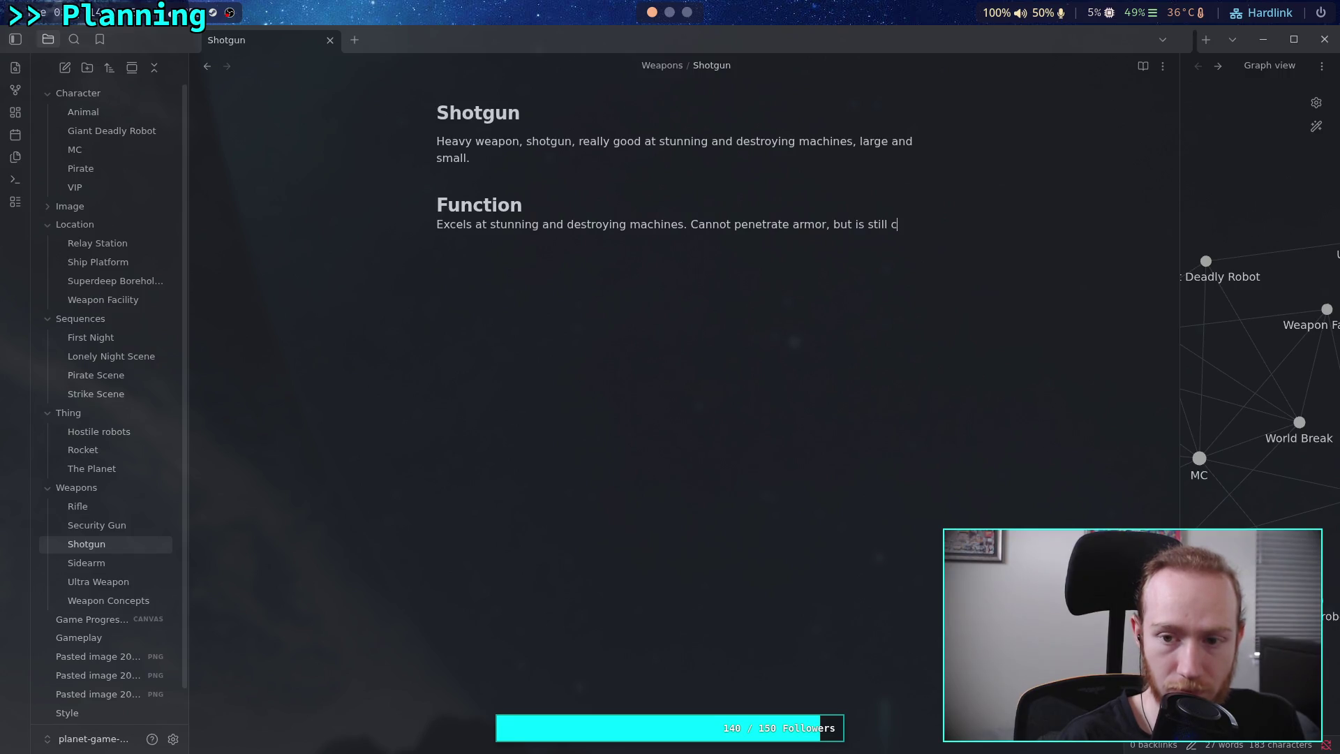
key(ctrl+BackSpace)
key(ctrl+BackSpace)
text(imp)
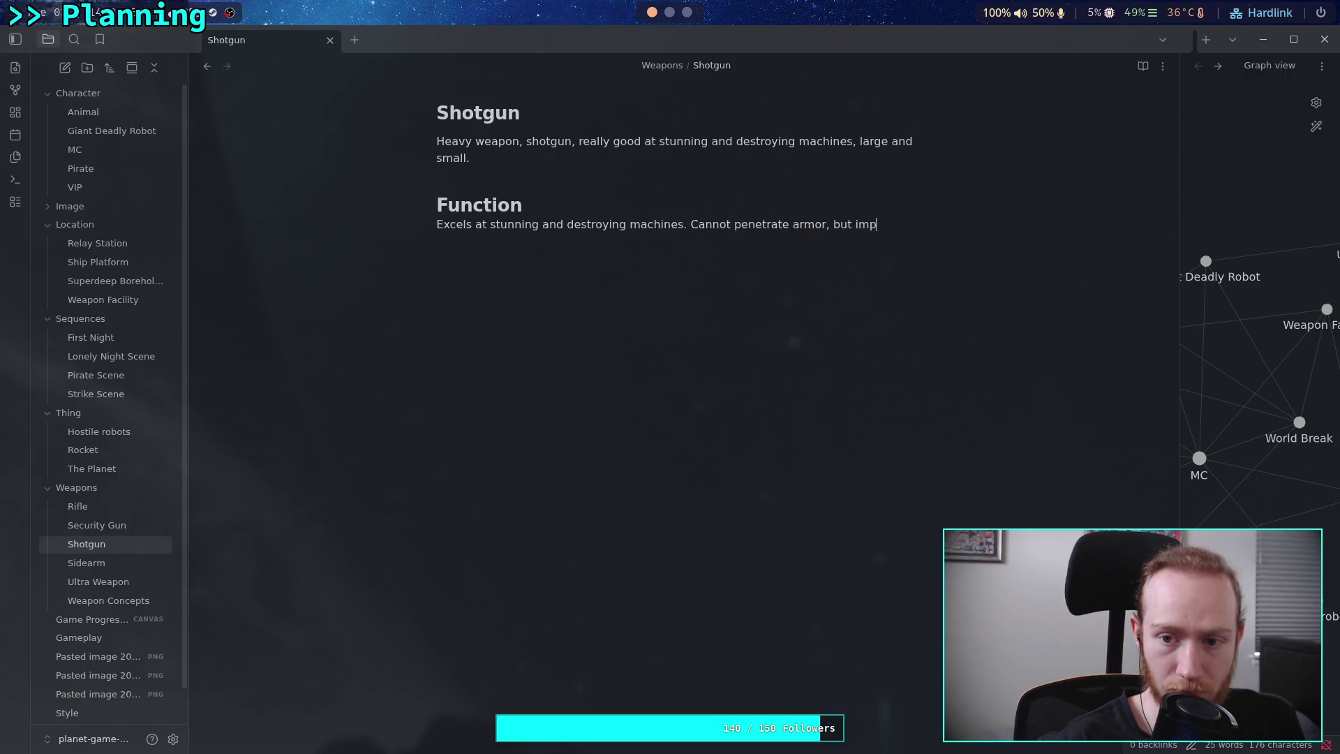
text(acts are able to damage)
text( machine internals)
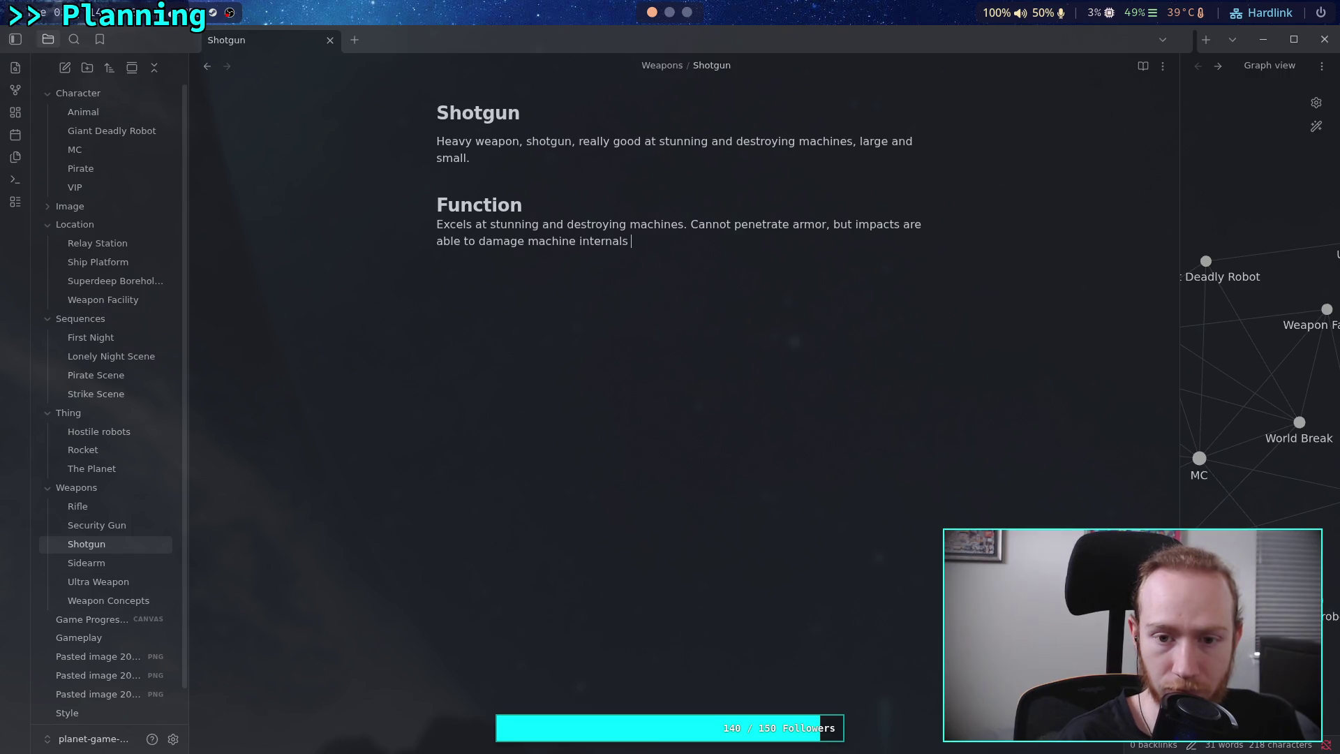
key(BackSpace)
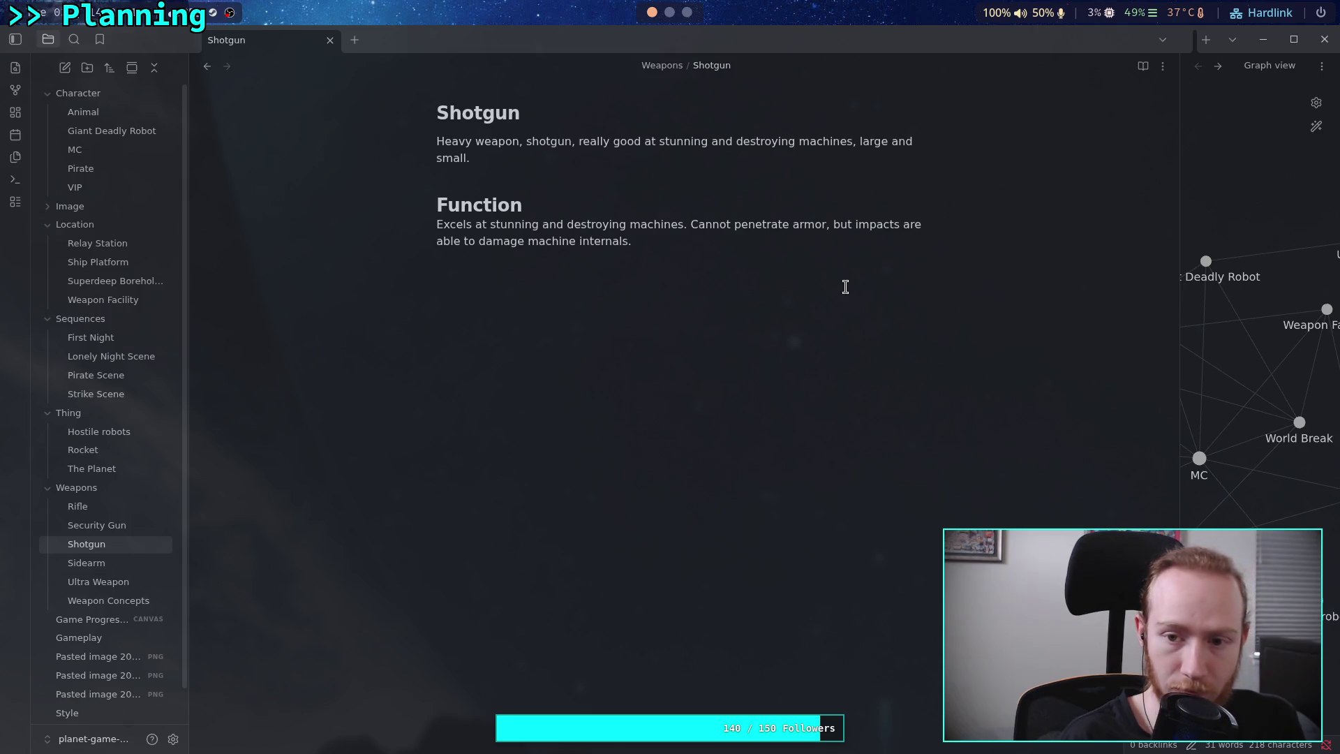
Insert 'spread shot' and add 'Can destroy smaller machines easily.' to the Function paragraph.
click(858, 225)
text(spre)
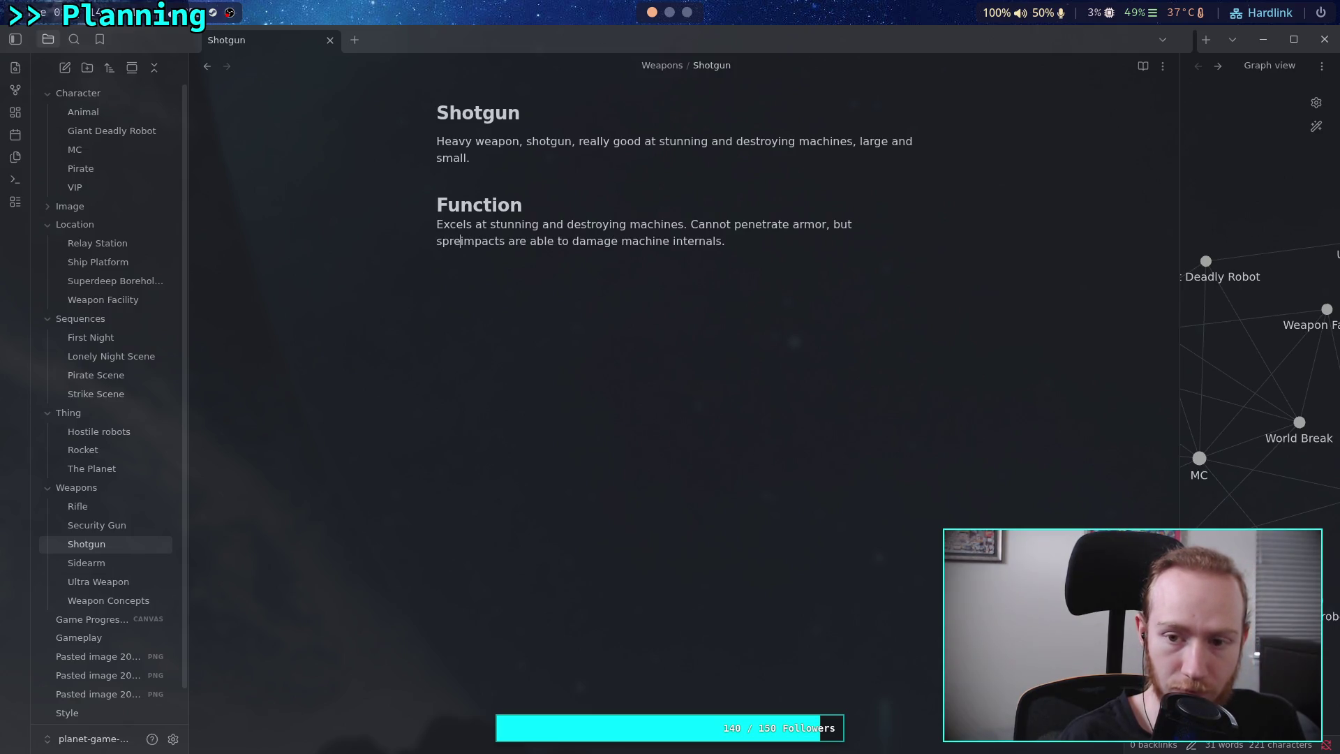
text(ad shot)
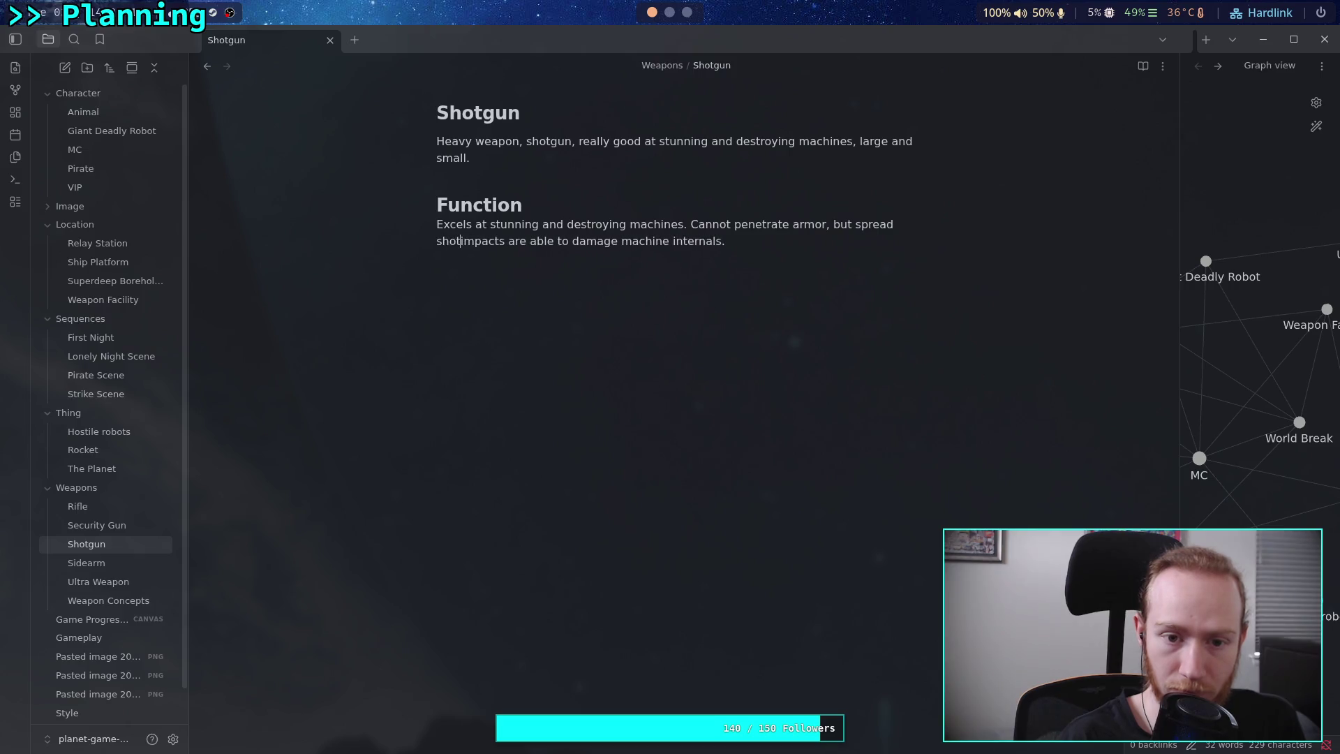
click(751, 243)
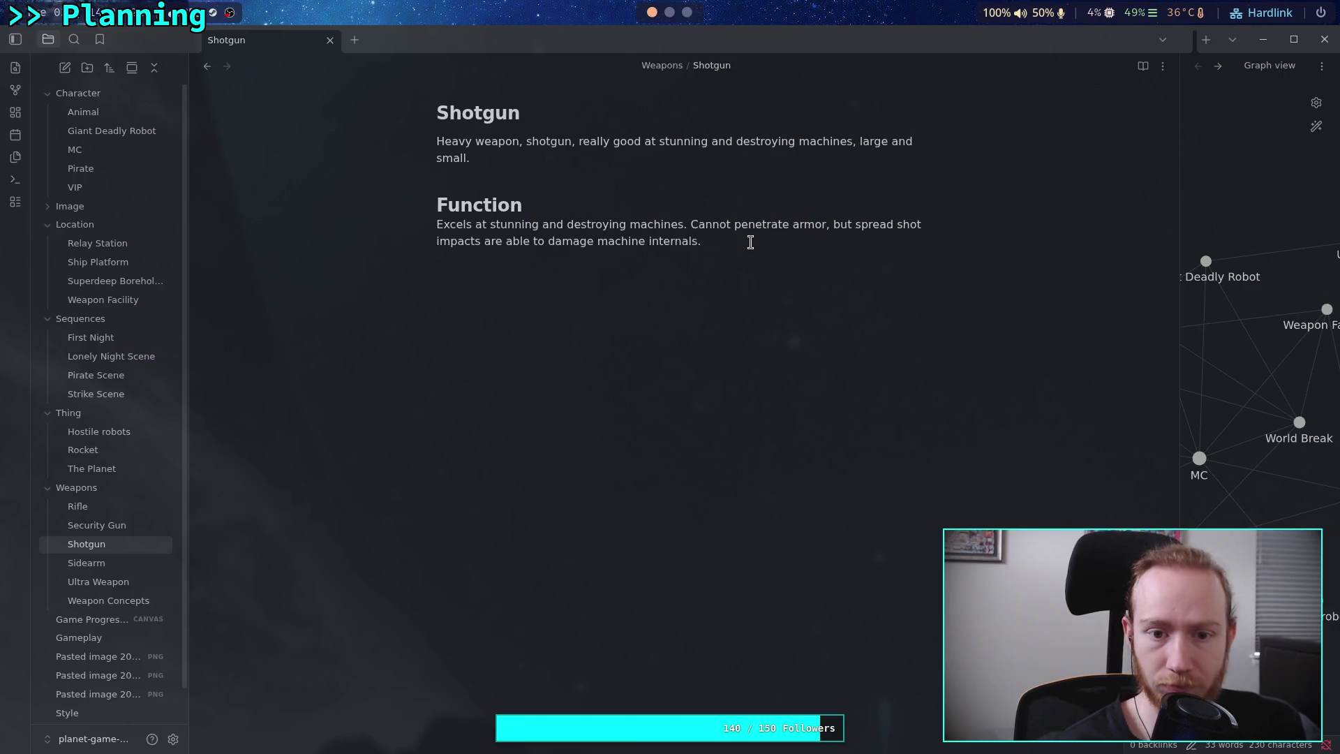
text( Can )
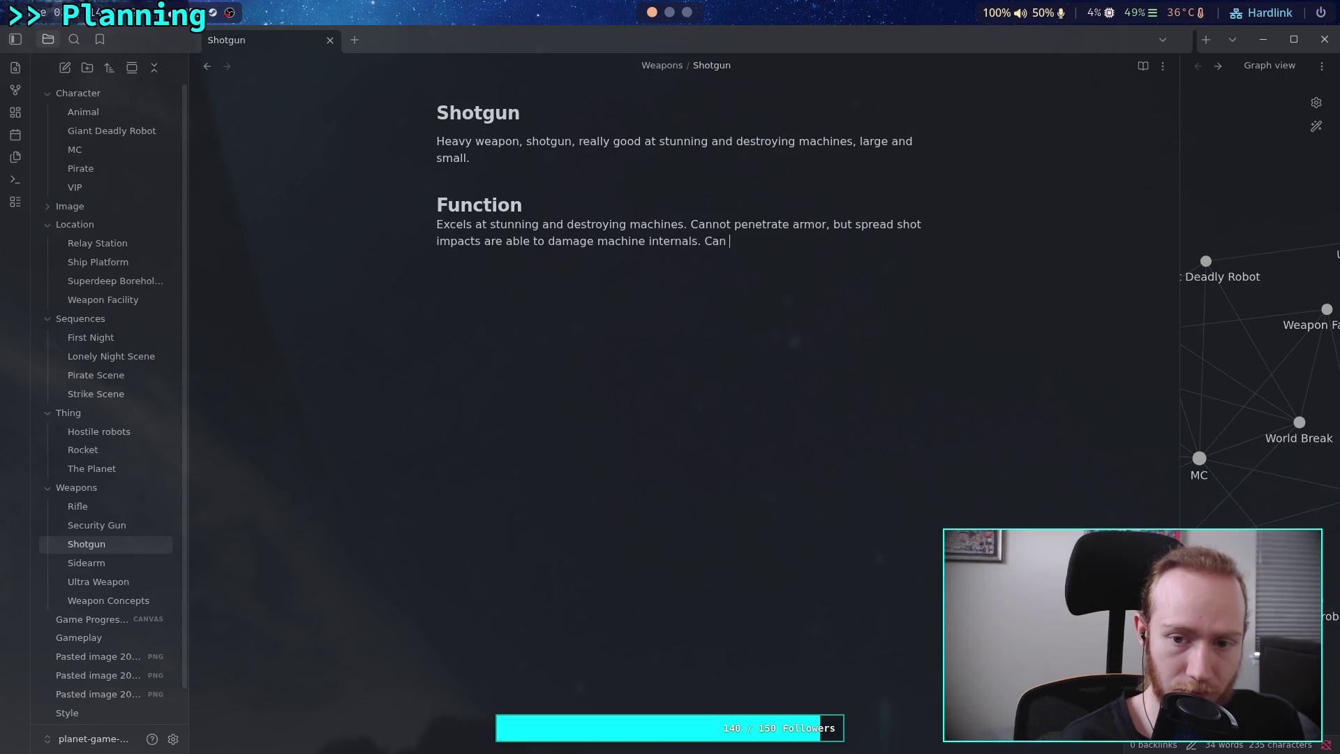
text(destroy )
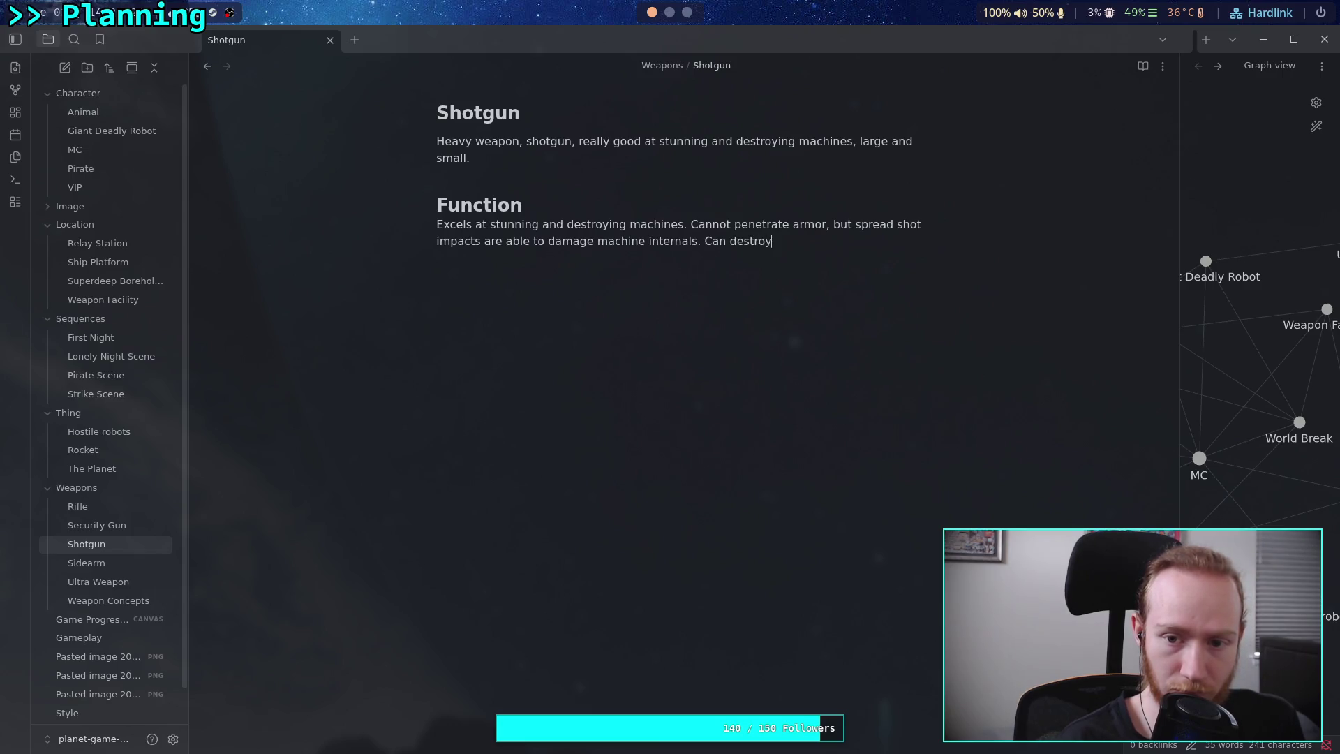
text(smaller mach)
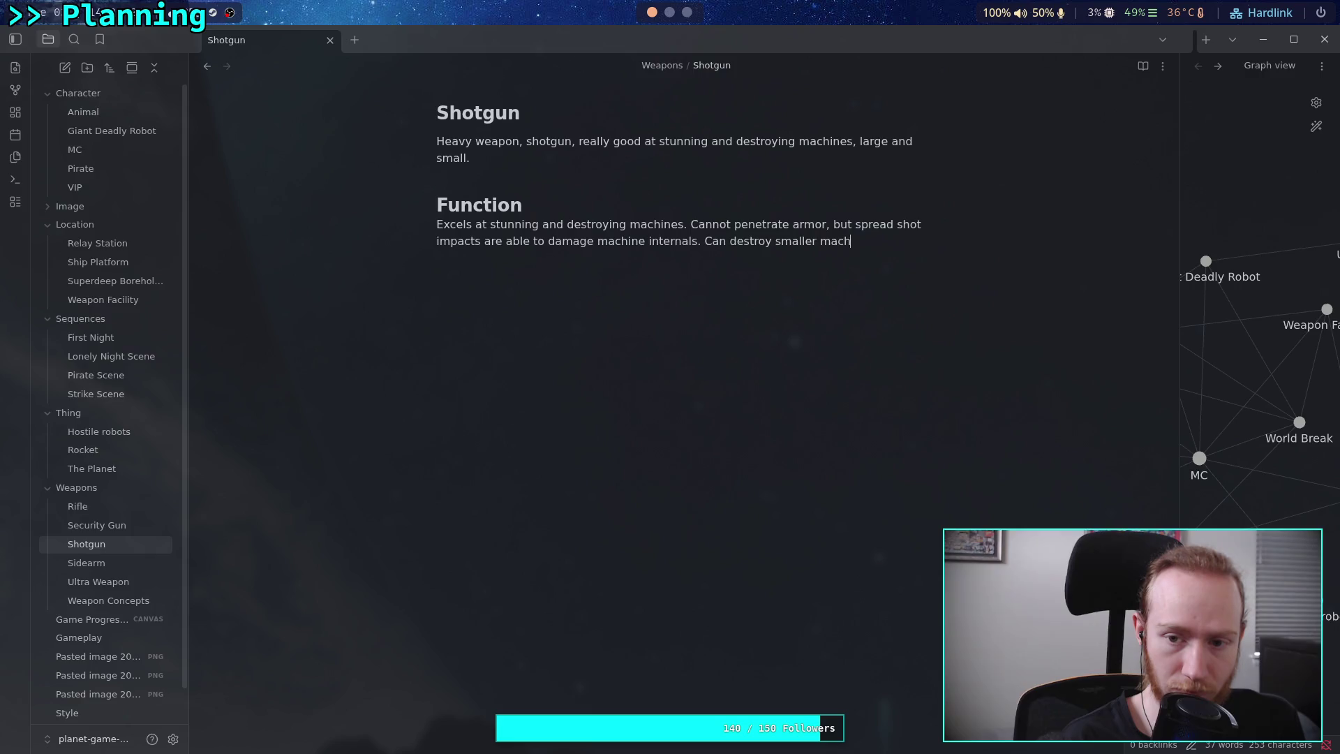
text(ines easily.)
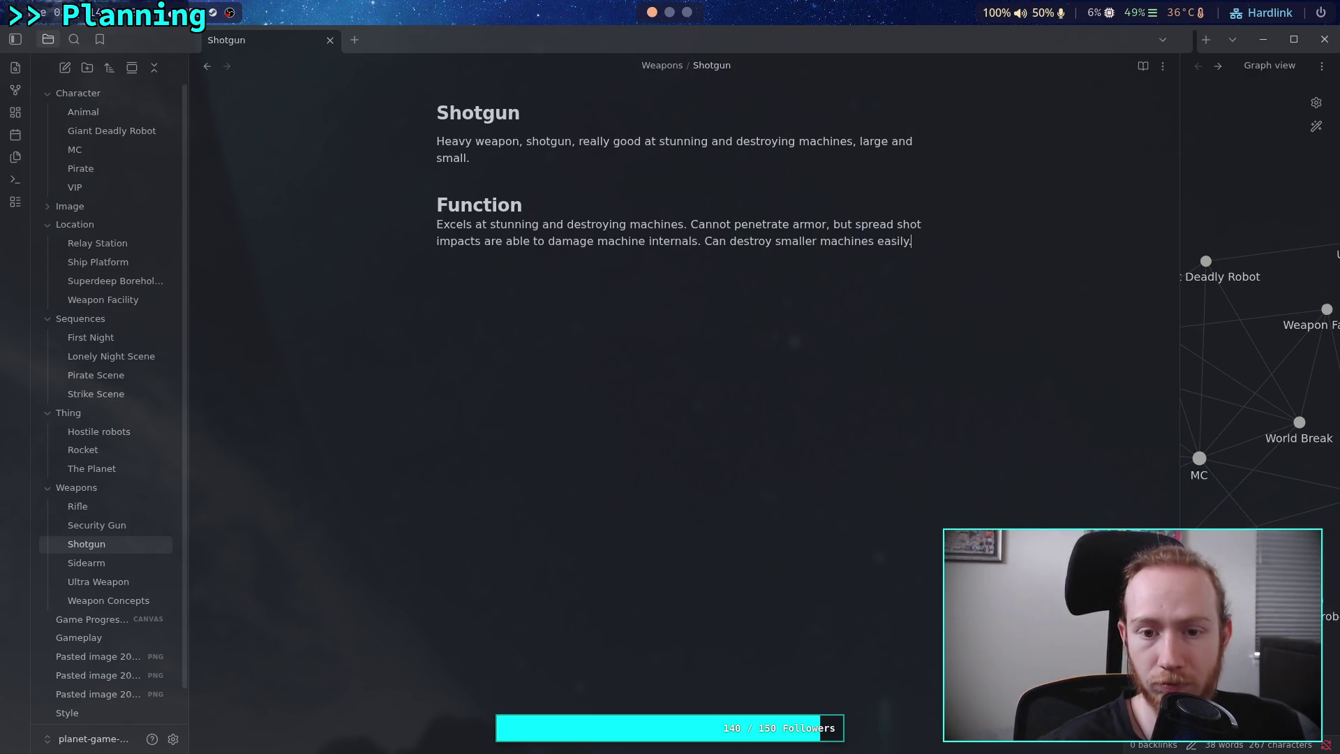
key(Return)
Add a sentence about ammunition that some machines carry, then start a '# Concept Art' heading.
text(Ammun)
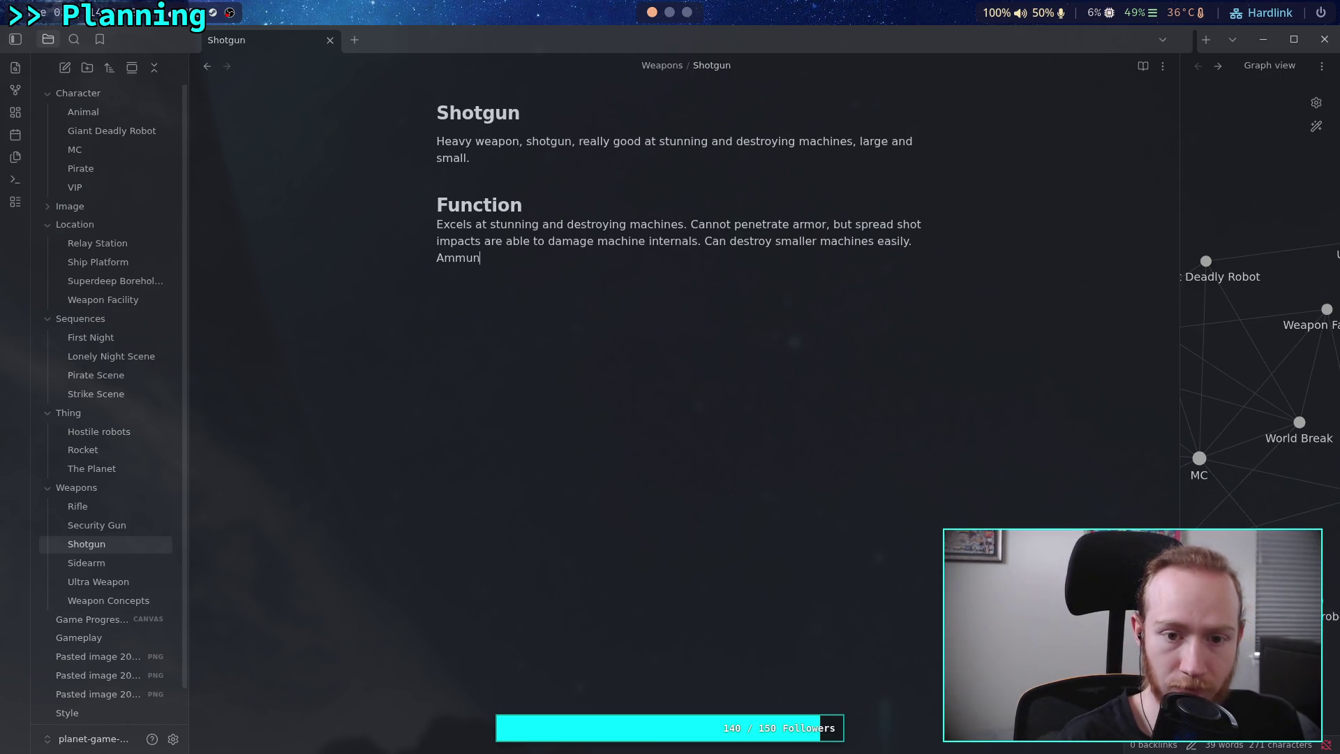
text(ition is carried )
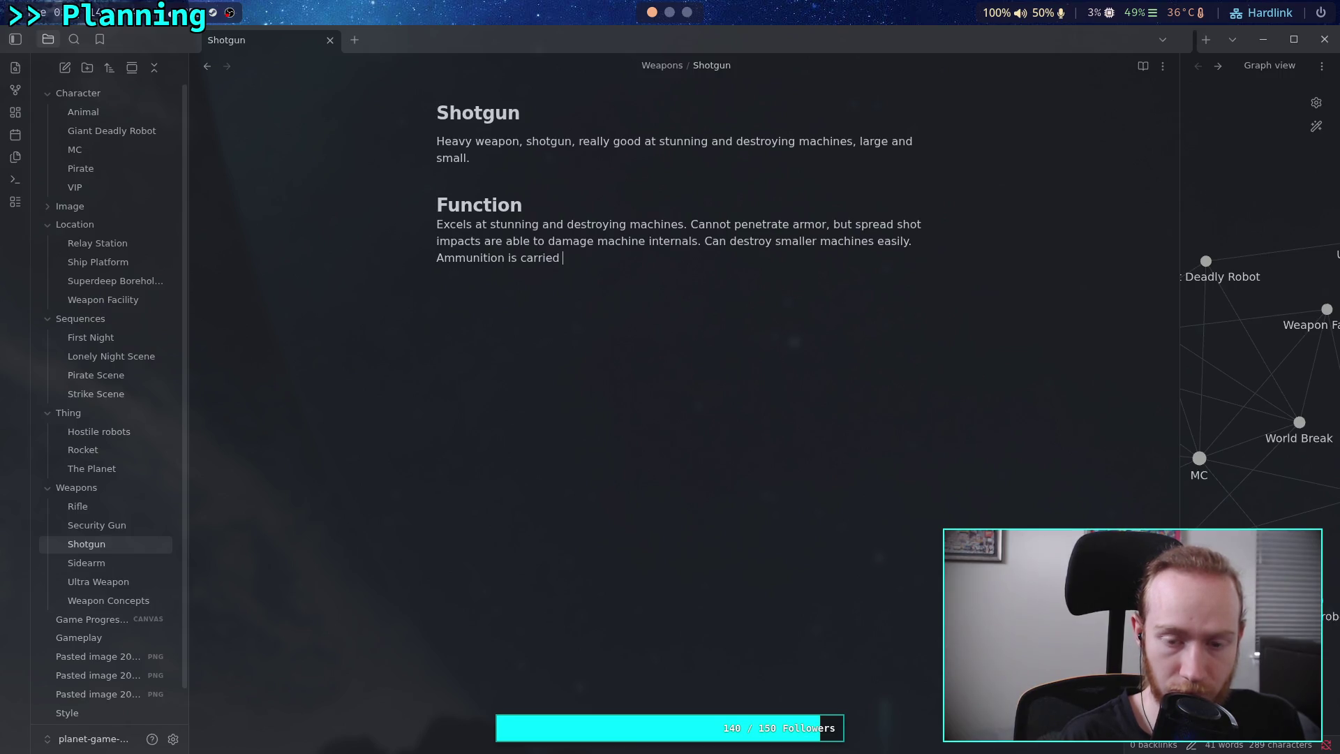
text(on planet)
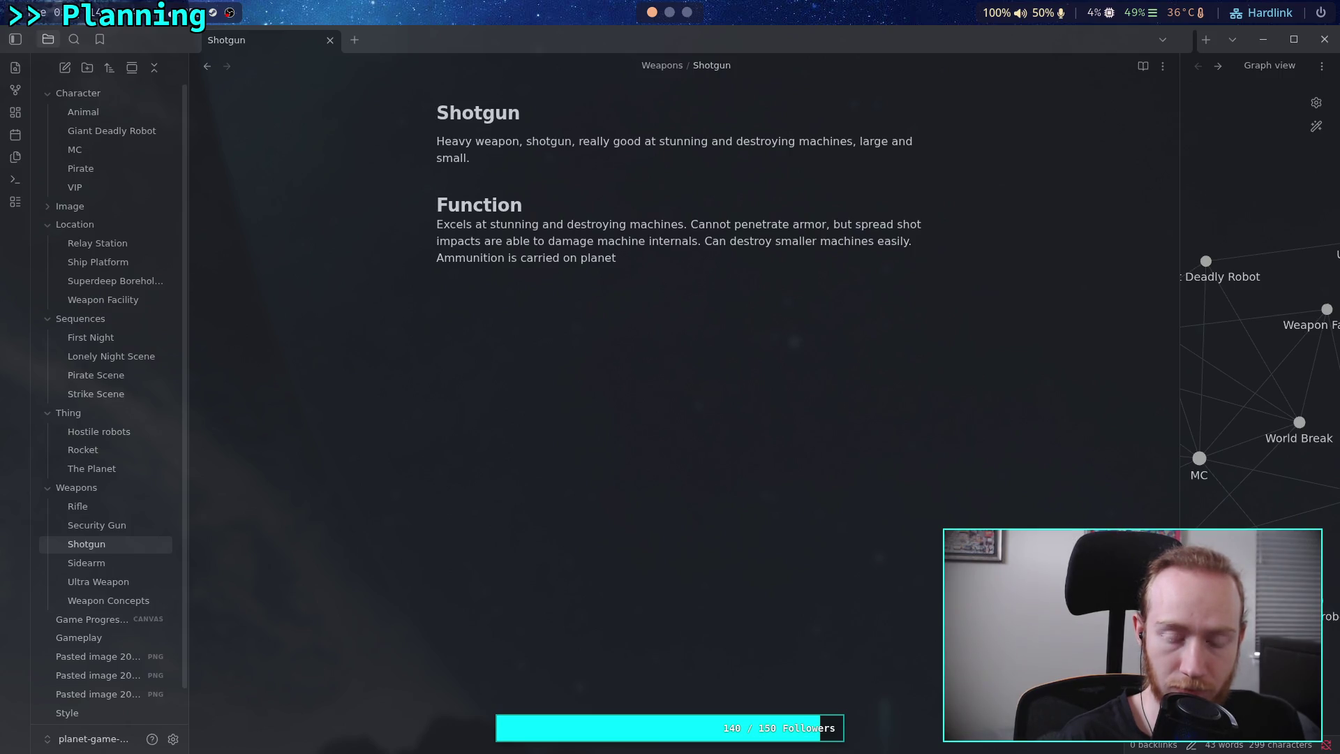
text(Some machines use )
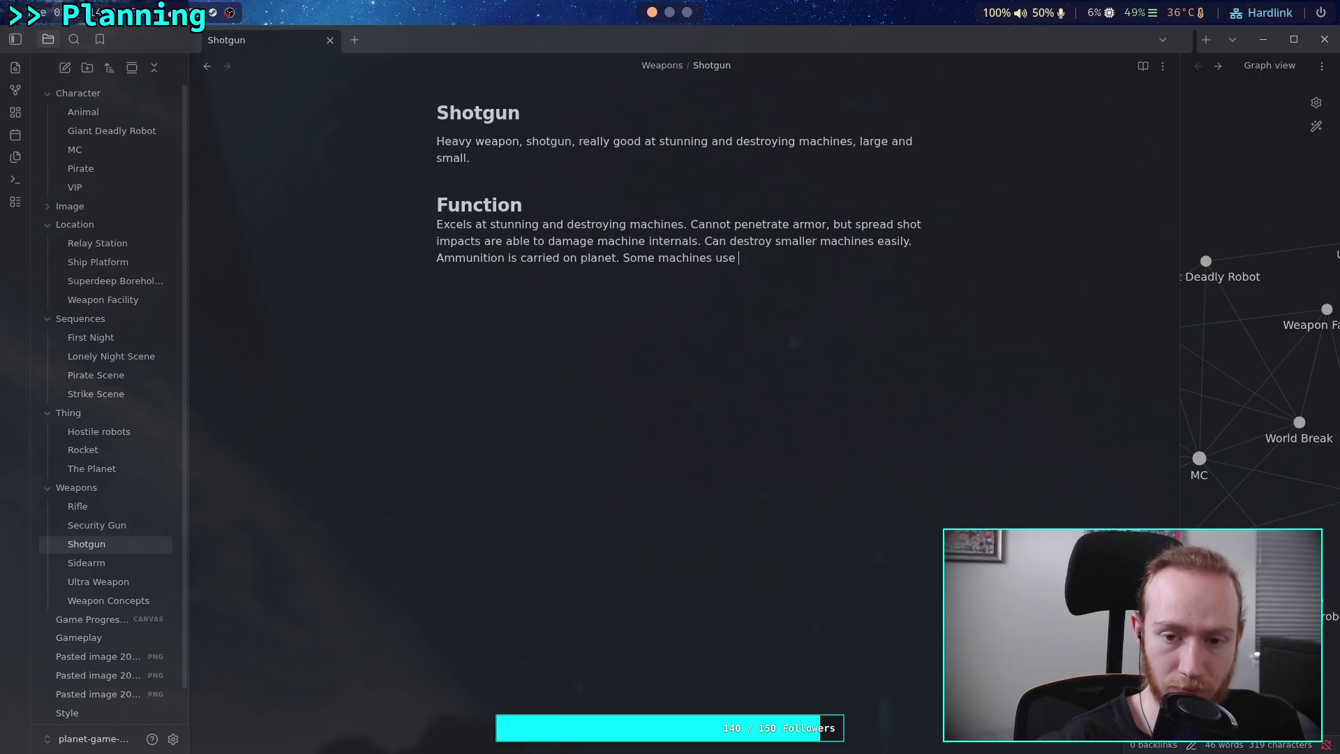
key(BackSpace)
key(BackSpace)
key(BackSpace)
key(BackSpace)
text(carry )
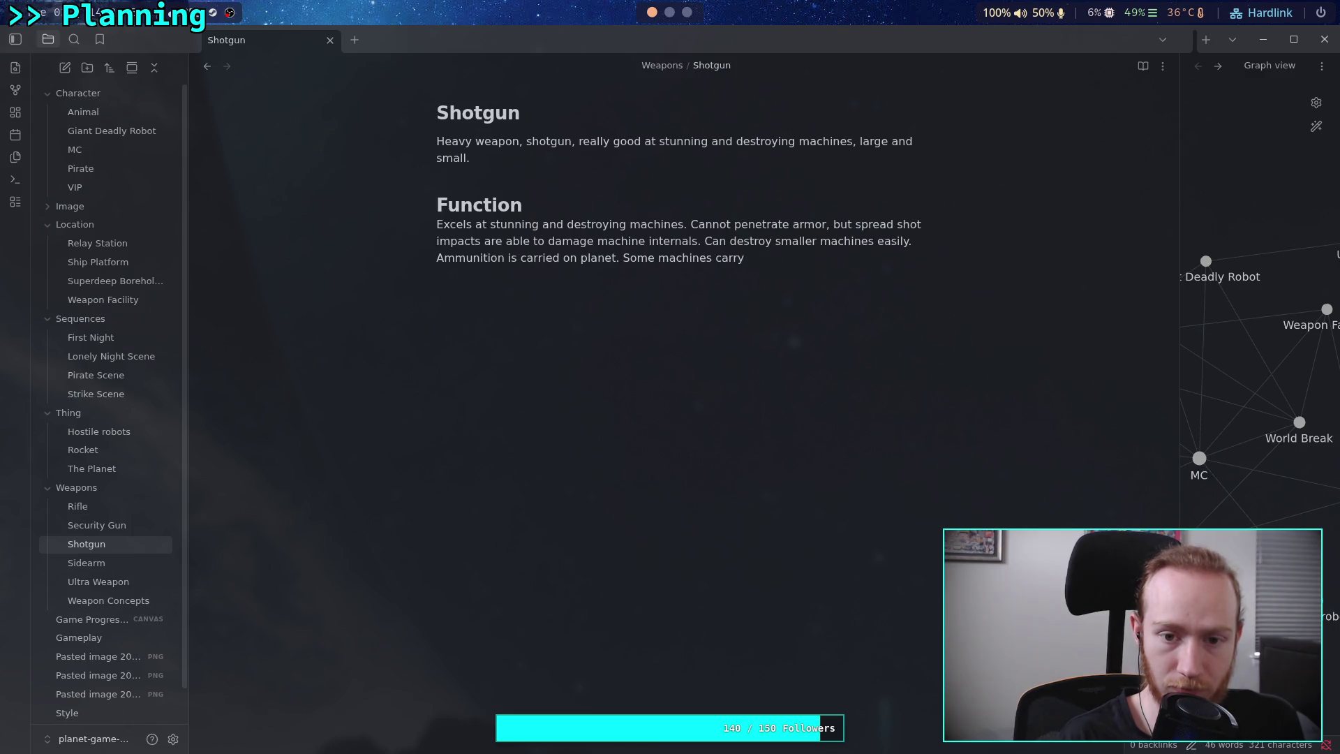
text(it.)
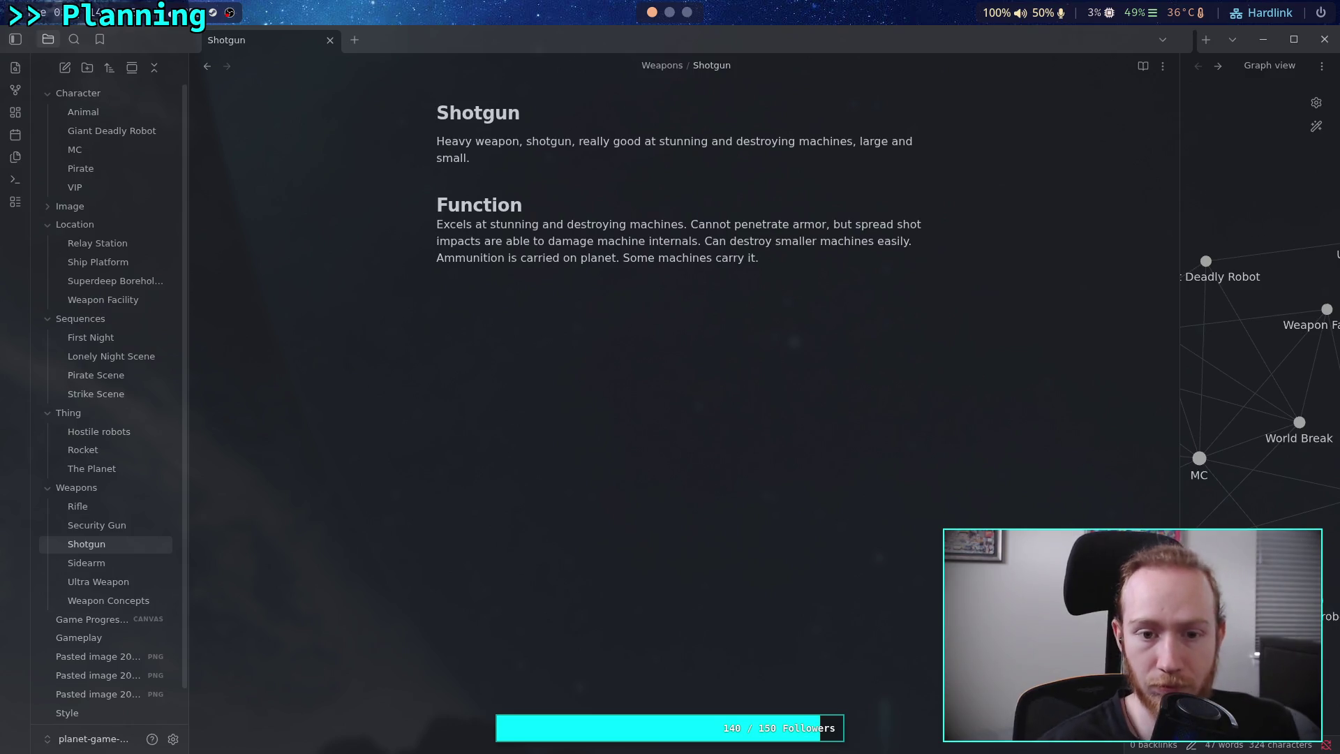
key(Return)
key(Return)
text(#)
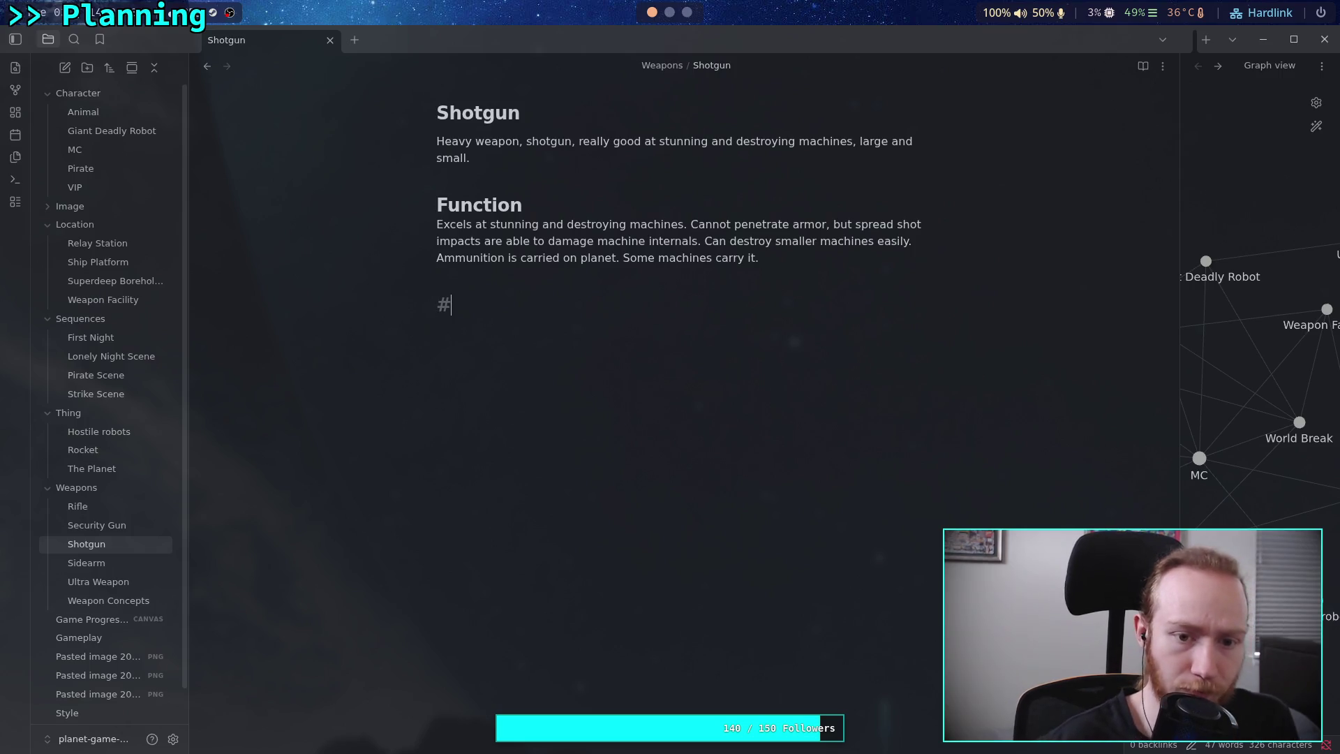
text( Concept Art)
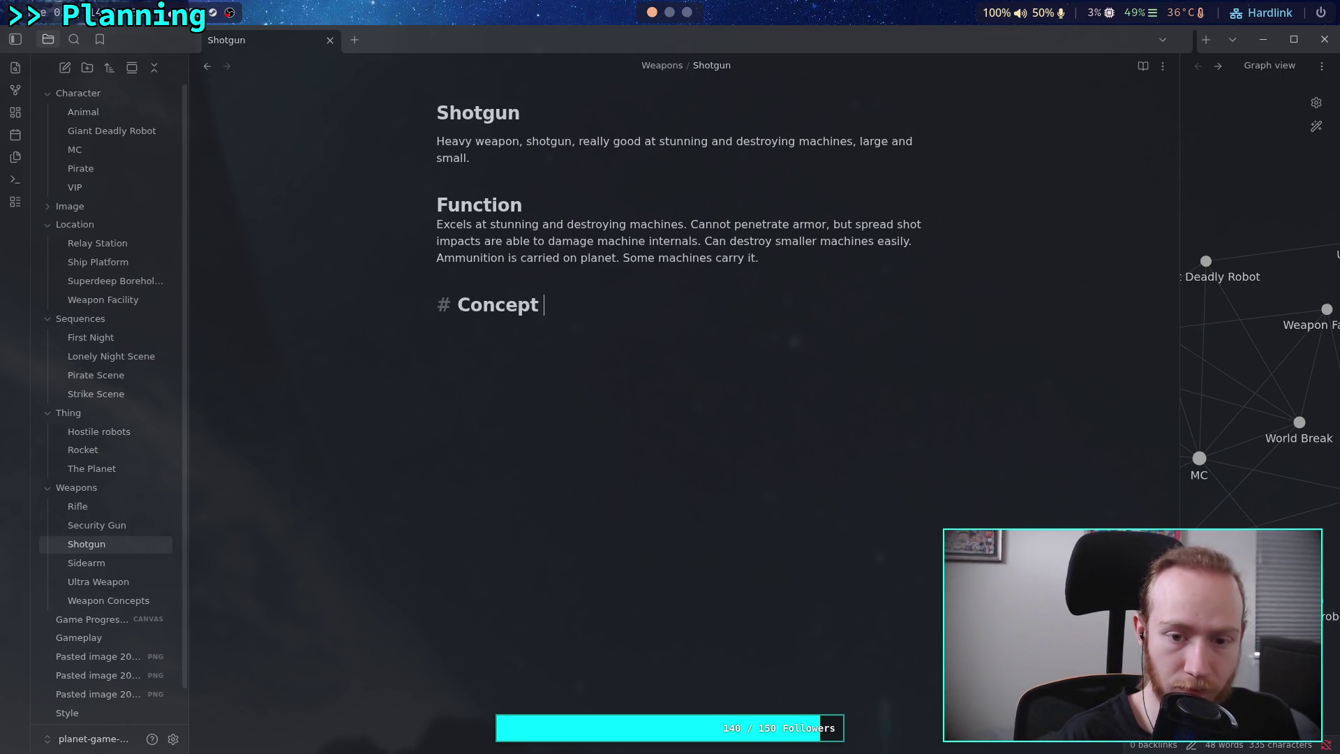
Select and clear the shotgun image block in the Weapon Concepts note.
click(133, 601)
scroll(488, 418, down, 10)
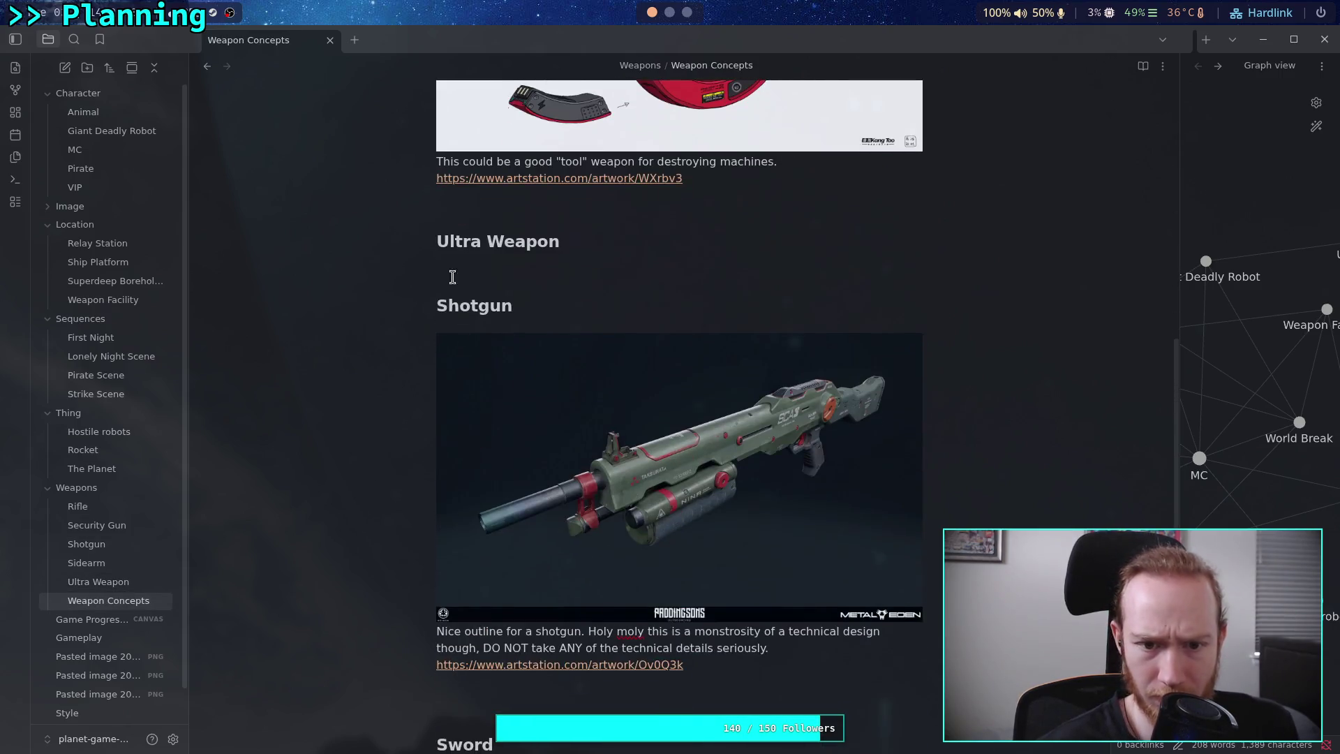
mouse_move(449, 317)
mouse_down()
mouse_move(566, 434)
mouse_move(745, 365)
mouse_move(732, 341)
mouse_up()
scroll(566, 434, down, 4)
click(733, 341)
scroll(489, 370, down, 5)
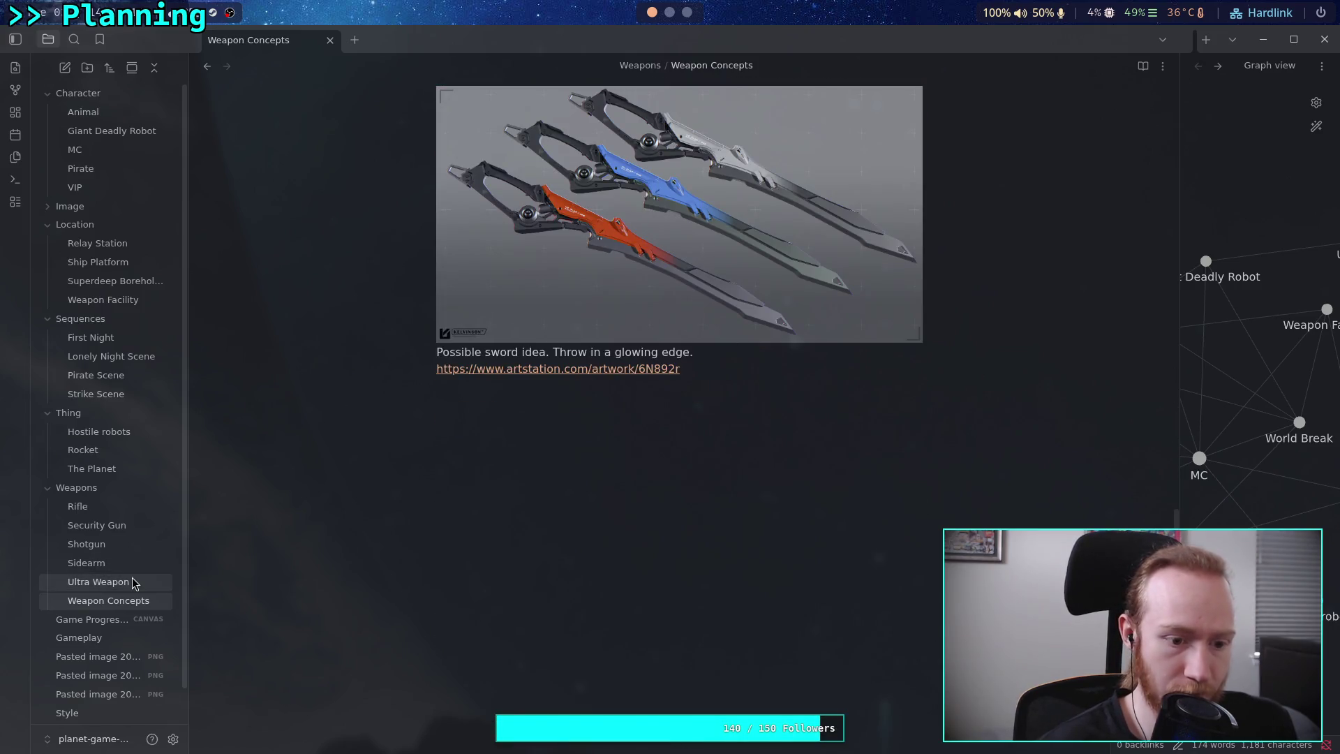
Browse the Shotgun, Security Gun, Rifle, Sidearm and Ultra Weapon notes to compare layouts.
click(143, 544)
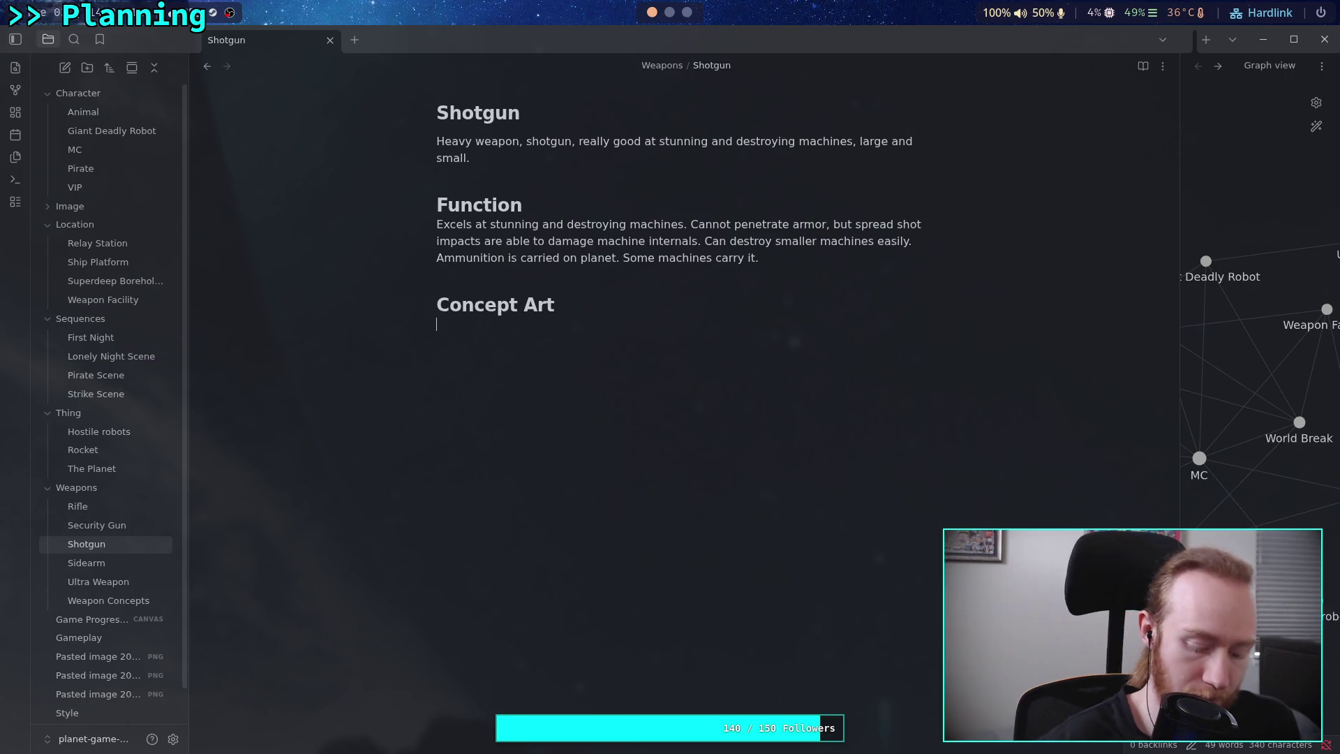
click(129, 525)
click(127, 508)
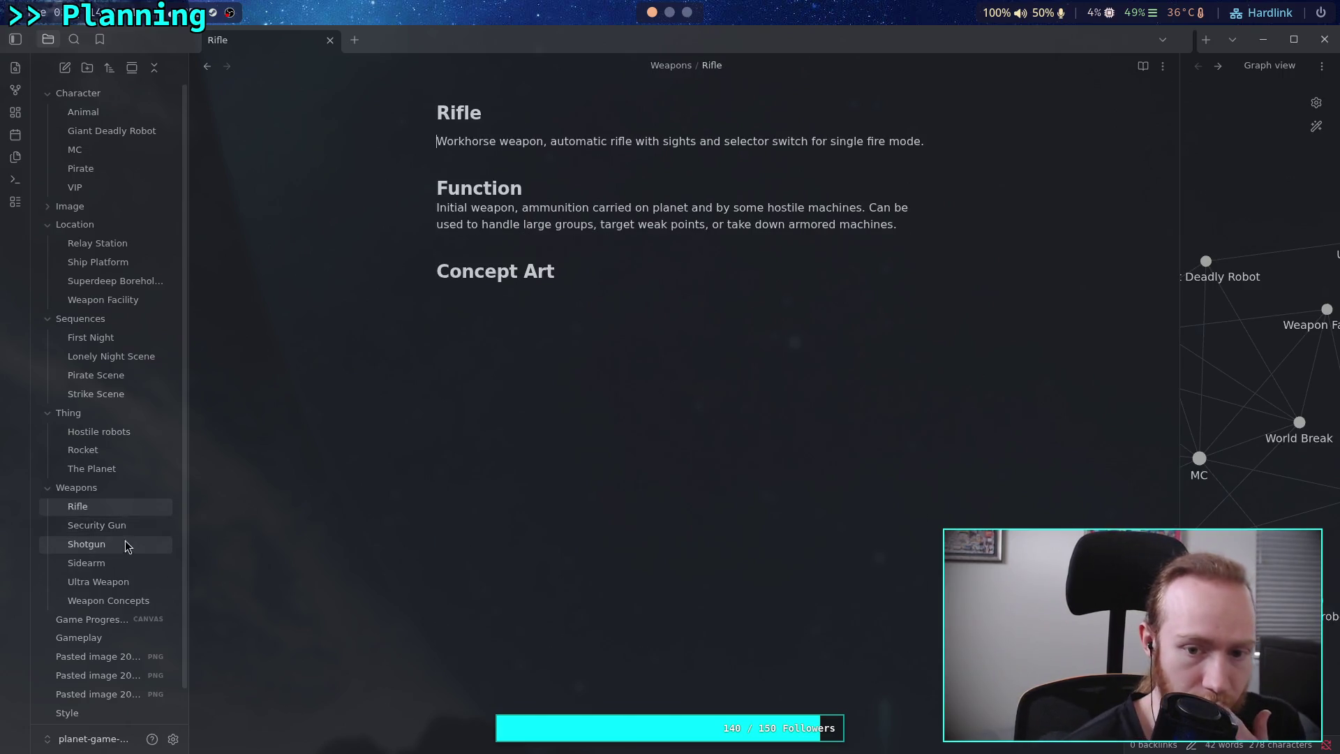
click(126, 527)
click(105, 582)
click(104, 562)
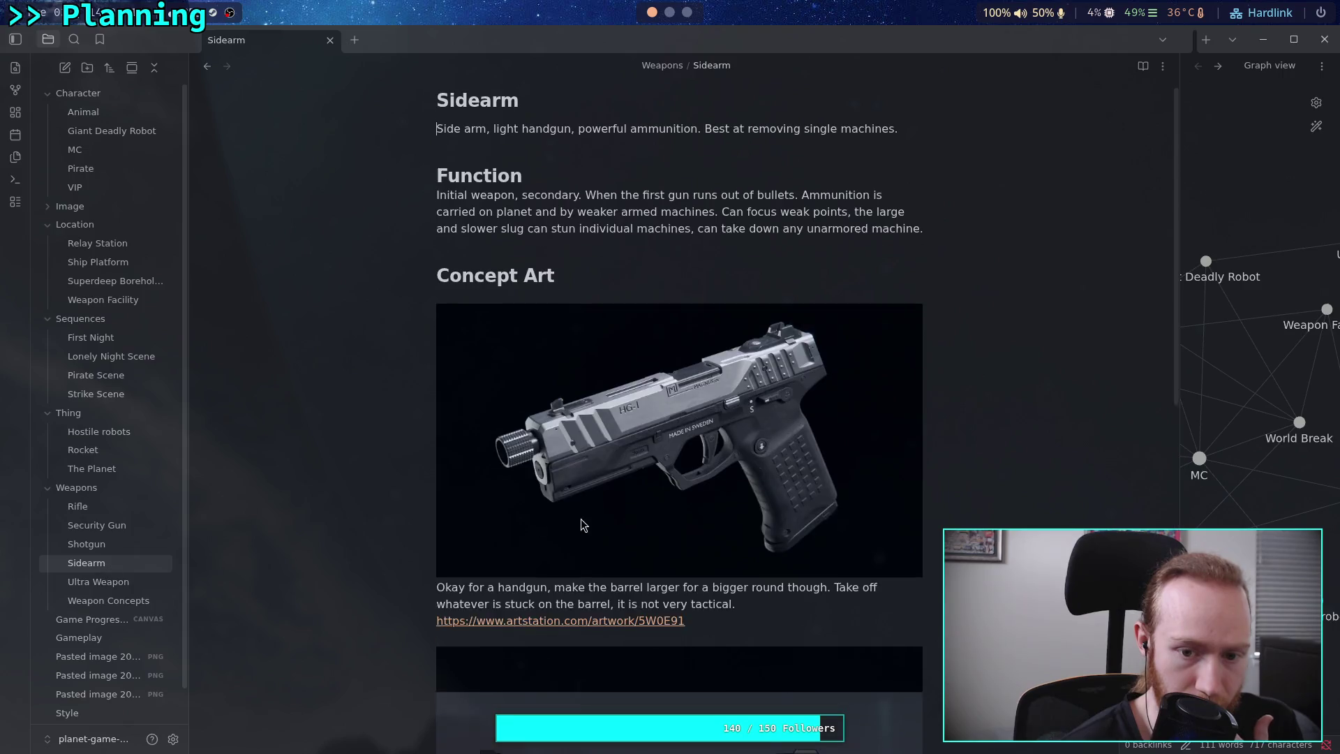
click(139, 582)
click(140, 601)
click(139, 543)
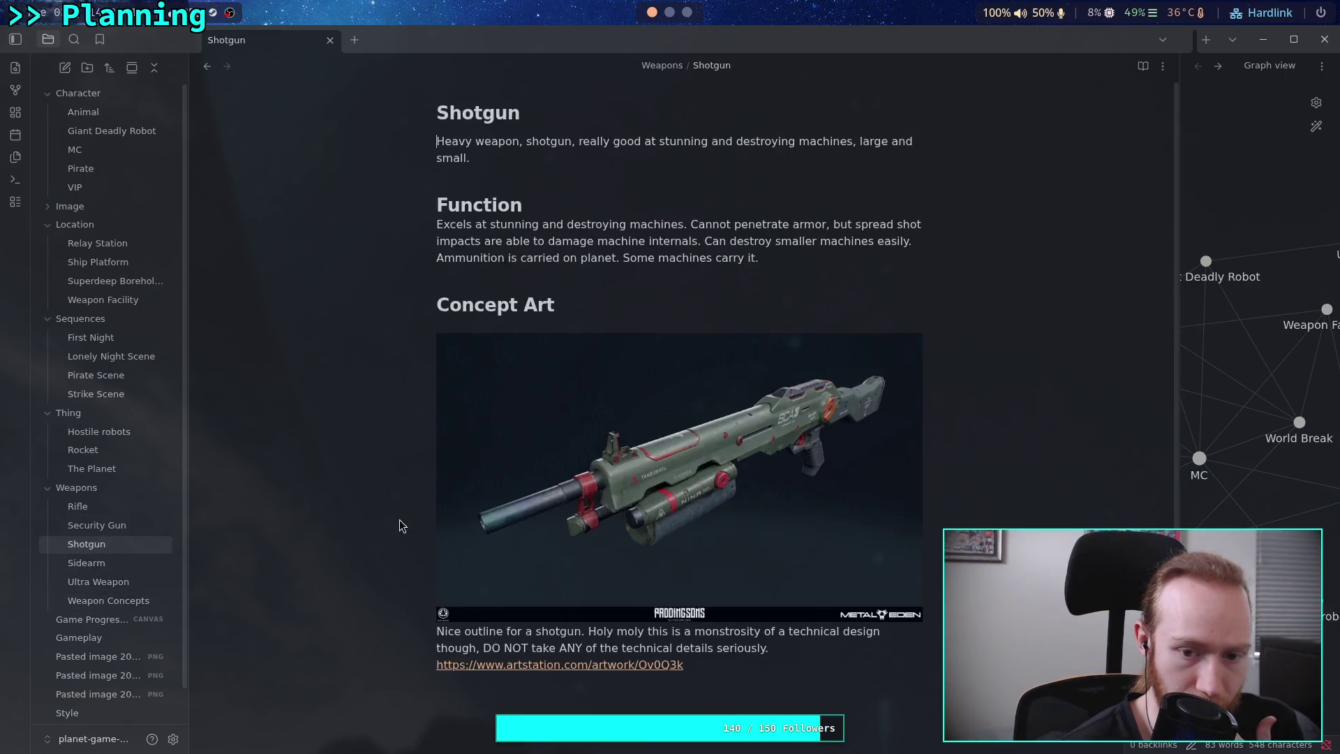
scroll(352, 542, down, 2)
Delete the empty Rifle heading from Weapon Concepts and create a new note in Weapons.
click(108, 600)
mouse_move(444, 614)
mouse_down()
mouse_move(433, 543)
mouse_move(447, 532)
mouse_up()
key(BackSpace)
key(BackSpace)
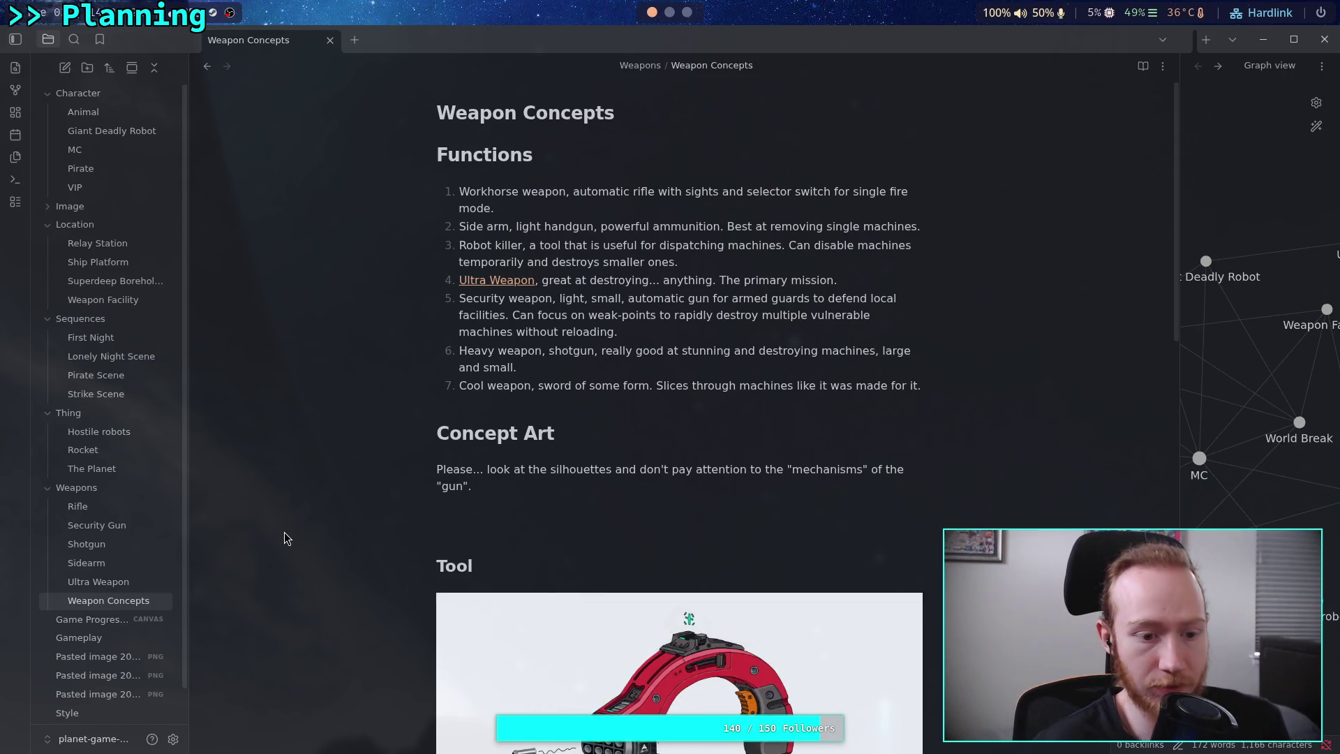
right_click(97, 492)
click(153, 497)
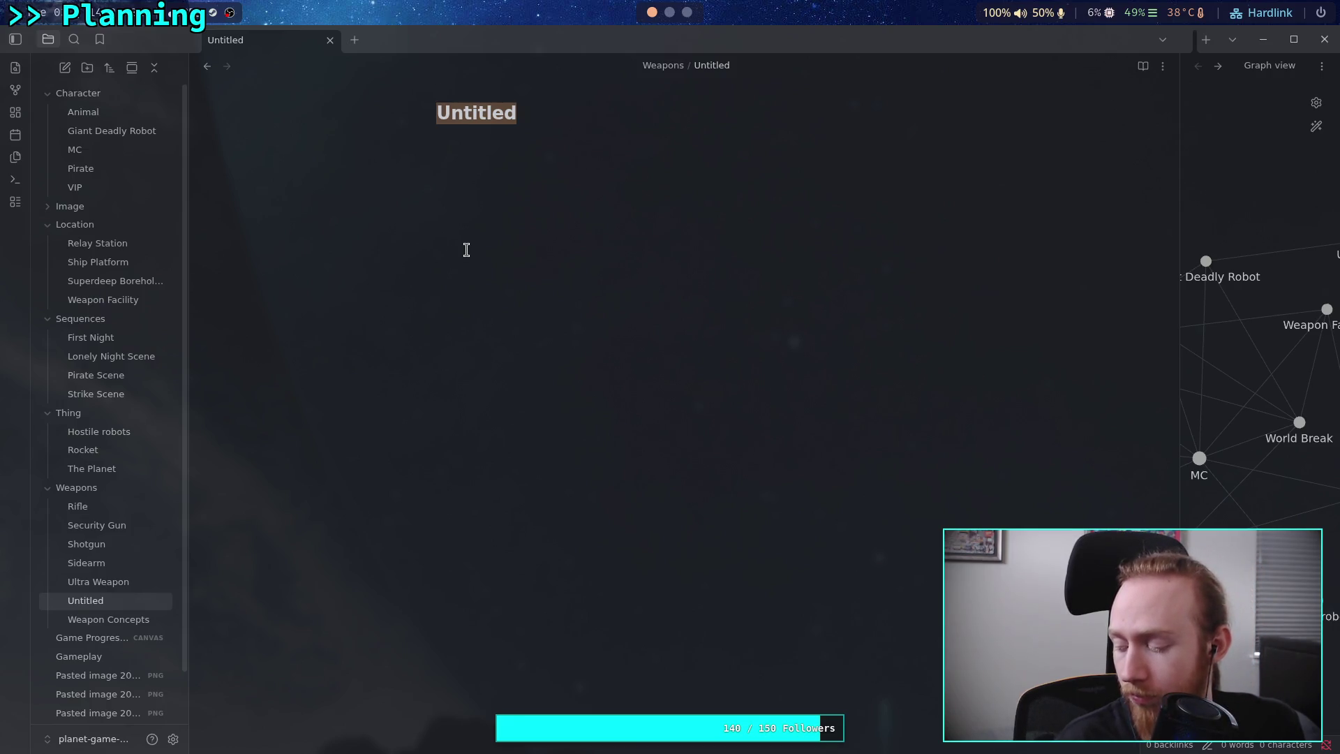
Title the note 'Tool Weapon', describe a planet tool very good at destroying robots, and add '# Function'.
text(Tool Weapon)
key(Return)
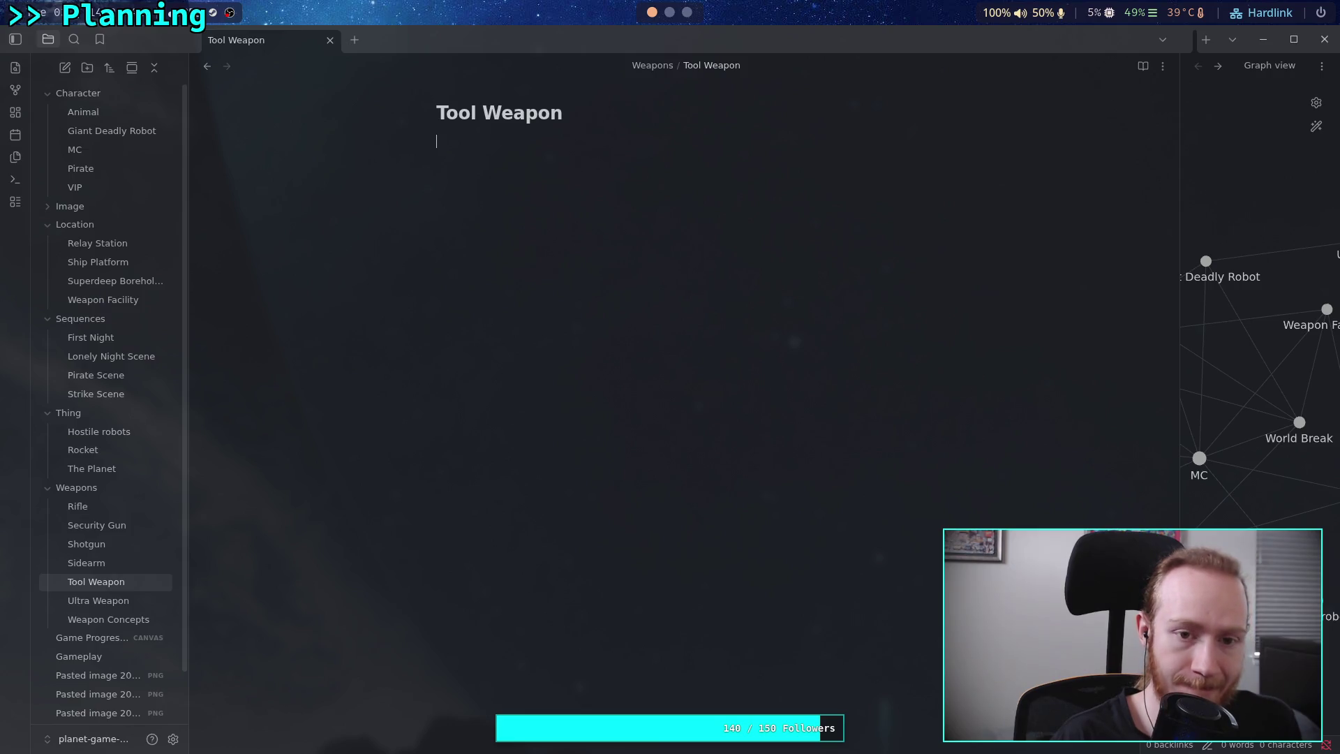
text(Some kind of t)
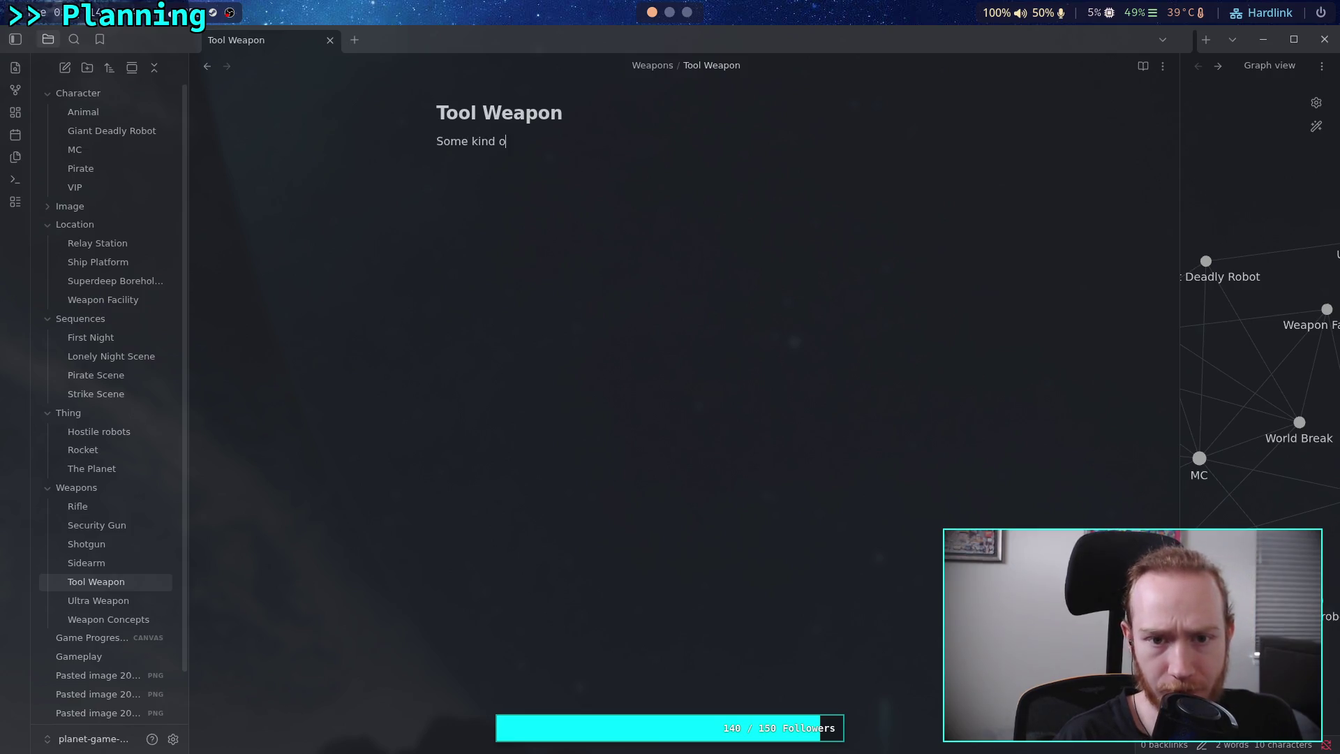
text(o)
key(BackSpace)
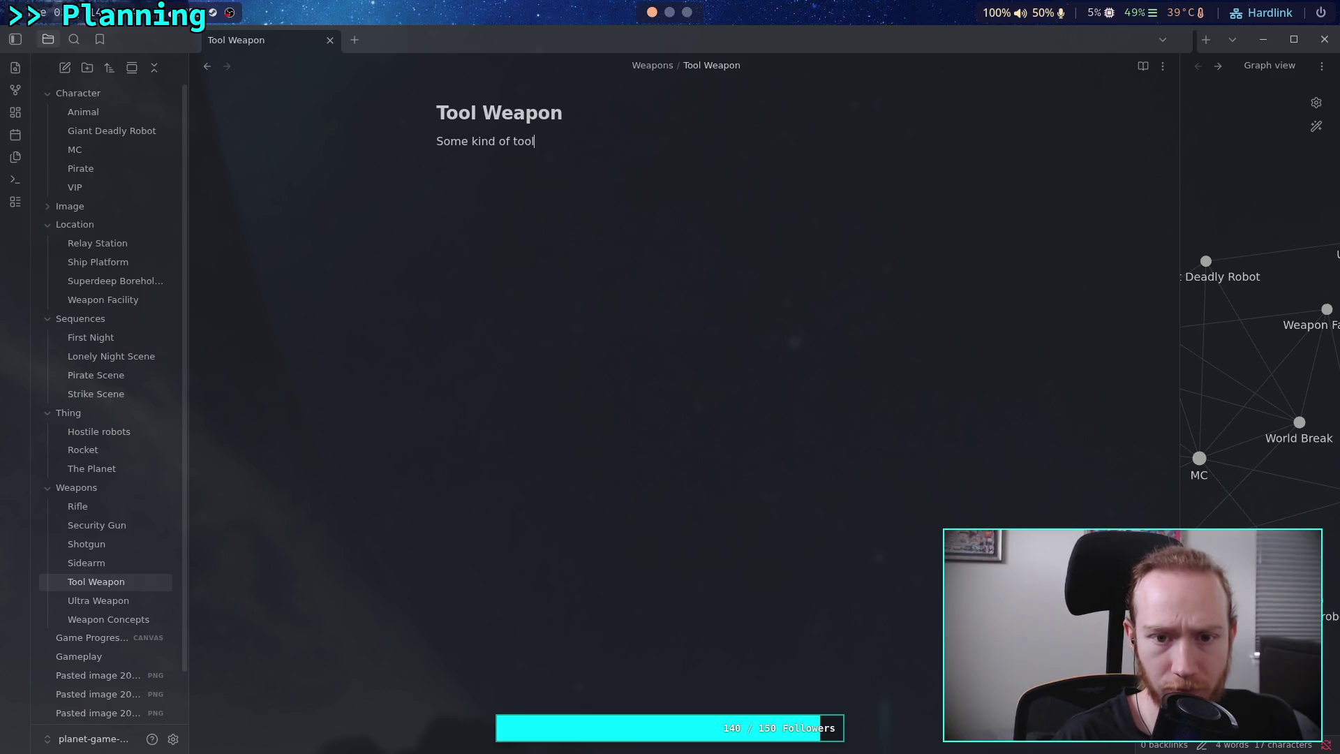
text(used for)
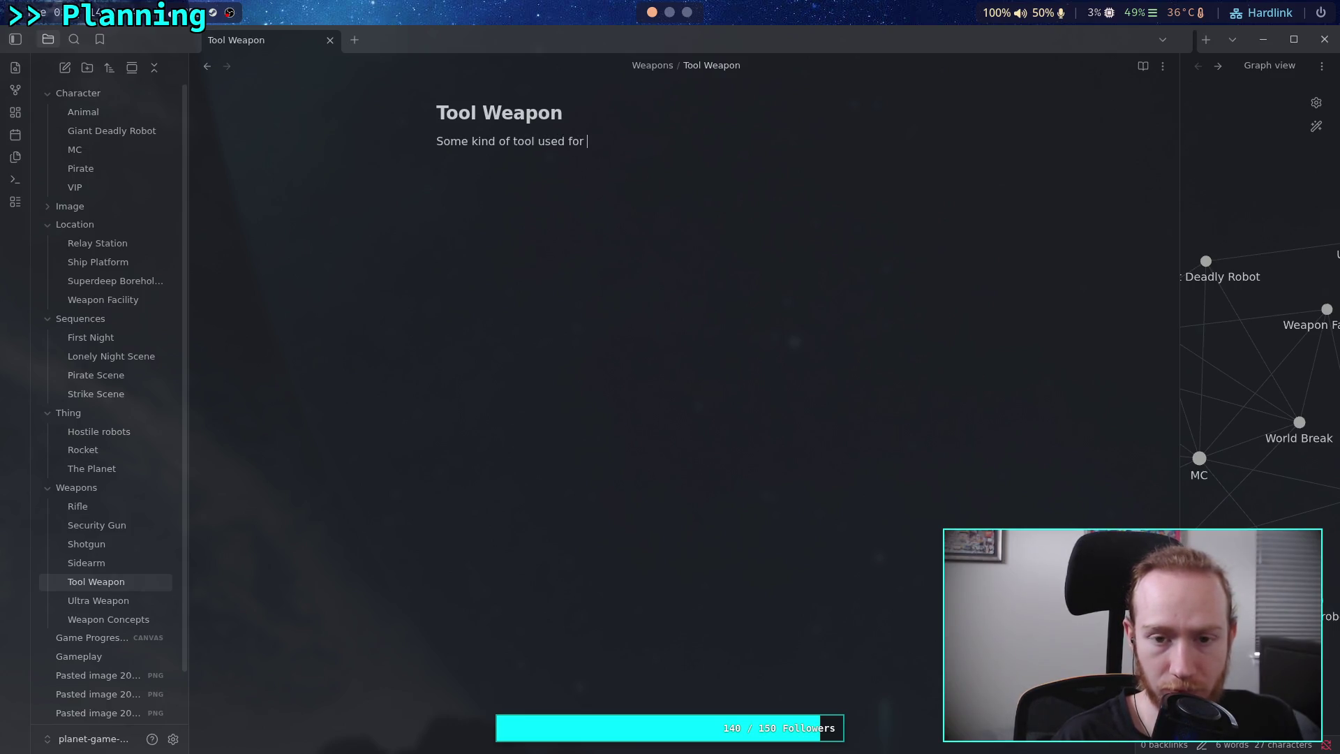
key(BackSpace)
key(BackSpace)
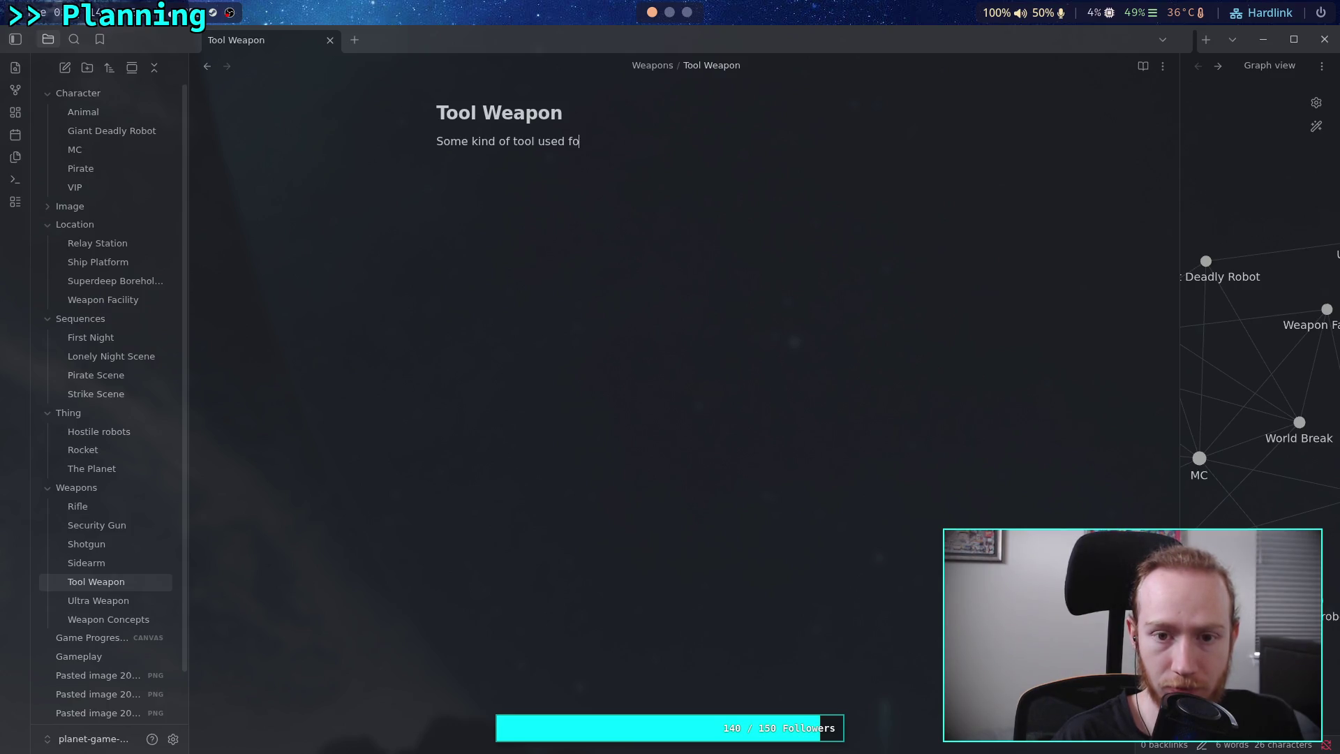
text(n planet. )
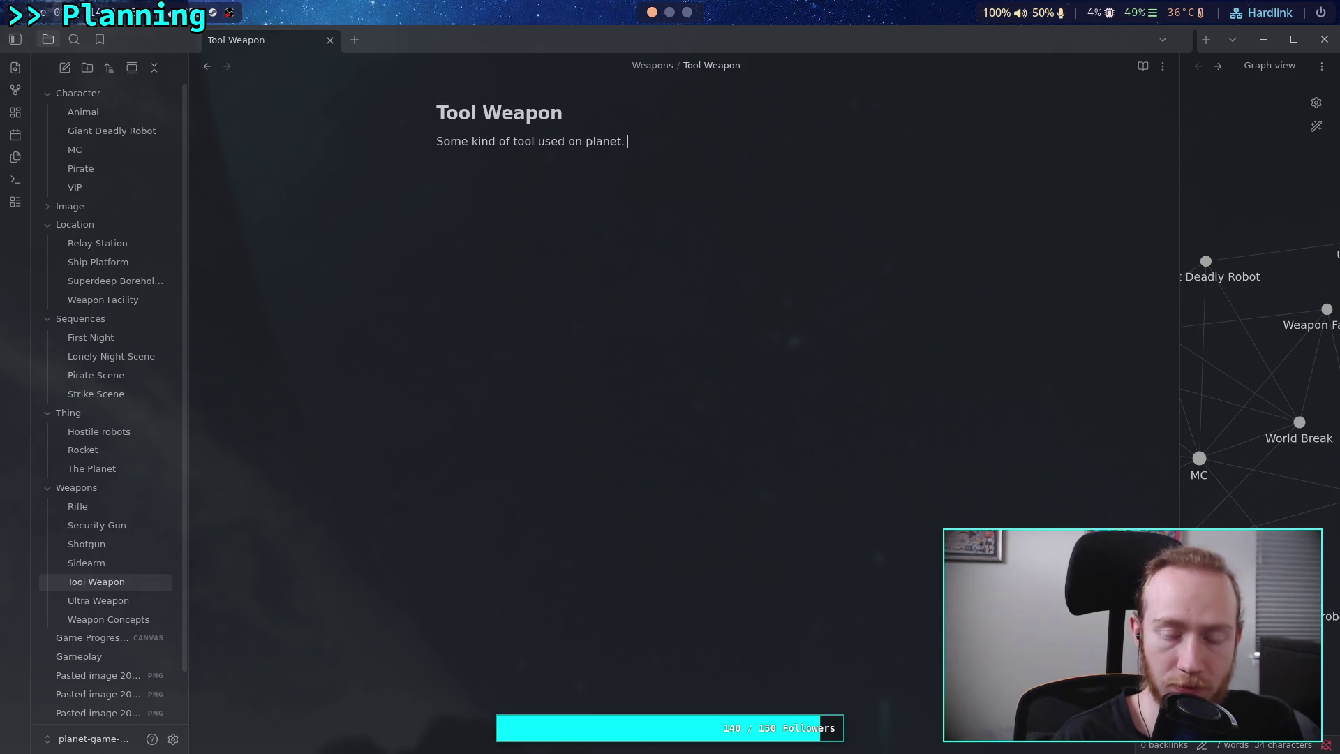
text(Happens to be very )
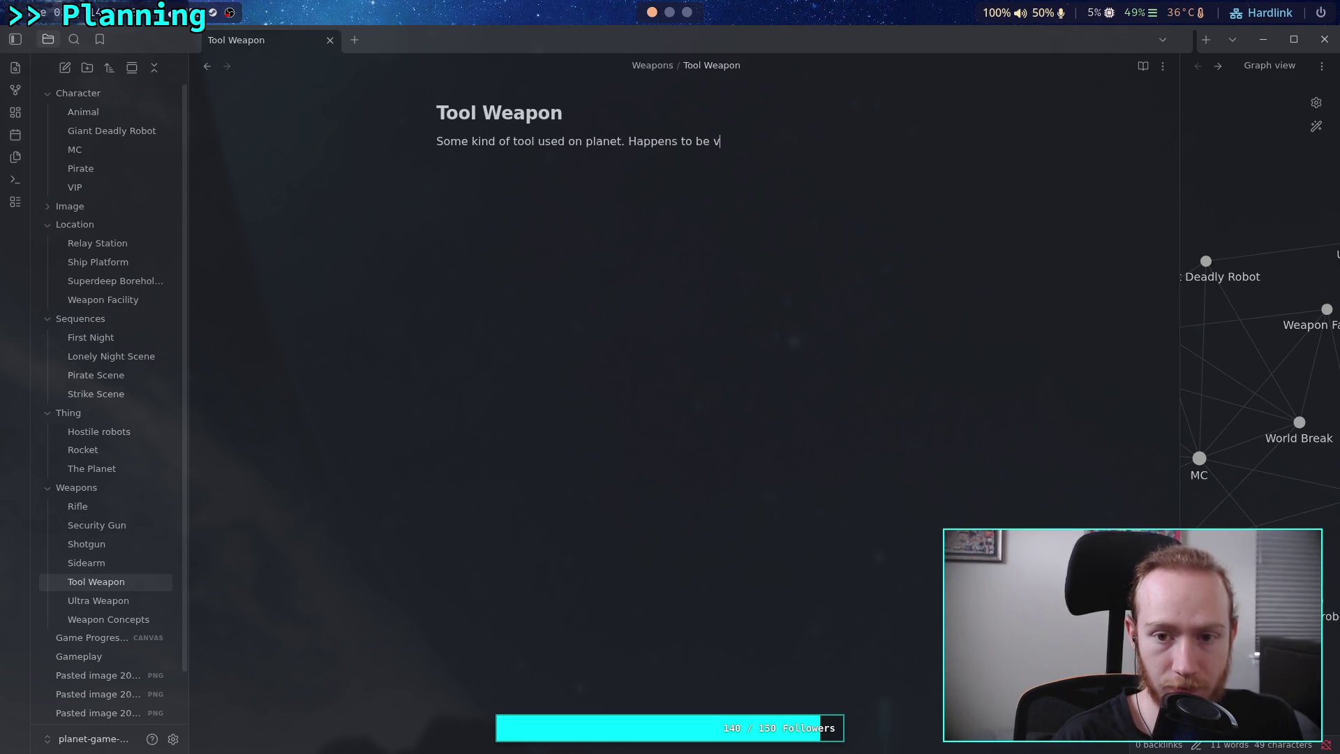
text(good at)
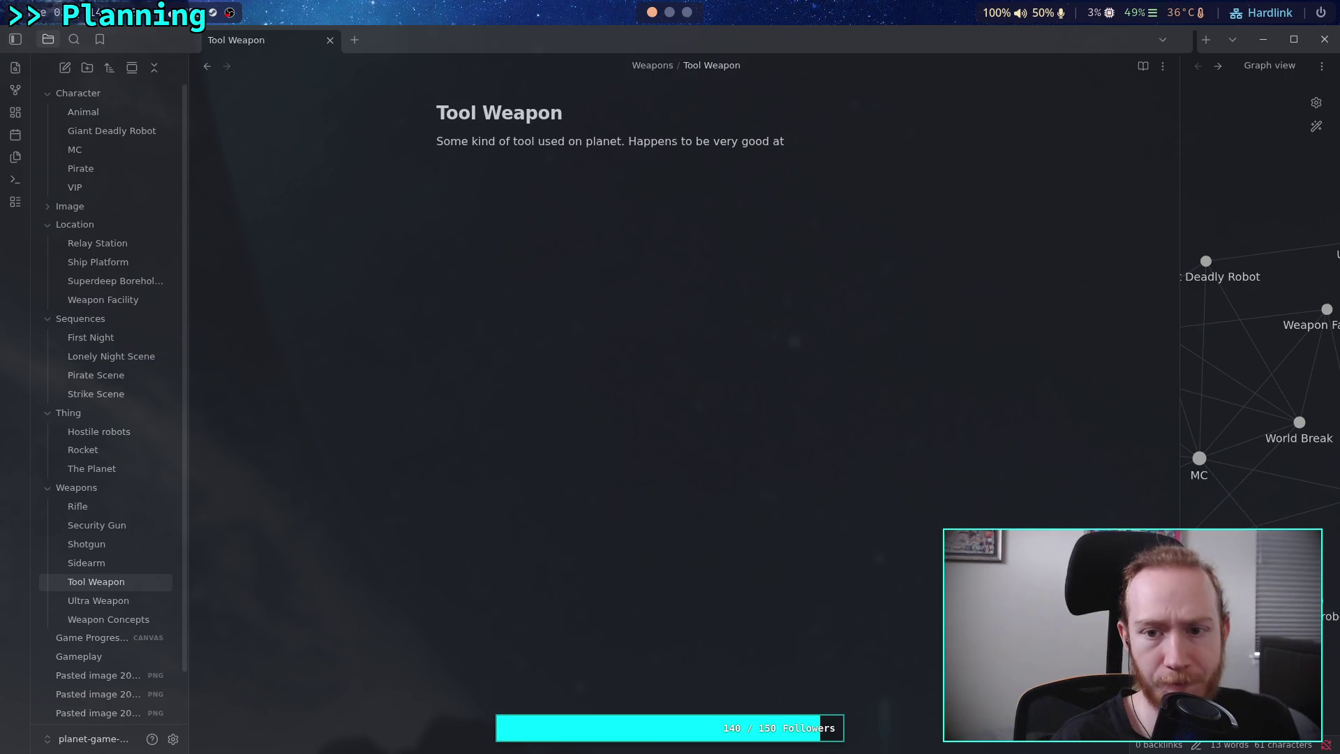
text(ng robots.)
key(Return)
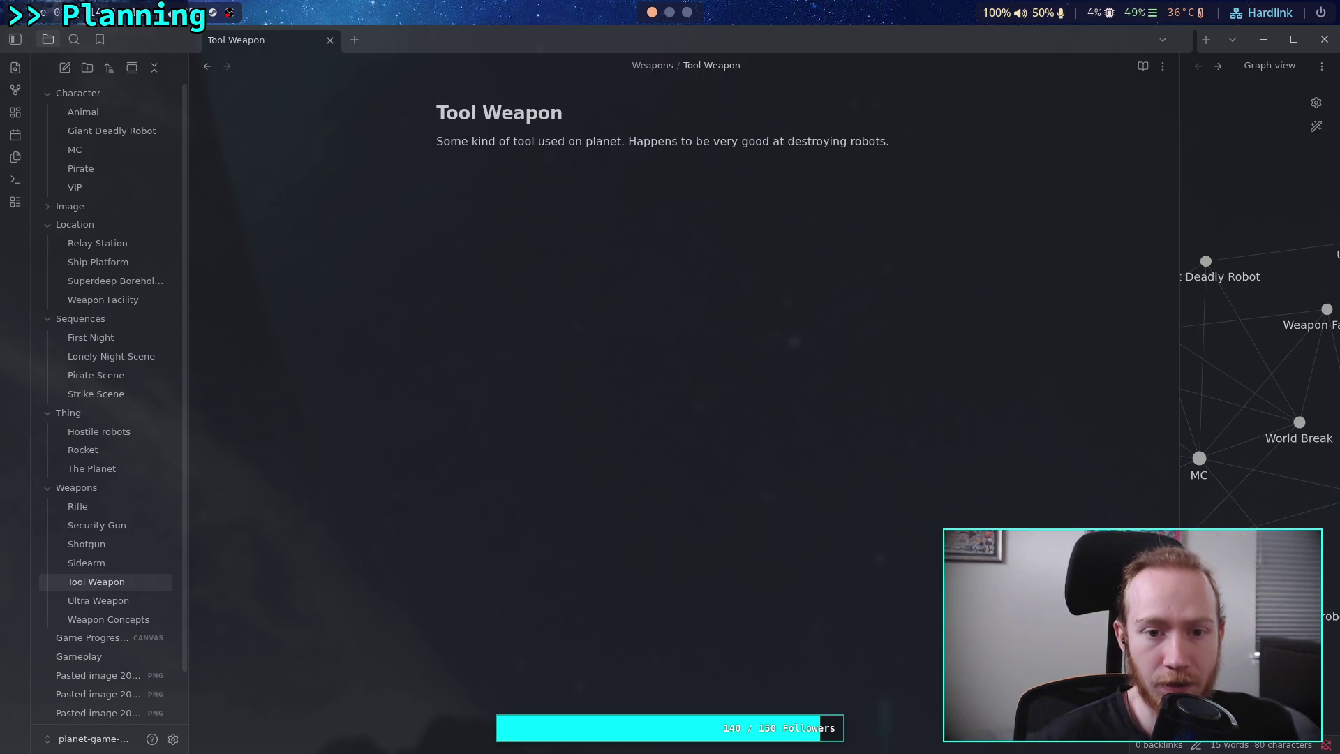
text(# Function)
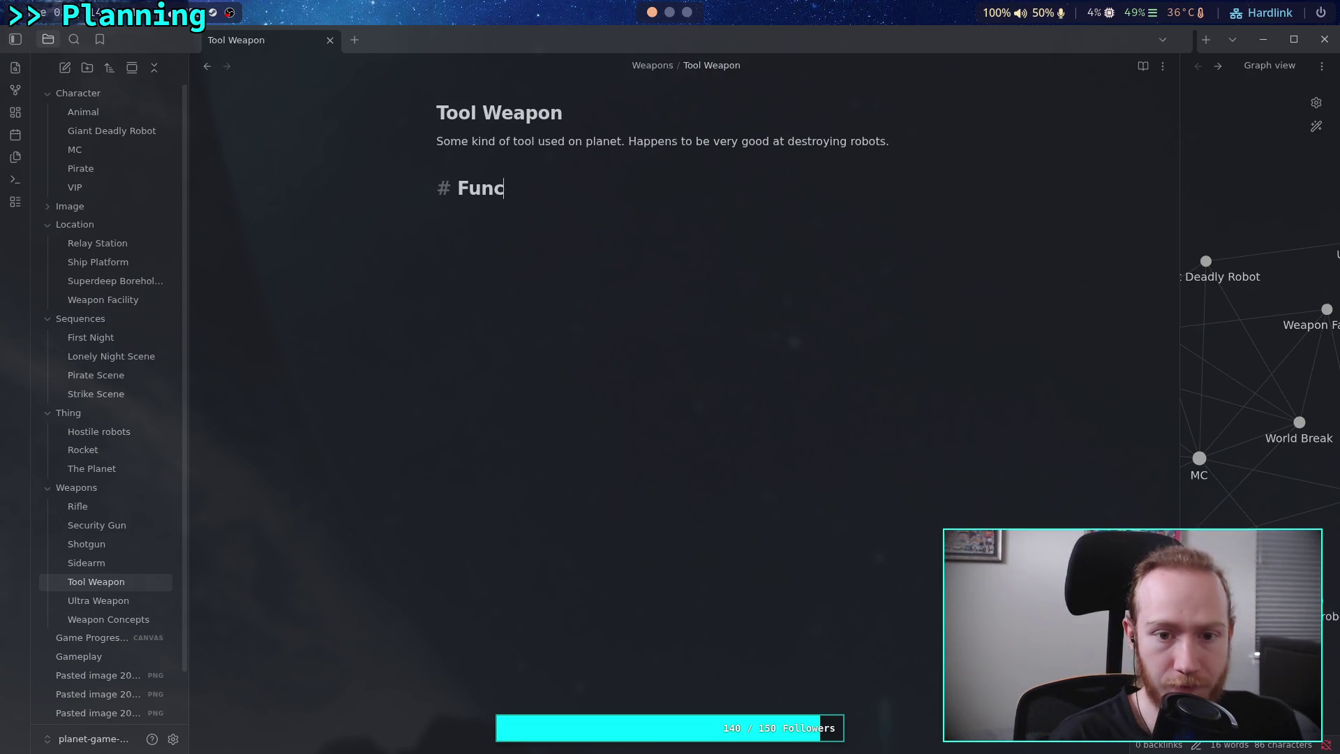
Write 'Common tool on the planet, ammunition is abundant.' under the Tool Weapon Function heading.
key(Return)
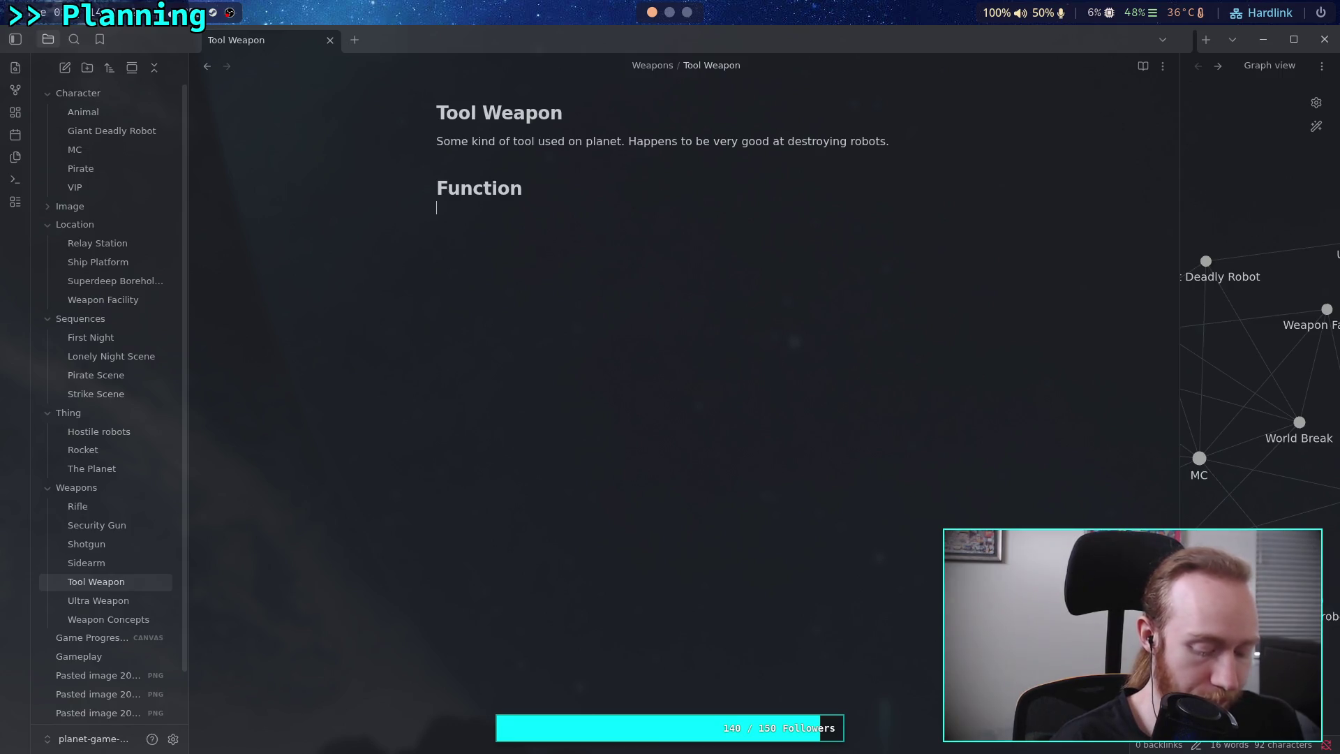
text(Comm)
text(on tool on the planet)
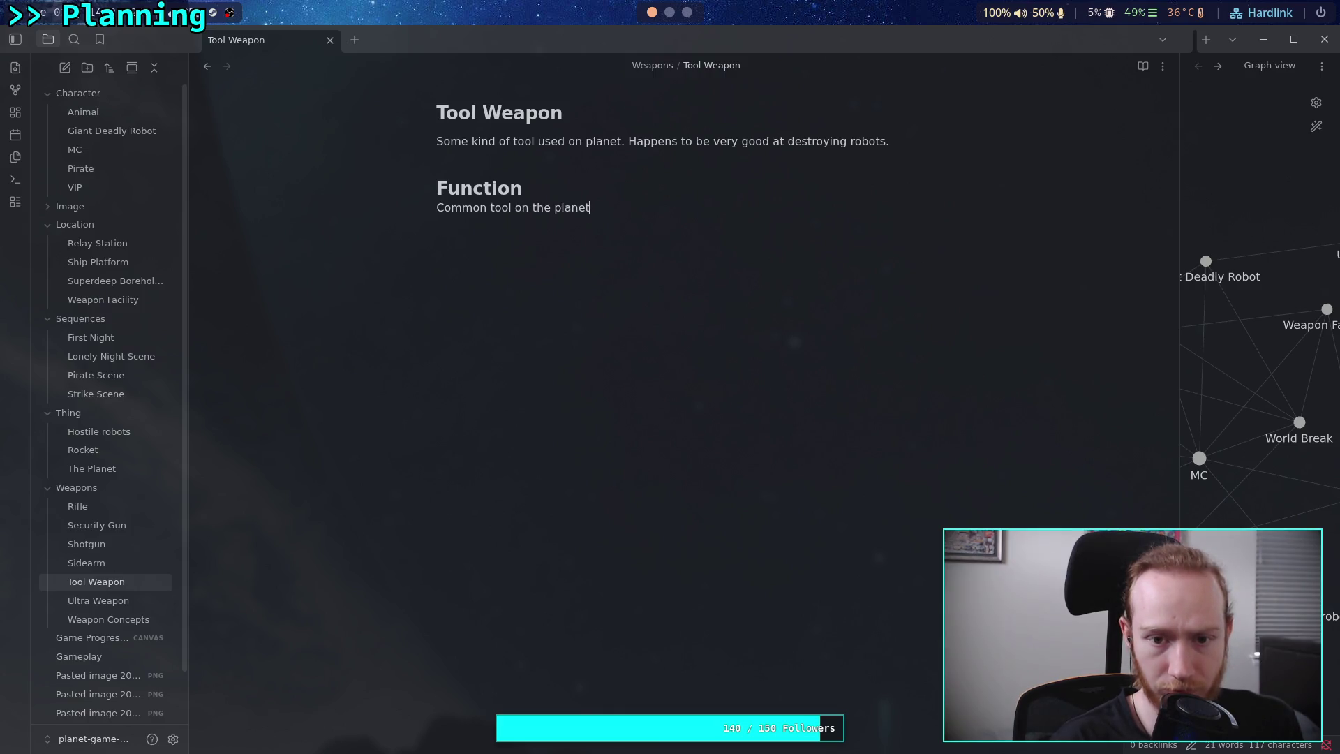
text(, ammuniti)
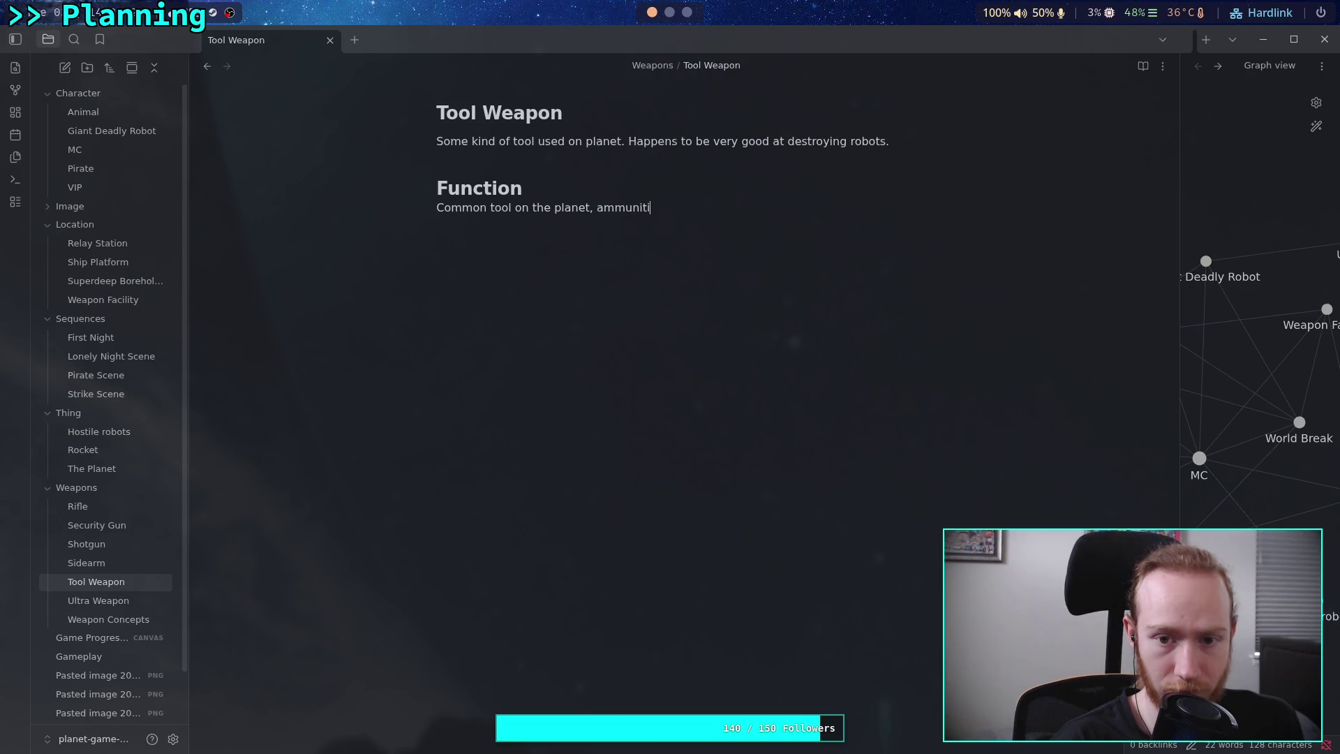
text(bundant.)
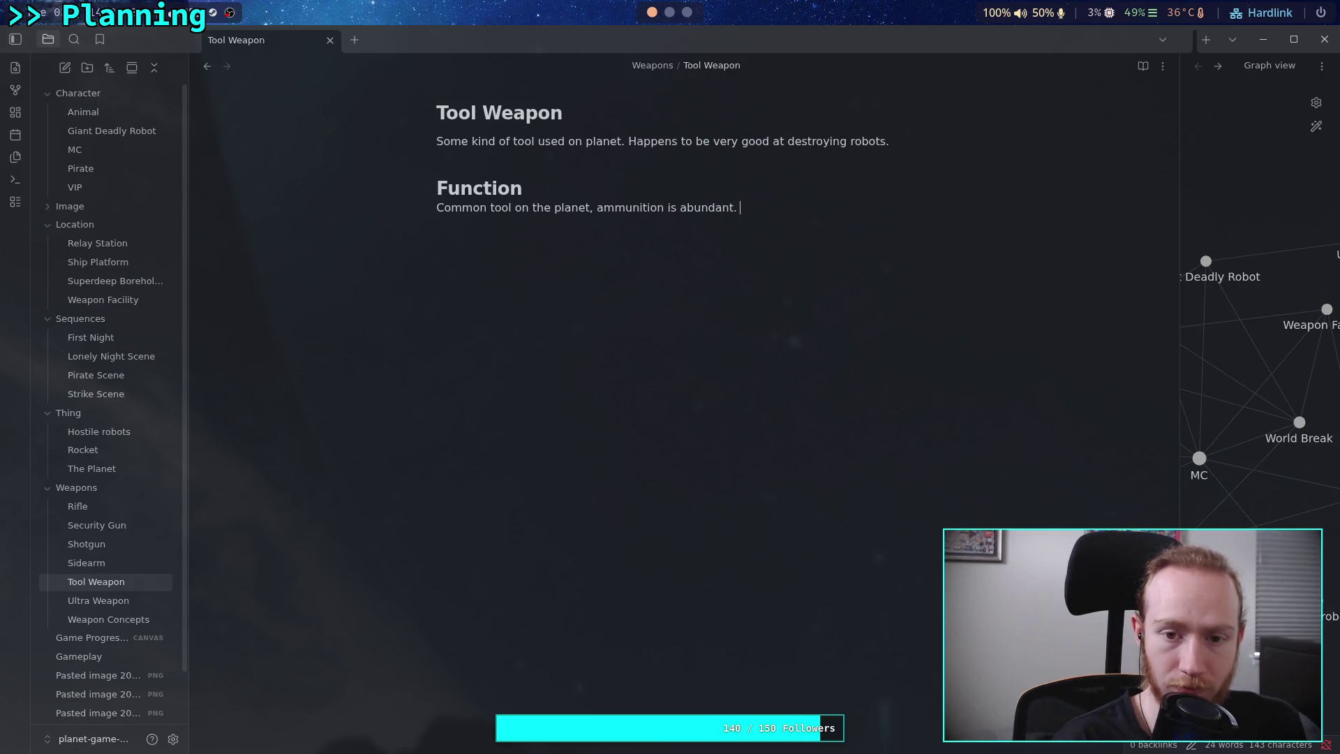
click(108, 619)
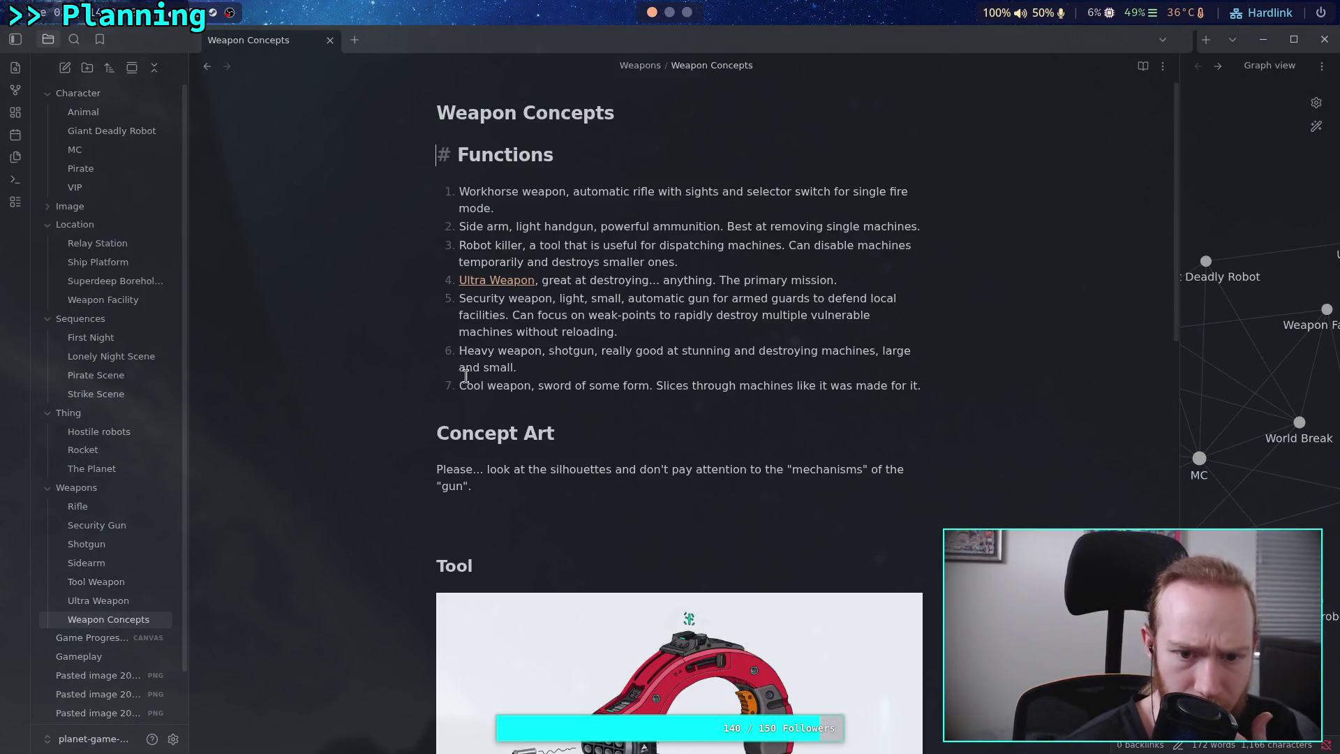
Rename the Tool Weapon note to 'Robot Killer'.
drag(459, 242, 684, 257)
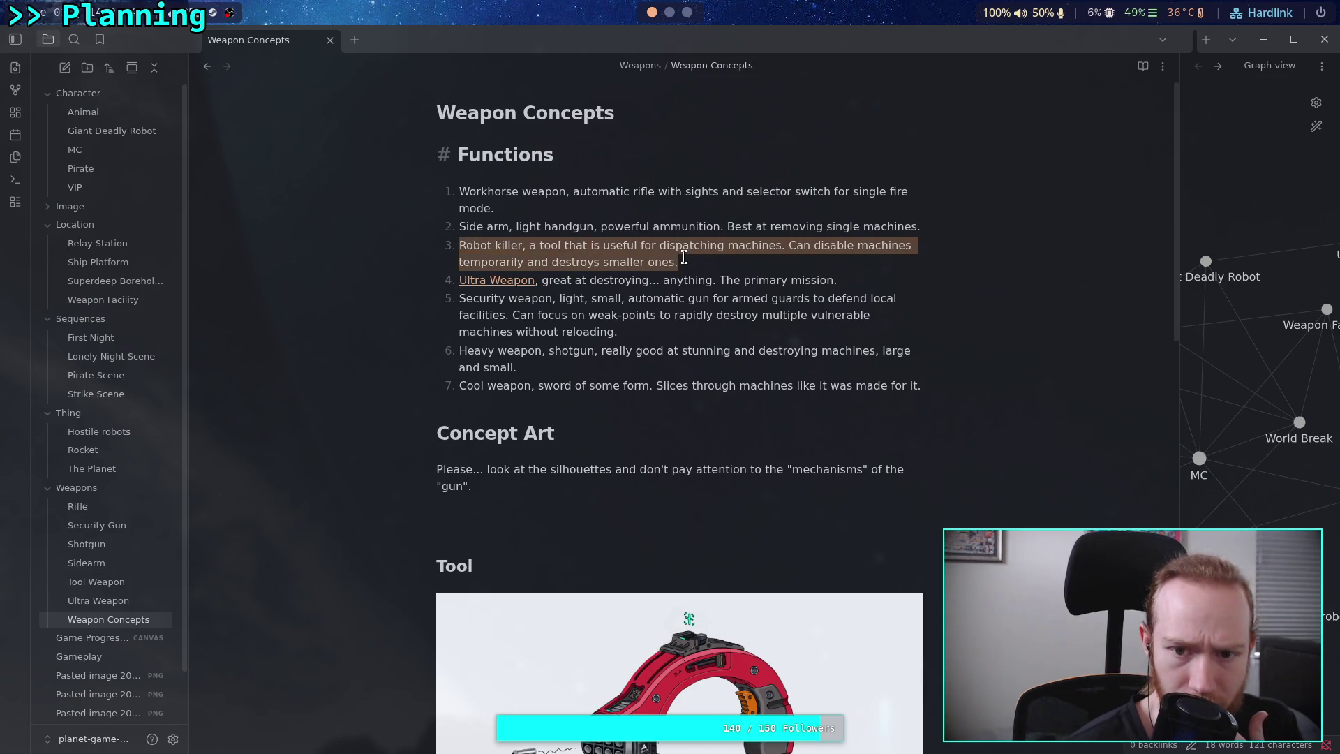
click(100, 582)
double_click(494, 113)
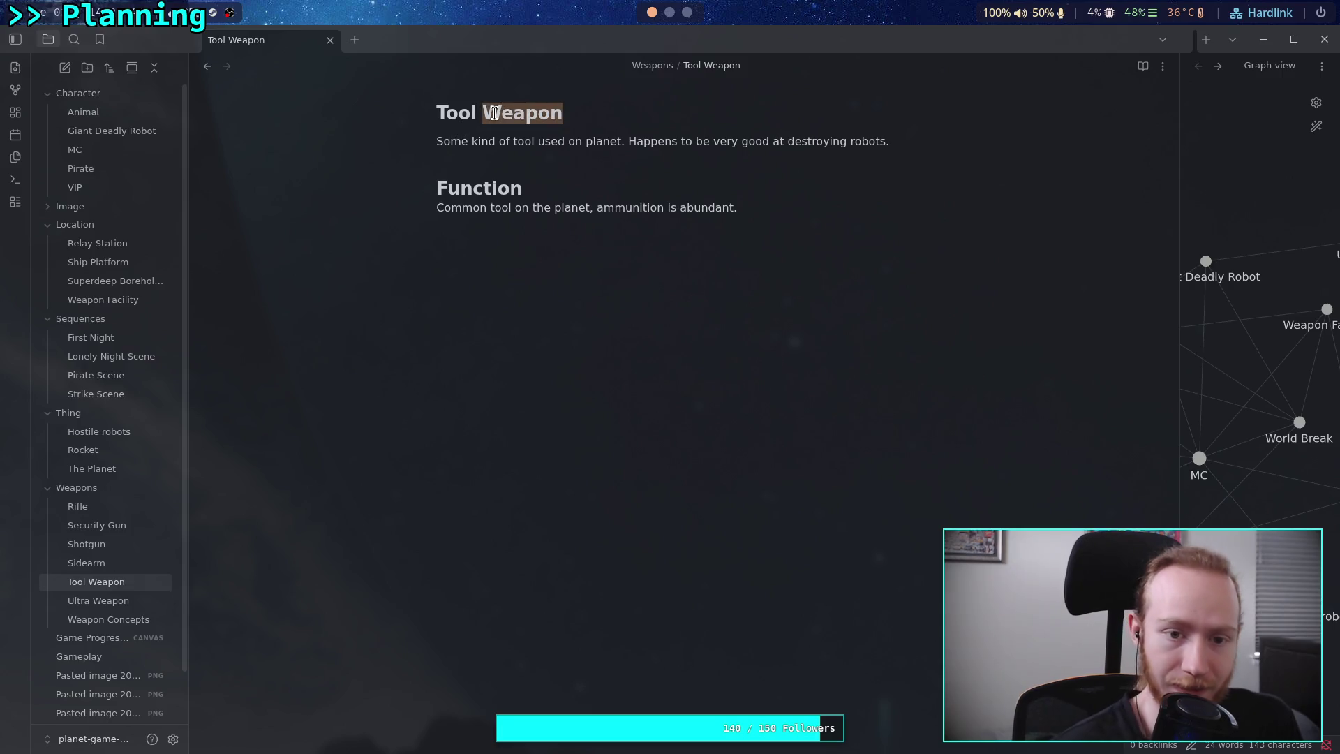
key(BackSpace)
key(BackSpace)
key(BackSpace)
text(Ro)
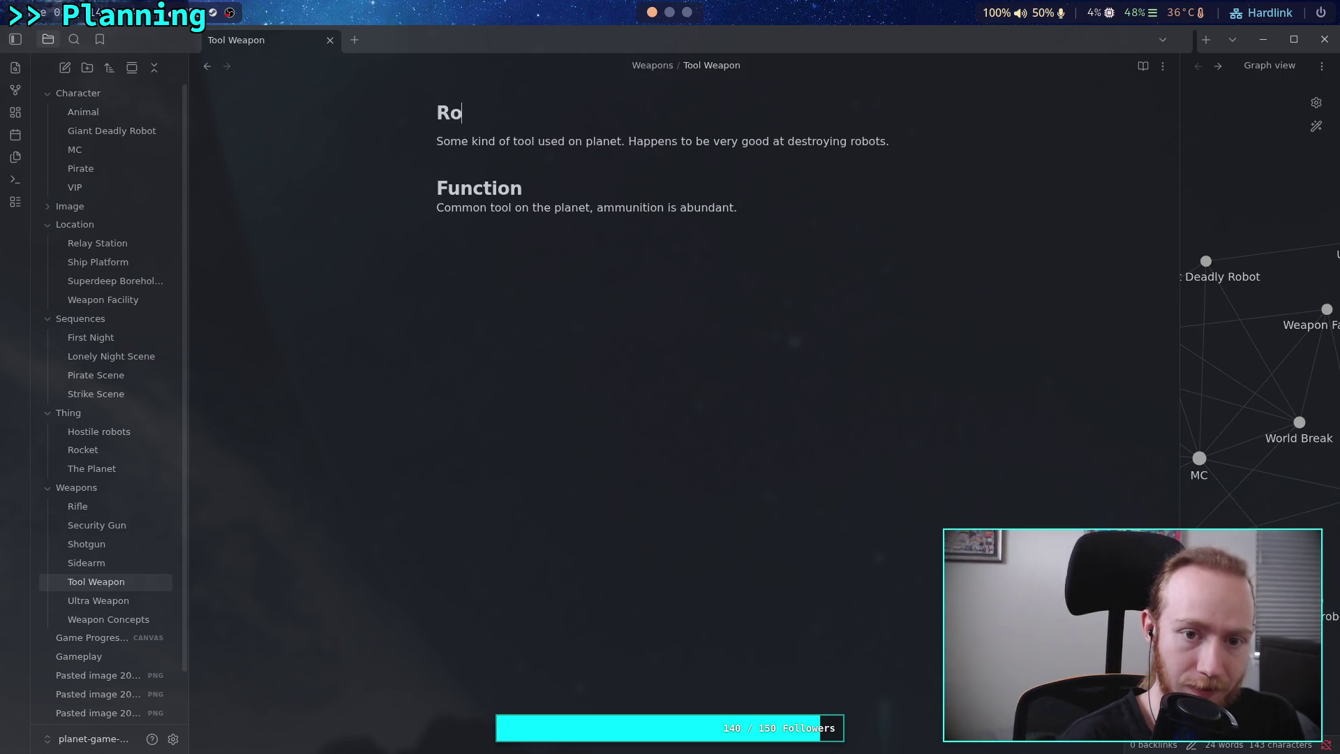
text(bot Killer)
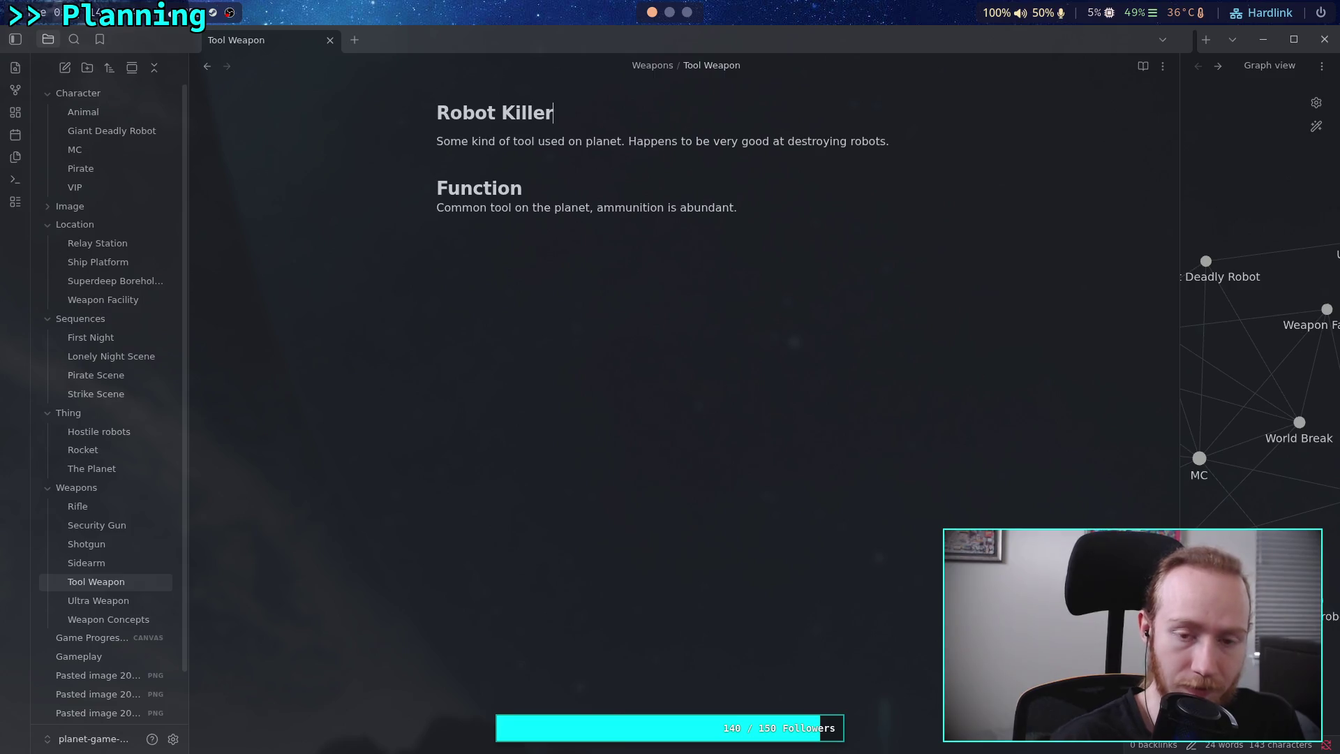
click(581, 225)
Briefly retitle the note 'Machine Killer', then change it back to 'Robot Killer'.
double_click(487, 110)
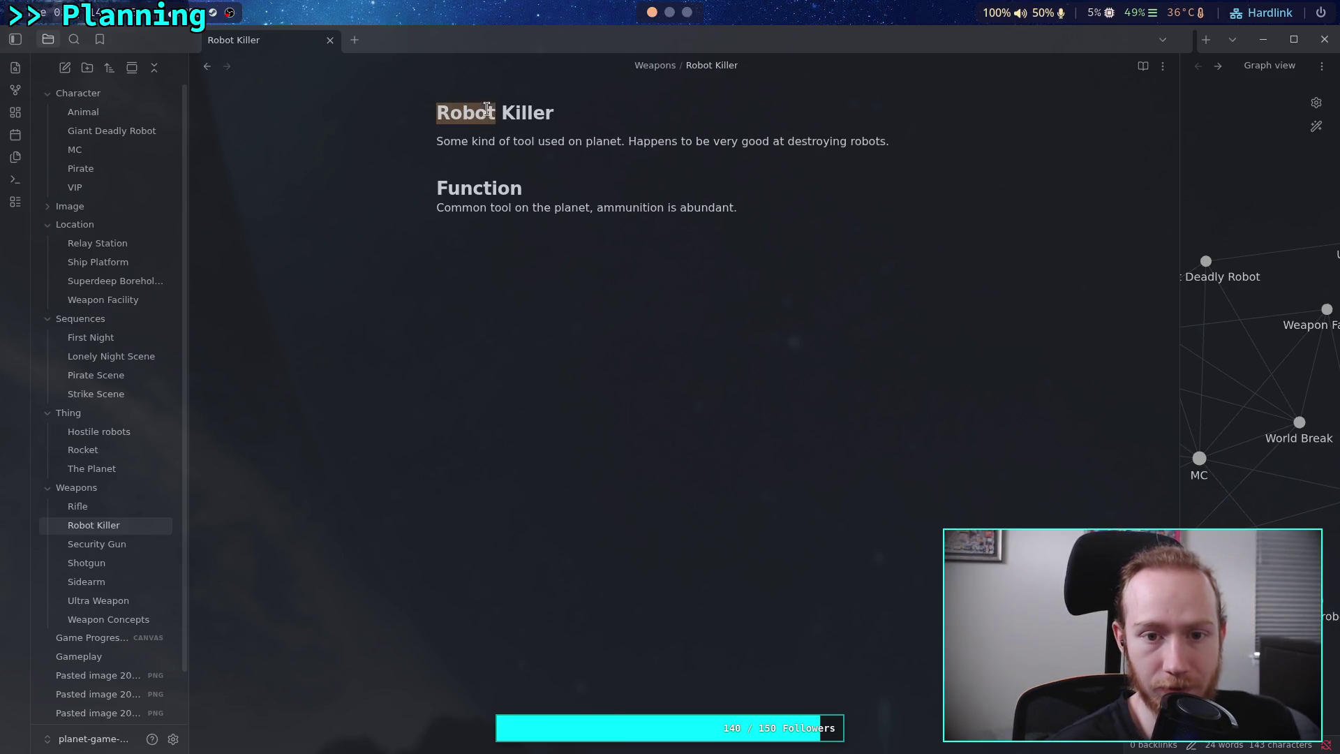
text(Machin)
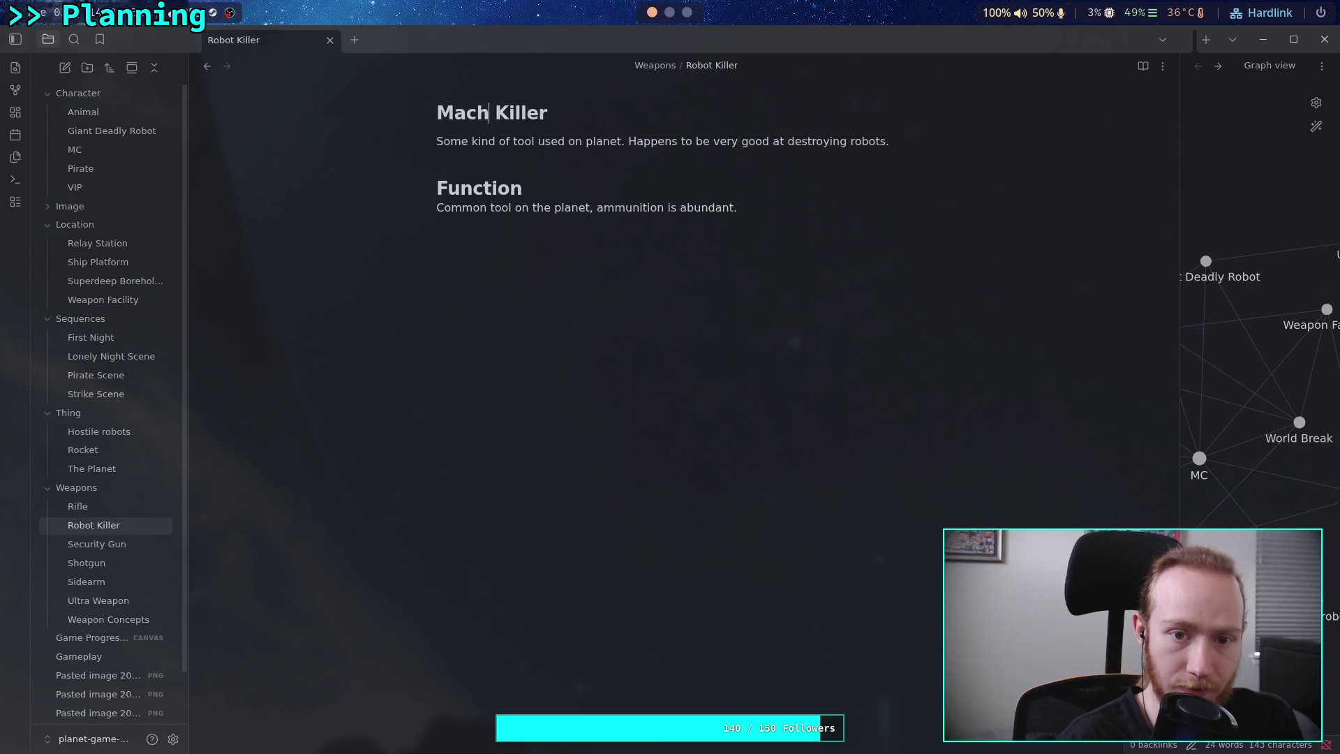
text(e)
click(611, 195)
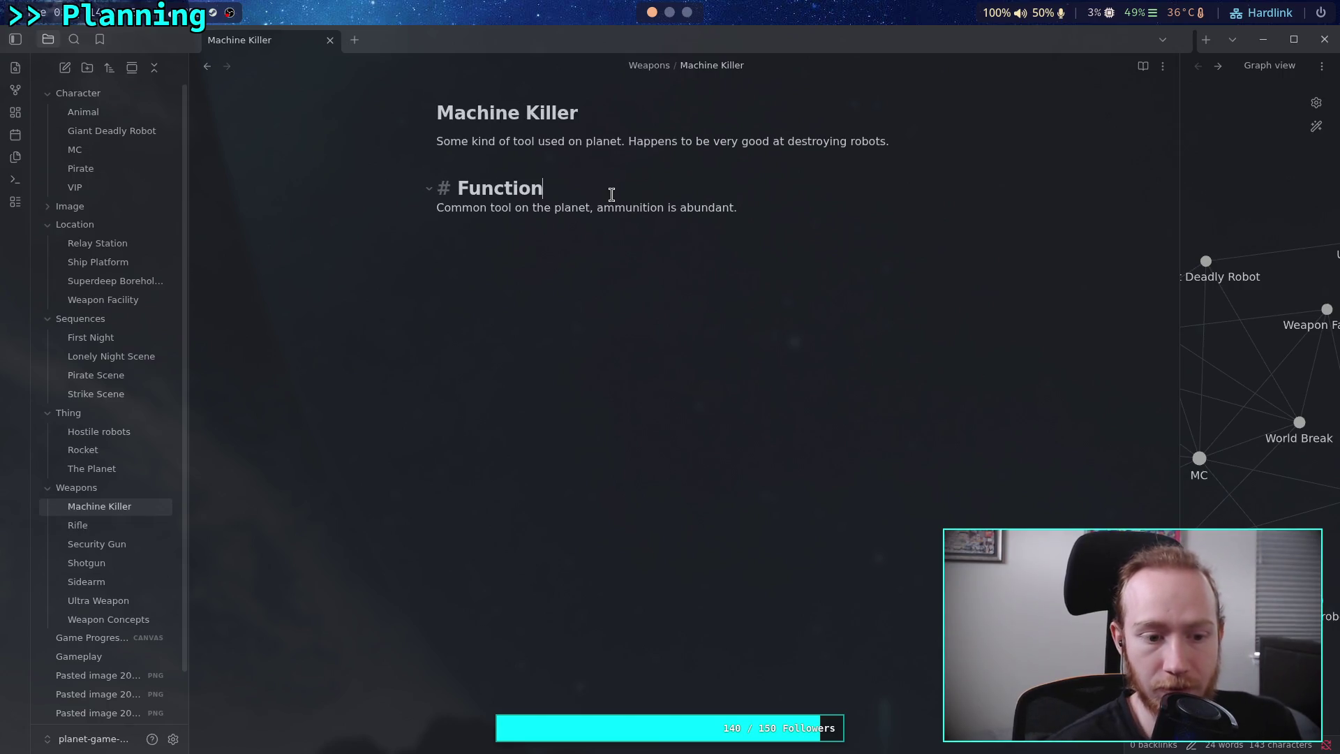
drag(521, 108, 438, 116)
text(P)
key(BackSpace)
text(Robot)
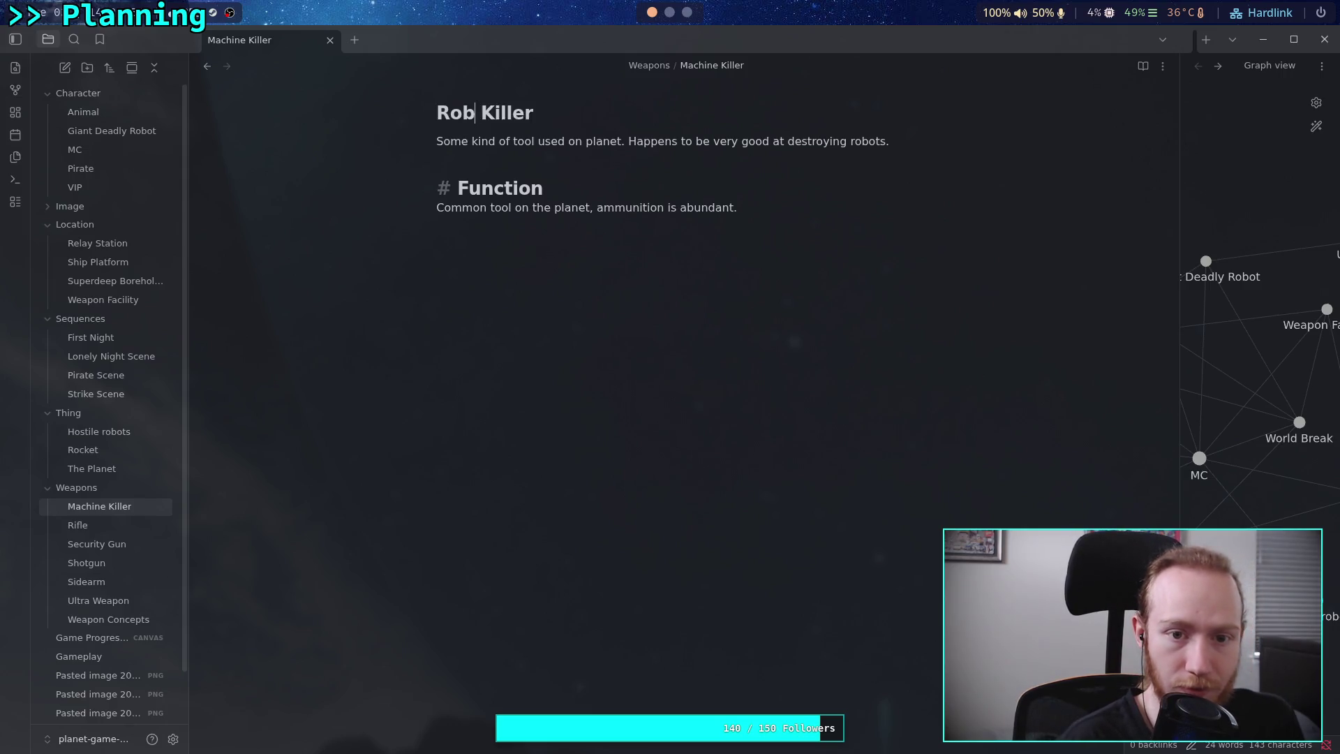
click(371, 413)
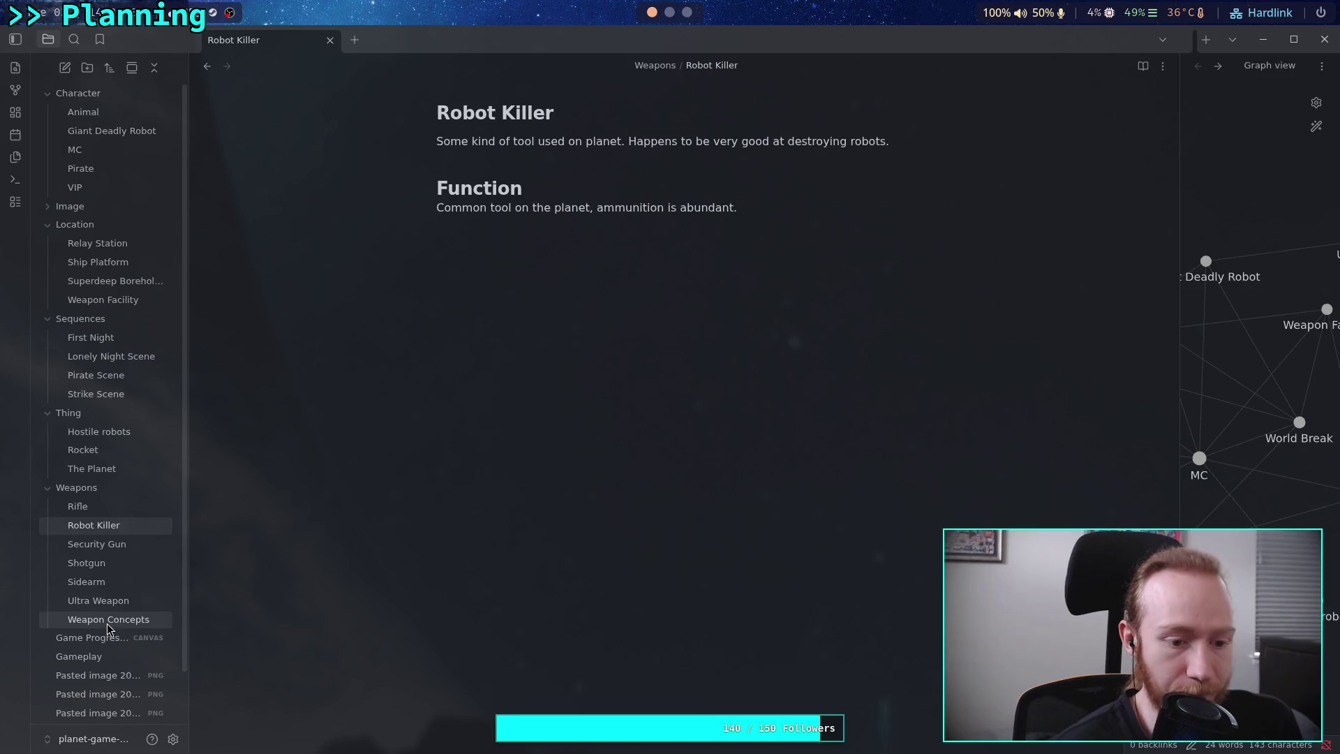
click(107, 620)
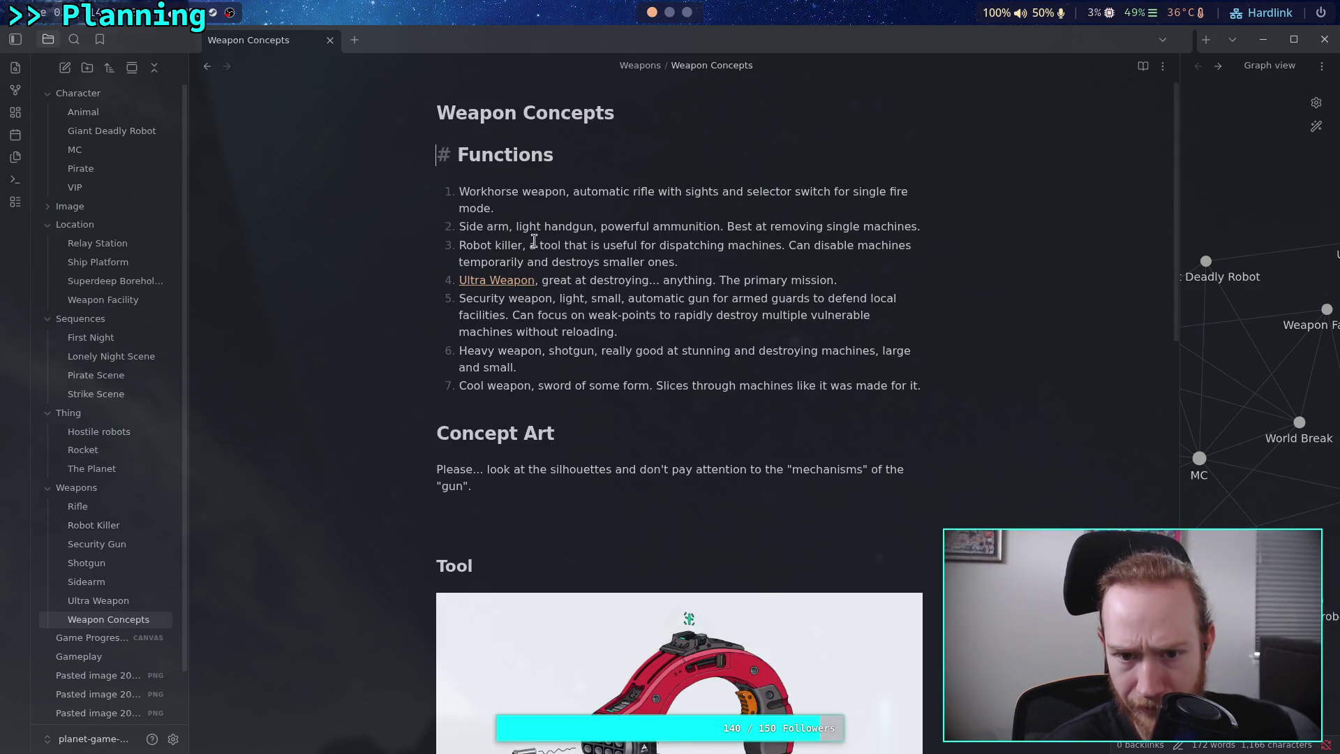
Copy the 'Can disable machines…' sentence from Weapon Concepts item 3.
mouse_move(695, 261)
mouse_down()
mouse_move(663, 263)
mouse_move(789, 243)
mouse_up()
right_click(810, 242)
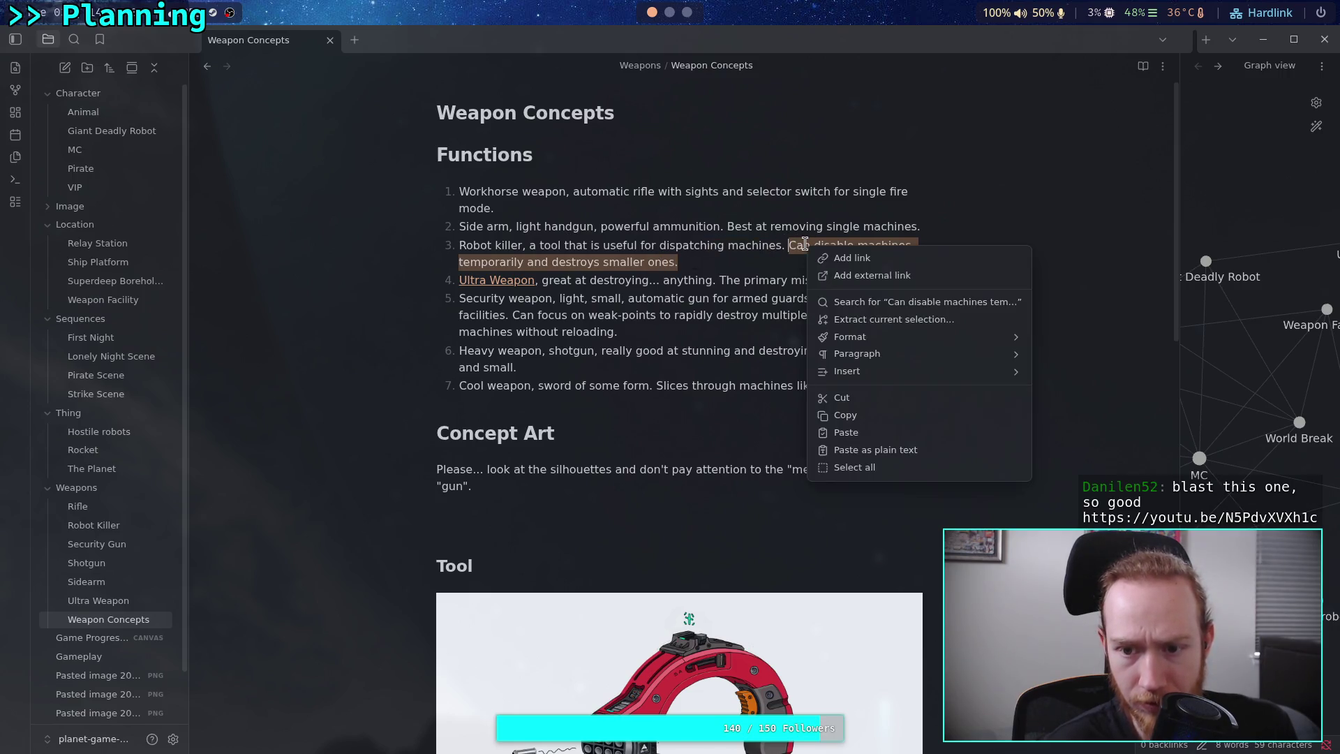
click(838, 415)
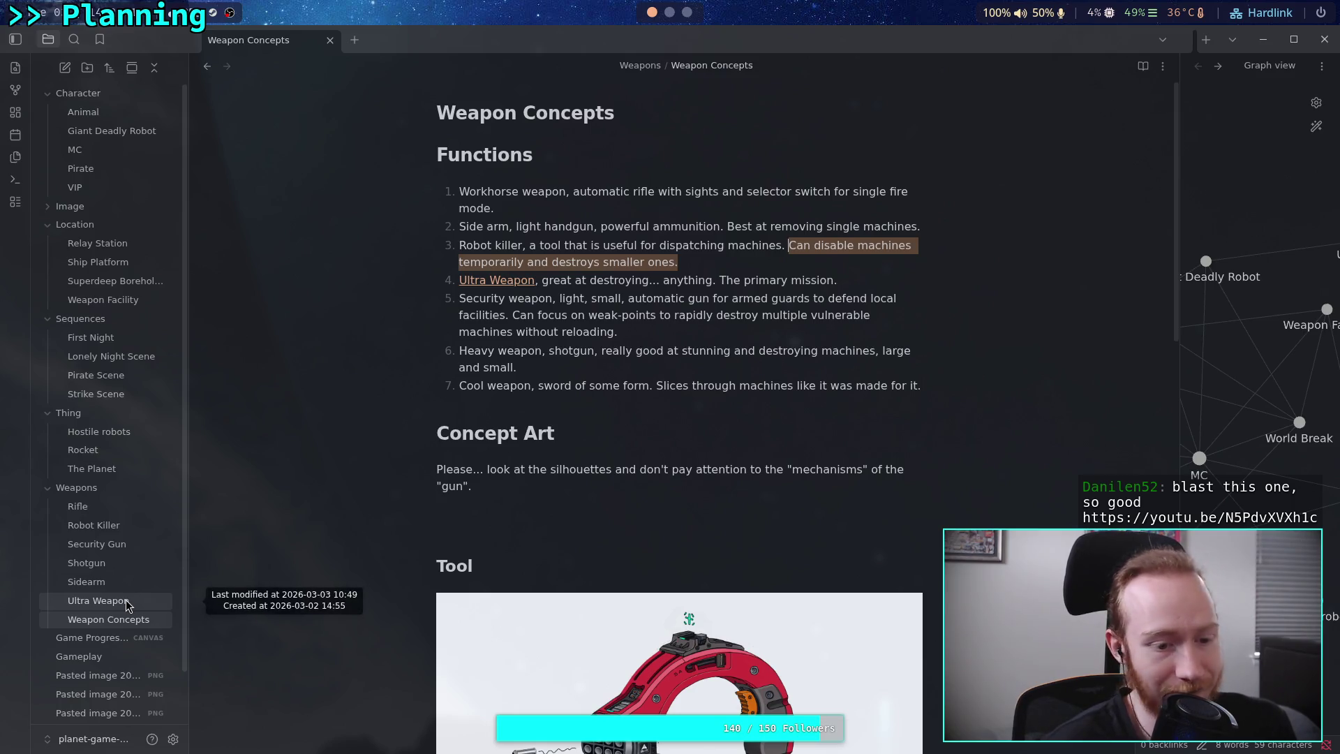
Add to Robot Killer's Function: disables machines temporarily, destroys smaller ones after several continued hits.
click(97, 525)
click(805, 235)
text(Can disable machines temporarily and destroys smaller ones.)
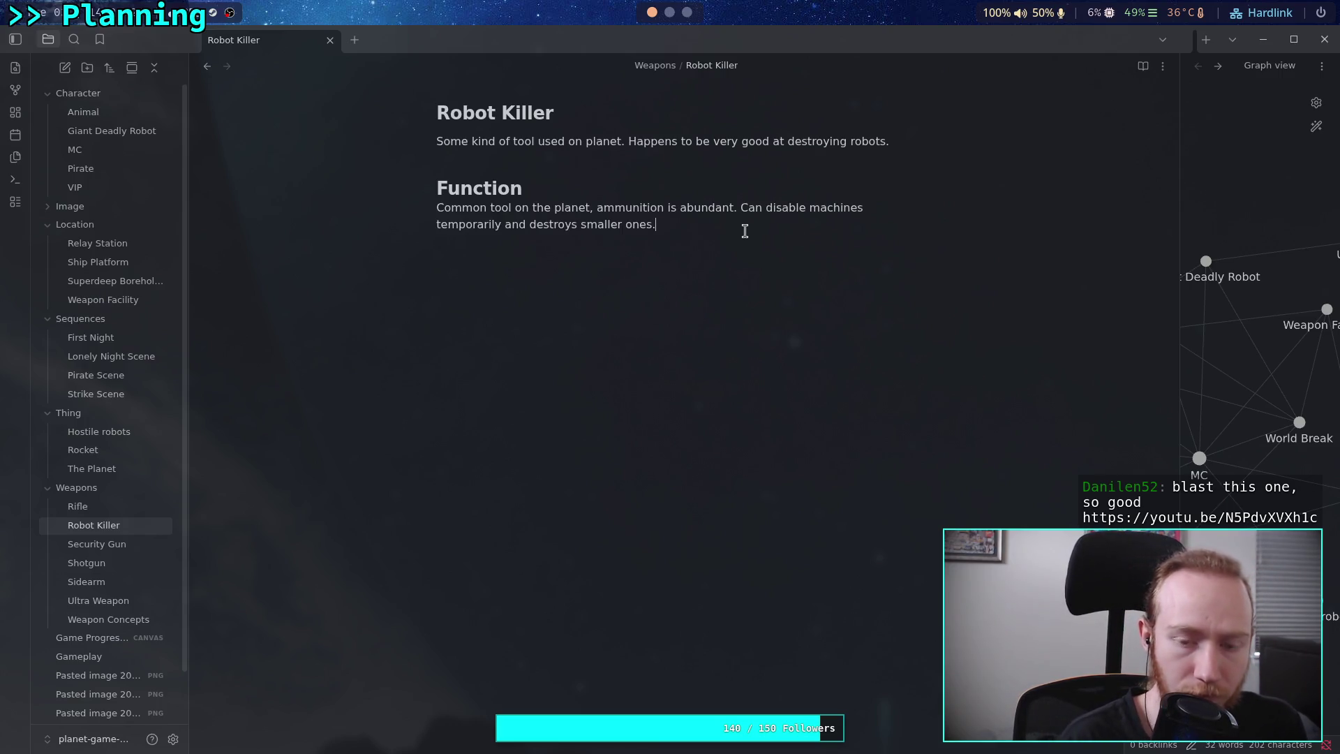
key(BackSpace)
text(after several)
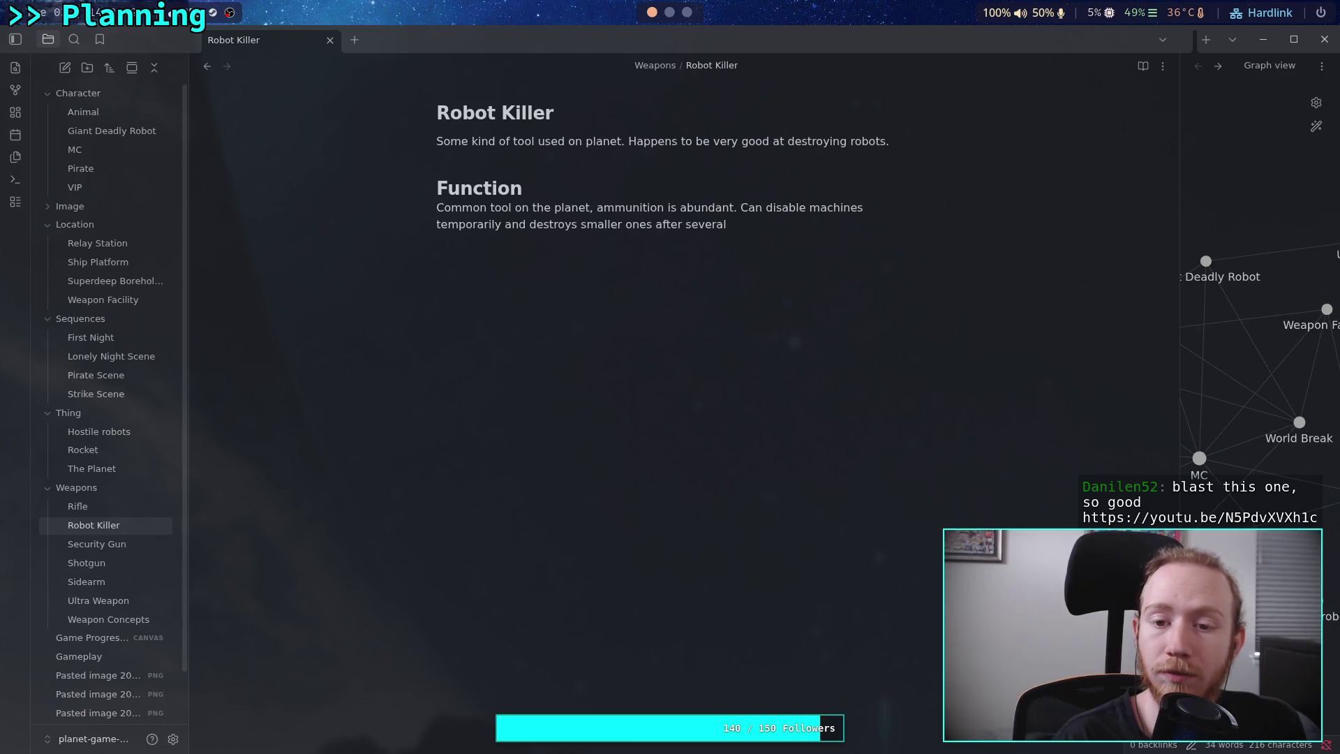
text(continued hits)
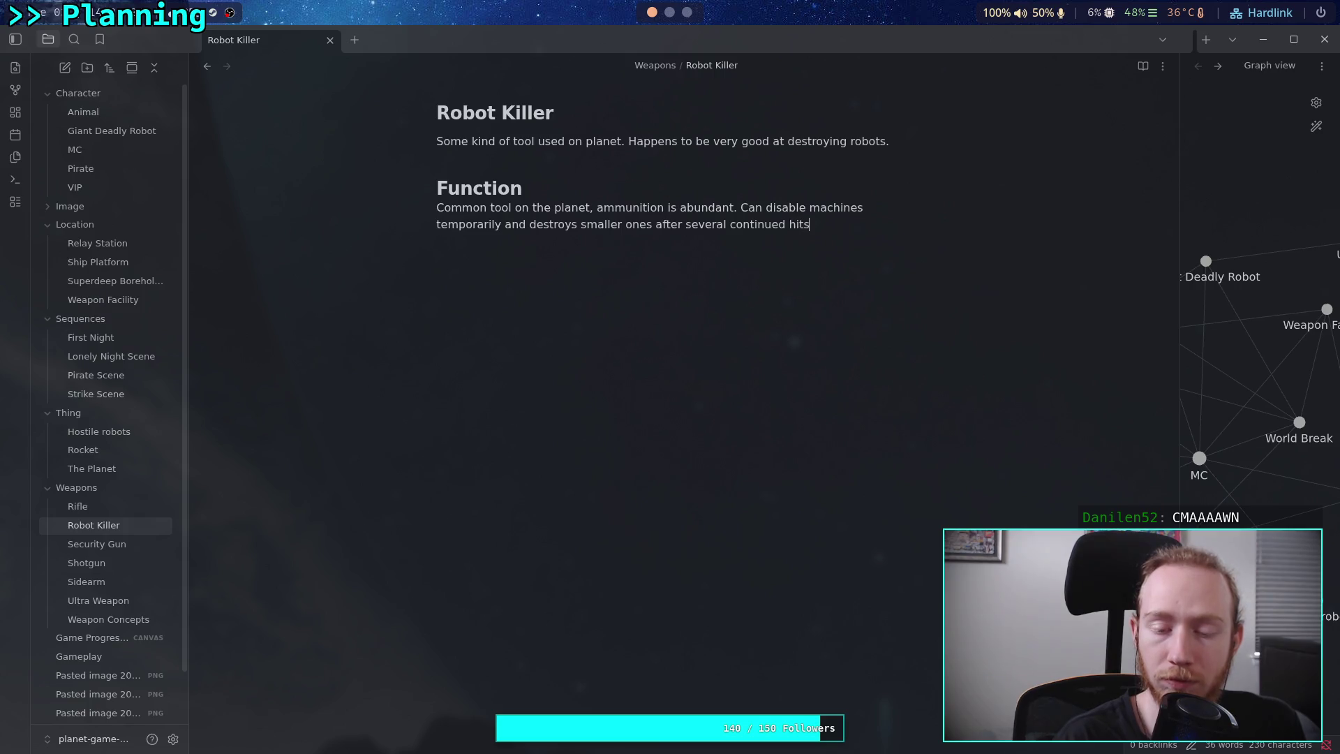
text(.)
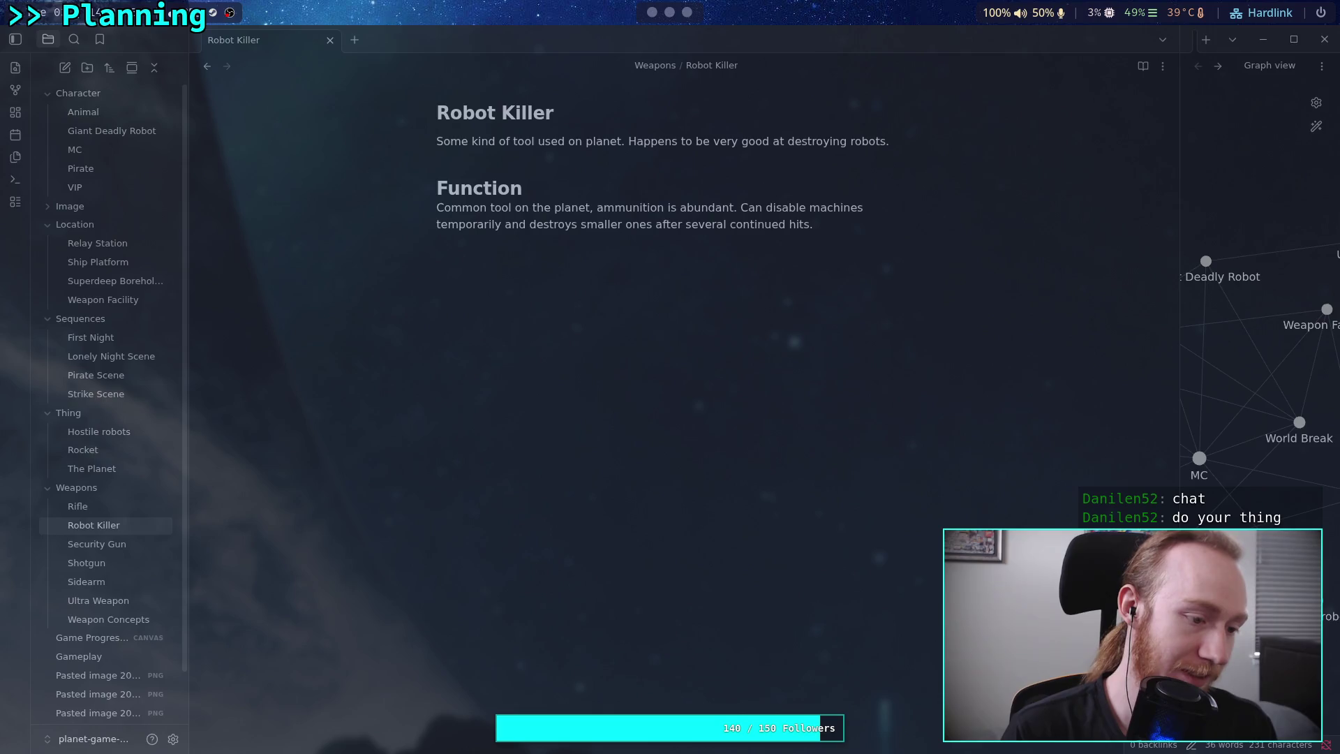
key(super+3)
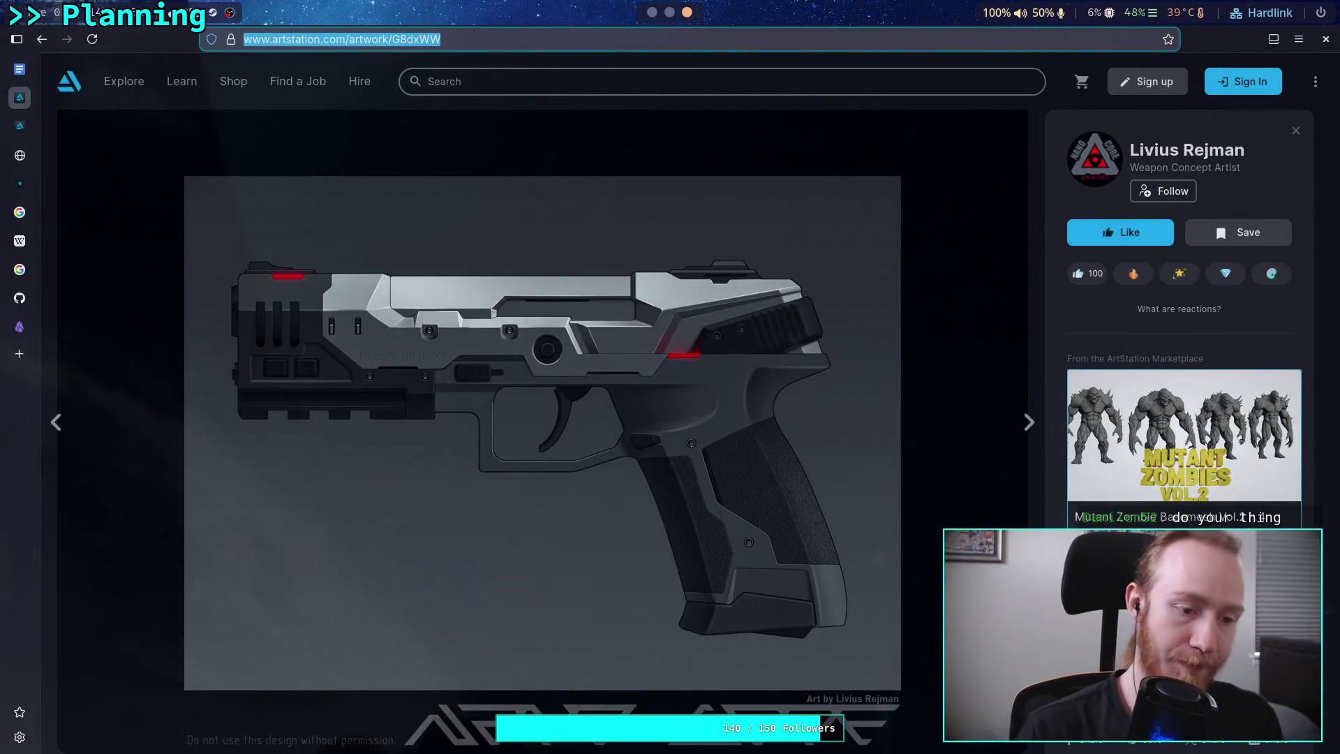
key(ctrl+t)
key(ctrl+v)
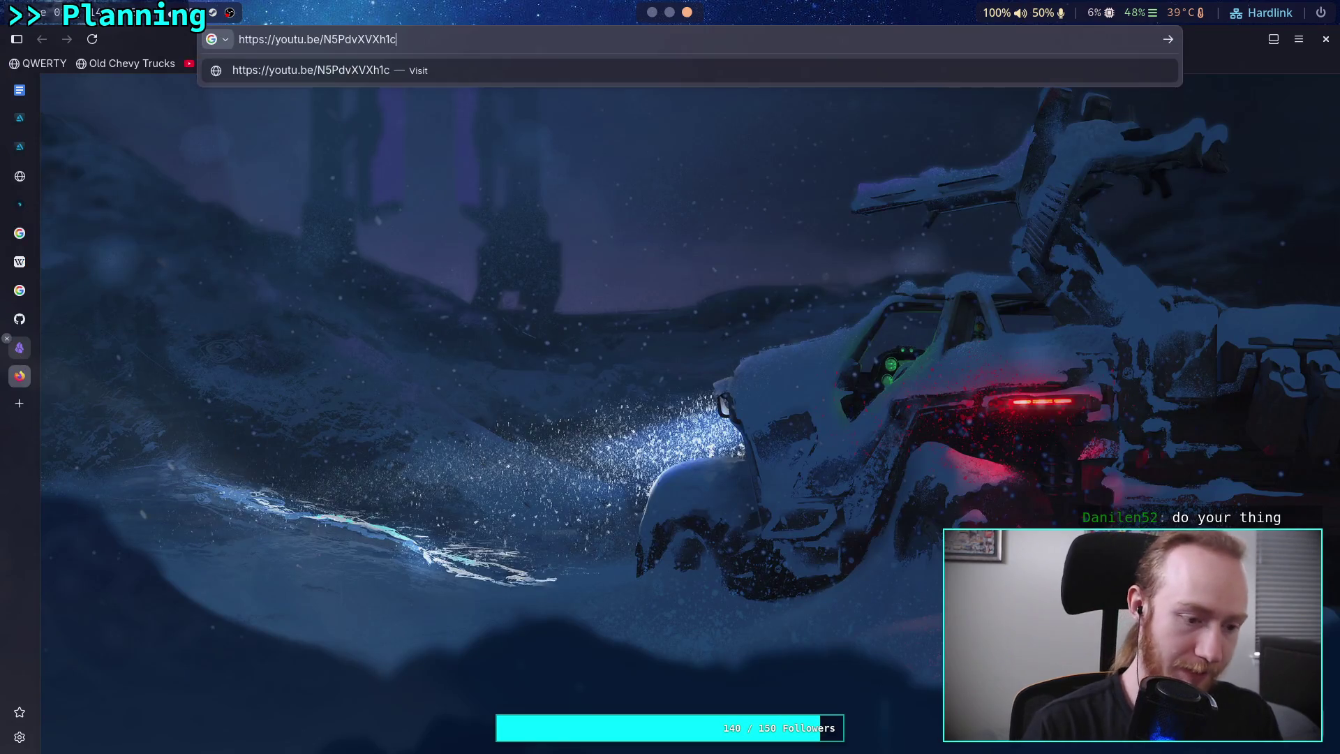
key(Return)
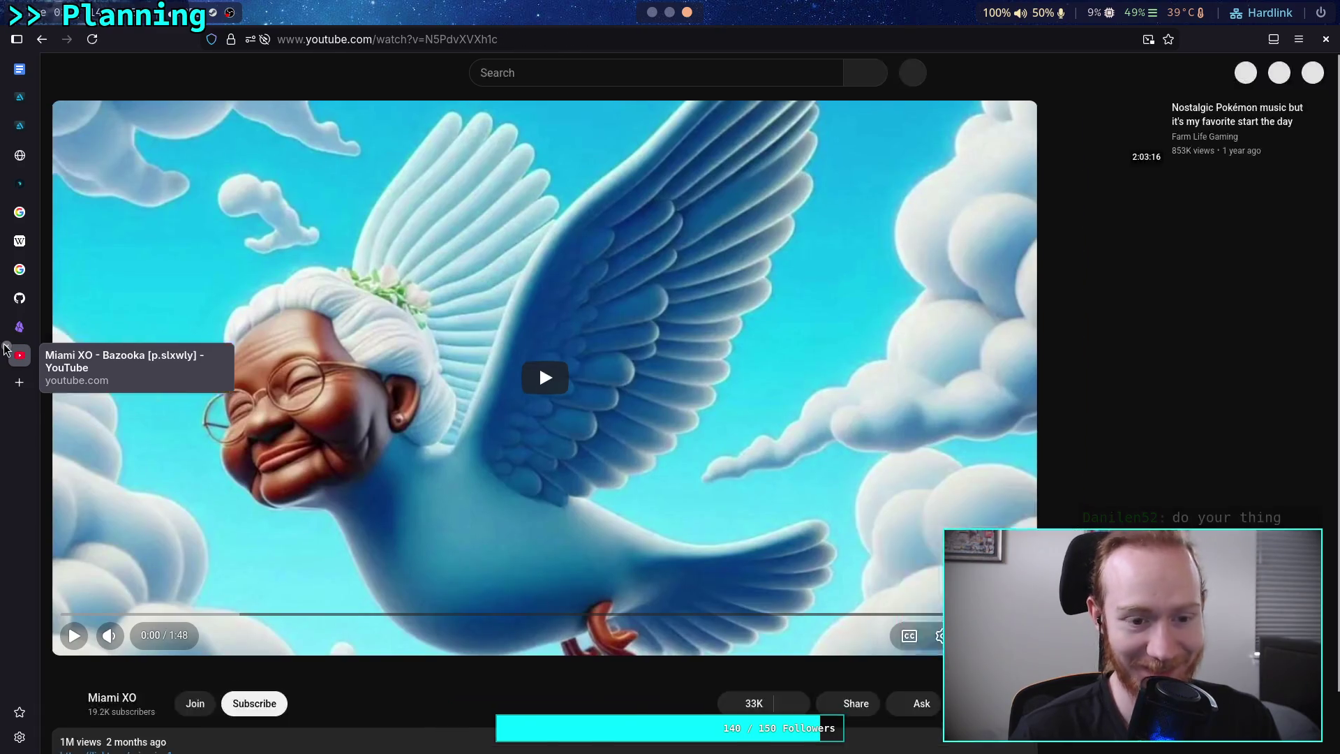
key(ctrl+w)
click(669, 13)
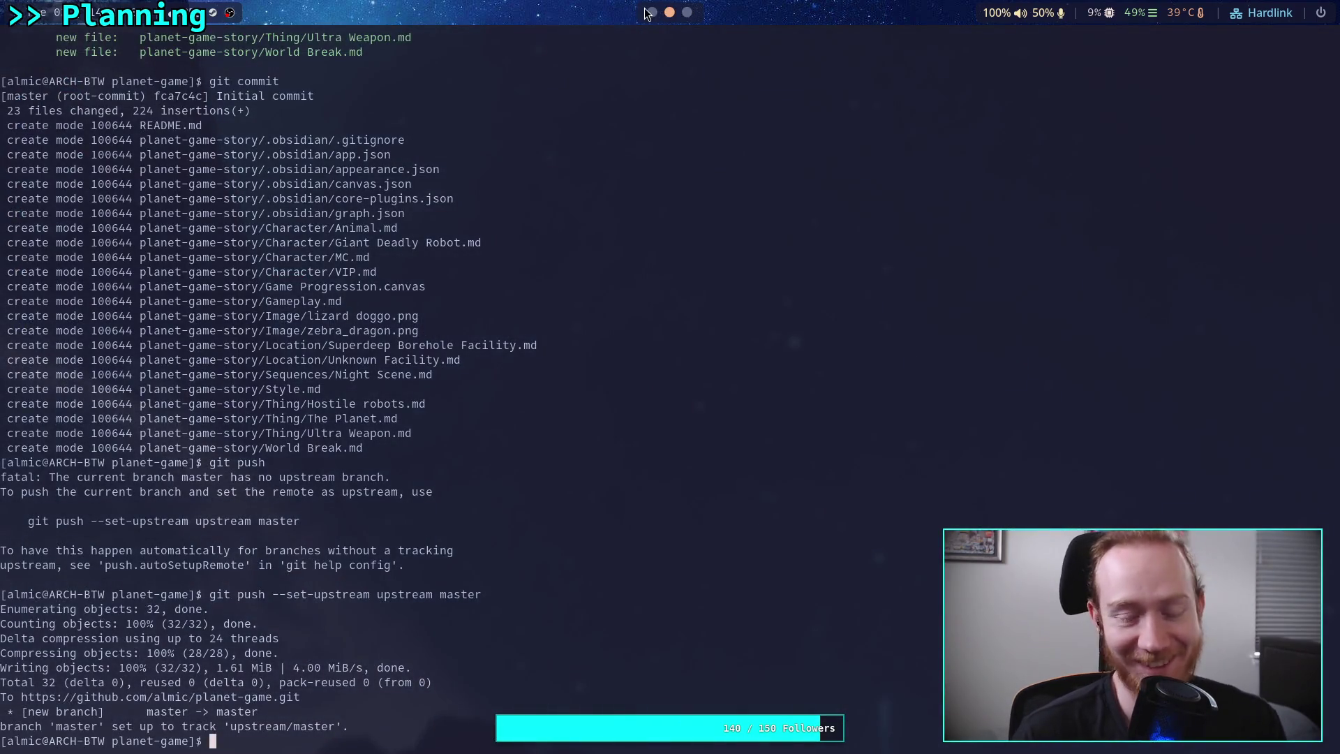
click(652, 12)
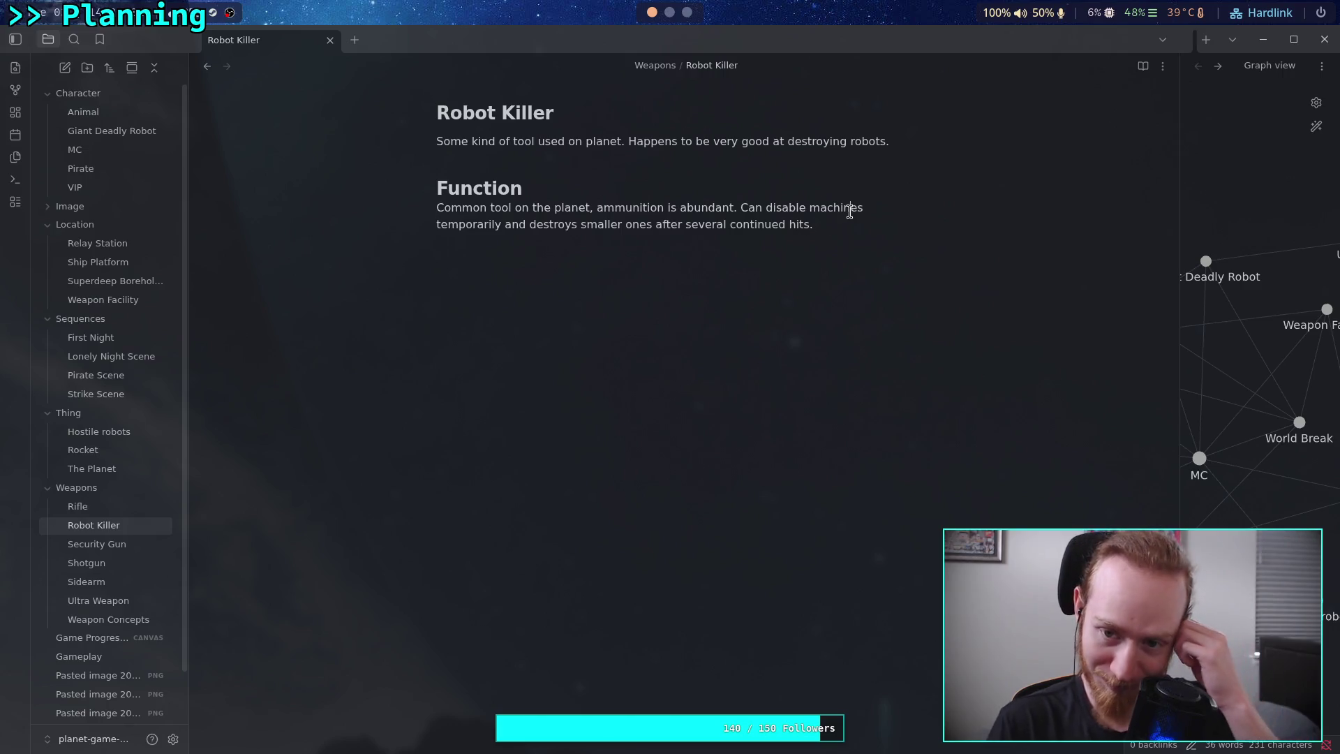
click(687, 13)
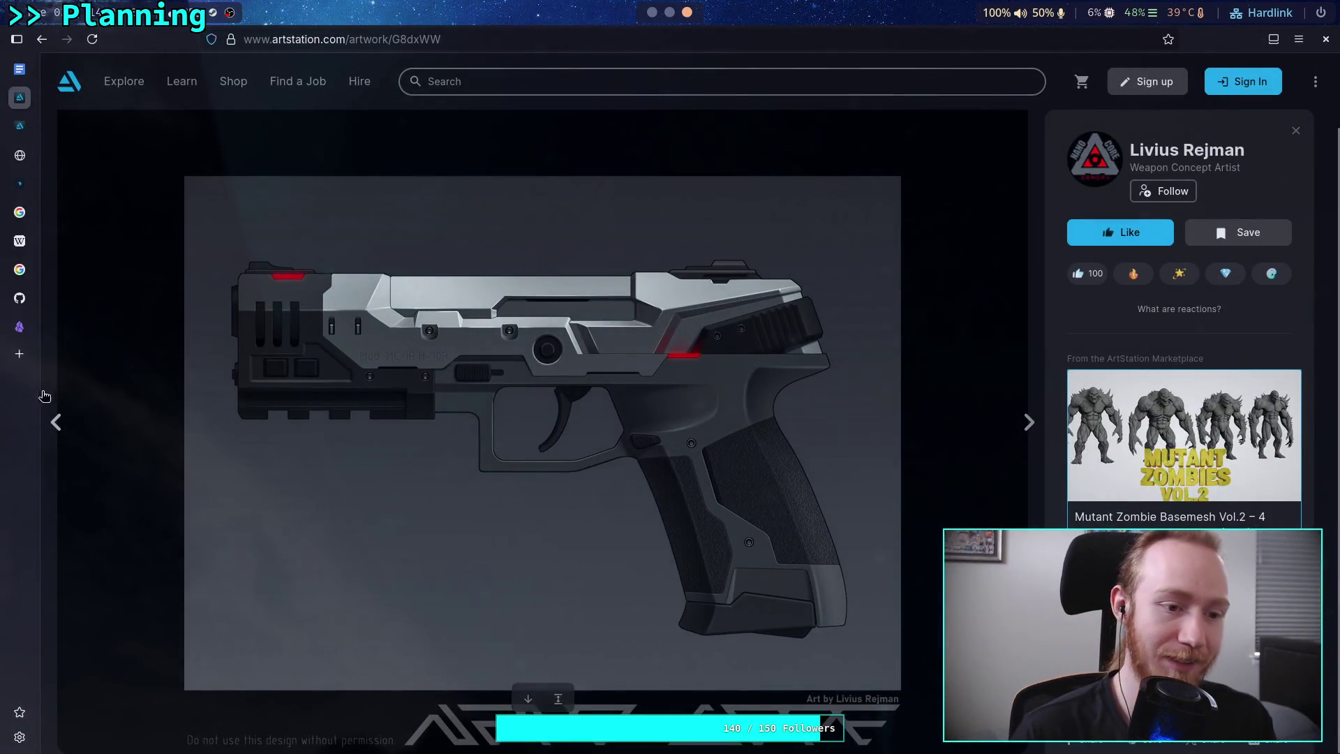
key(ctrl+t)
text(youtu.be/N5PdvXVXh1c)
key(Return)
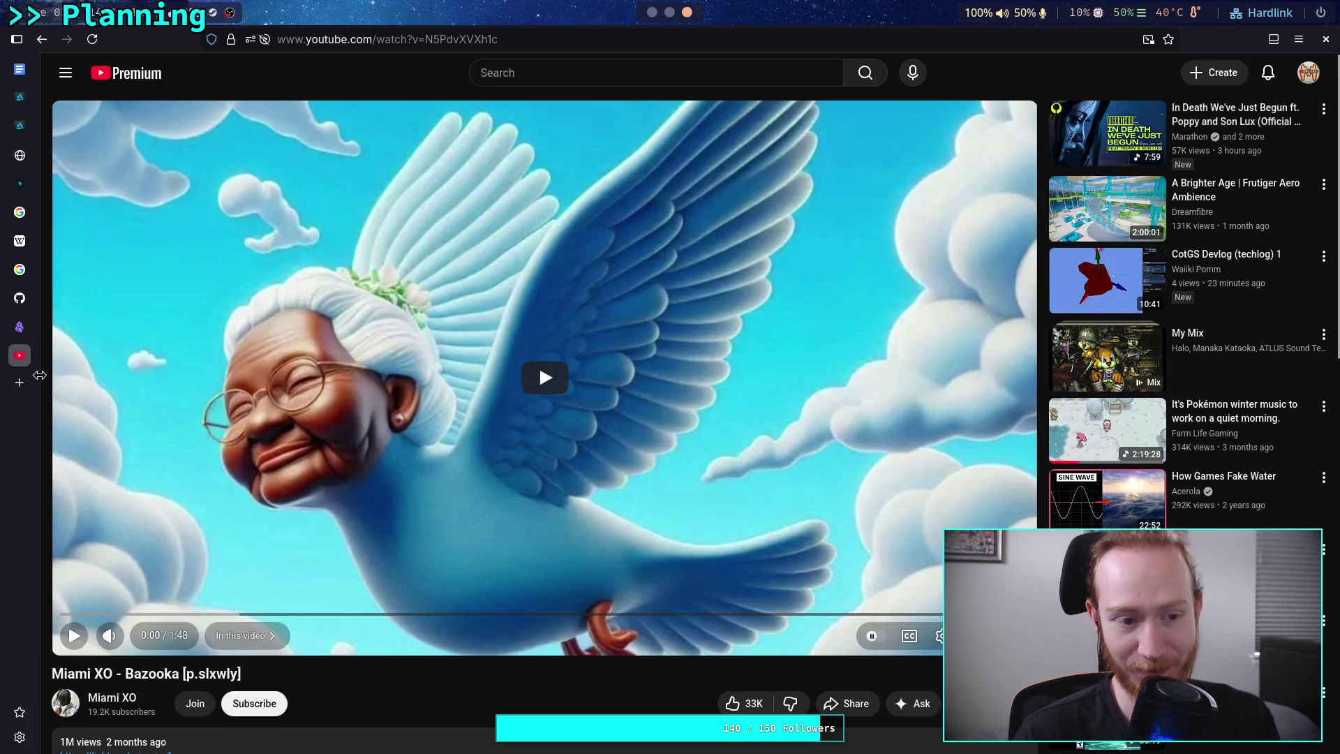
middle_click(7, 348)
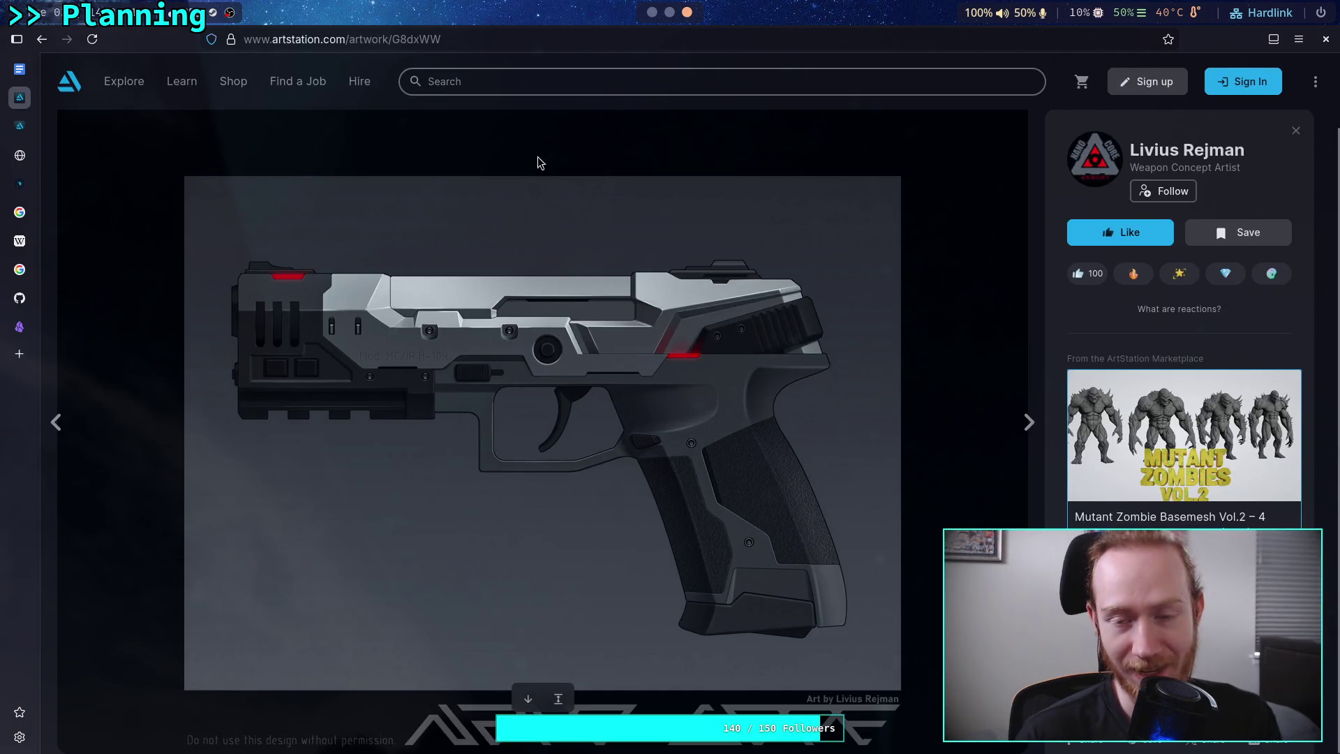
scroll(668, 14, up, 2)
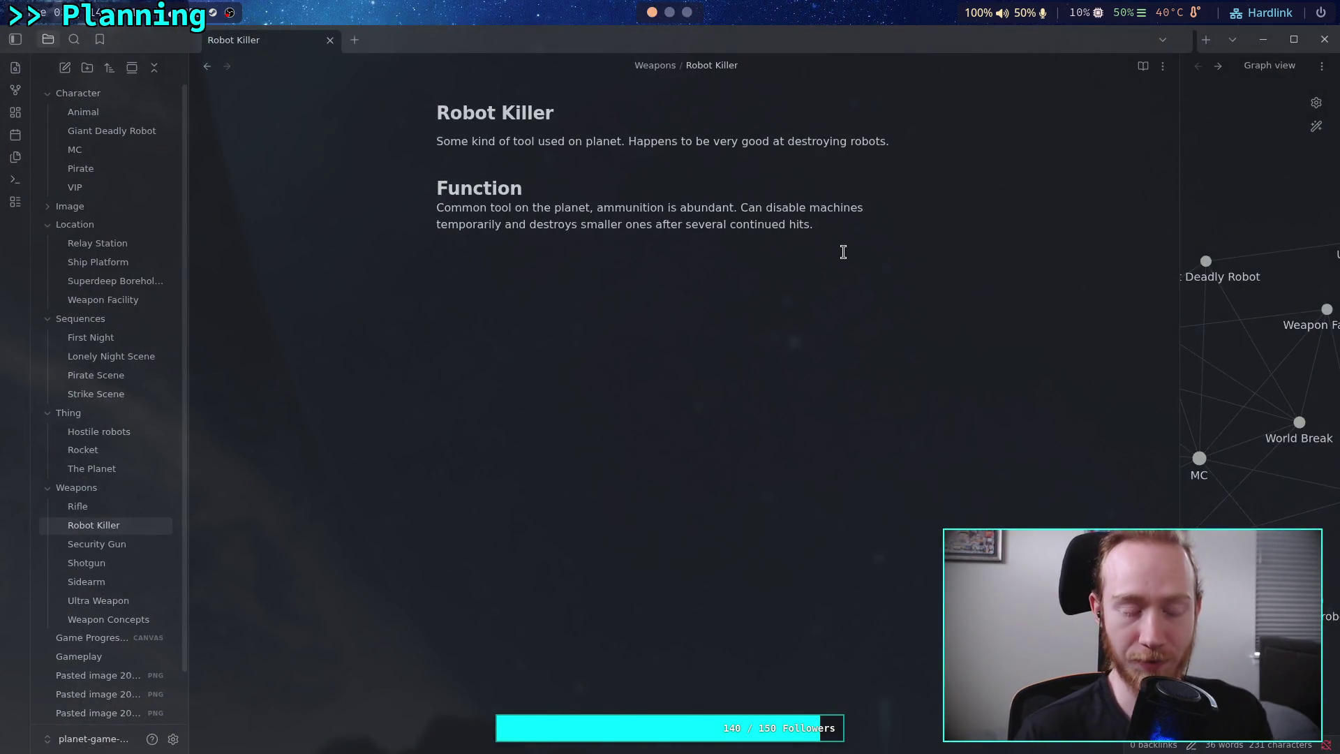
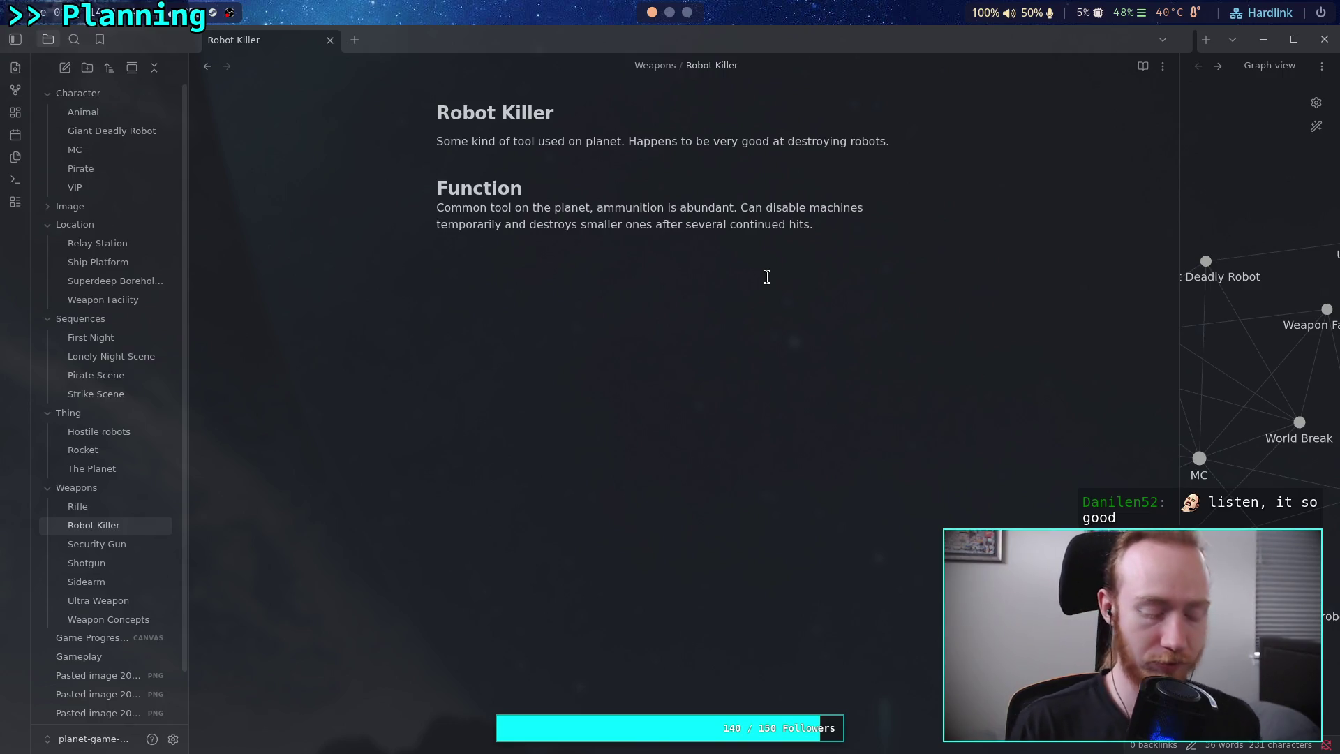
Insert 'with a charged shot,' after 'temporarily' in the Function paragraph.
text(with)
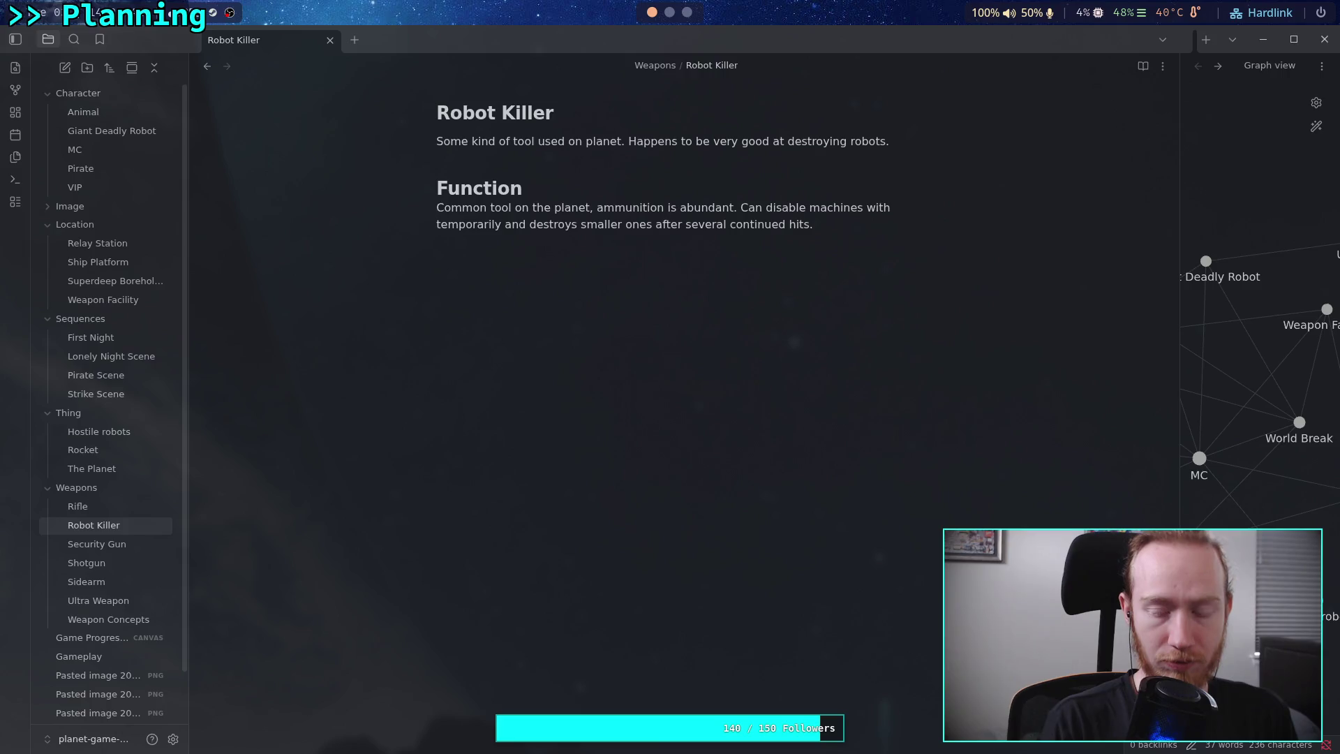
key(BackSpace)
key(BackSpace)
key(BackSpace)
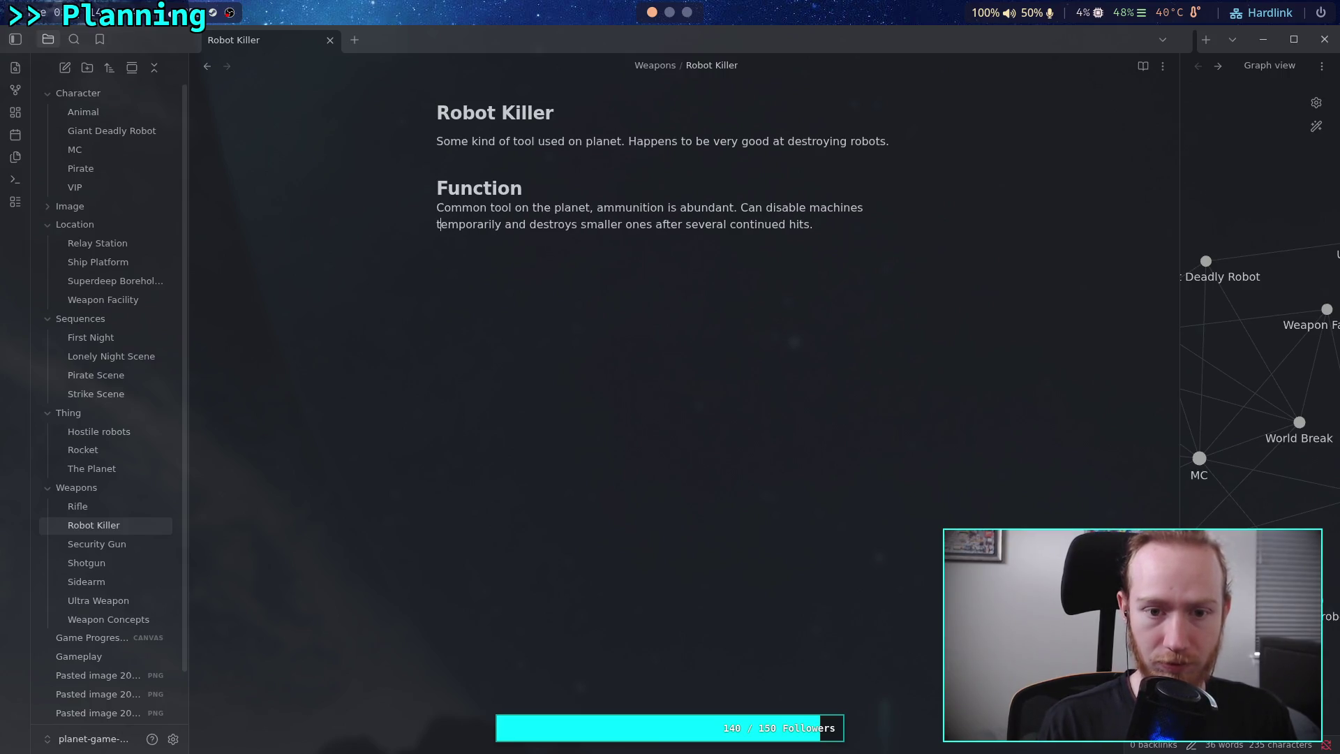
text(witha)
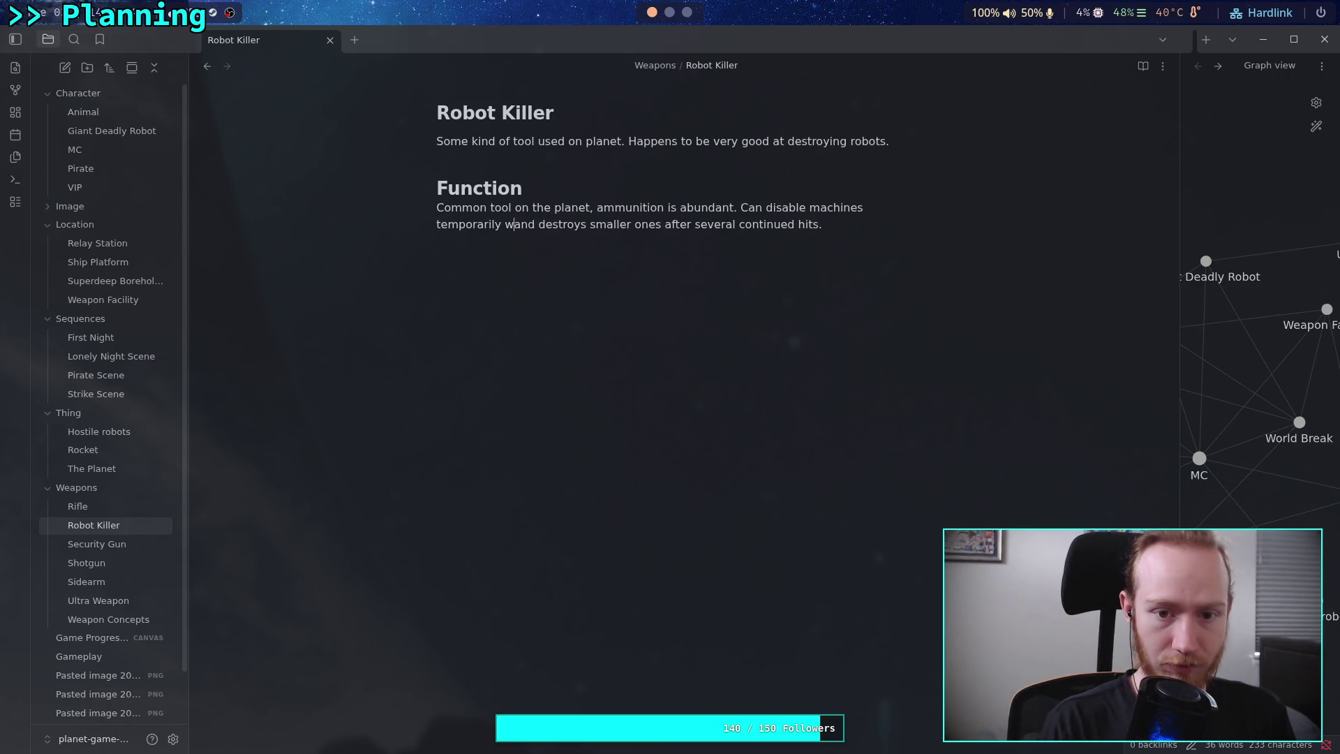
key(BackSpace)
key(BackSpace)
text(a cha)
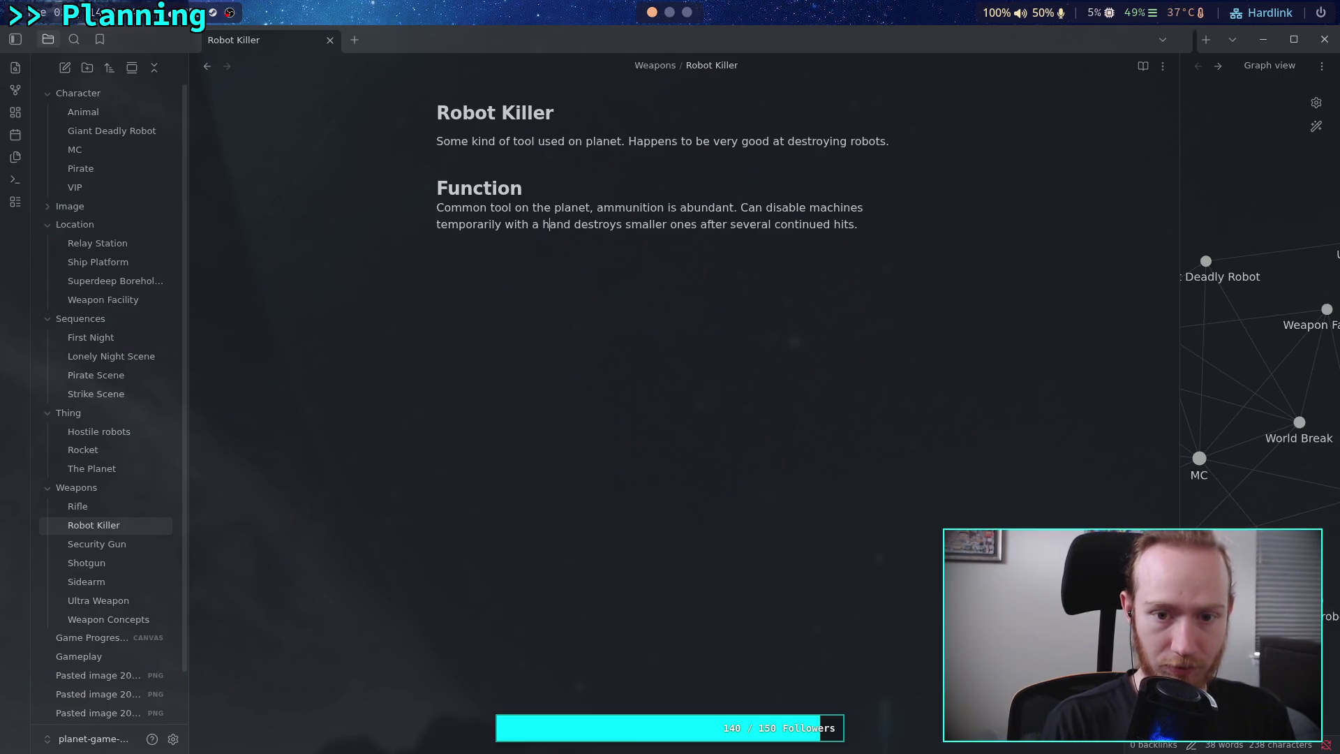
text(rged shot,)
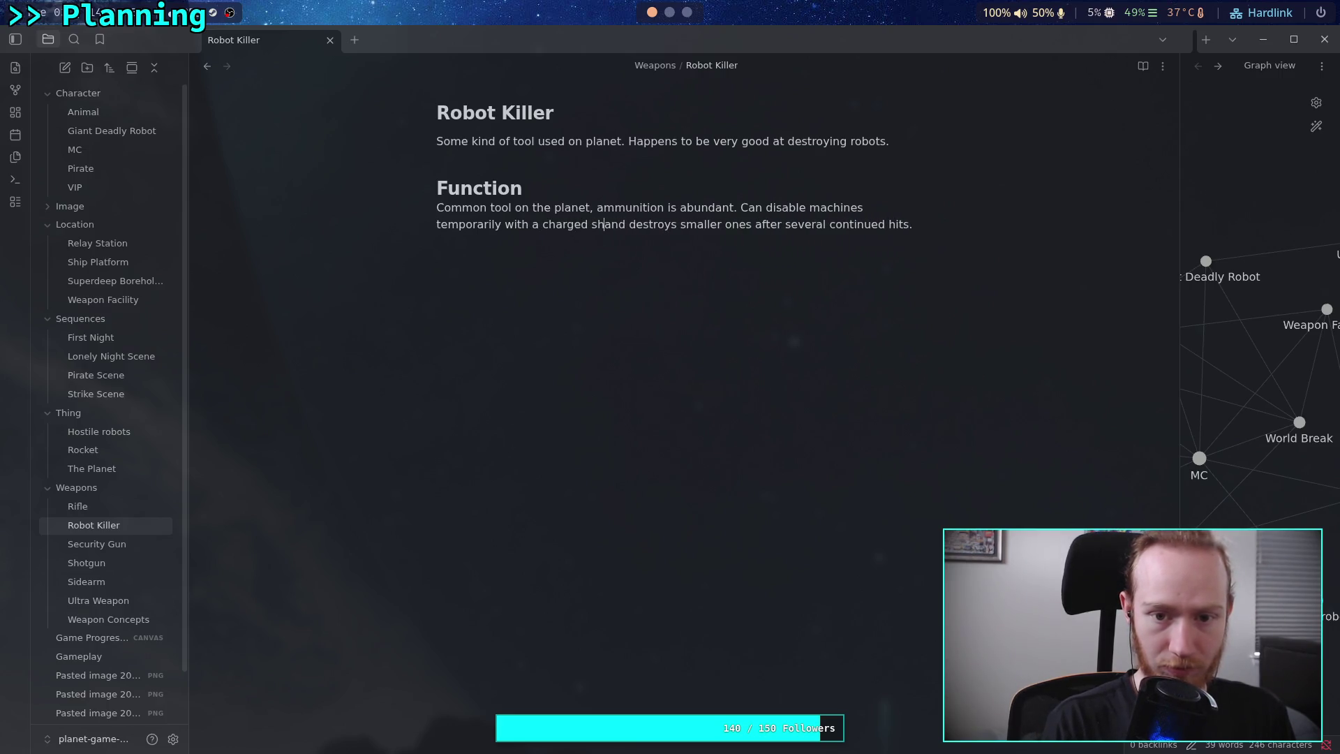
Start a new sentence 'Fires electrified metal pellets' after 'ammunition is abundant.'.
click(460, 241)
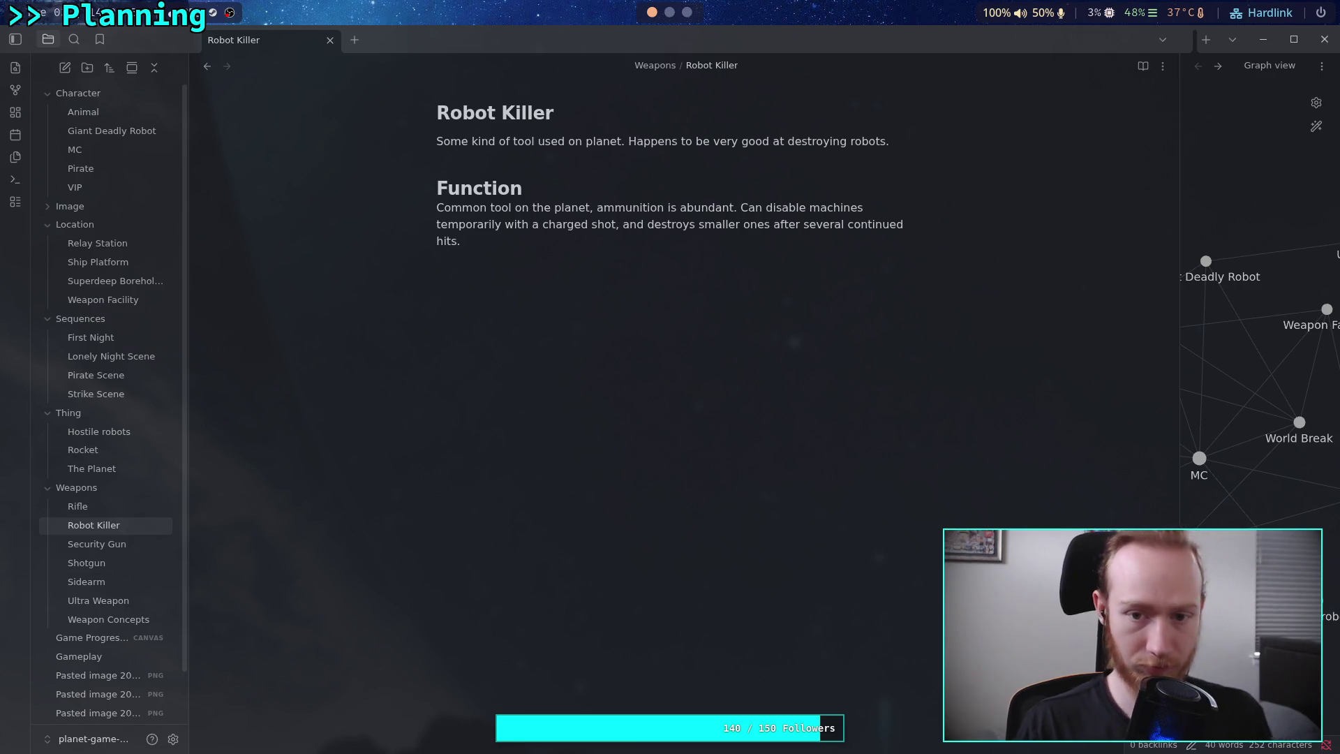
click(739, 208)
text(Able)
key(BackSpace)
key(BackSpace)
key(BackSpace)
text(Fire s )
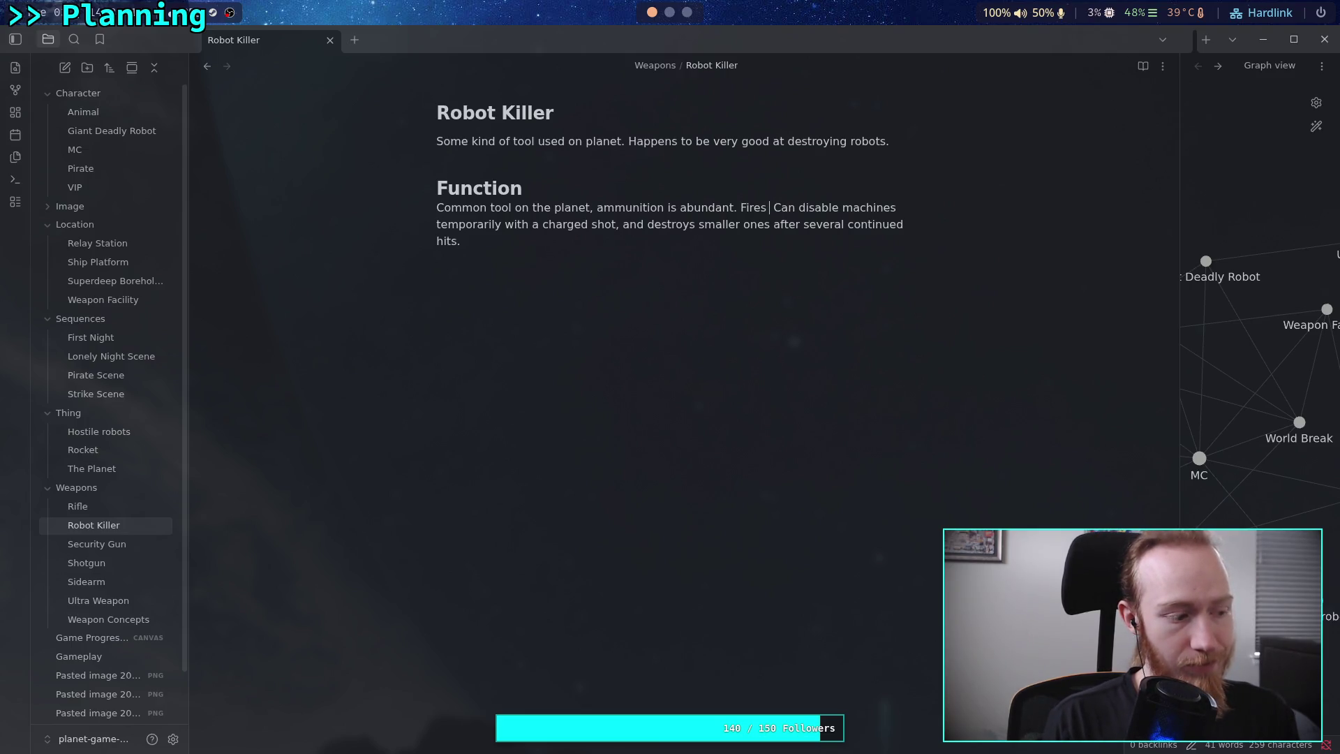
text(electri)
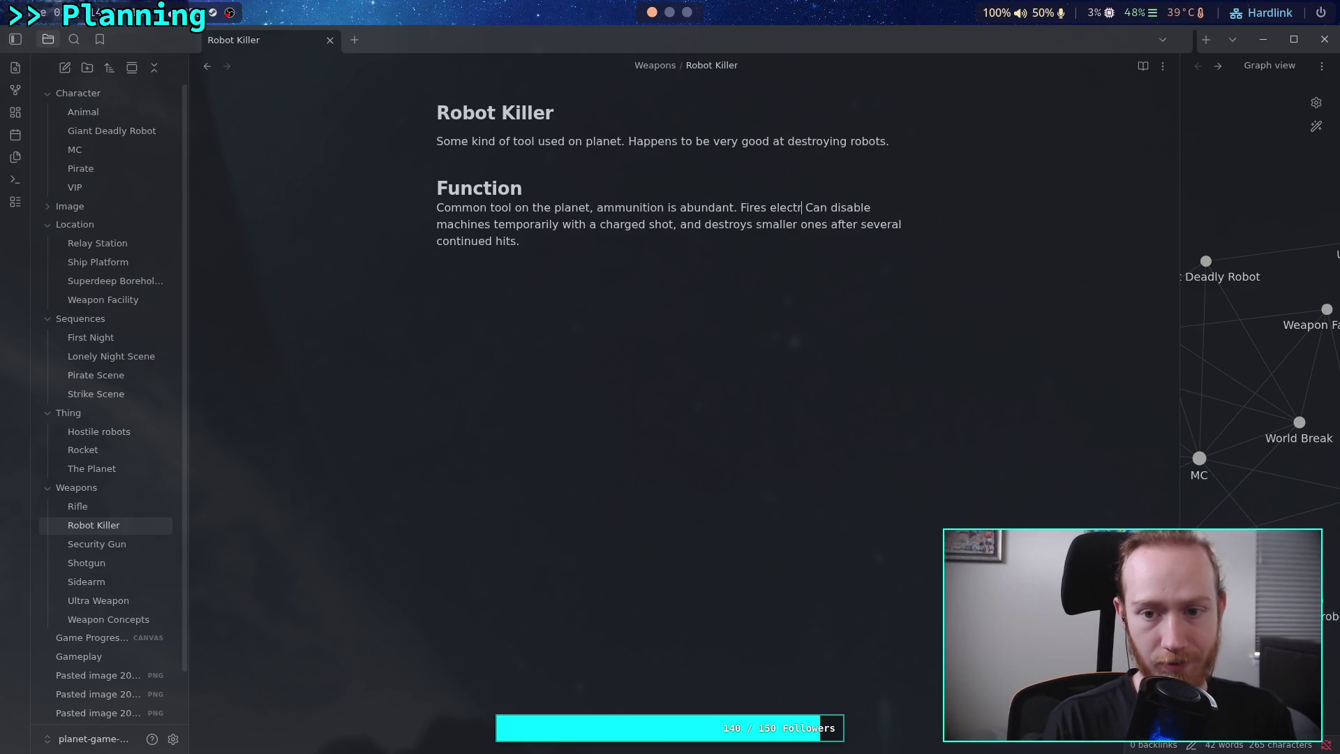
text(fied metal)
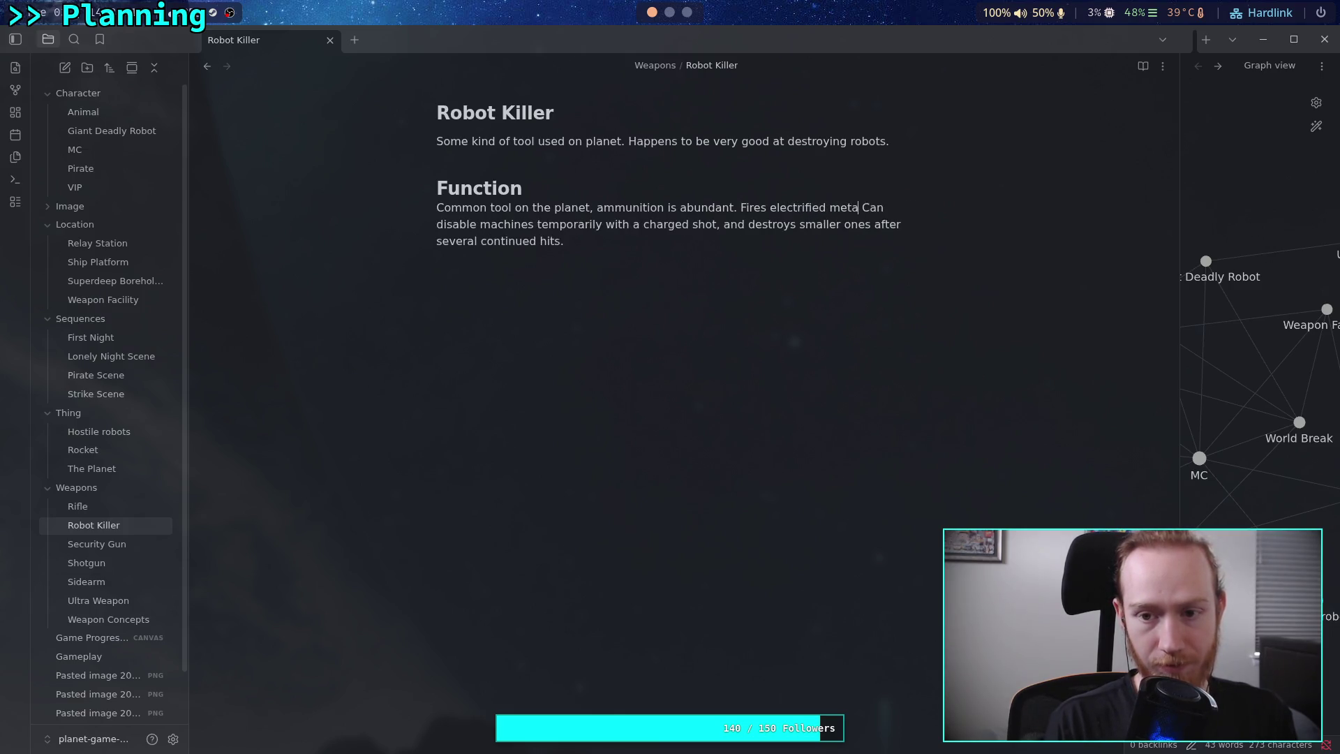
text( pellets.)
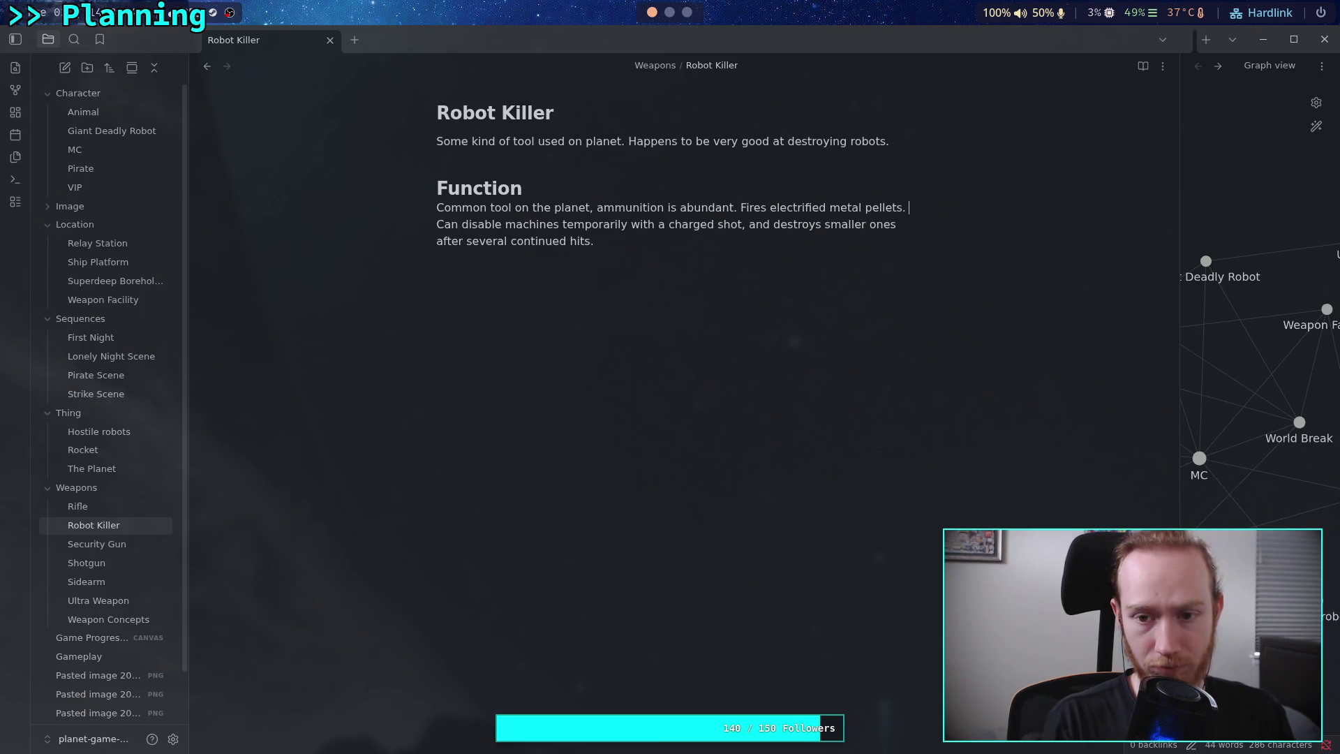
Reword the sentence to 'Charged shots can disable machines temporarily, or instantly destroy small machines.'.
text(Charged )
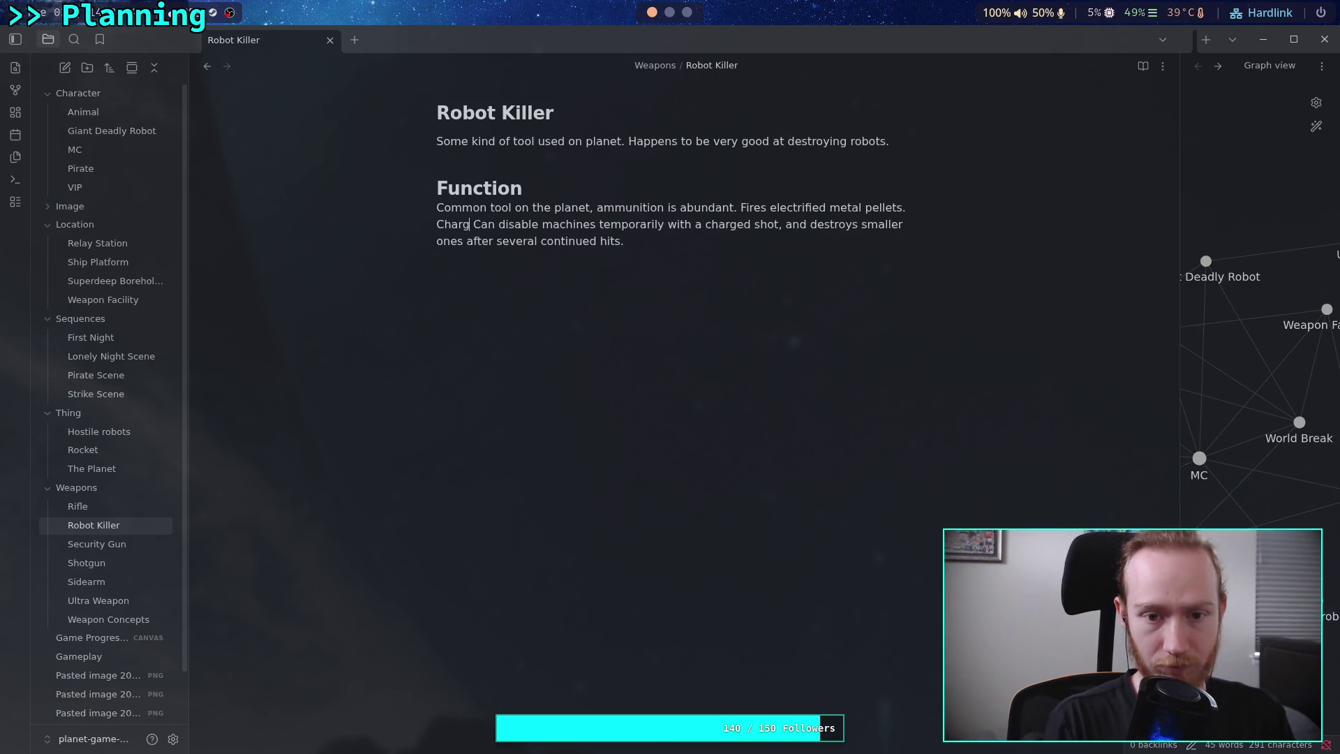
text(shots)
key(Delete)
text(c)
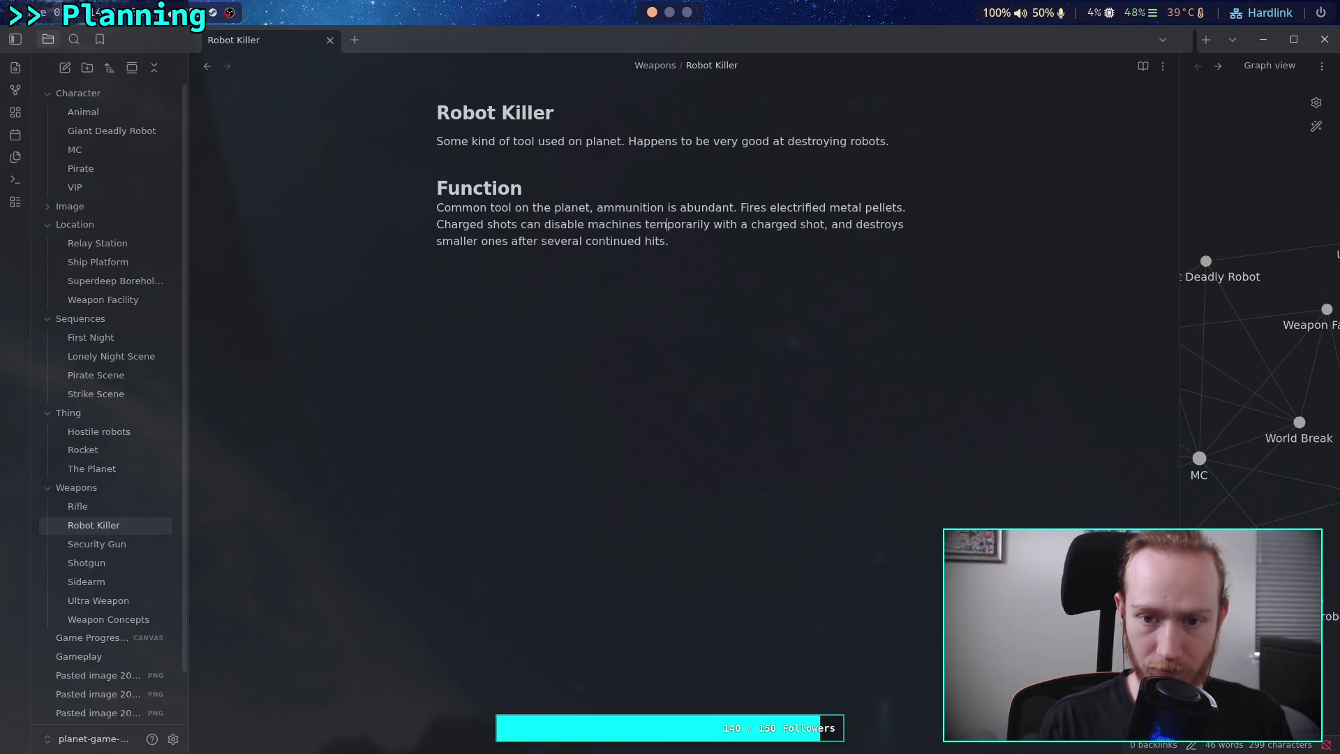
key(ctrl+Delete)
key(ctrl+Delete)
key(ctrl+Delete)
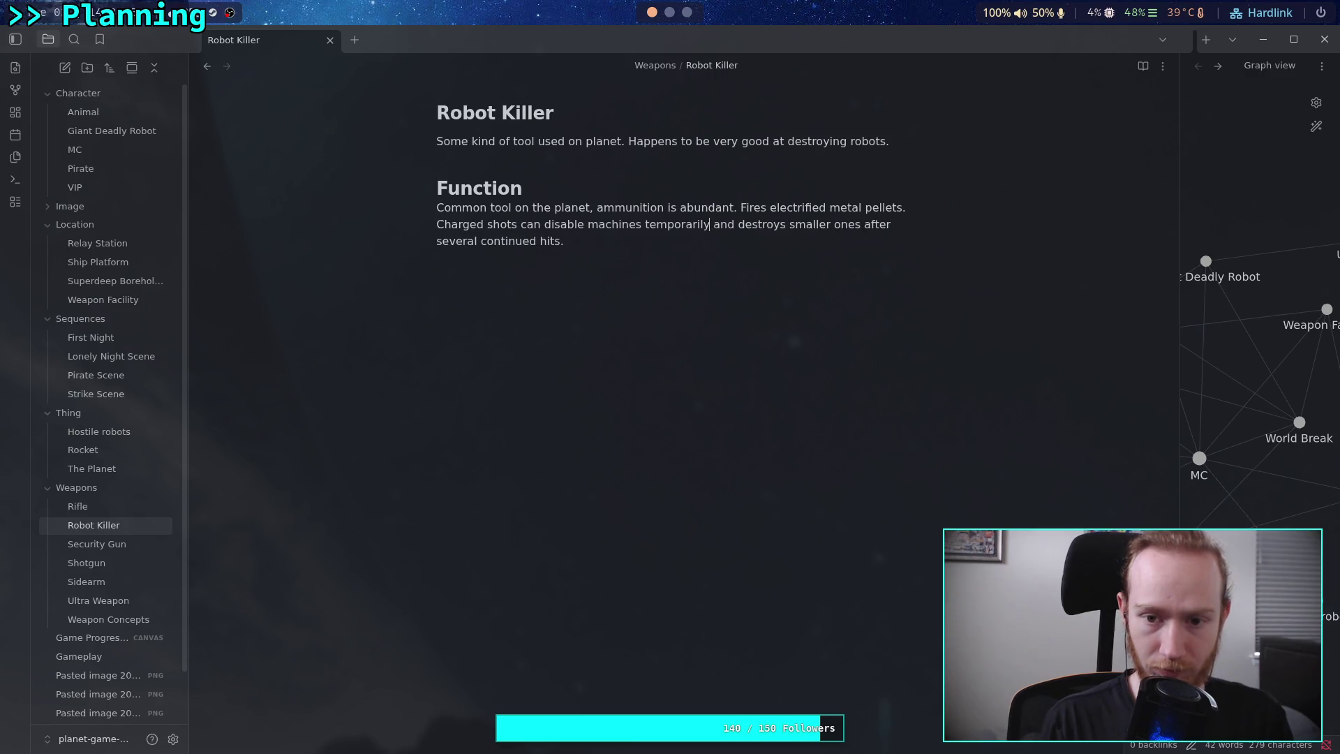
text(, or)
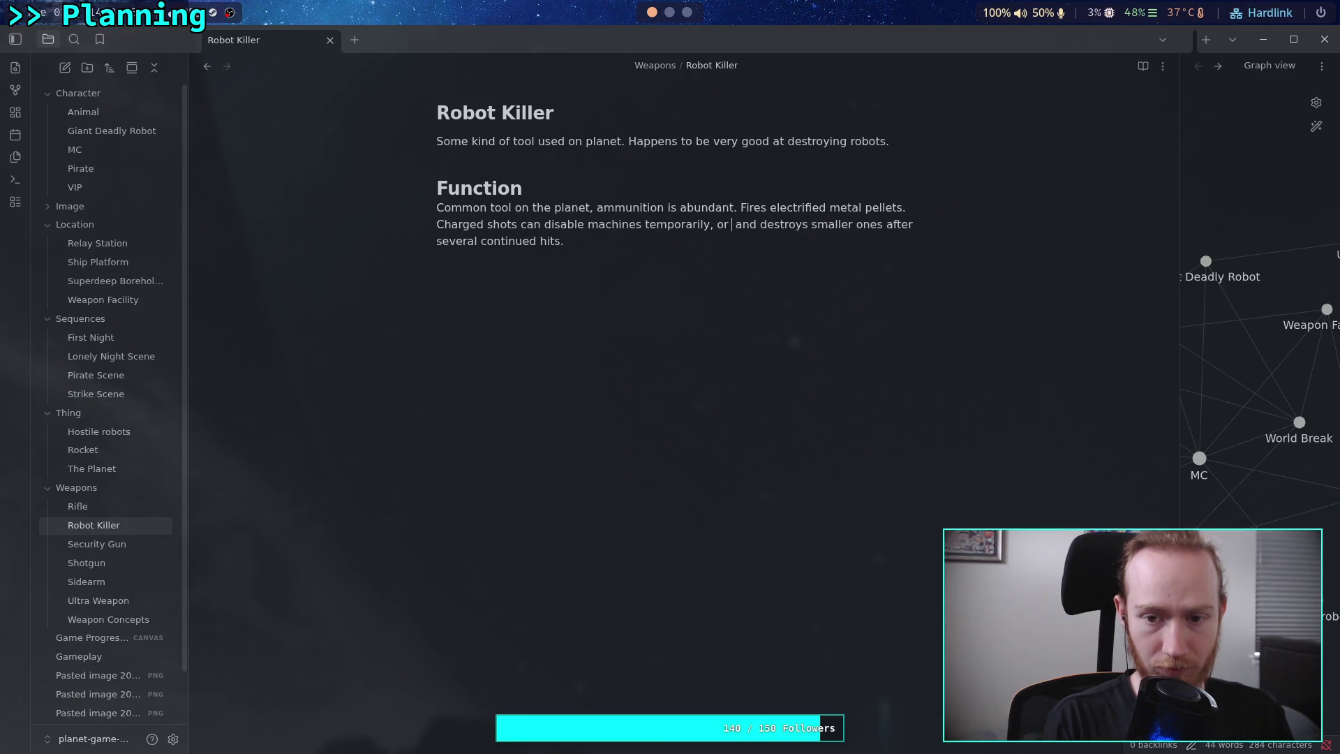
text(  instantly)
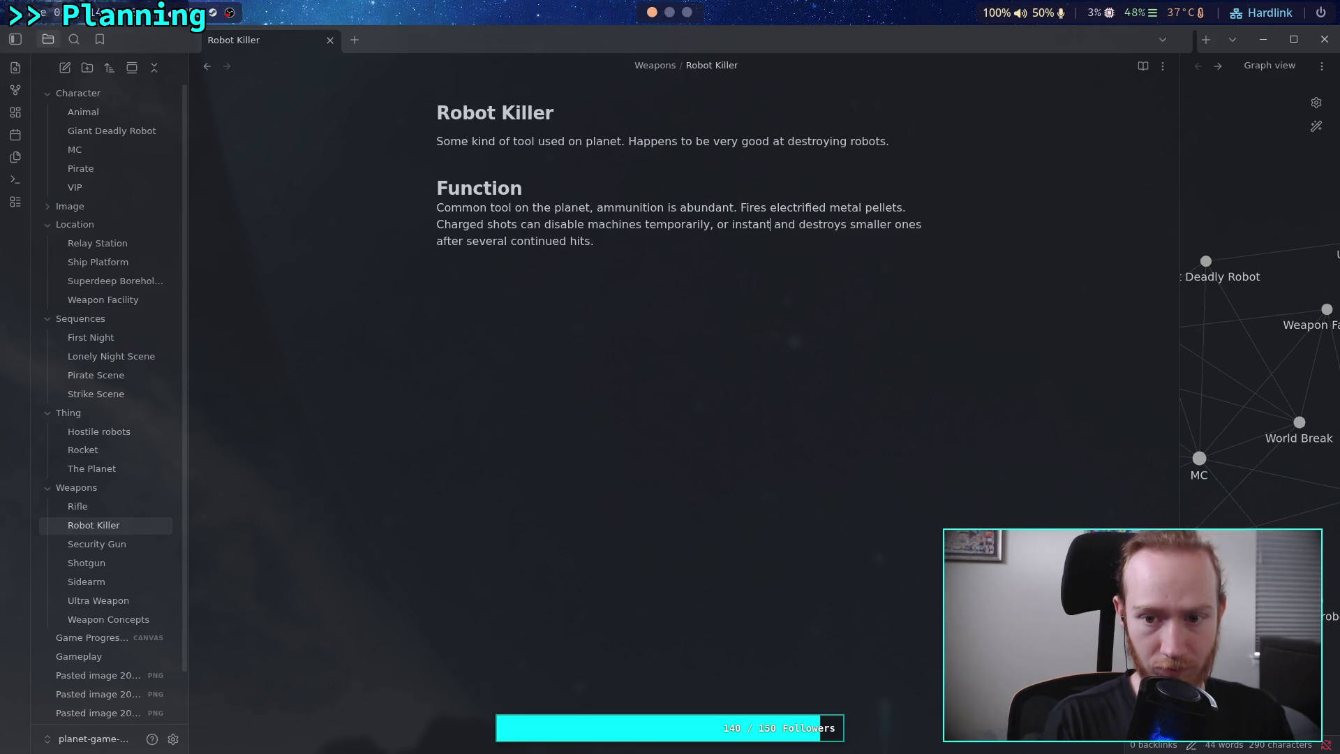
text( destroy st)
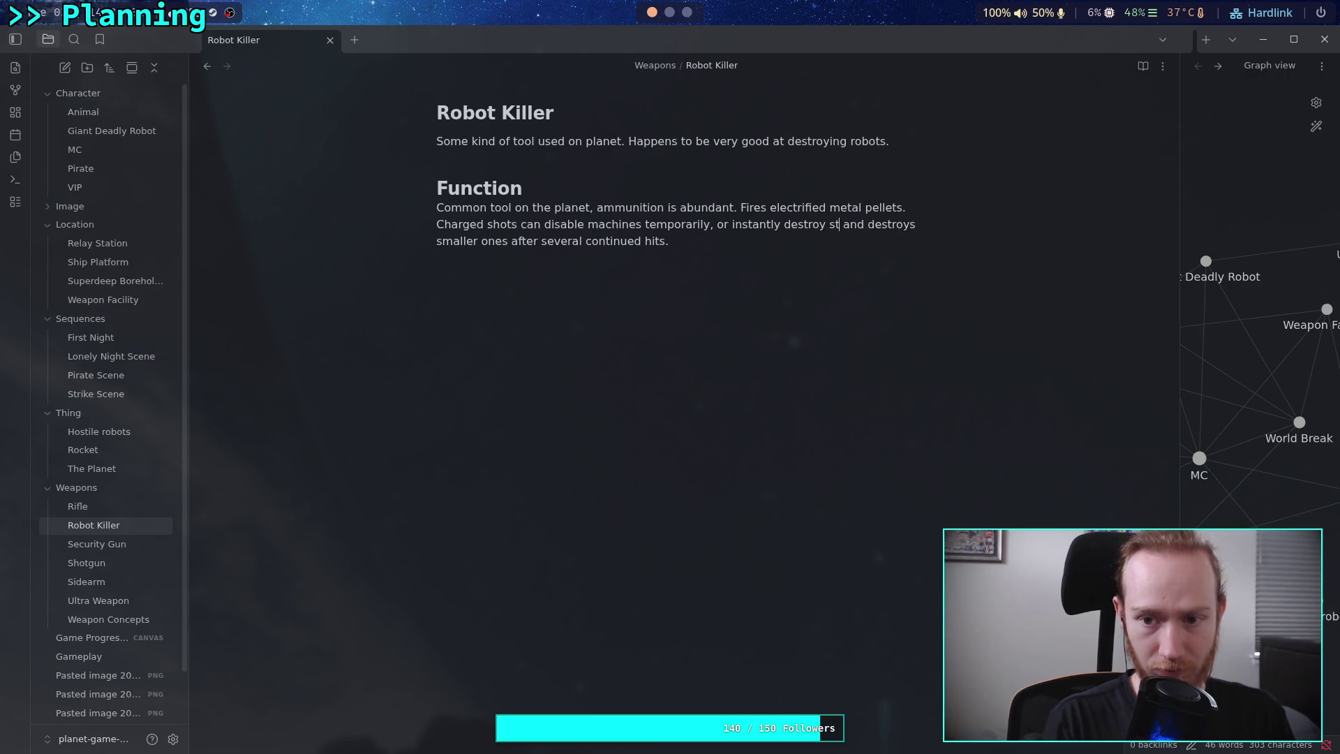
text(mall machines.)
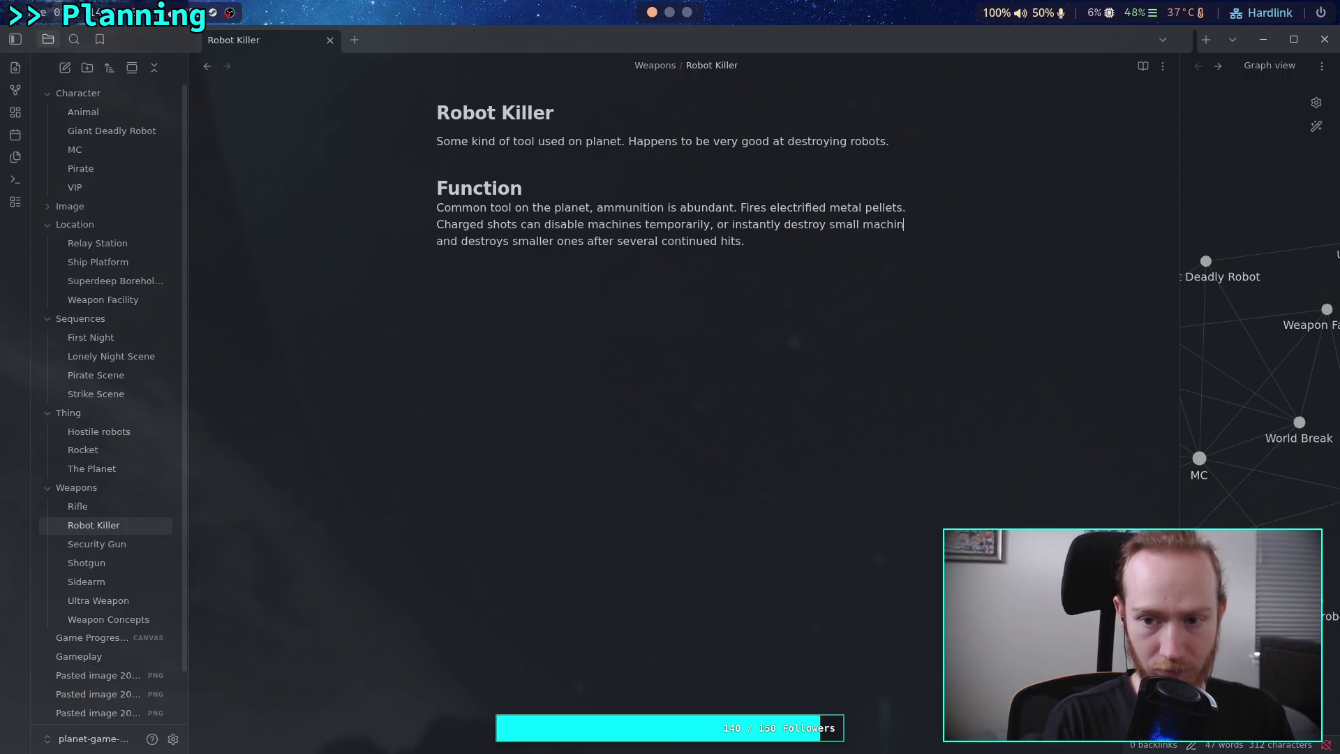
Delete the old 'and destroys' clause and begin 'Repeated regular shots can destroy machines as if zapping the'.
key(Right)
key(Delete)
key(Delete)
key(Delete)
key(Delete)
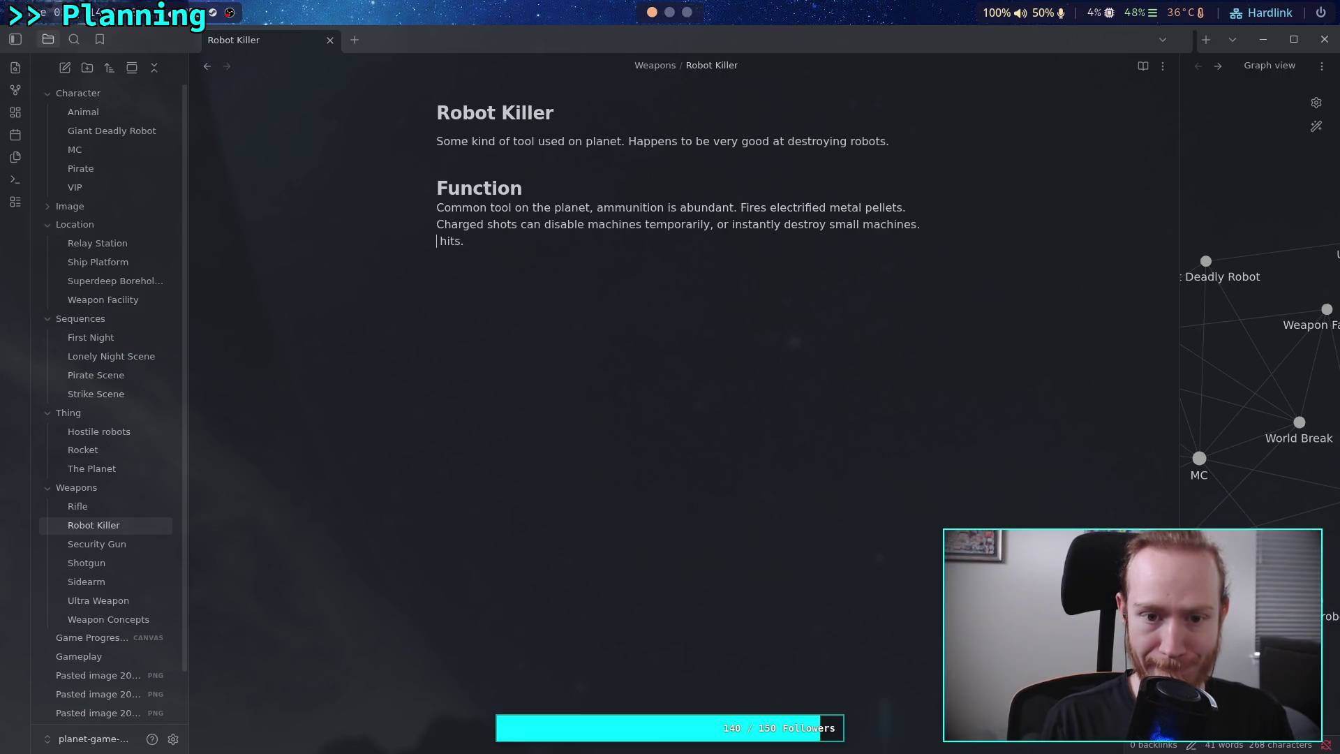
key(Delete)
key(Delete)
text(Repe)
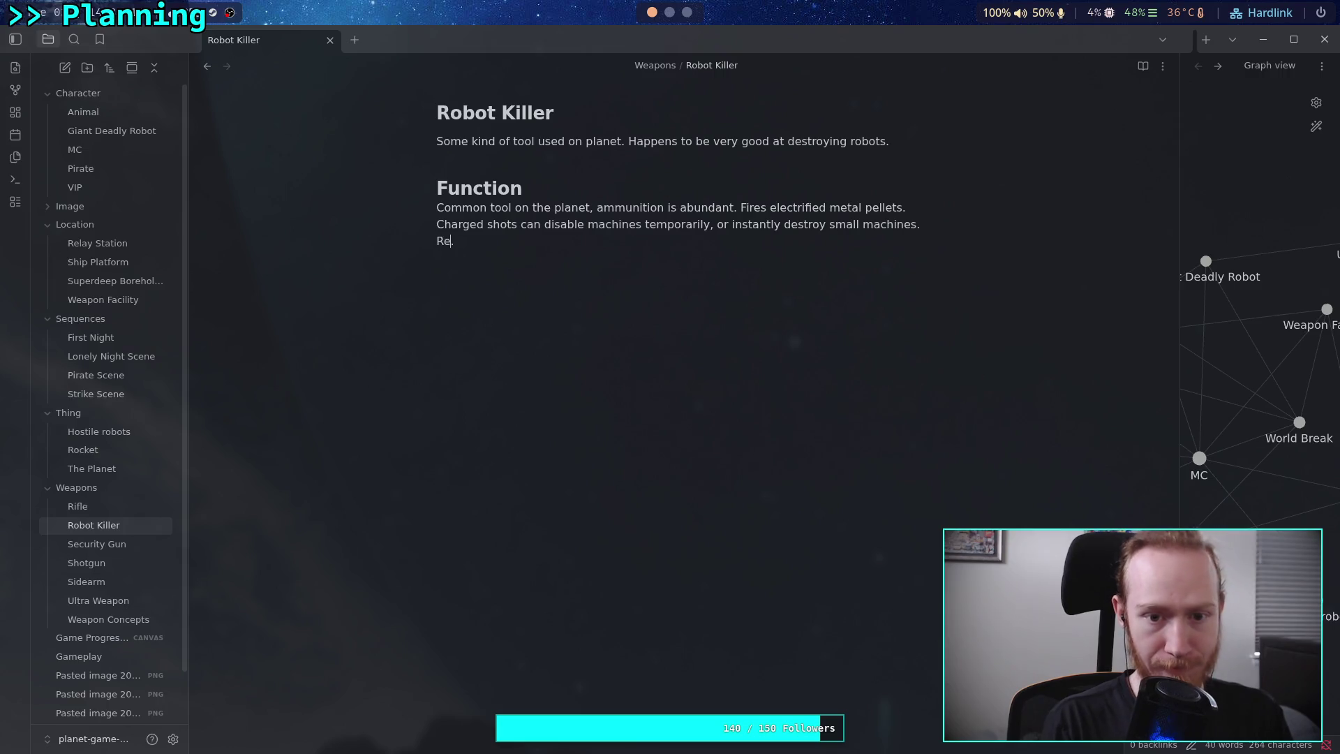
text(ated )
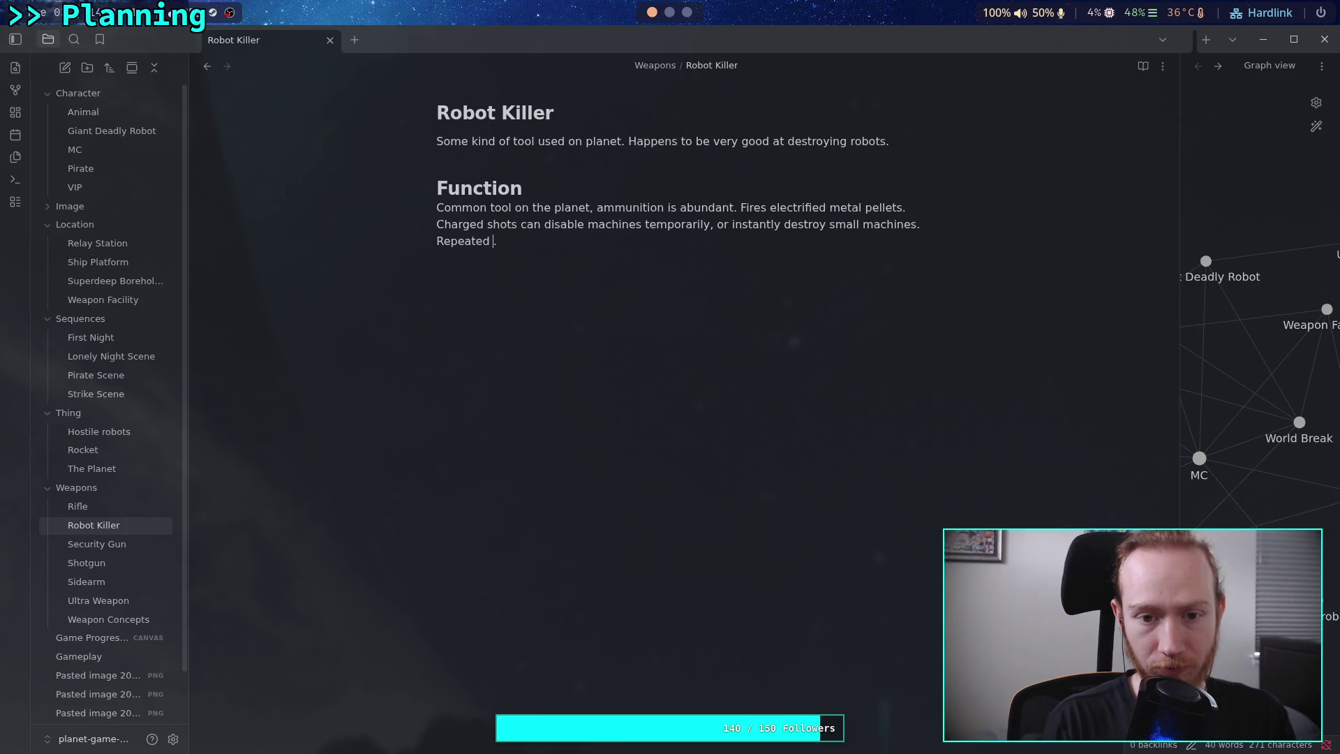
text(regular)
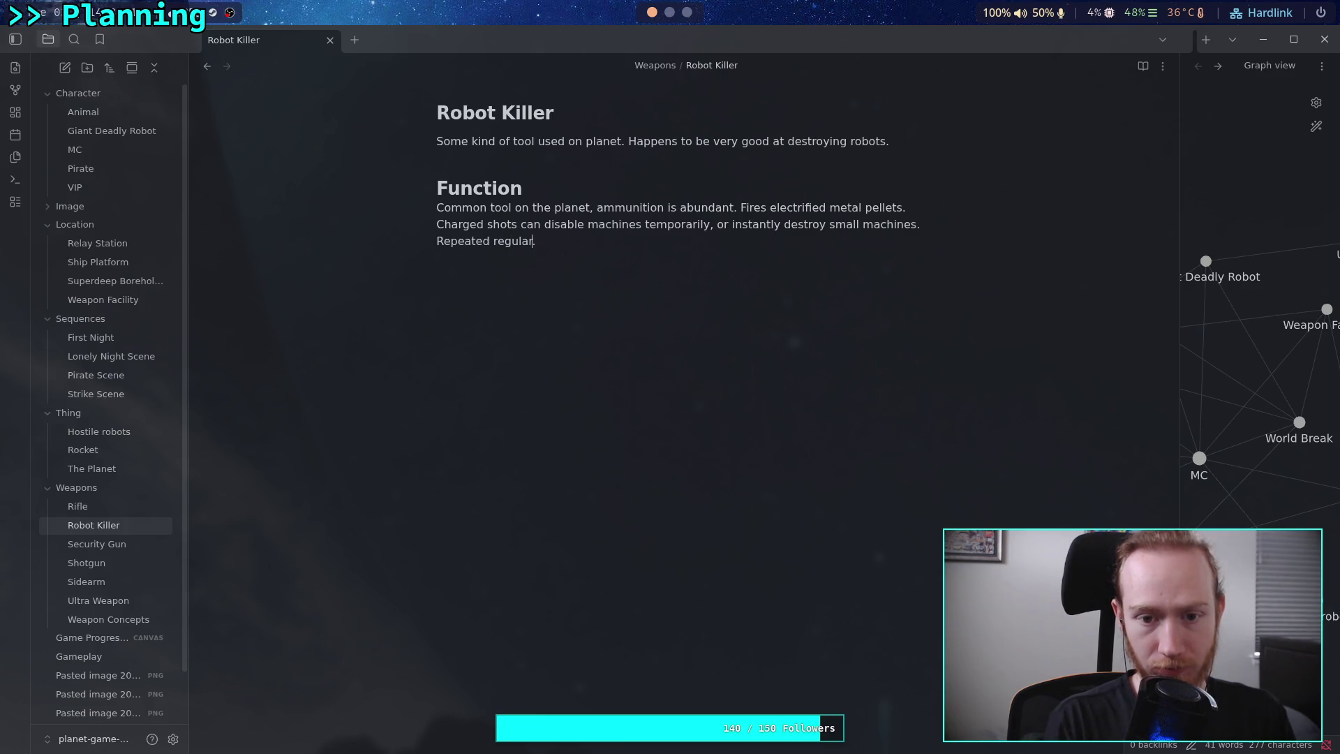
text( shots can )
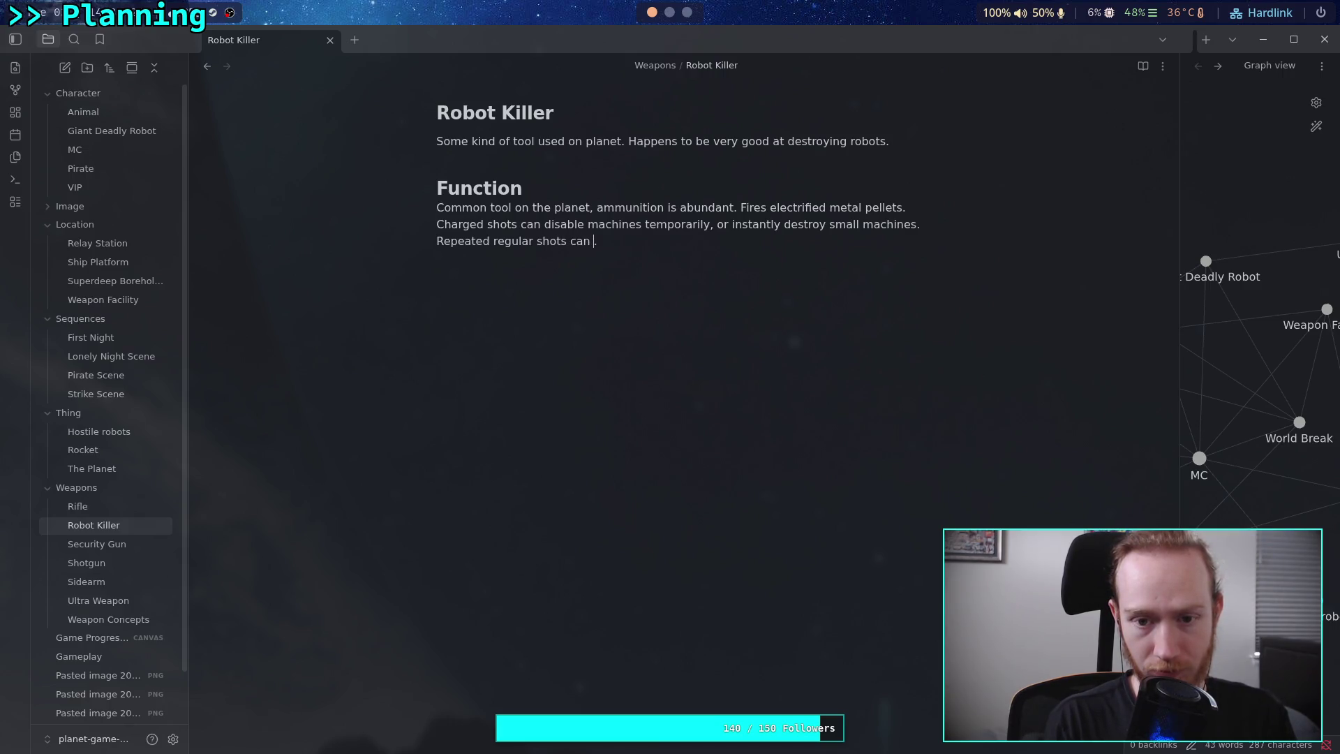
text(destroy machin)
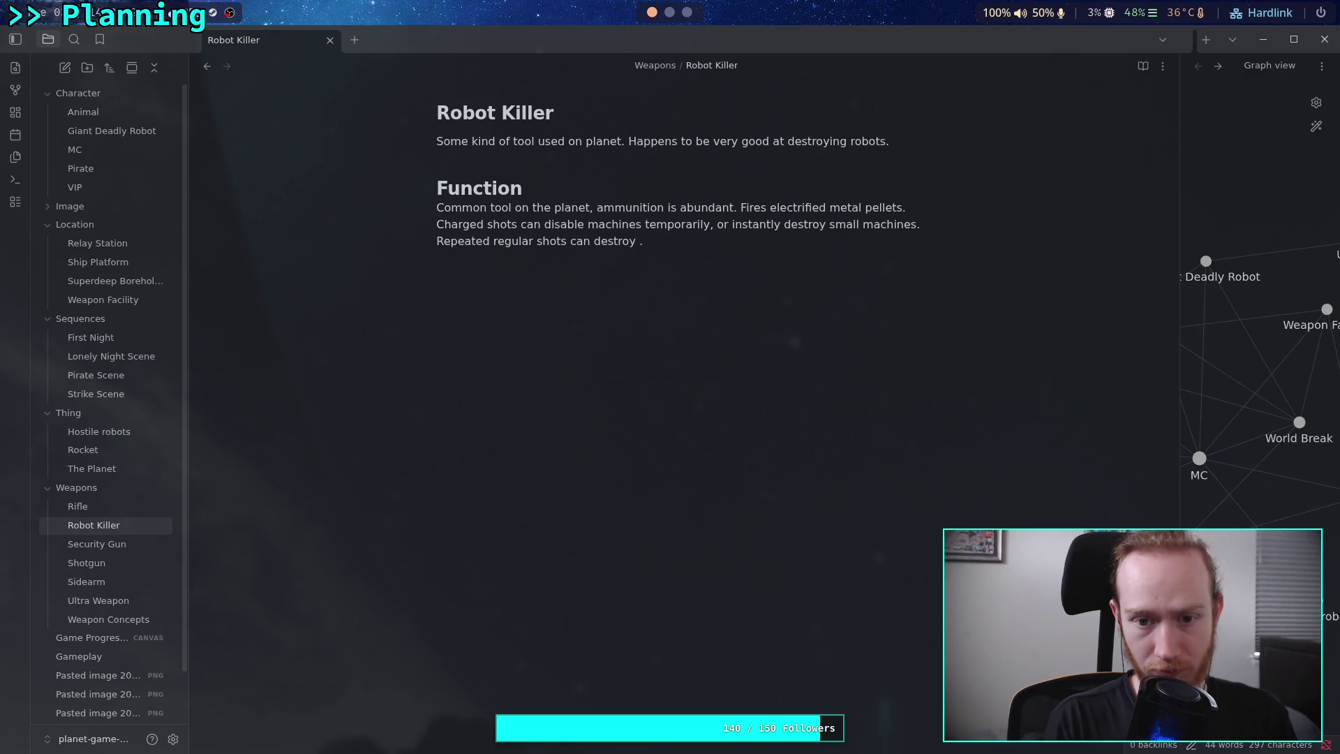
text(es as )
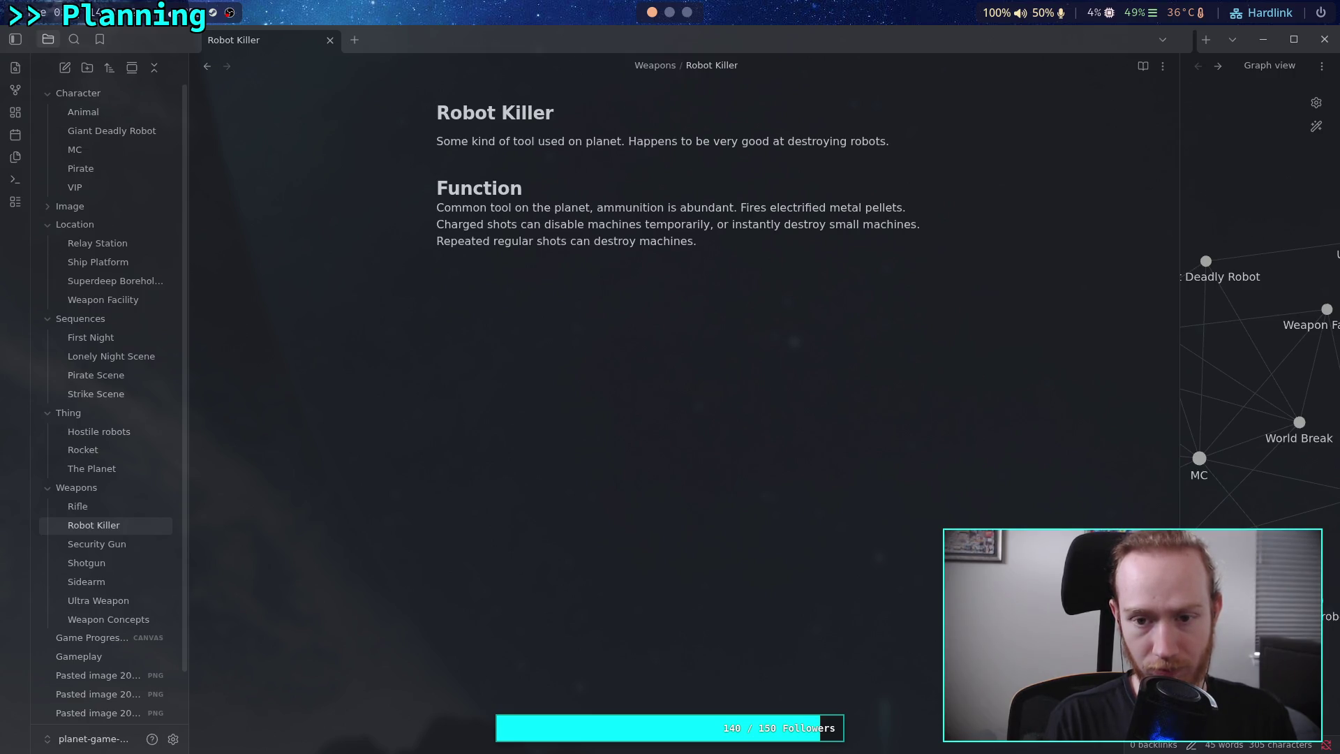
text(if )
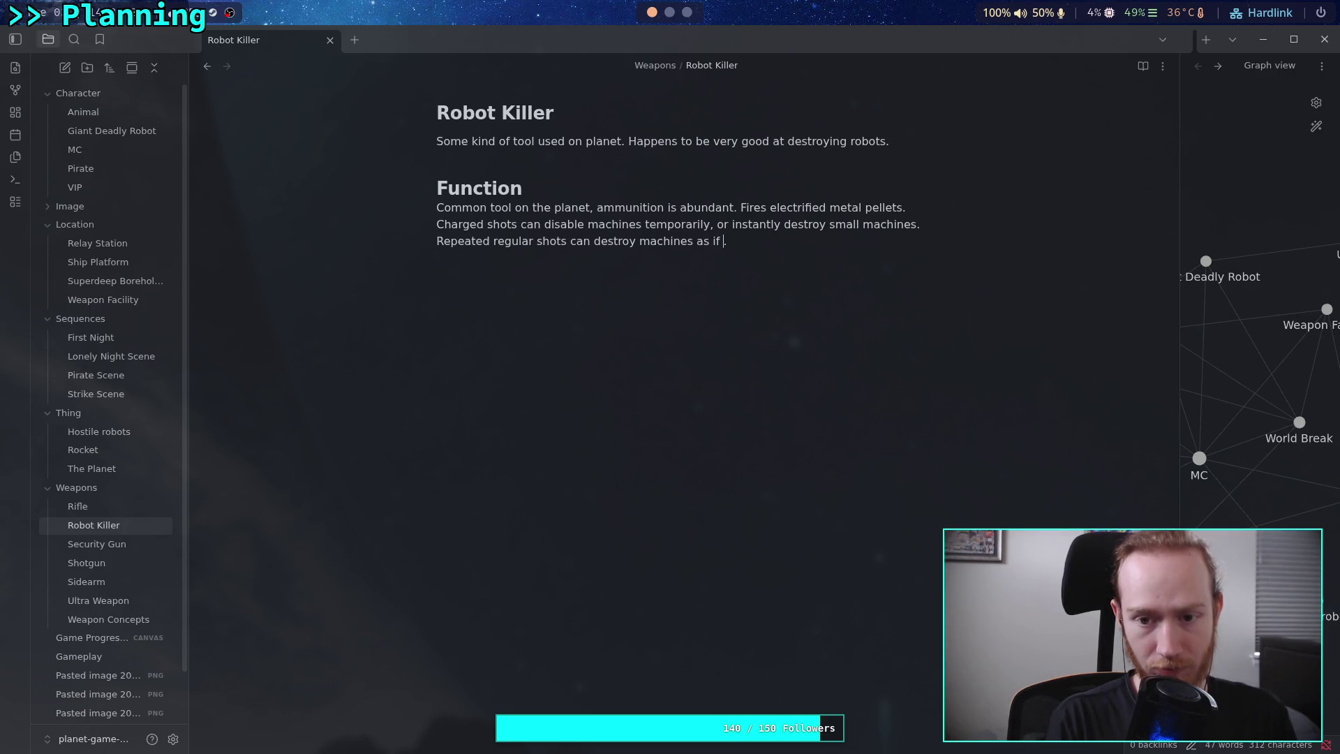
text(zapping the hardw)
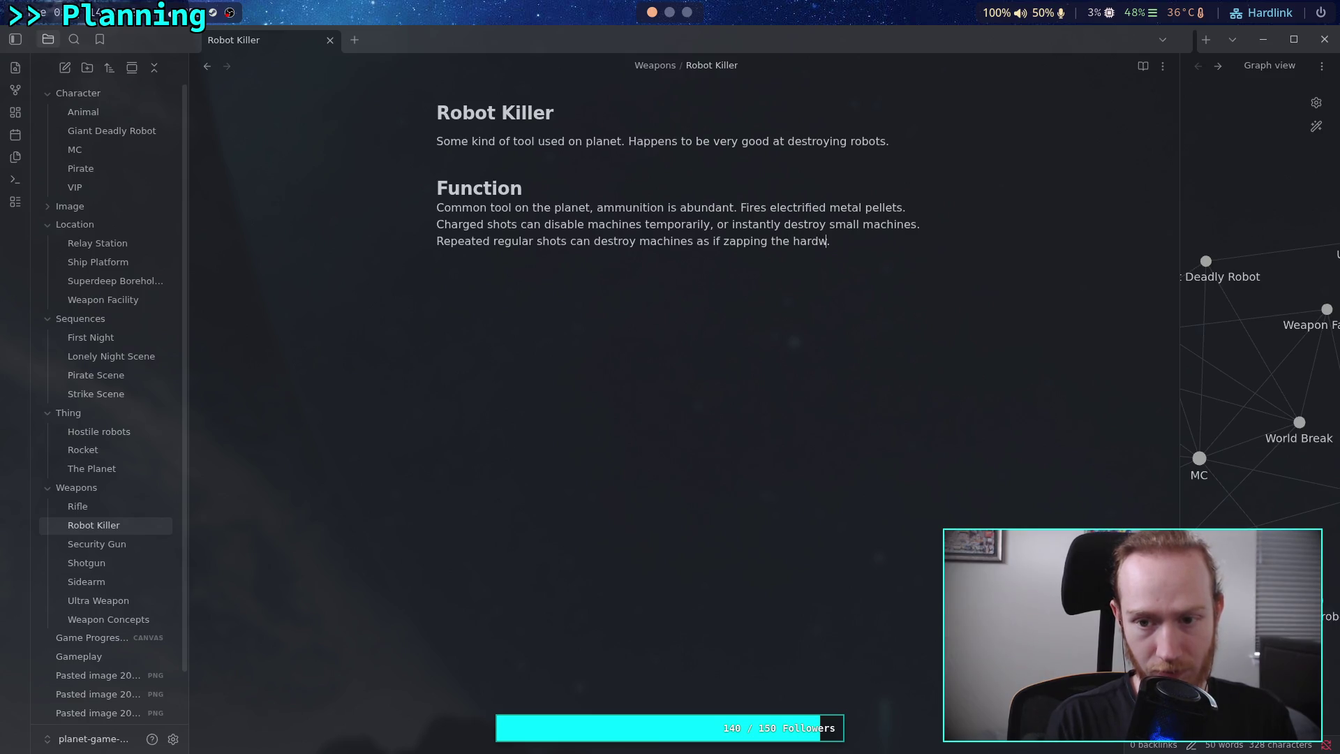
End the sentence with 'delicate internal units.' and replace 'zapping' with 'frying'.
key(BackSpace)
key(BackSpace)
key(BackSpace)
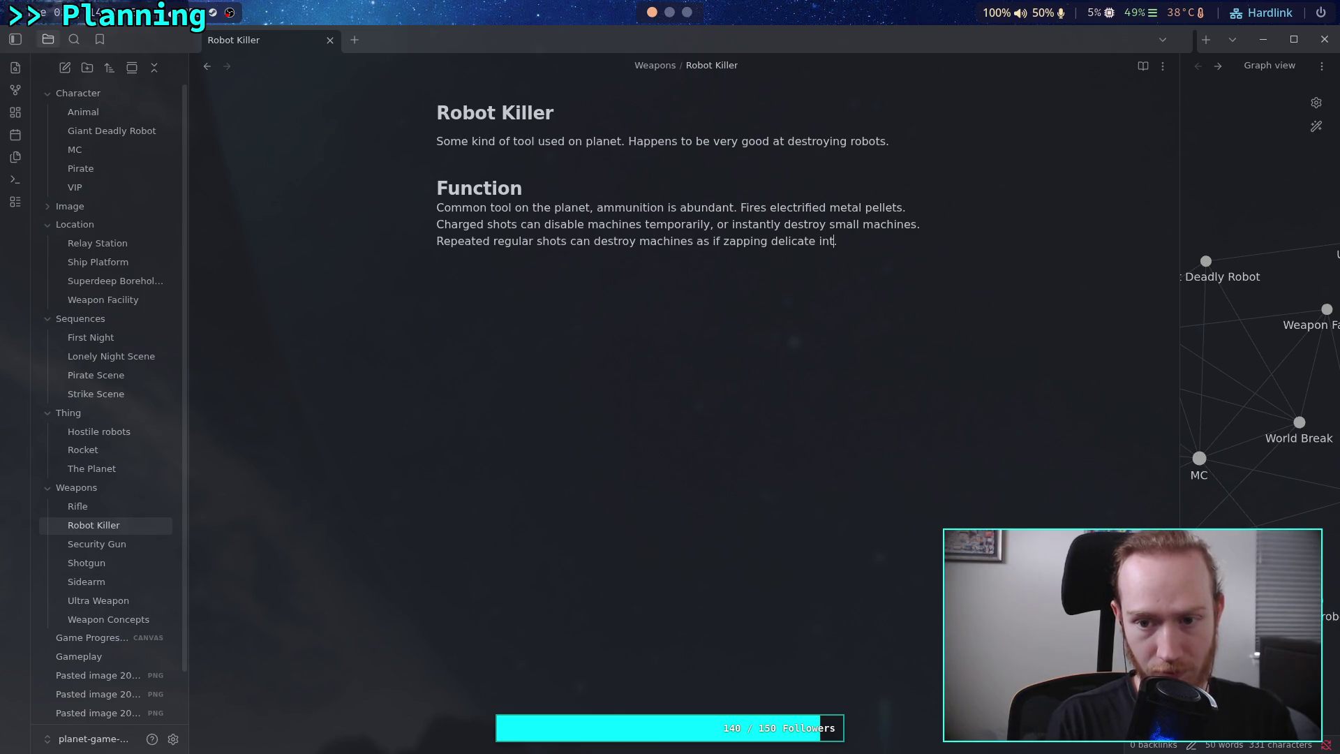
text(ts.)
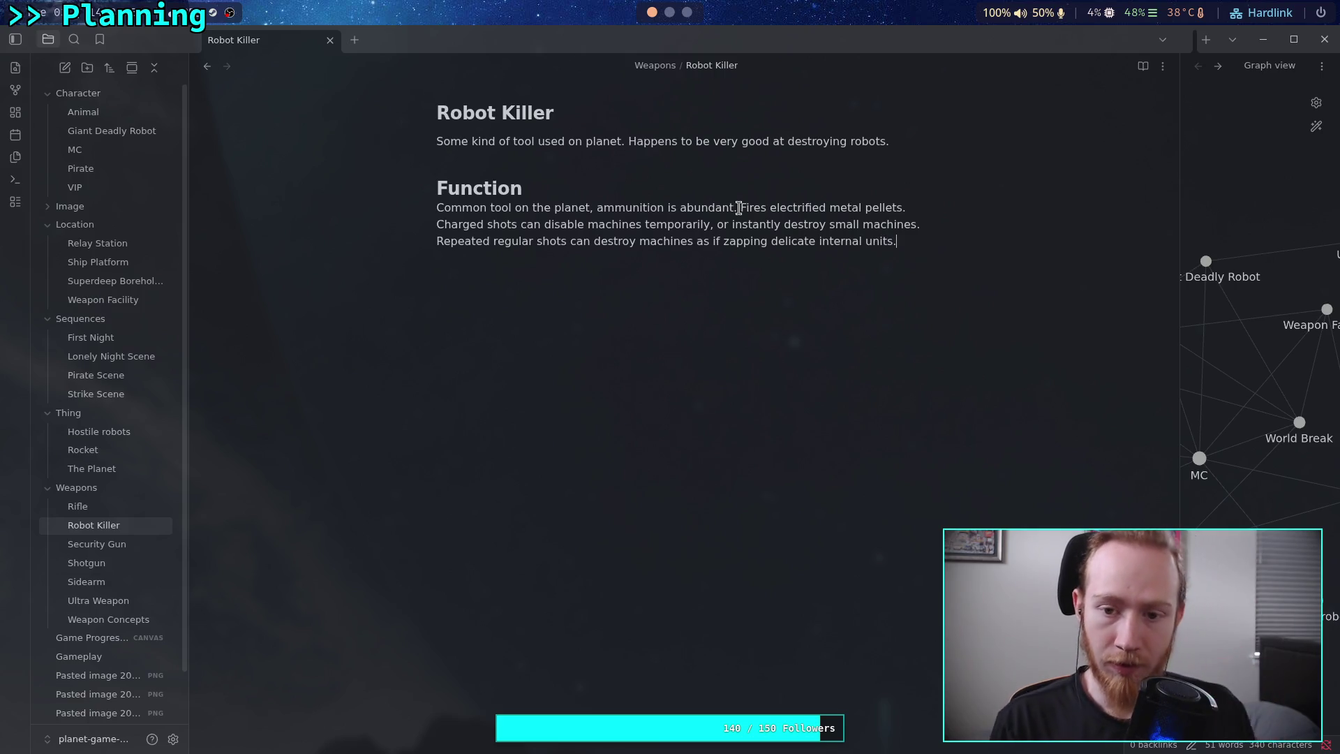
double_click(751, 240)
text(frpi)
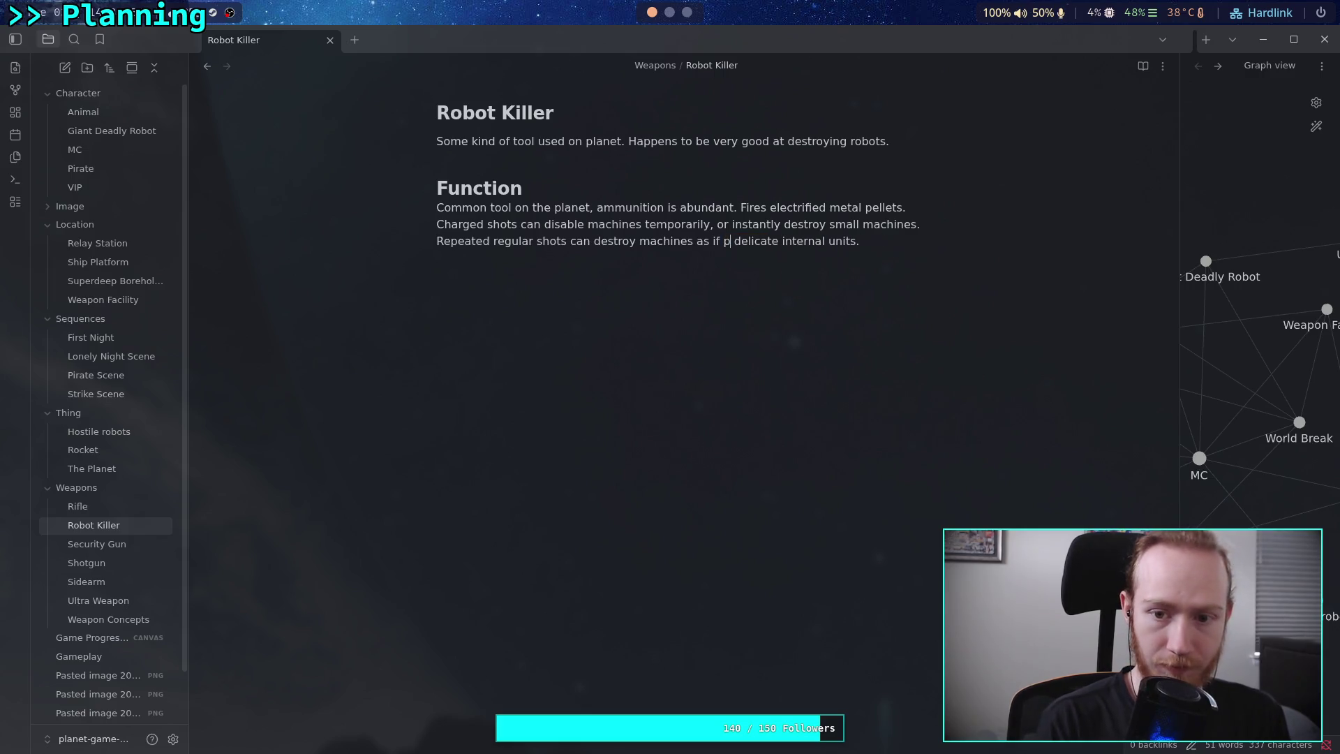
key(BackSpace)
key(BackSpace)
text(ying)
click(909, 253)
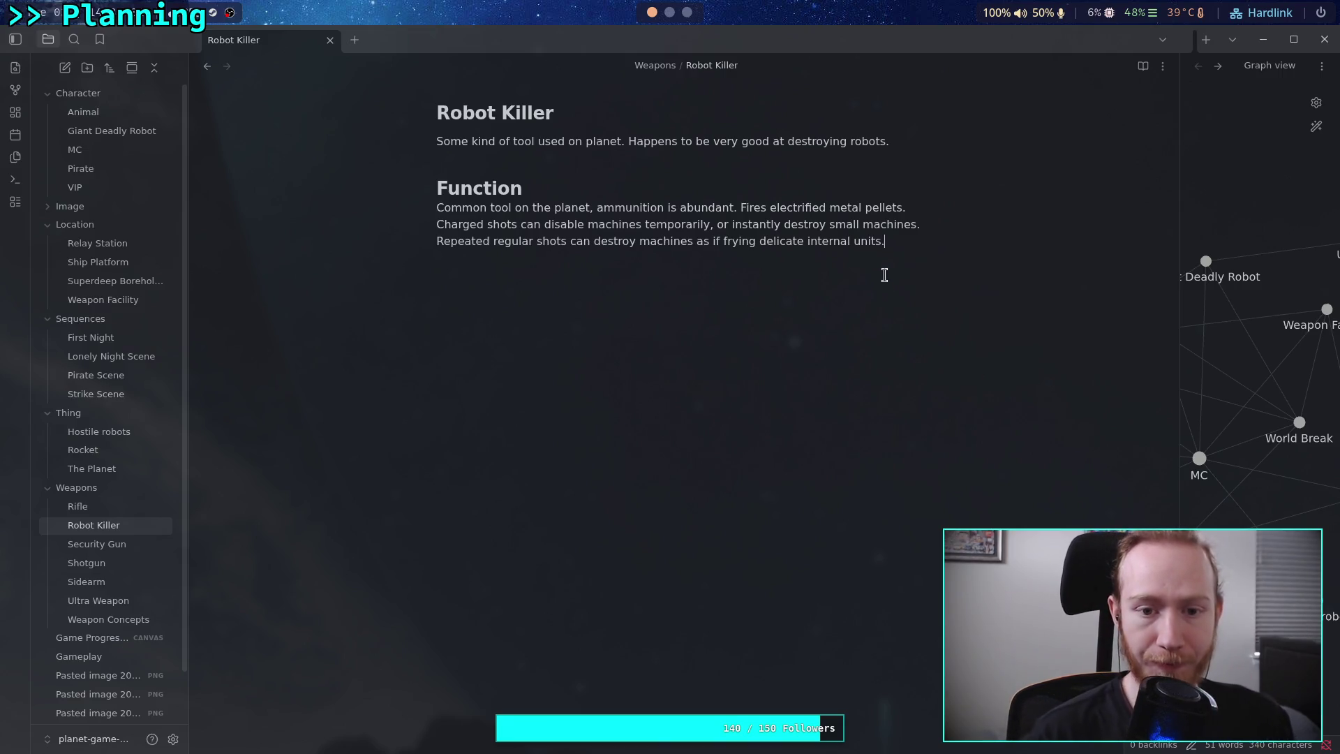
Cut the tool concept image and its caption out of Weapon Concepts.
click(133, 619)
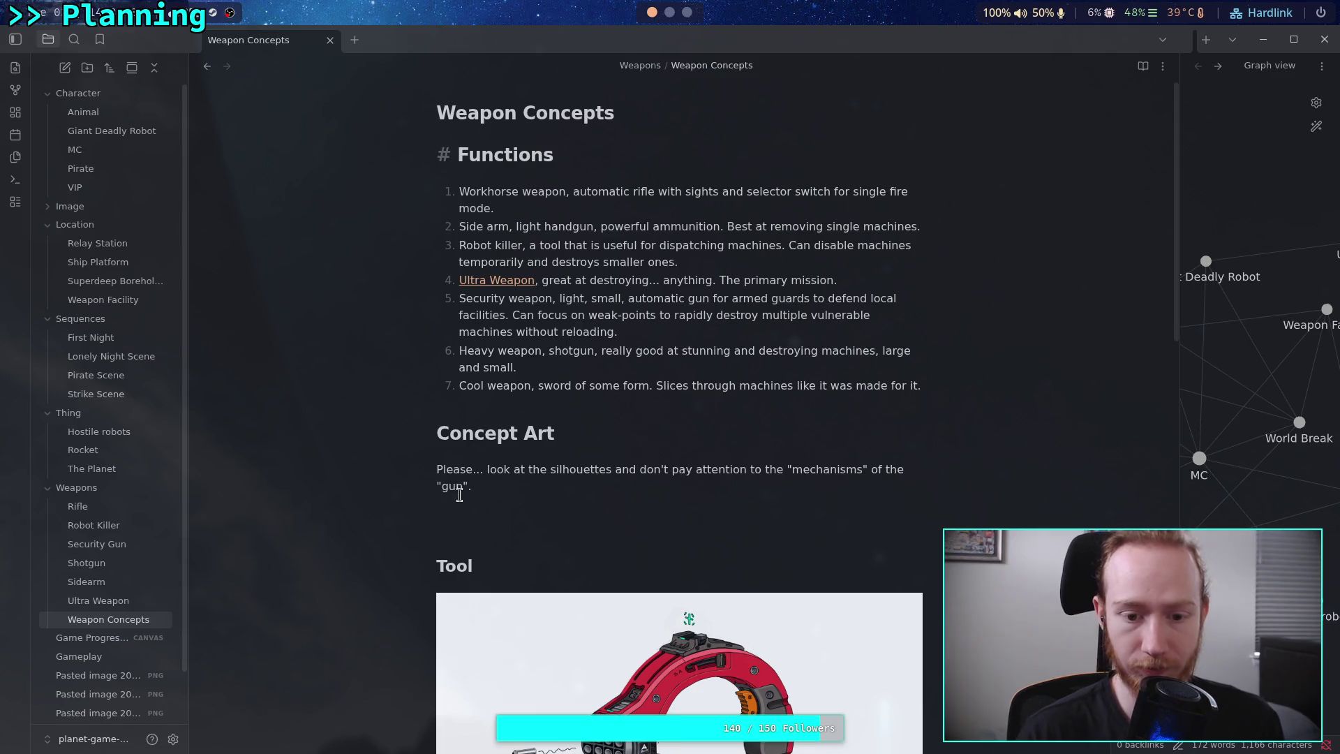
scroll(458, 484, down, 3)
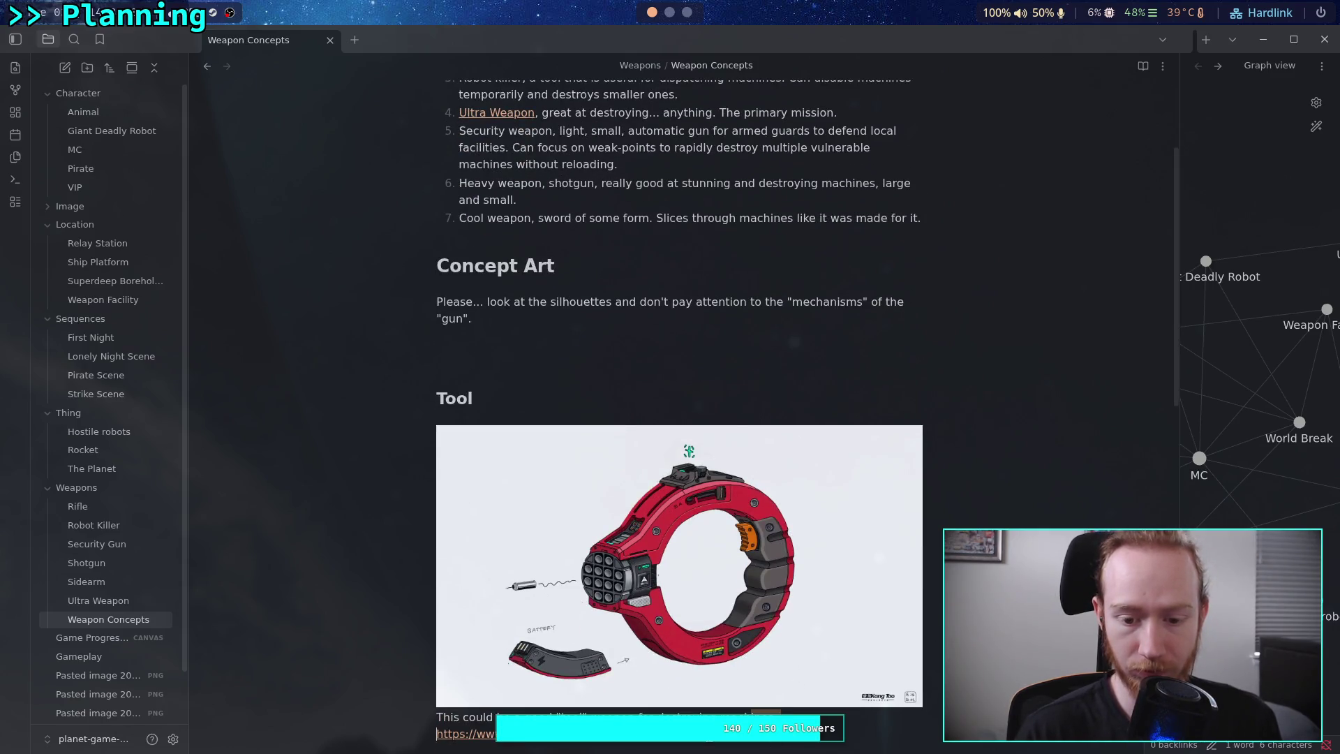
drag(768, 719, 395, 469)
click(437, 435)
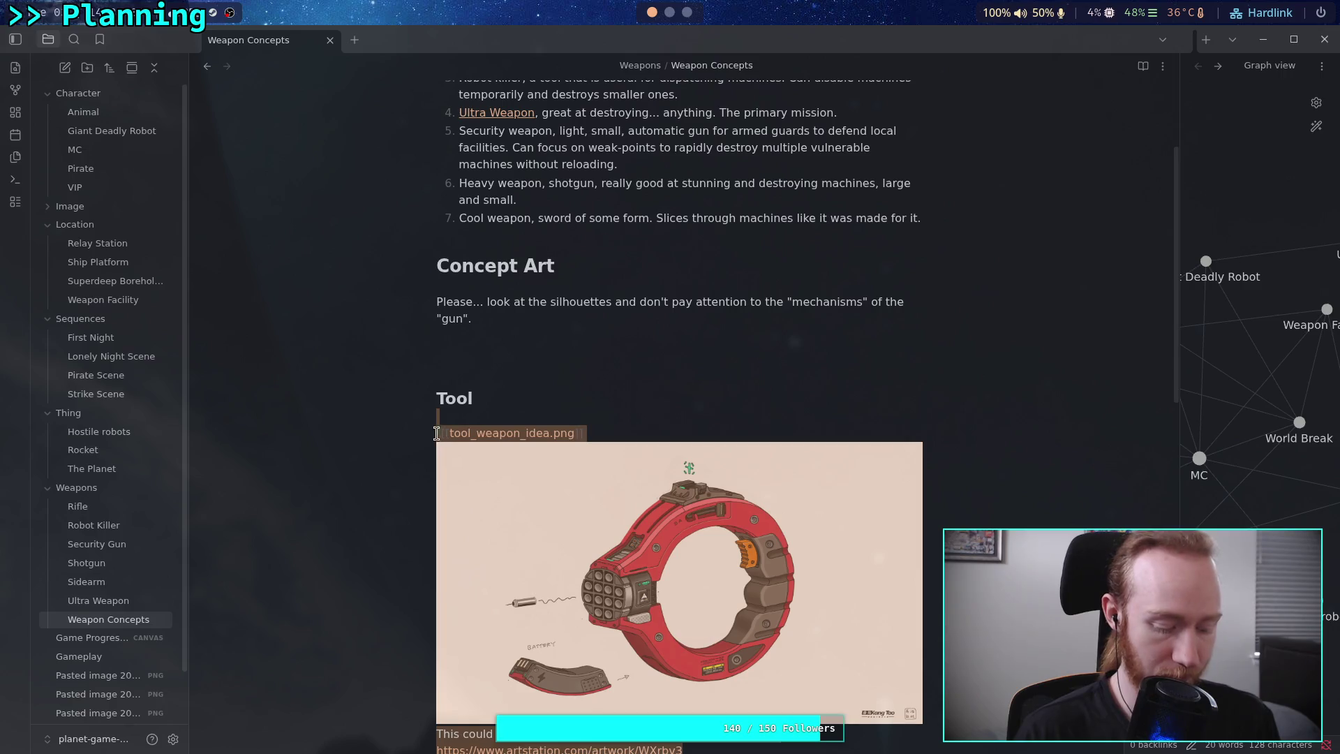
key(BackSpace)
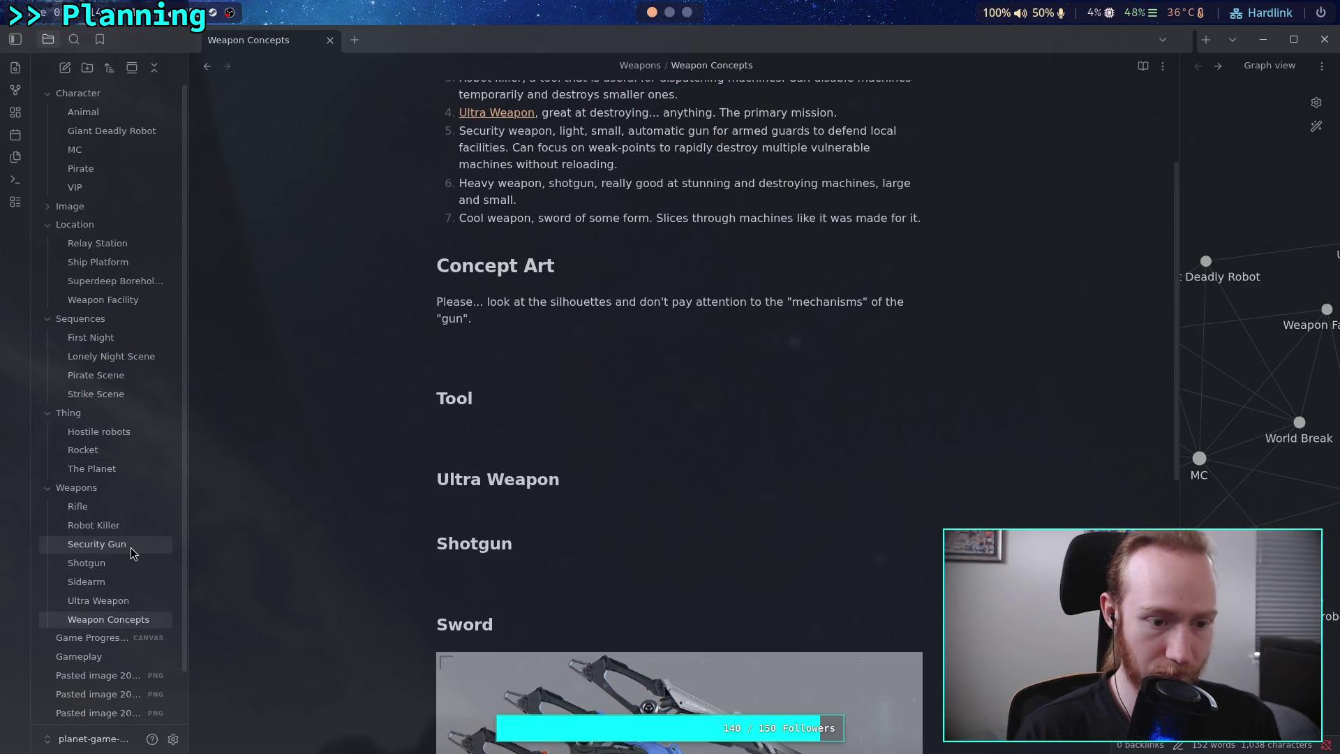
Add a '# Concept Art' heading to Robot Killer and paste the tool image below it.
click(111, 525)
key(Return)
text(# Co)
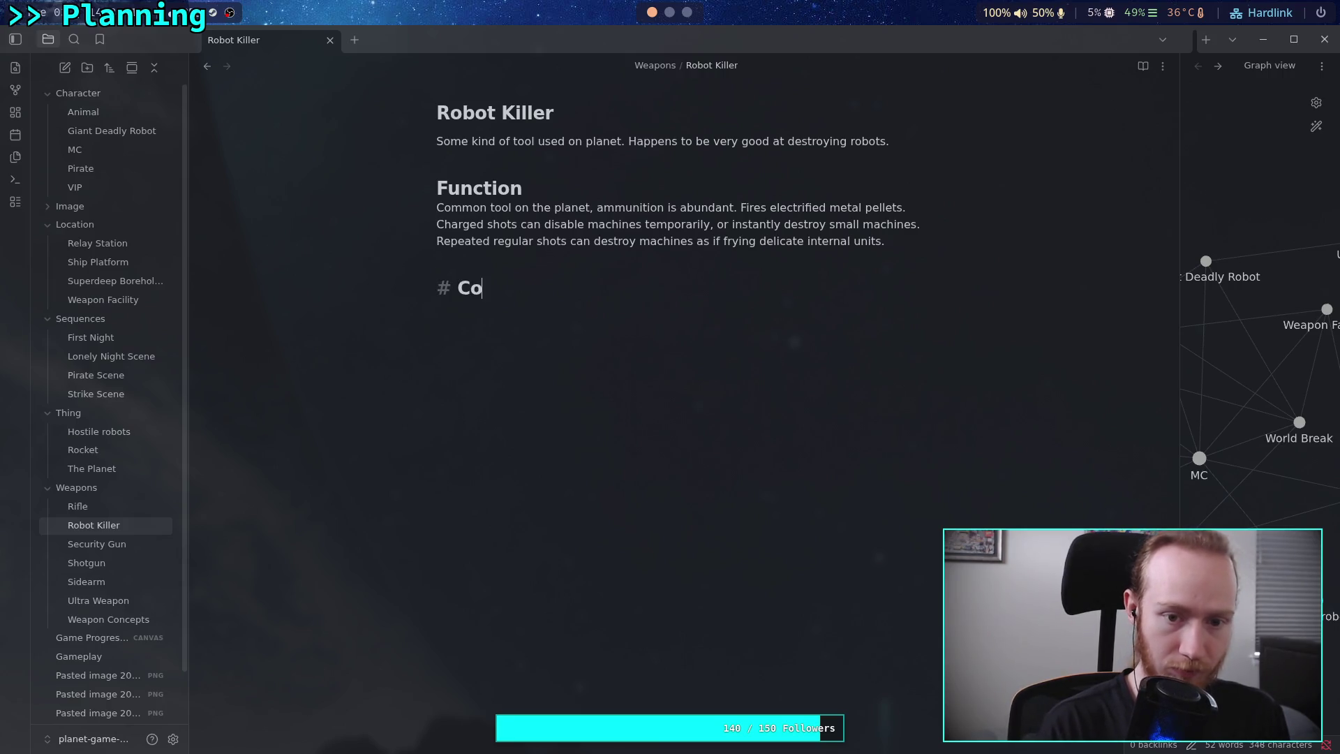
text(ncept Art)
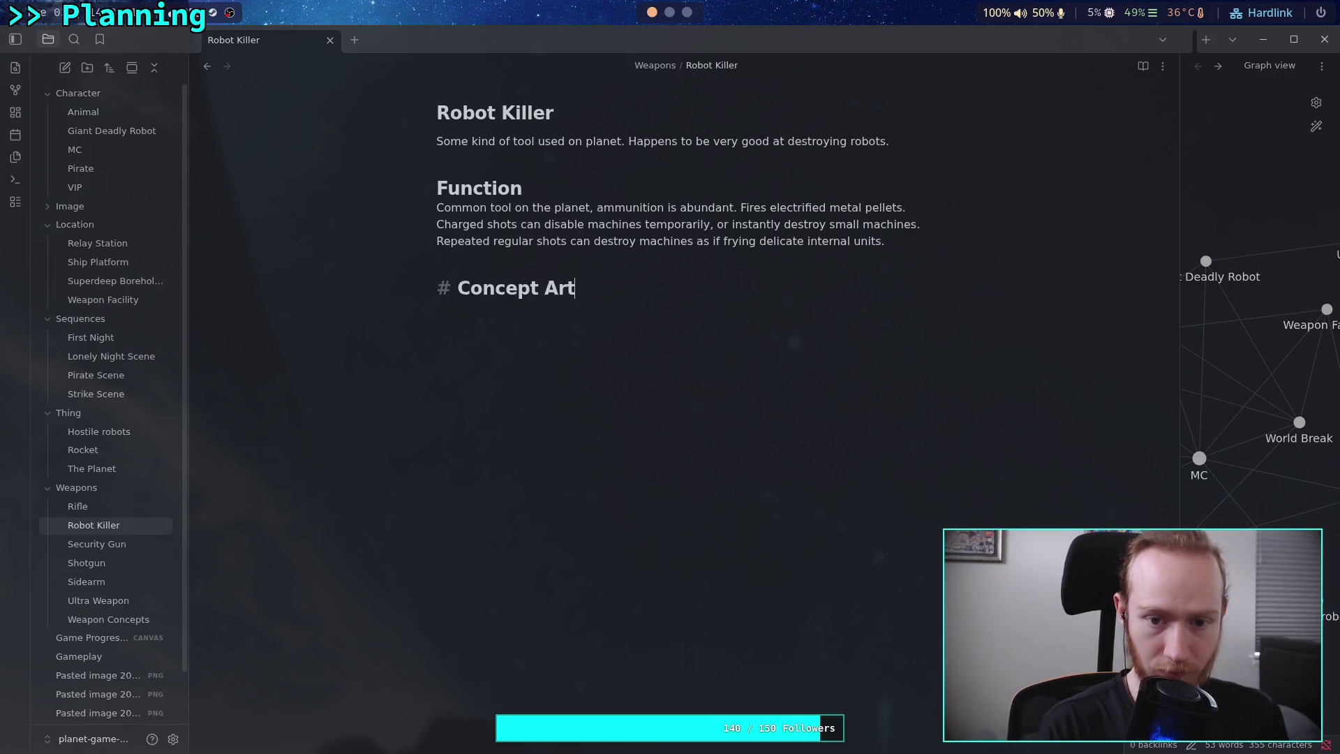
key(Return)
key(ctrl+v)
Create a new note in the Weapons folder.
click(109, 619)
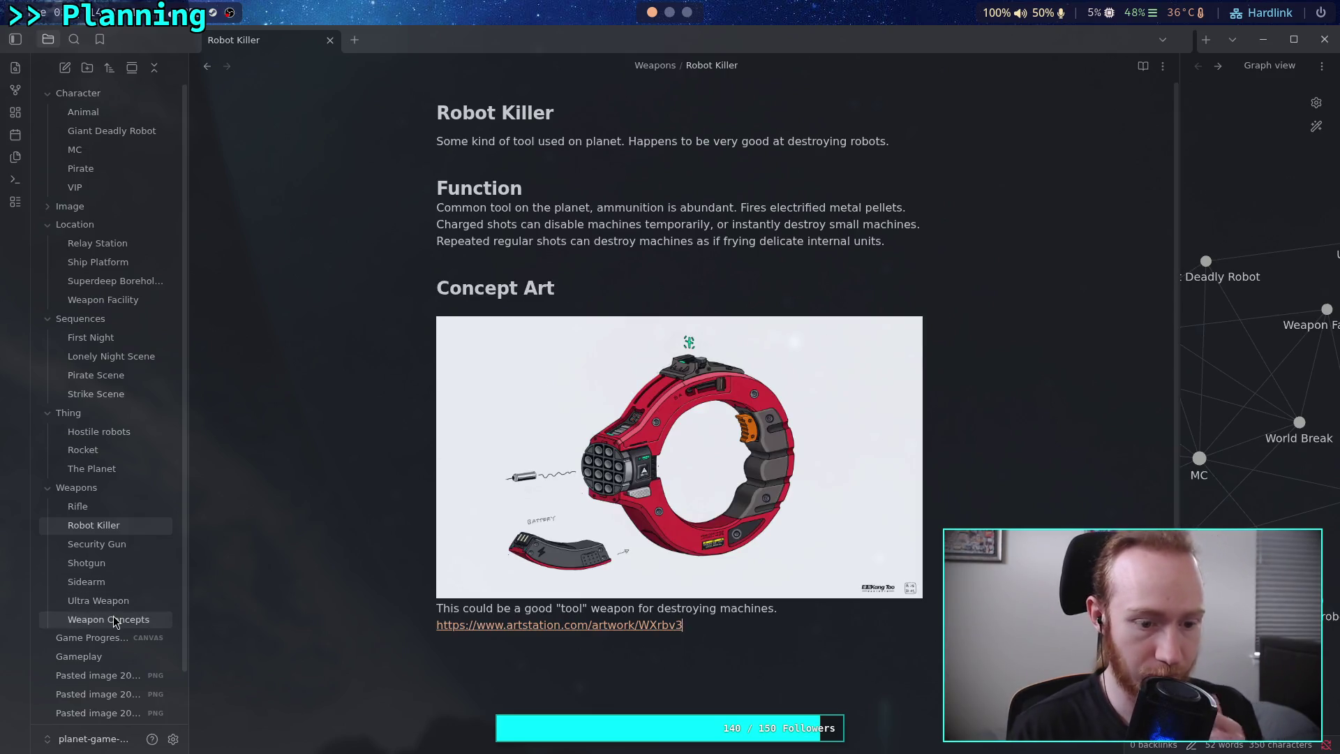
scroll(447, 524, down, 8)
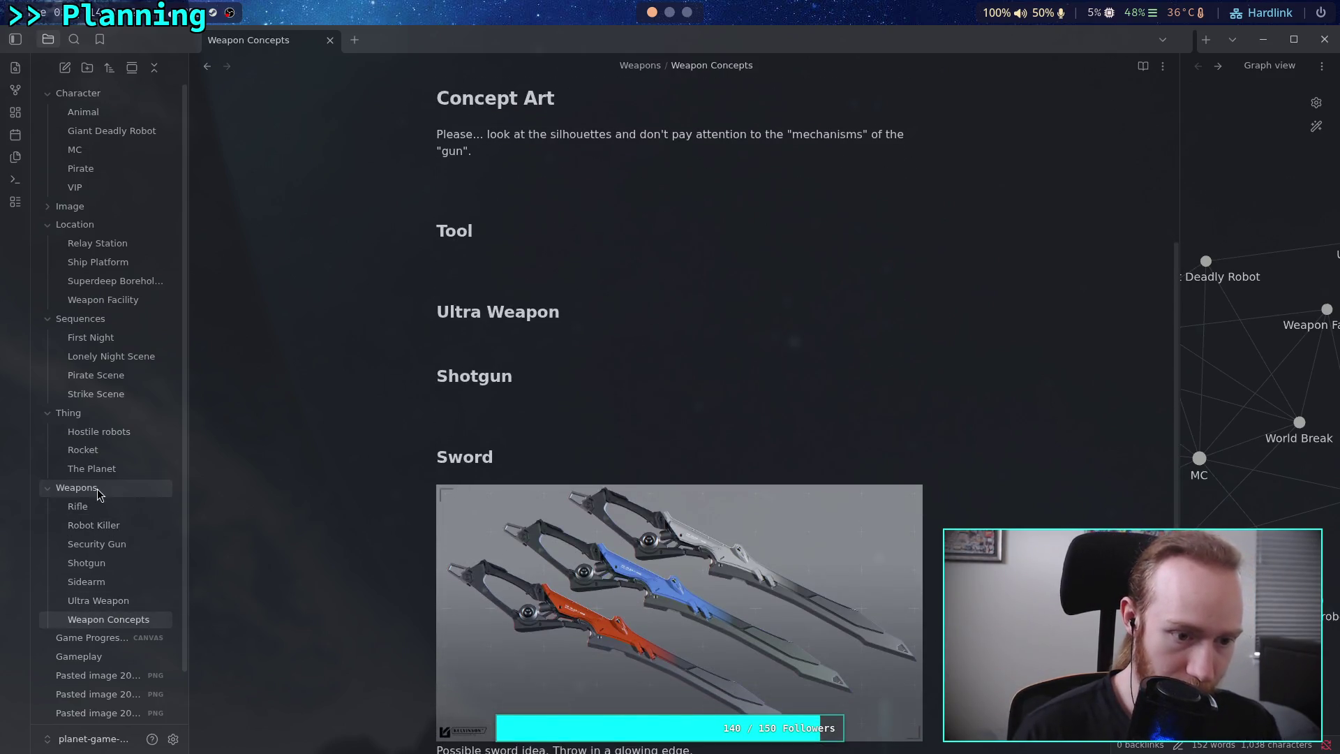
right_click(100, 488)
click(147, 503)
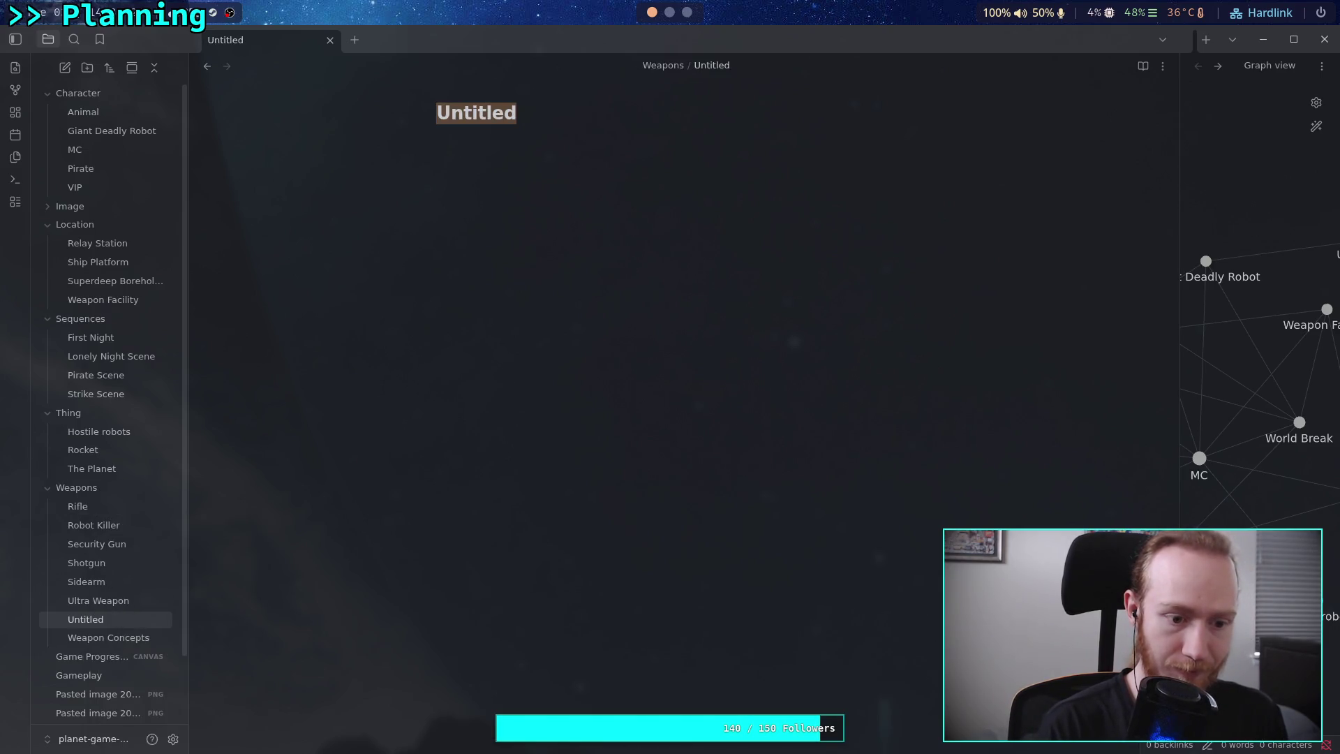
Title the new note 'The Sword' and write 'It's a sword' as its description.
text(The Sword)
key(Return)
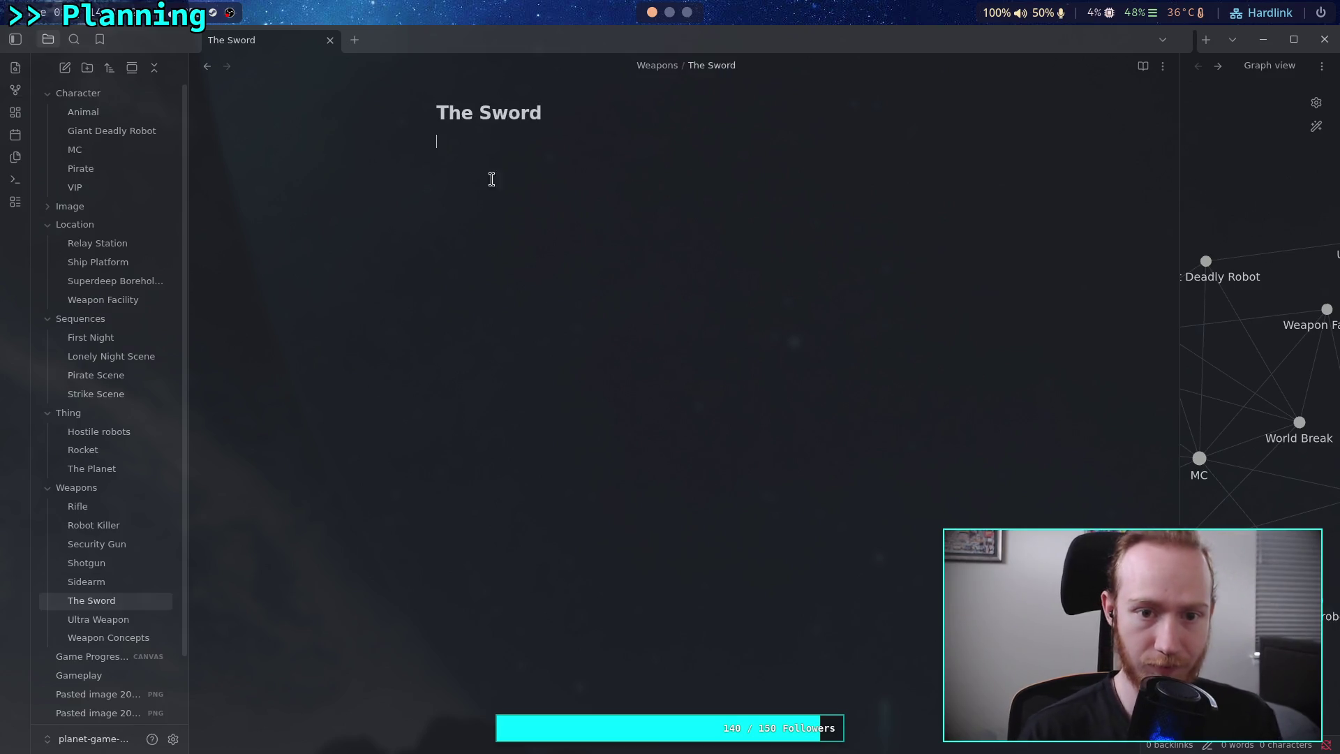
text(It's a sword)
key(Return)
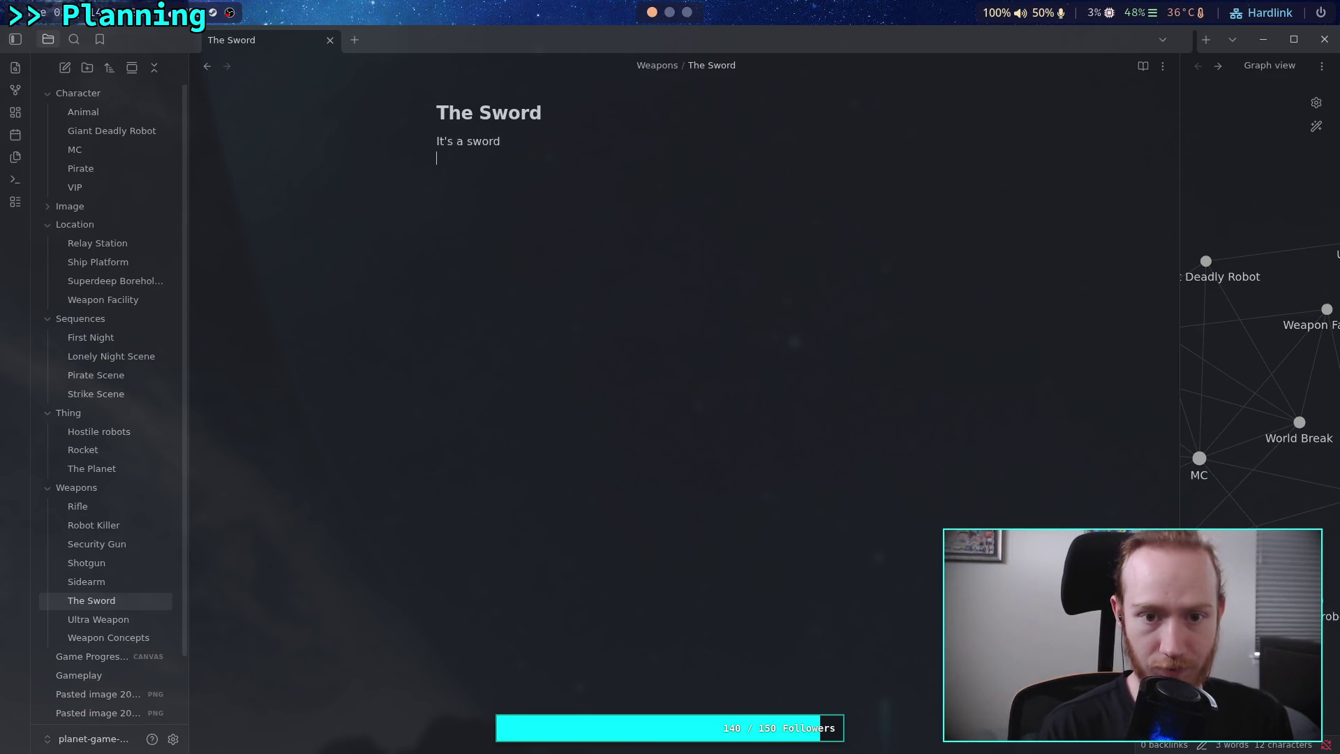
Add a '# Function' heading and begin its text with 'It is cool. It'.
key(Return)
text(# Funci)
text(on)
key(BackSpace)
key(BackSpace)
key(BackSpace)
text(tion)
key(Return)
text(Cool.)
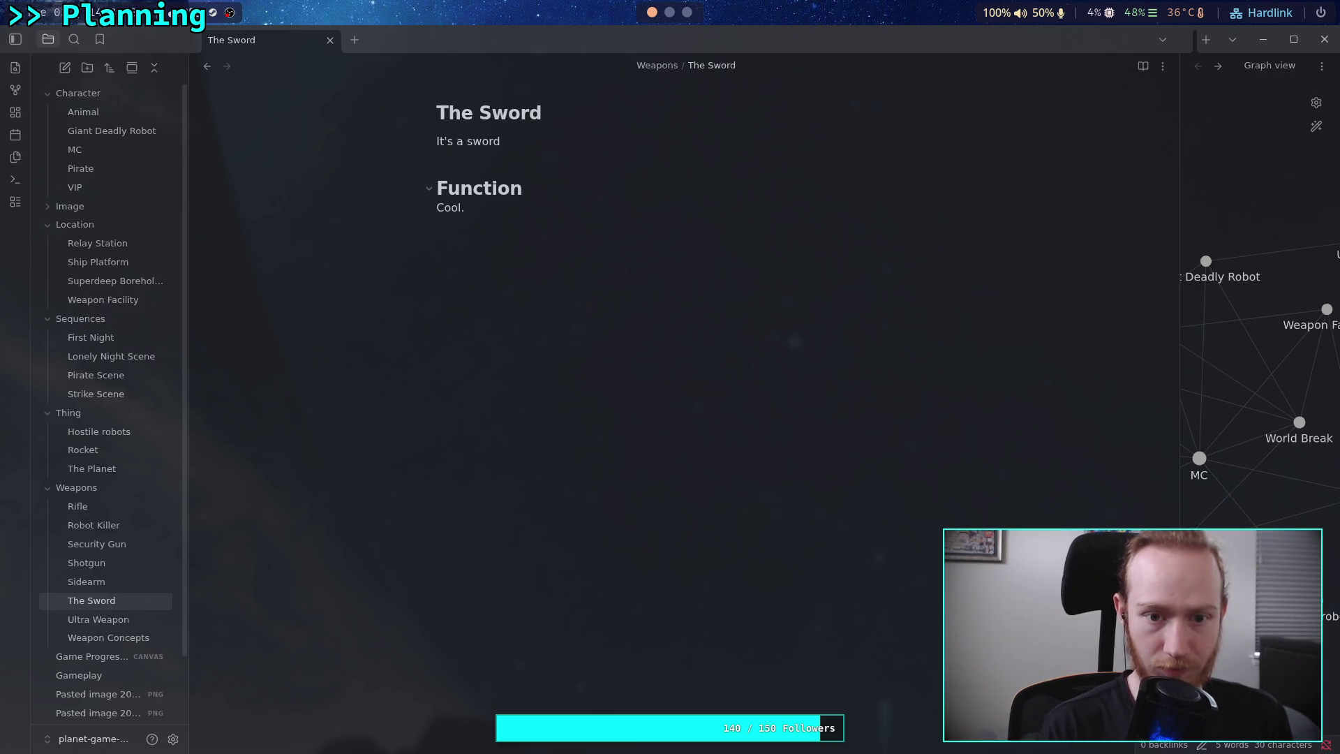
key(BackSpace)
key(BackSpace)
key(BackSpace)
text(It is )
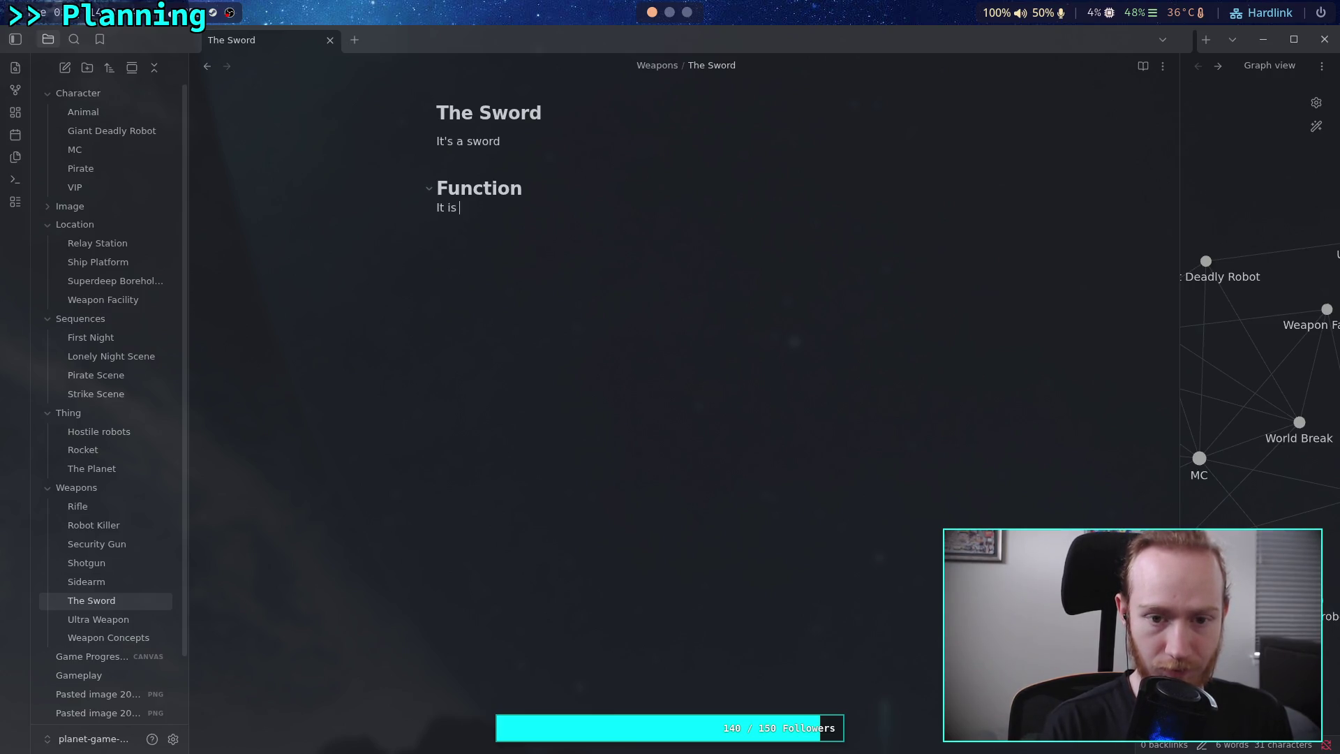
text(cool. It)
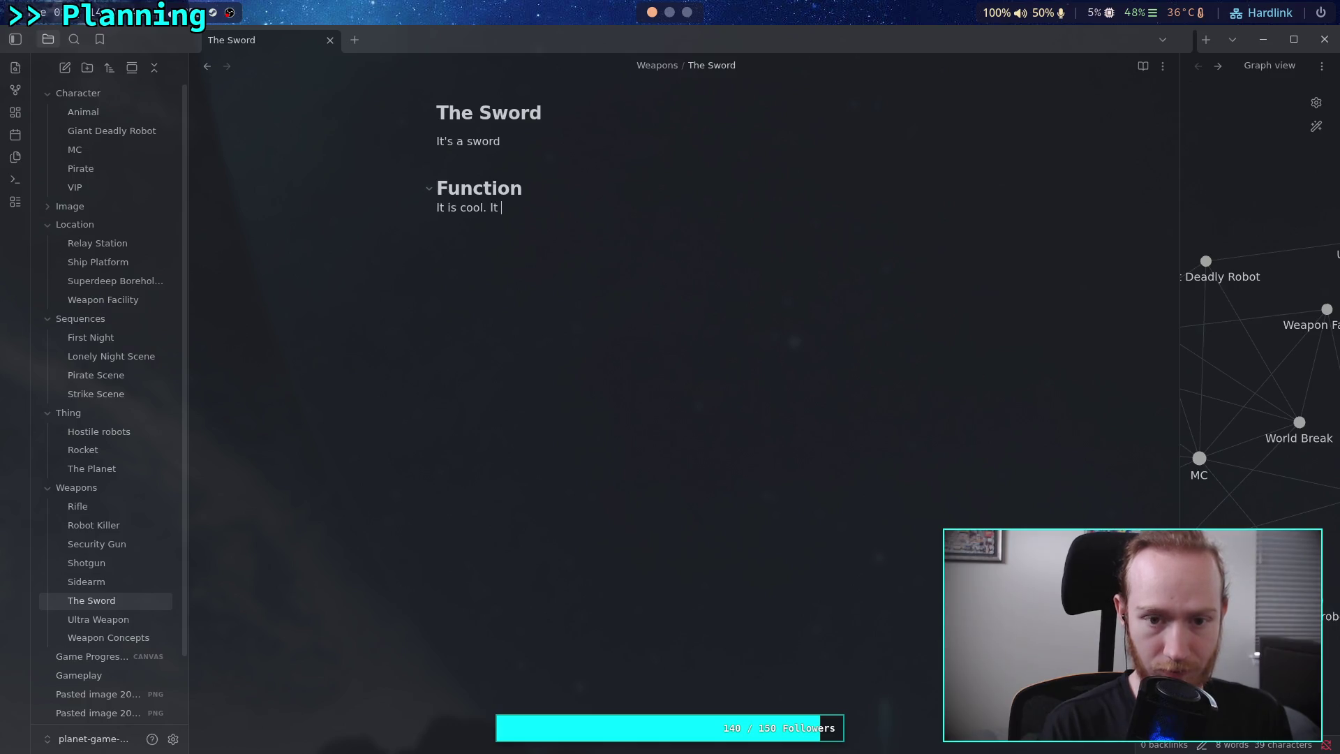
Copy the sentence about slicing through machines from Weapon Concepts.
click(108, 638)
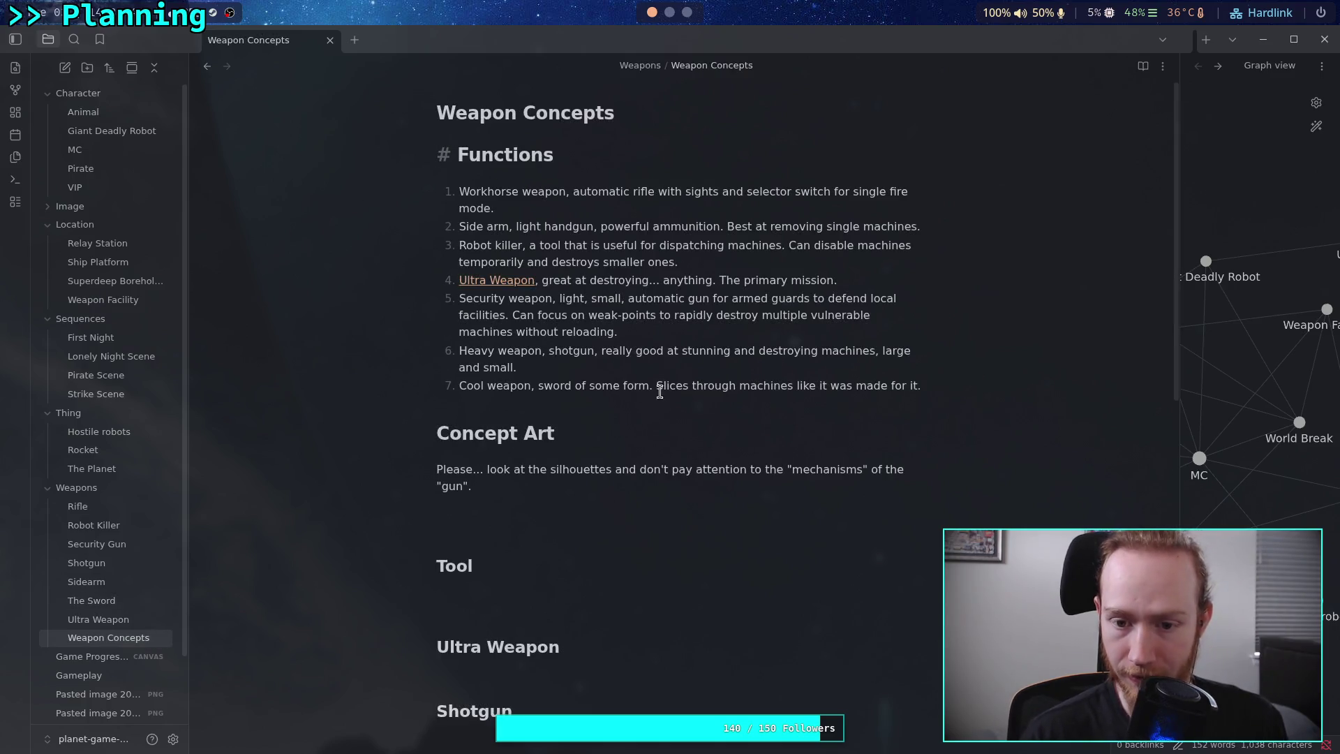
drag(657, 387, 879, 382)
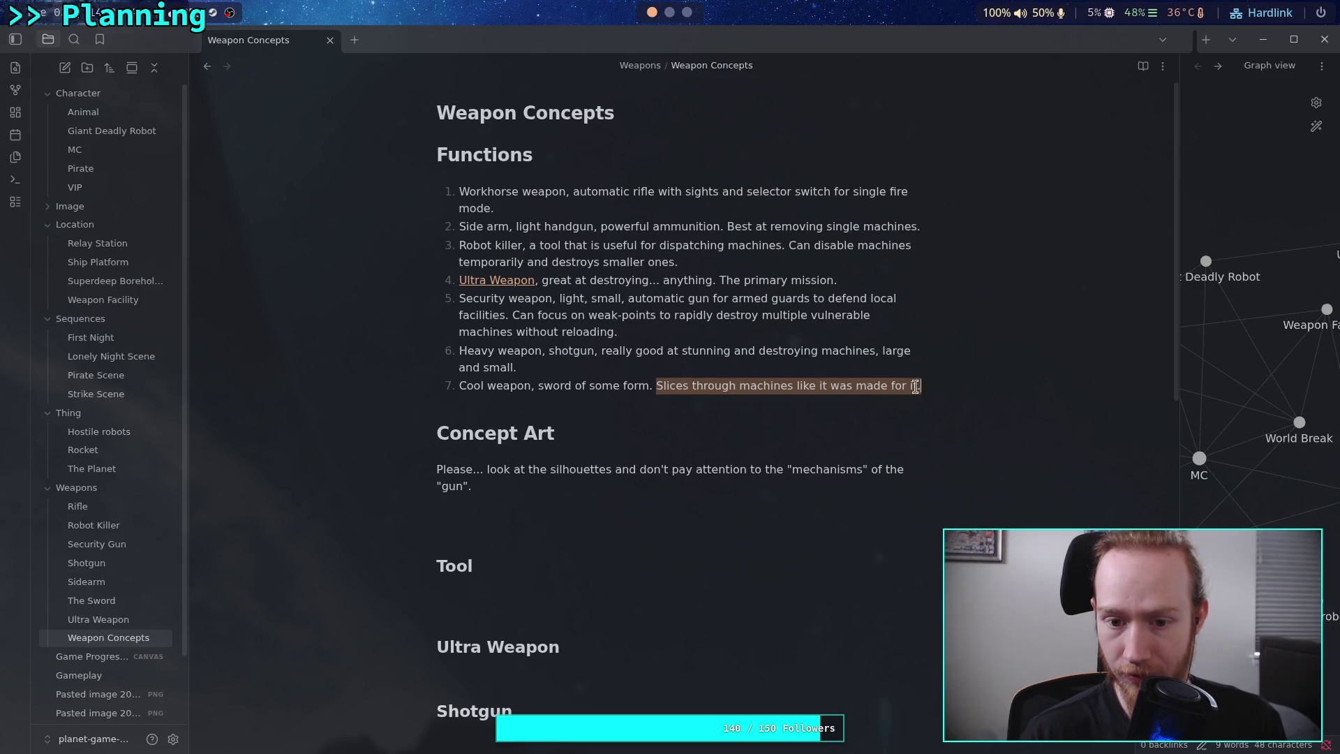
right_click(813, 387)
click(853, 557)
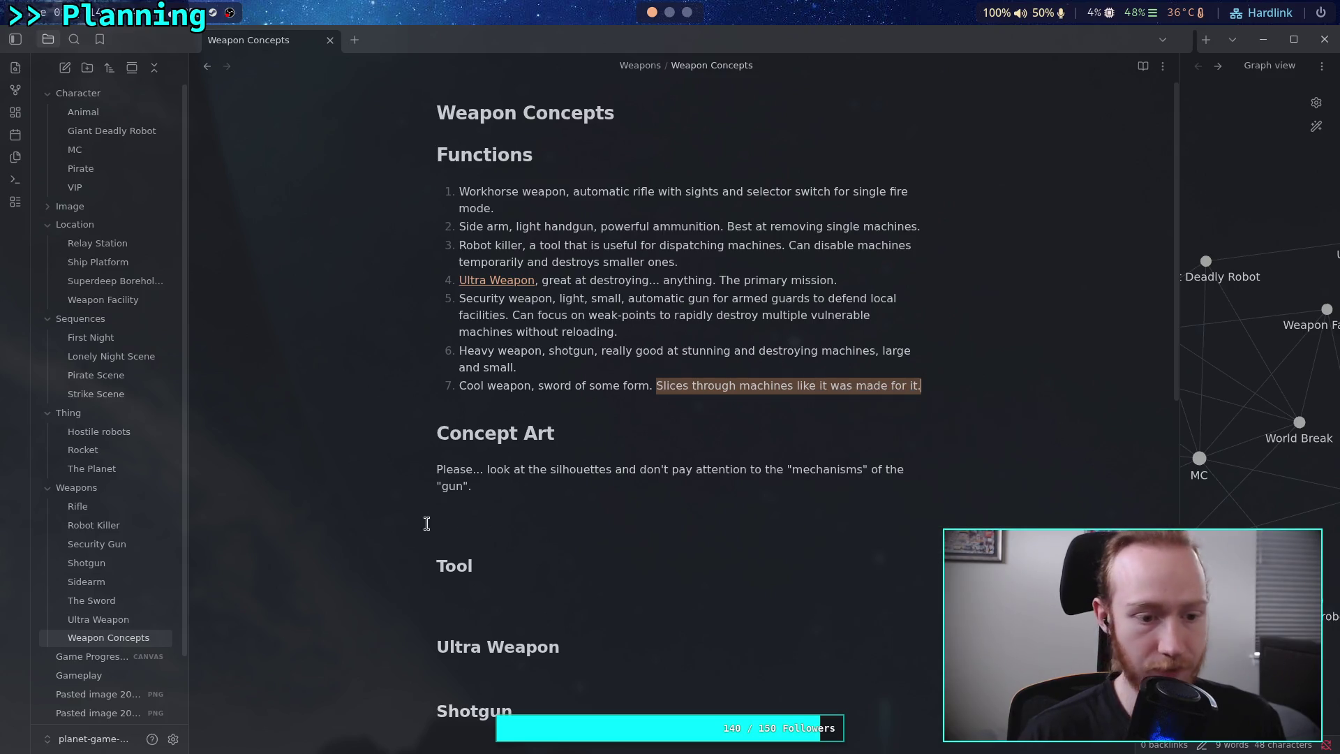
Paste it after 'It is cool.' in The Sword, note it was made for that, and start '# Concept Art'.
click(125, 604)
key(BackSpace)
key(BackSpace)
key(BackSpace)
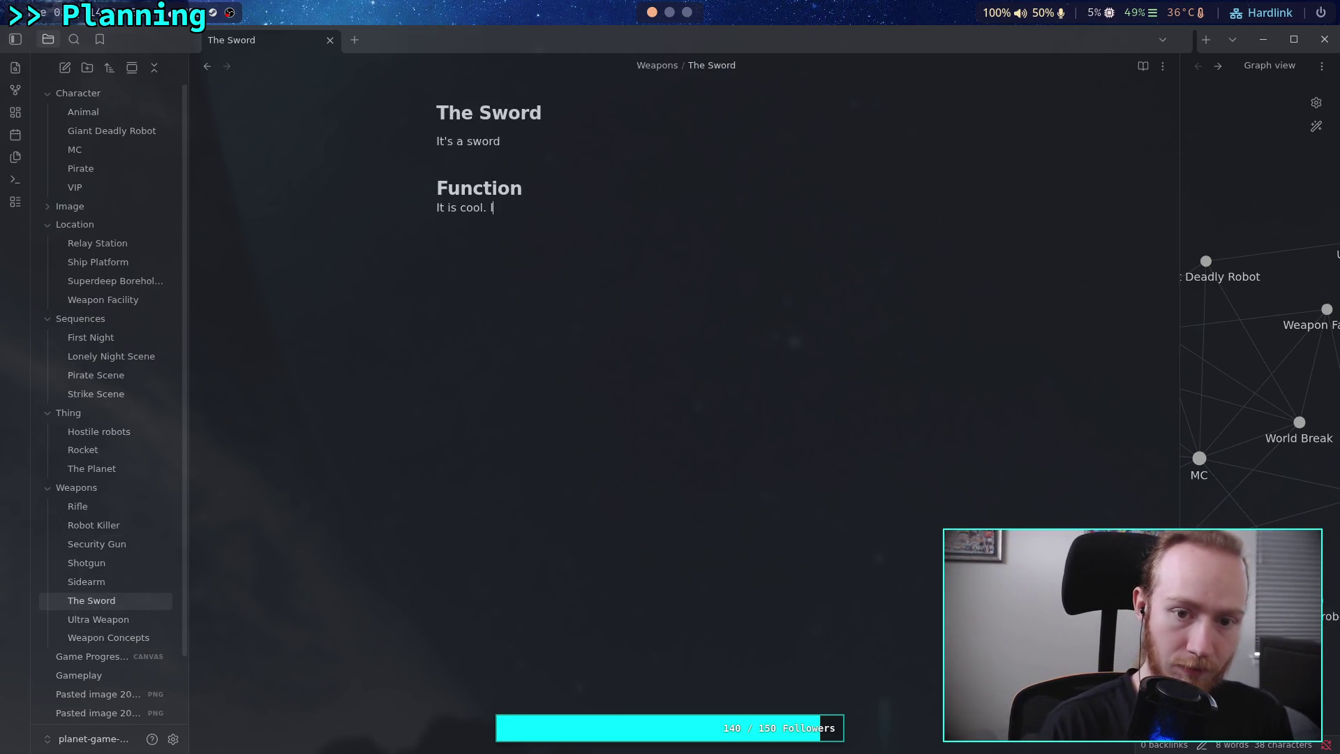
key(ctrl+v)
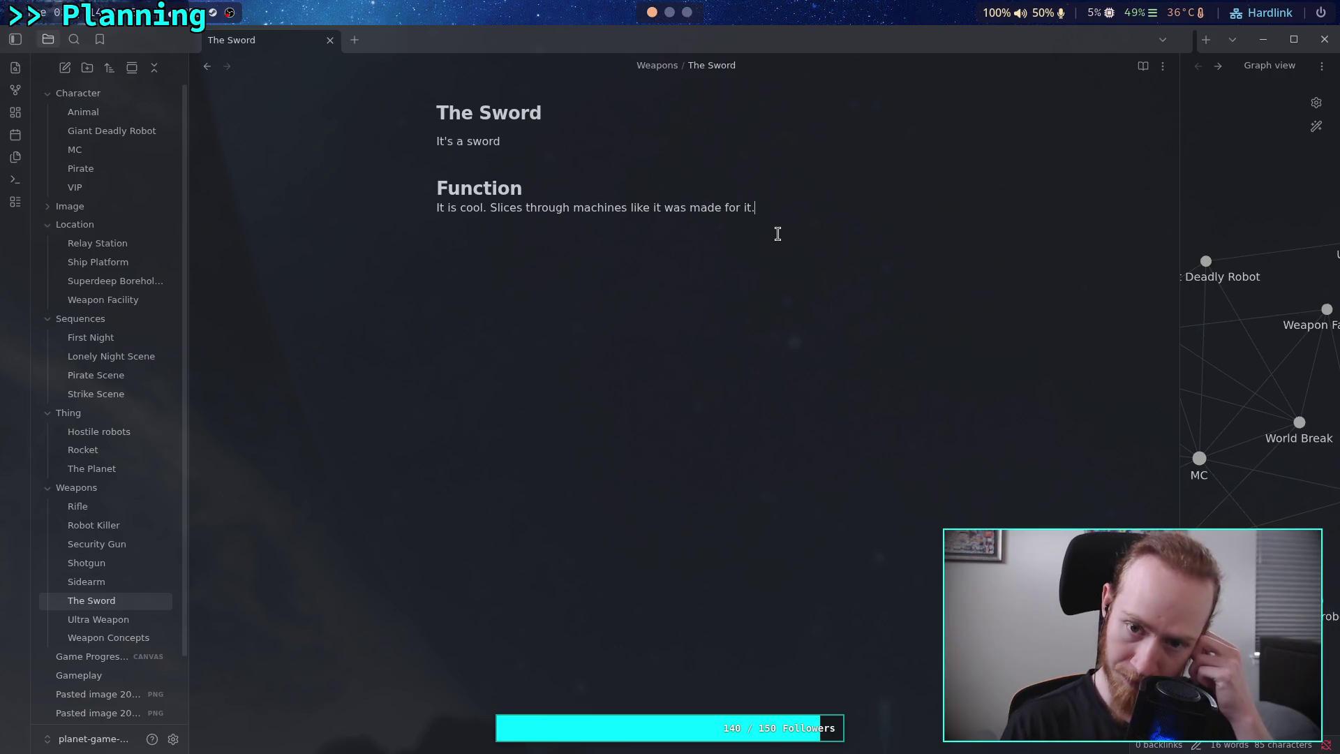
text((beca)
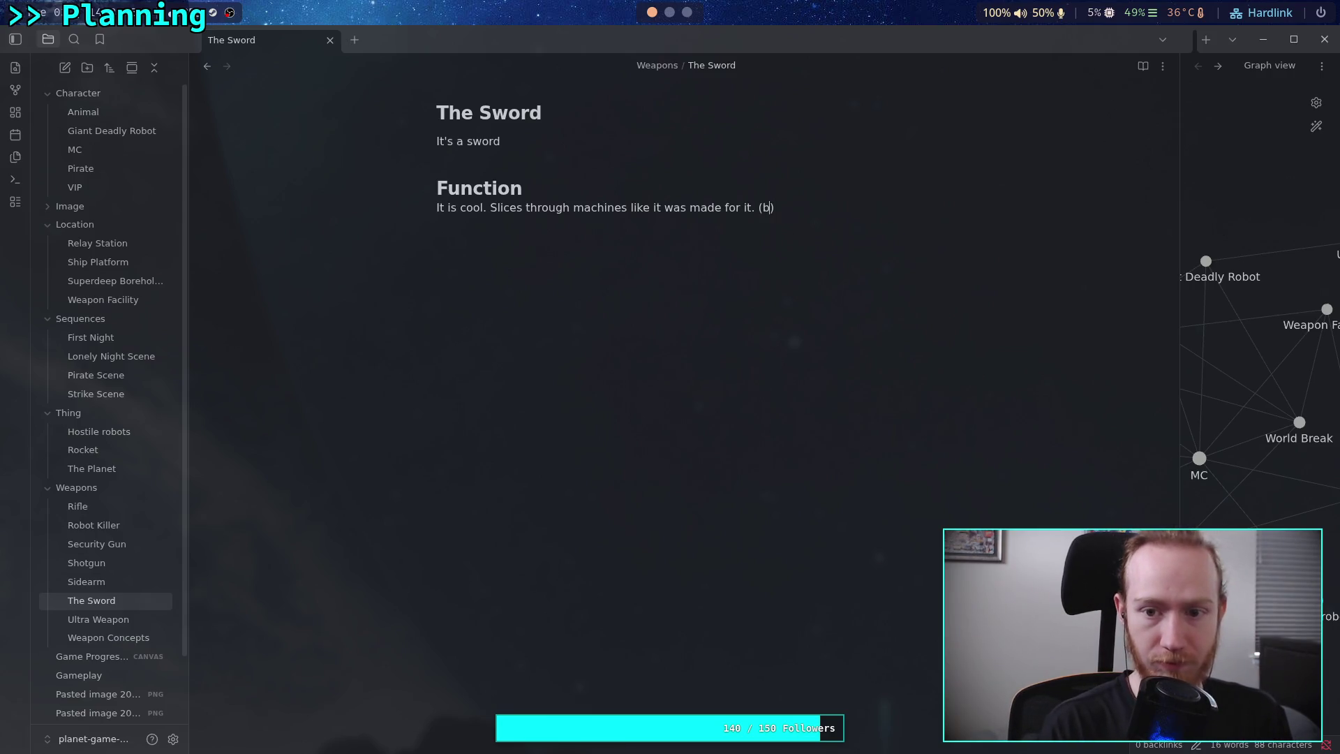
text(made )
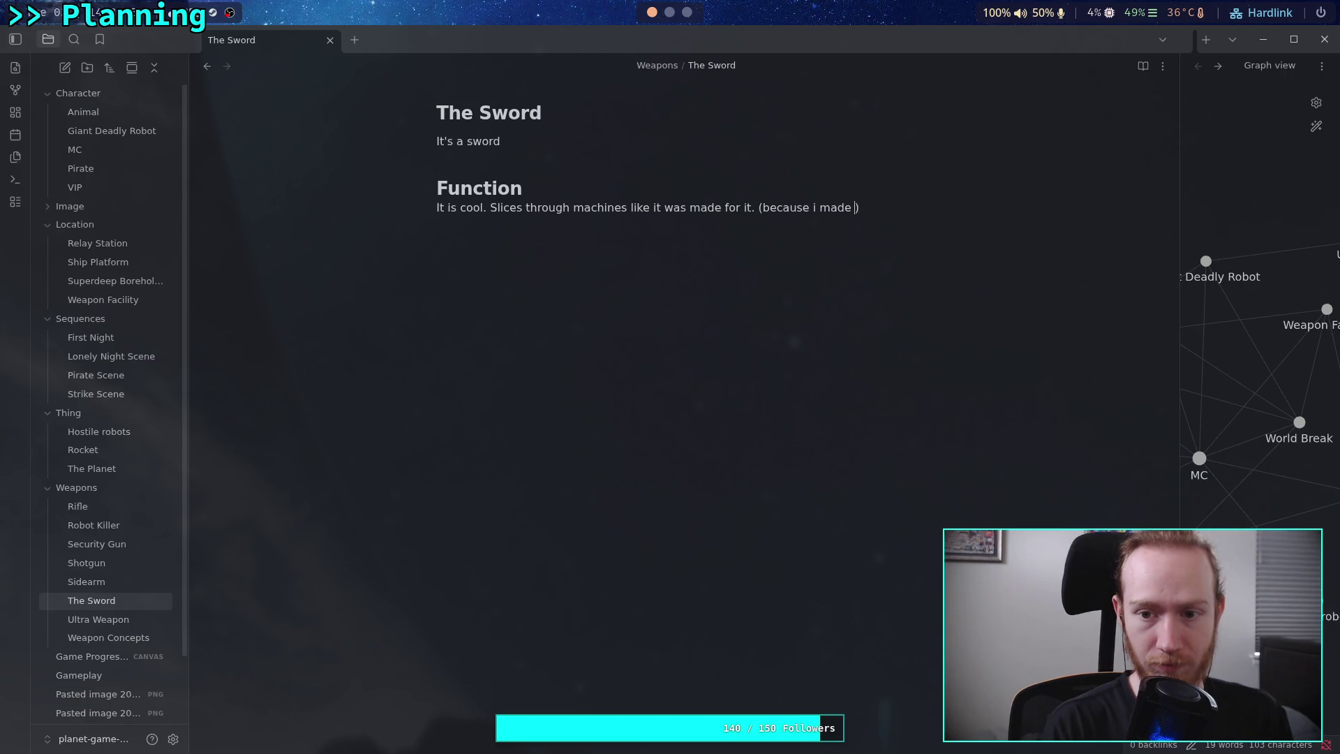
text(was )
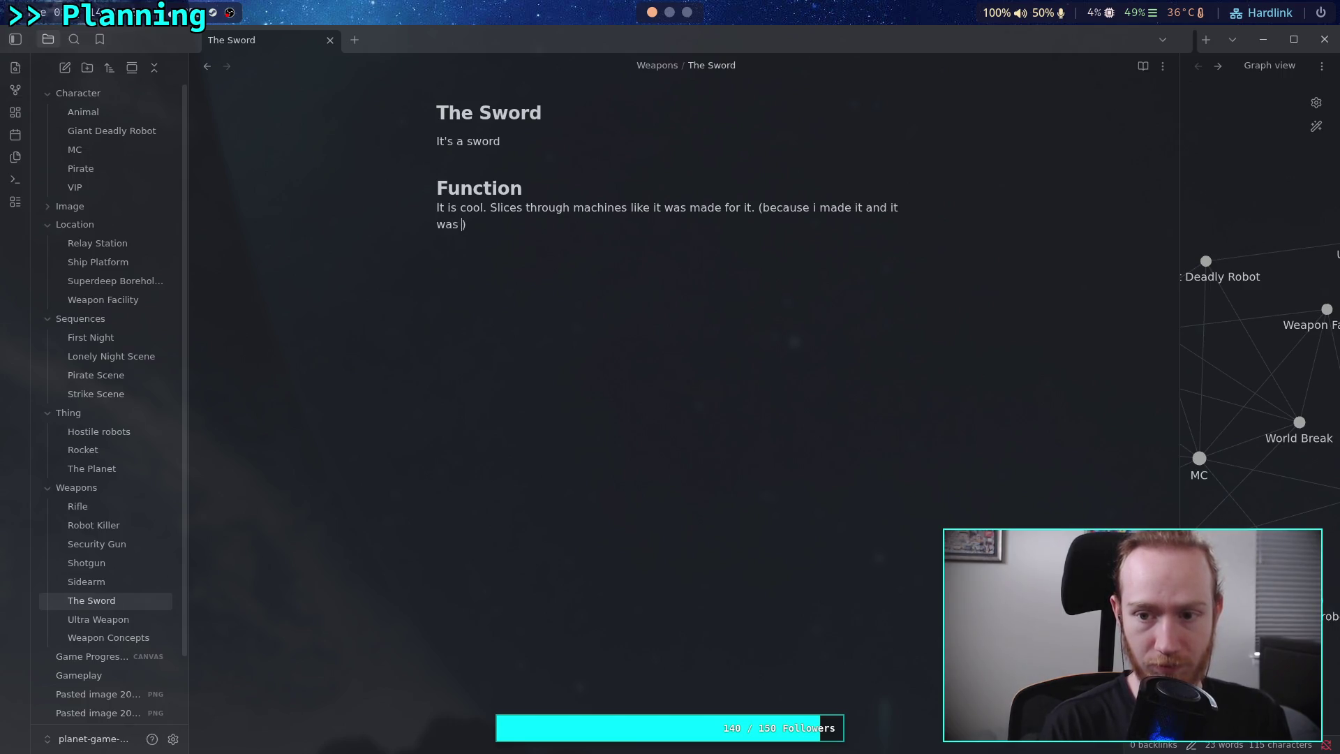
text(de for tha)
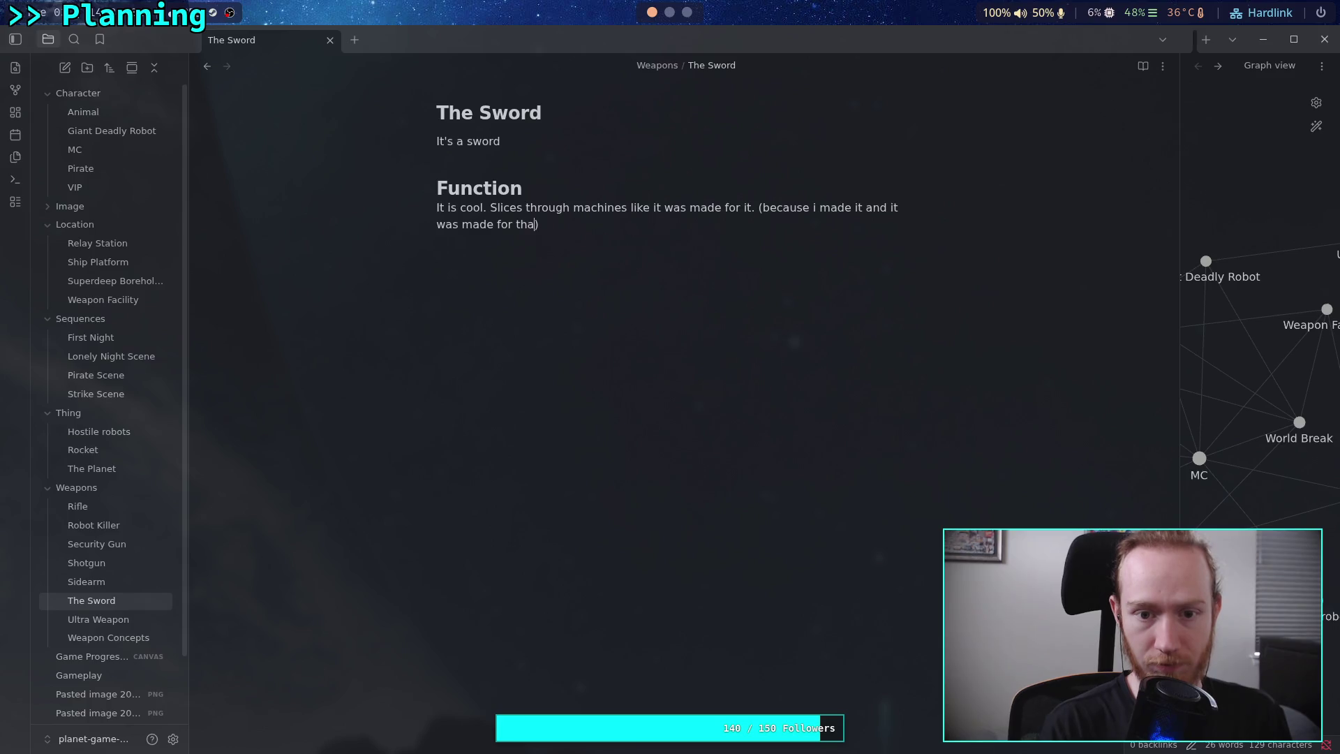
text(e.)
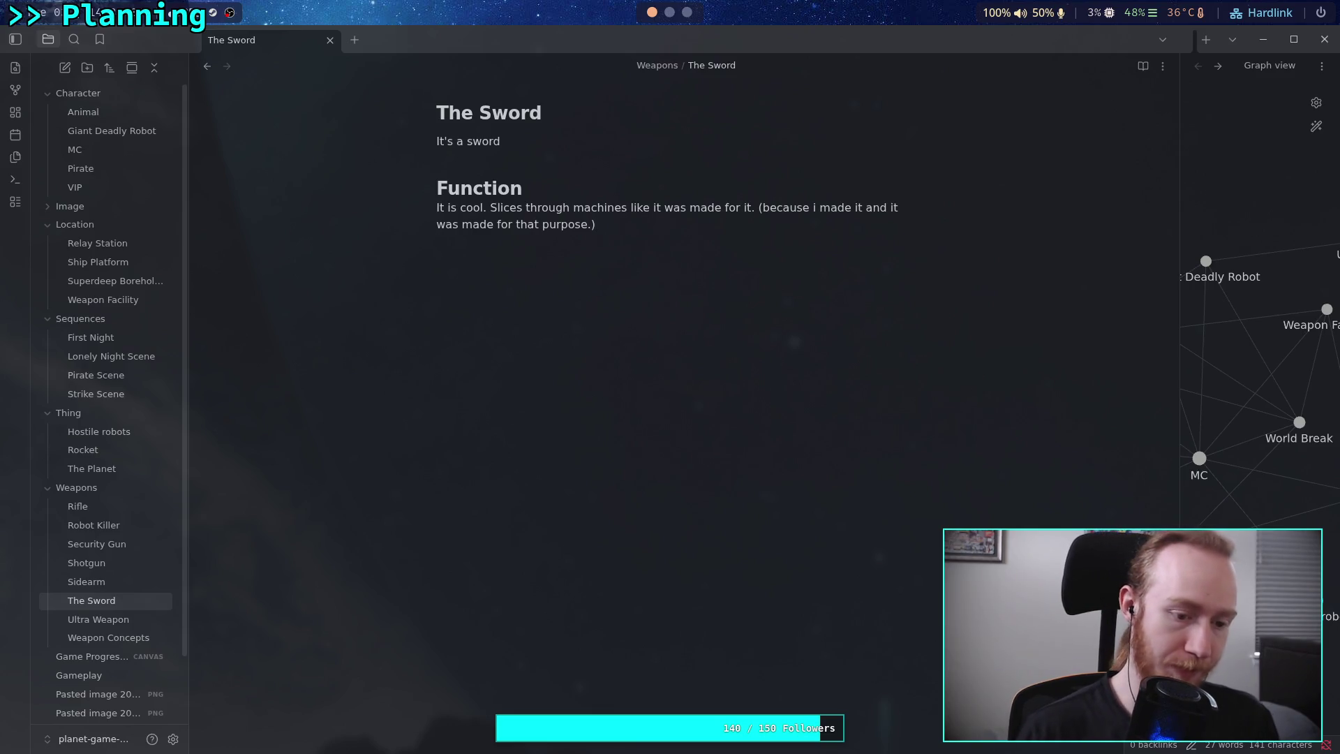
key(Return)
text(# Concept Art)
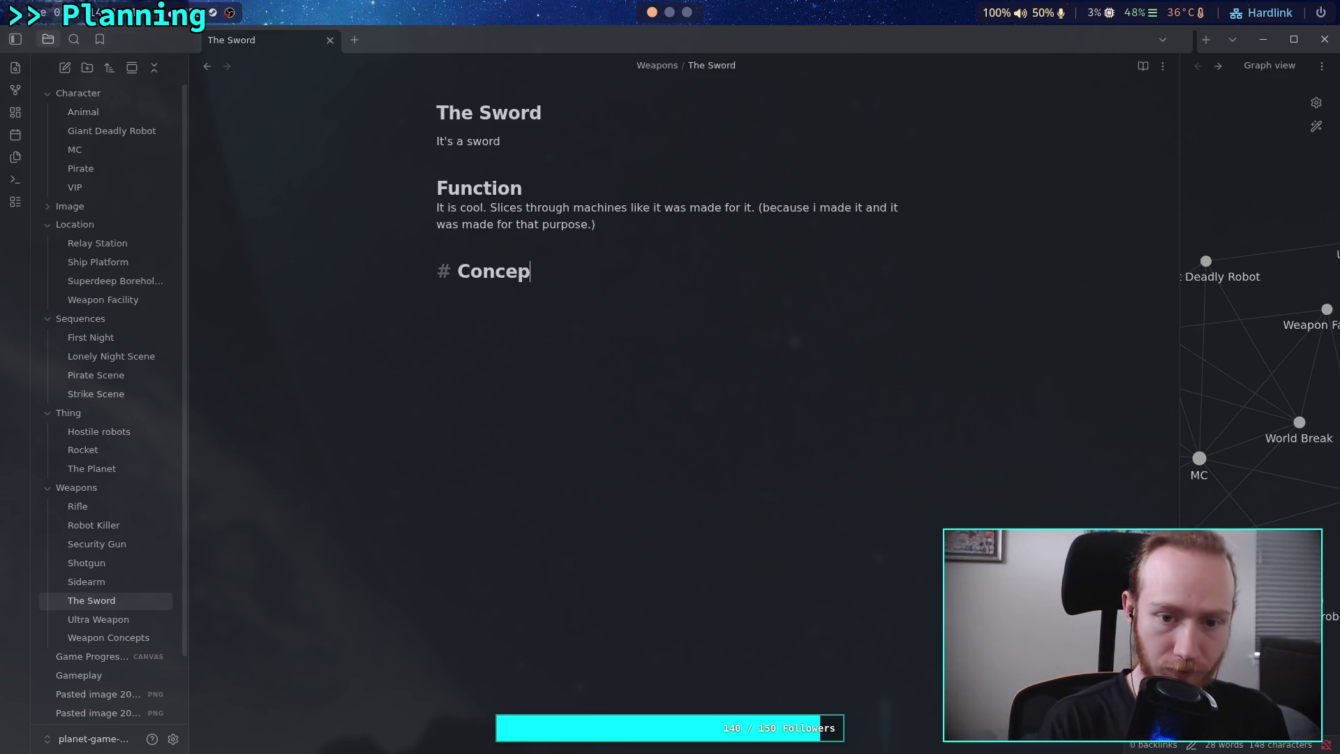
Remove the Ultra Weapon, Shotgun and empty Tool headings from Weapon Concepts.
key(Return)
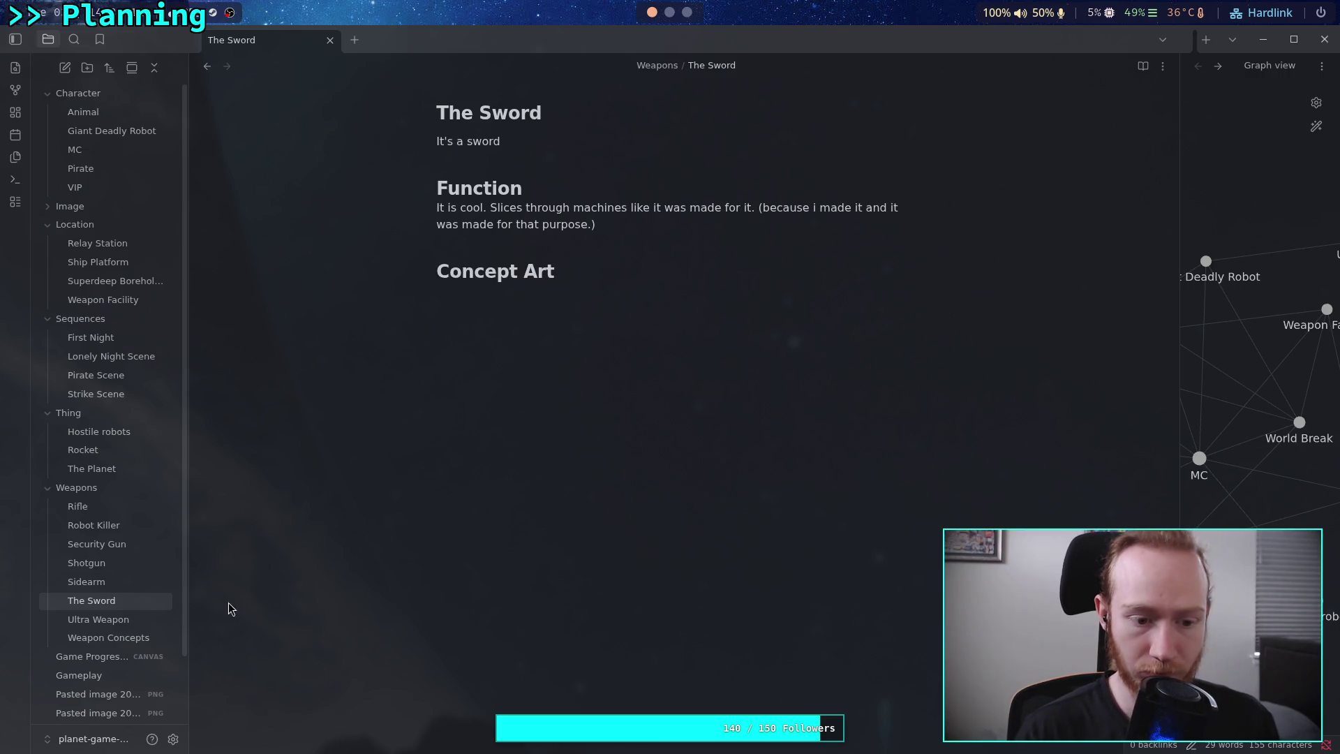
click(109, 637)
scroll(551, 503, down, 8)
drag(535, 212, 406, 124)
key(BackSpace)
scroll(449, 338, up, 4)
drag(461, 369, 425, 277)
key(BackSpace)
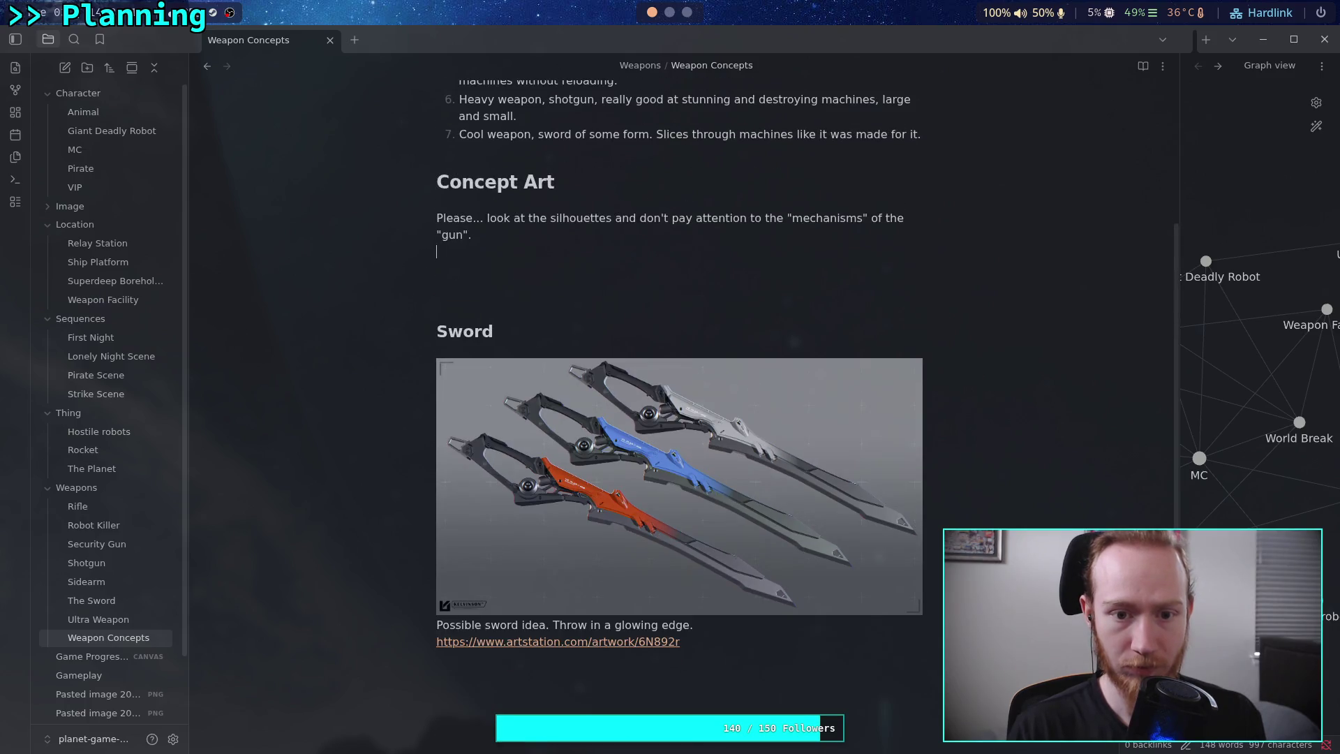
Move the sword image, caption and link into The Sword under Concept Art.
drag(446, 347, 733, 638)
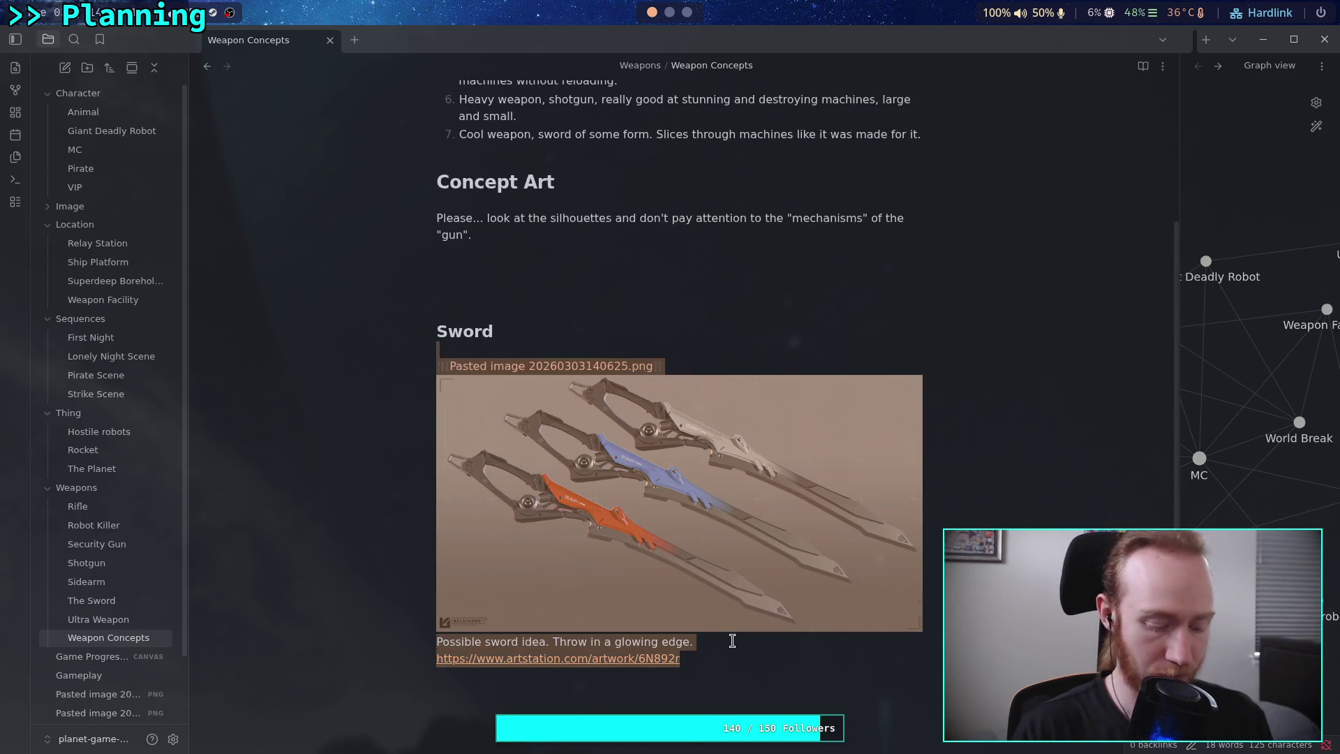
key(BackSpace)
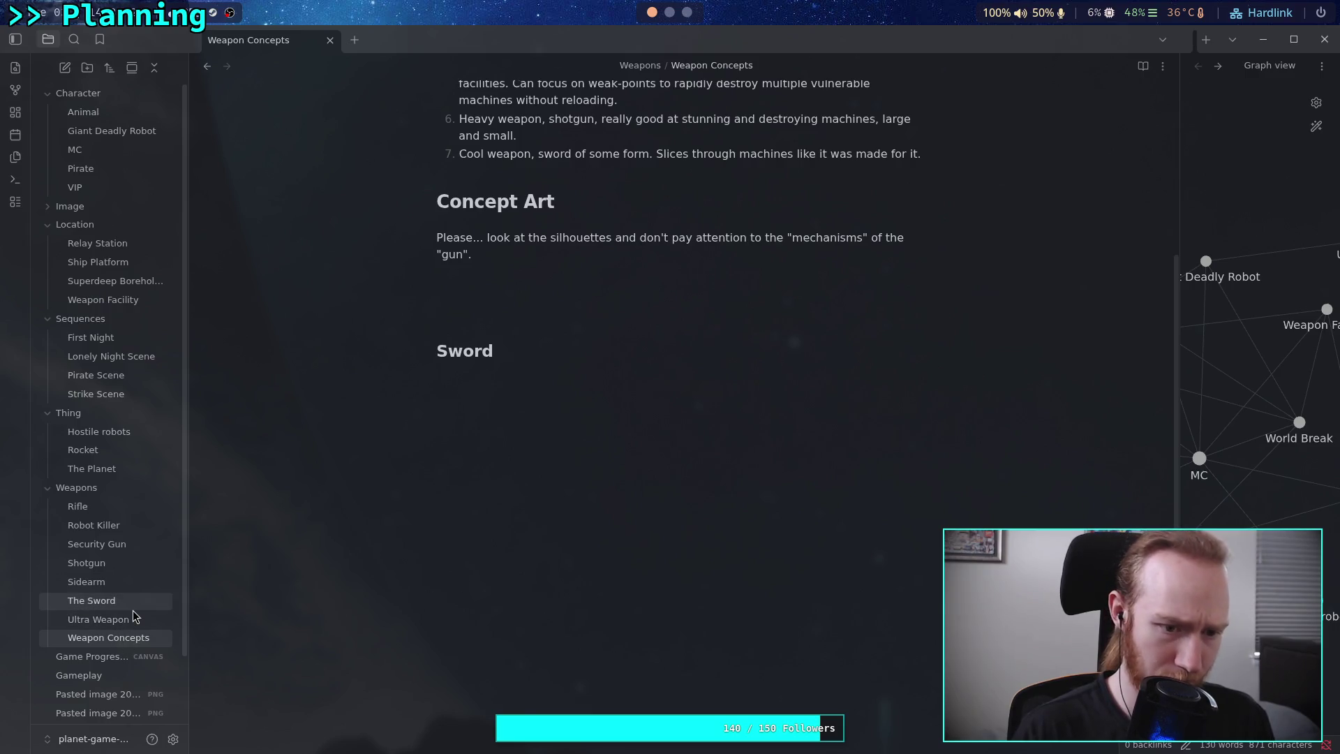
click(131, 606)
key(ctrl+v)
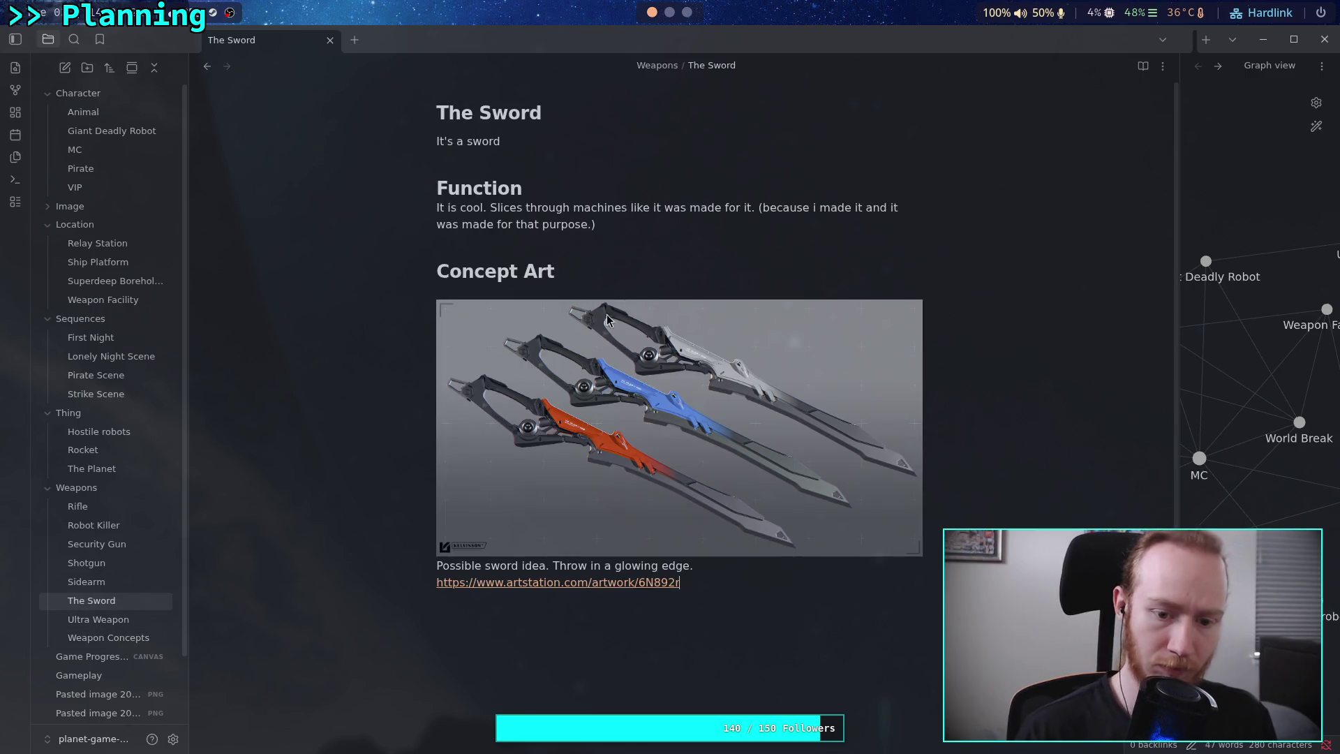
click(119, 643)
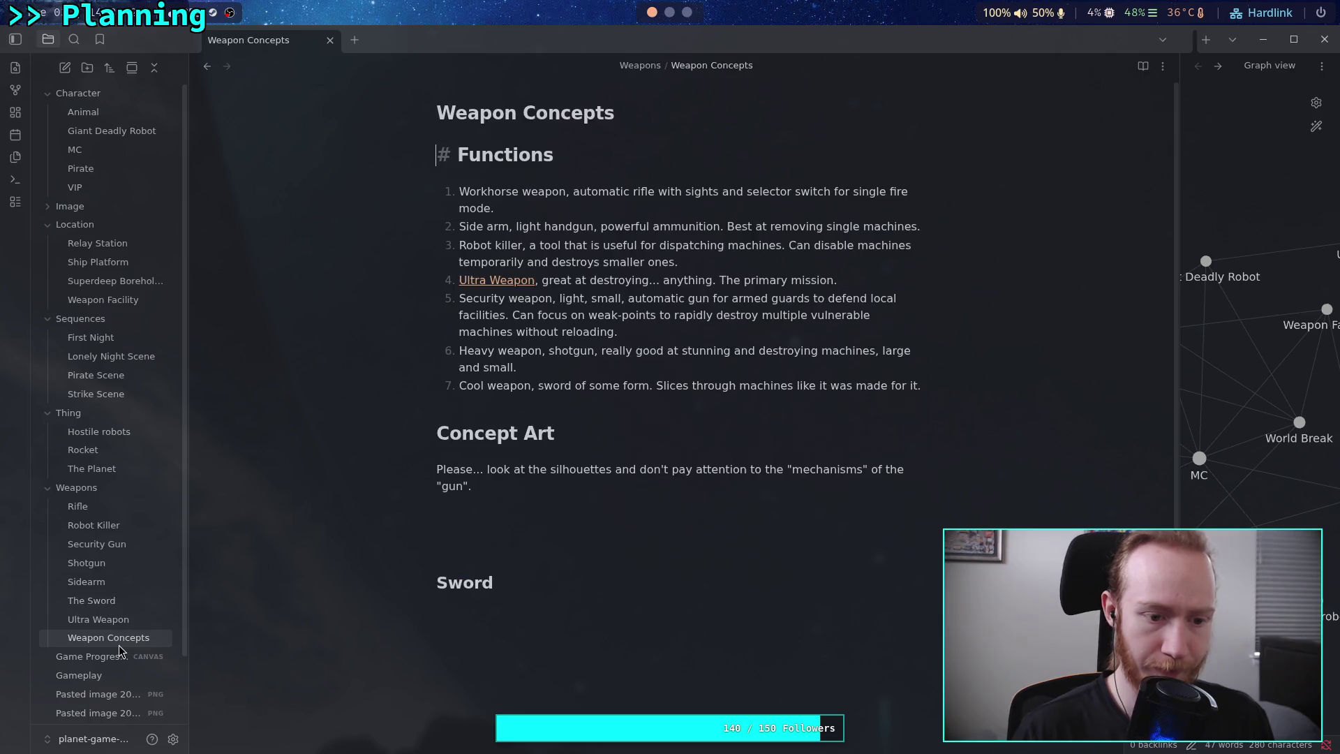
click(536, 618)
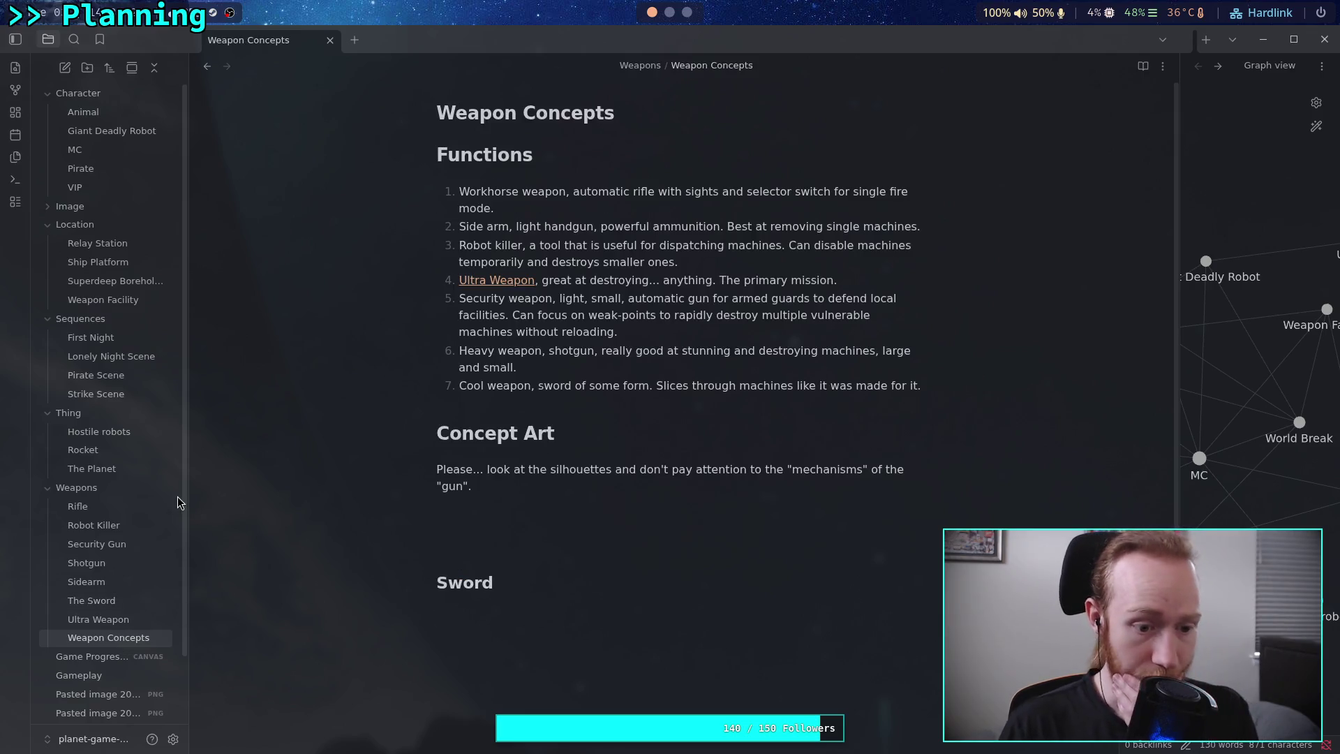
Resize the graph view pane and pan the graph to browse notes such as Ultra Weapon.
scroll(122, 501, down, 2)
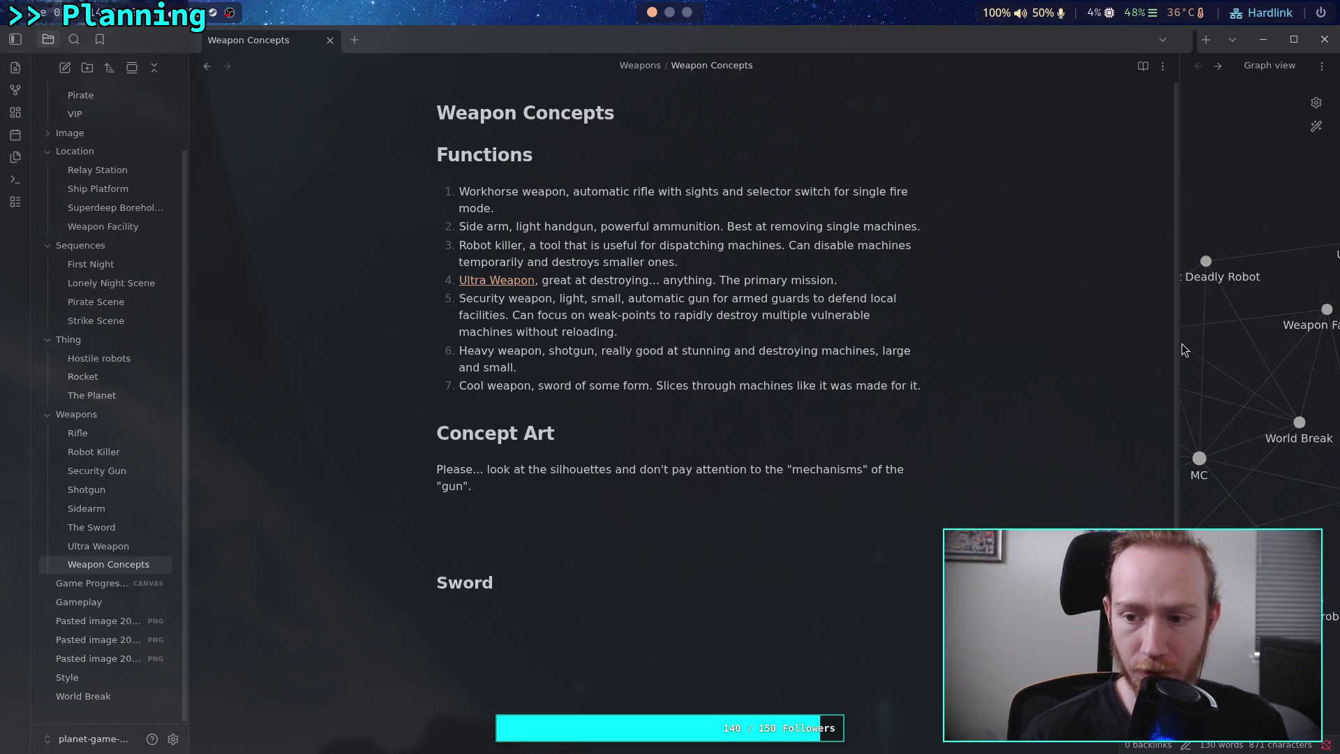
drag(1182, 344, 881, 371)
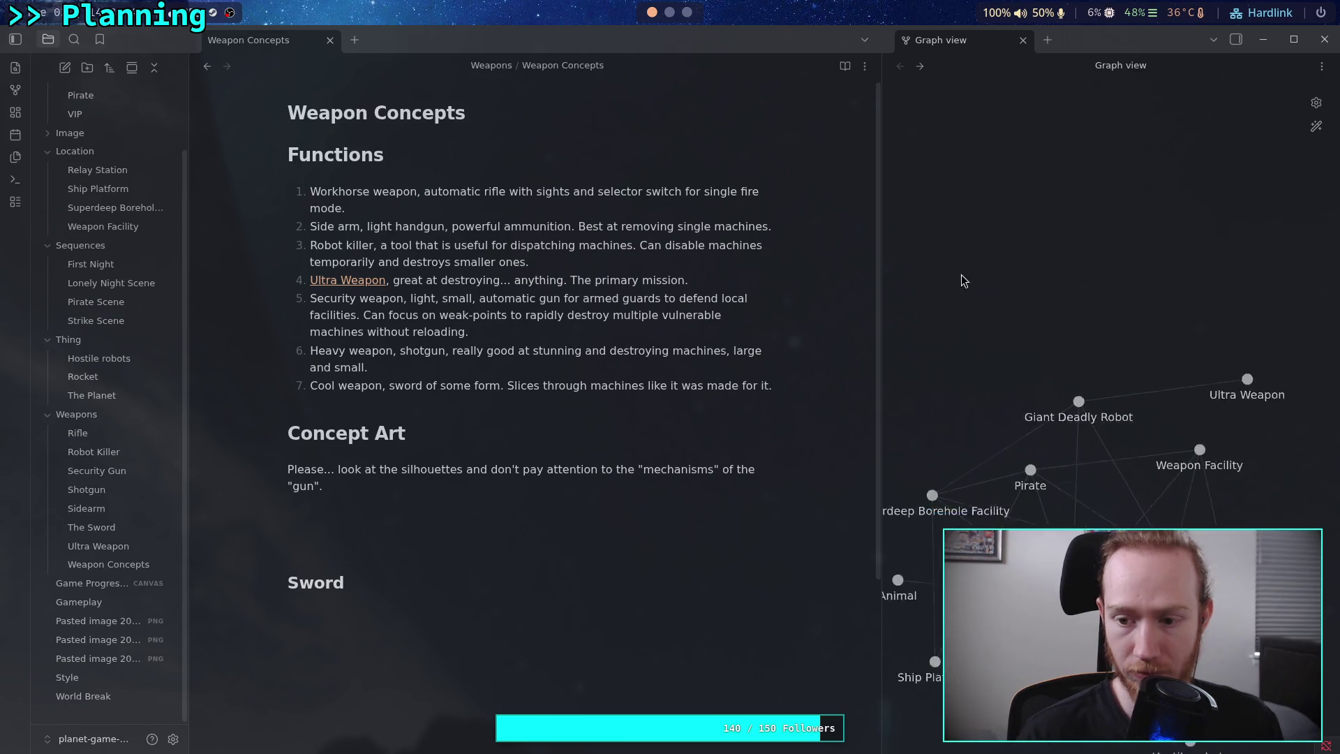
drag(1265, 310, 1232, 332)
click(1260, 314)
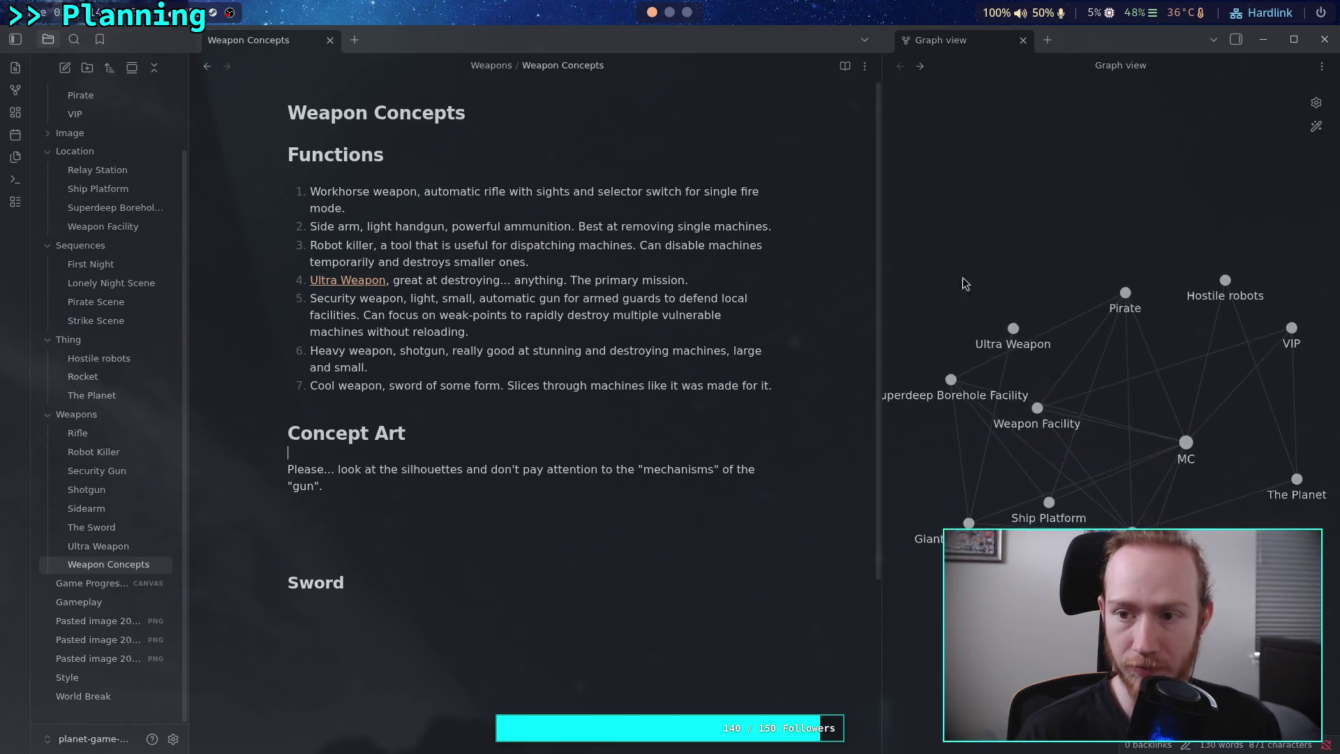
click(1322, 66)
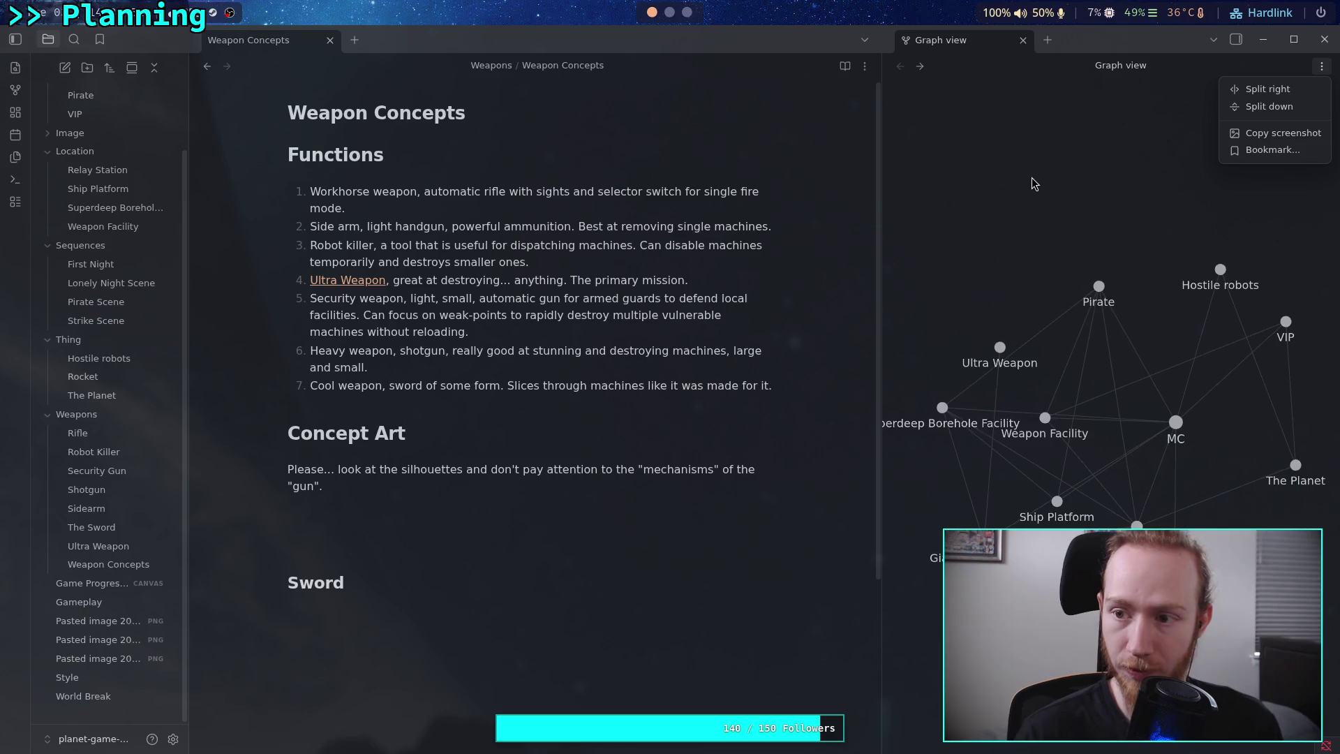
click(837, 164)
drag(879, 143, 954, 144)
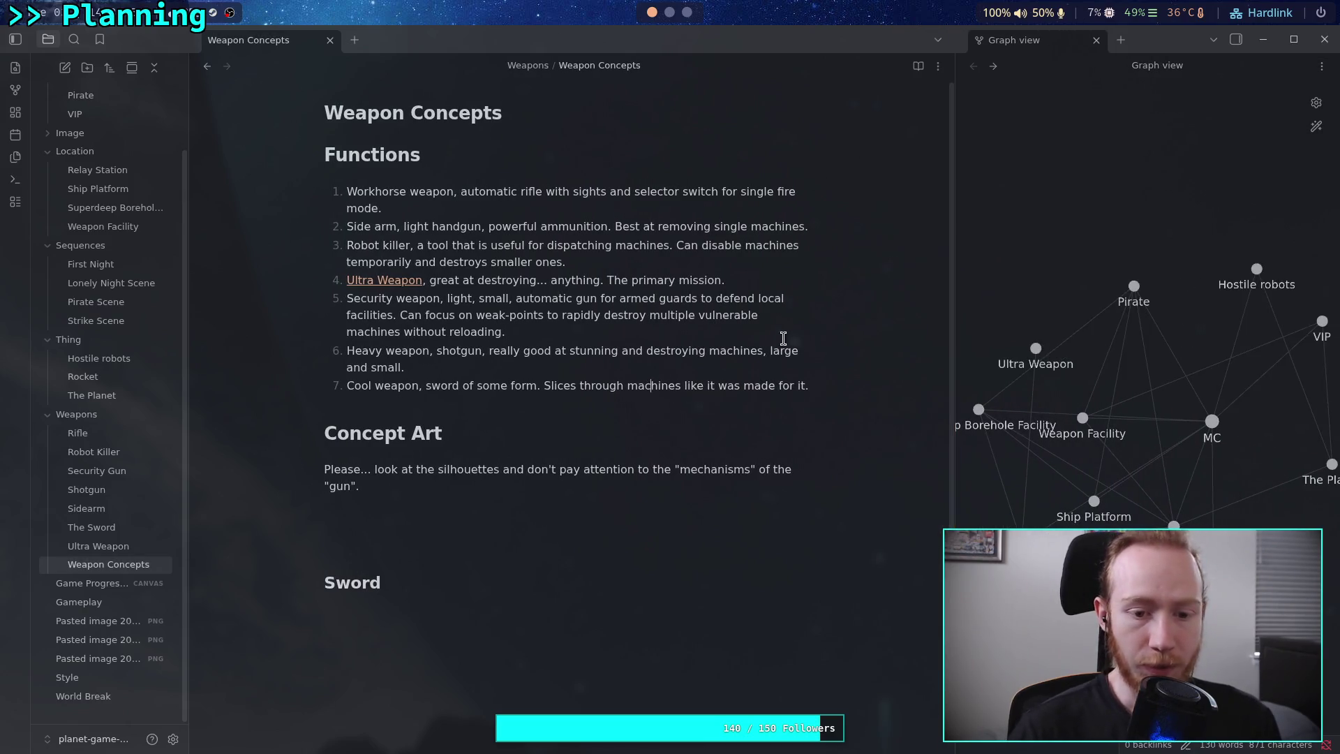
Undo a stray image paste in Weapon Concepts, then delete the Weapon Concepts note.
click(650, 386)
key(ctrl+v)
key(ctrl+z)
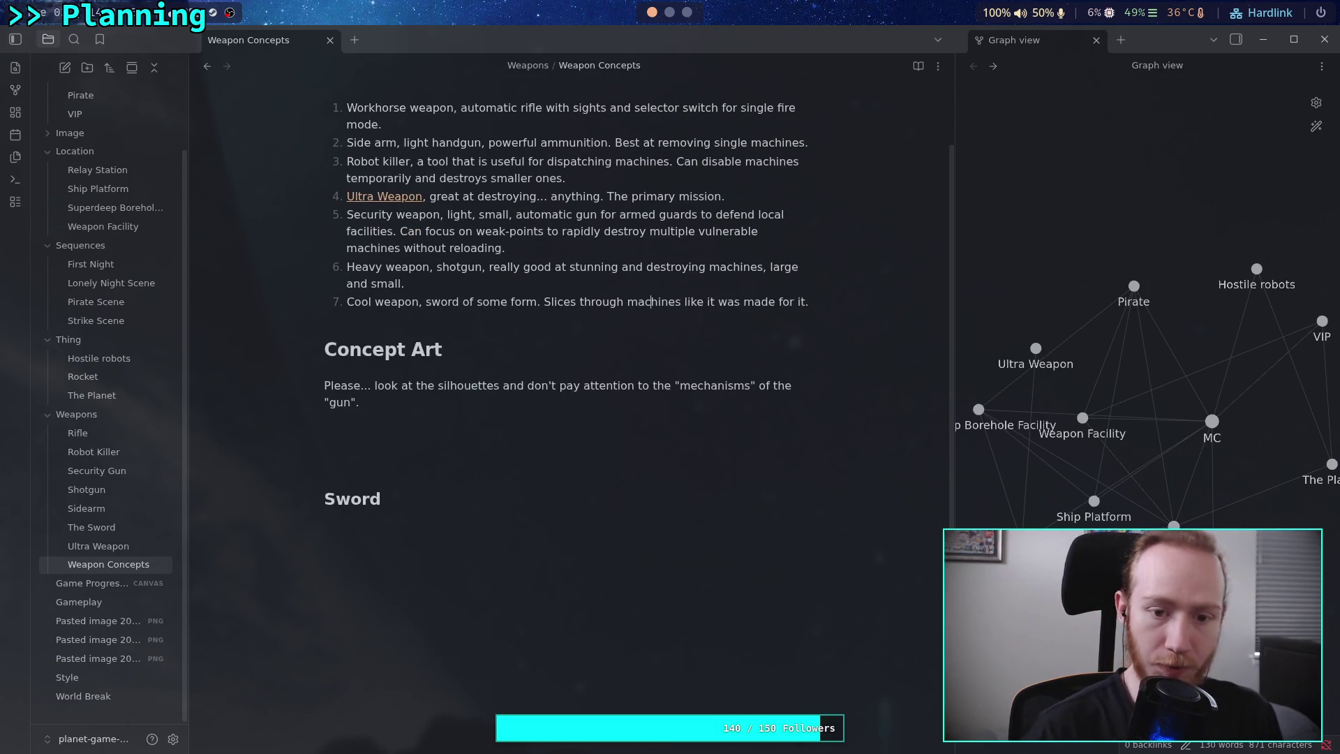
scroll(538, 429, up, 2)
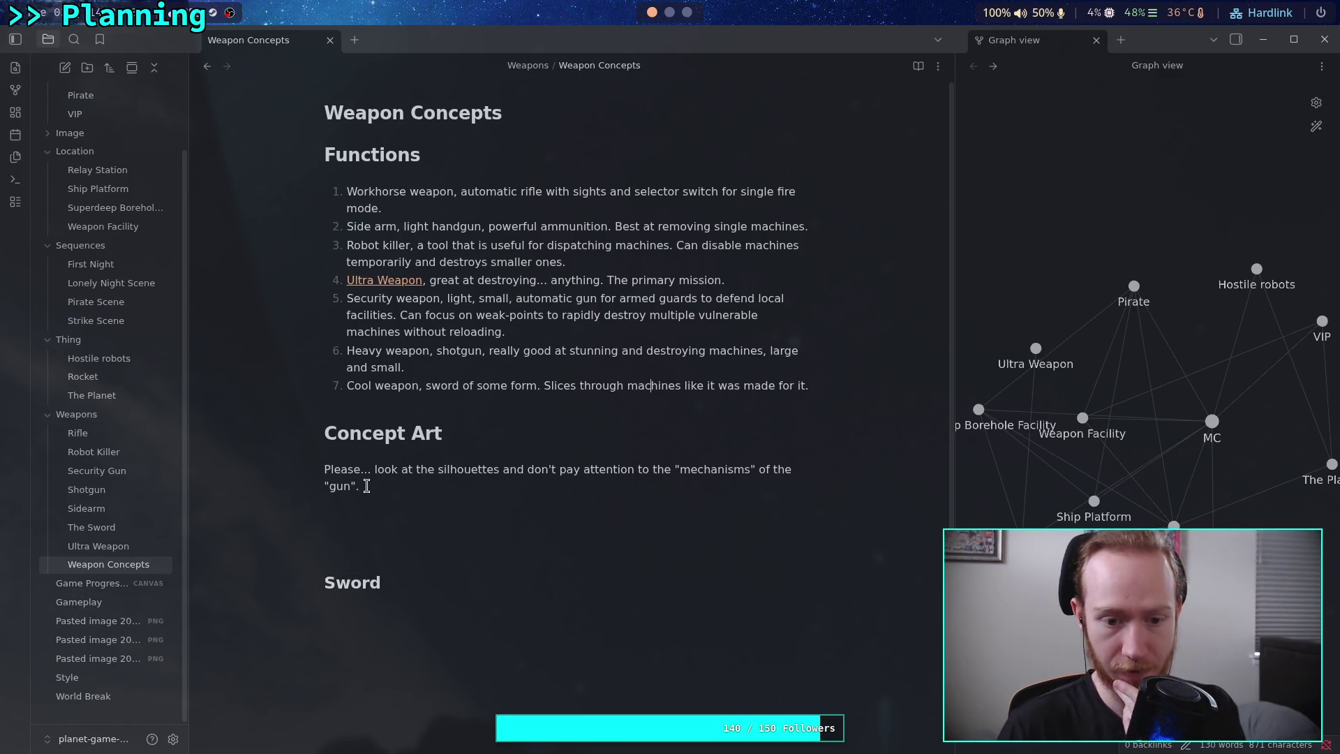
right_click(139, 566)
click(176, 550)
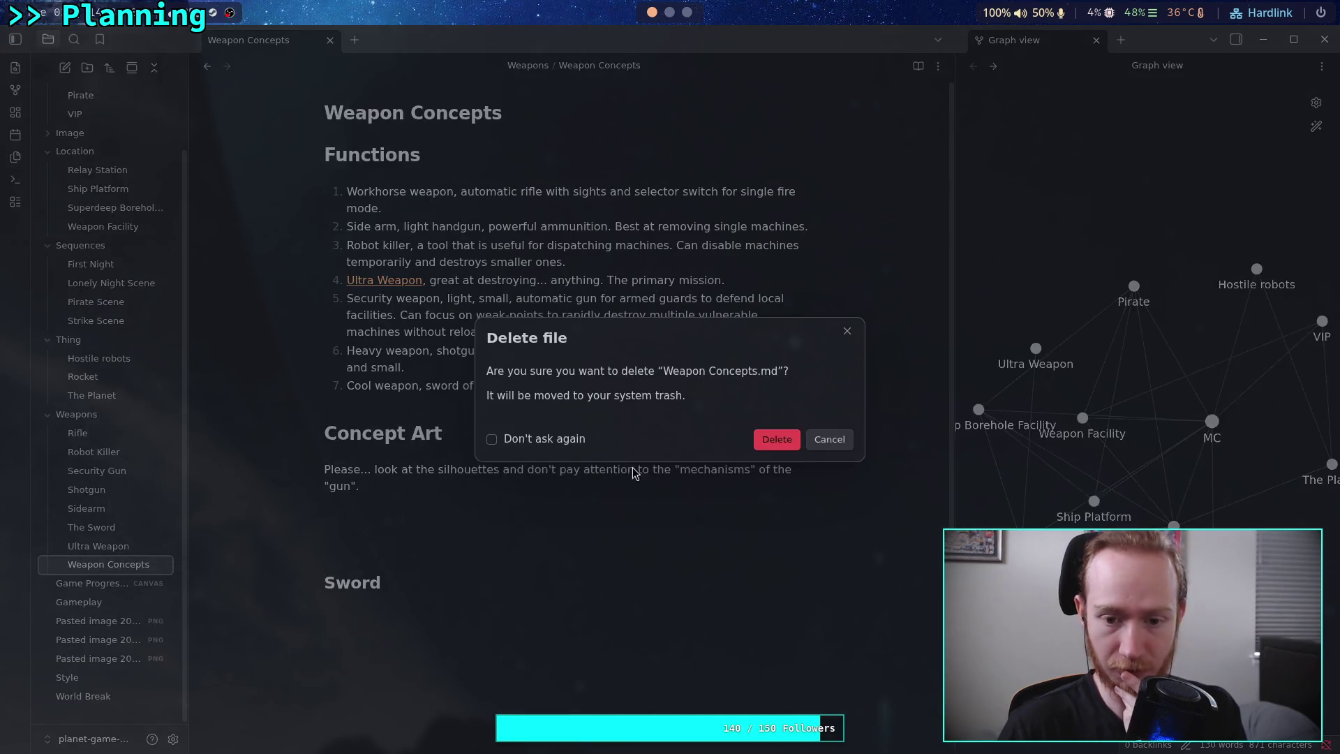
click(779, 439)
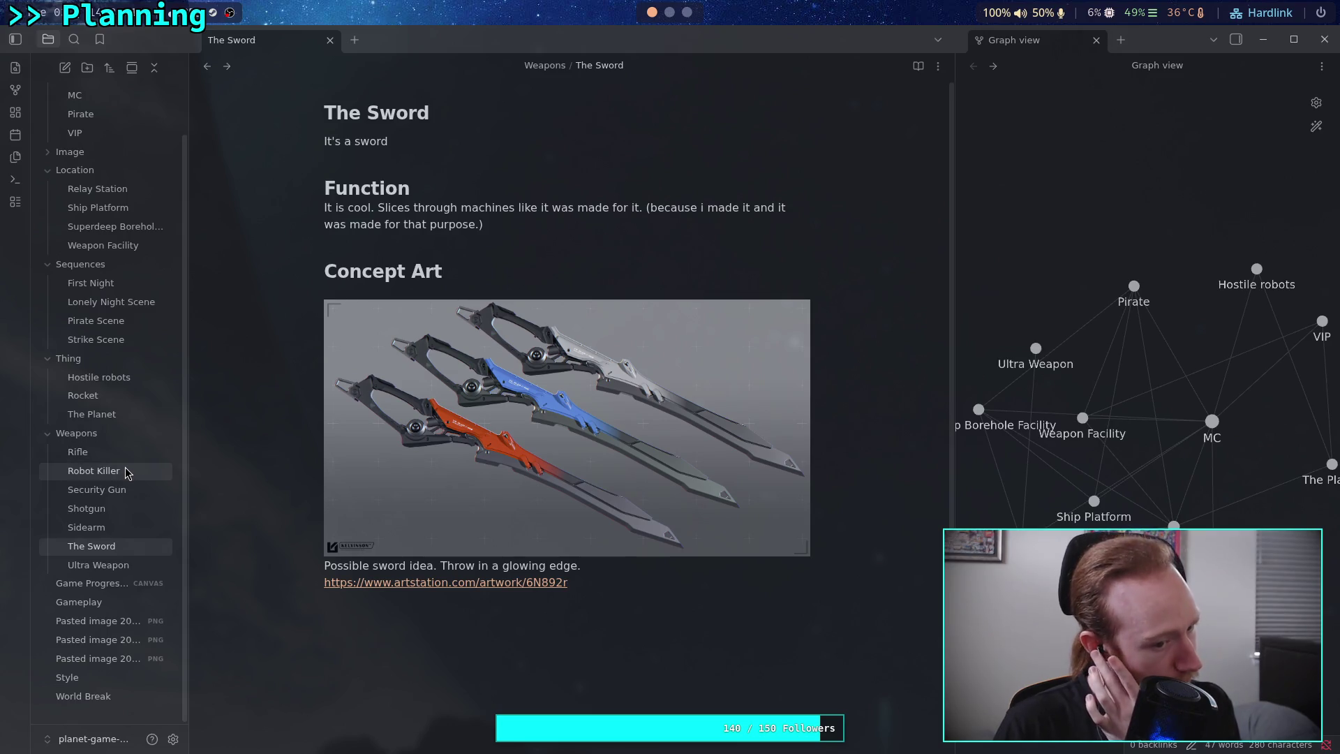
Look through the Shotgun, The Sword and Sidearm notes.
click(90, 508)
scroll(684, 625, down, 3)
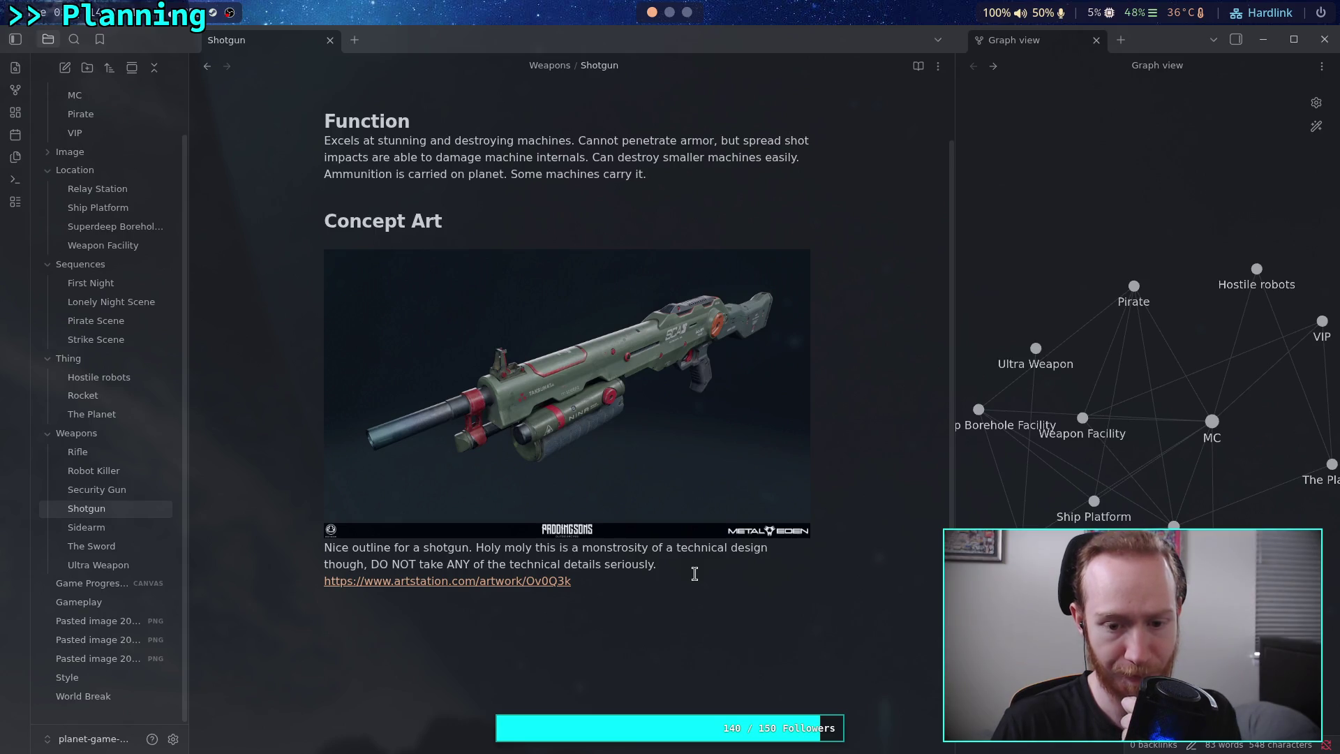
click(137, 546)
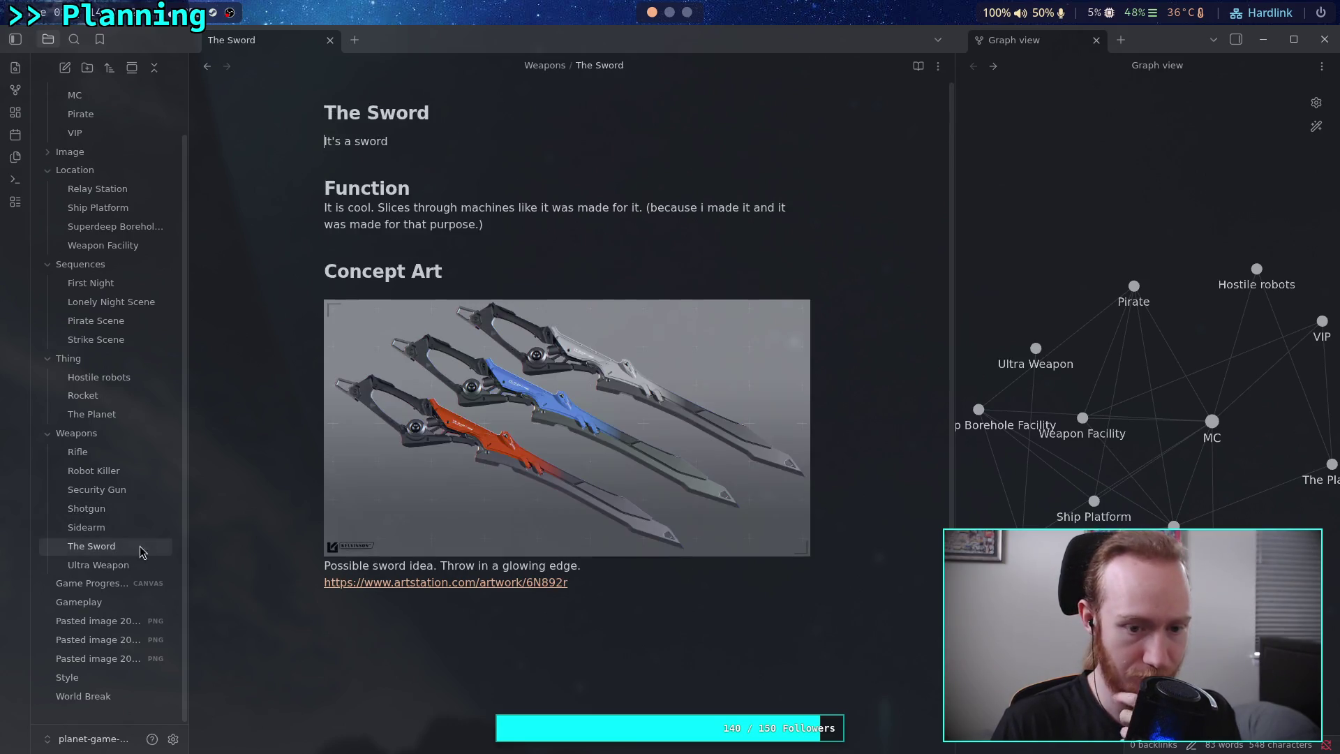
key(super+3)
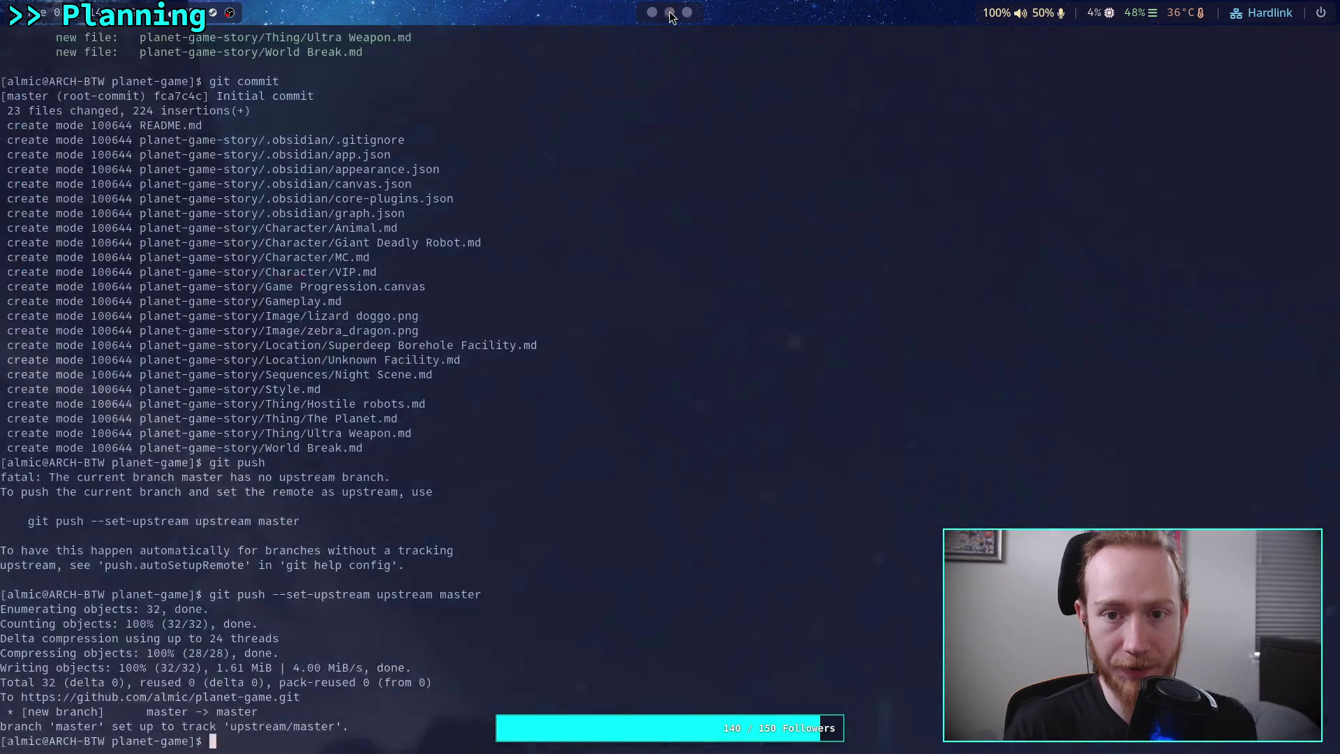
click(669, 12)
click(653, 13)
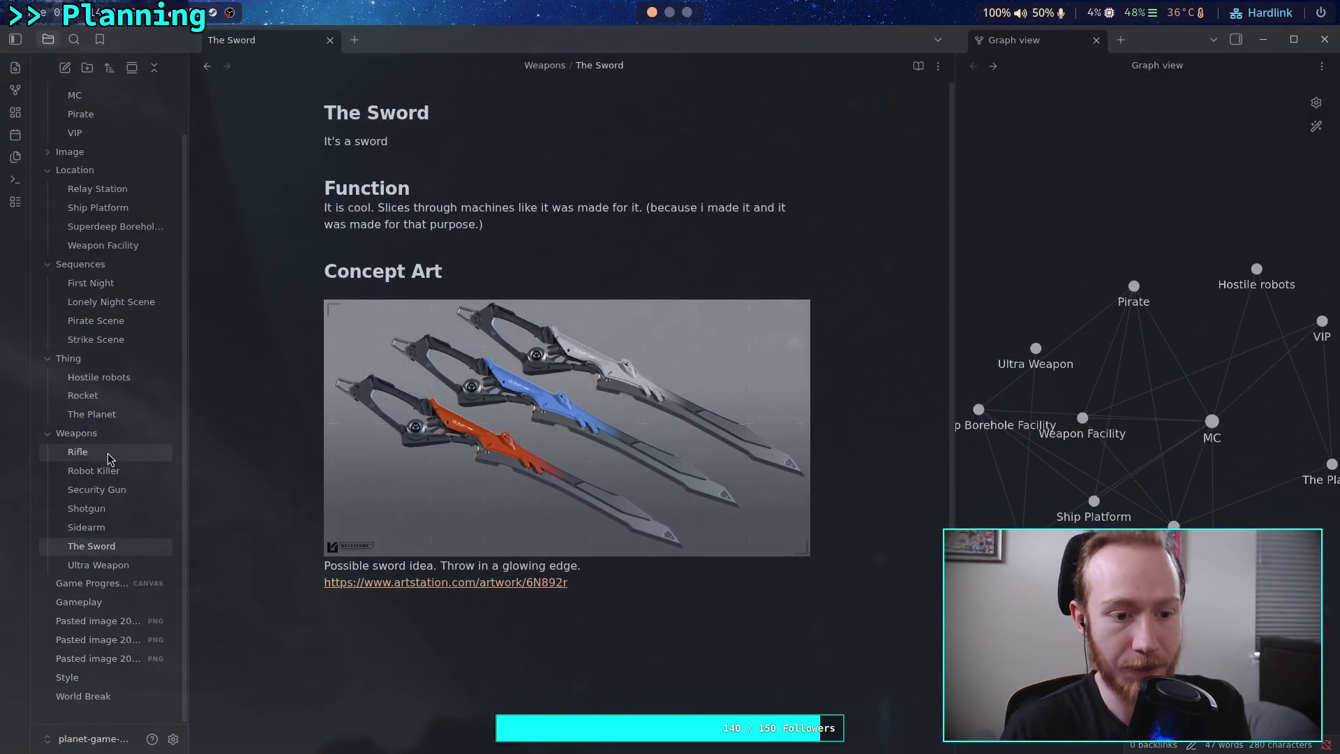
click(86, 527)
scroll(477, 453, down, 5)
scroll(477, 452, down, 3)
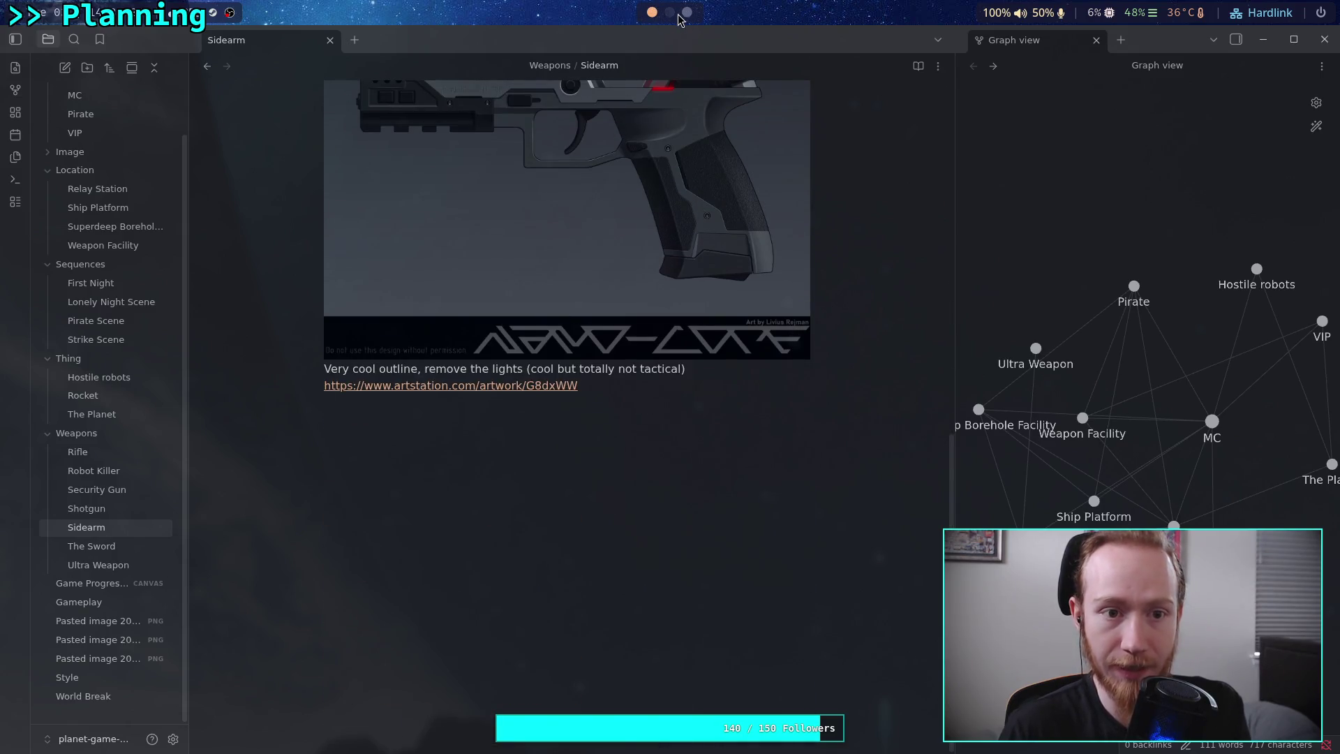
Run git status in the terminal to list the vault's changed files.
click(670, 13)
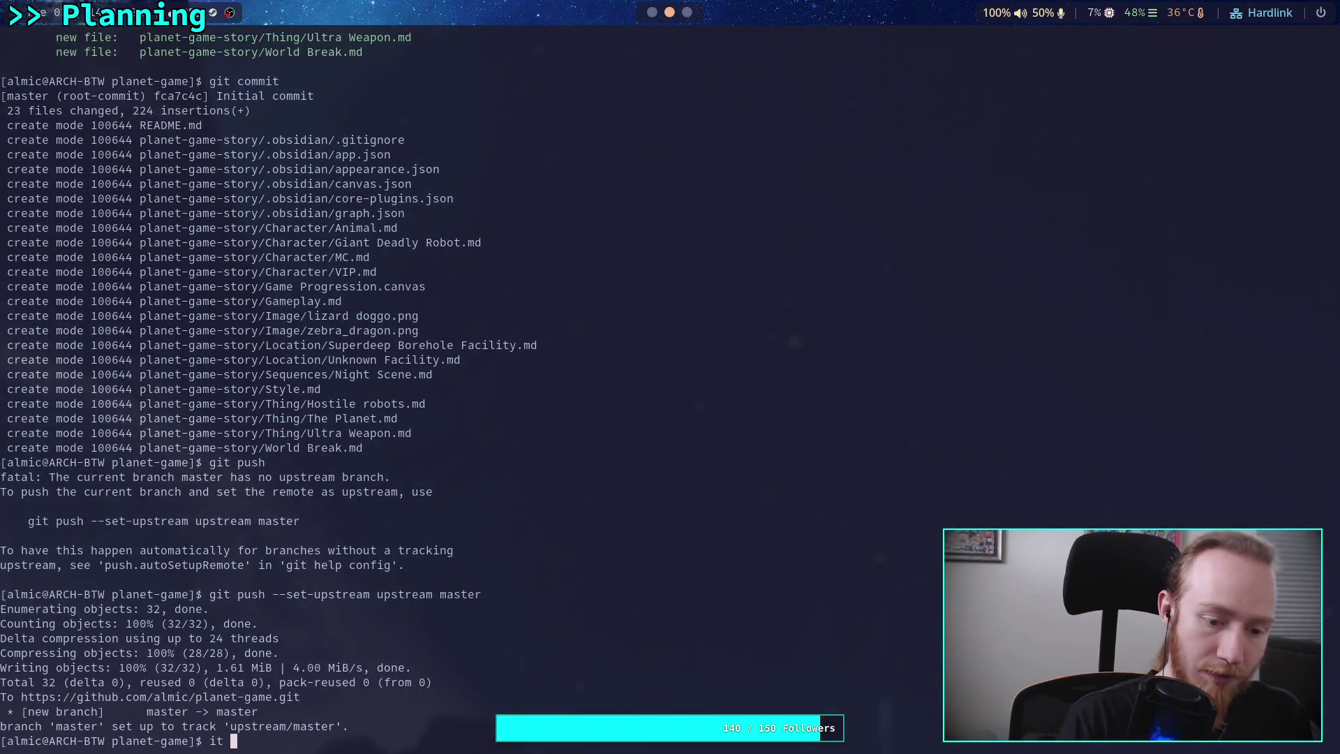
text(git status)
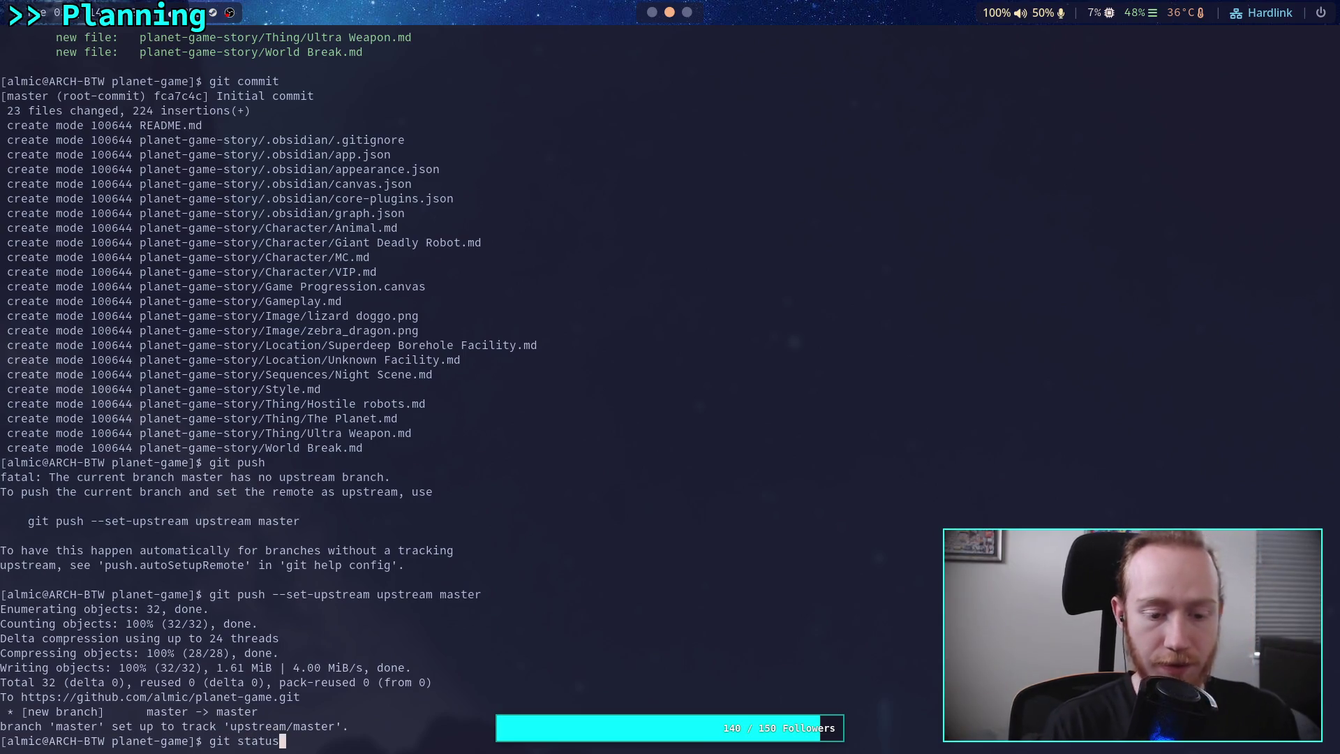
key(Return)
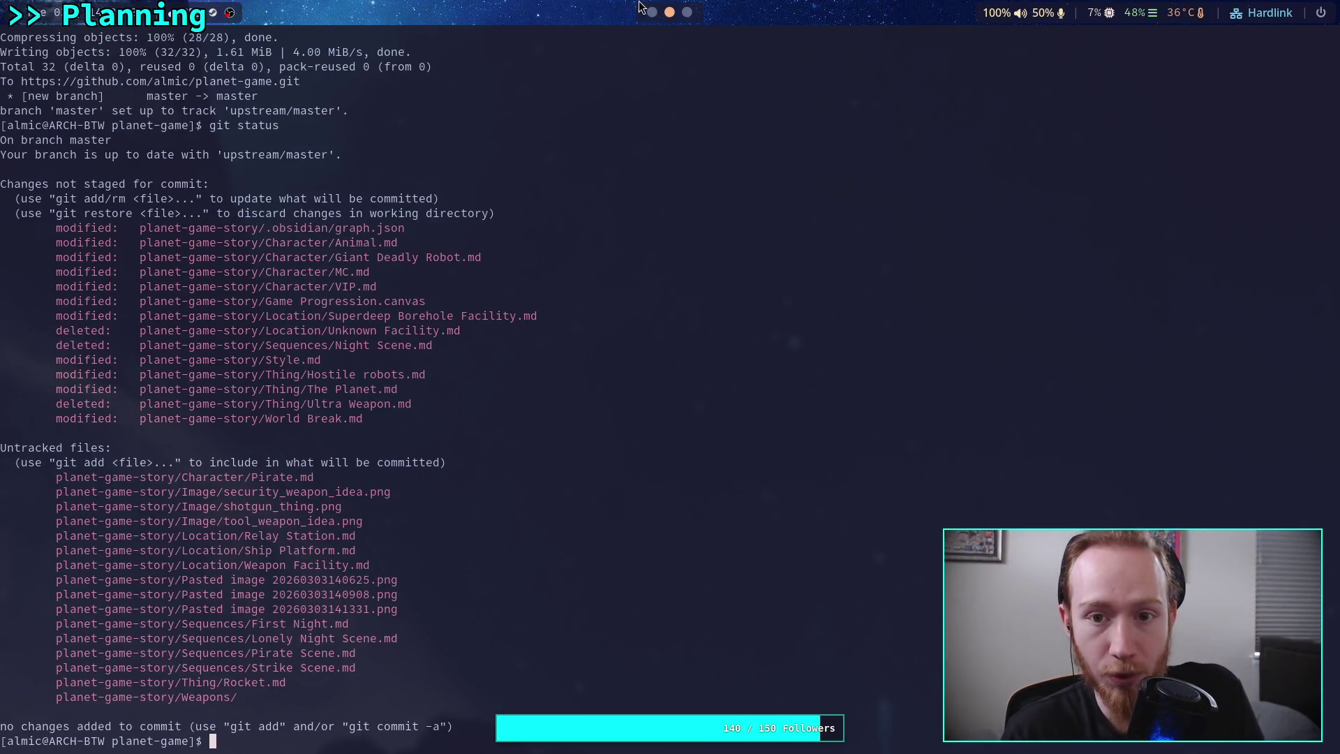
click(652, 12)
Rename the pasted sword image to three_swords and move it into the Image folder.
click(104, 620)
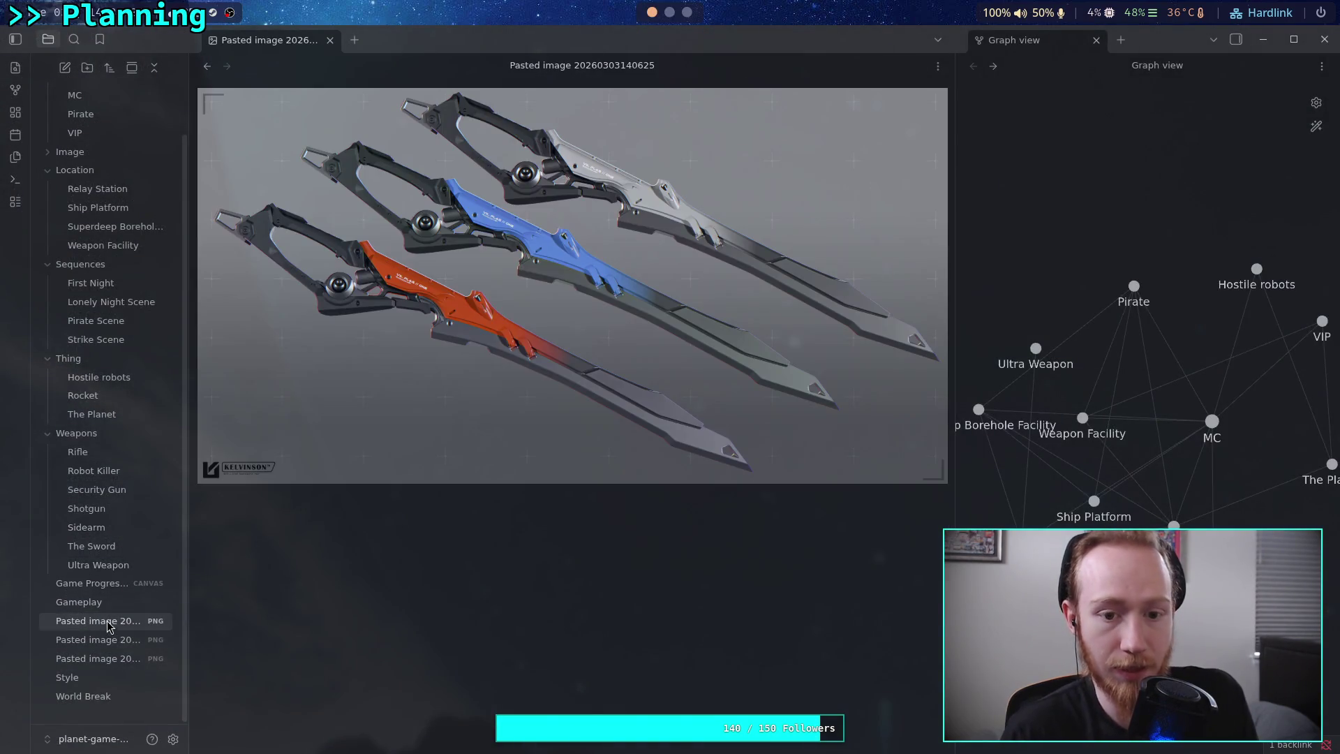
click(104, 628)
key(F2)
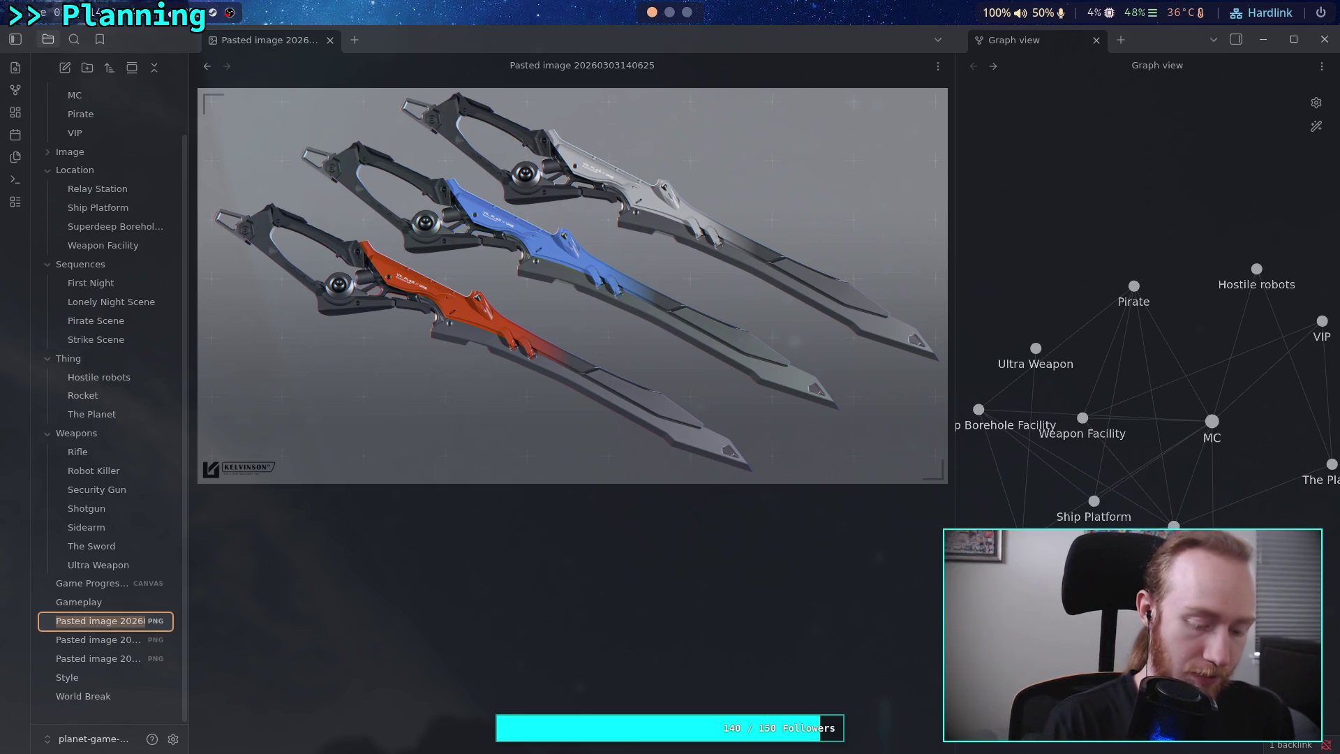
text(sword)
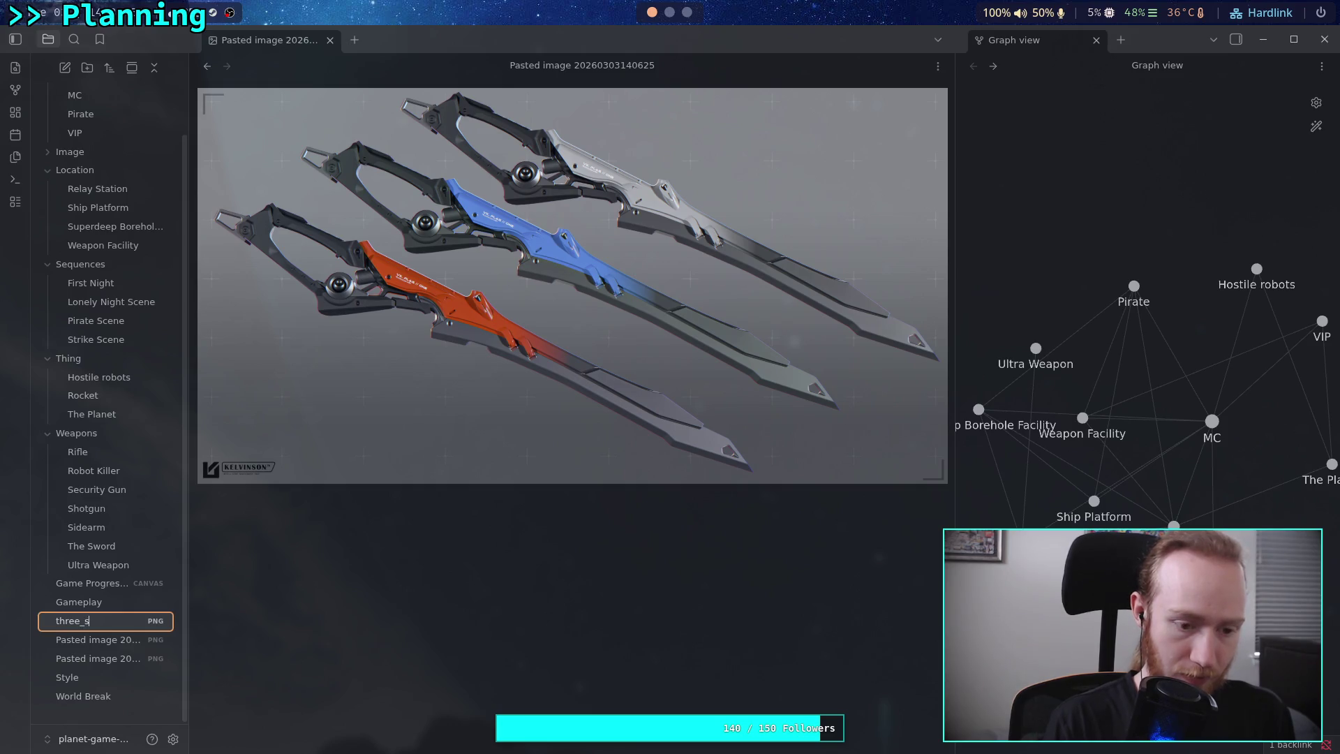
text(ds)
key(Return)
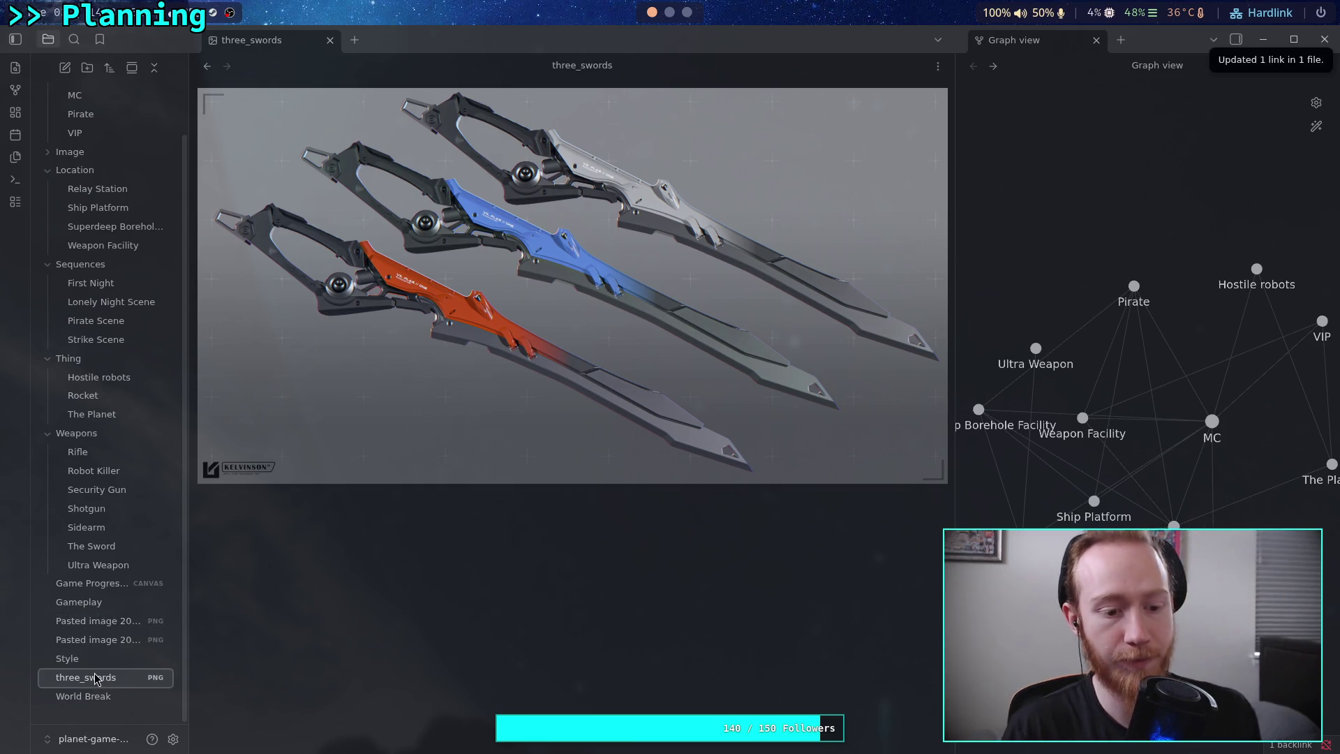
mouse_move(95, 679)
mouse_down()
mouse_move(114, 219)
mouse_move(73, 152)
mouse_up()
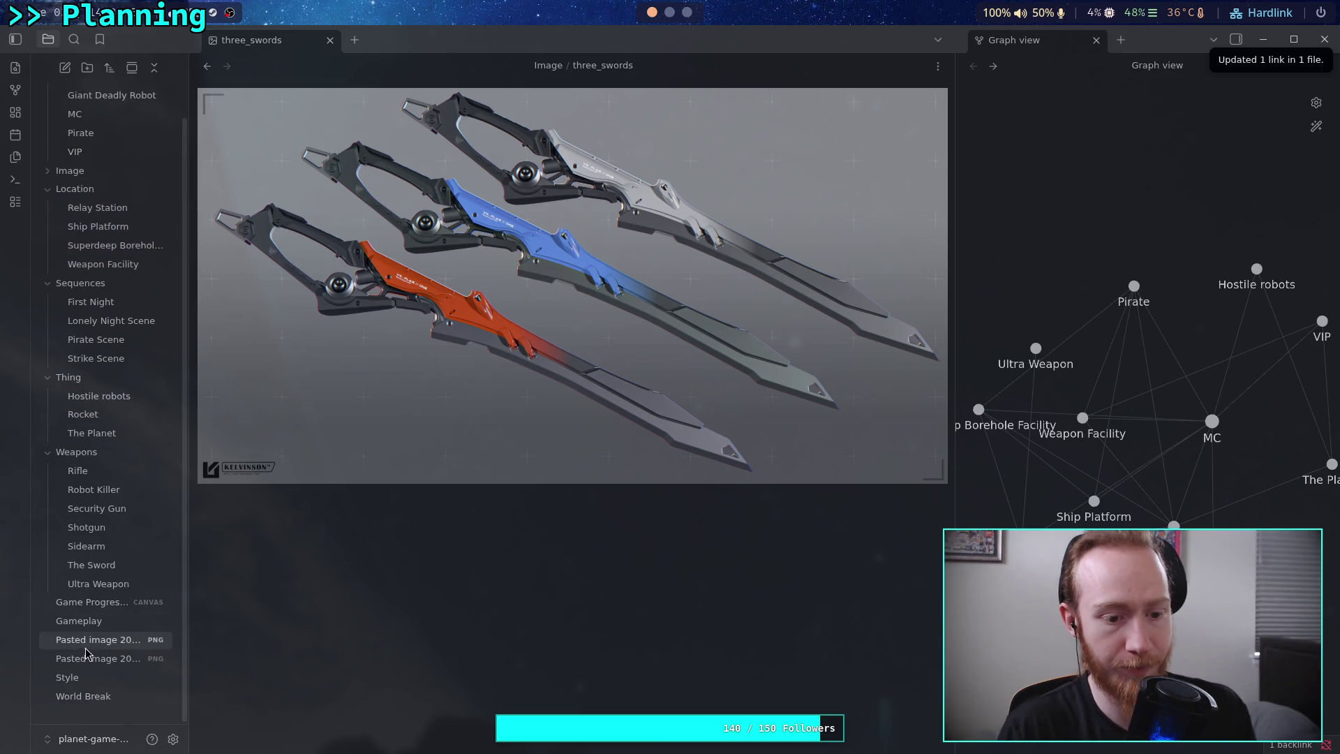
Rename the pasted handgun image to realistic_handgun and move it into Image.
click(98, 643)
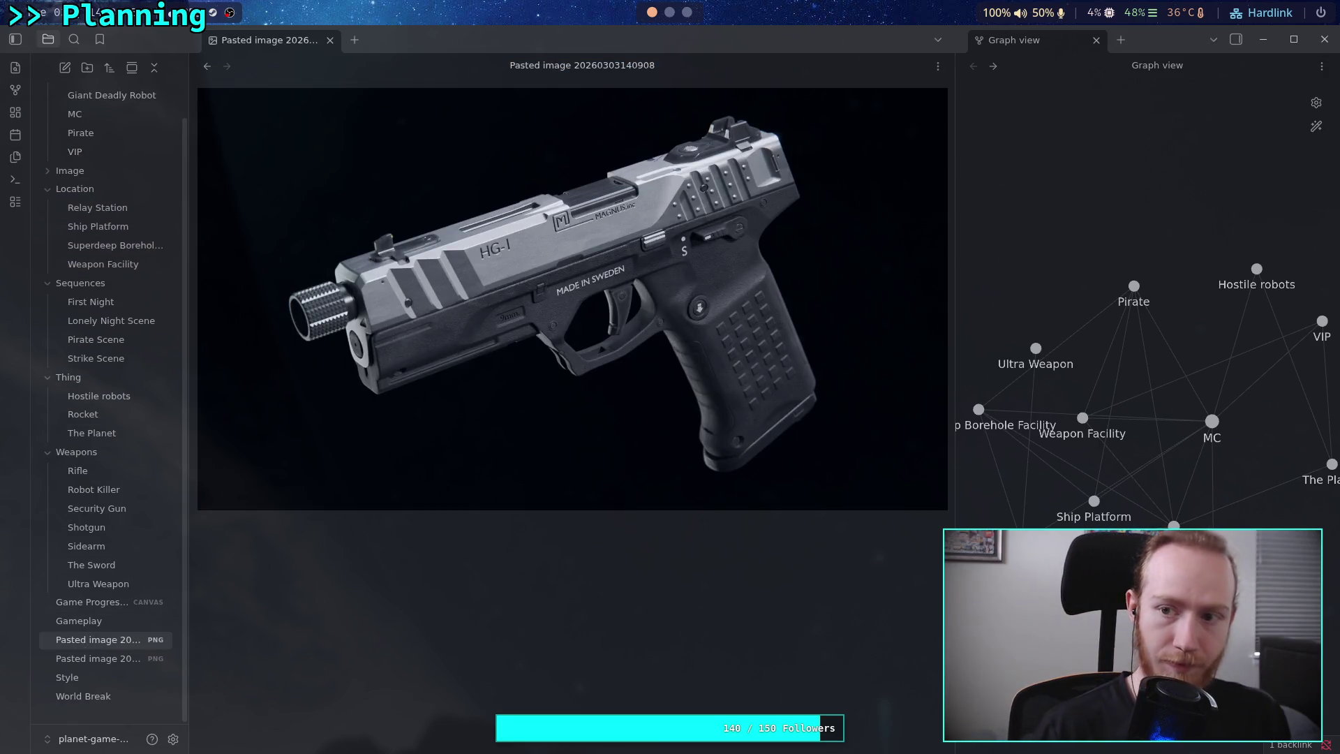
double_click(106, 640)
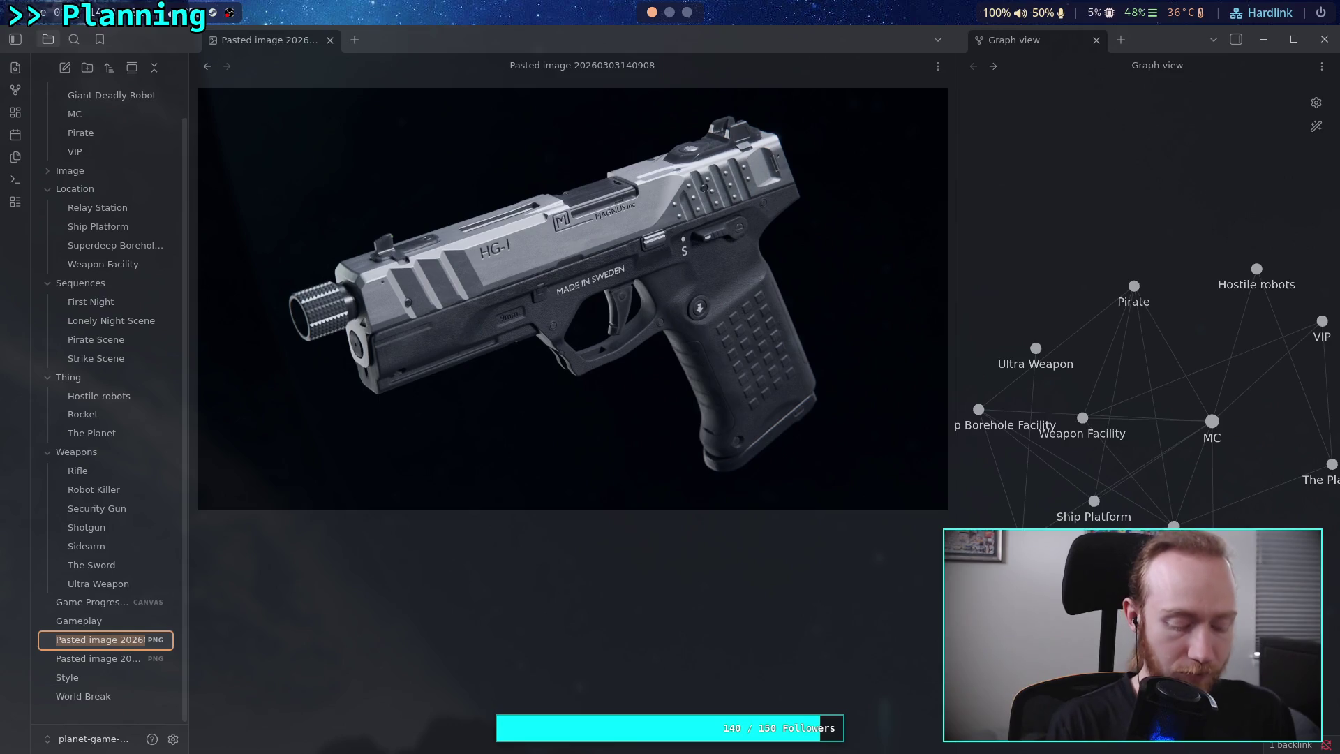
text(realist)
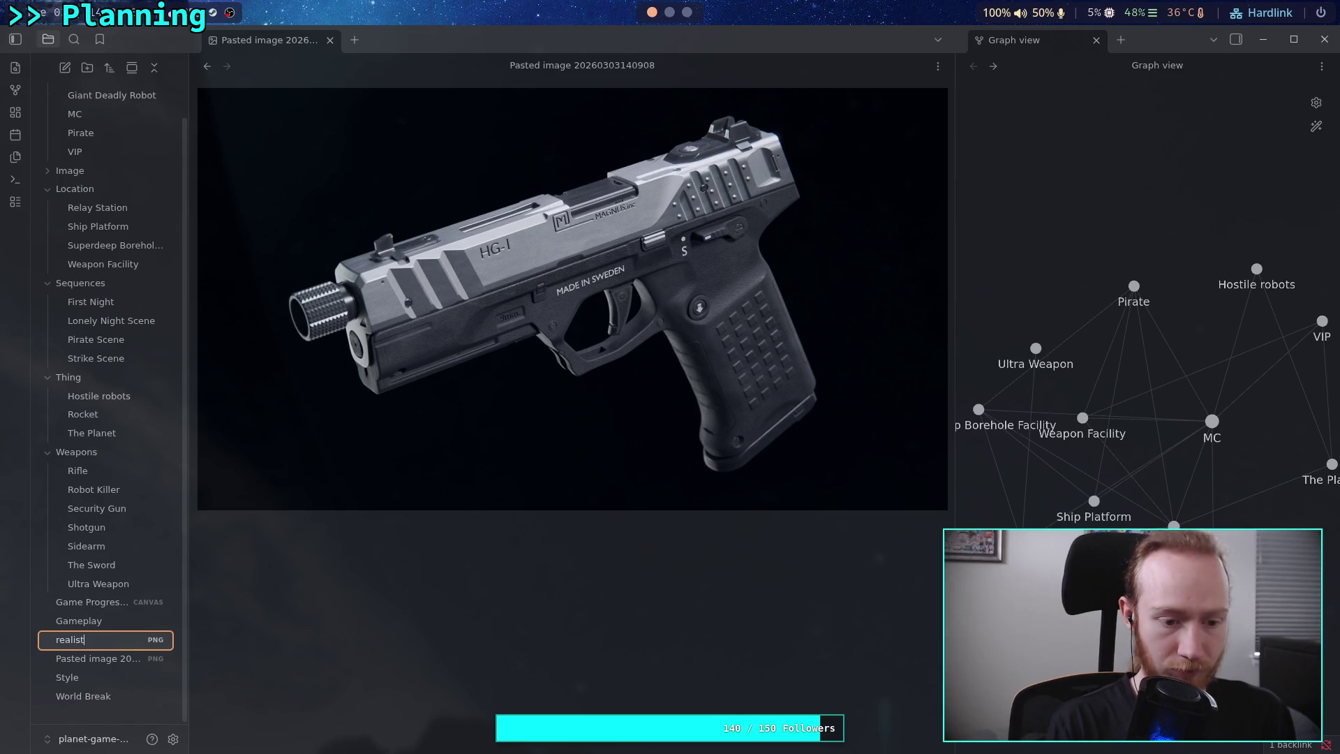
text(ic_handgu)
key(Return)
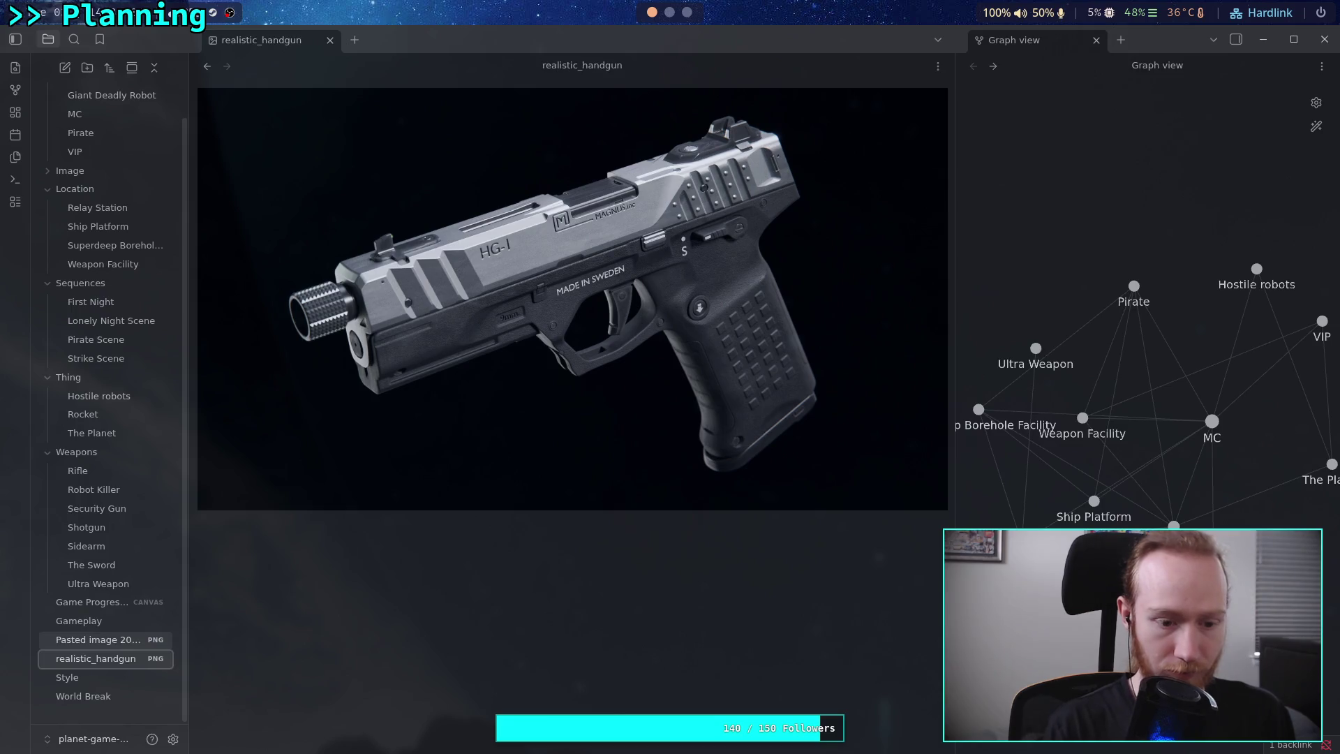
mouse_move(105, 667)
mouse_down()
mouse_move(132, 455)
mouse_move(120, 455)
mouse_move(105, 234)
mouse_move(78, 180)
mouse_up()
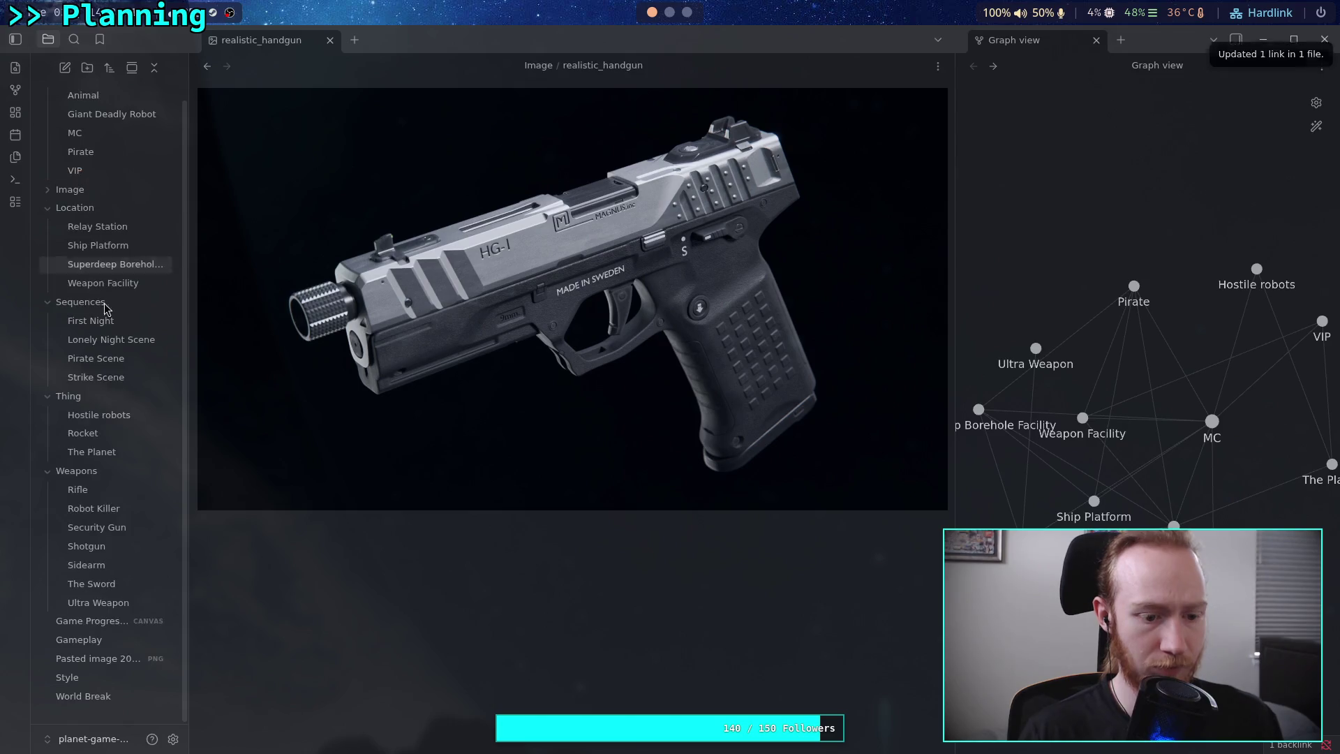
click(85, 660)
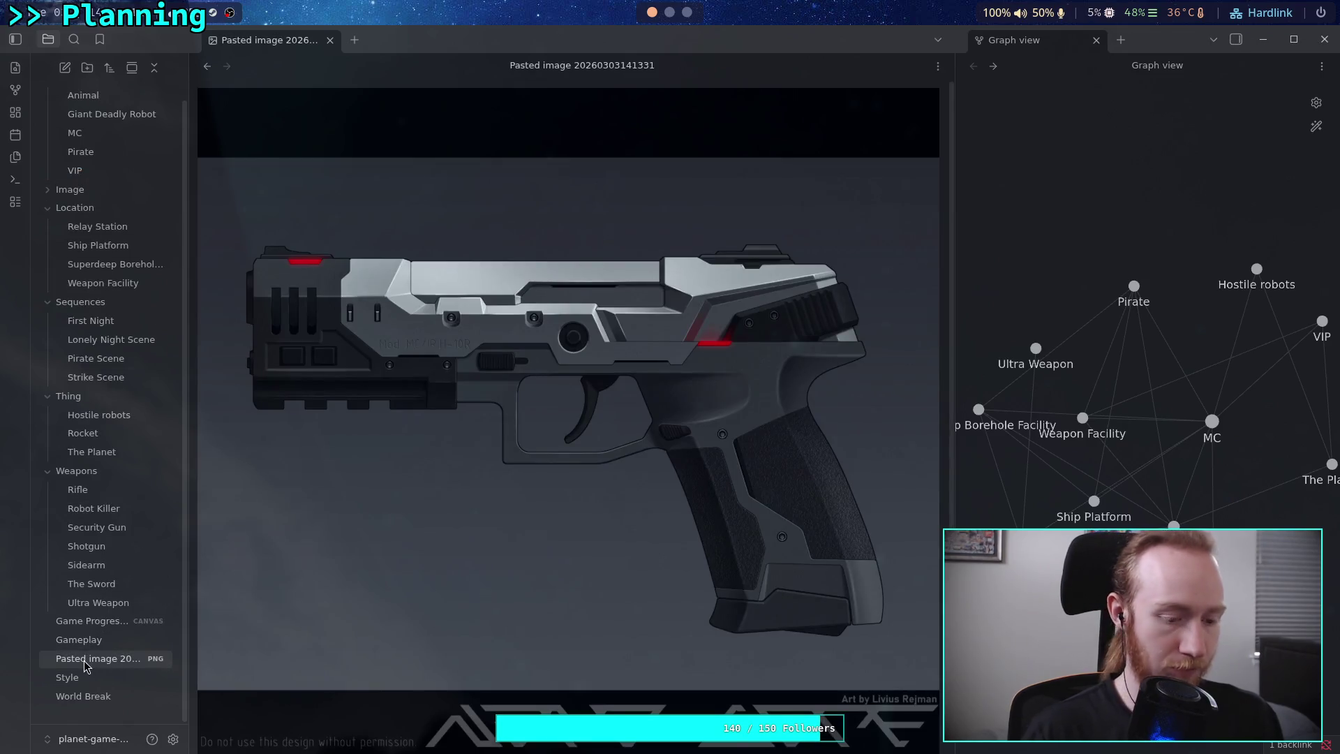
Rename the remaining pasted image to handgun_with_lights, file it in Image, and switch to the terminal.
key(F2)
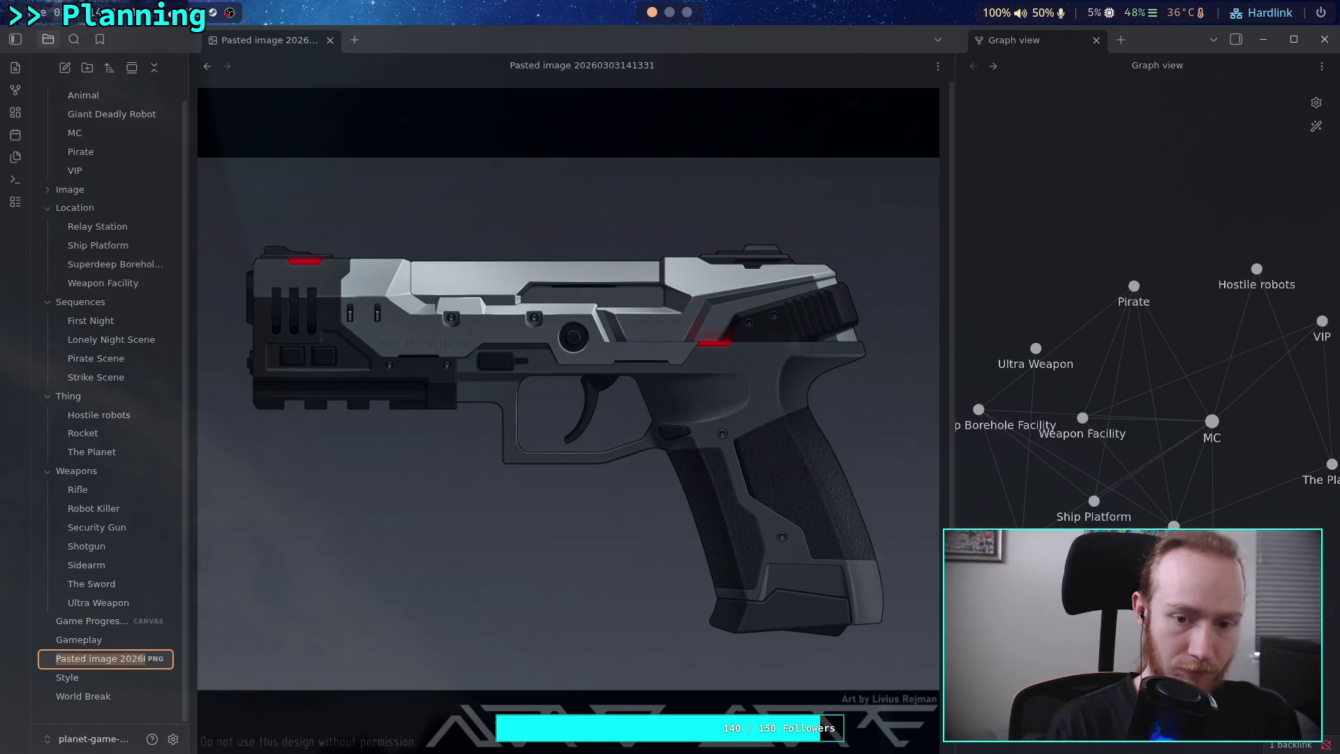
text(handgun)
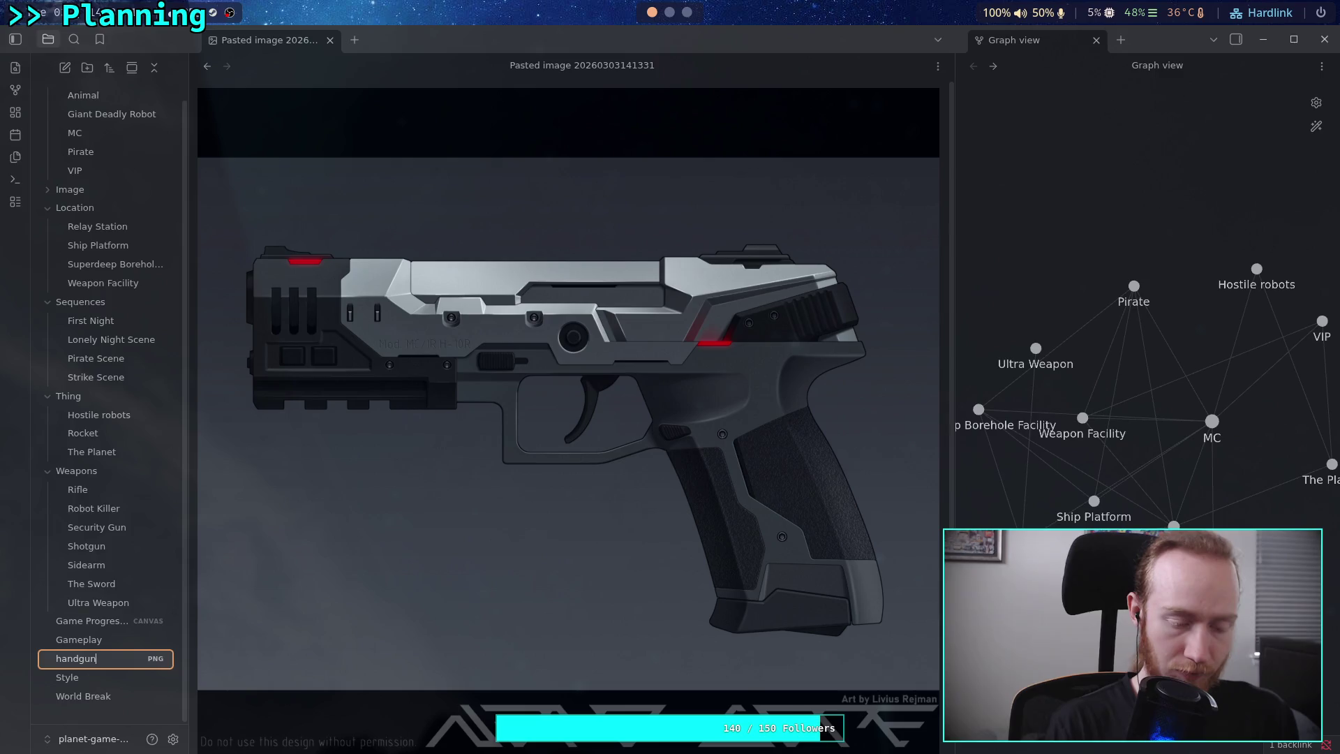
text(hts)
key(Return)
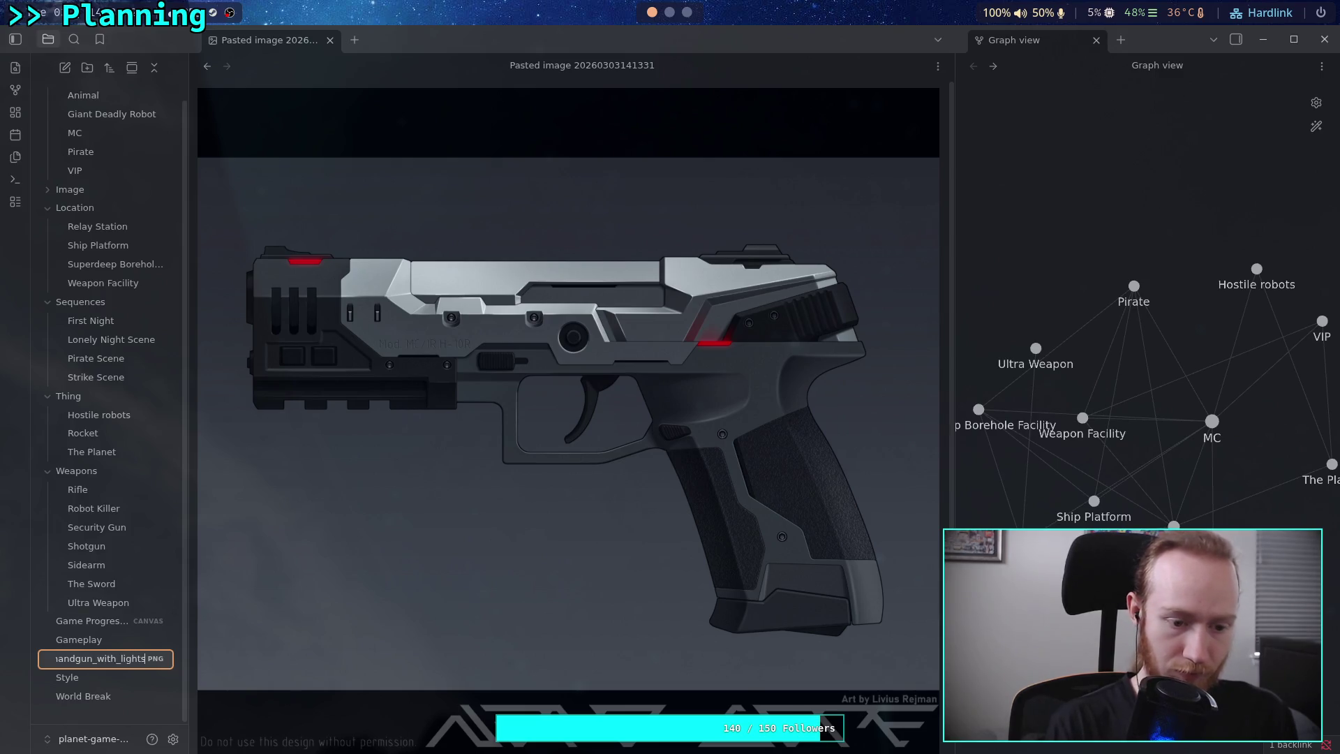
drag(77, 660, 73, 190)
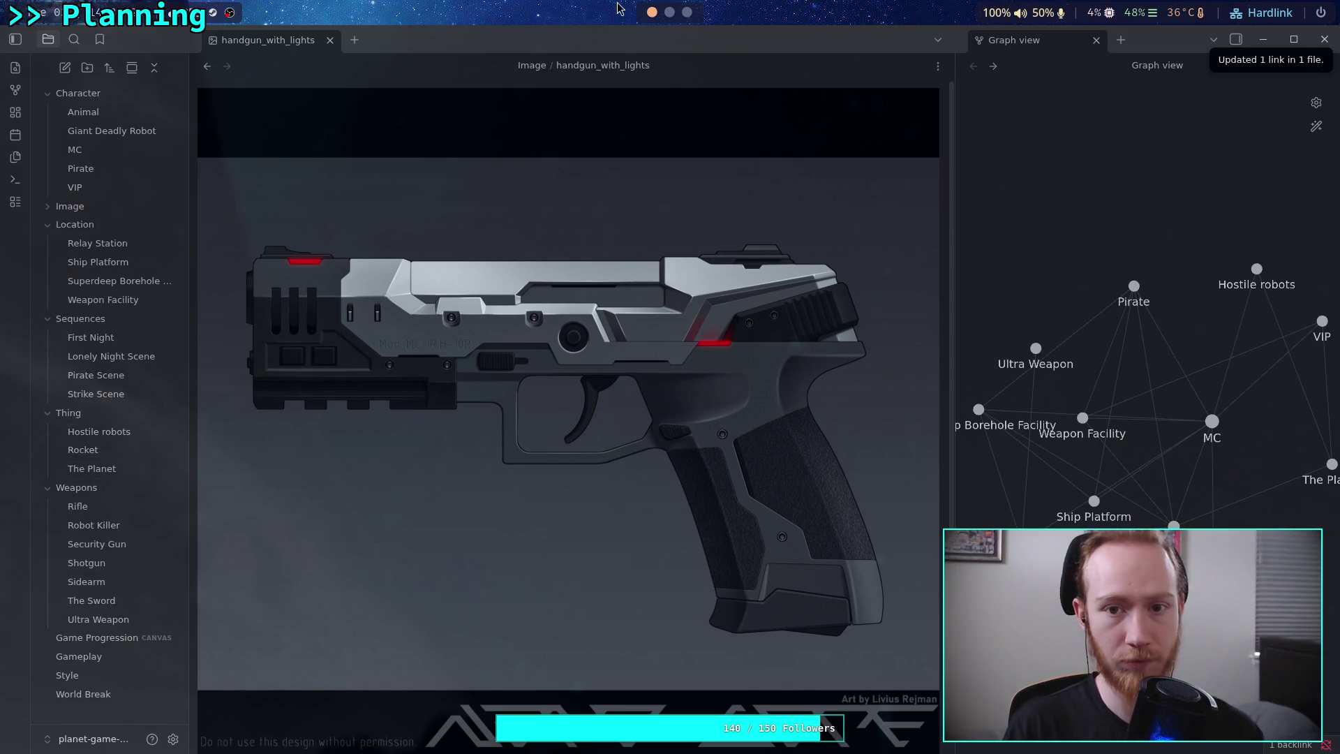
click(669, 12)
Check git status, stage all vault changes with git add ., and recheck the status.
text(git status)
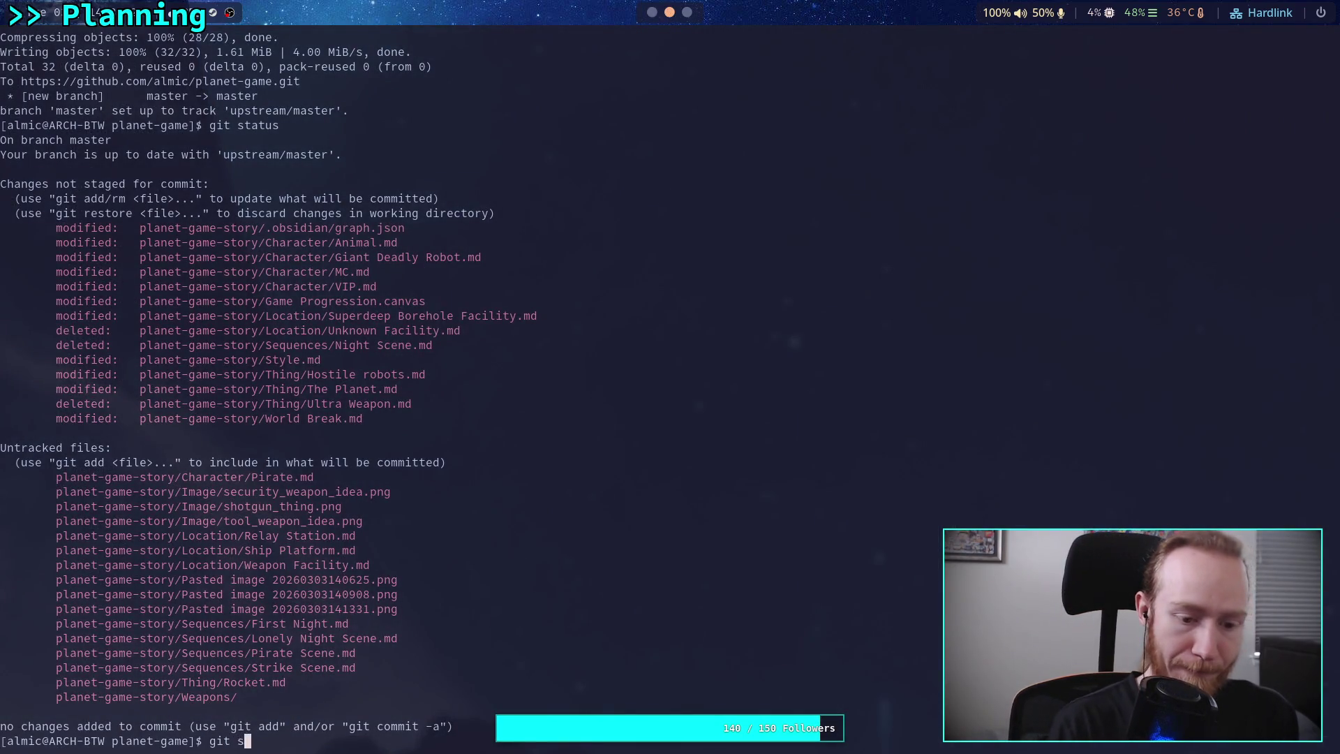
key(Return)
text(git )
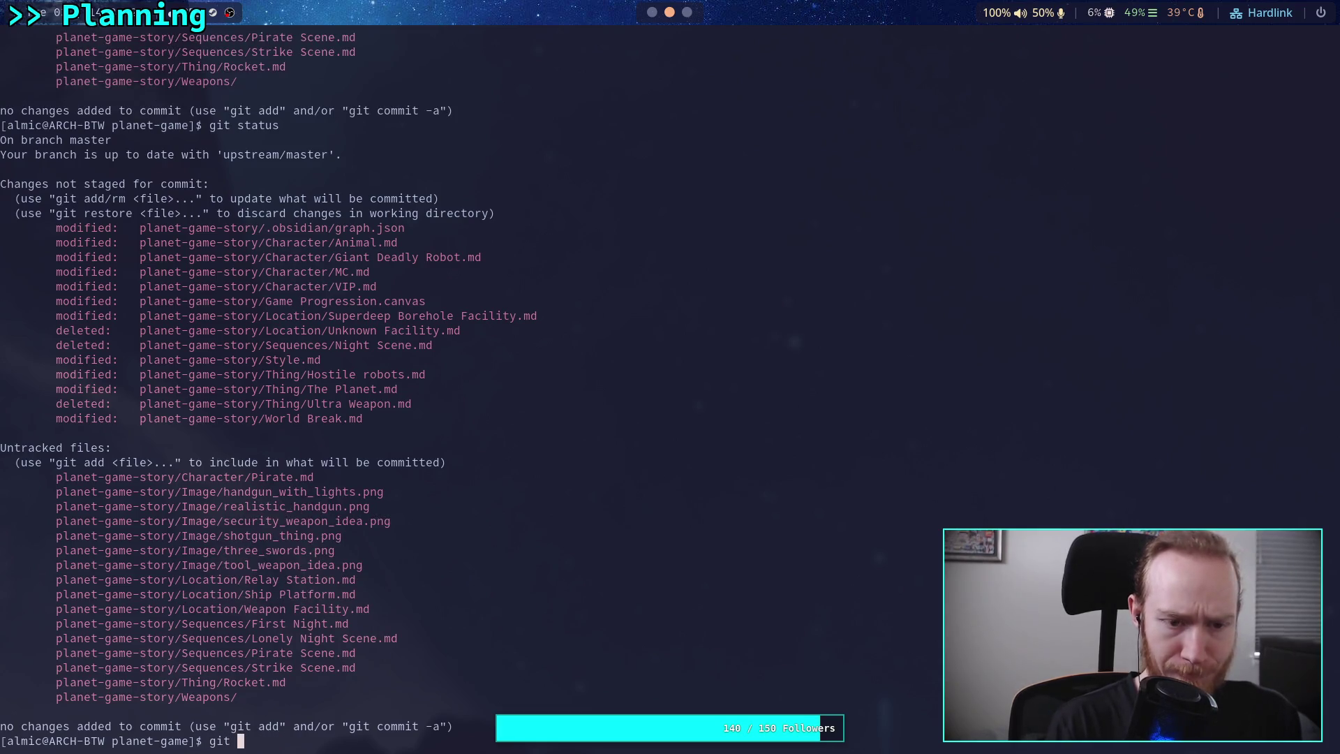
text(add .)
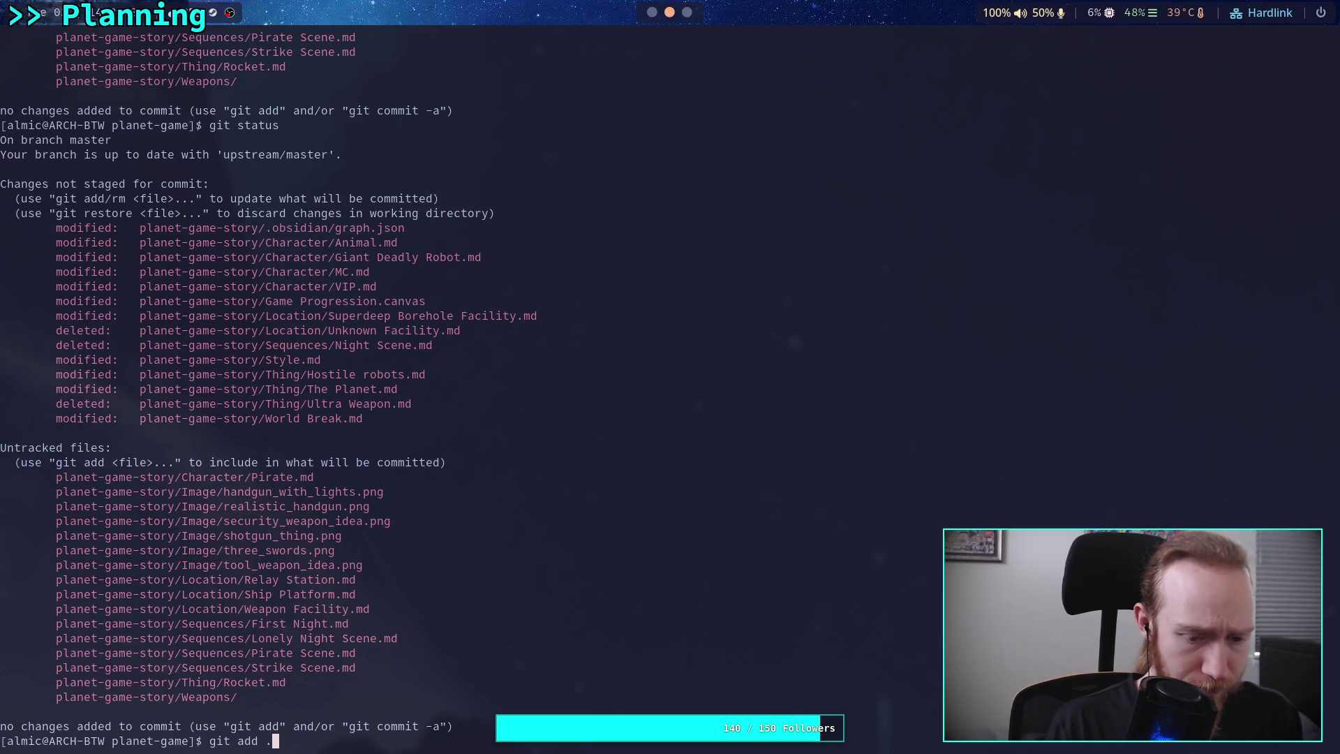
key(Return)
text(git status)
key(Return)
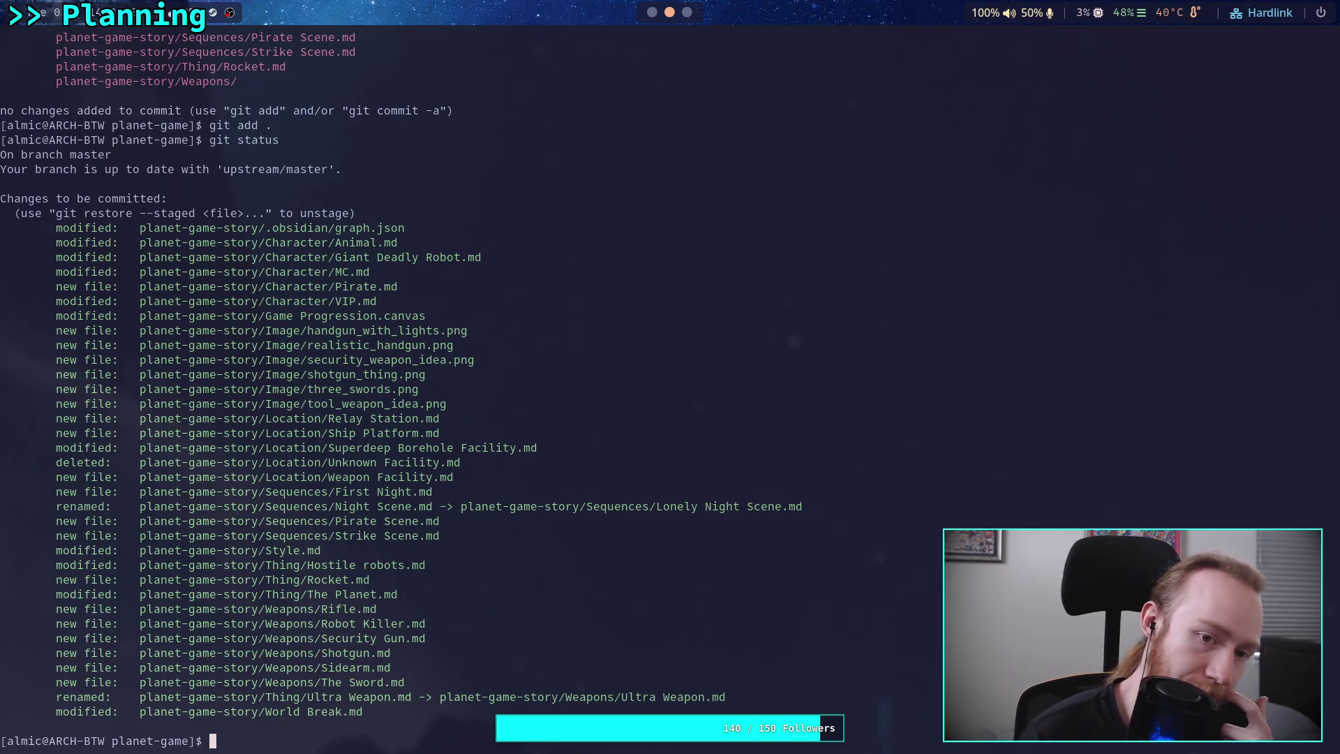
Diff the planet-game-story/.obsidian folder with git diff.
text(git diff )
text(pl)
key(Tab)
text(.o)
key(Tab)
key(Return)
Rerun the .obsidian diff with --staged to see graph.json's tag:graph search change.
key(Up)
key(Left)
key(Left)
key(Left)
key(Right)
key(Right)
key(Right)
key(Right)
key(Left)
key(Left)
key(Left)
text(--stag)
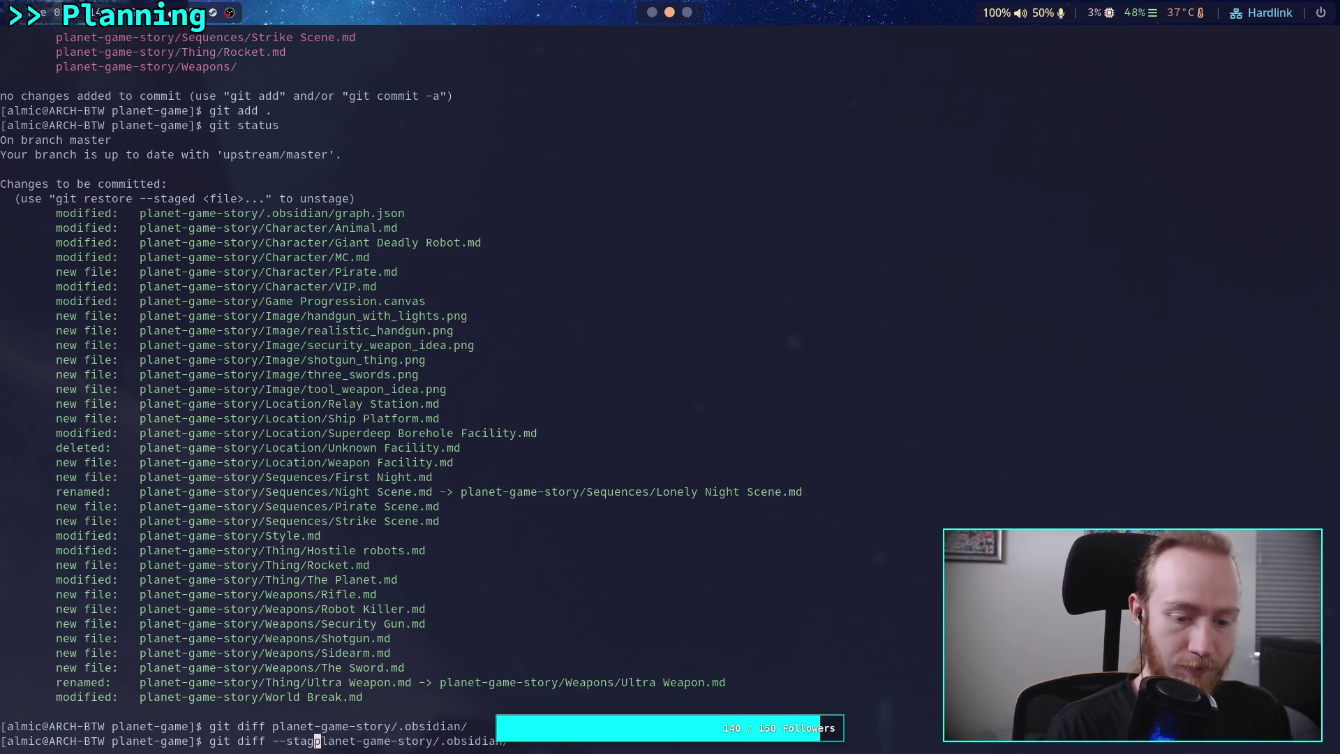
text(ed)
key(Return)
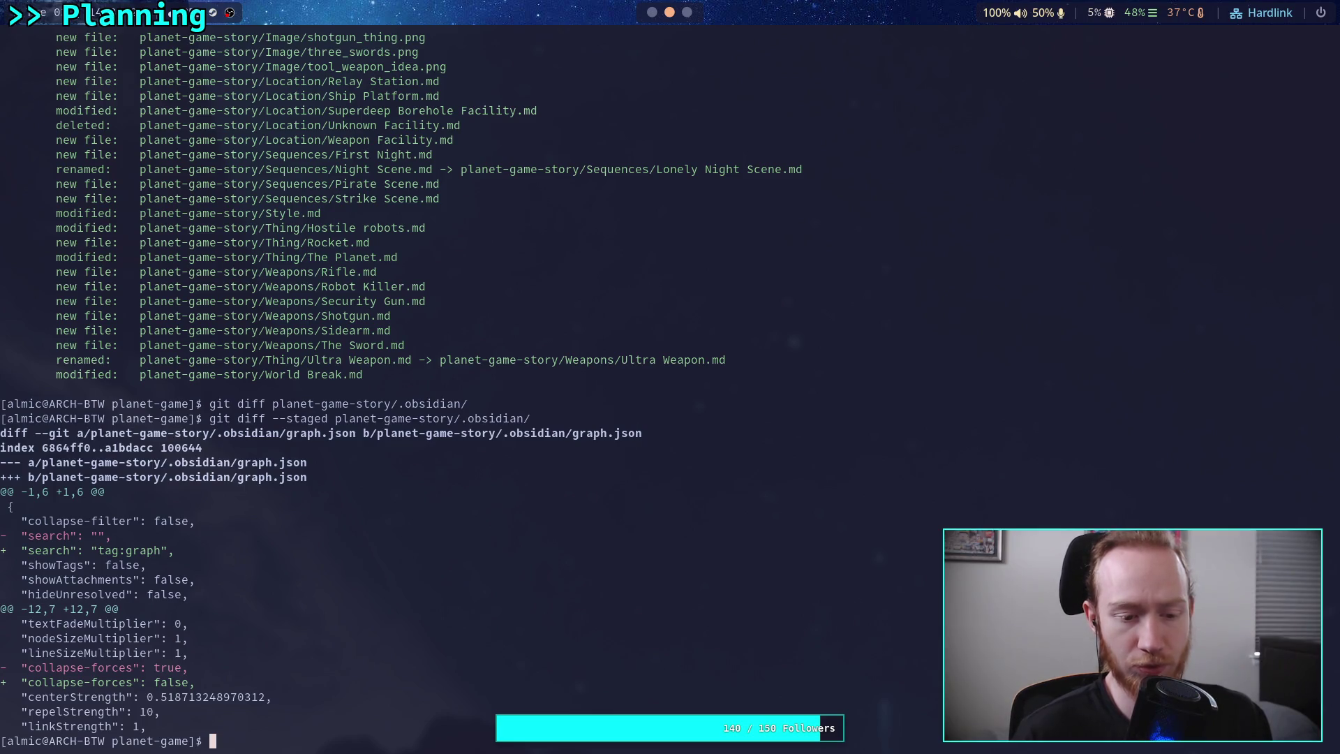
In Obsidian's graph view filter settings, collapse the forces section and close the panel.
key(super+1)
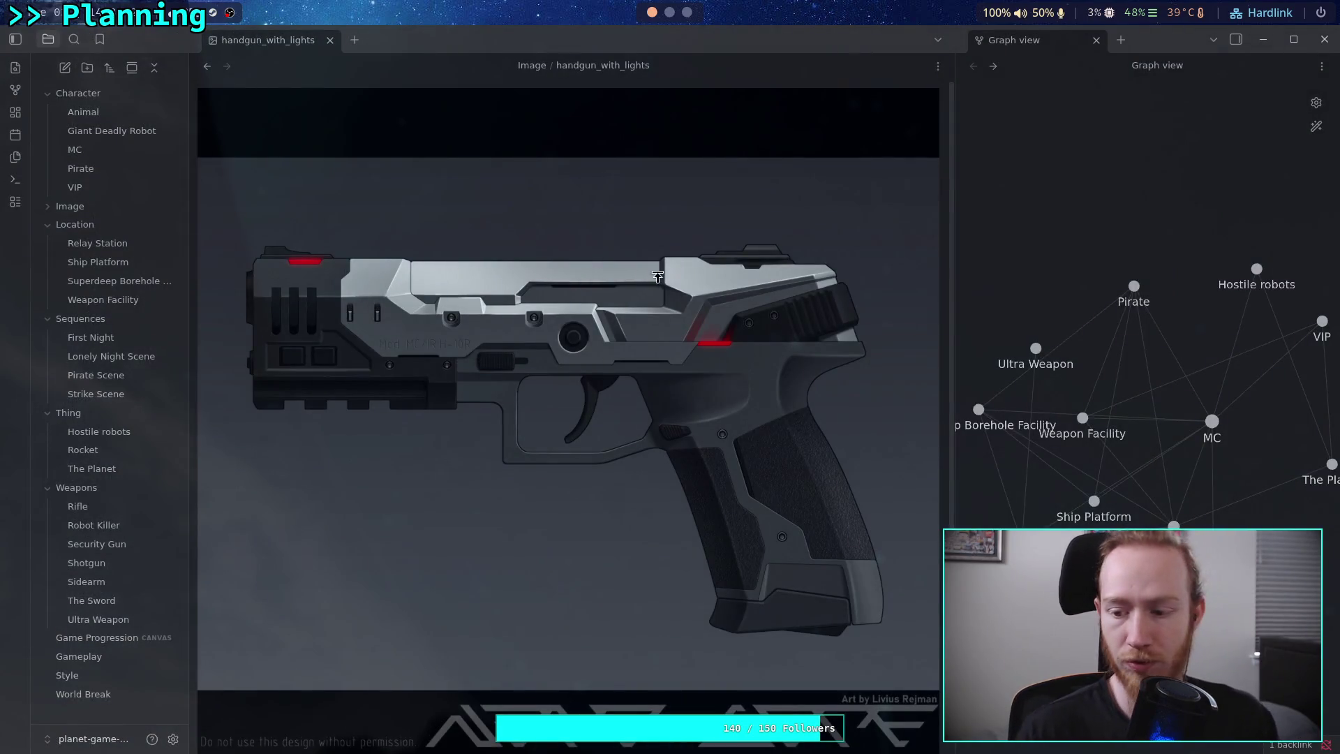
click(1316, 102)
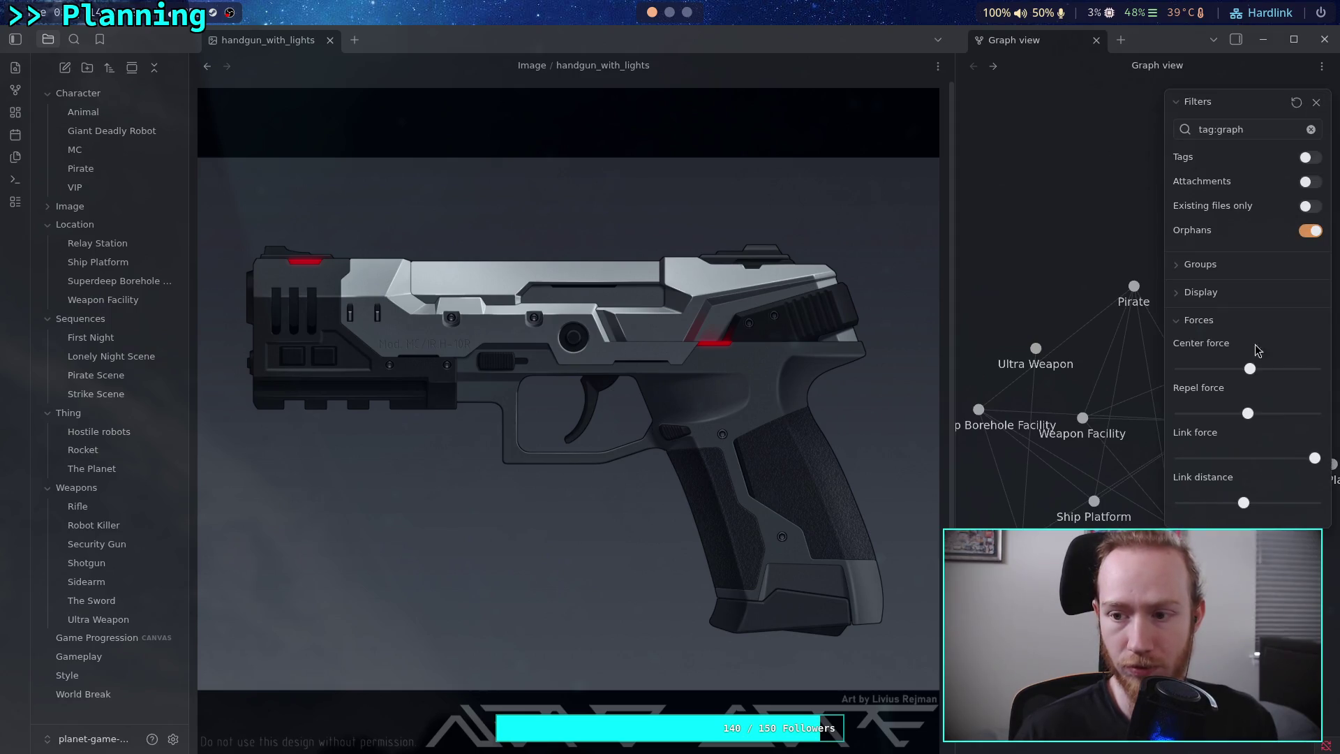
click(1201, 321)
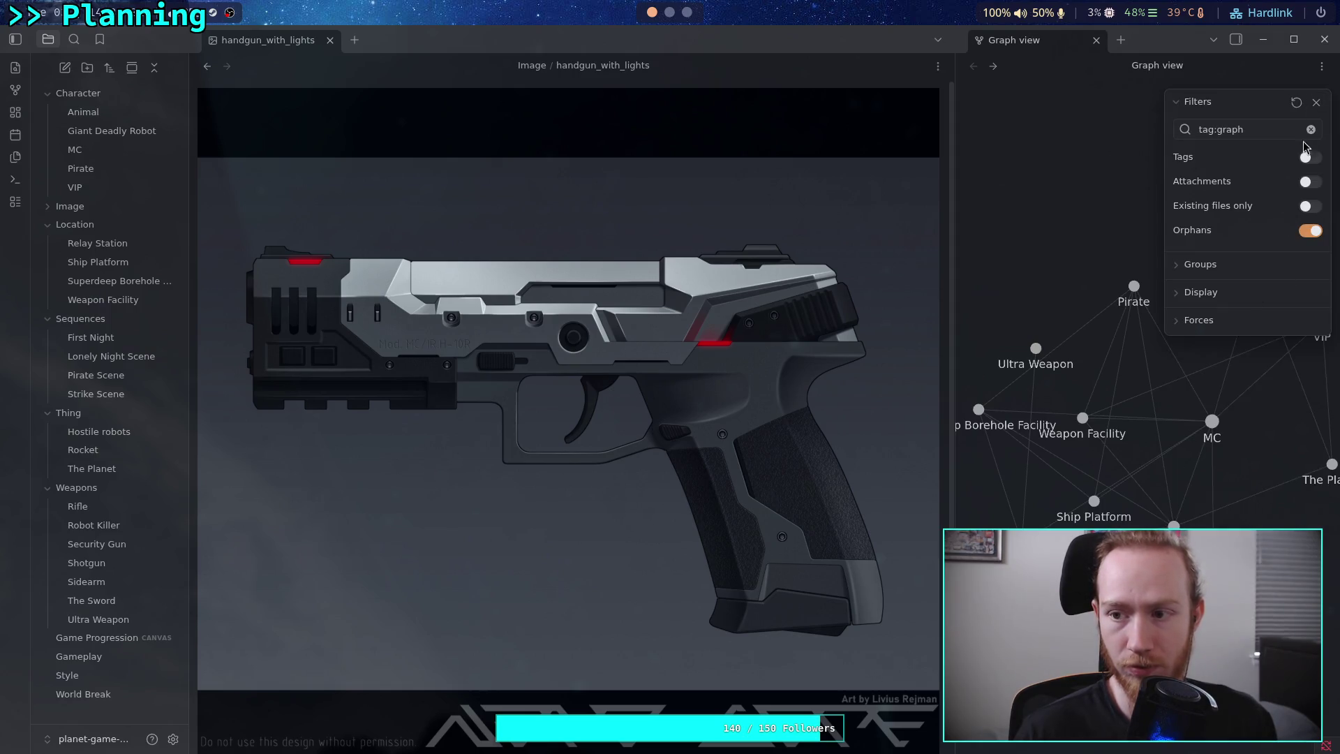
click(1317, 105)
key(super+2)
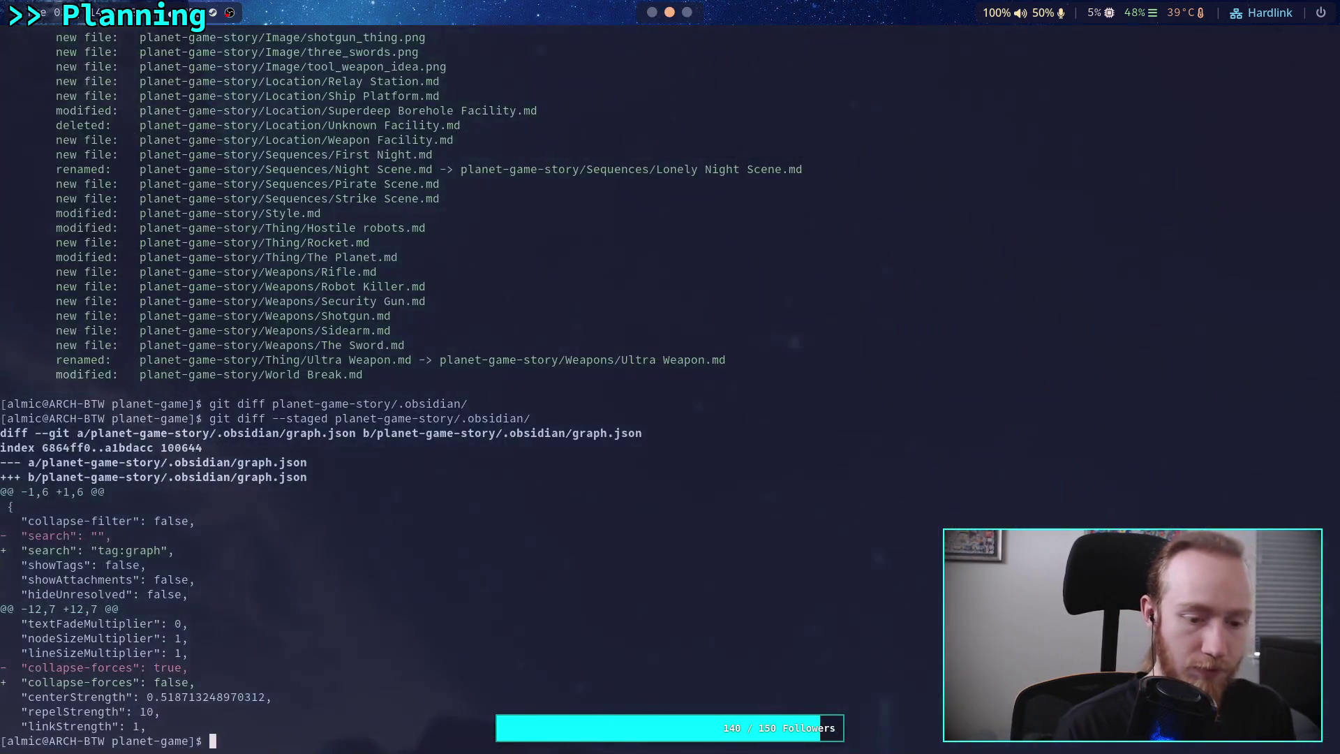
Restage everything with git add ., rerun the staged .obsidian diff, and check git status.
text(git add .)
key(Return)
key(Up)
key(Up)
key(Return)
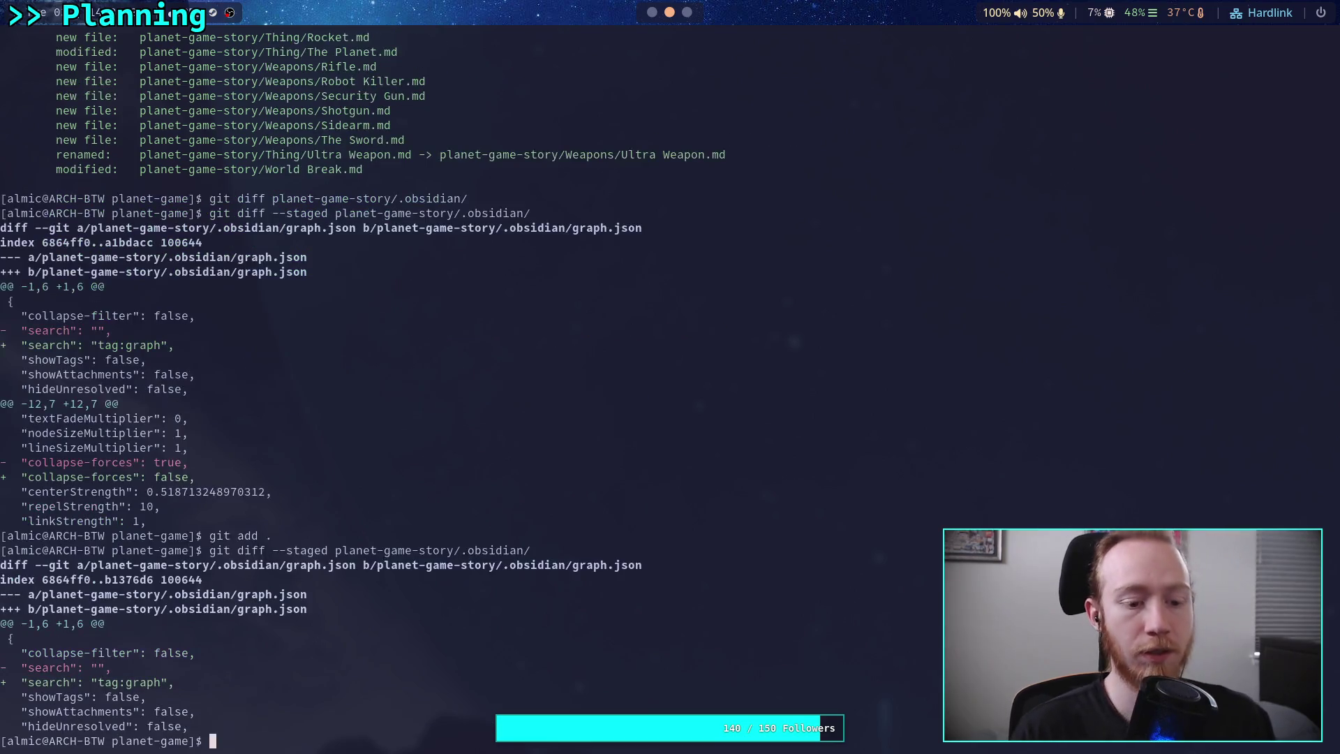
text(git status)
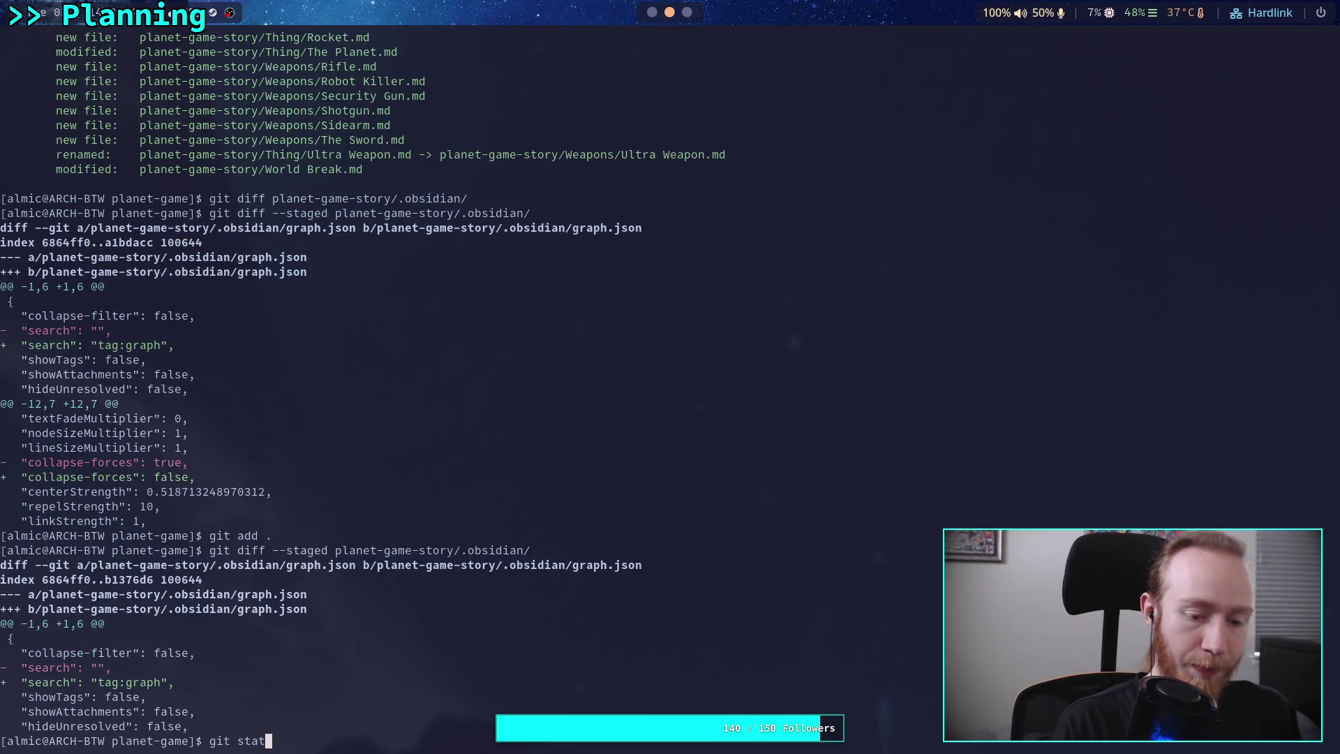
key(Return)
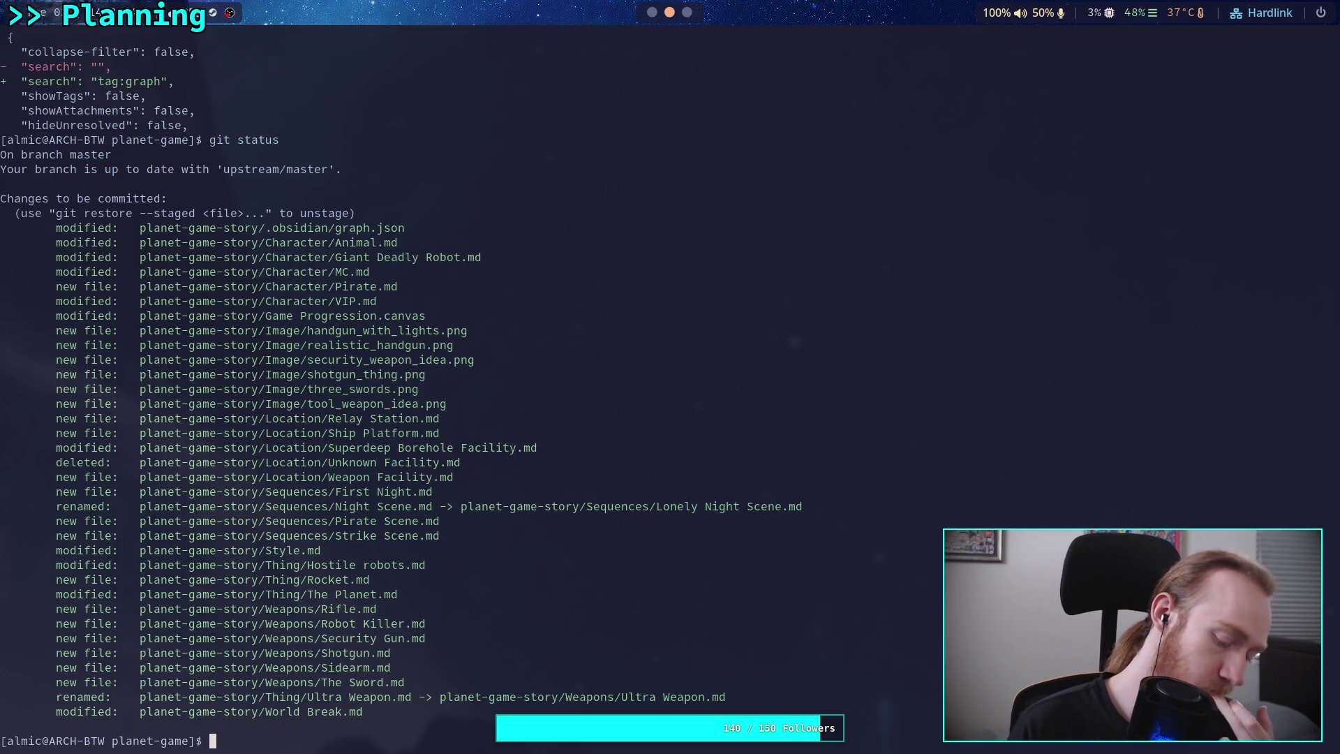
Review the full output of git diff --staged, then open Obsidian's settings.
key(super+1)
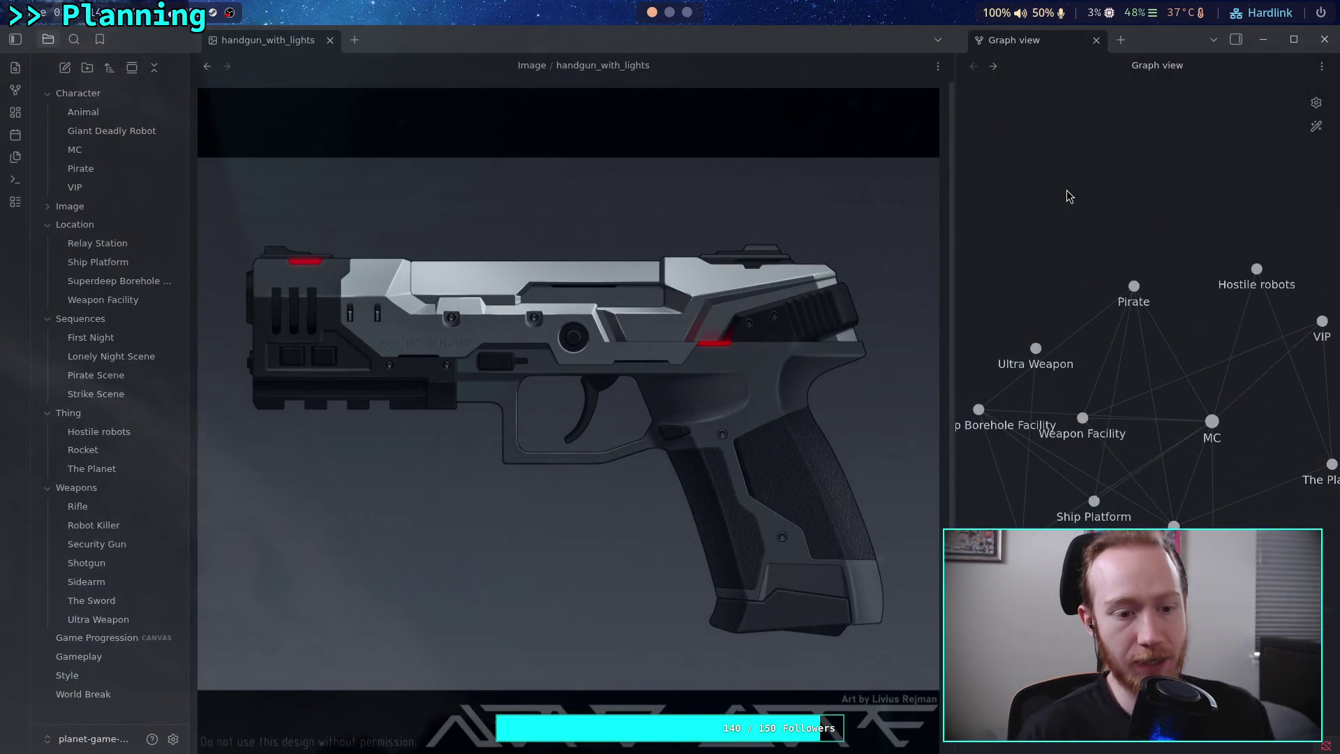
click(688, 14)
click(672, 14)
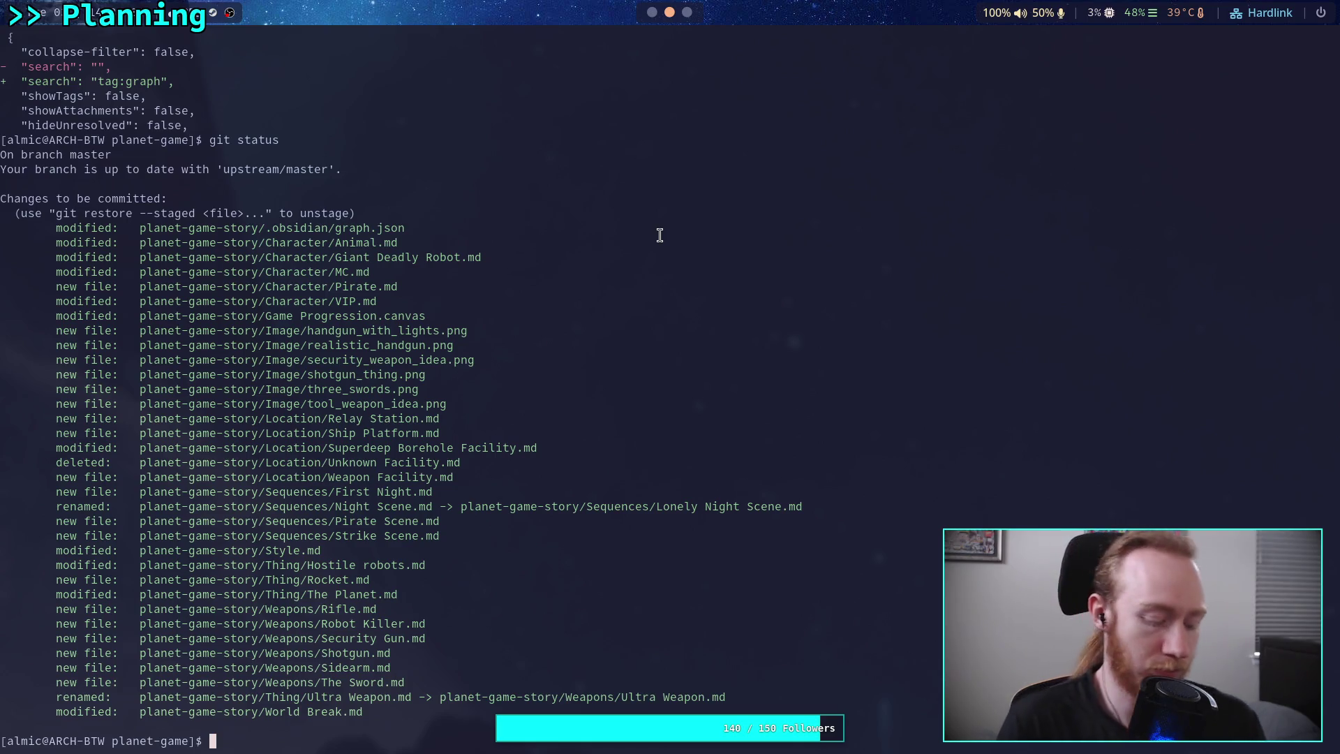
text(git diff --staged)
key(Return)
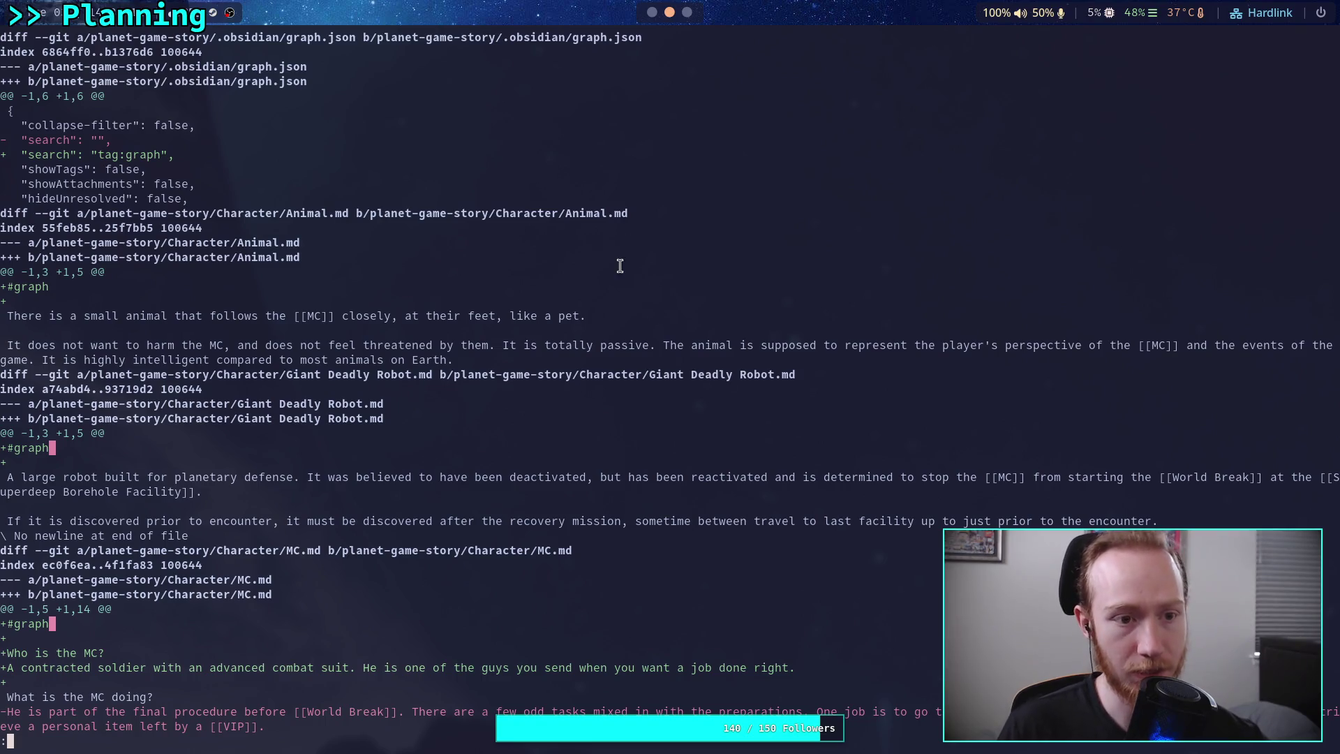
click(652, 12)
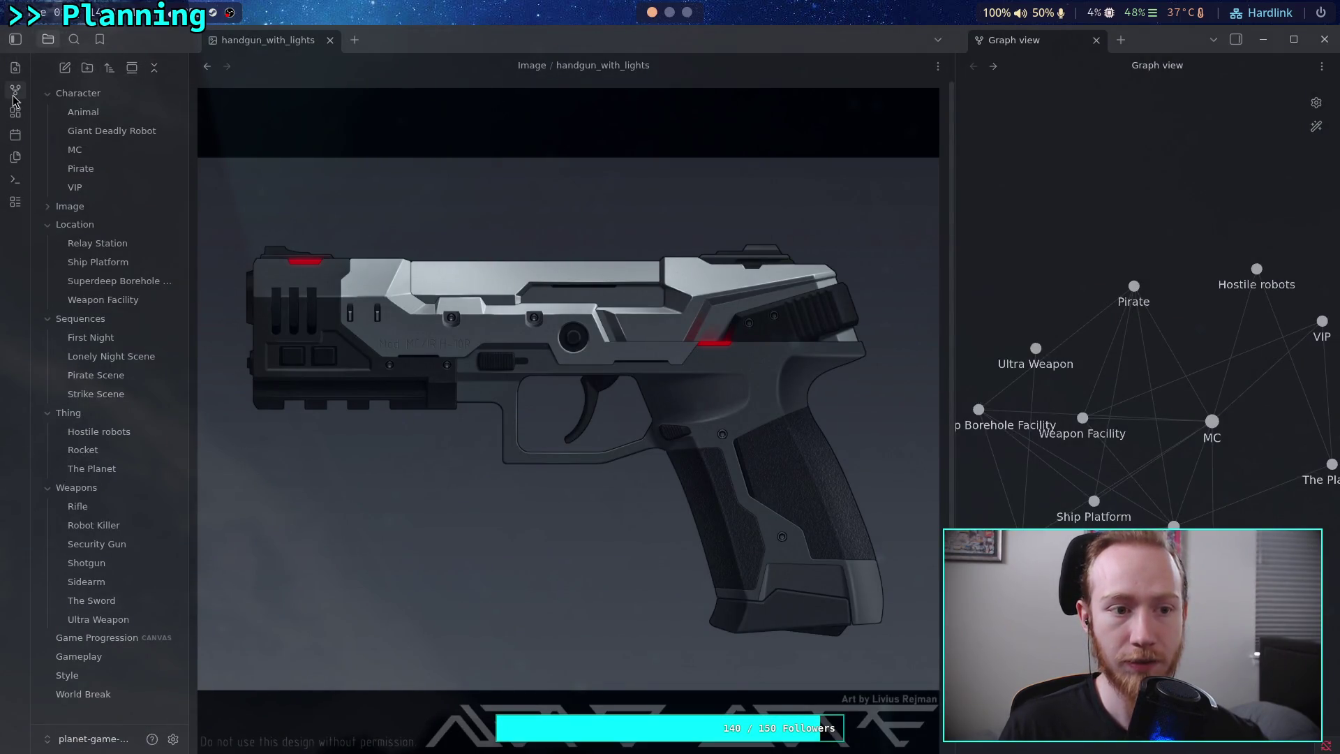
click(173, 739)
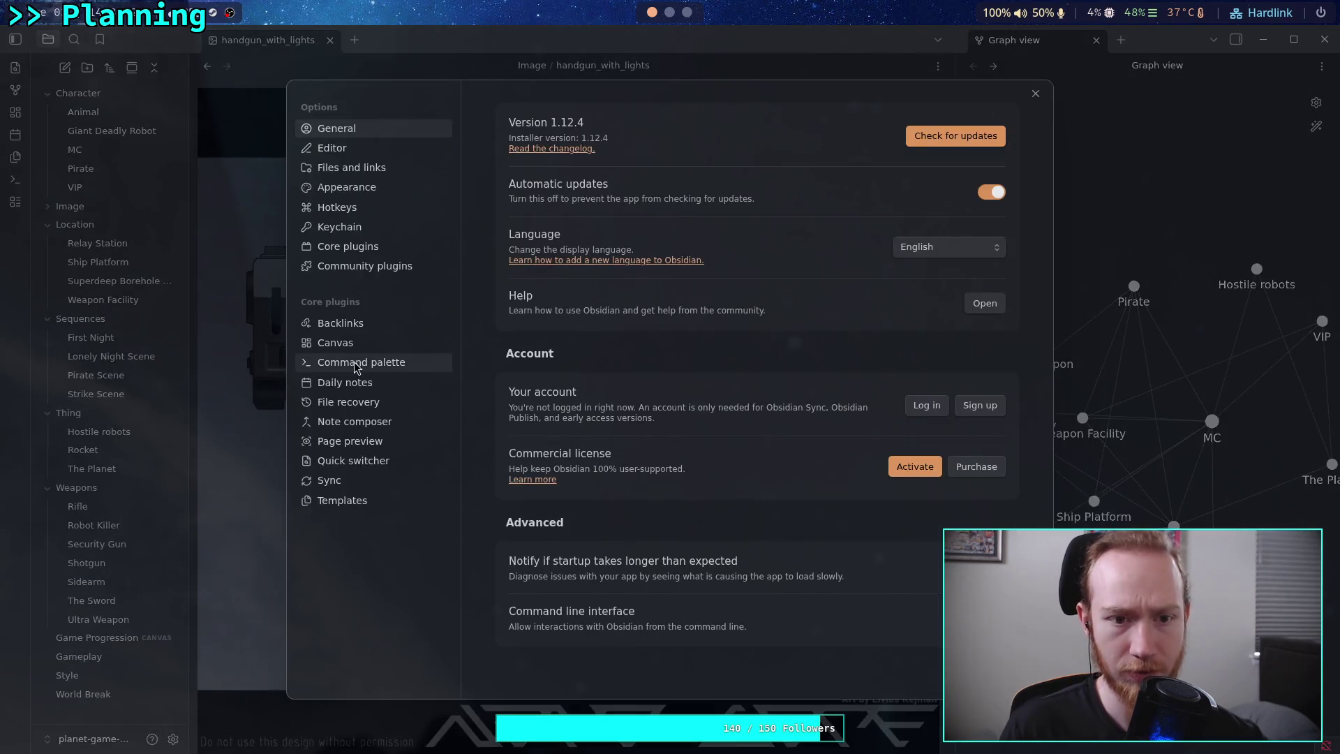
Go to the Editor settings page and scroll through its Behavior and Advanced options.
click(362, 151)
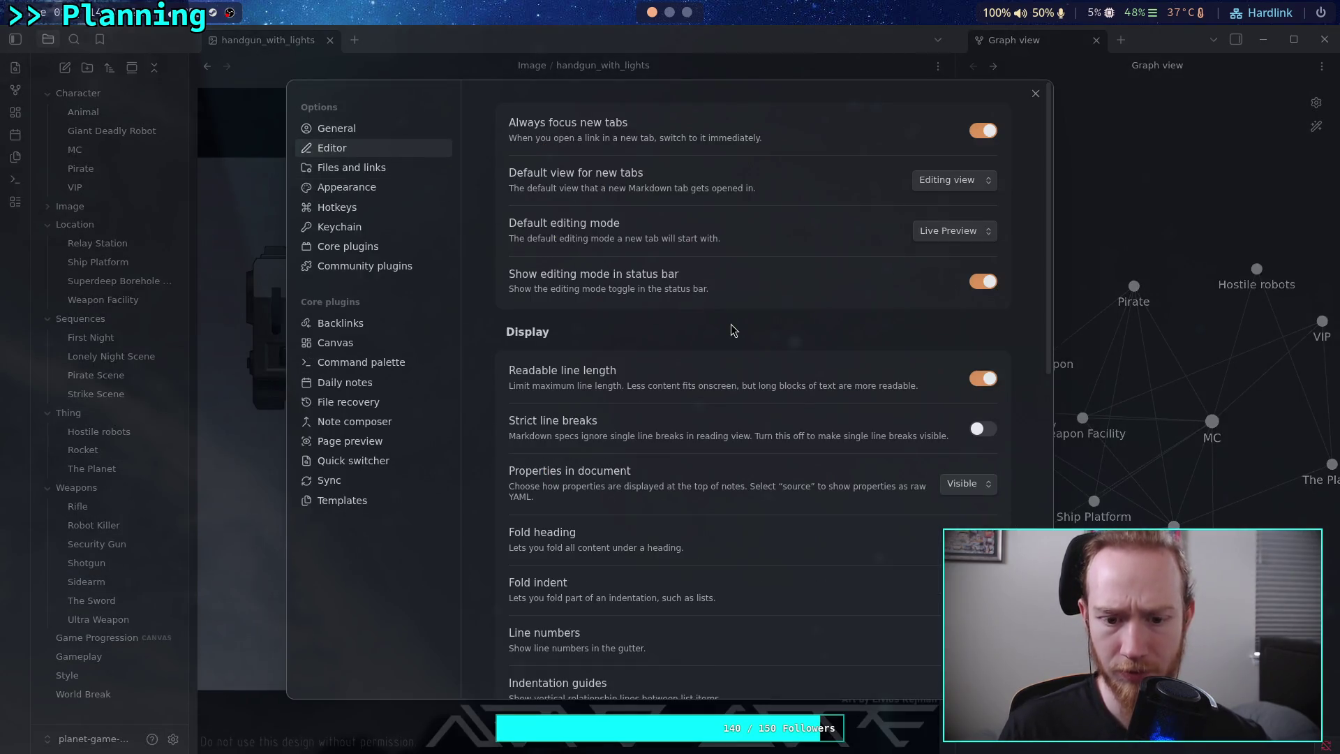
scroll(791, 475, down, 2)
scroll(791, 476, down, 3)
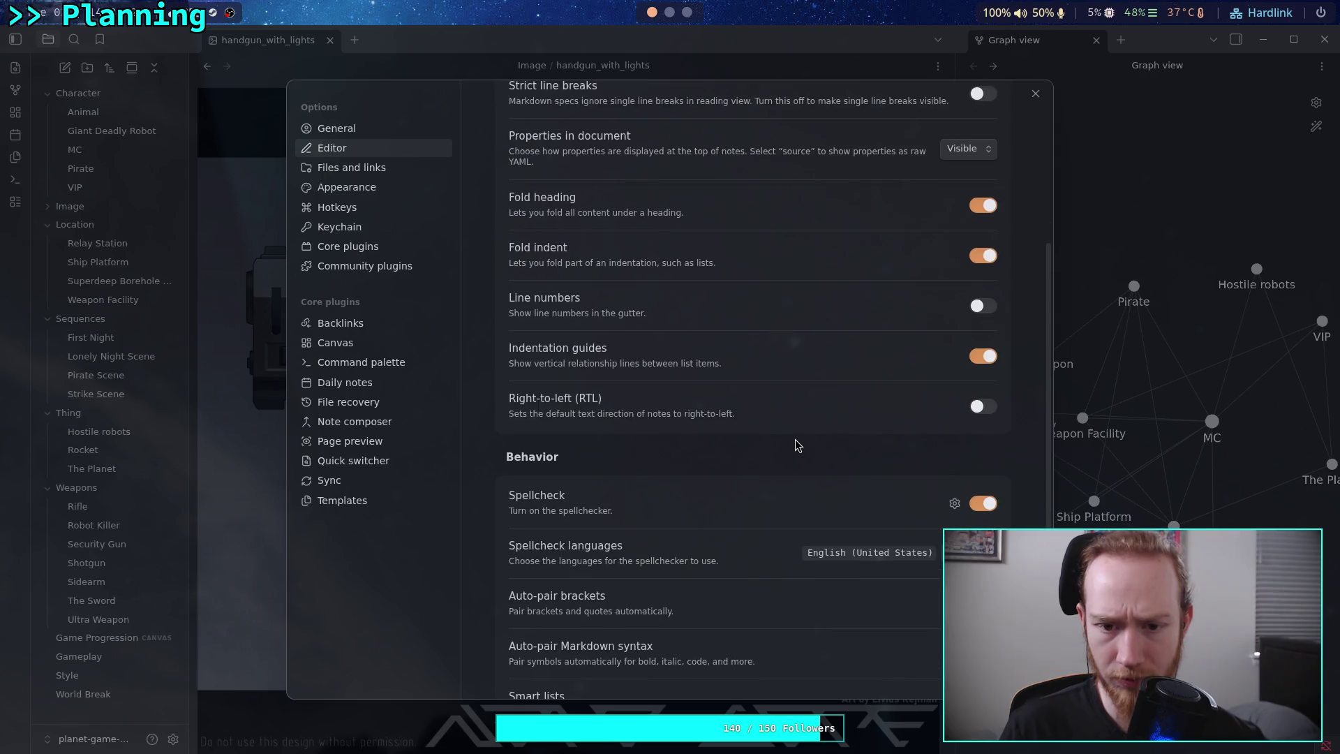
scroll(793, 434, down, 4)
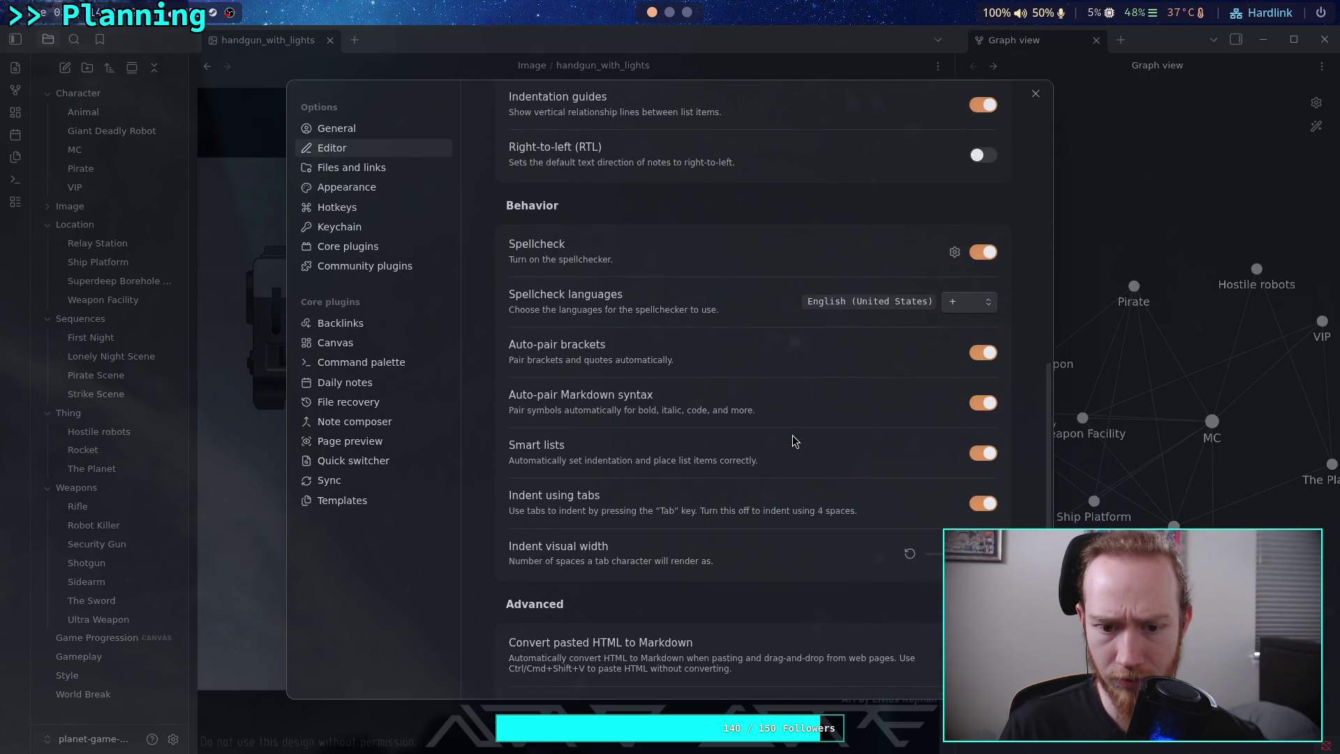
scroll(793, 439, down, 3)
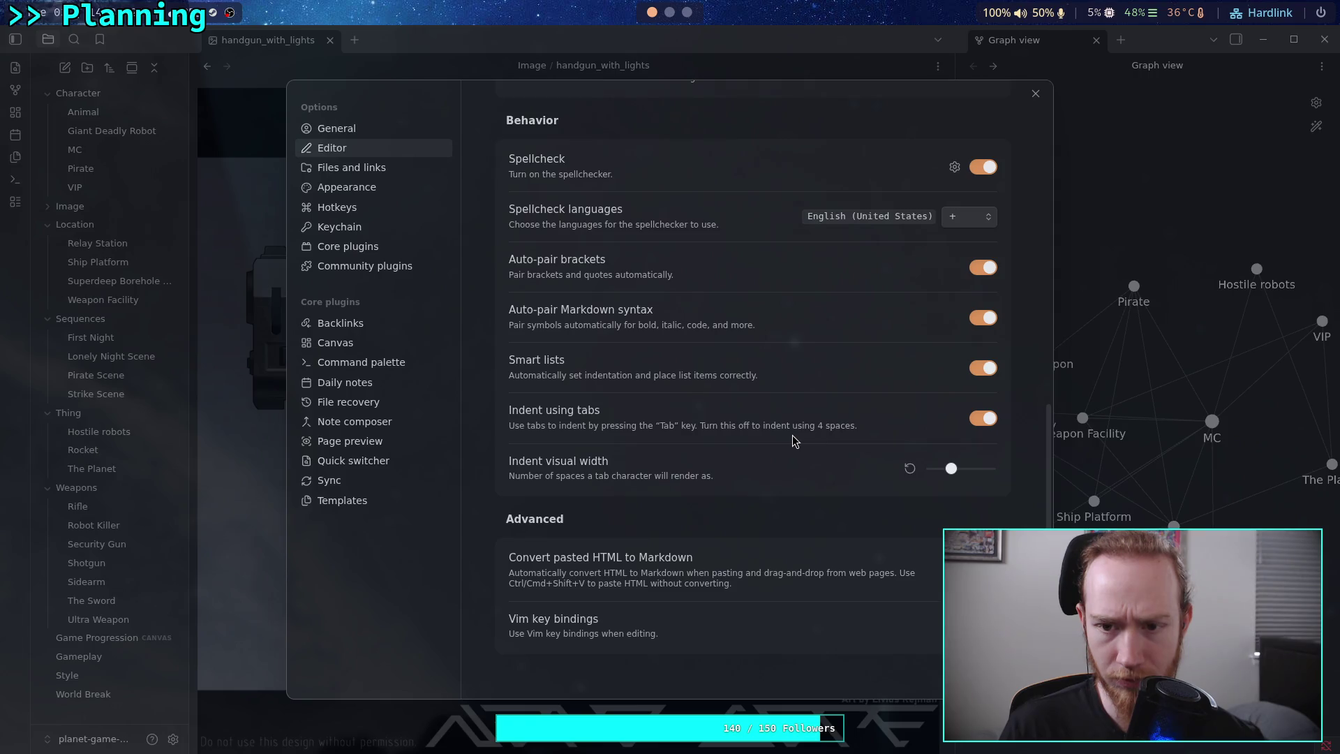